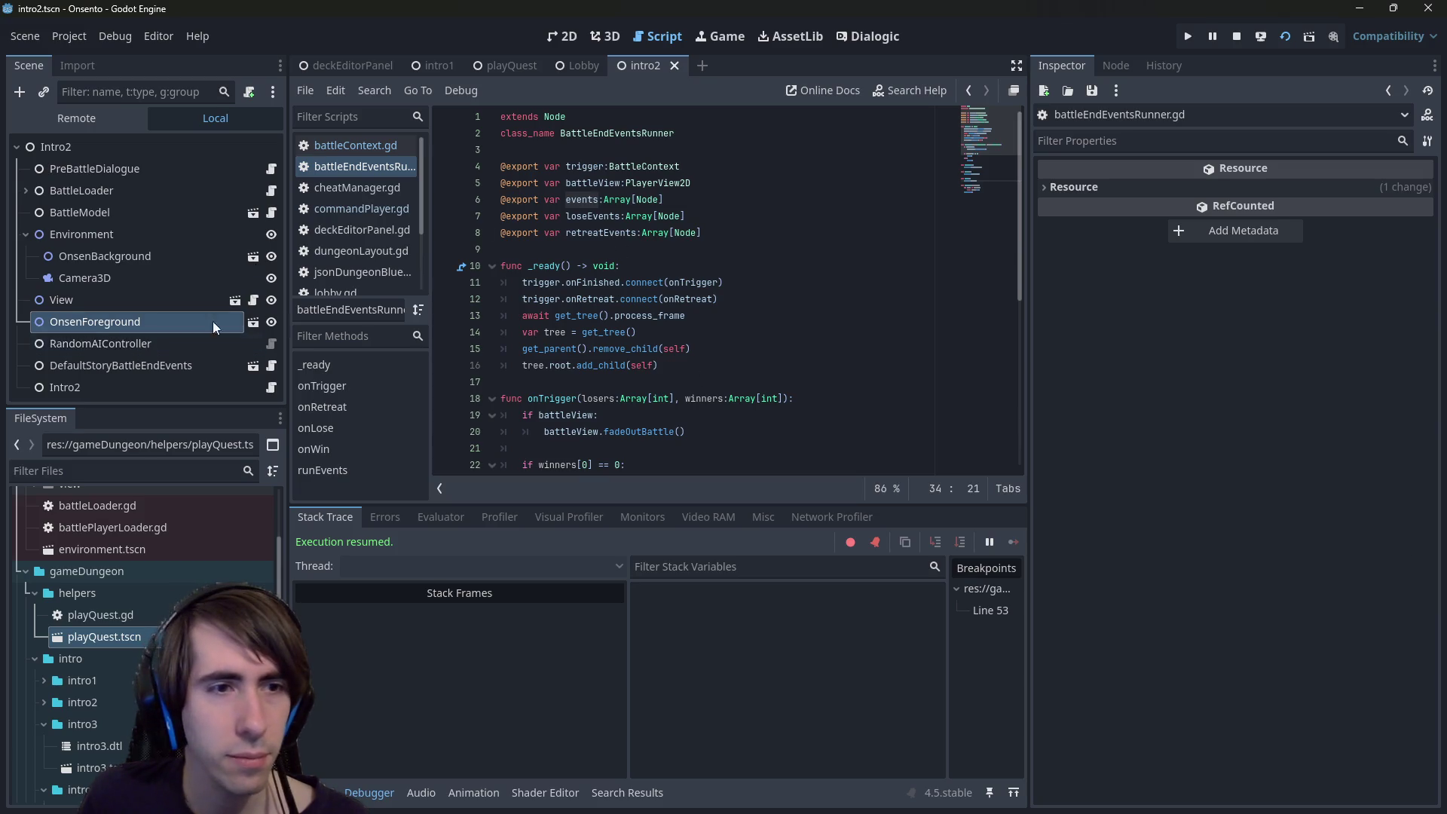
# - Inspect the script's events variable and the DefaultStoryBattleEndEvents and OnsenForeground nodes' properties
pyautogui.doubleClick(582, 199)
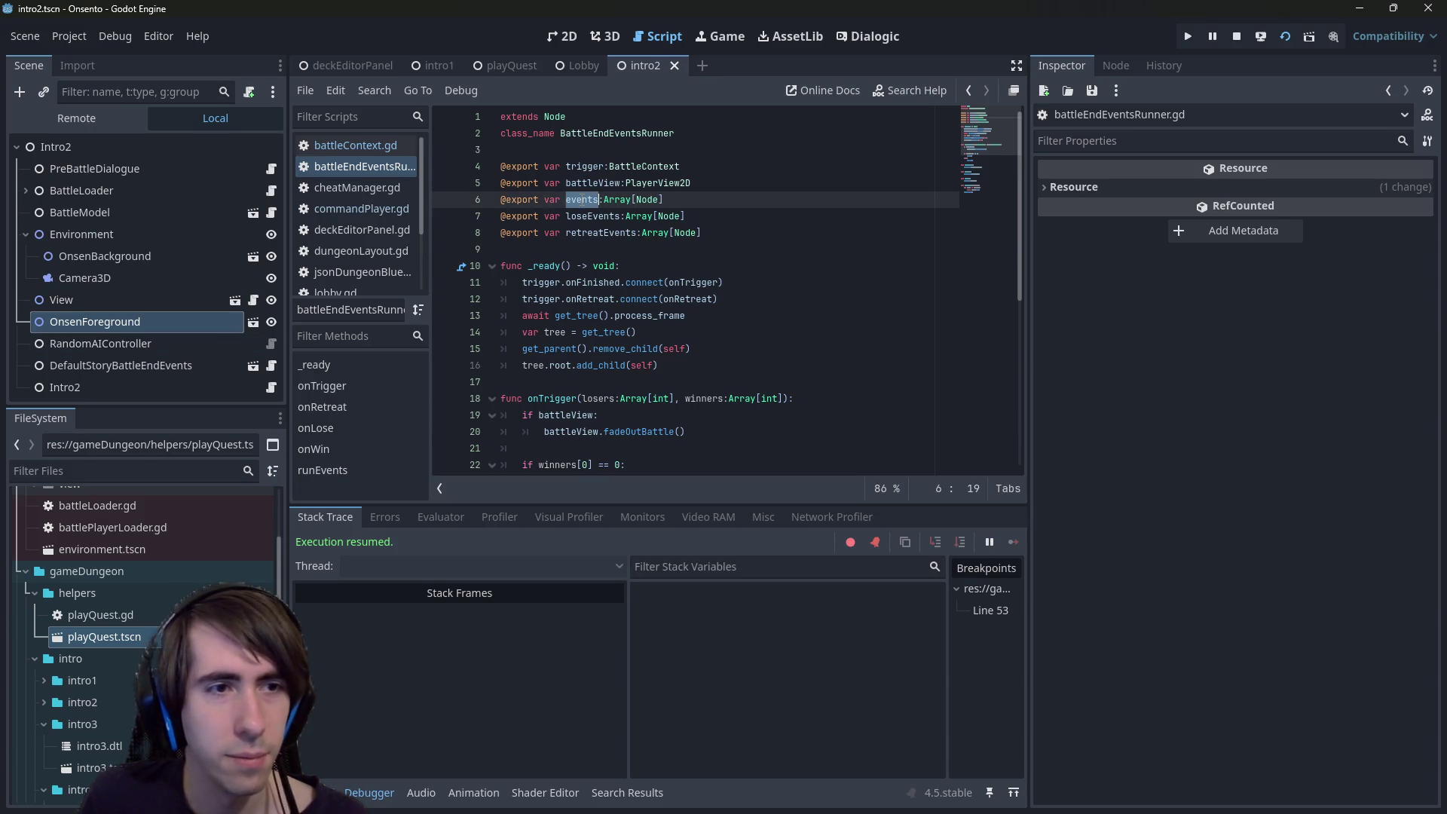
pyautogui.scroll(-5, 578, 265)
pyautogui.scroll(3, 579, 265)
pyautogui.scroll(-2, 578, 264)
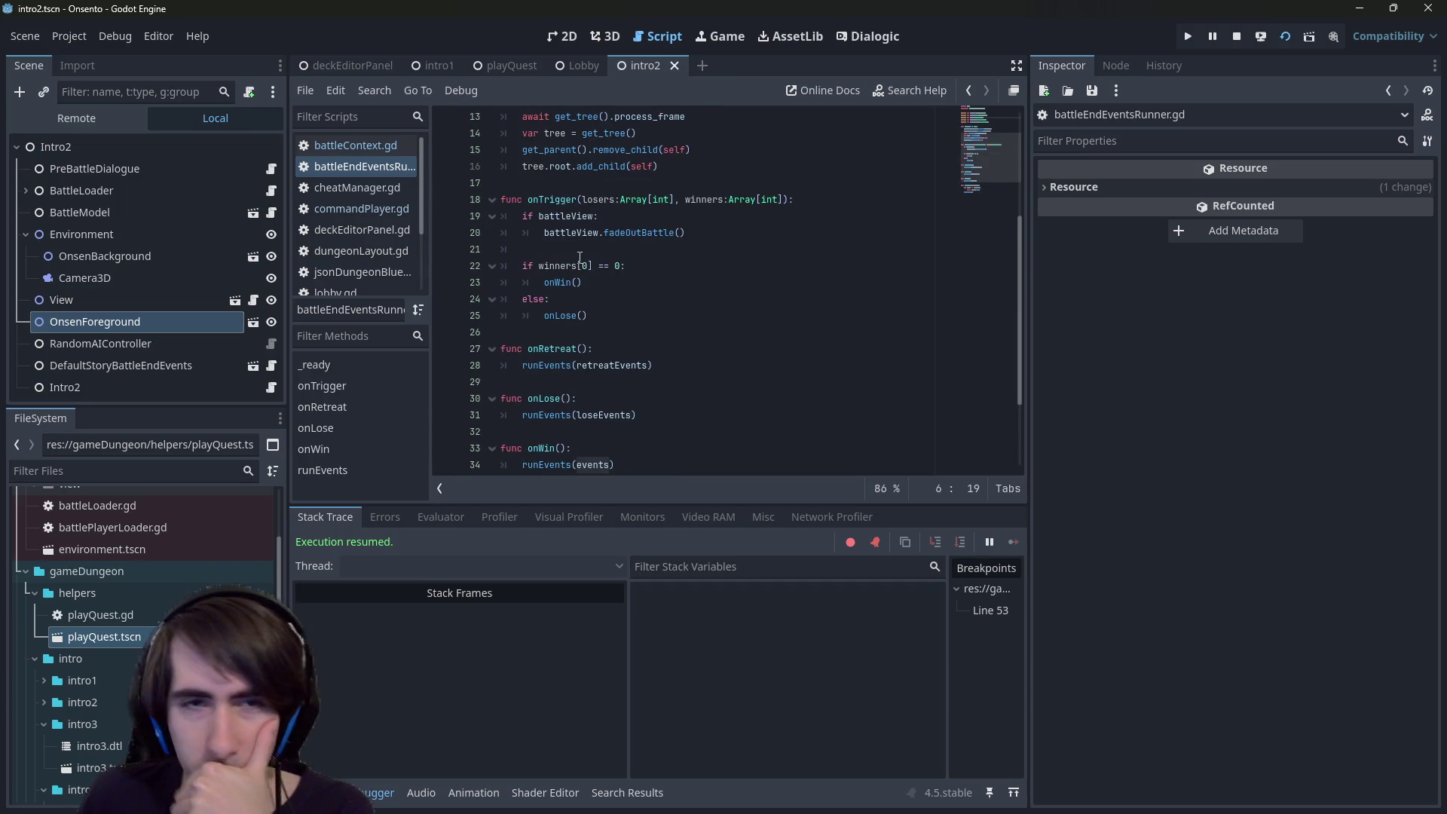
pyautogui.scroll(1, 580, 257)
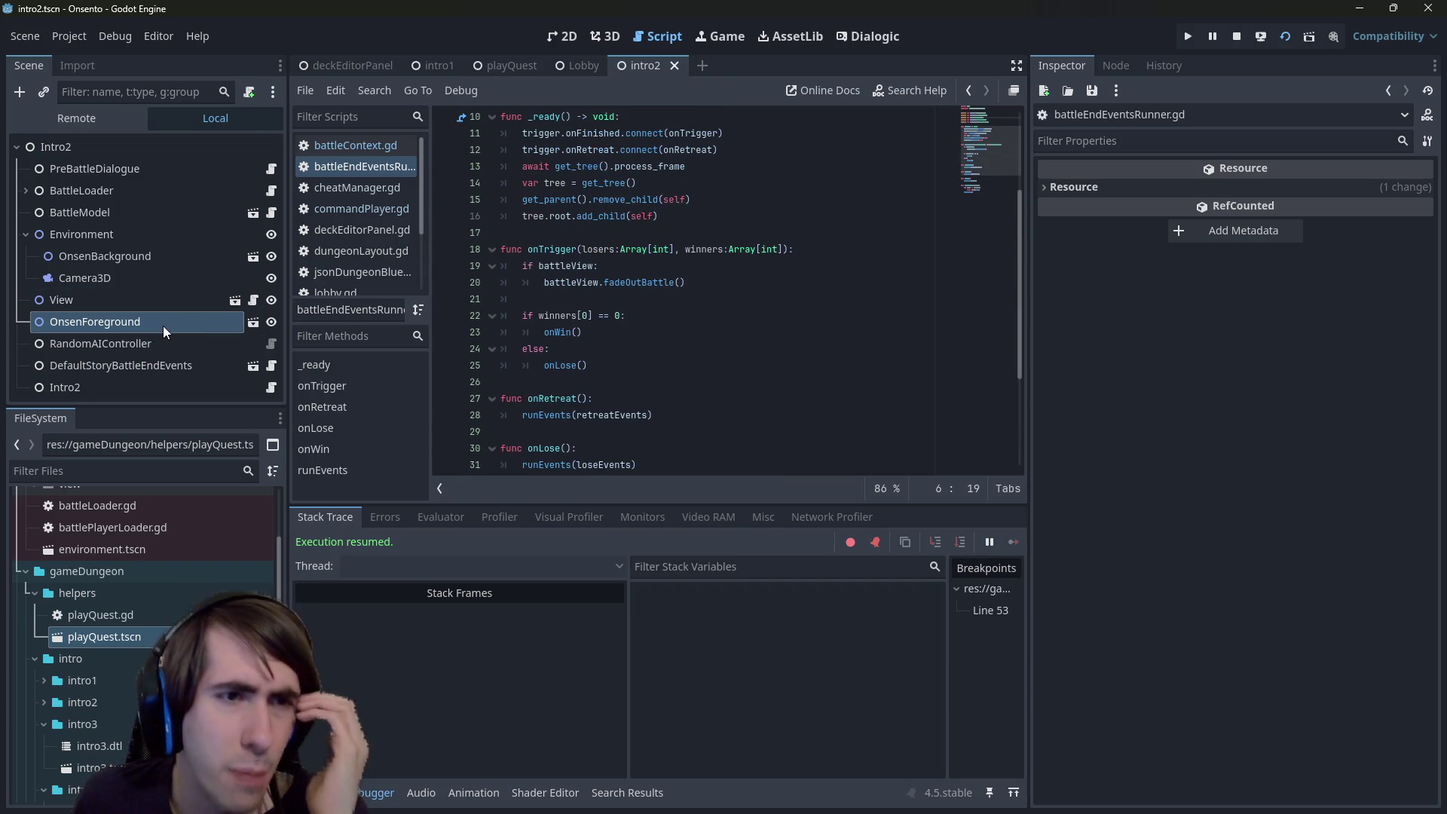
pyautogui.click(121, 370)
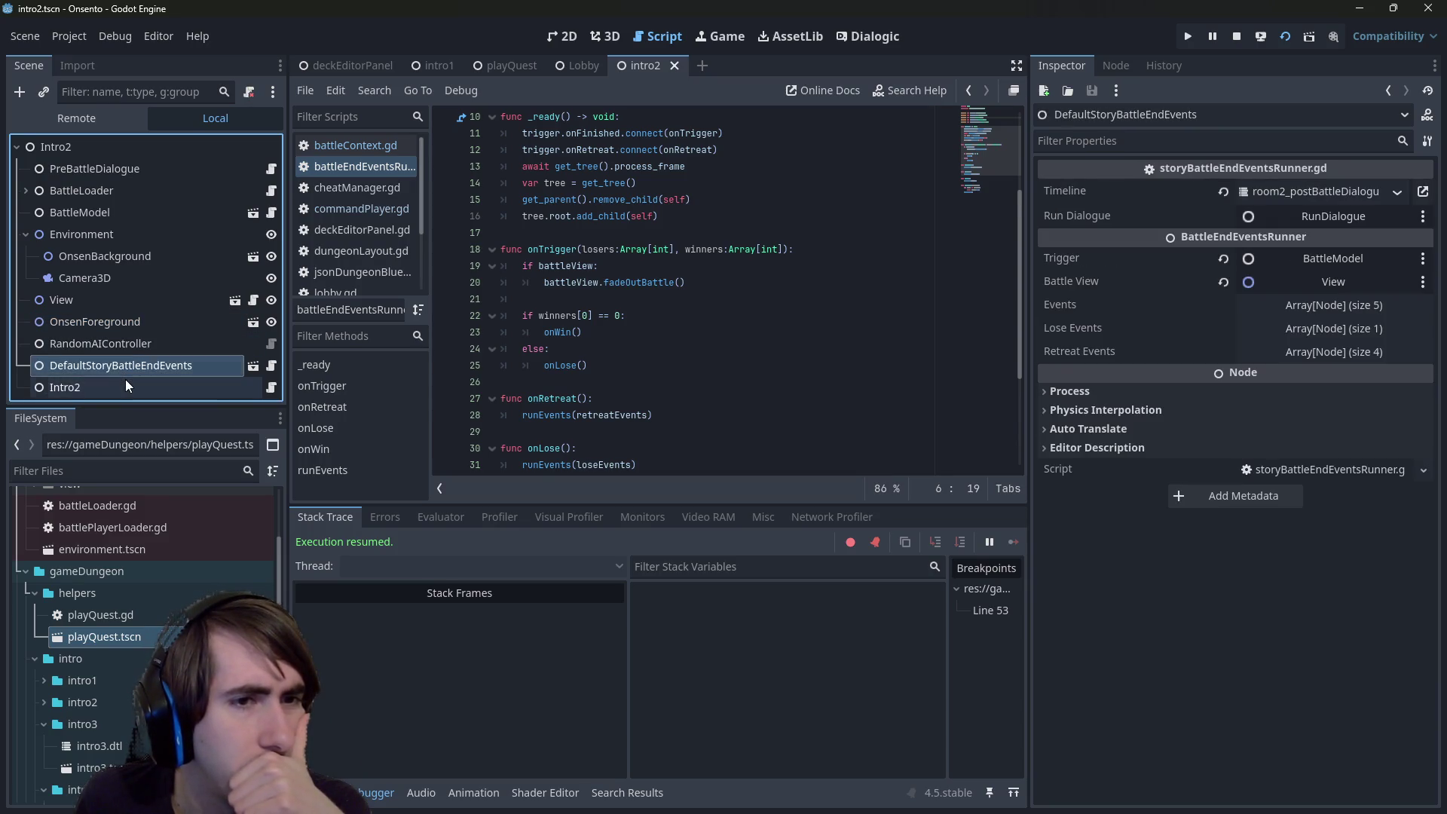
pyautogui.click(126, 386)
pyautogui.click(122, 322)
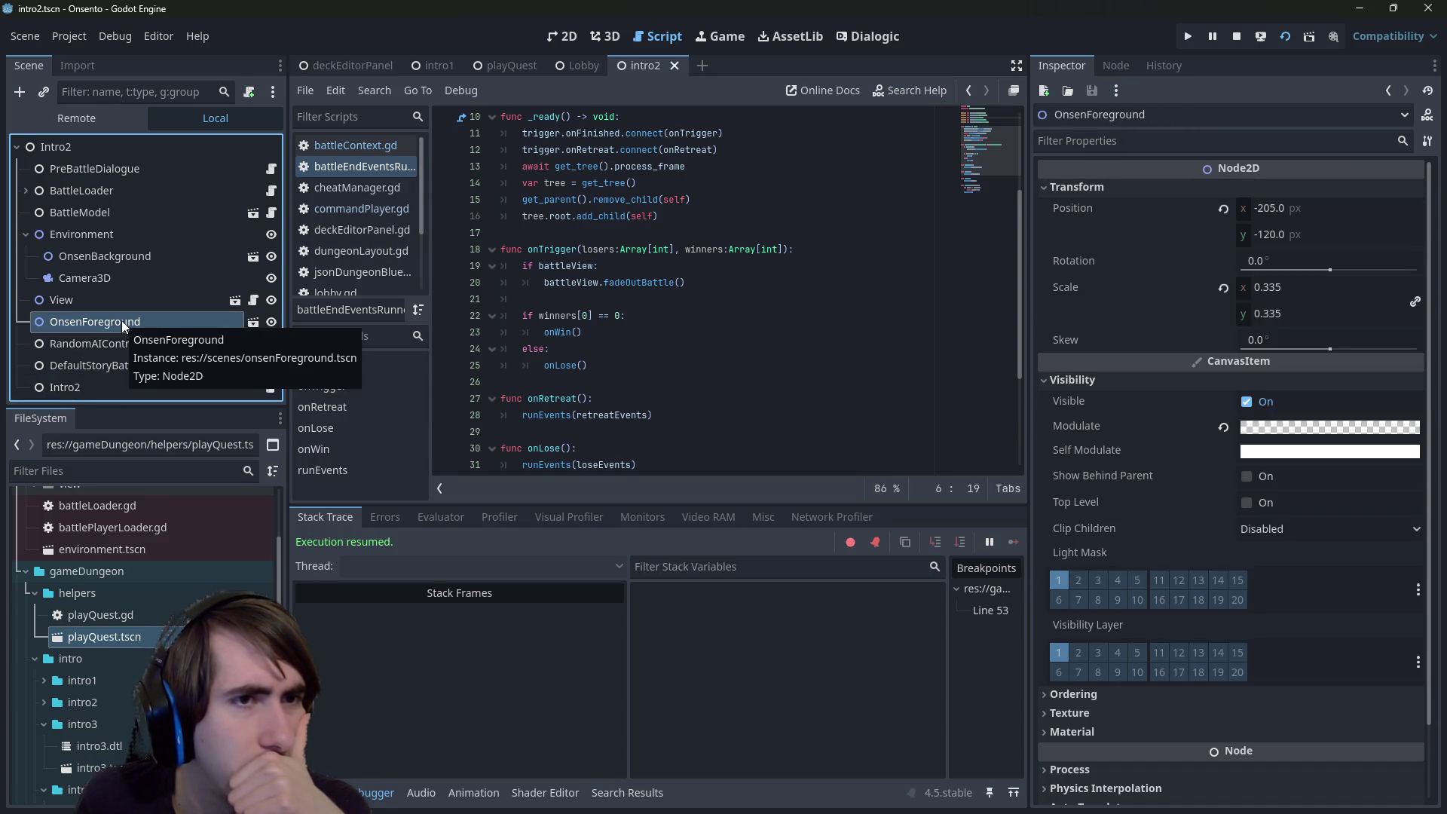
# - Expand BattleLoader, reselect DefaultStoryBattleEndEvents and open its scene in its own tab
pyautogui.click(26, 191)
pyautogui.scroll(-1, 153, 388)
pyautogui.click(148, 369)
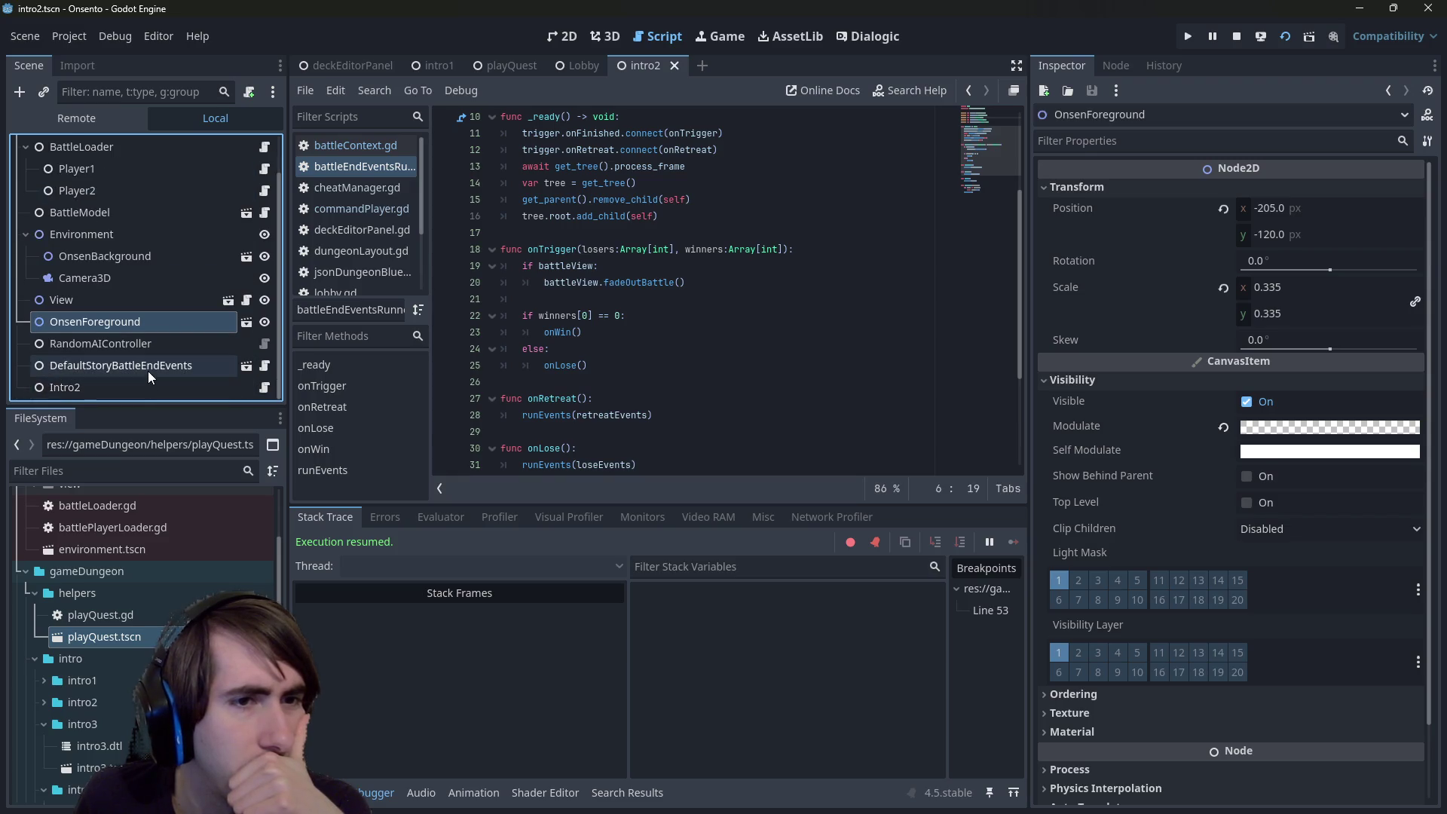
pyautogui.click(243, 369)
pyautogui.scroll(-1, 203, 286)
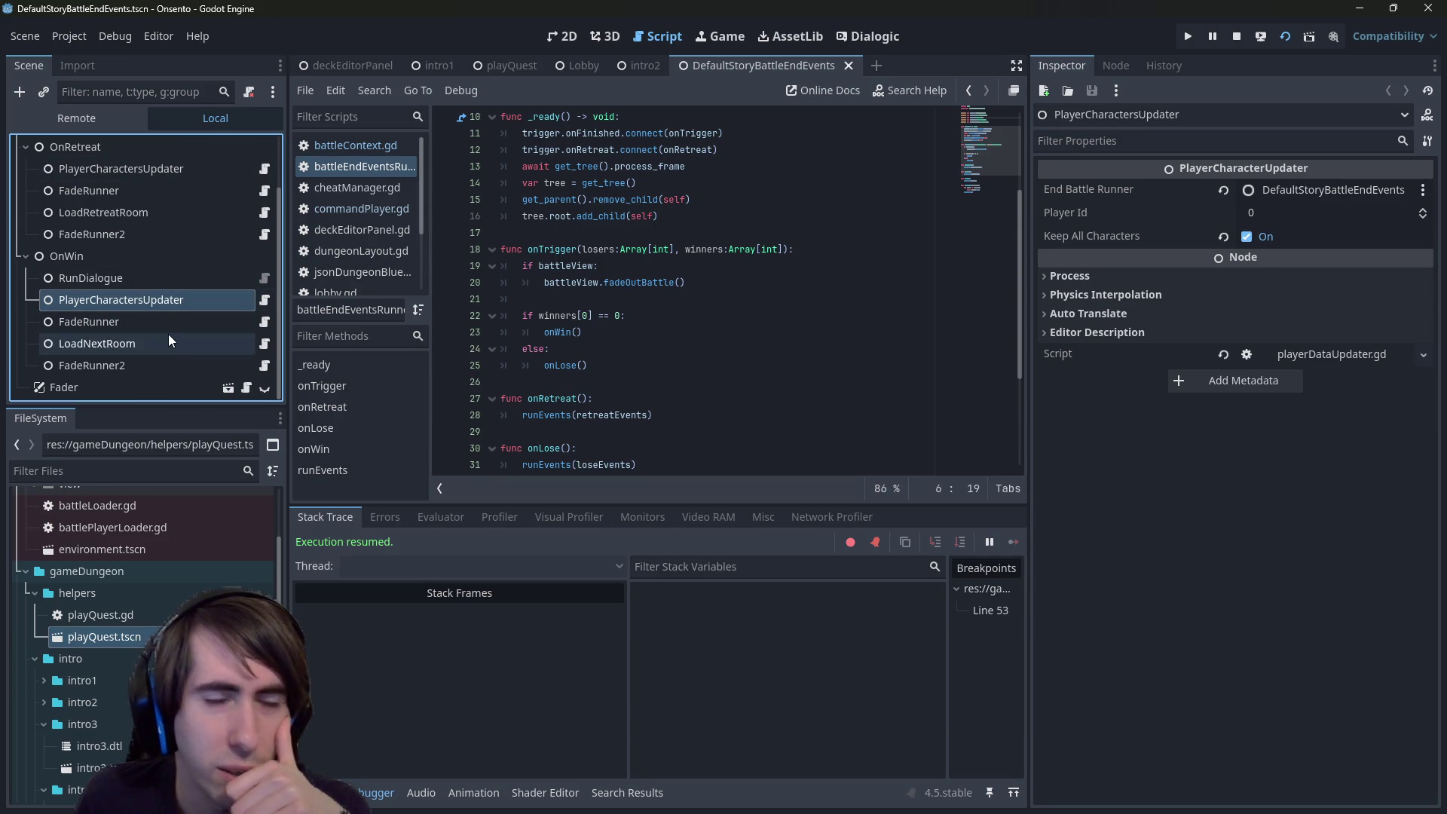
# - Inspect the OnLose, PlayerCharactersUpdater and OnWin event nodes
pyautogui.scroll(2, 165, 331)
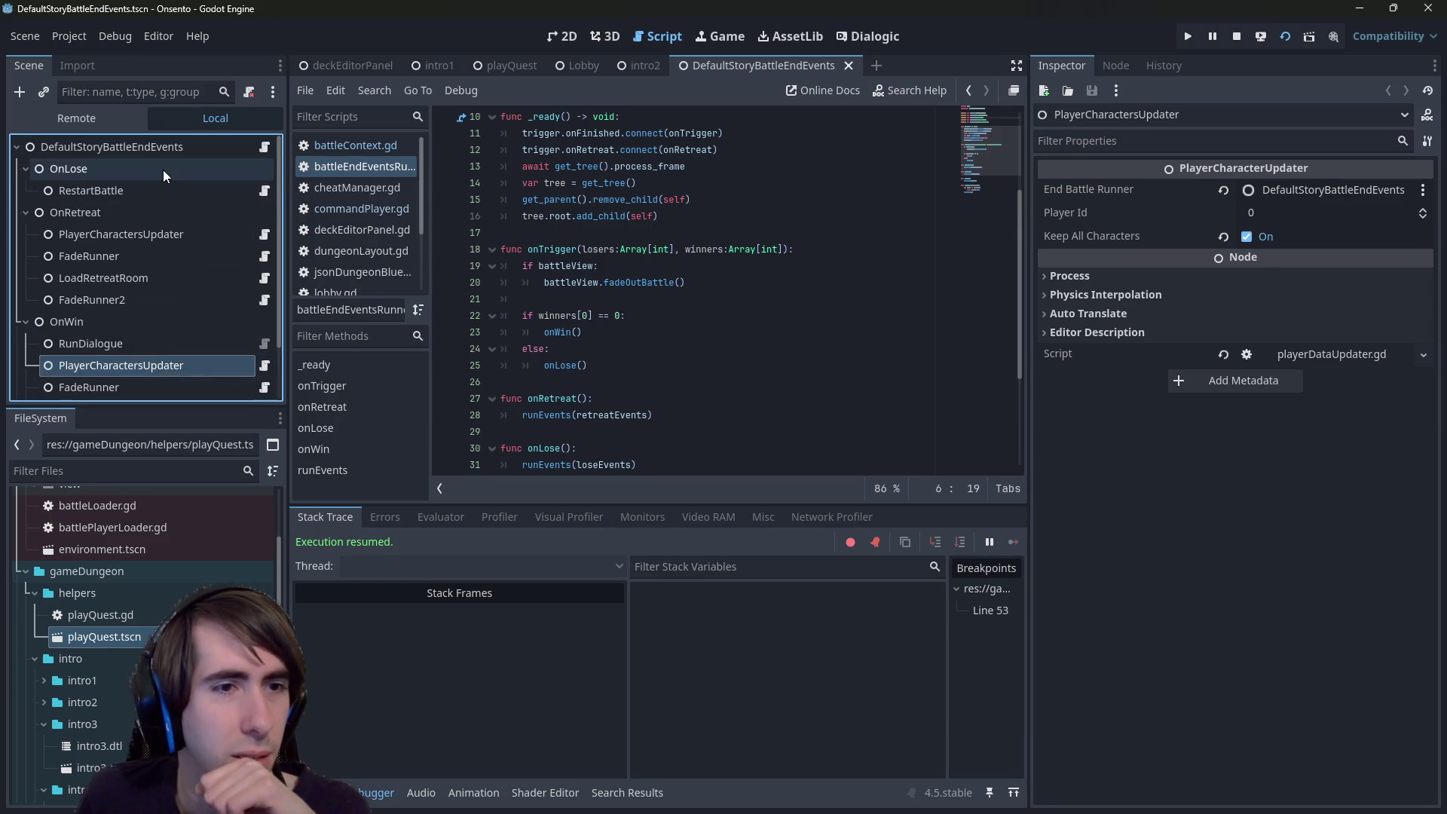
pyautogui.click(160, 169)
pyautogui.click(156, 235)
pyautogui.click(132, 320)
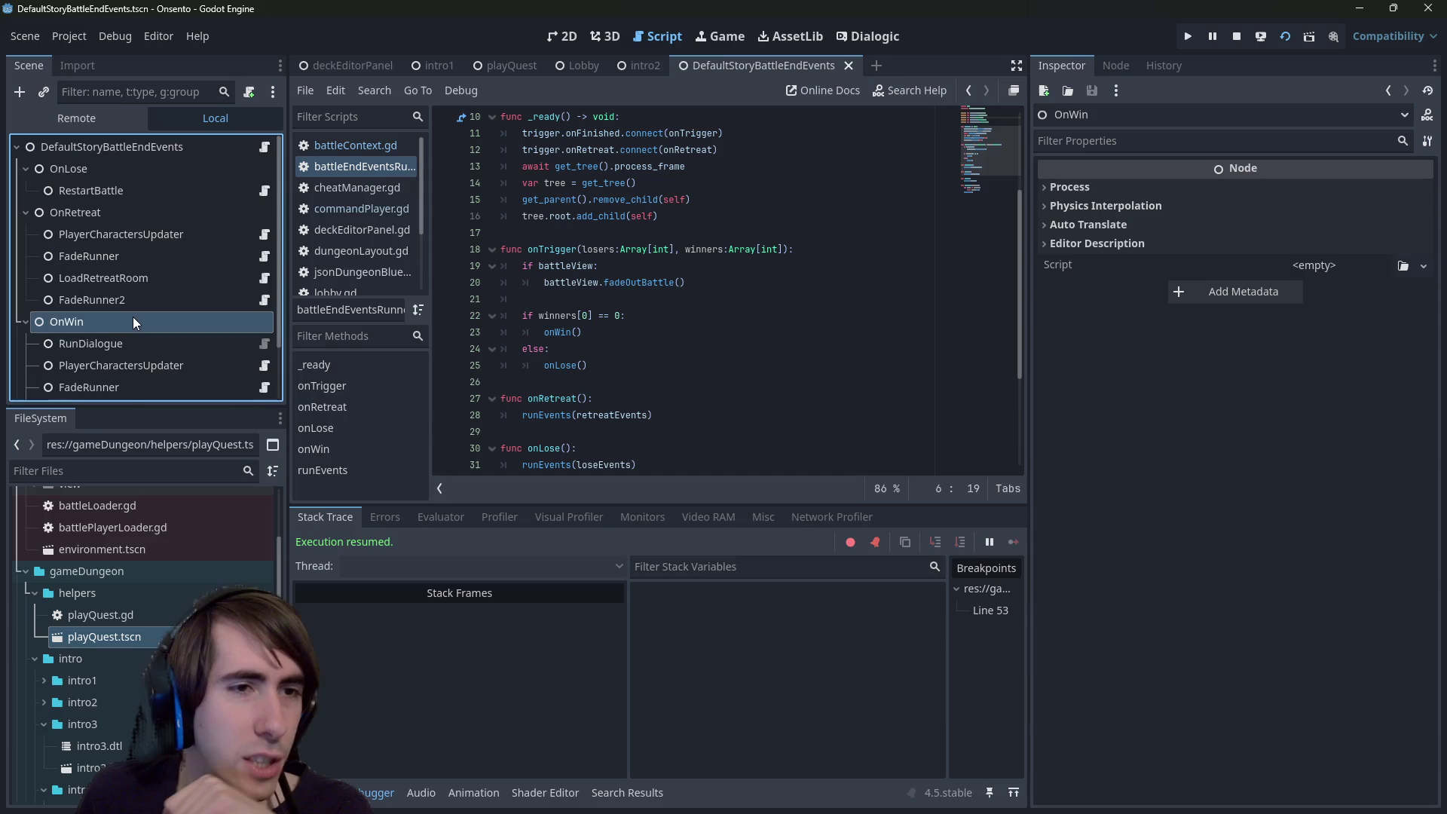
pyautogui.scroll(-2, 132, 317)
pyautogui.scroll(3, 226, 271)
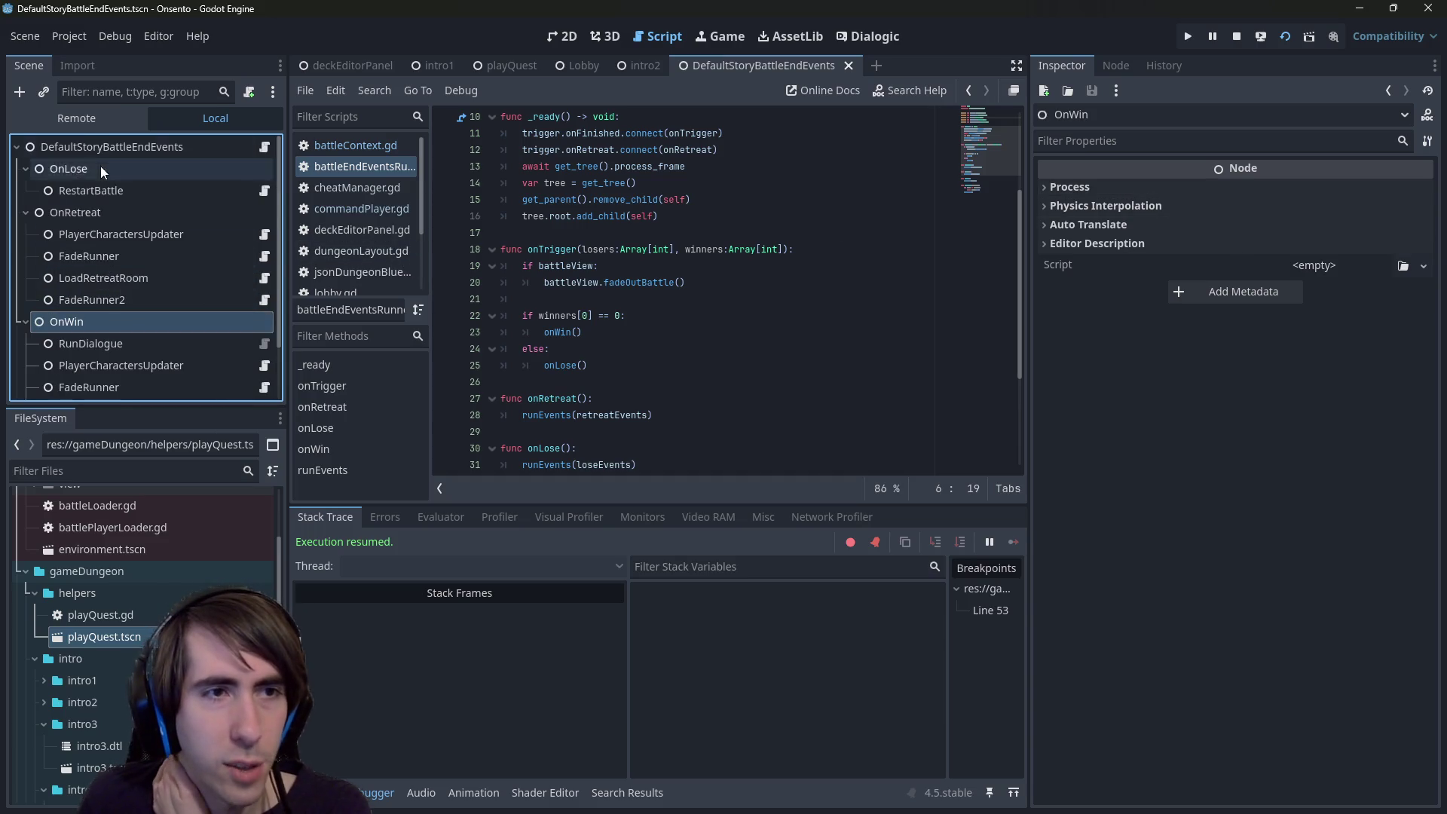
# - Expand the root node's Events array, showing RunDialogue through FadeRunner2, and open the intro2 folder
pyautogui.click(111, 145)
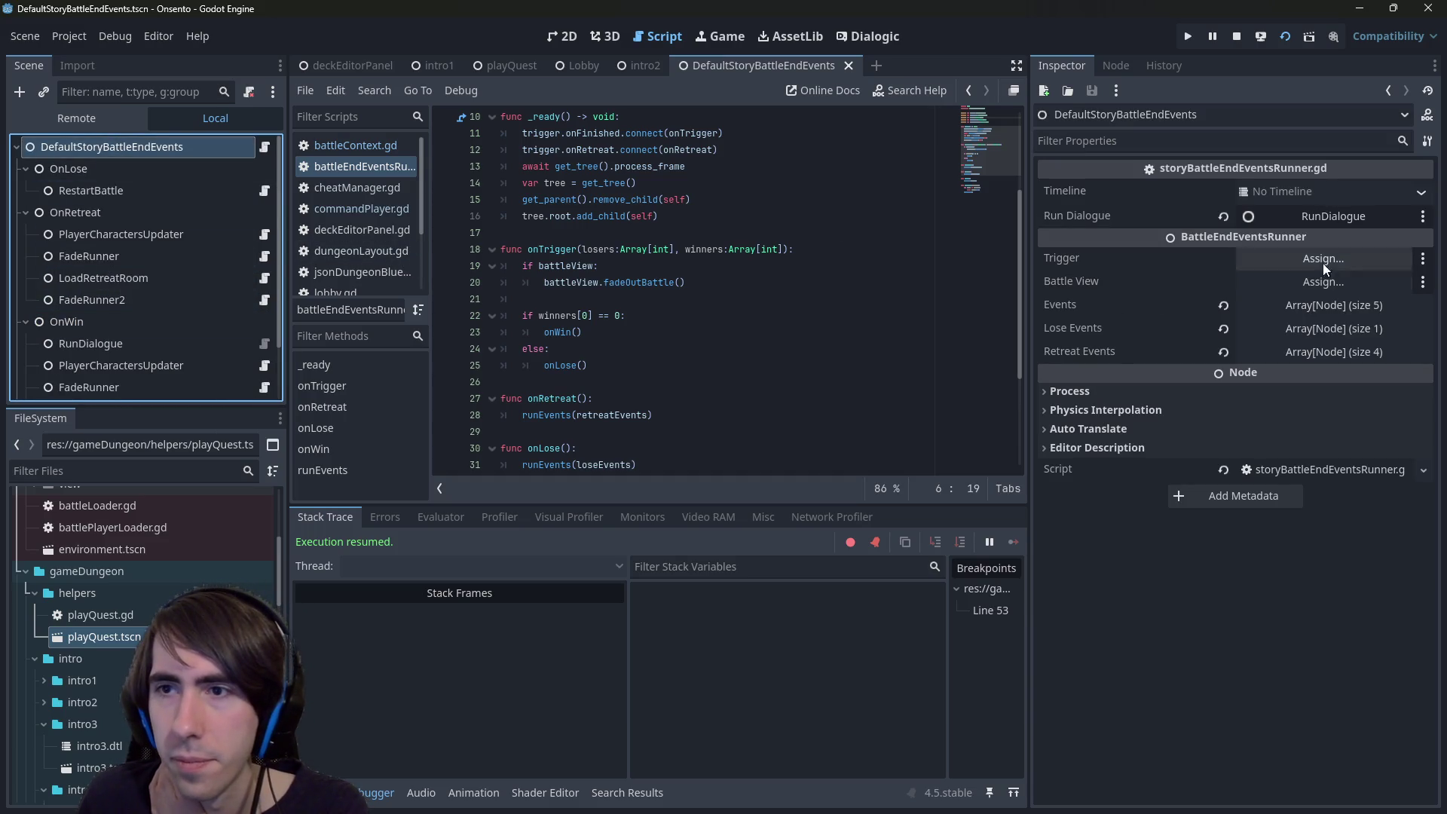
pyautogui.click(1305, 308)
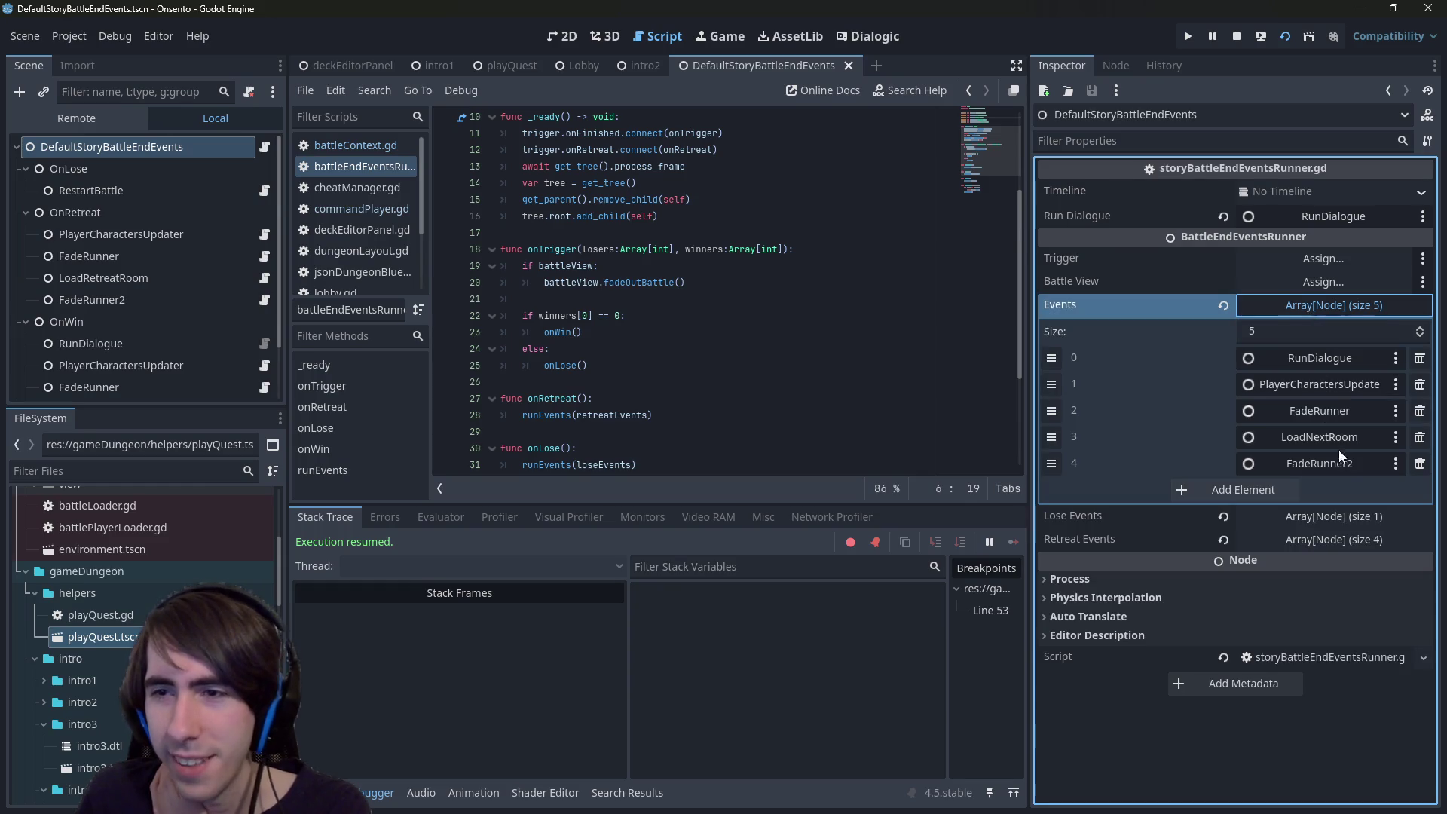
pyautogui.scroll(-2, 203, 330)
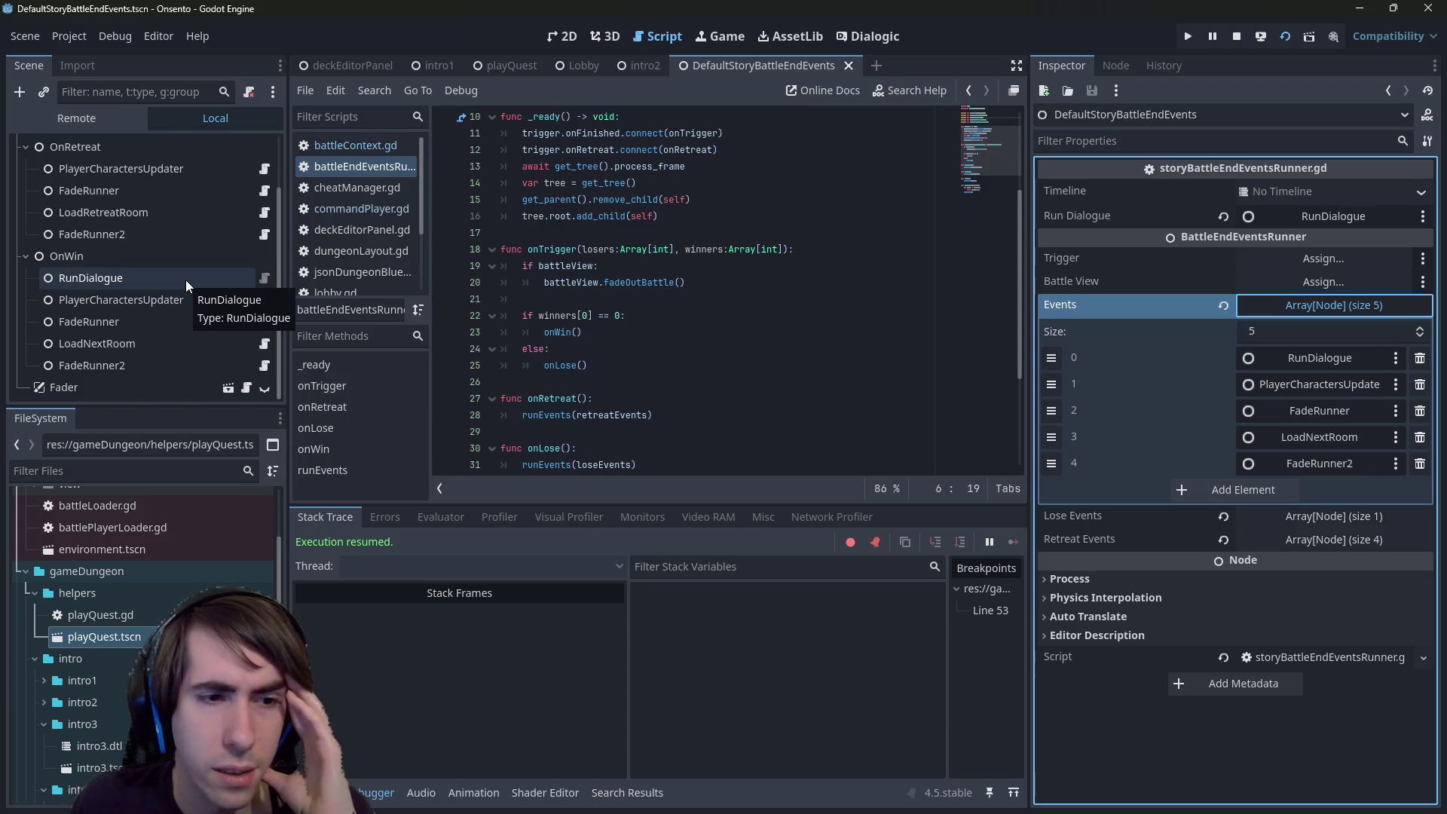
pyautogui.doubleClick(155, 701)
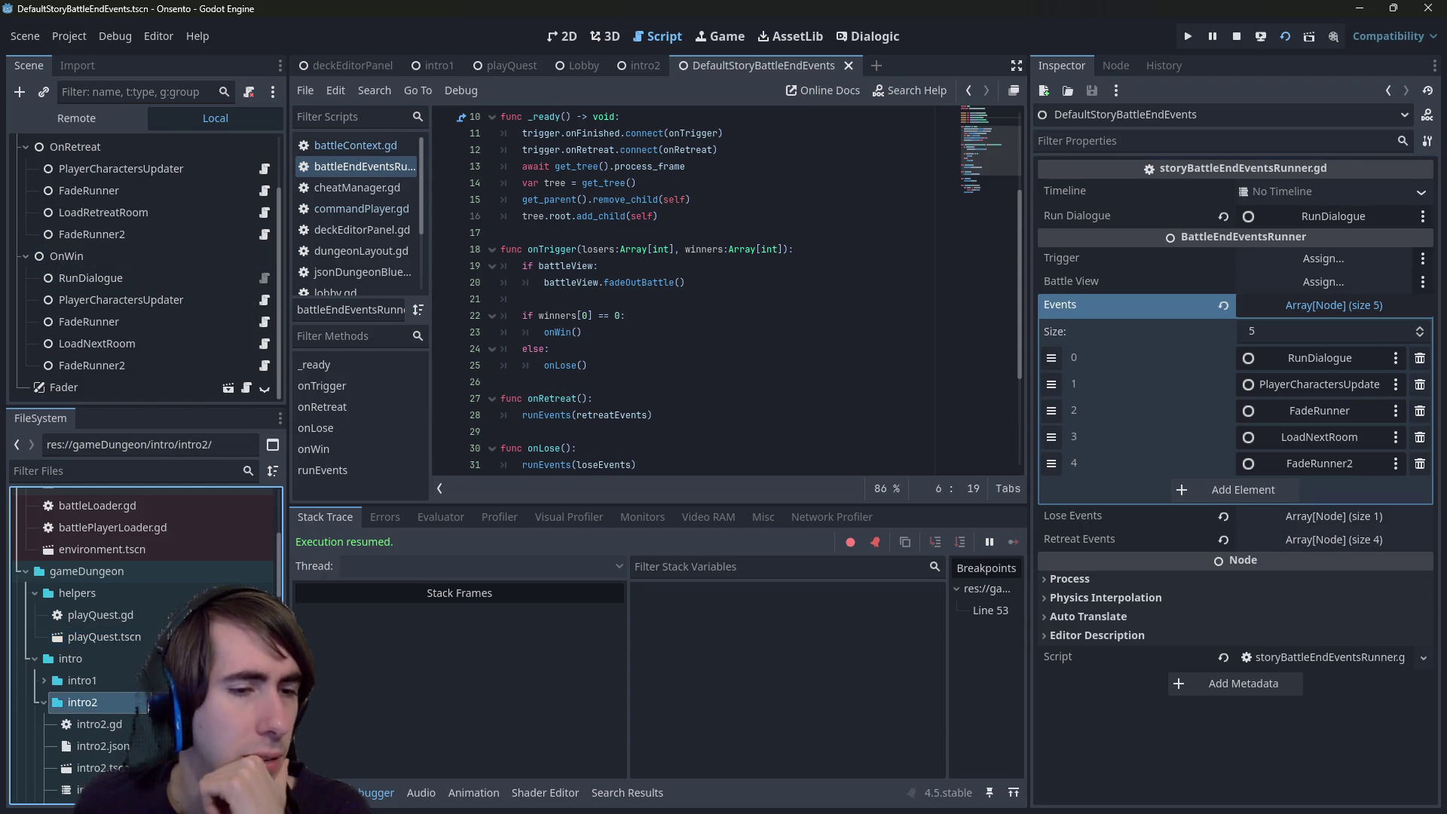
# - Review the intro2_postBattleDialogue and intro2_battleDialogue timelines, then examine runDialogue.gd's Dialogic.start call
pyautogui.doubleClick(66, 654)
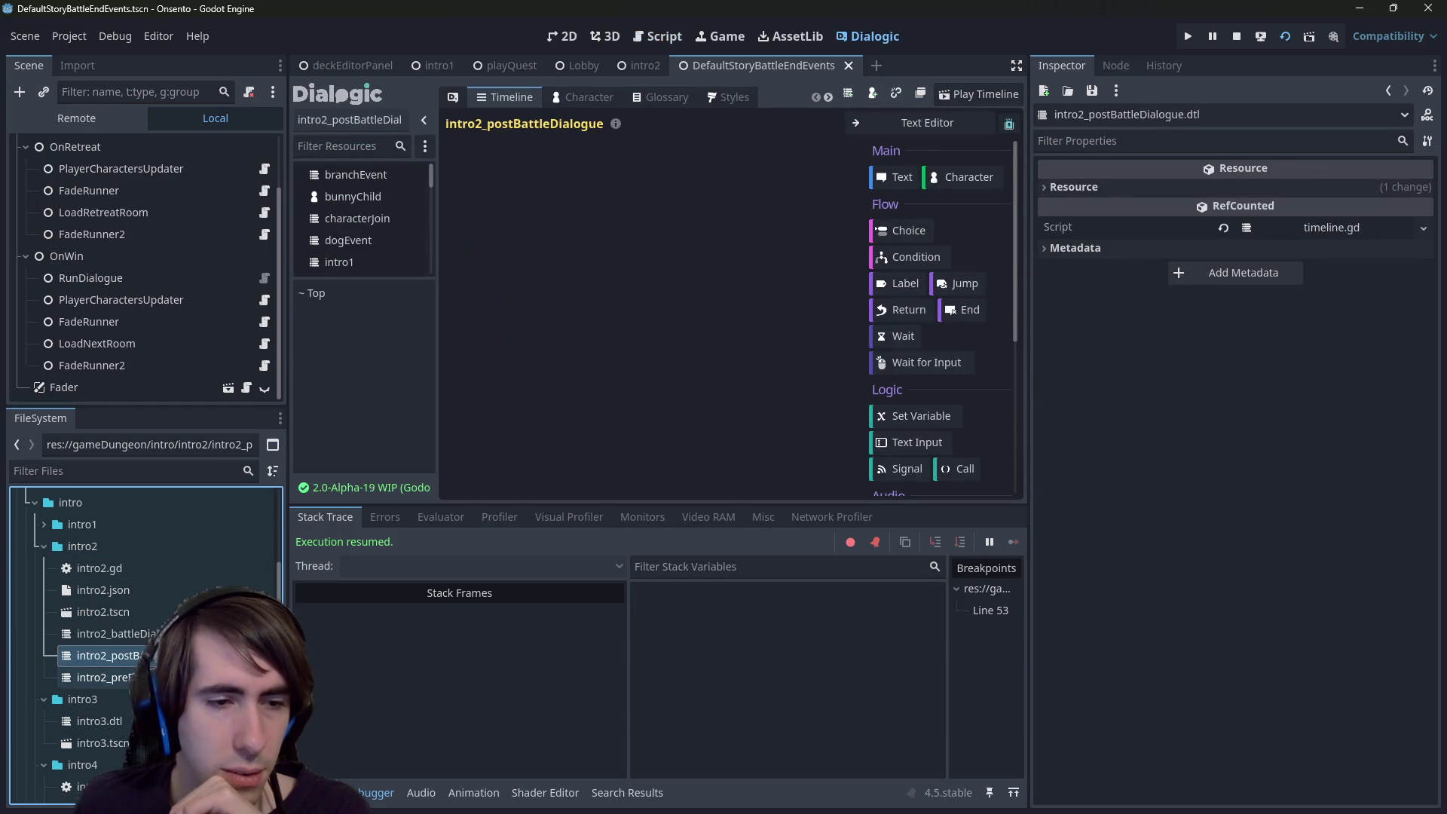
pyautogui.doubleClick(105, 633)
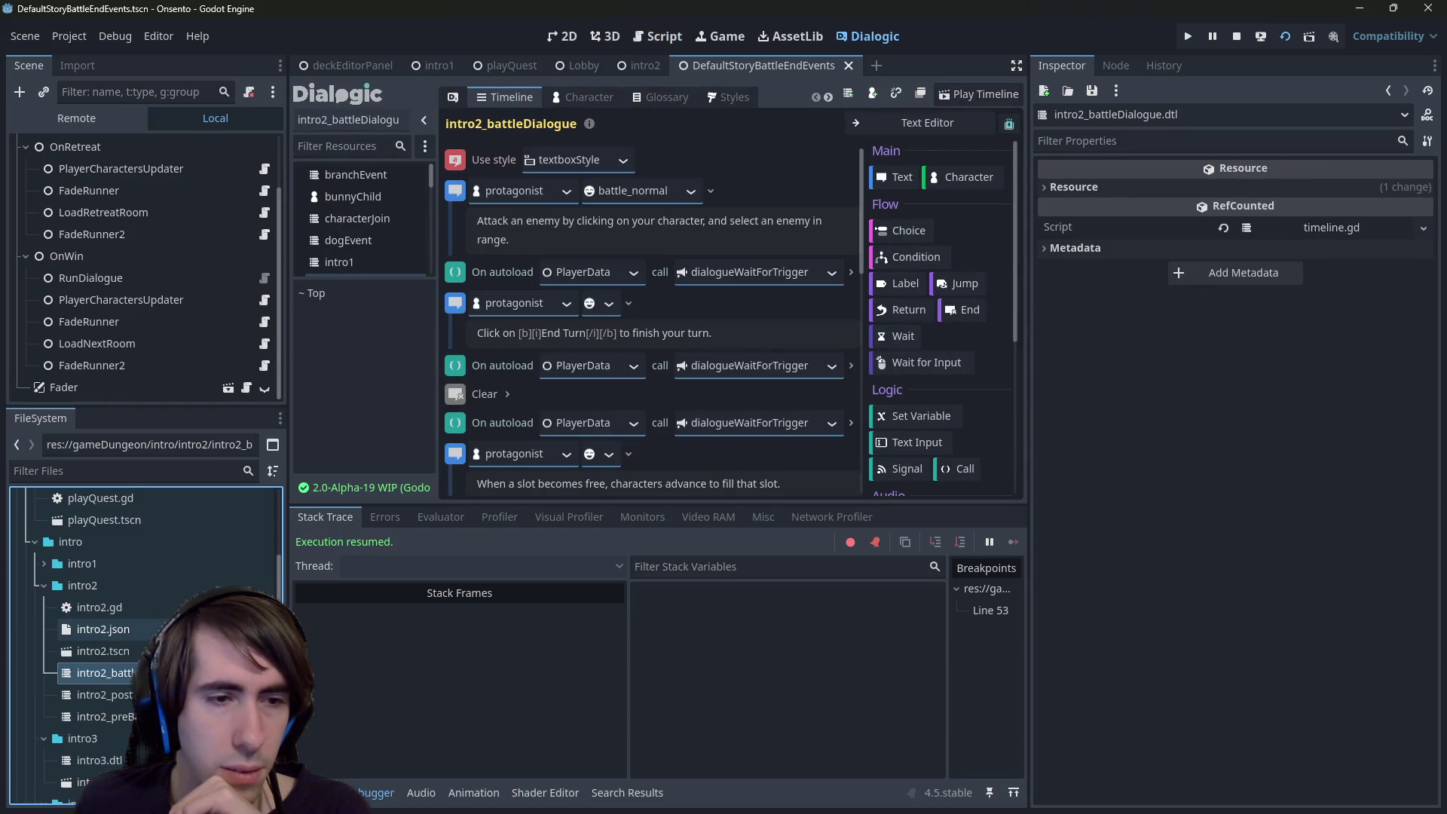
pyautogui.click(260, 276)
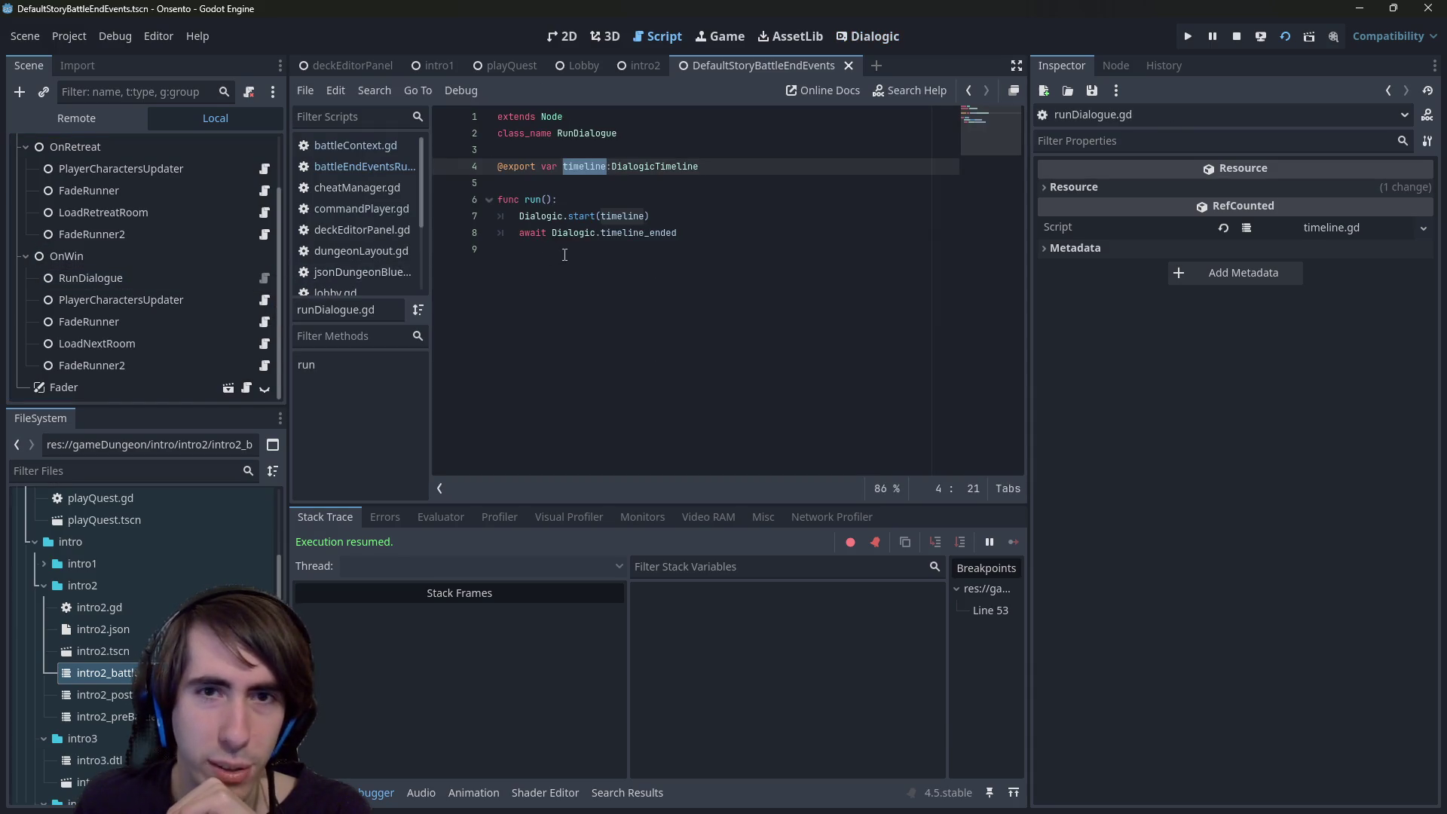
pyautogui.click(579, 216)
pyautogui.doubleClick(552, 216)
# - Examine the Dialogic.start and timeline_ended lines of run() in runDialogue.gd
pyautogui.click(587, 216)
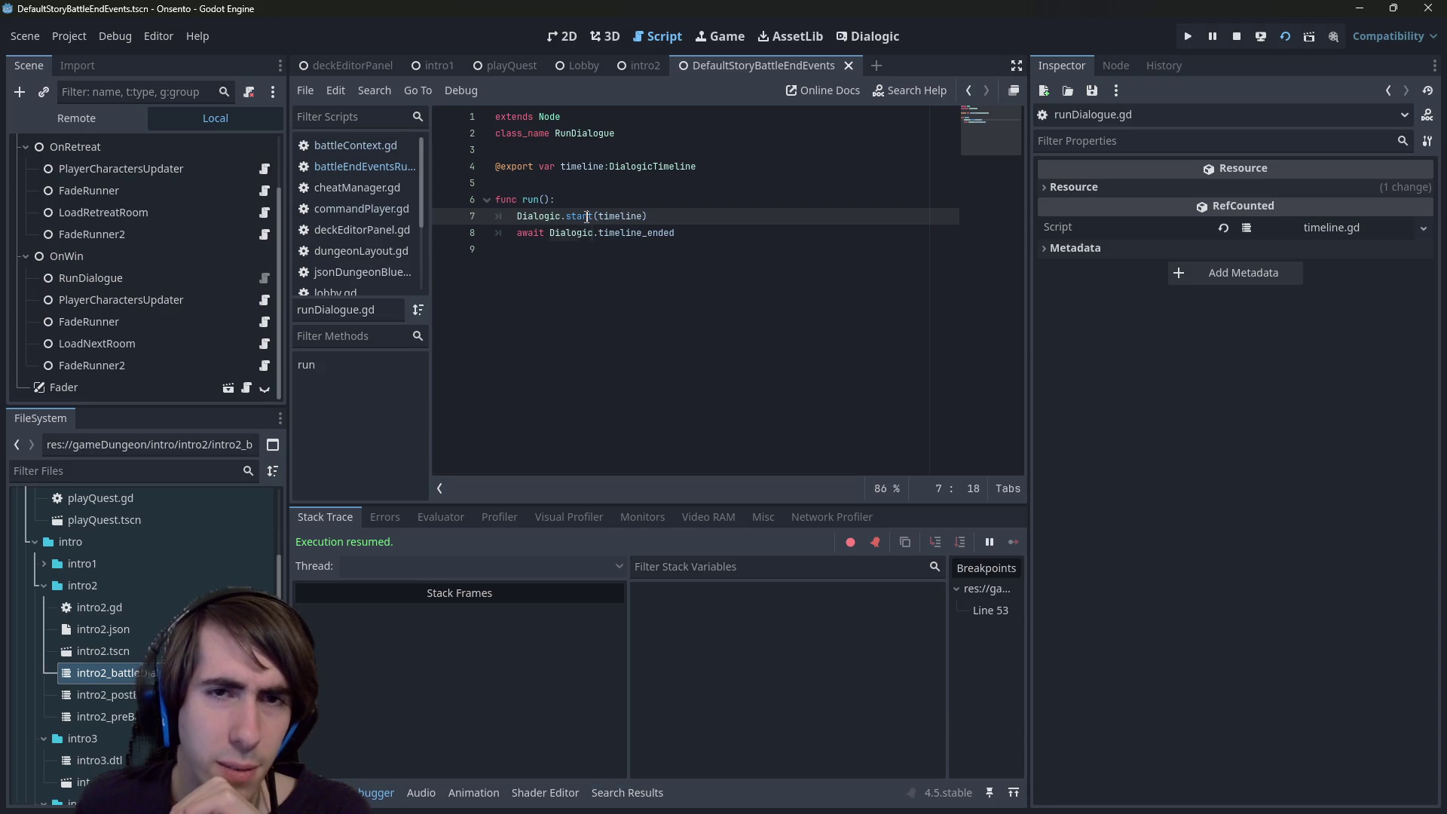
pyautogui.click(585, 203)
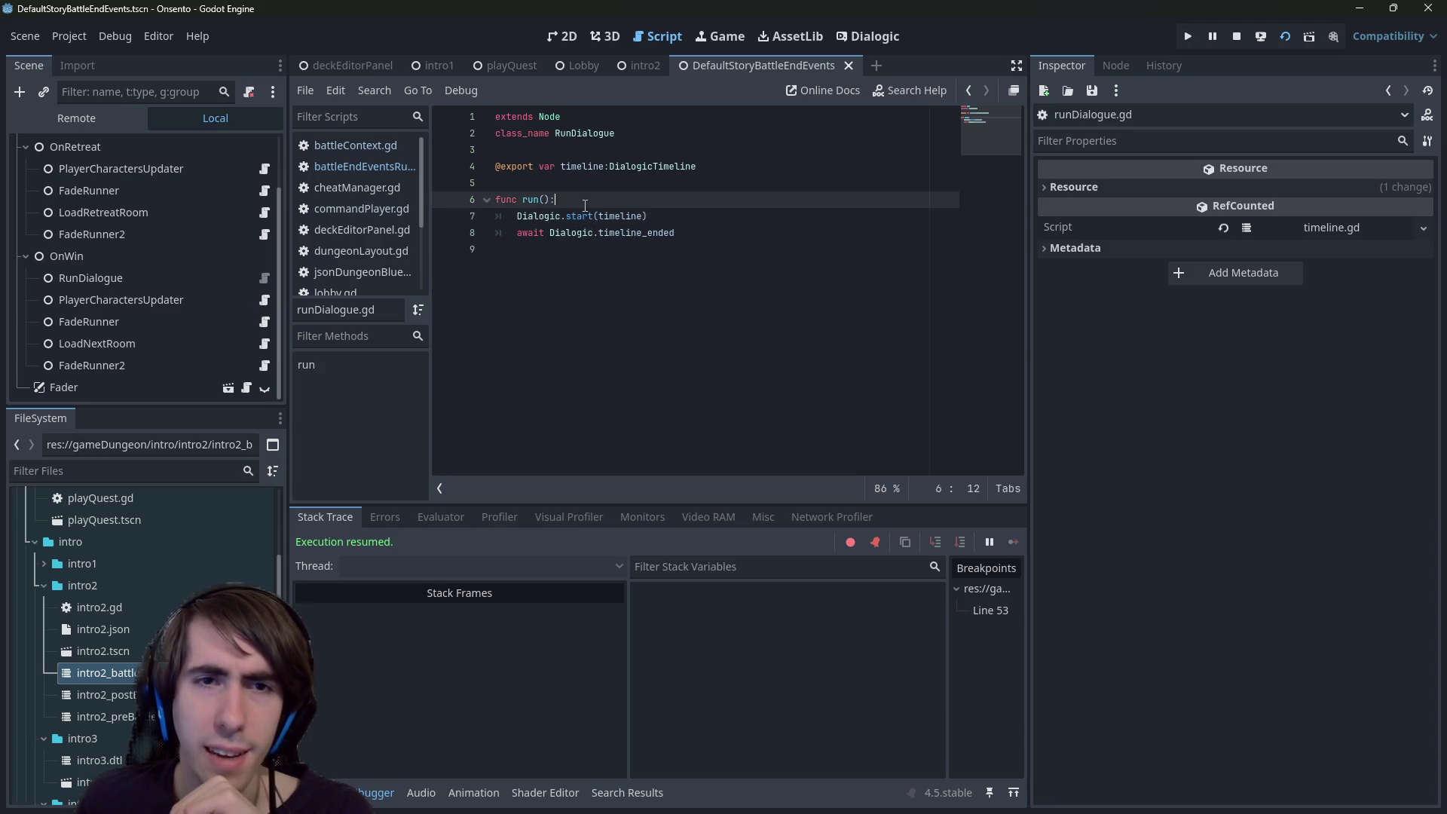
pyautogui.doubleClick(617, 233)
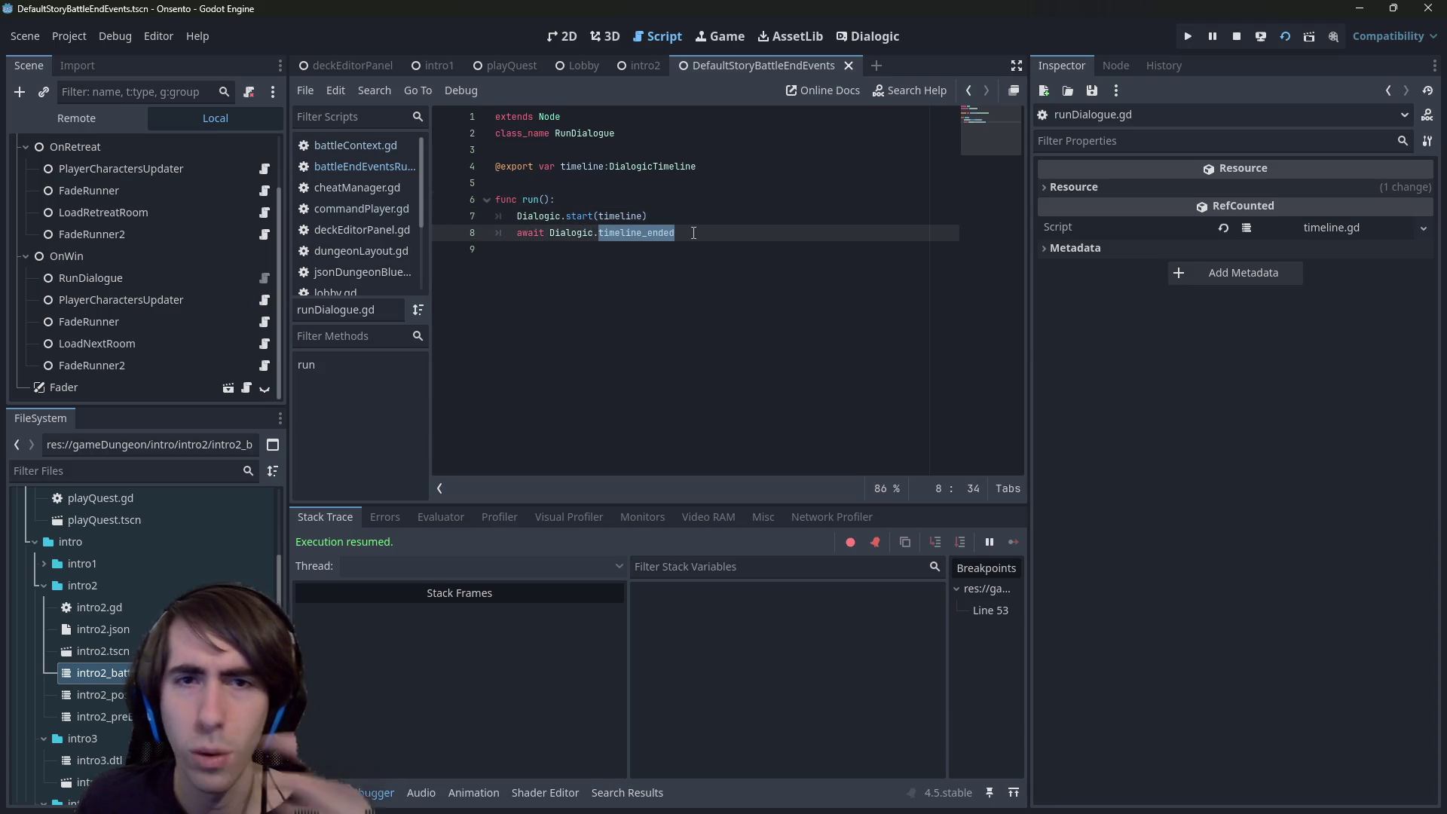
pyautogui.click(693, 233)
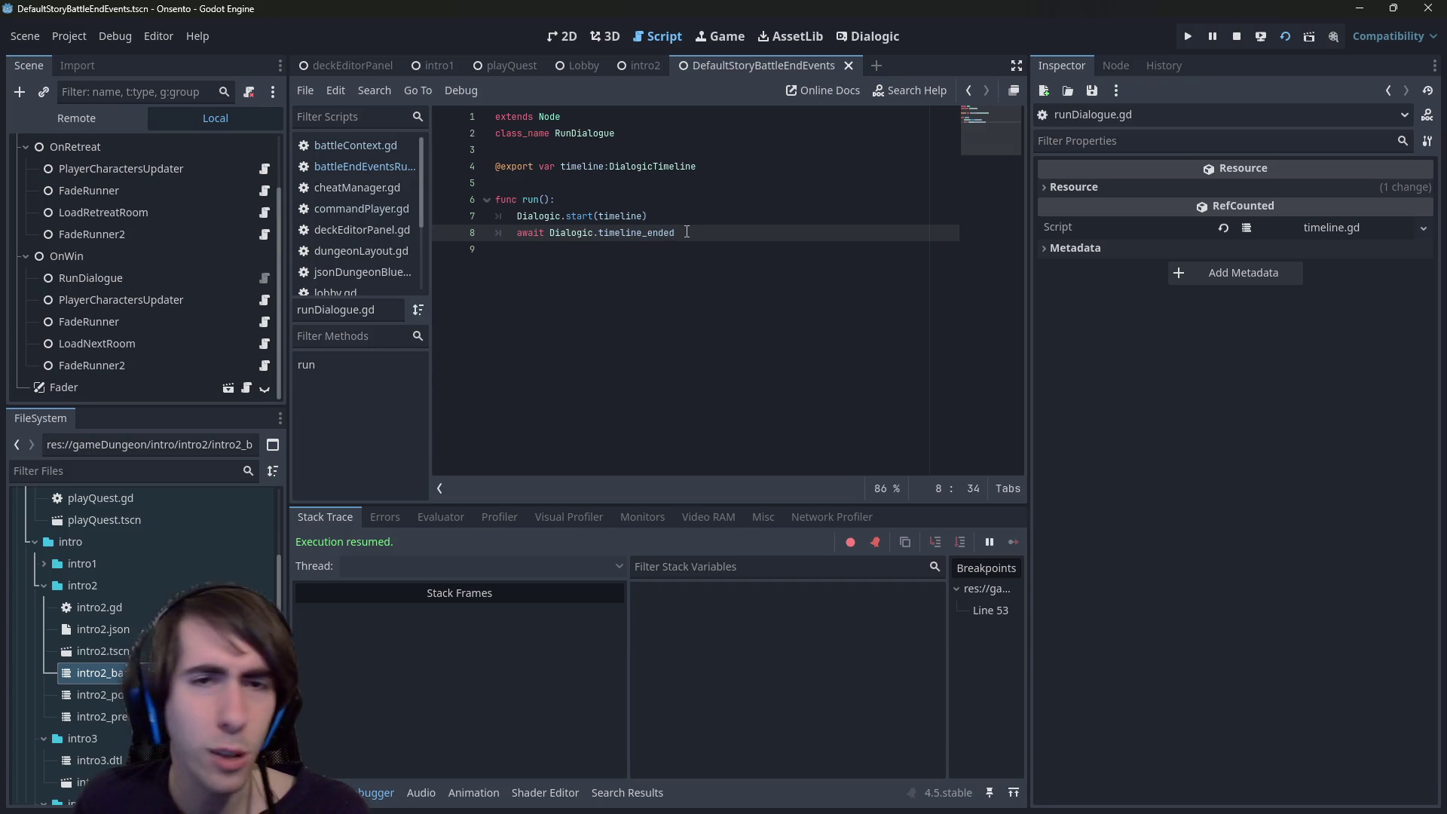
pyautogui.moveTo(579, 226)
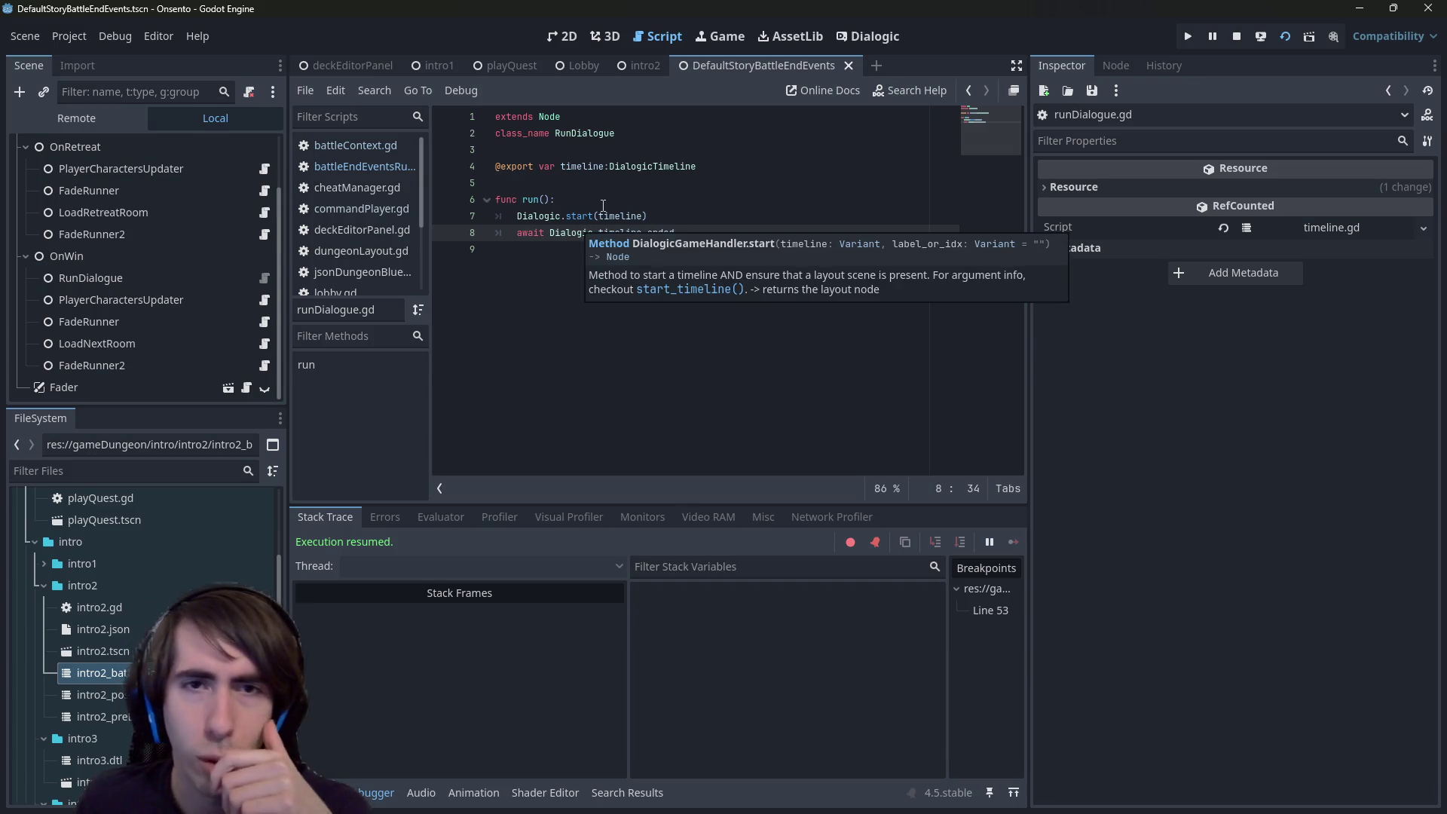
pyautogui.click(572, 216)
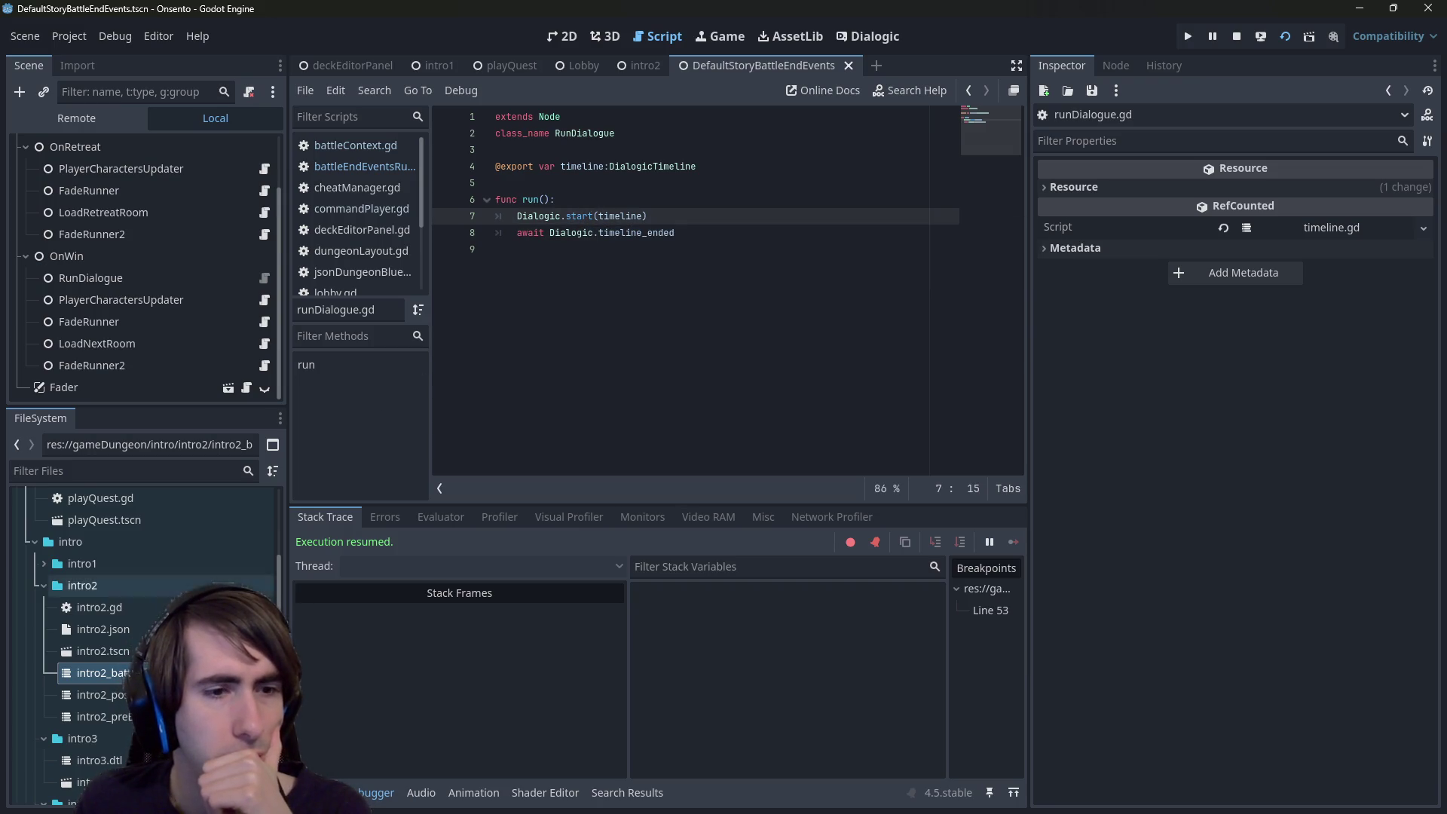
pyautogui.click(98, 716)
pyautogui.doubleClick(618, 217)
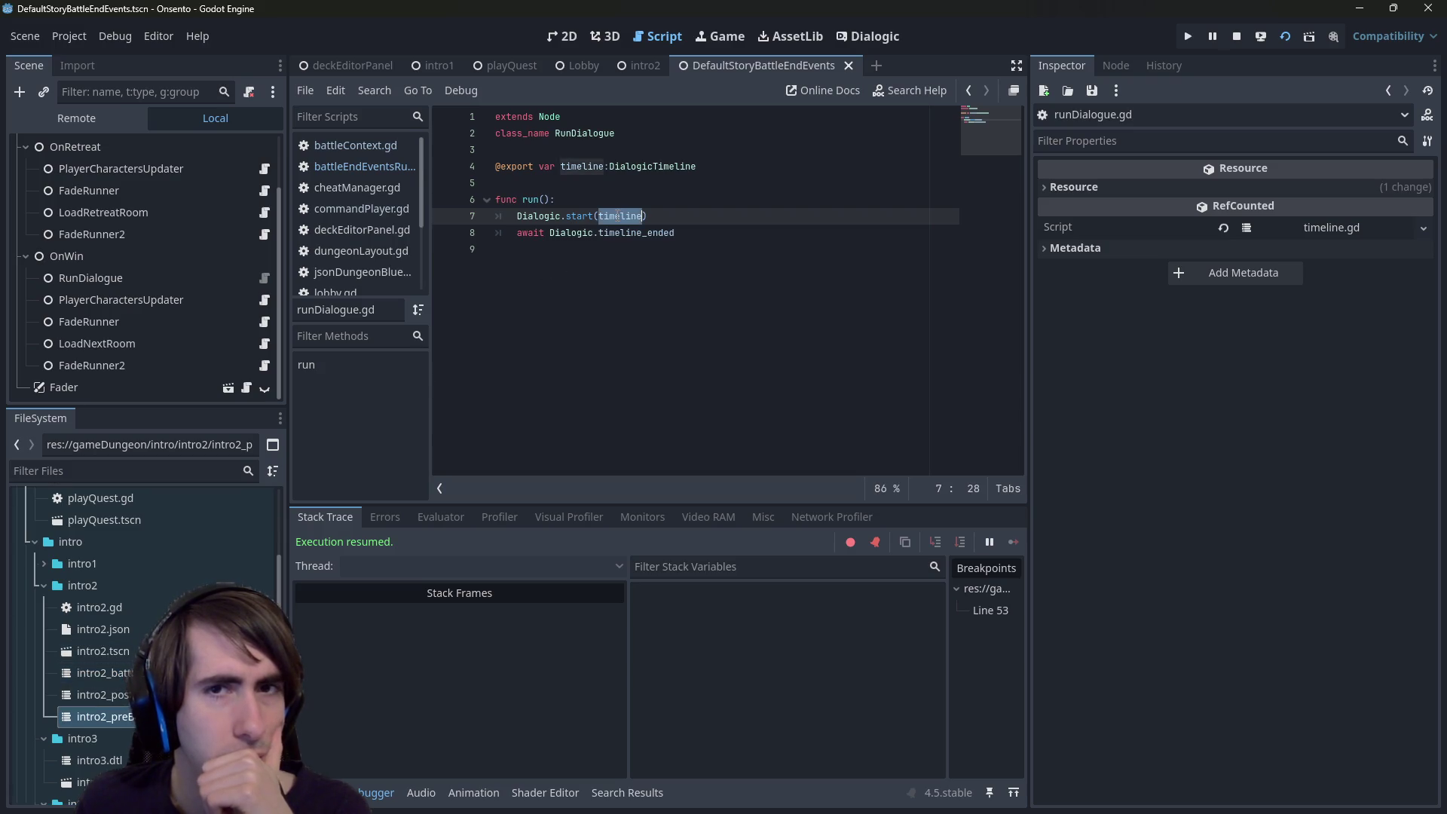
# - Wrap the start and await lines under 'if timeline != null:' and save the script
pyautogui.click(627, 200)
pyautogui.press('Return')
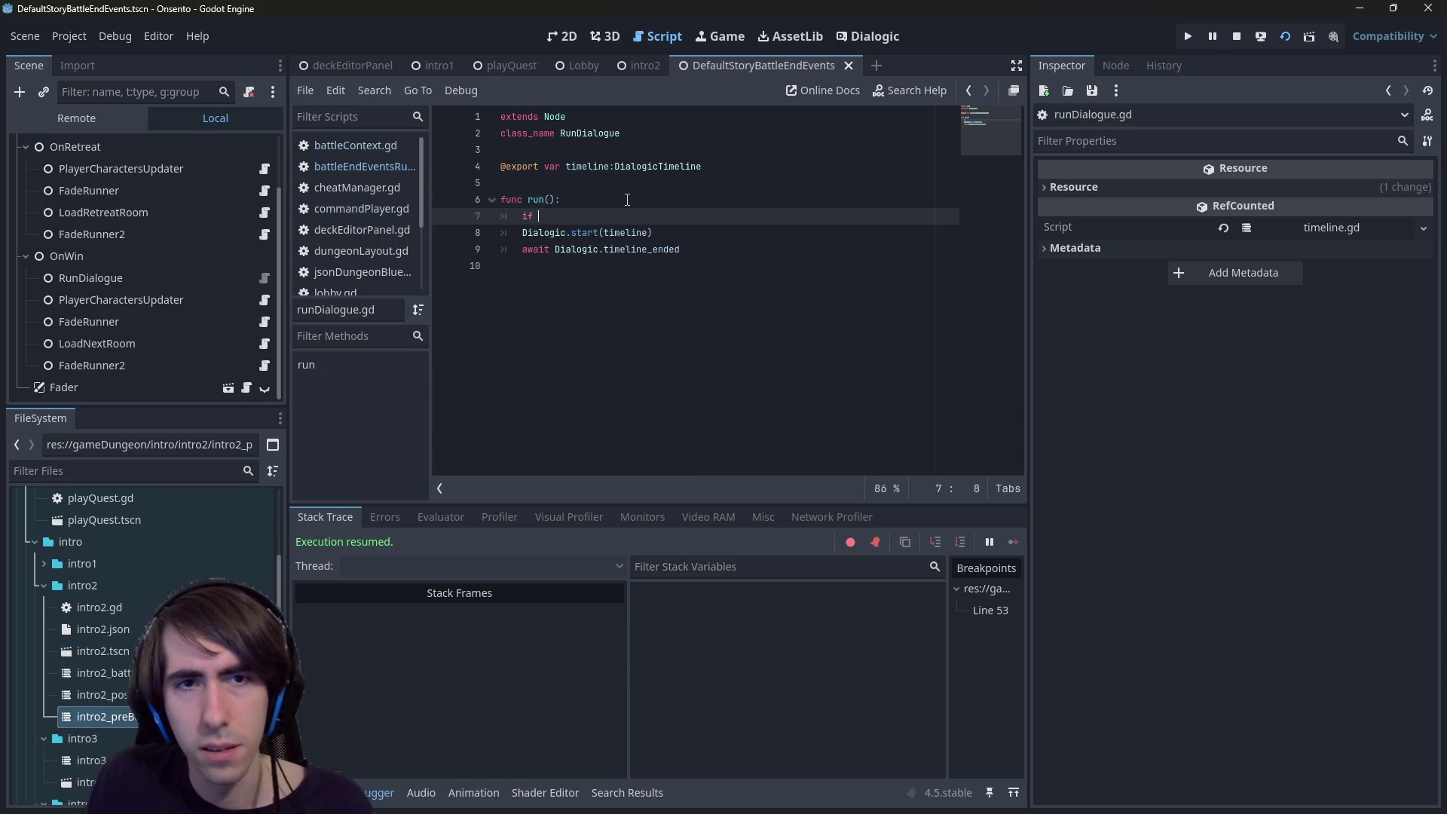
pyautogui.write('if timeline ==')
pyautogui.press('BackSpace')
pyautogui.press('BackSpace')
pyautogui.press('BackSpace')
pyautogui.write('!= null:')
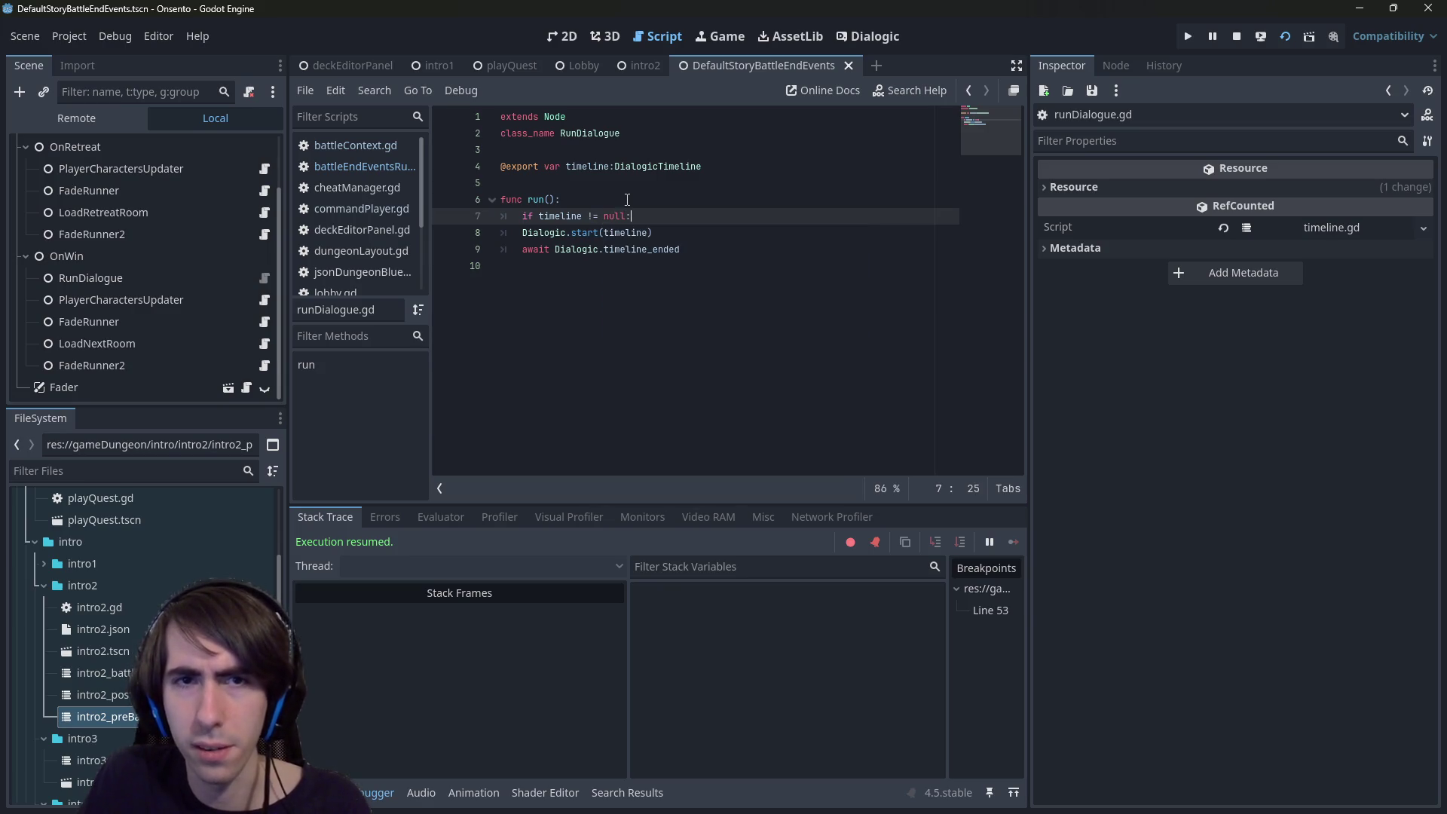
pyautogui.moveTo(501, 233); pyautogui.dragTo(715, 255)
pyautogui.press('Tab')
pyautogui.click(715, 255)
pyautogui.hotkey('ctrl', 's')
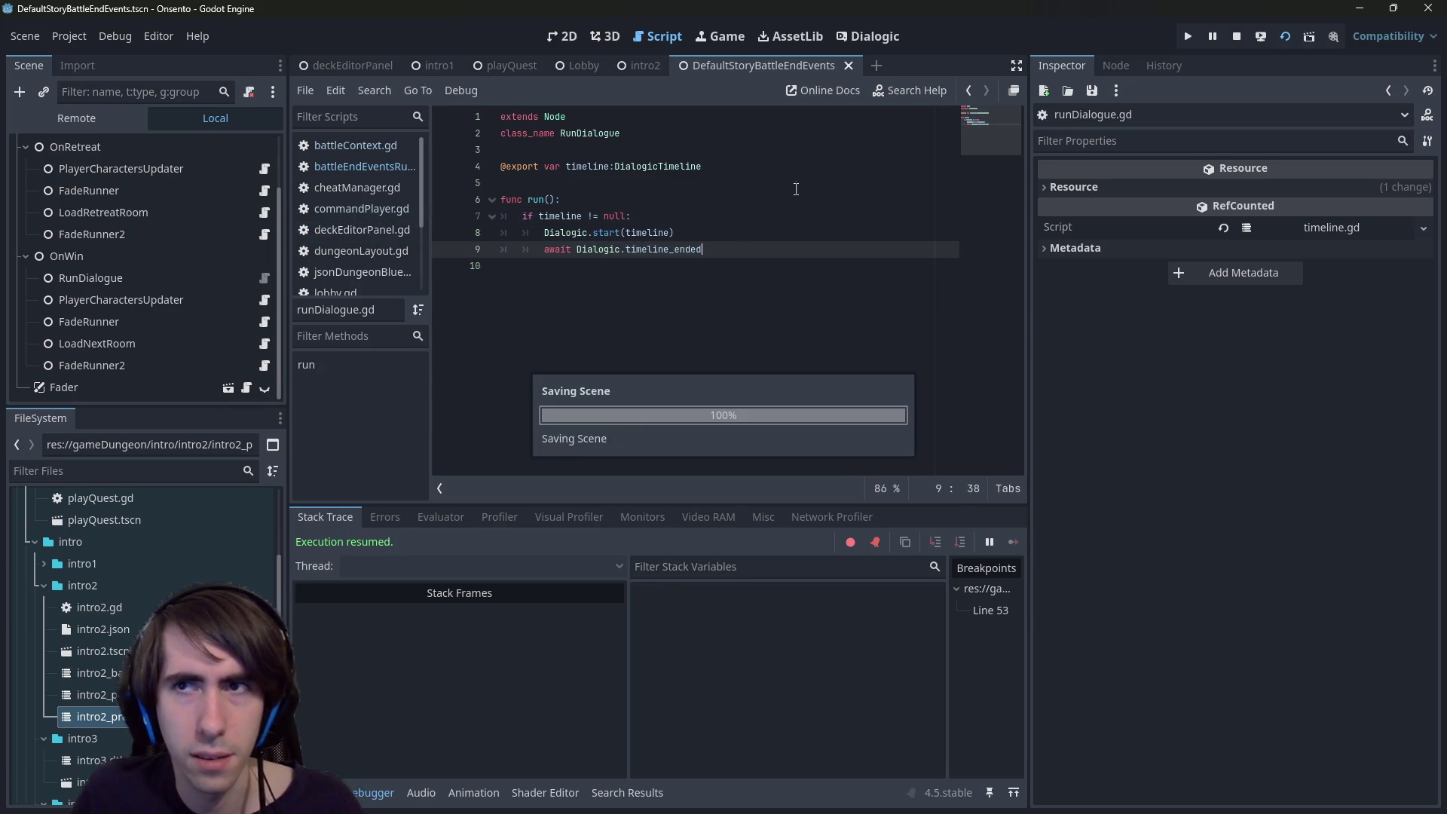
pyautogui.moveTo(654, 70)
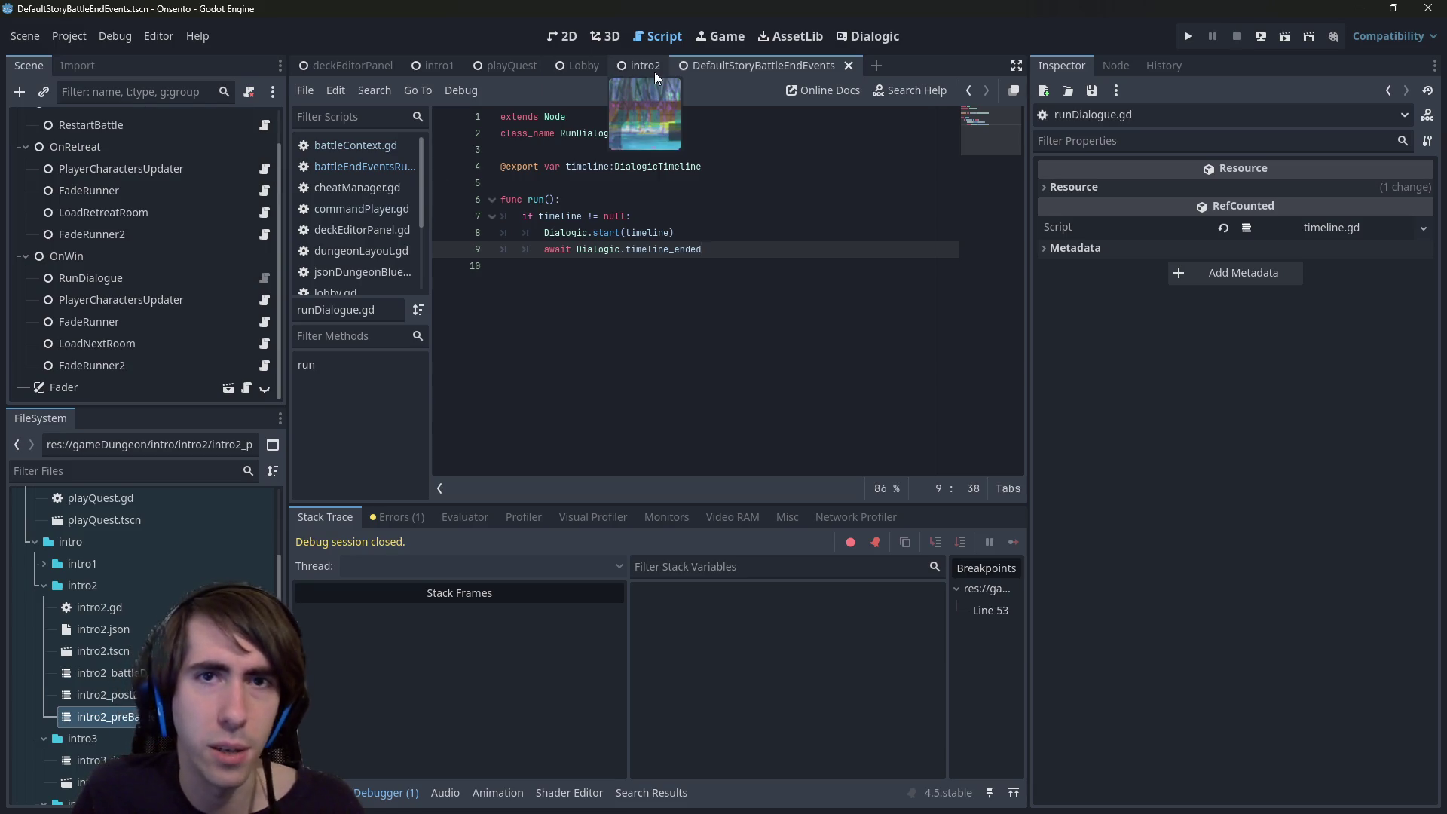
# - Open the intro2 battle and post-battle timelines and inspect the Use style event's actions
pyautogui.doubleClick(98, 673)
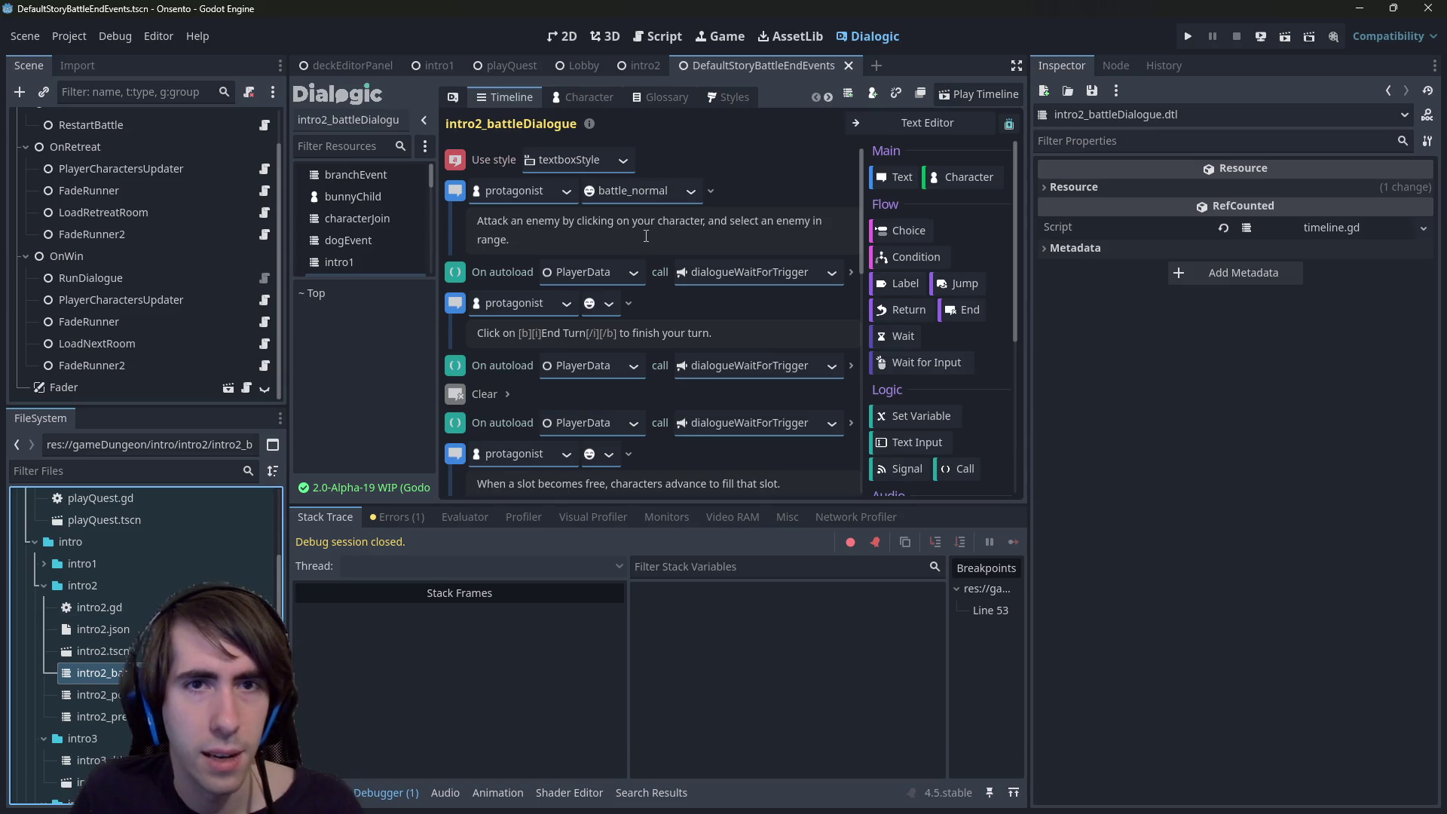
pyautogui.rightClick(460, 155)
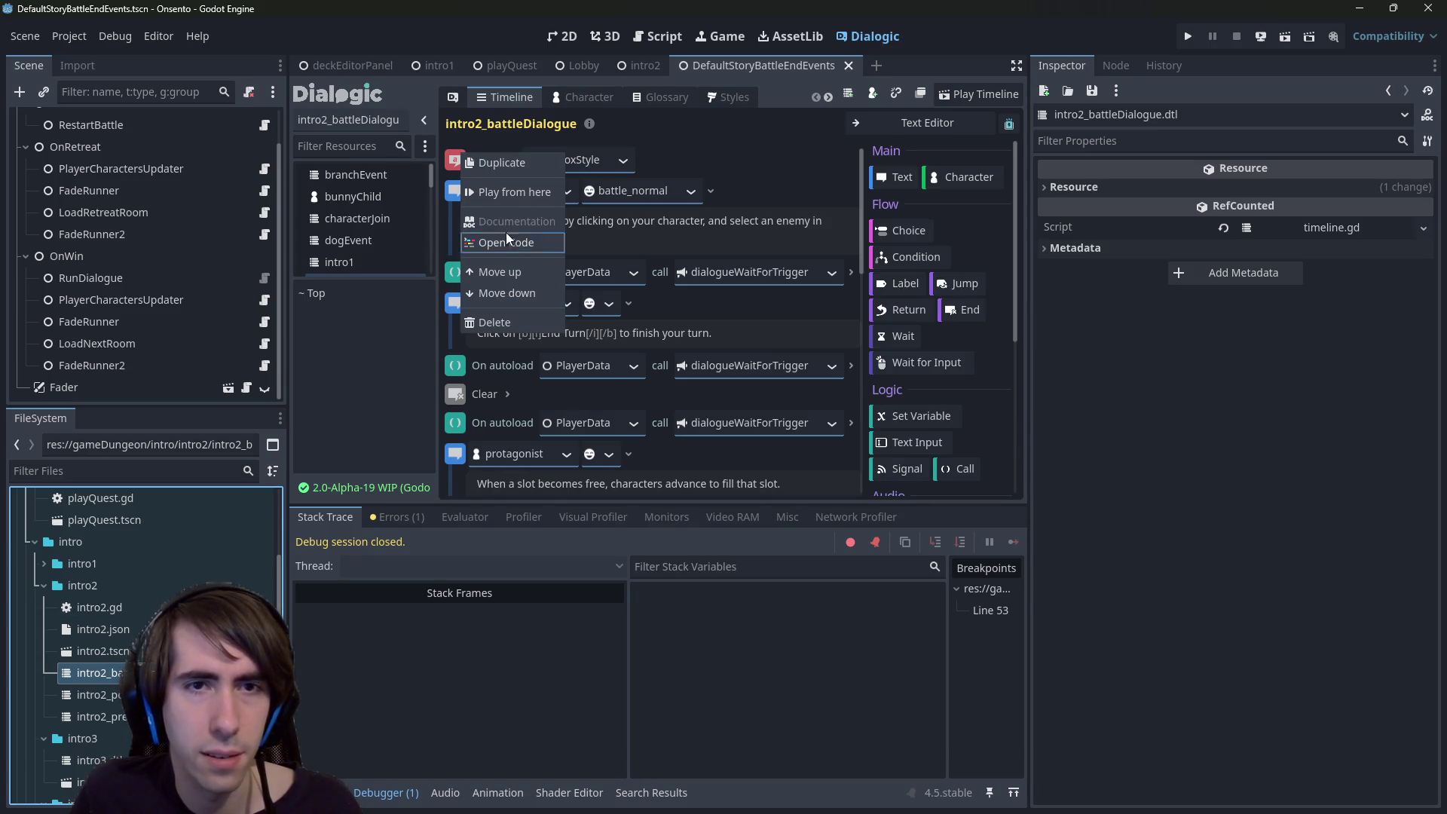
pyautogui.doubleClick(106, 695)
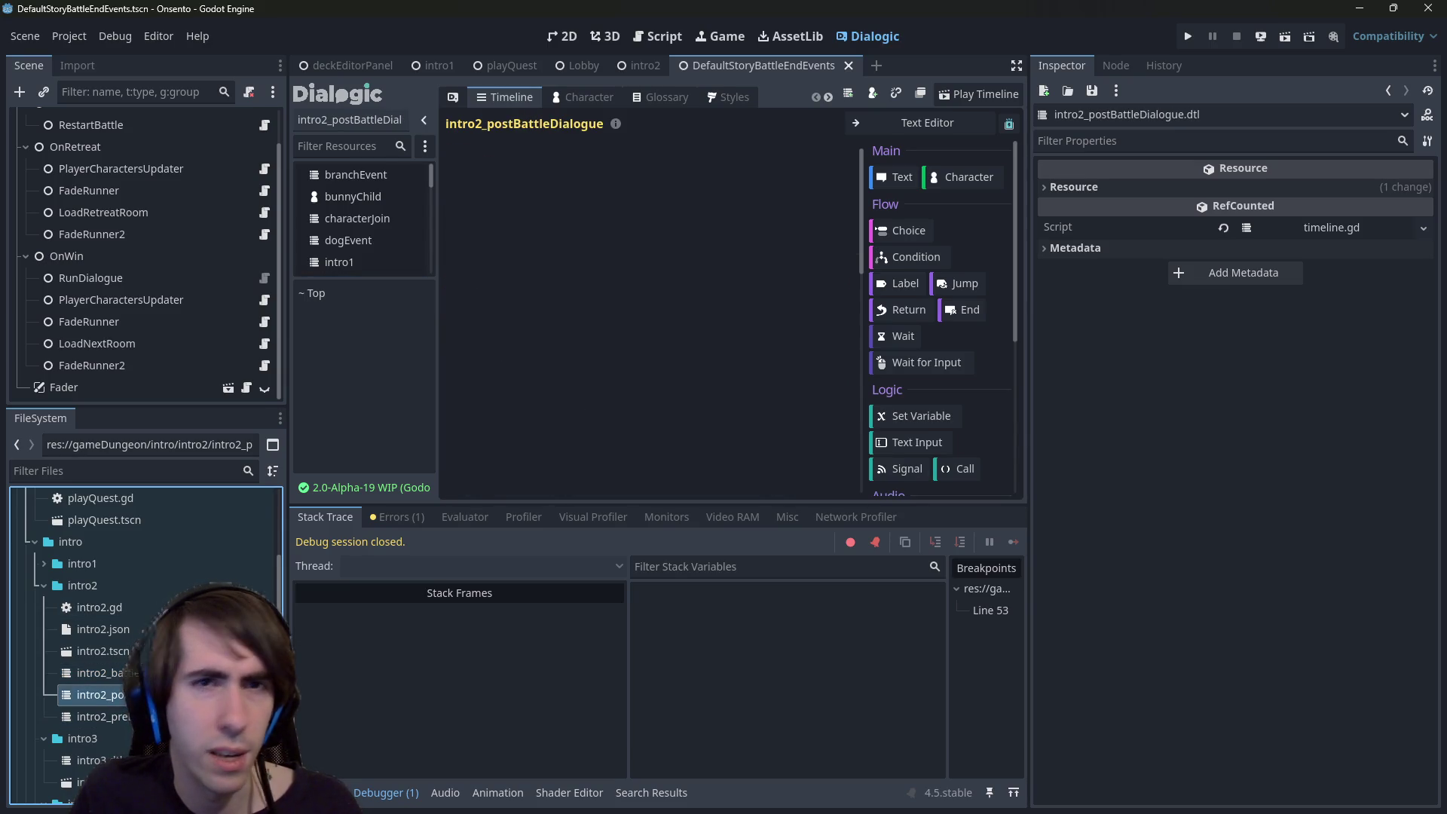
pyautogui.doubleClick(113, 673)
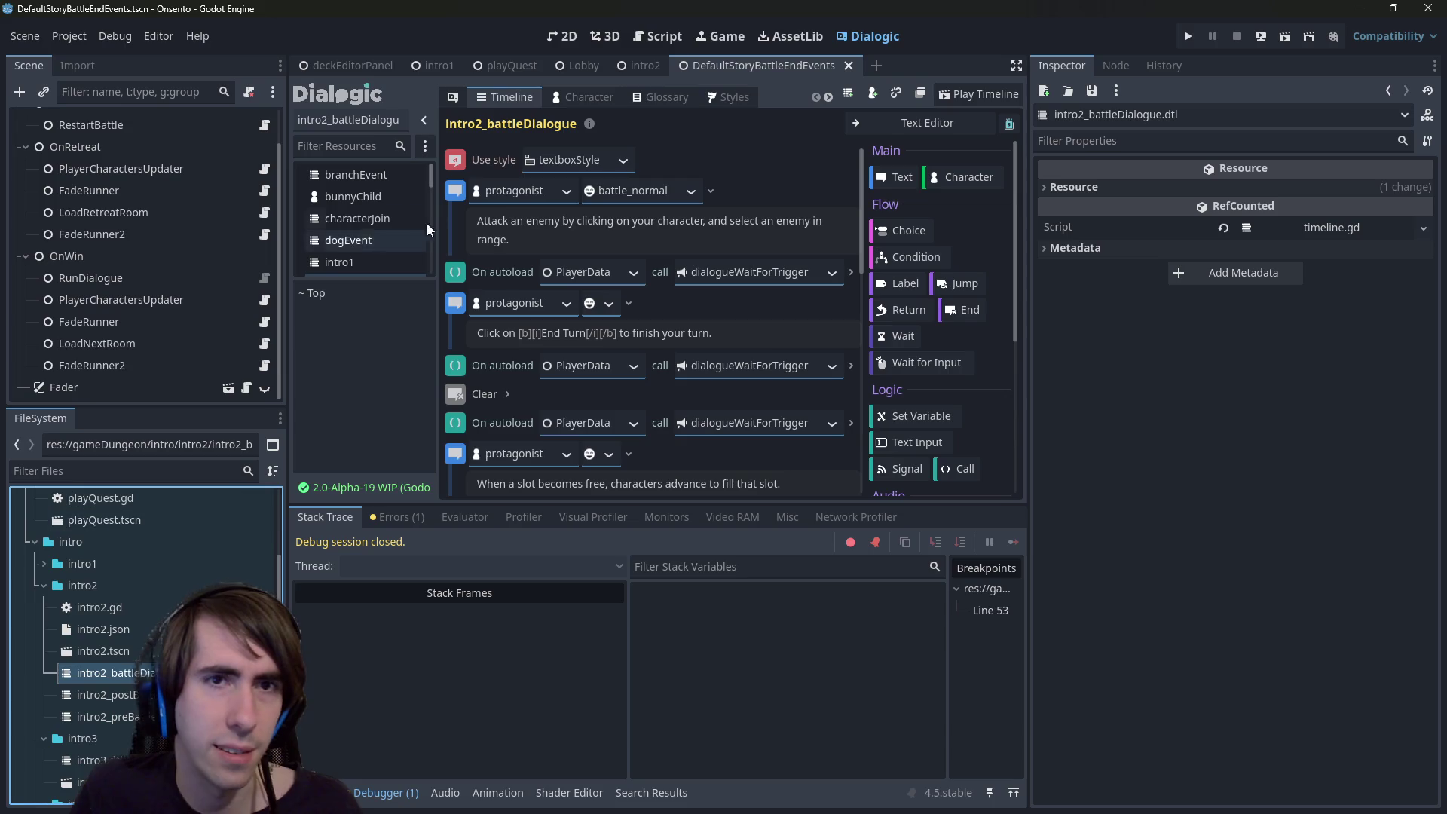
pyautogui.rightClick(459, 158)
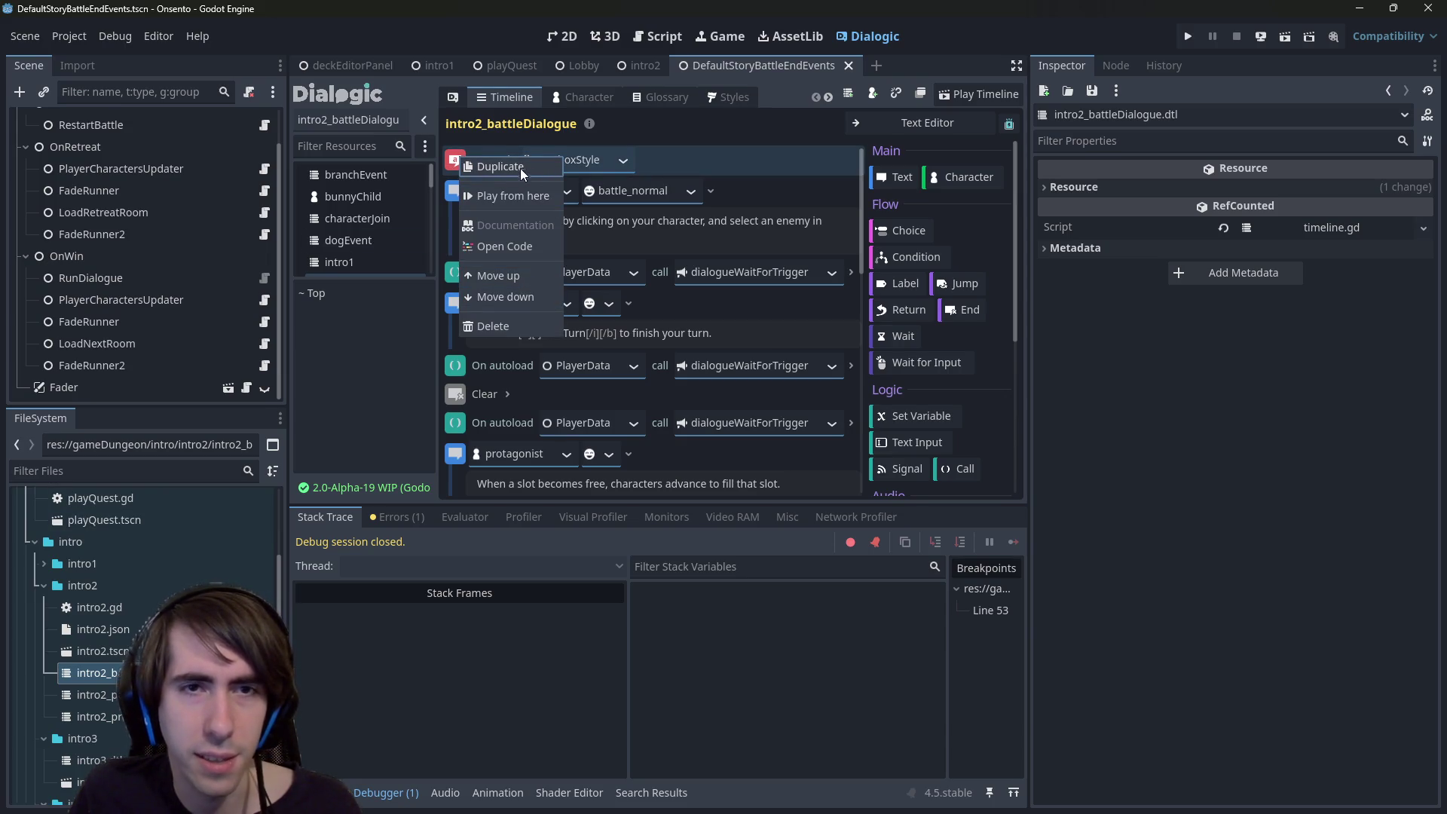
# - View the timelines as text, confirming post-battle holds only a textboxStyle style line
pyautogui.click(877, 130)
pyautogui.click(874, 125)
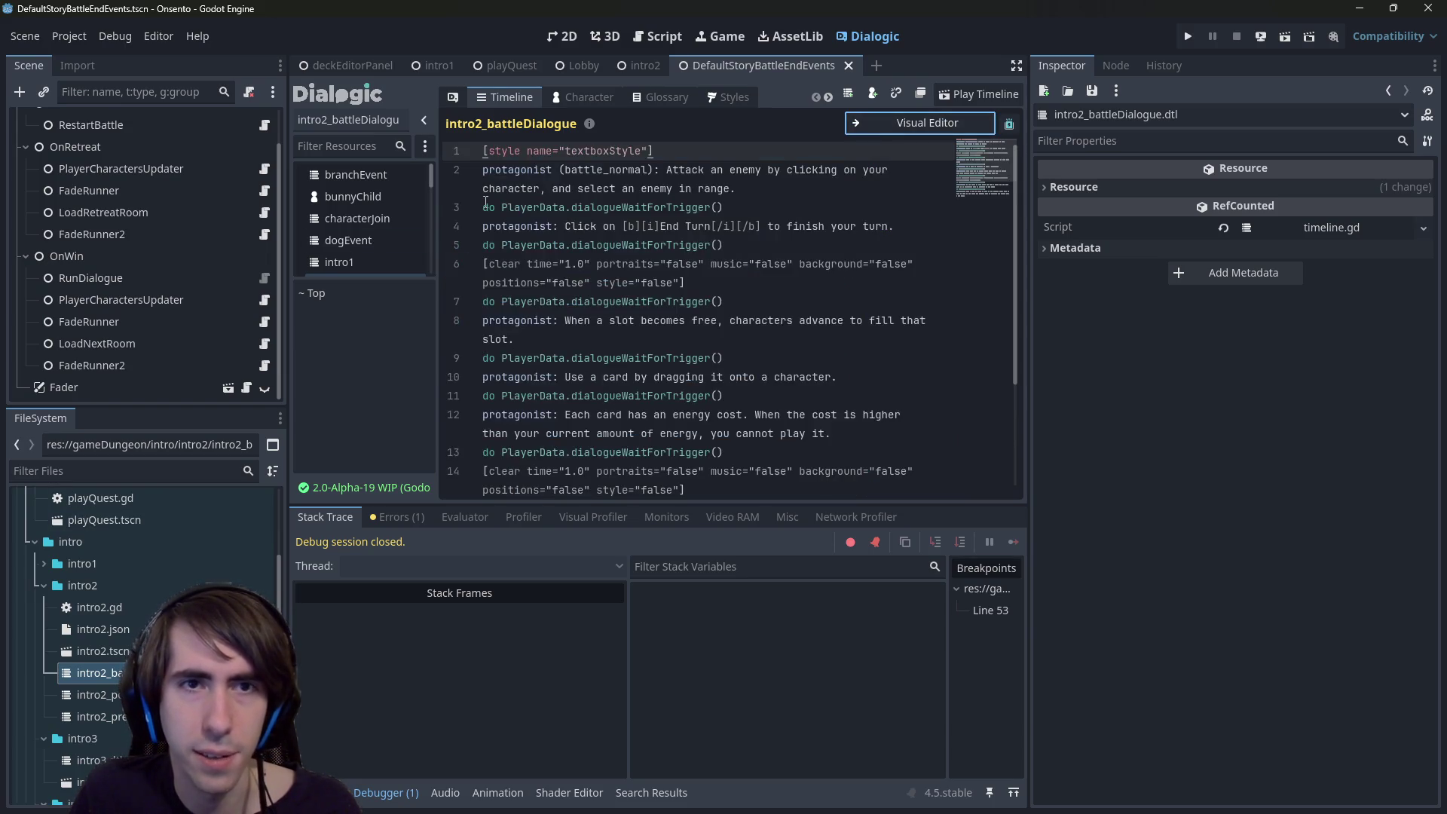
pyautogui.doubleClick(94, 695)
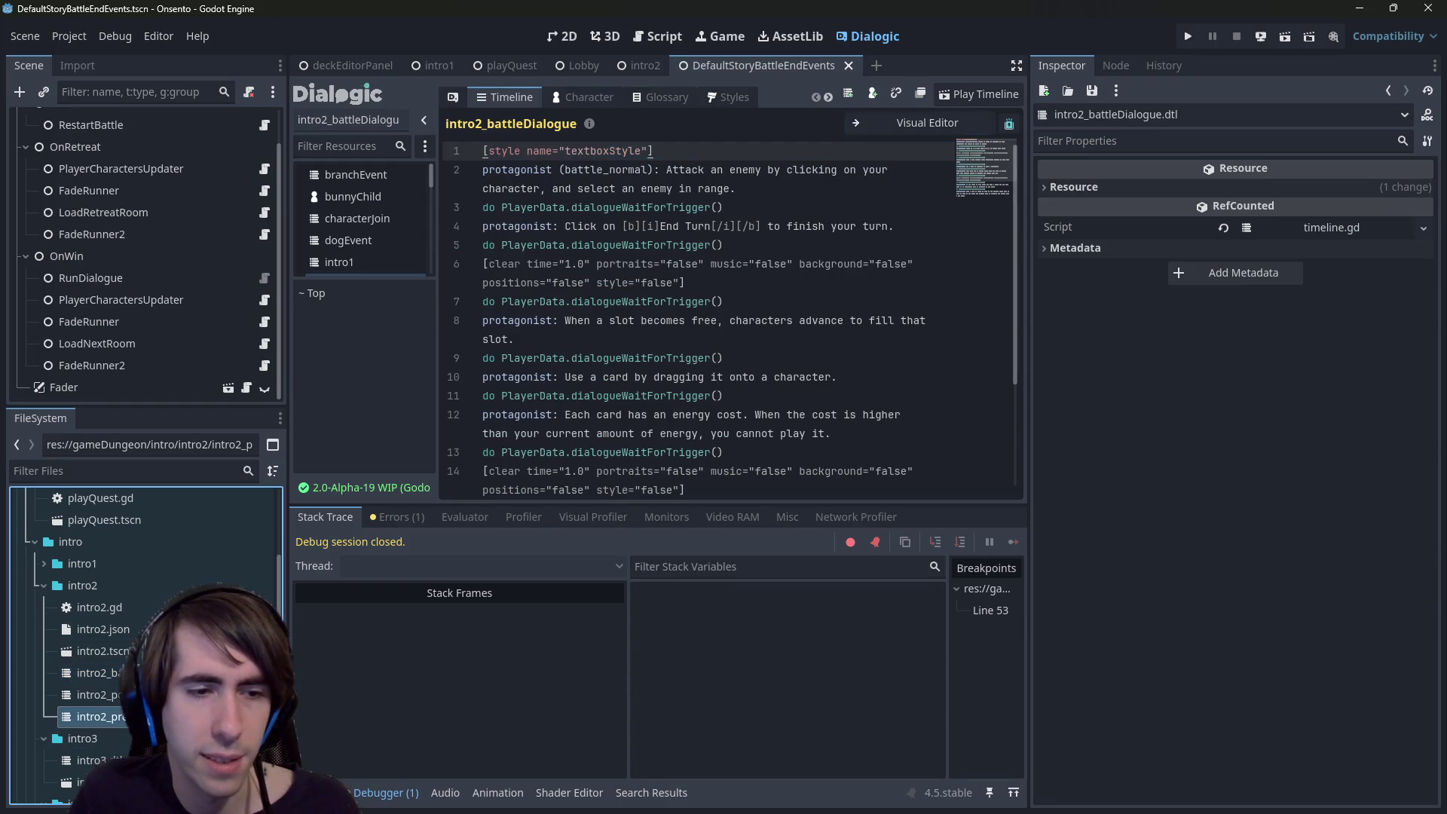
pyautogui.hotkey('ctrl', 't')
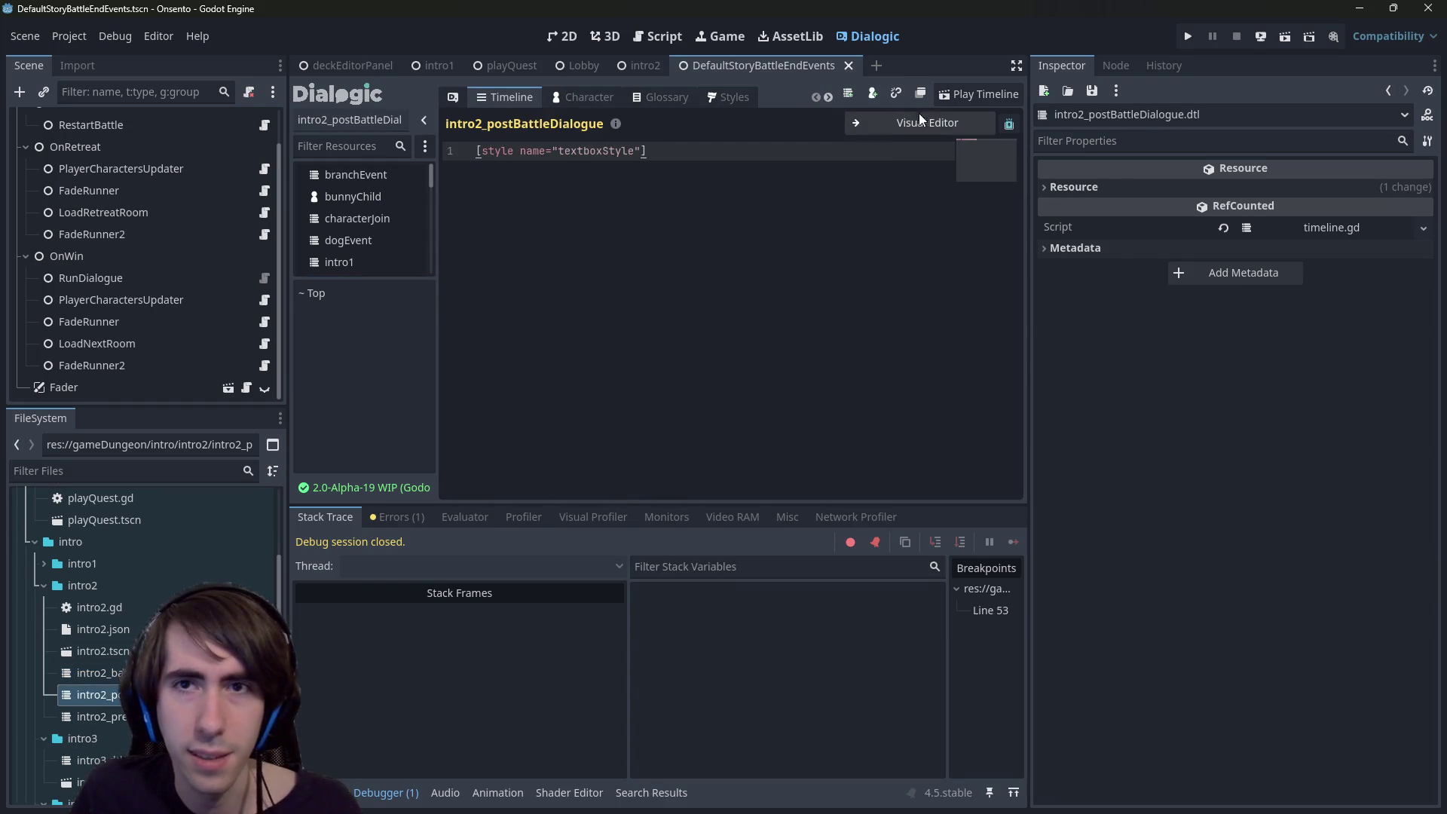
# - Change the post-battle timeline's style event to <Default Style> and save
pyautogui.click(576, 160)
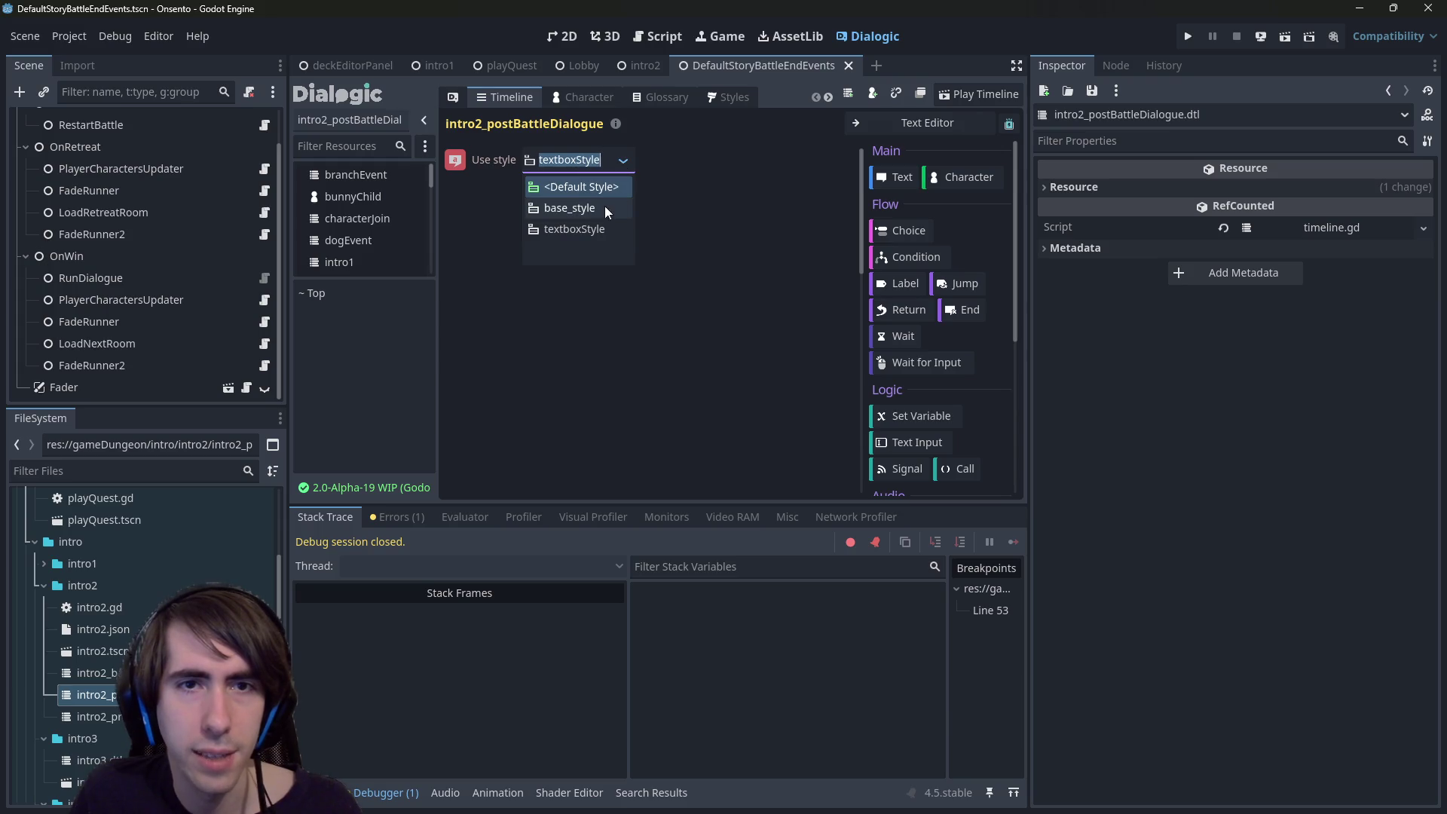
pyautogui.click(590, 186)
pyautogui.hotkey('ctrl', 's')
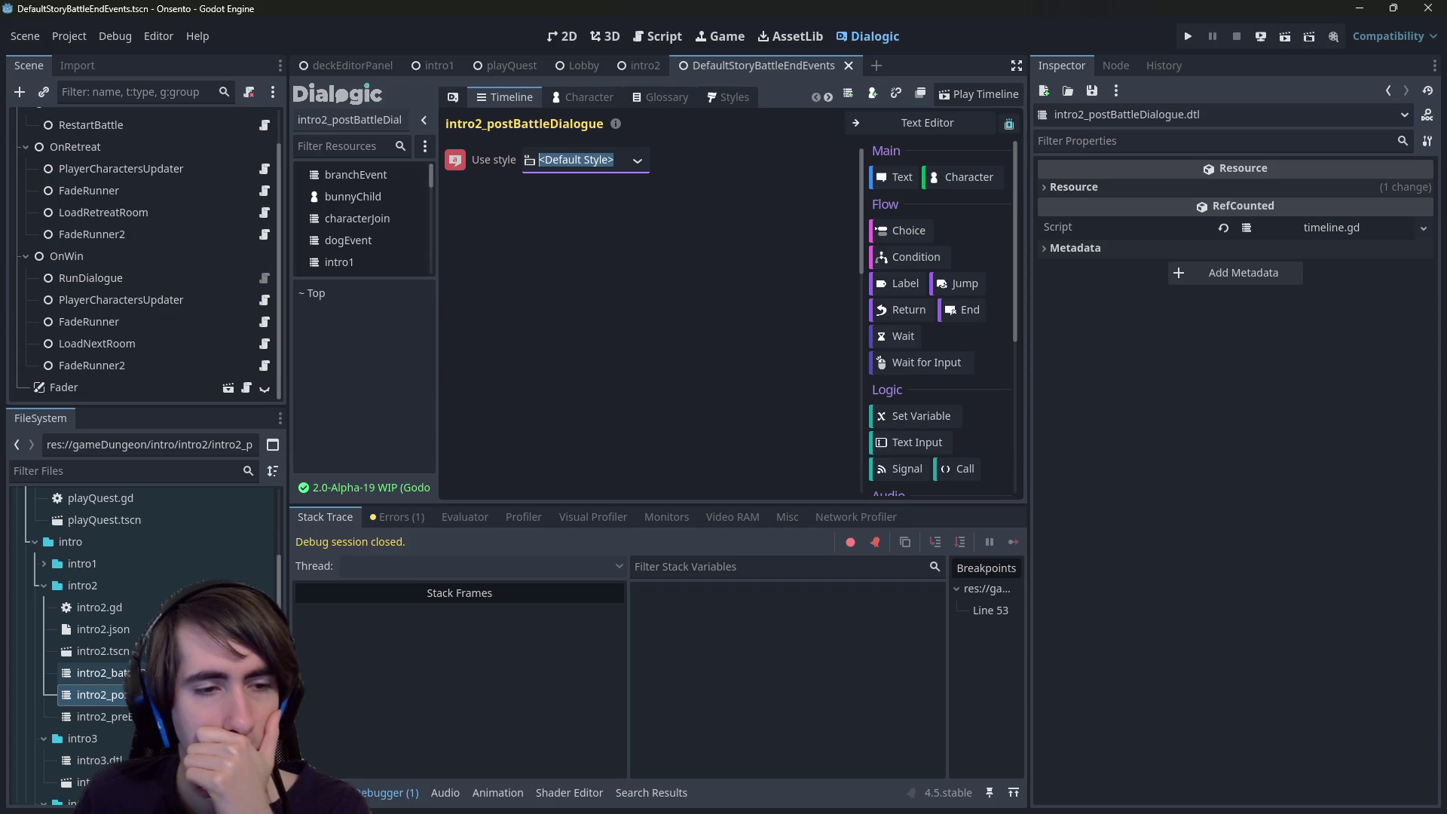
pyautogui.scroll(2, 134, 661)
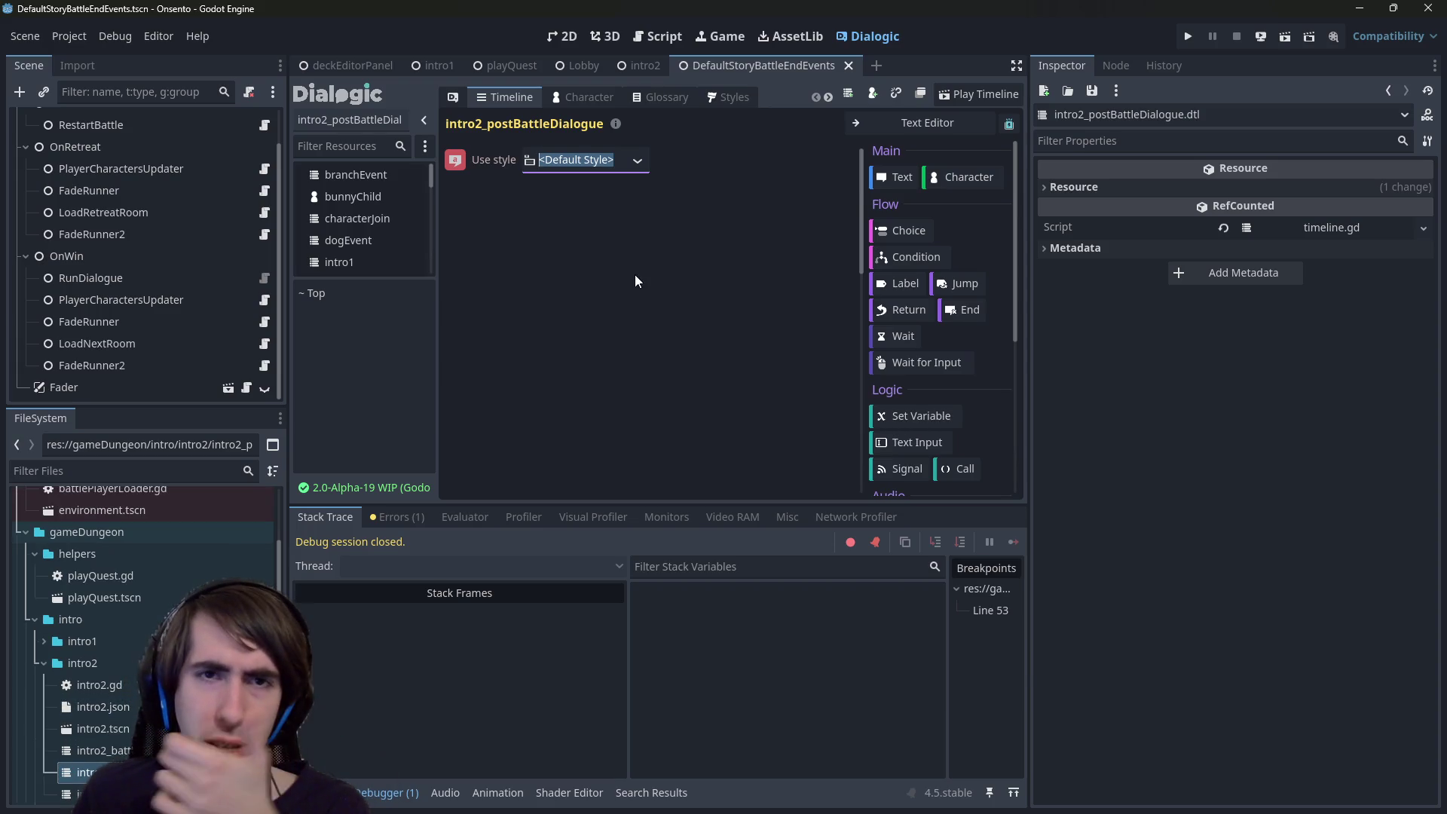
# - Check the style event's actions without deleting it, then return to the 2D scene view
pyautogui.rightClick(468, 166)
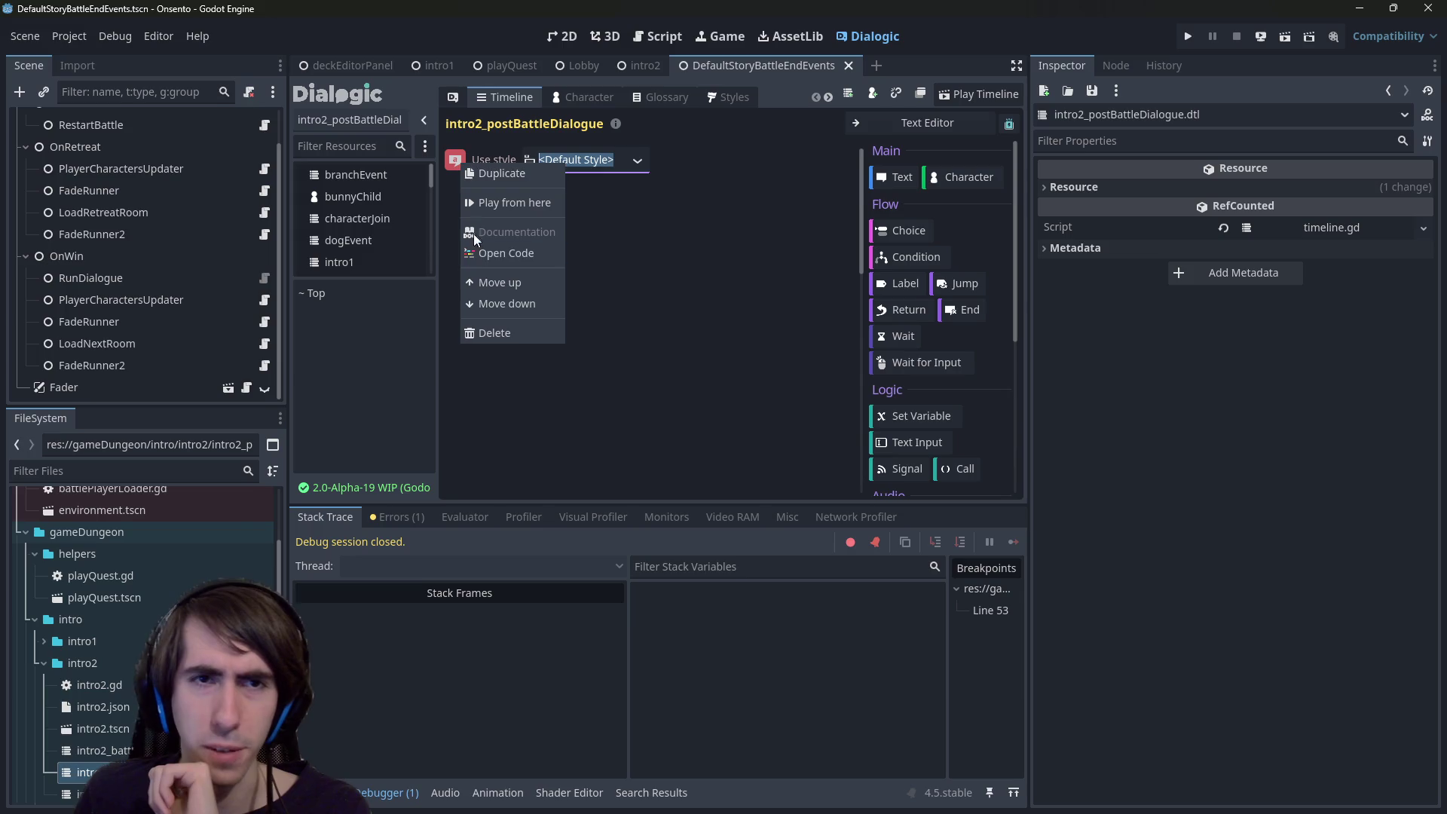
pyautogui.click(502, 336)
pyautogui.rightClick(462, 164)
pyautogui.click(636, 255)
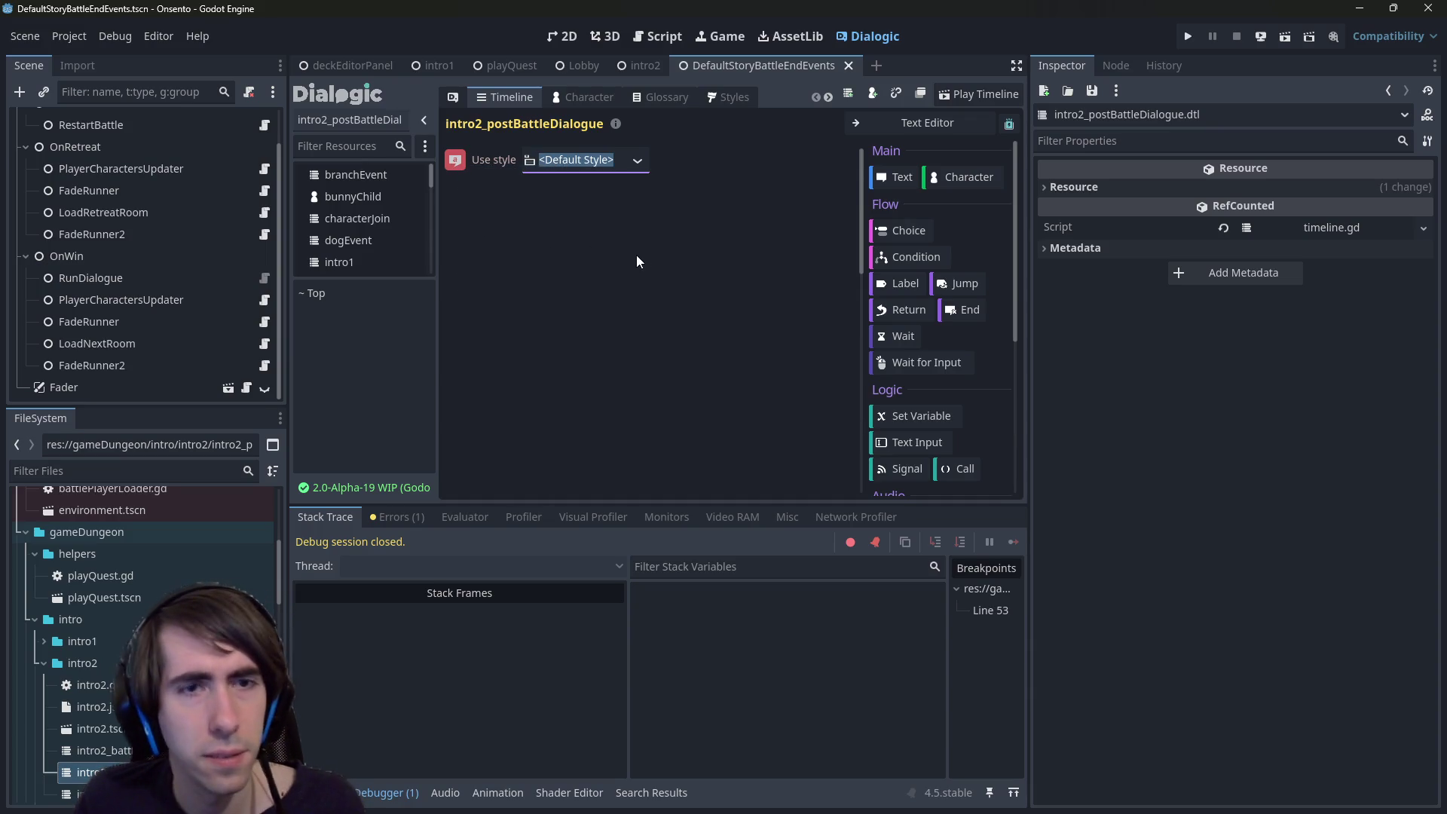
pyautogui.scroll(2, 142, 340)
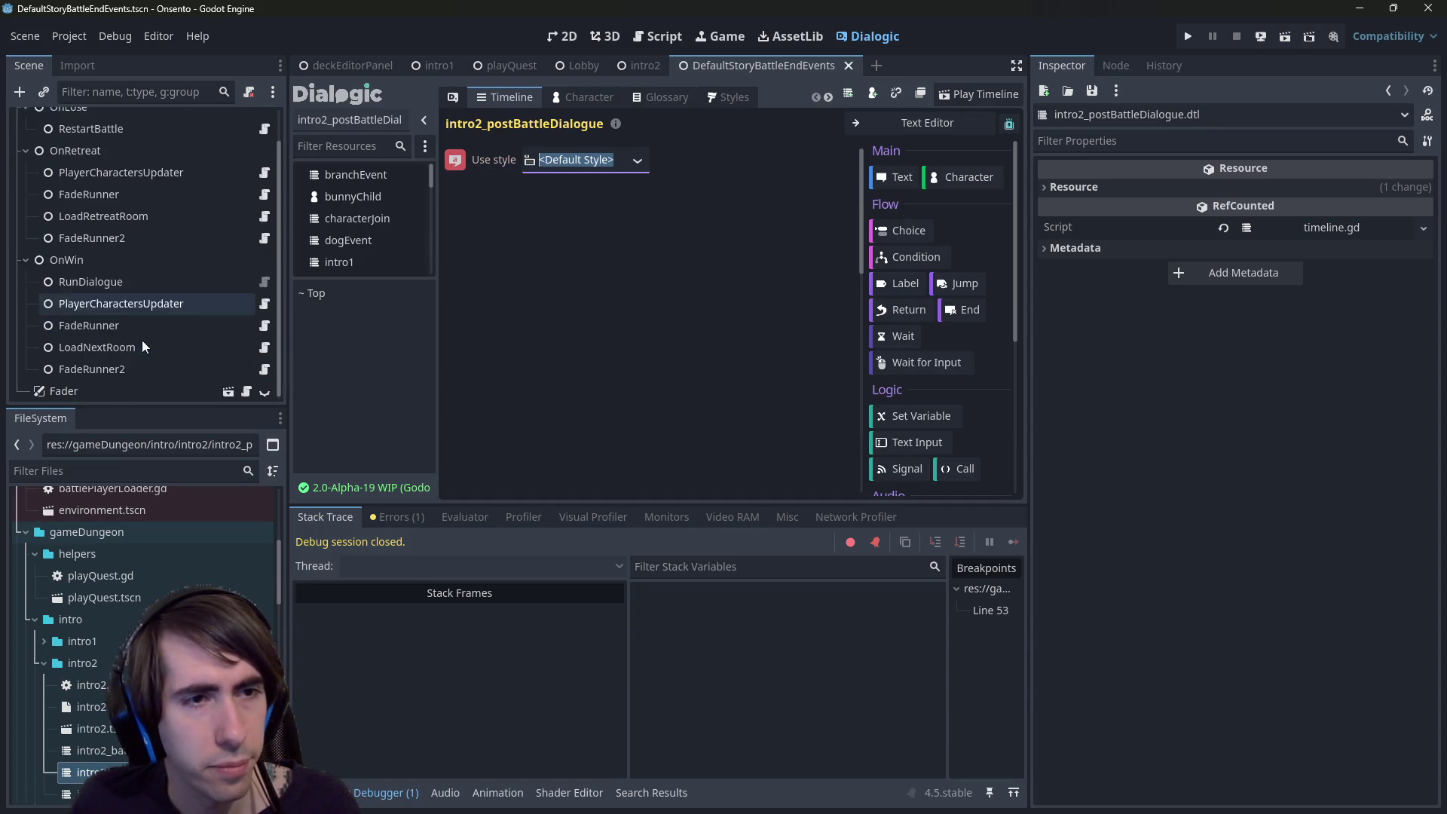
pyautogui.scroll(-1, 151, 301)
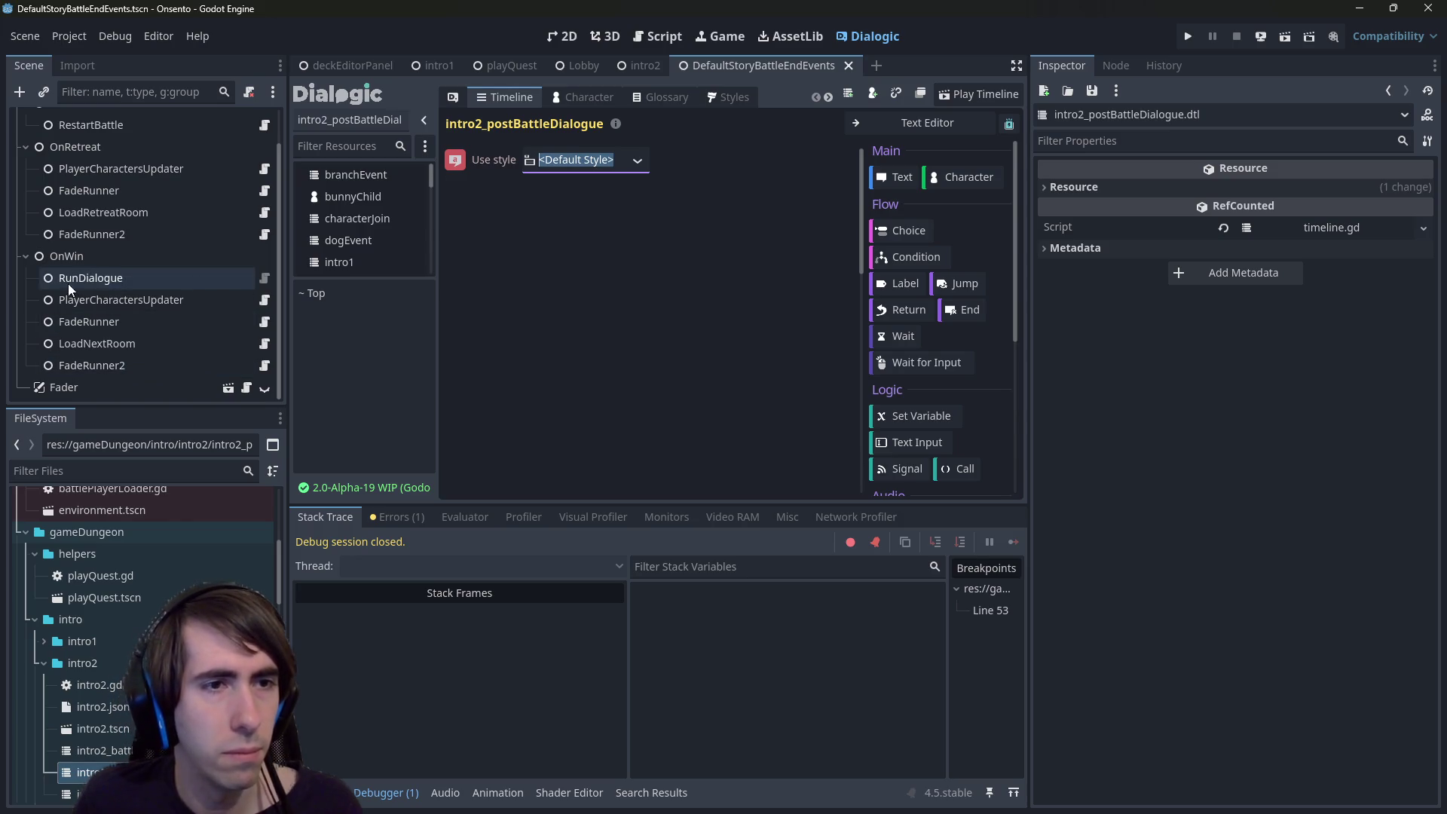
pyautogui.scroll(2, 234, 305)
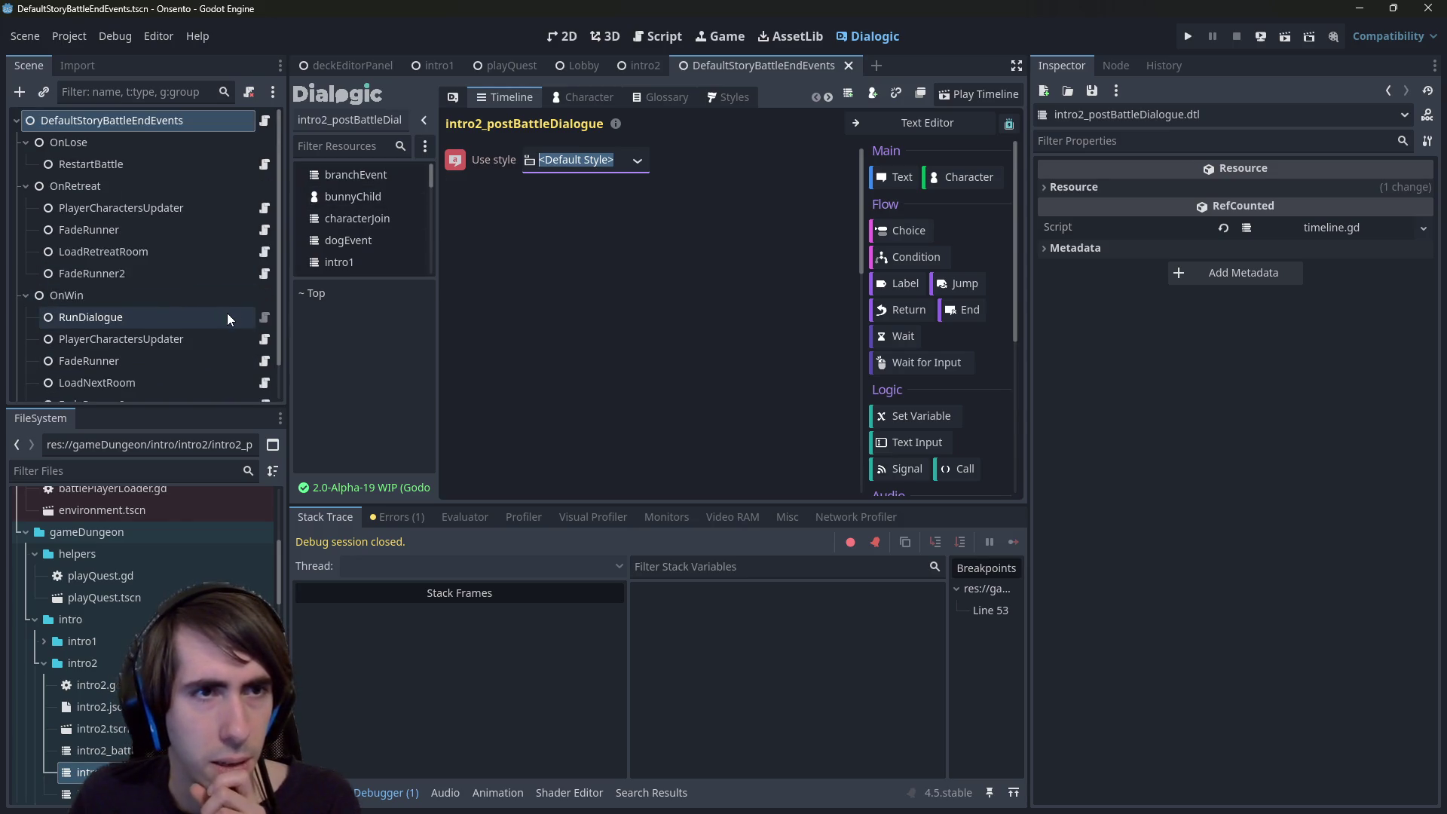
pyautogui.click(566, 38)
# - Return to the DefaultStoryBattleEndEvents scene and bring up RunDialogue's runDialogue.gd script
pyautogui.scroll(-5, 542, 315)
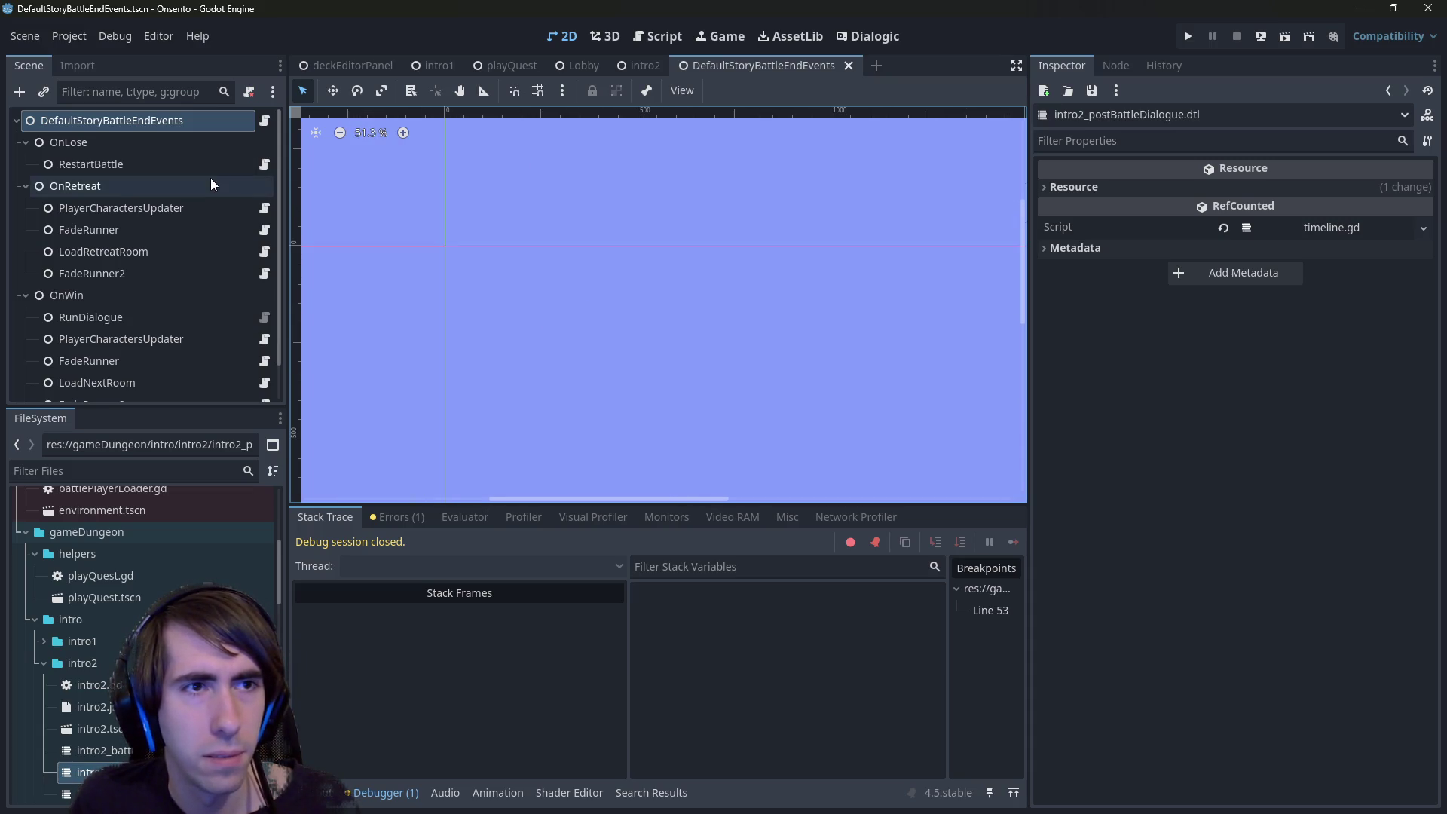
pyautogui.click(636, 69)
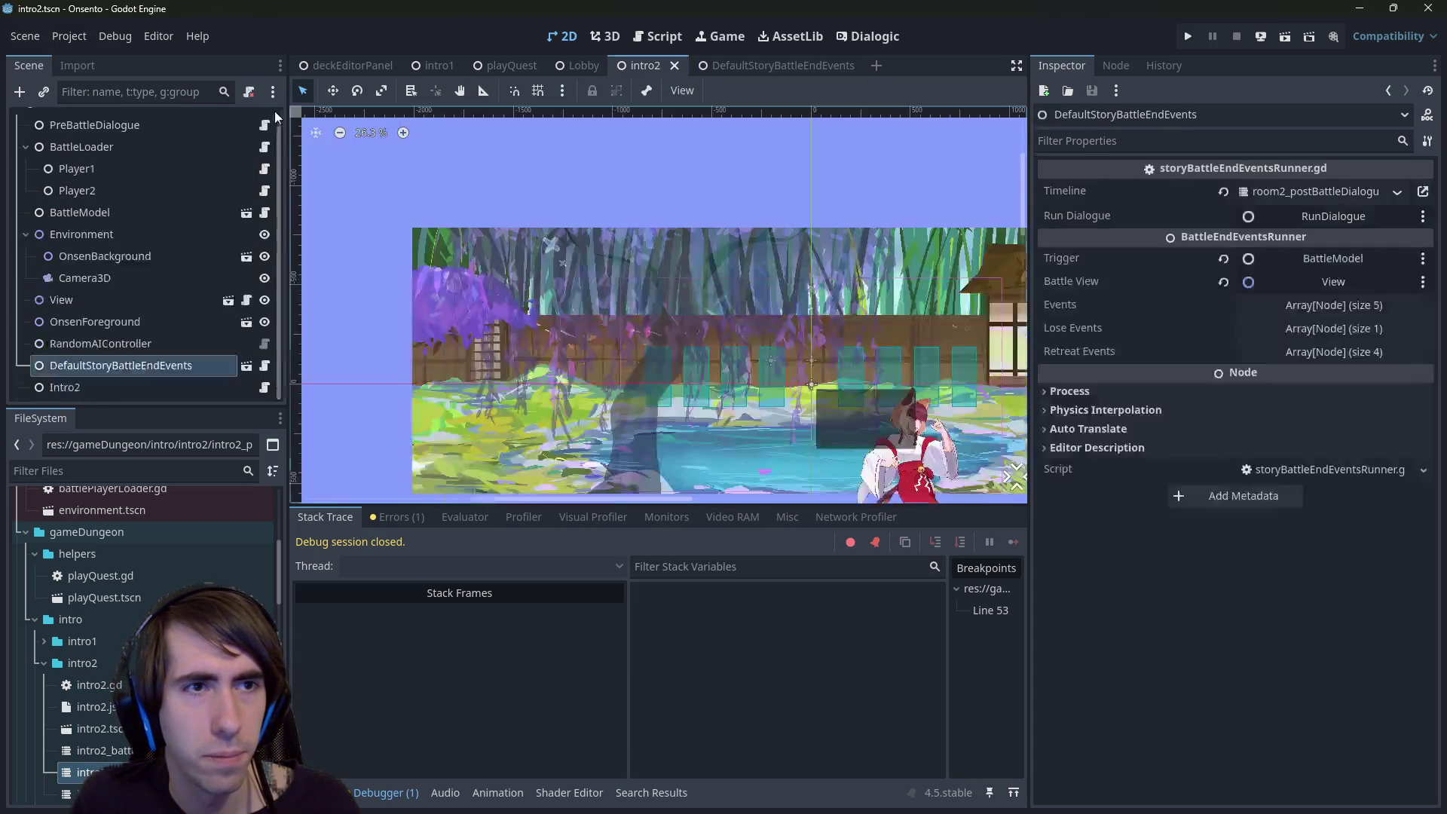
pyautogui.click(247, 366)
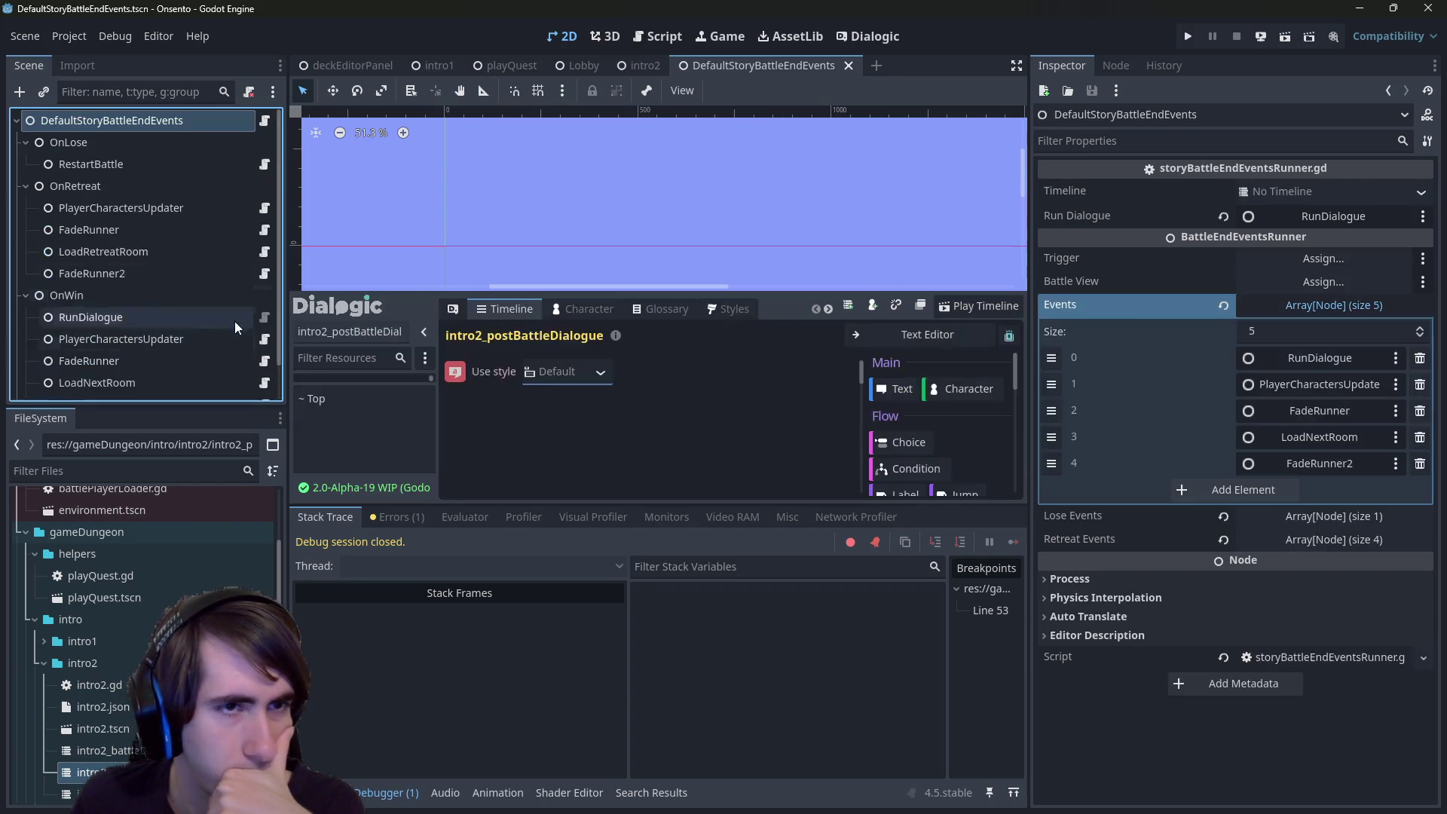
pyautogui.scroll(-1, 243, 282)
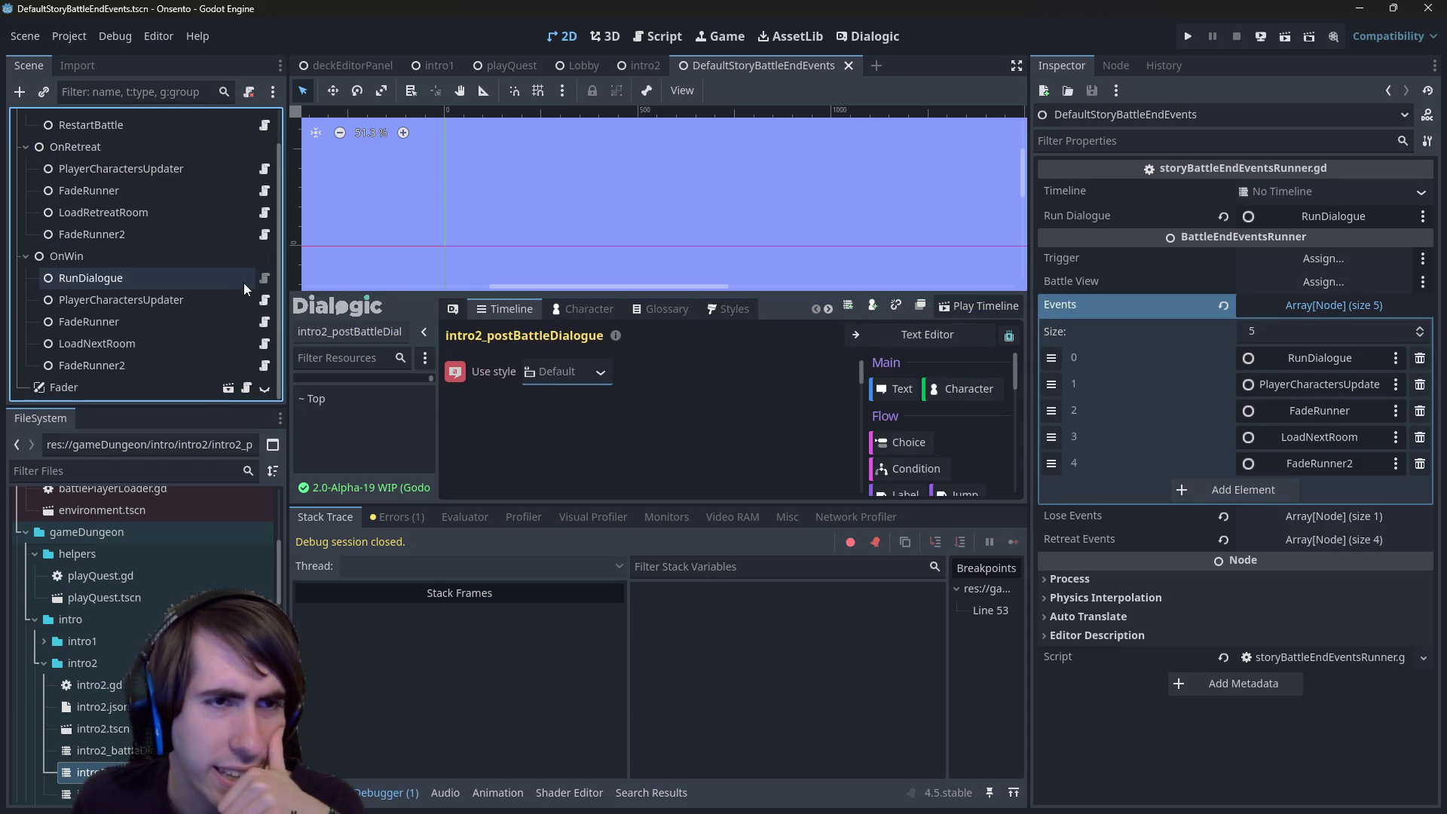
pyautogui.click(267, 277)
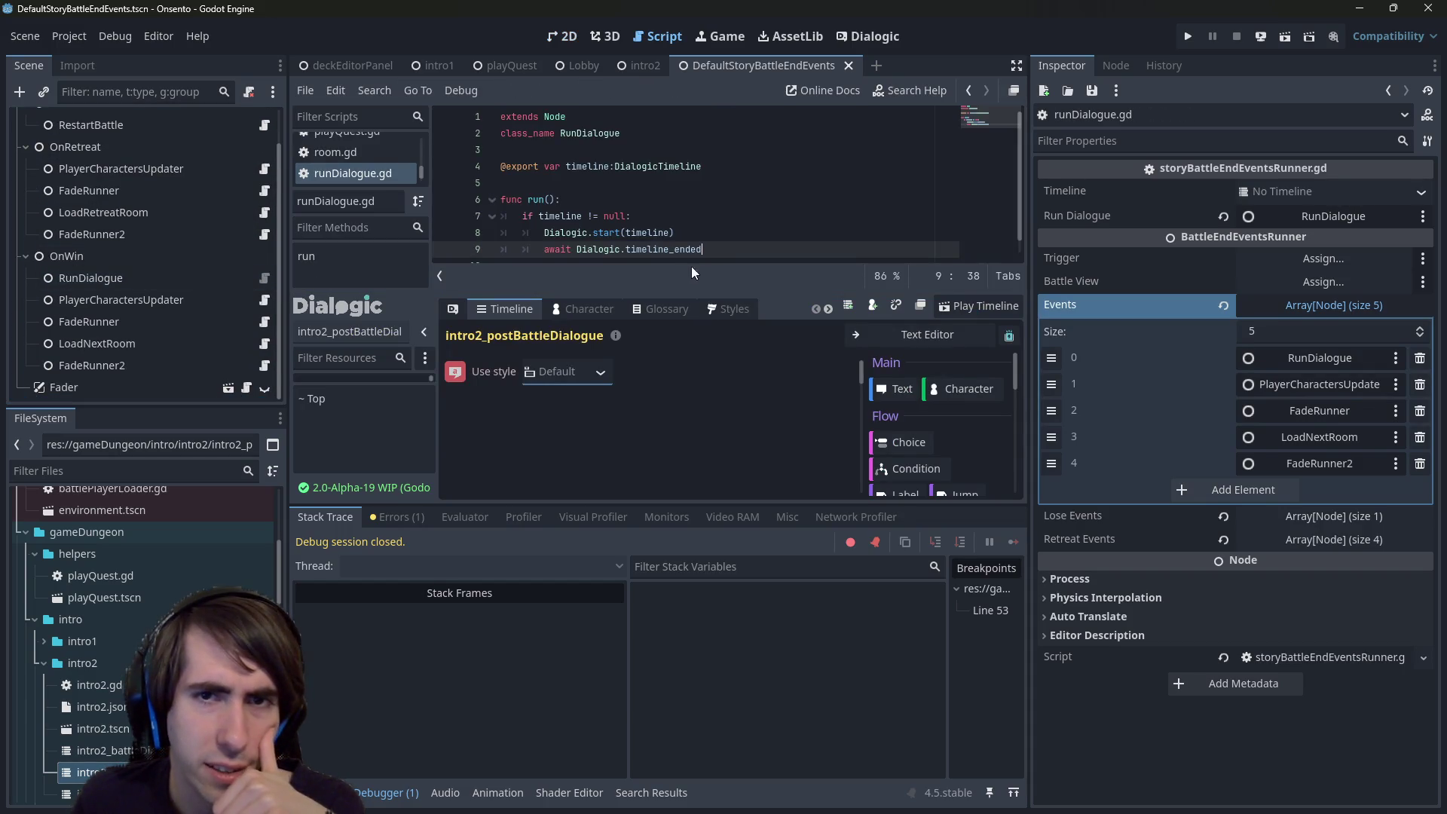
# - Insert a Dialogic.end_timeline() line at the top of run() using autocomplete
pyautogui.moveTo(671, 503); pyautogui.dragTo(647, 580)
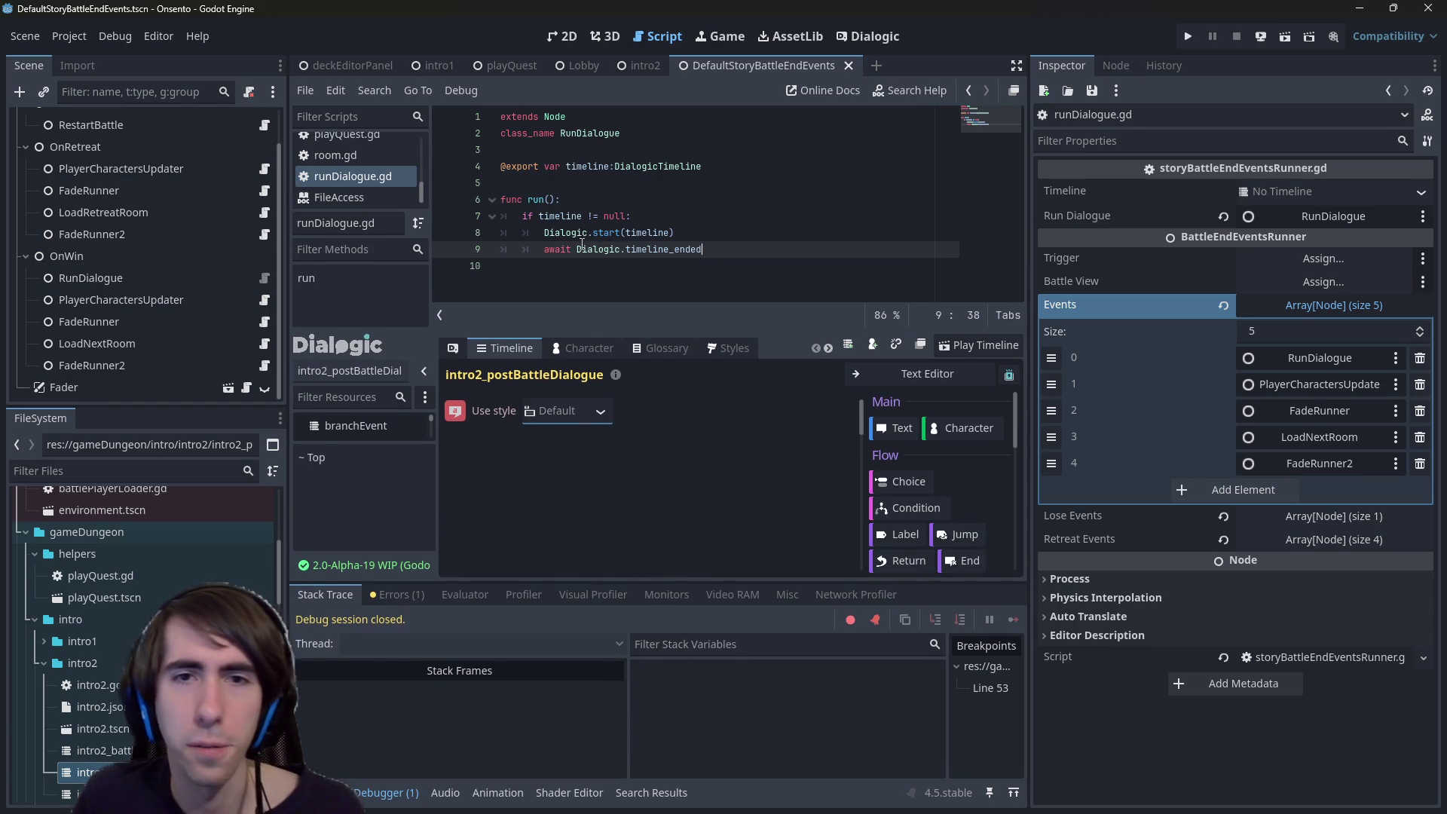
pyautogui.click(642, 250)
pyautogui.moveTo(704, 250); pyautogui.dragTo(544, 249)
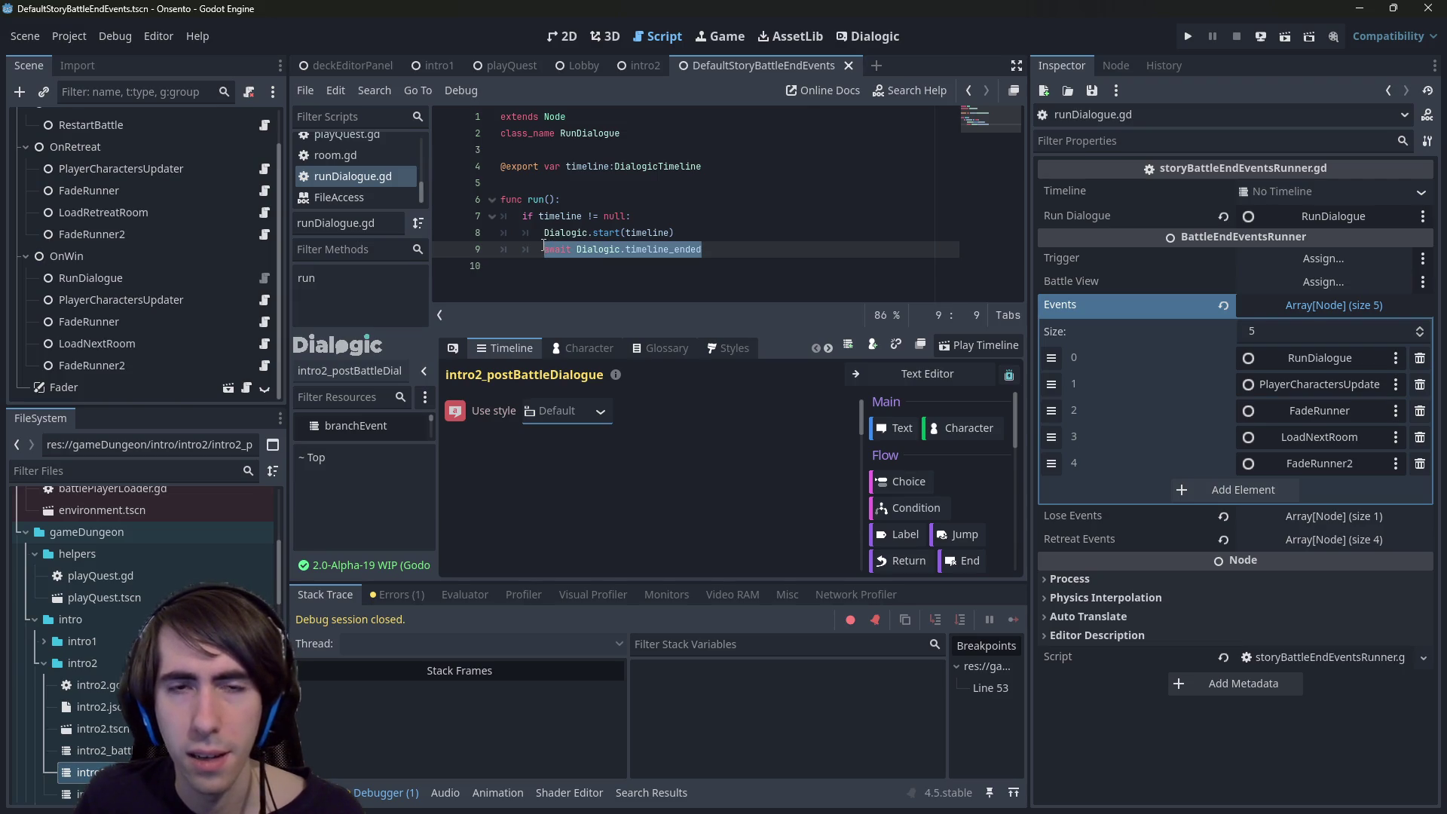
pyautogui.doubleClick(561, 232)
pyautogui.hotkey('ctrl', 'c')
pyautogui.click(595, 201)
pyautogui.press('Return')
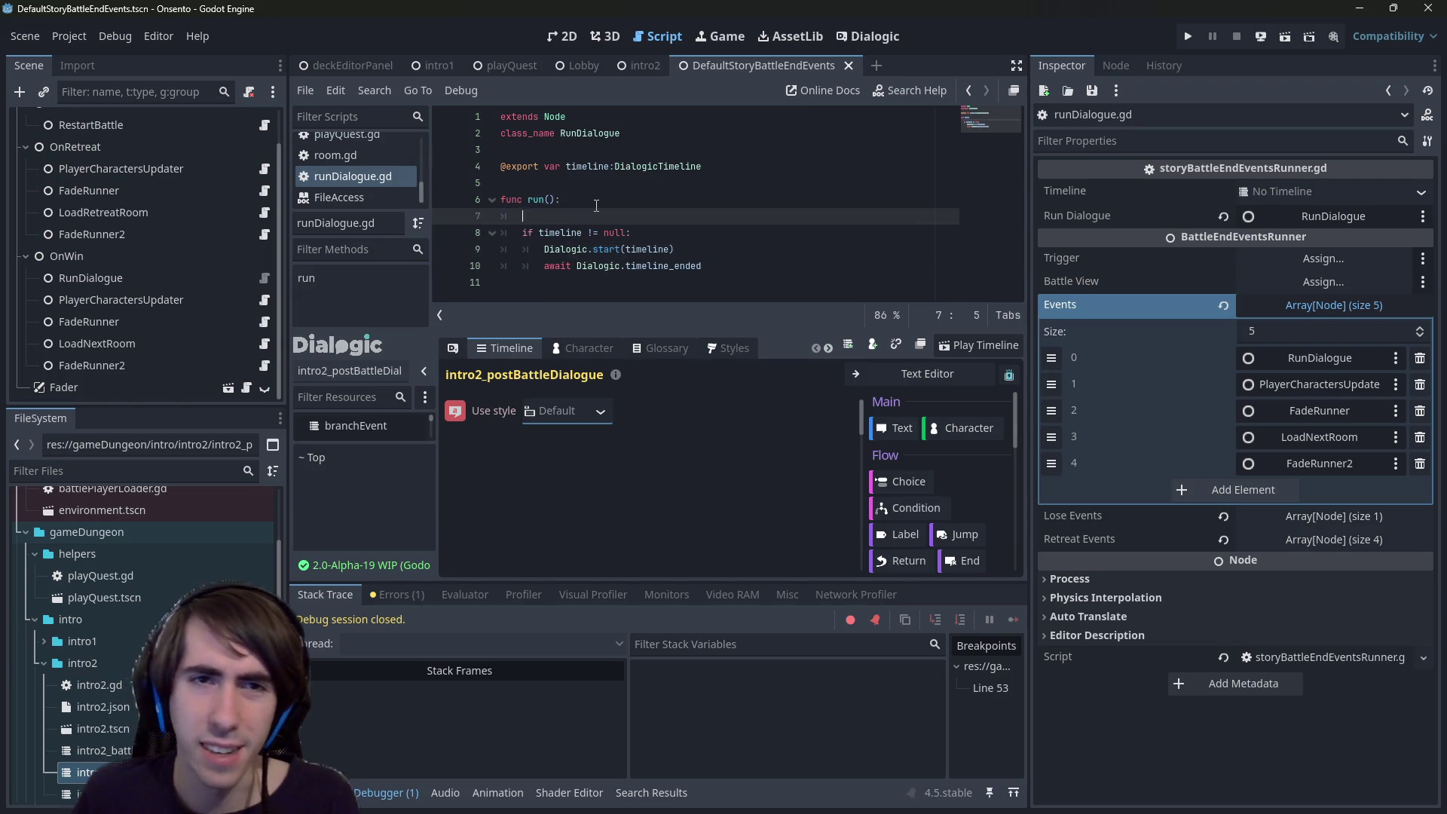
pyautogui.hotkey('ctrl', 'v')
pyautogui.write('.end')
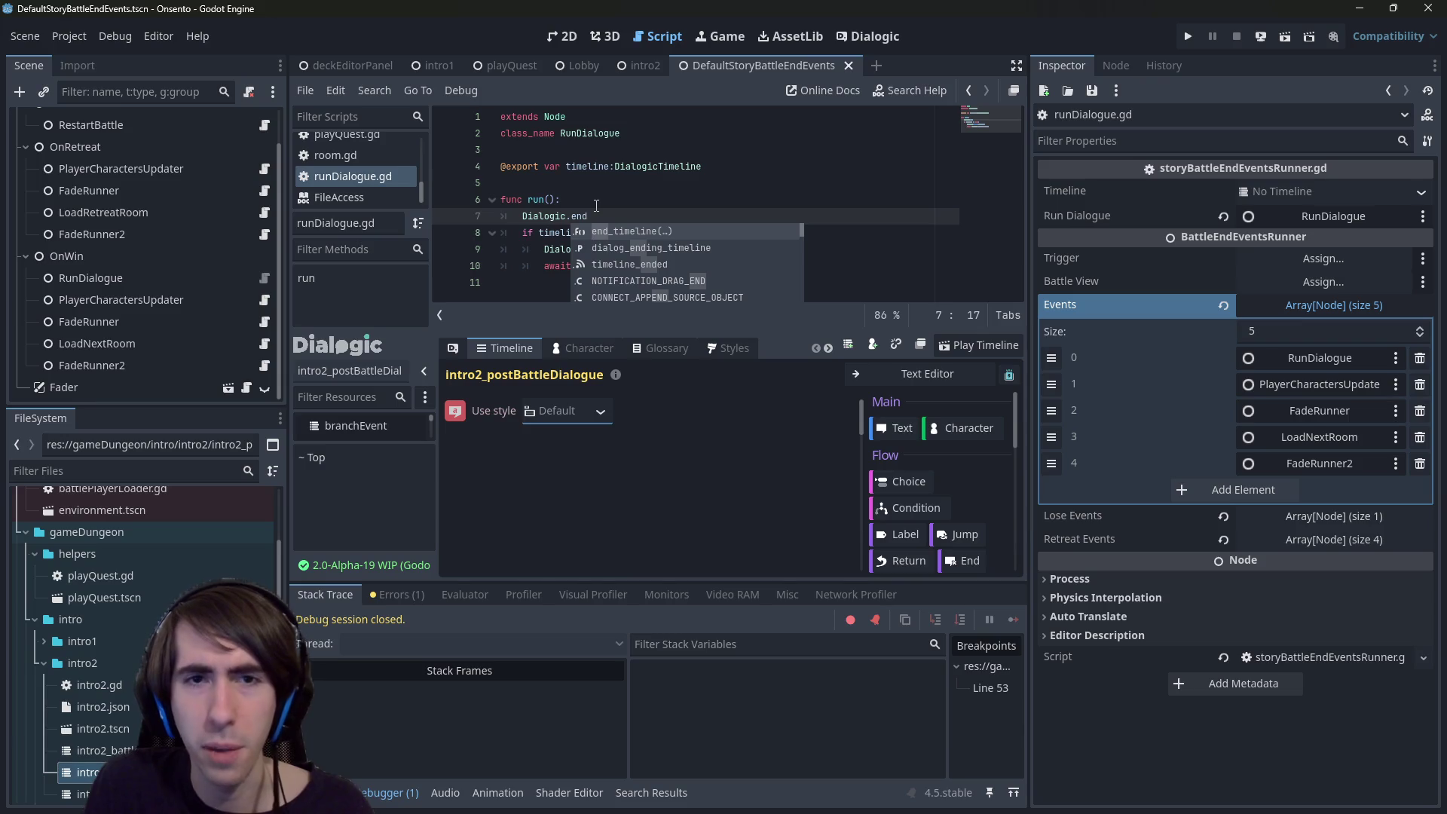
pyautogui.press('Return')
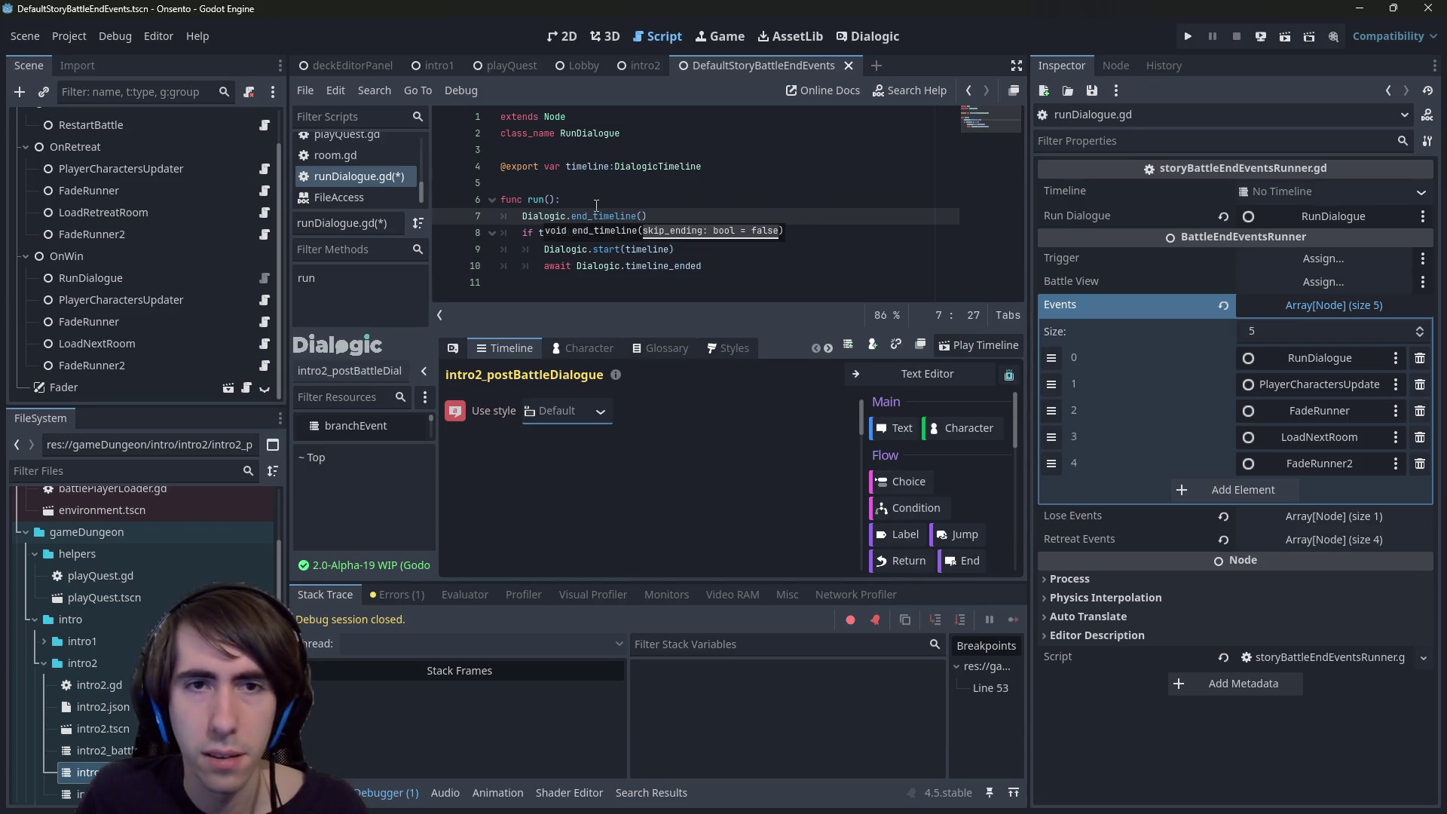
# - Keep end_timeline() above the null check, save, and jump to its definition
pyautogui.hotkey('alt', 'Down')
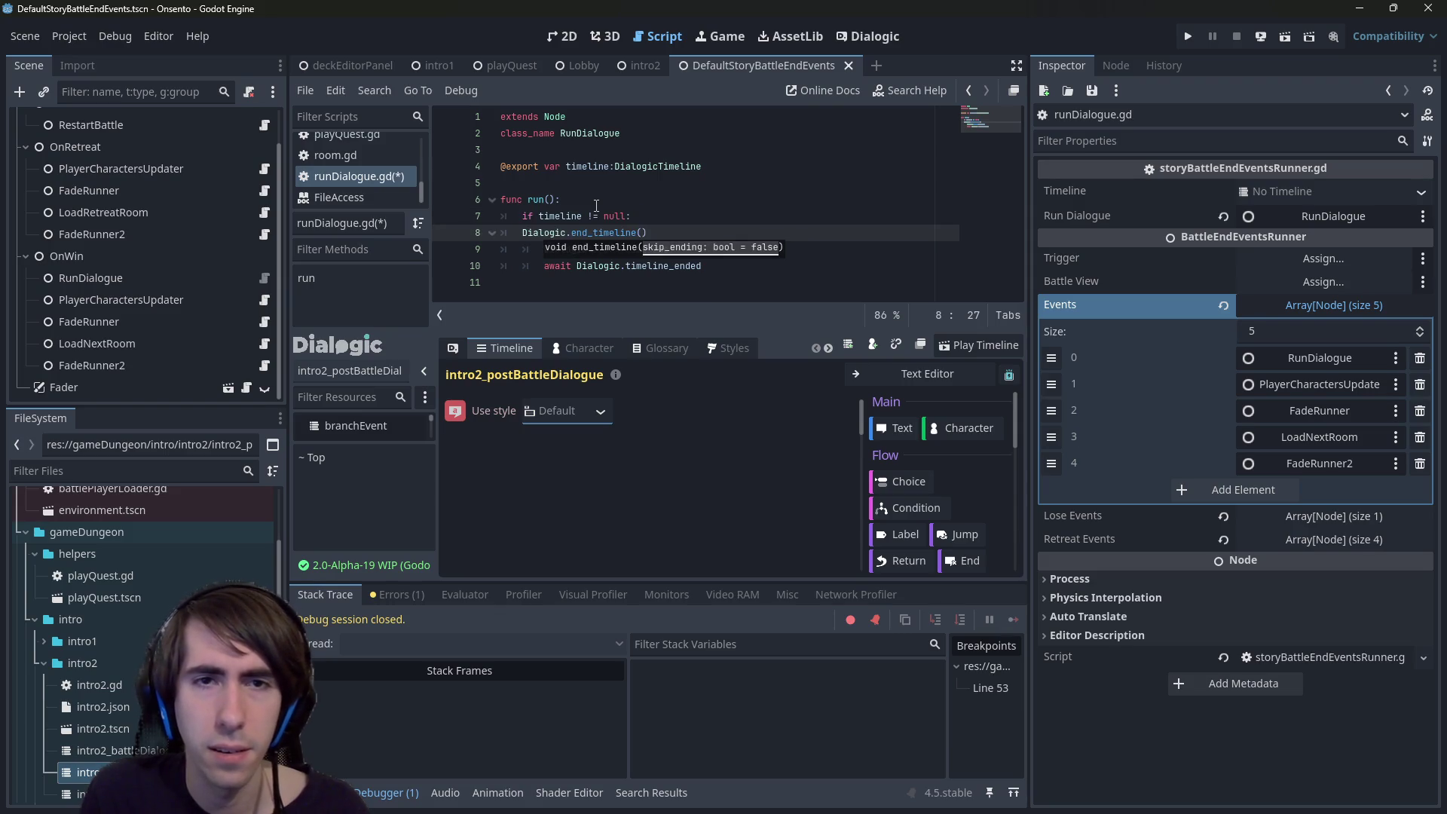
pyautogui.hotkey('alt', 'Up')
pyautogui.hotkey('ctrl', 's')
pyautogui.press('Escape')
pyautogui.press('Down')
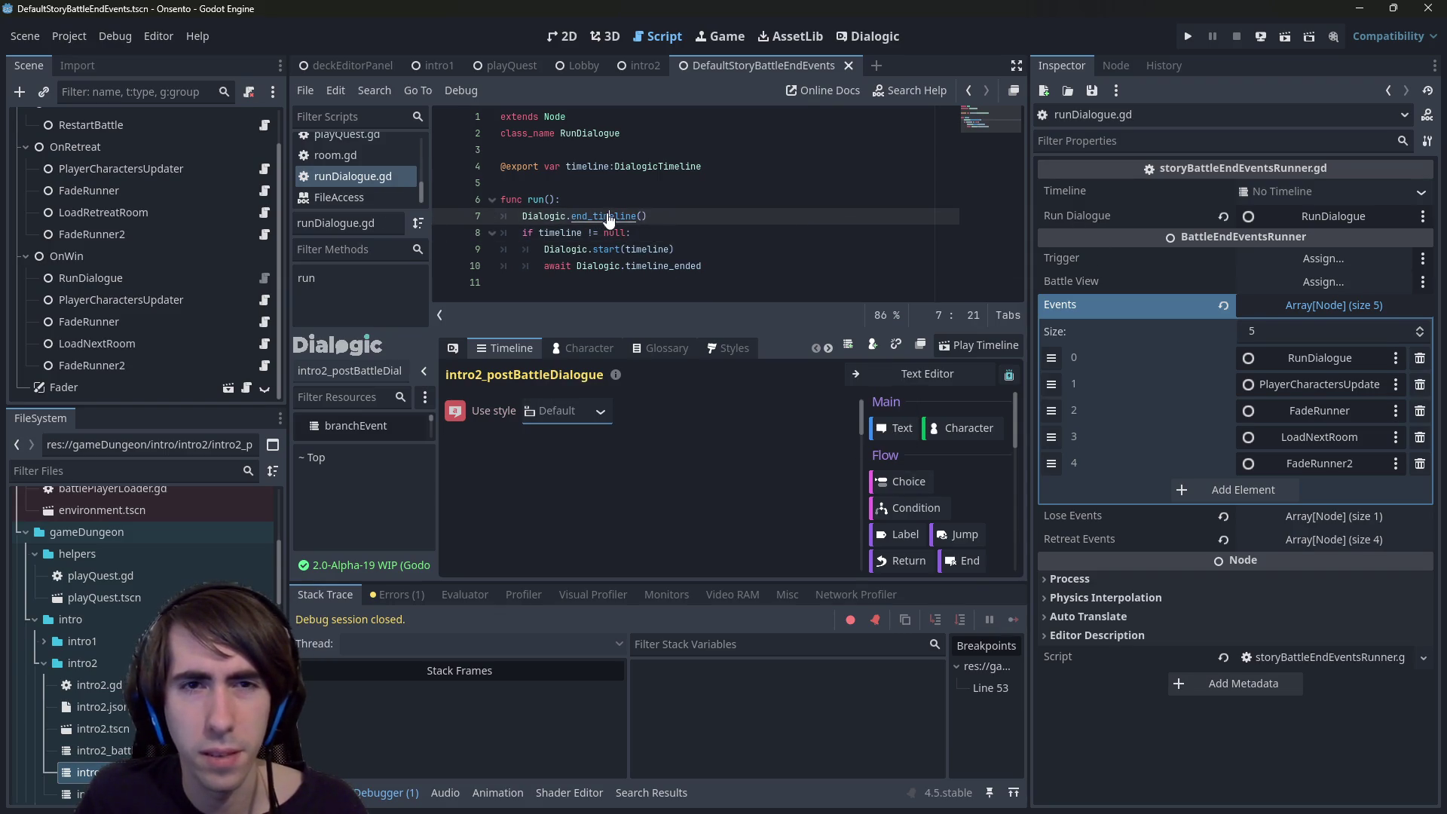
pyautogui.keyDown('ctrl'); pyautogui.click(608, 216); pyautogui.keyUp('ctrl')
# - Review end_timeline's start(dialog_ending_timeline) call in DialogicGameHandler.gd, then return to runDialogue.gd
pyautogui.scroll(1, 605, 155)
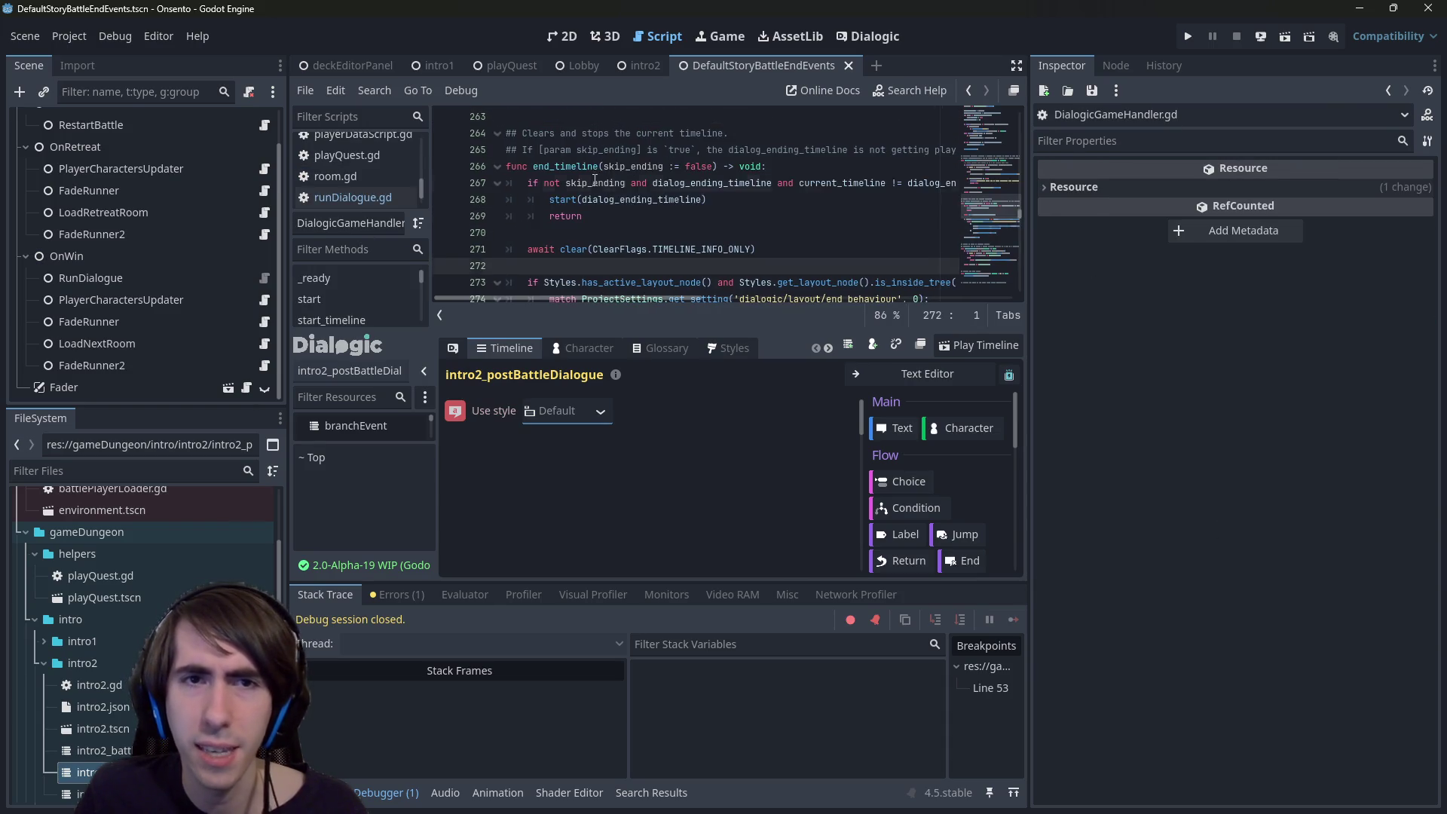
pyautogui.click(551, 200)
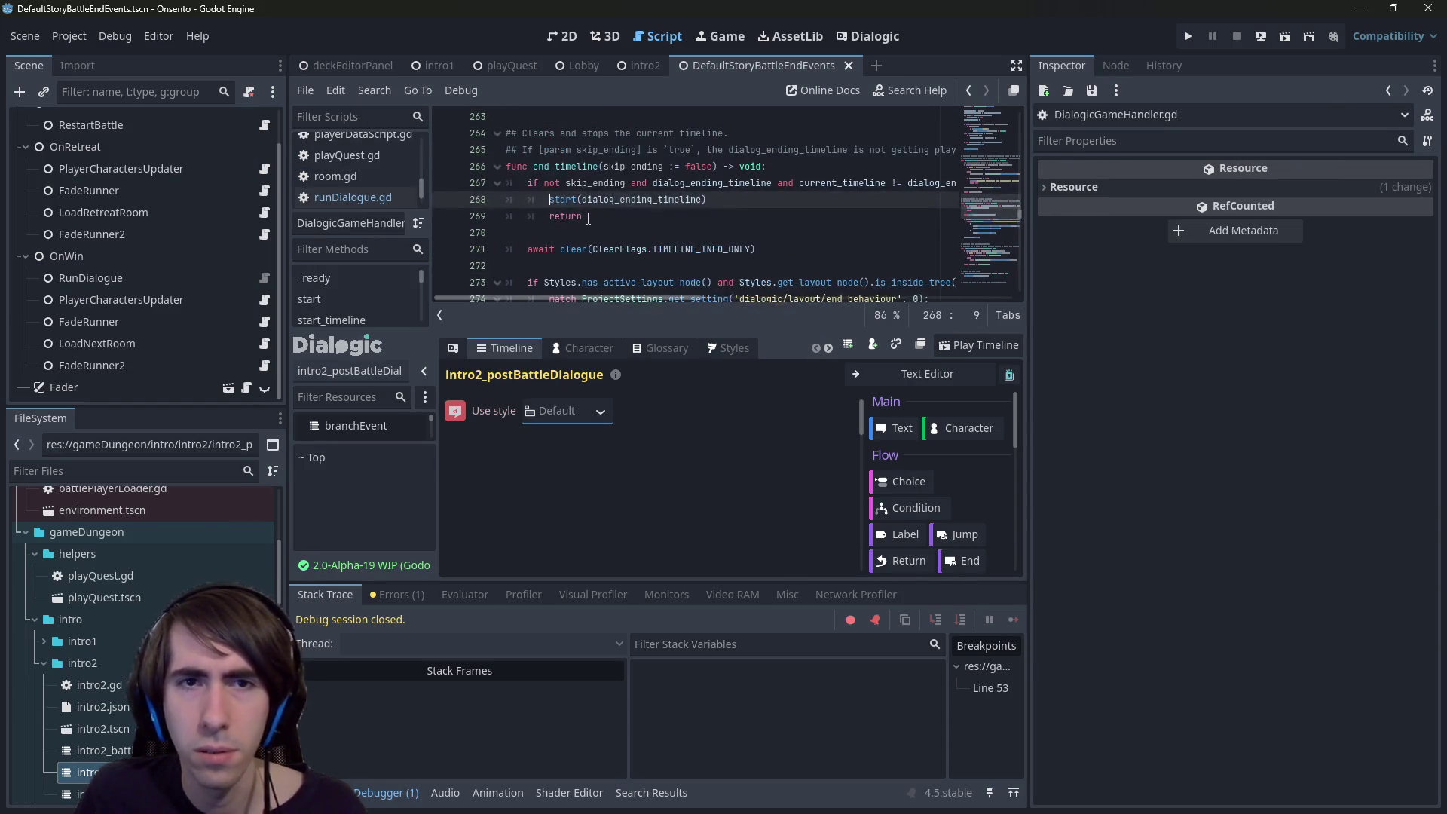
pyautogui.moveTo(560, 200); pyautogui.dragTo(701, 200)
pyautogui.click(700, 202)
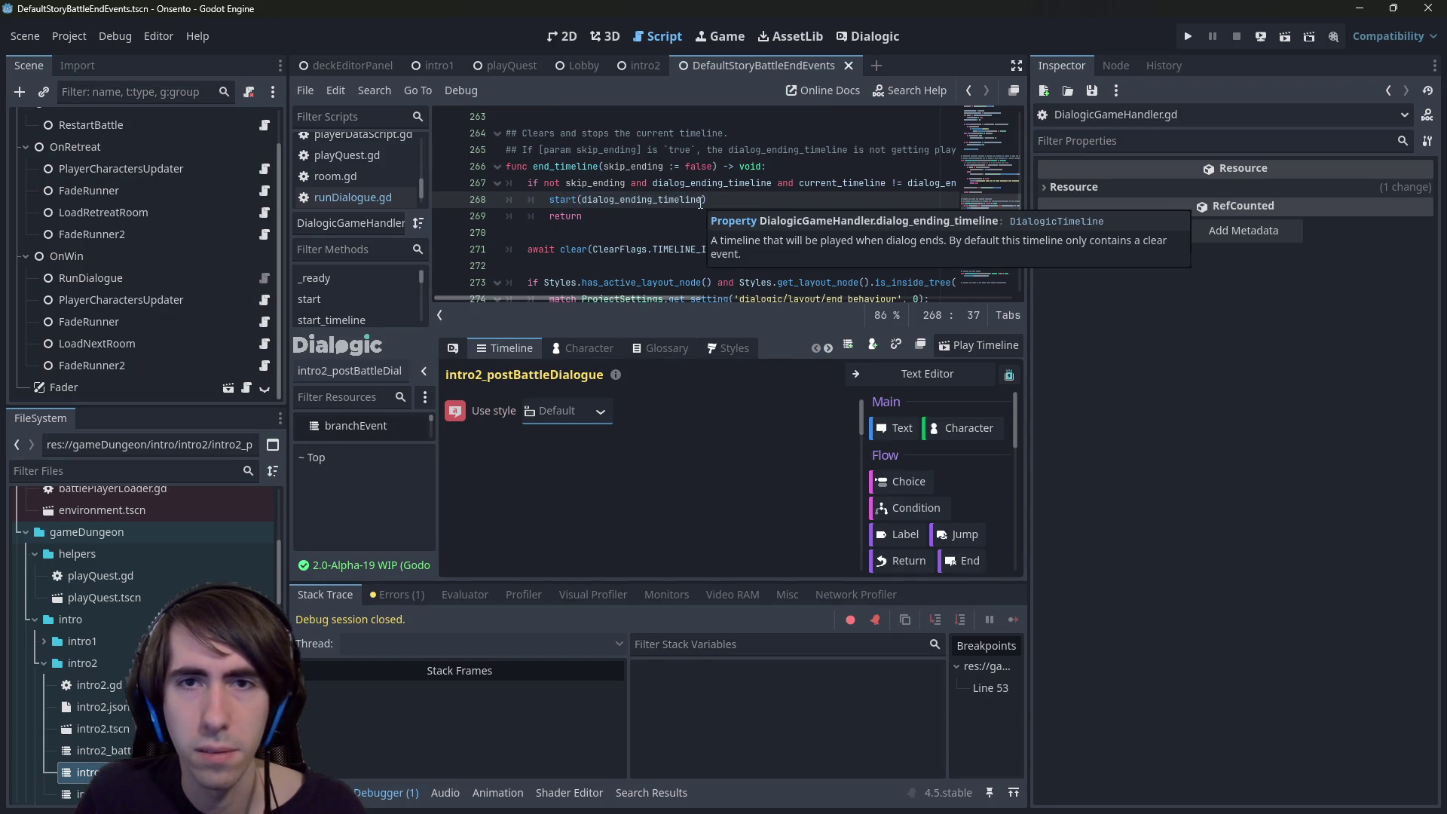
pyautogui.scroll(-4, 700, 201)
pyautogui.scroll(3, 689, 201)
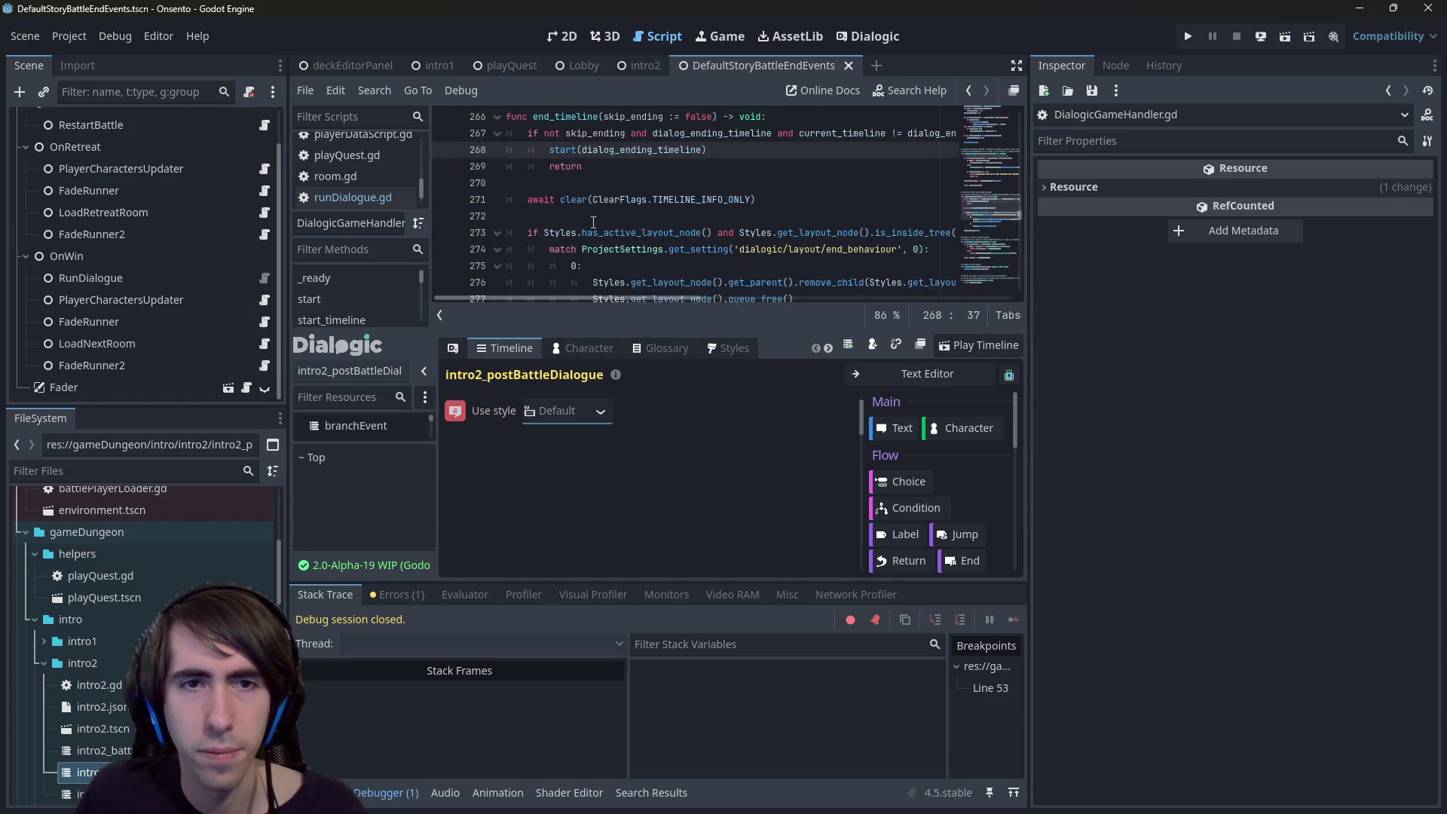
pyautogui.hotkey('alt', 'Left')
pyautogui.hotkey('alt', 'Left')
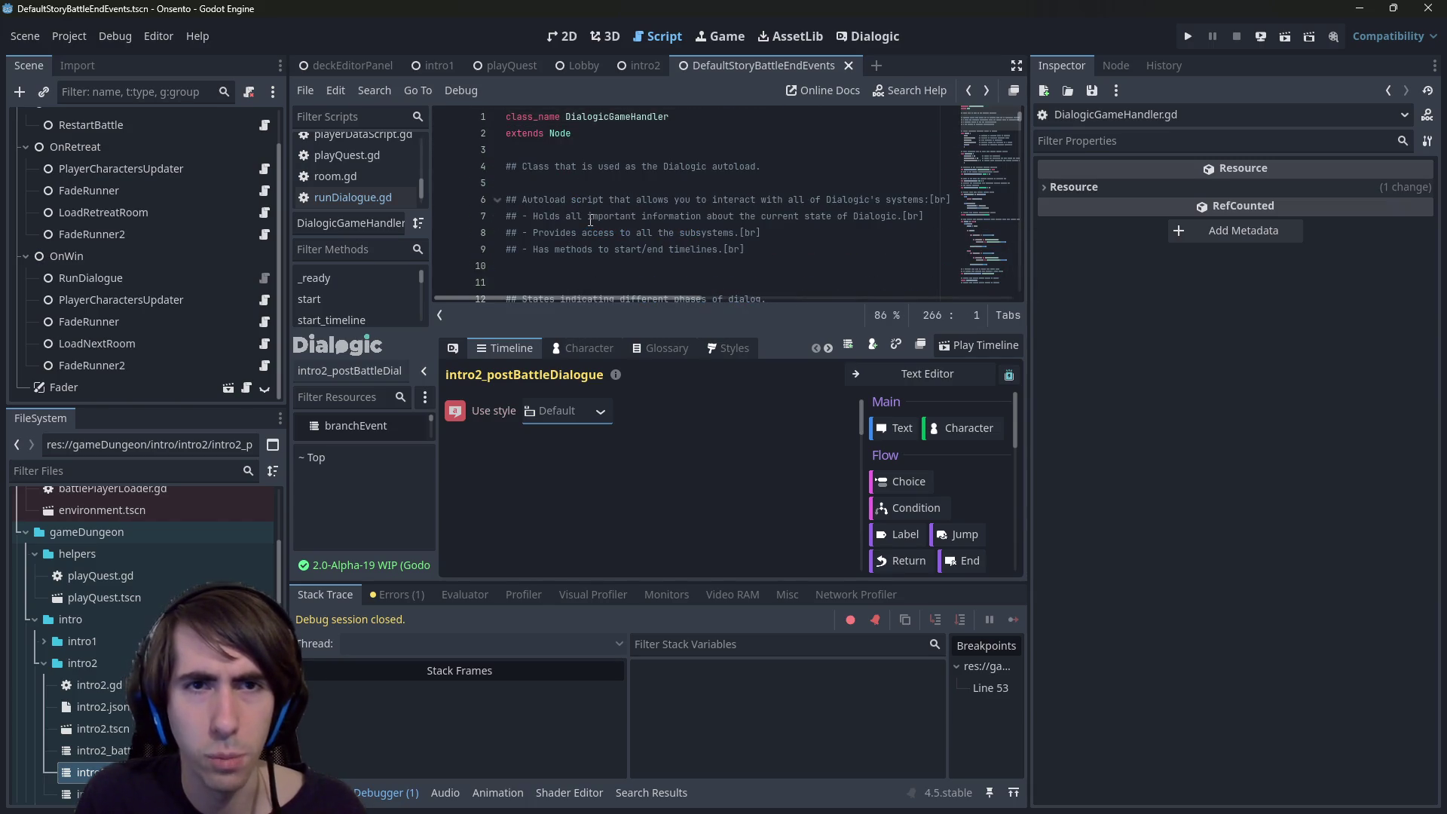
pyautogui.click(1283, 36)
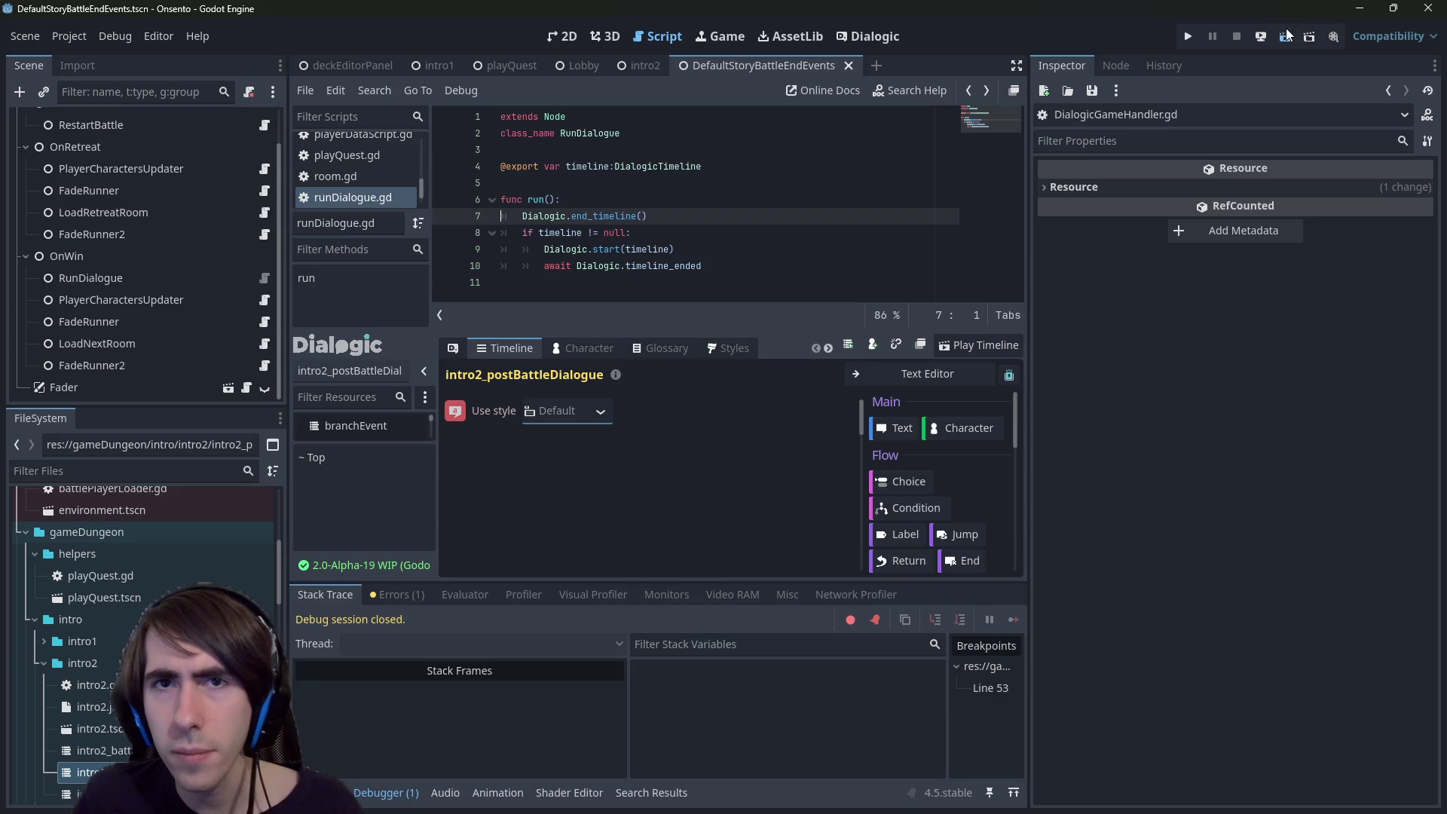
# - Remove the Use style event, test-run the intro2 scene, then run the playQuest scene
pyautogui.click(1238, 36)
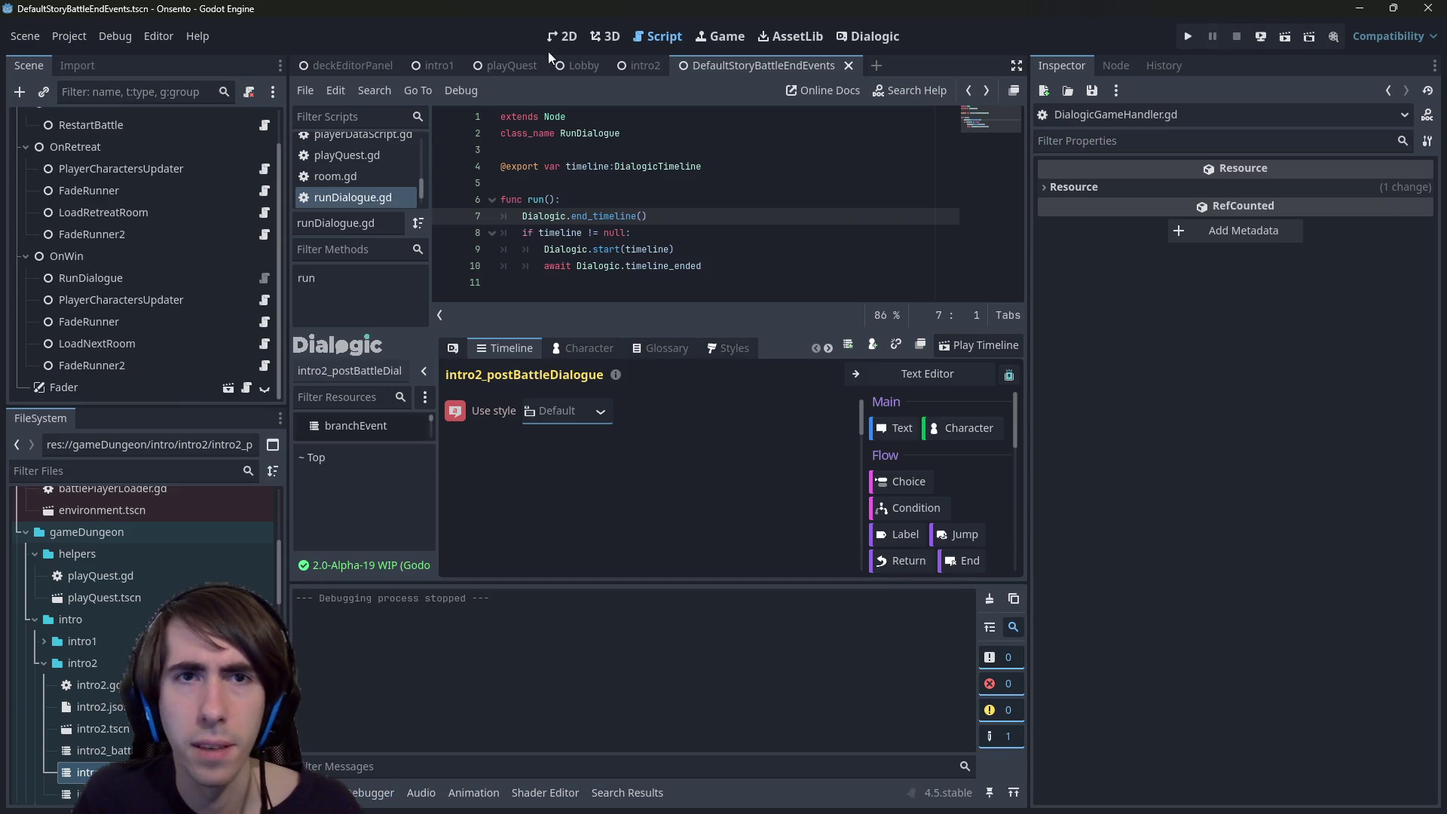
pyautogui.rightClick(455, 411)
pyautogui.click(506, 582)
pyautogui.click(644, 68)
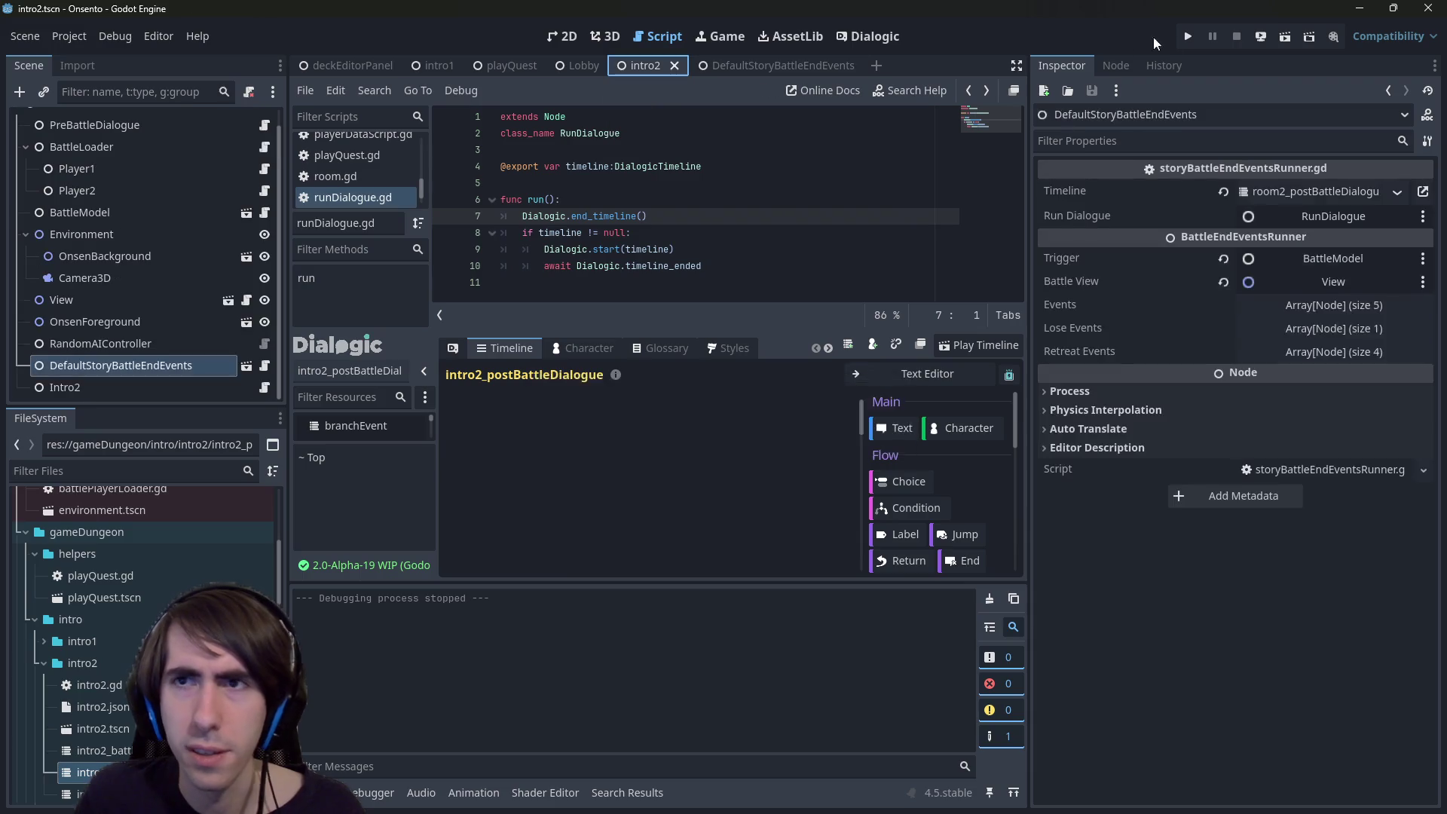
pyautogui.click(1280, 42)
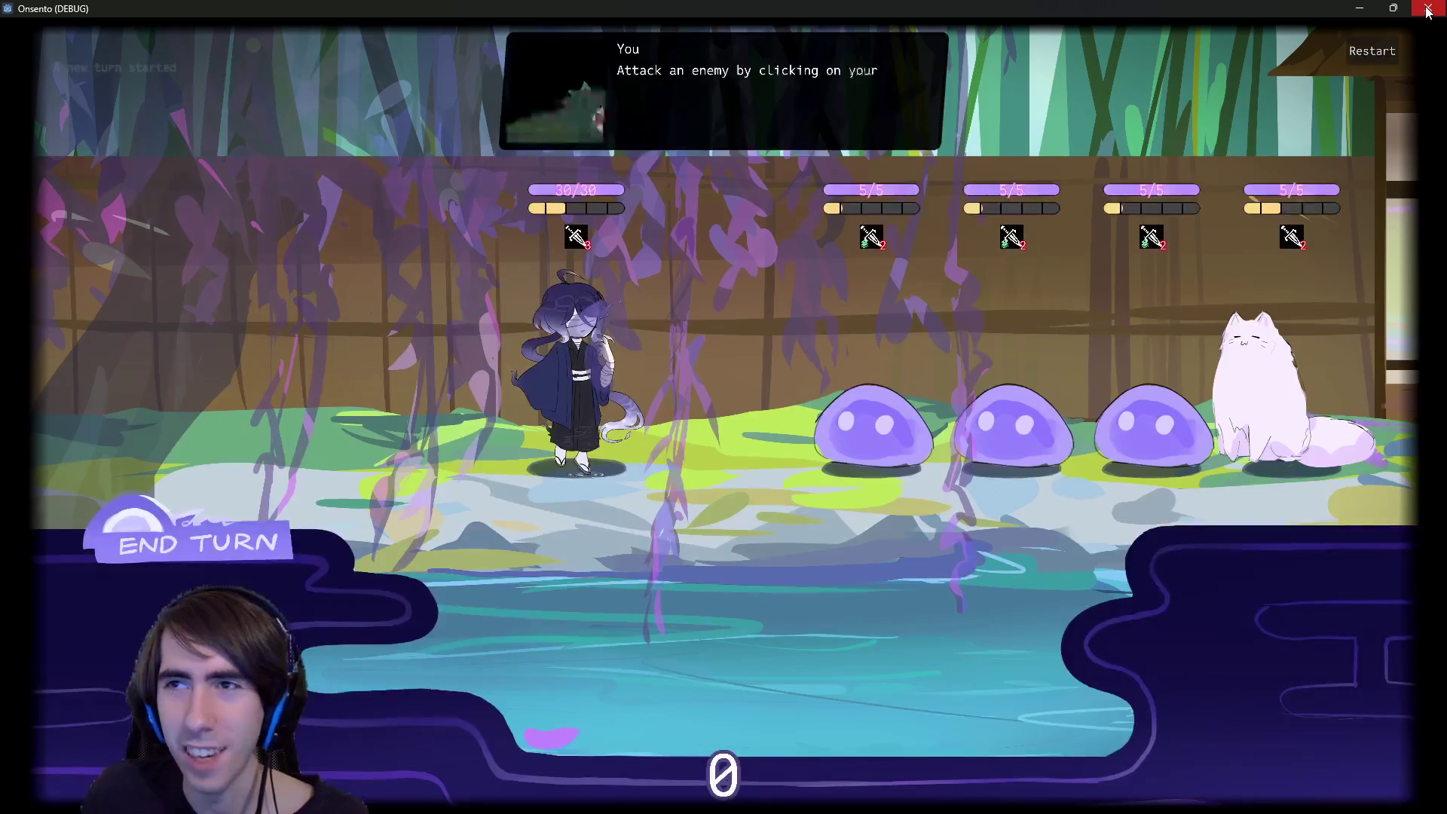
pyautogui.click(1428, 9)
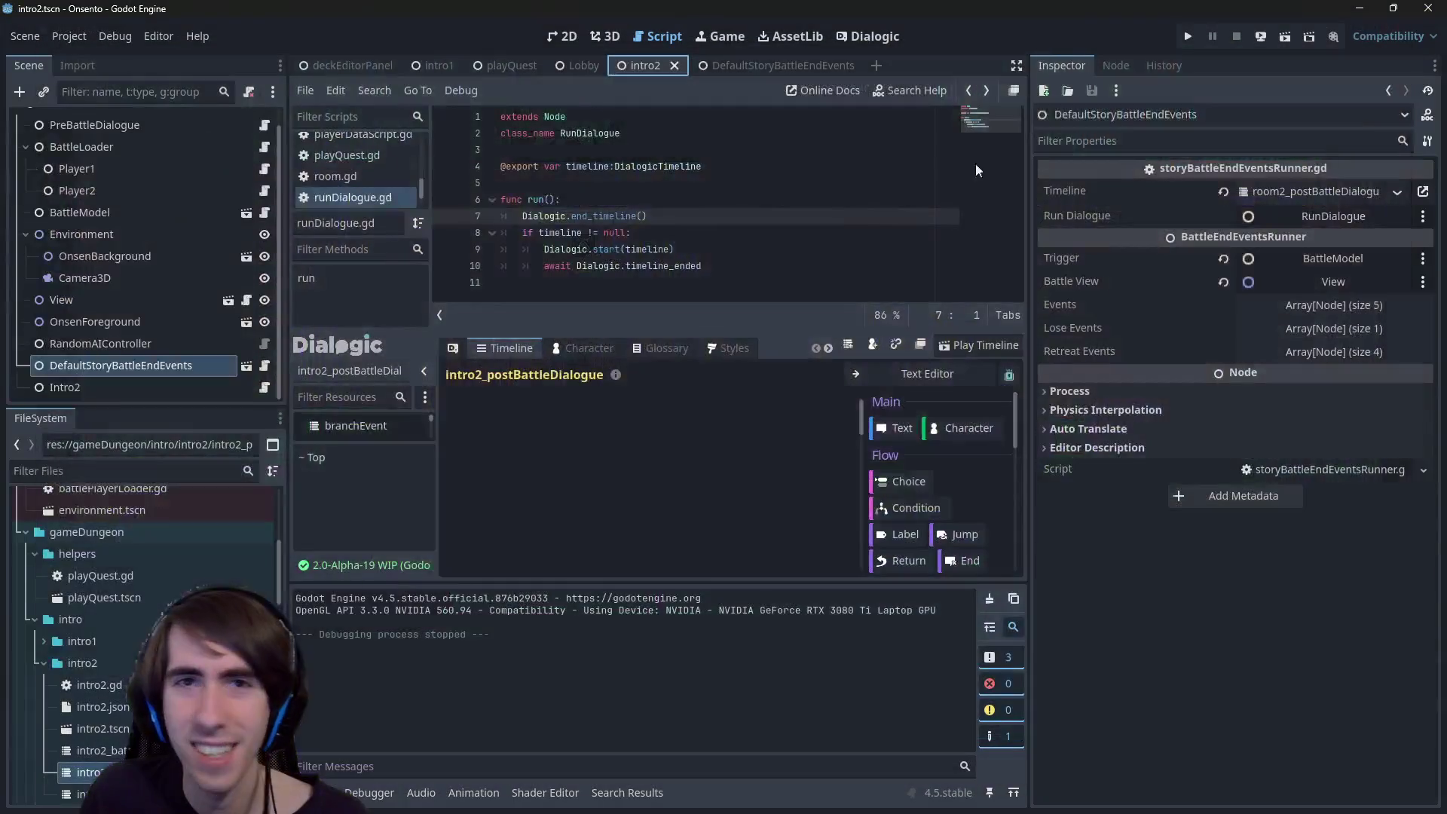
pyautogui.click(512, 65)
pyautogui.click(1284, 37)
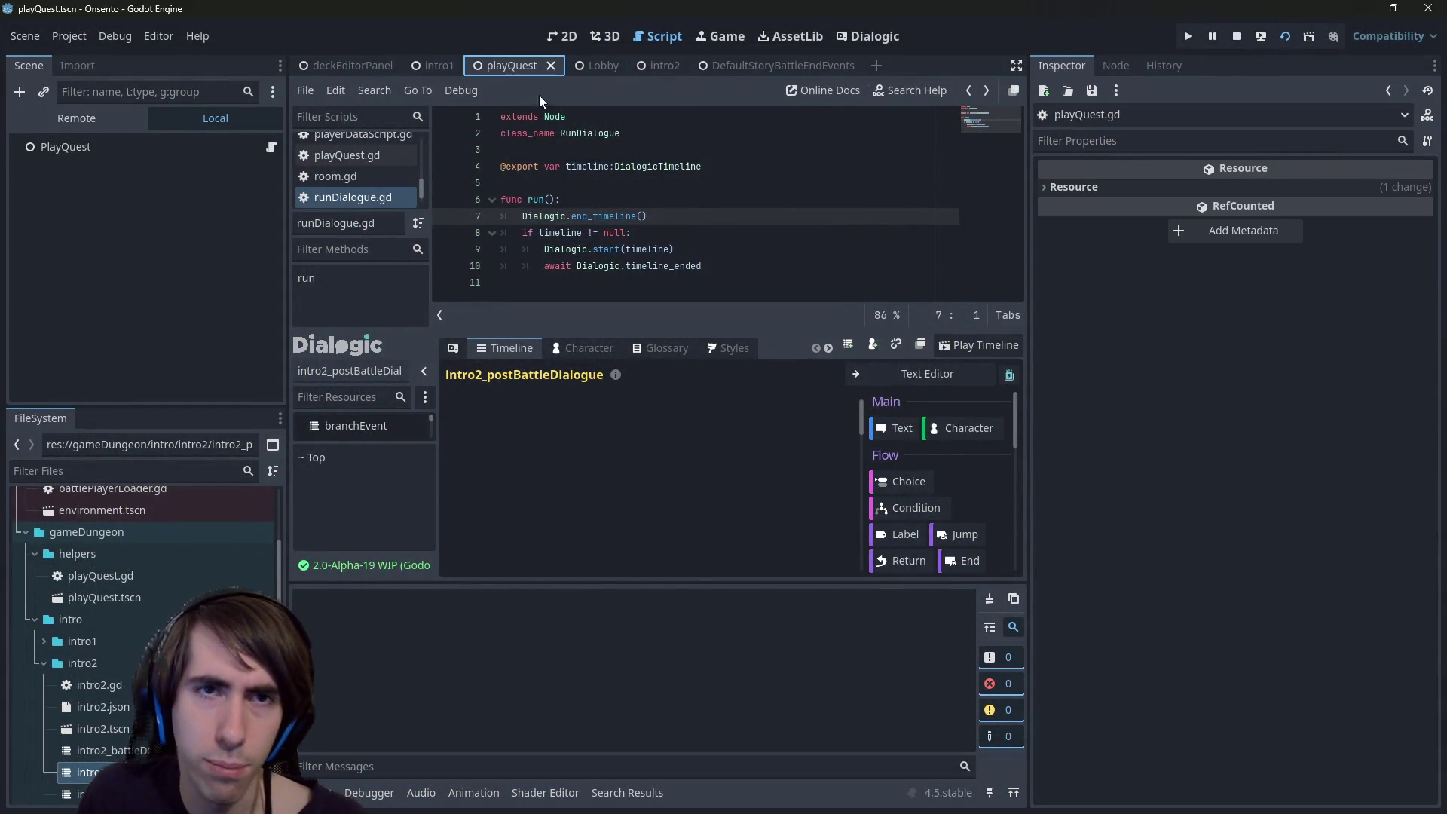
# - Play through the opening dialogue and first battle turn, then breakpoint the end_timeline line
pyautogui.click(43, 148)
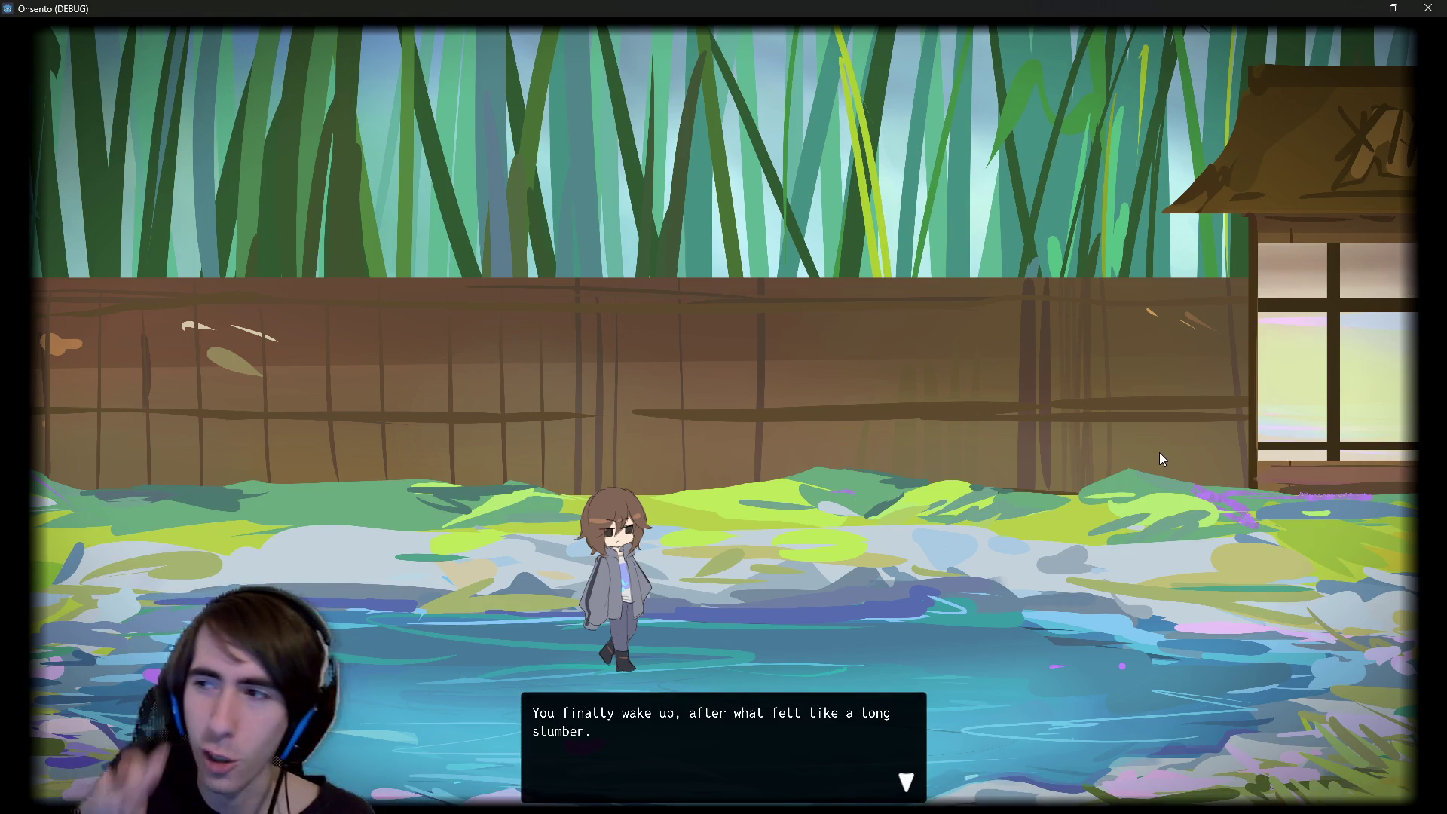
pyautogui.click(751, 391)
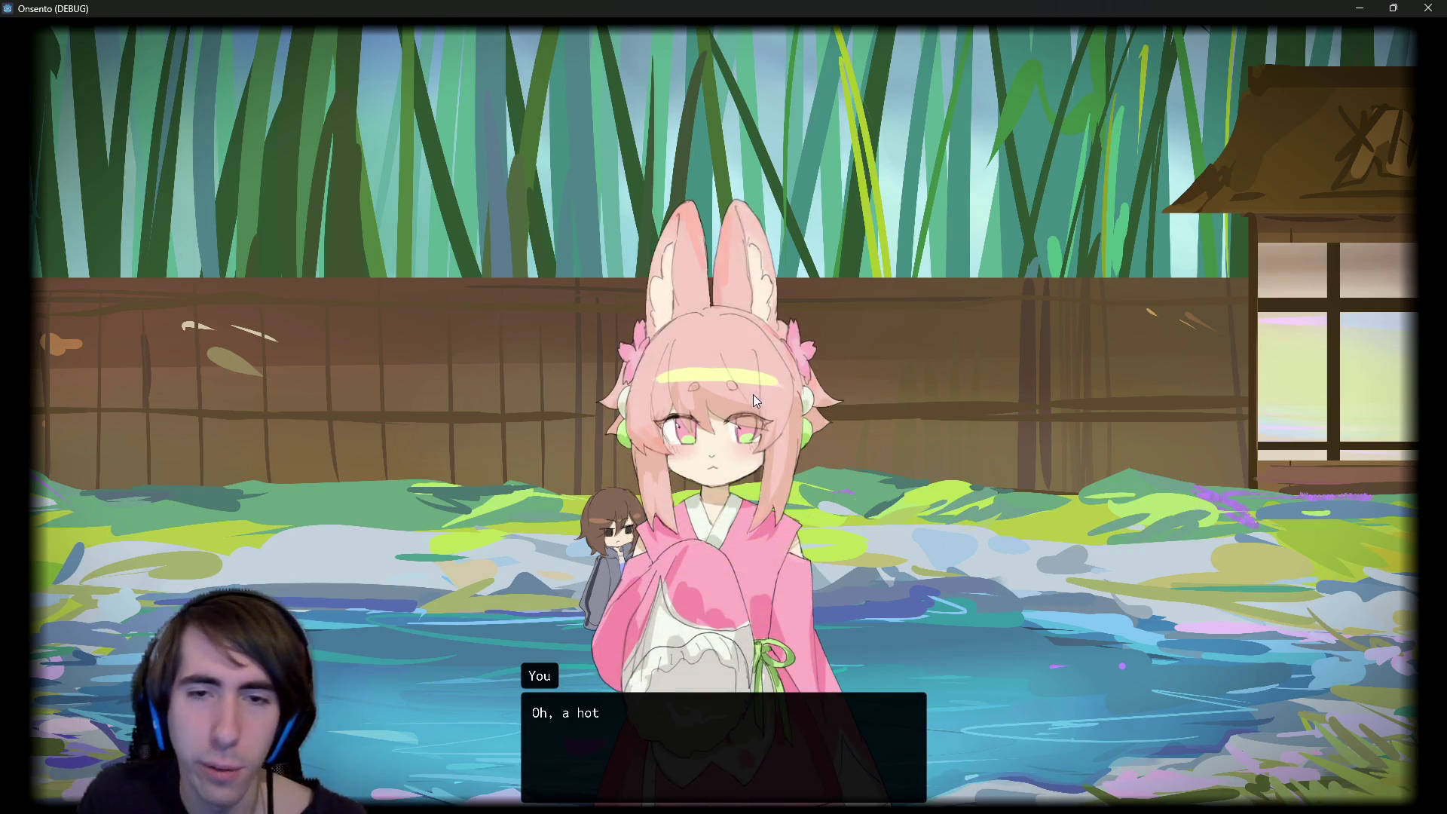
pyautogui.click(912, 360)
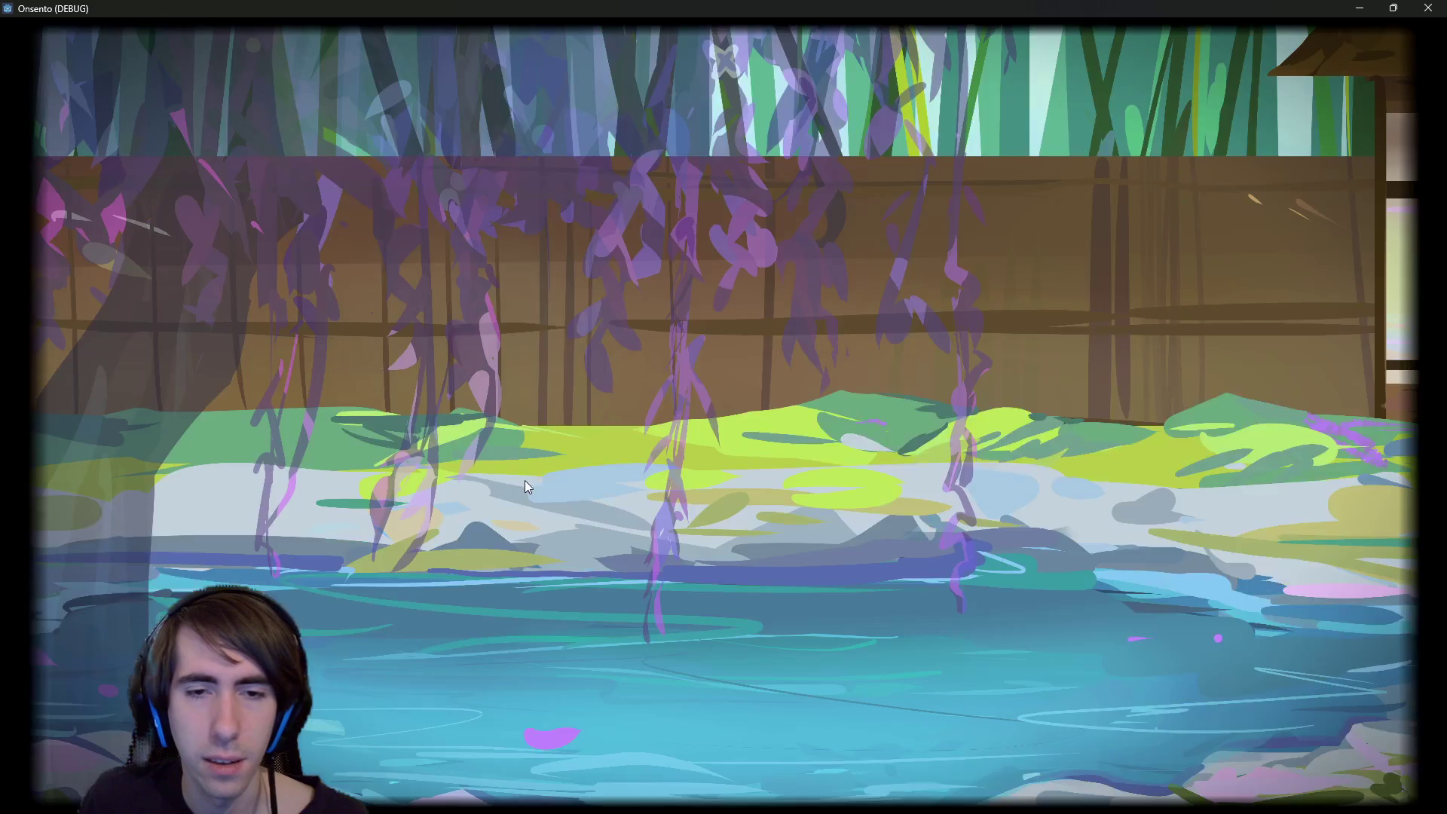
pyautogui.click(577, 362)
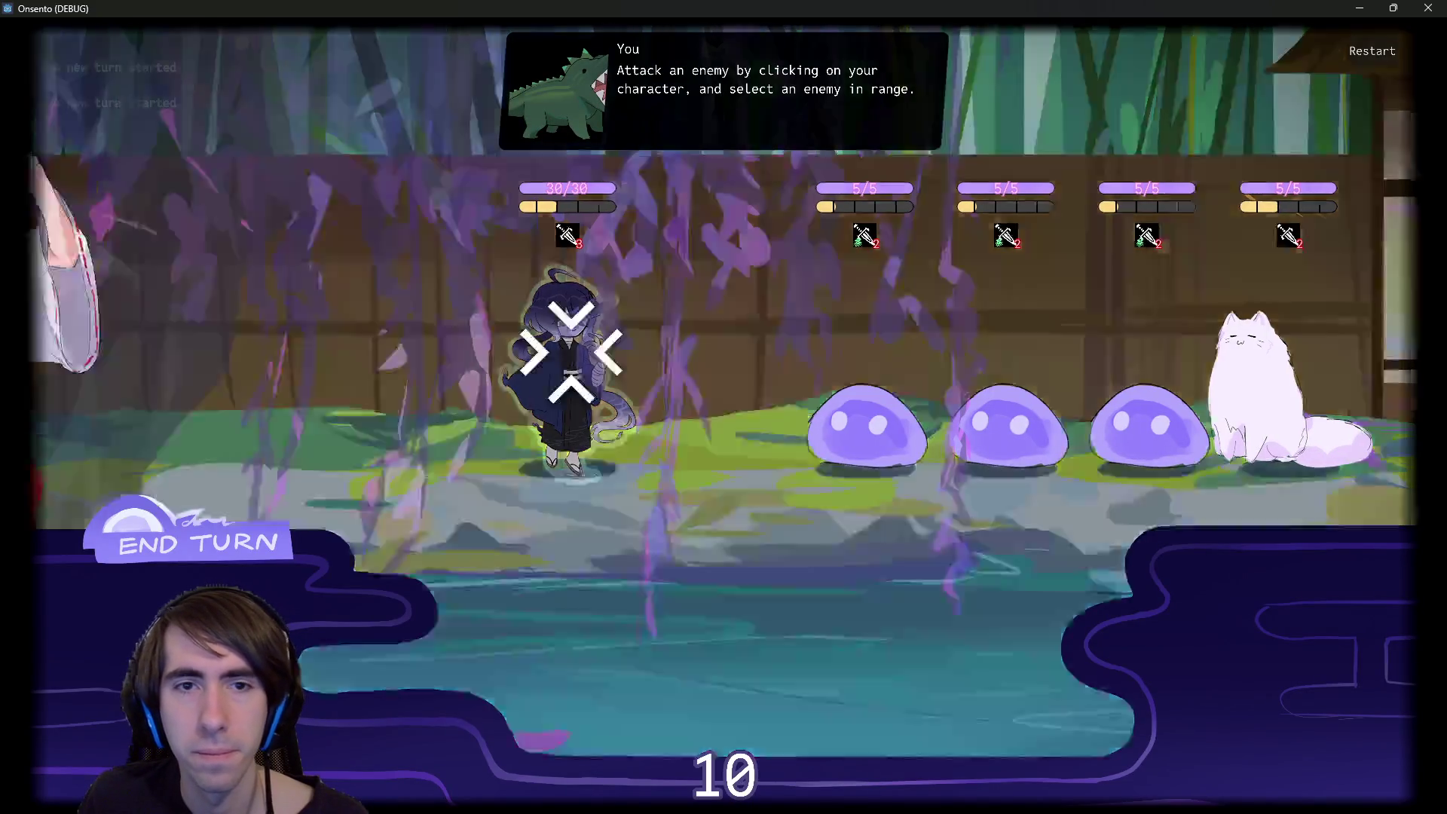
pyautogui.click(872, 426)
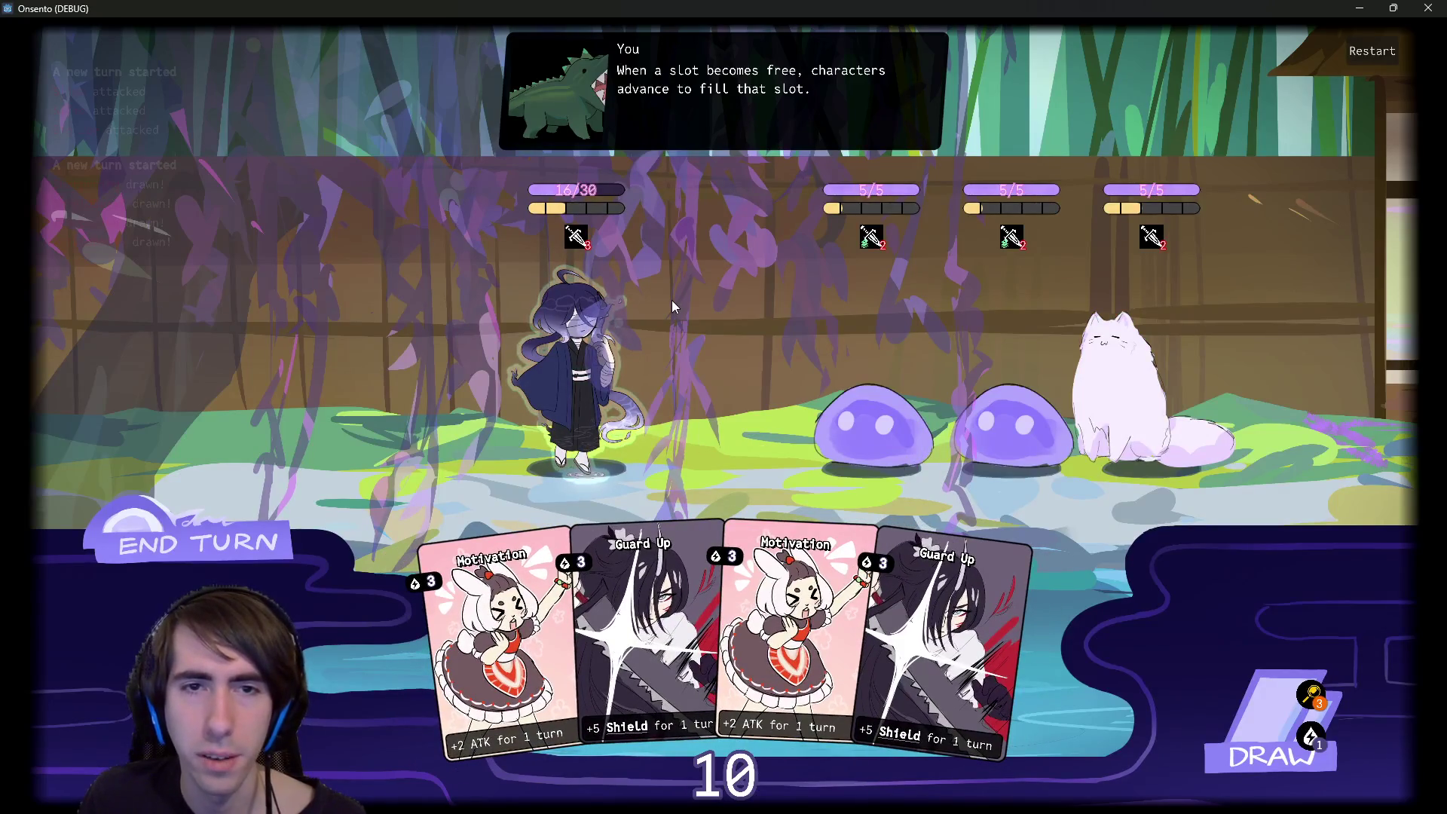
pyautogui.click(199, 541)
pyautogui.click(200, 541)
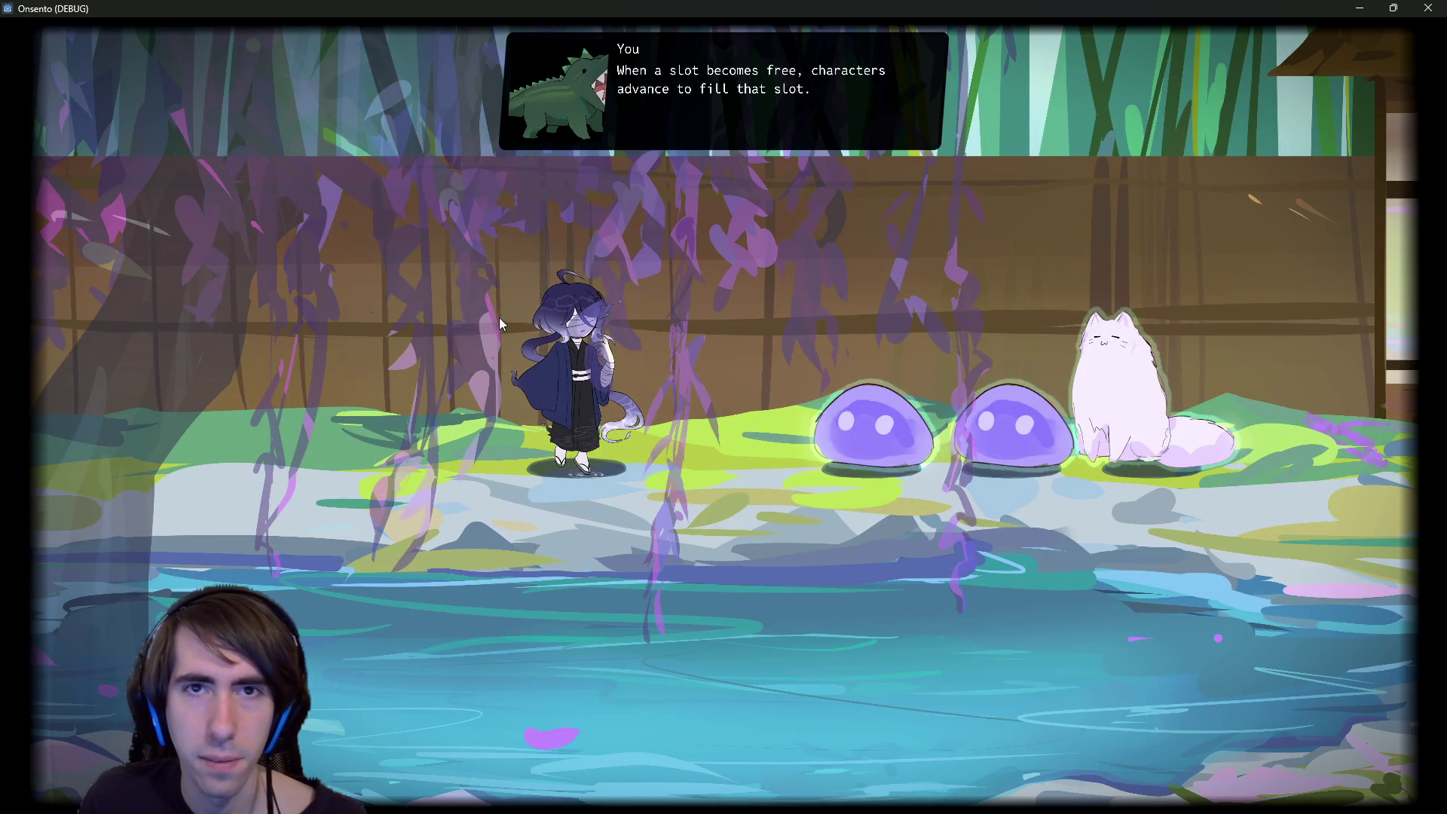
pyautogui.click(1348, 9)
pyautogui.click(445, 217)
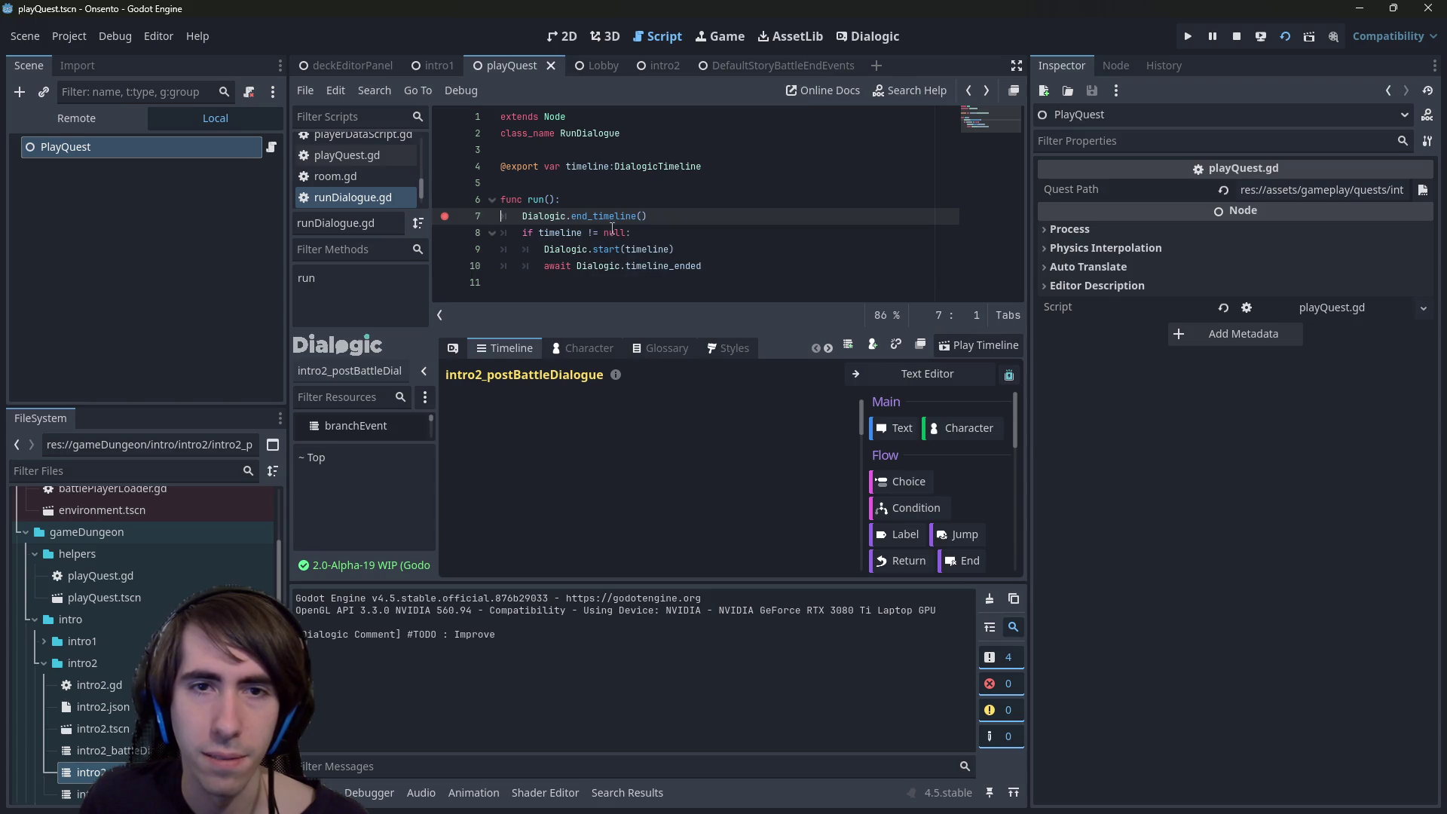
# - Review runDialogue.gd and the OnWin nodes' scripts, leaving playerDataUpdater.gd open at line 8
pyautogui.scroll(-1, 387, 183)
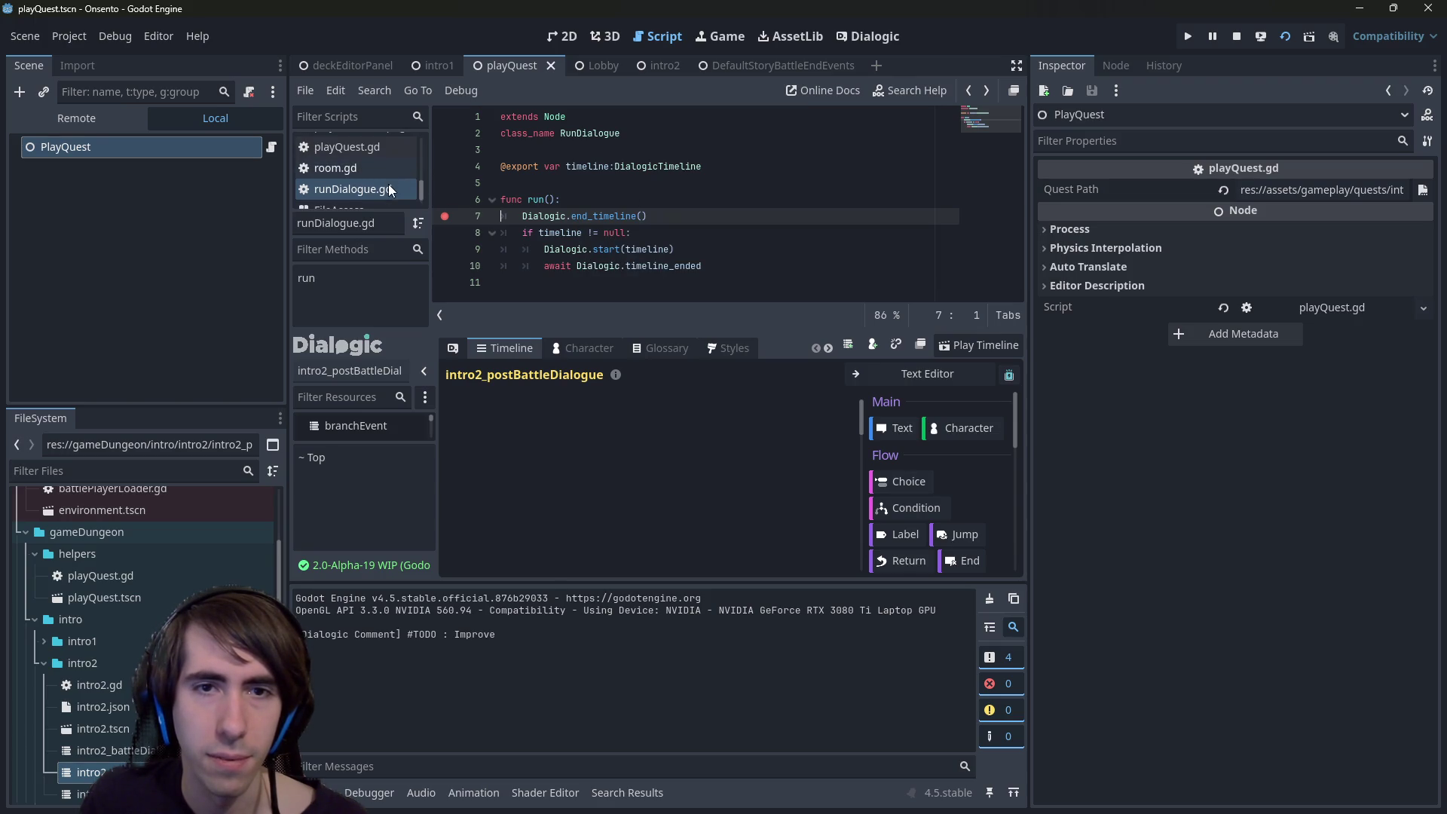
pyautogui.click(377, 190)
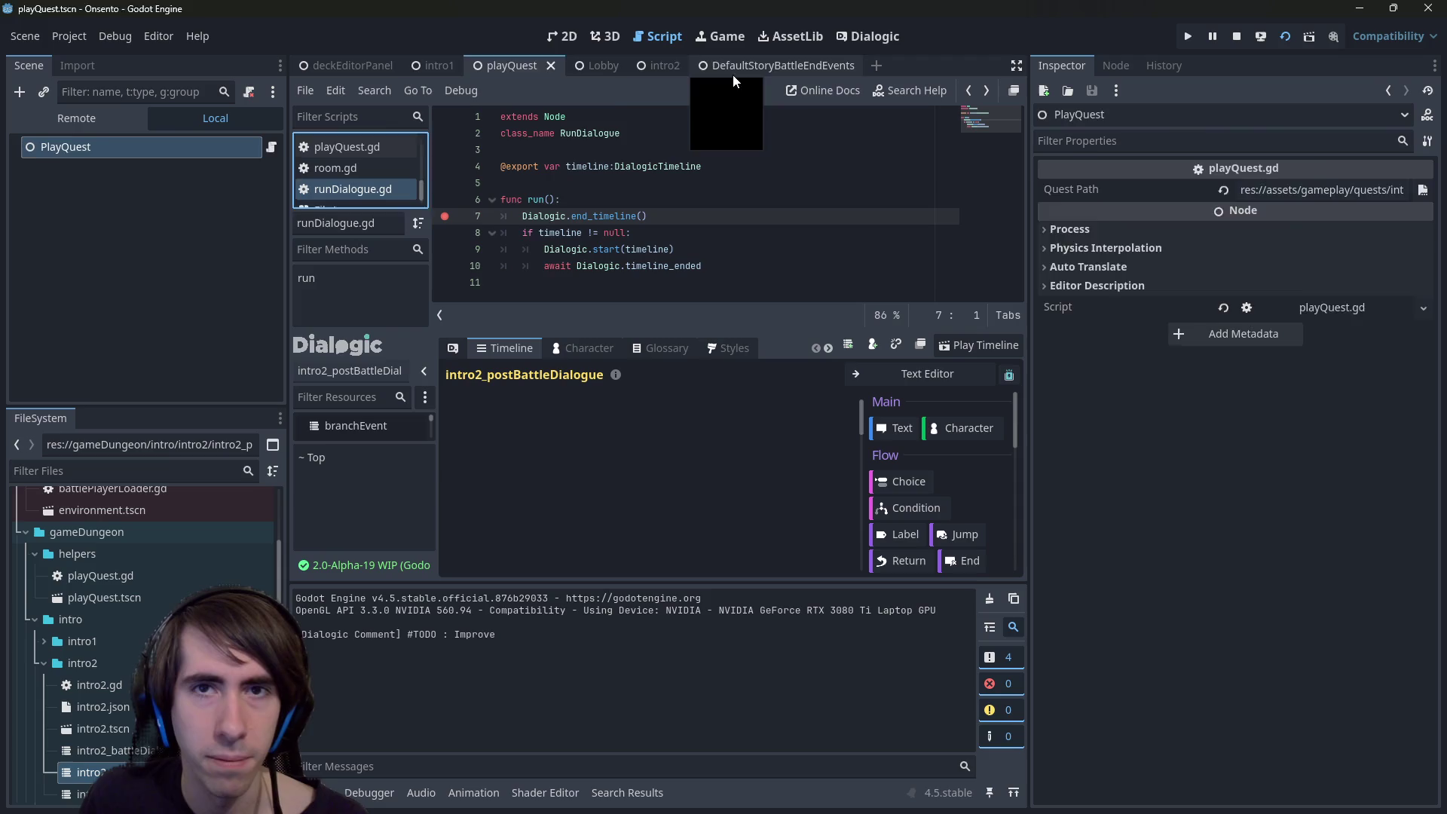
pyautogui.click(732, 72)
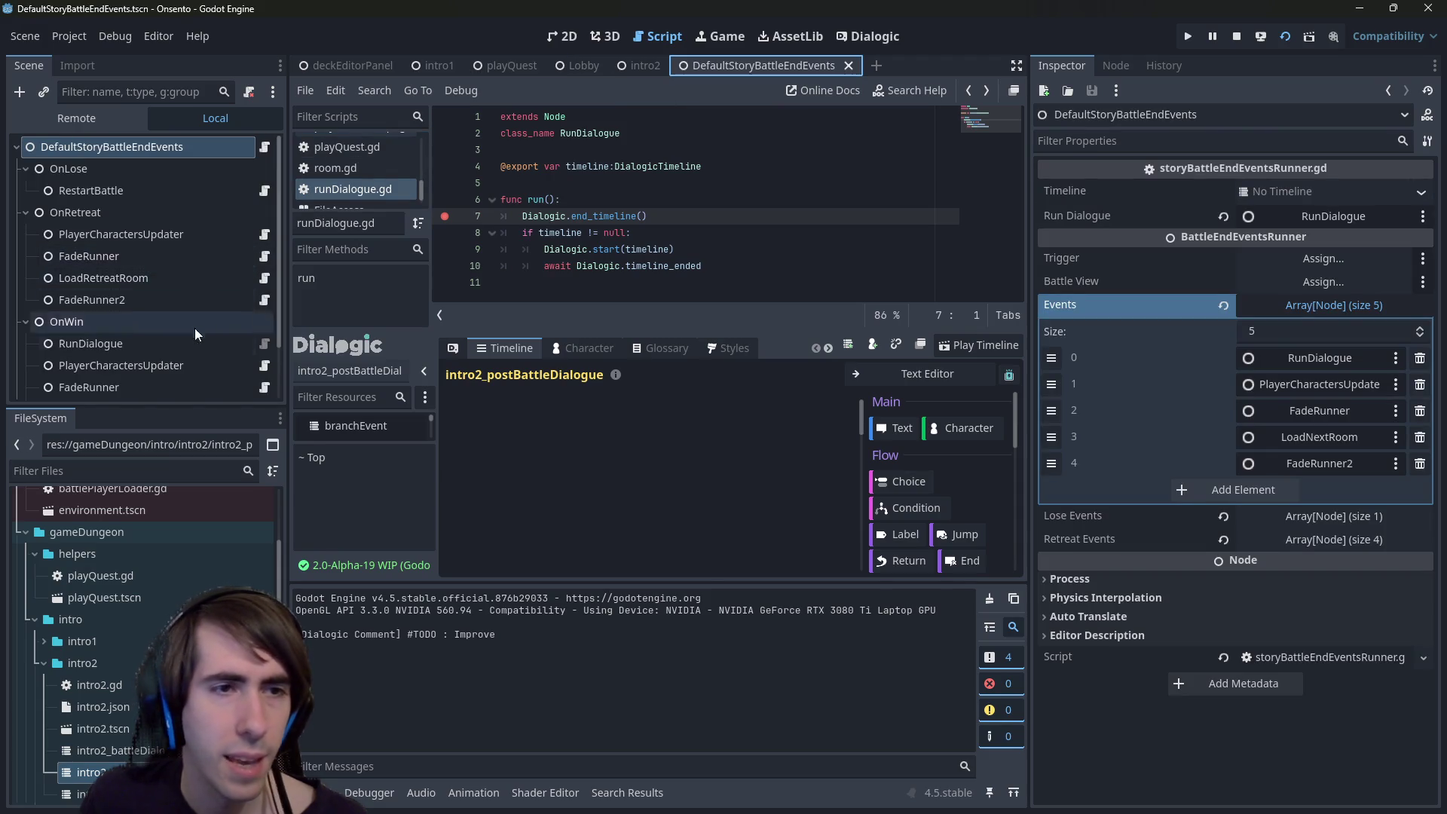
pyautogui.click(263, 364)
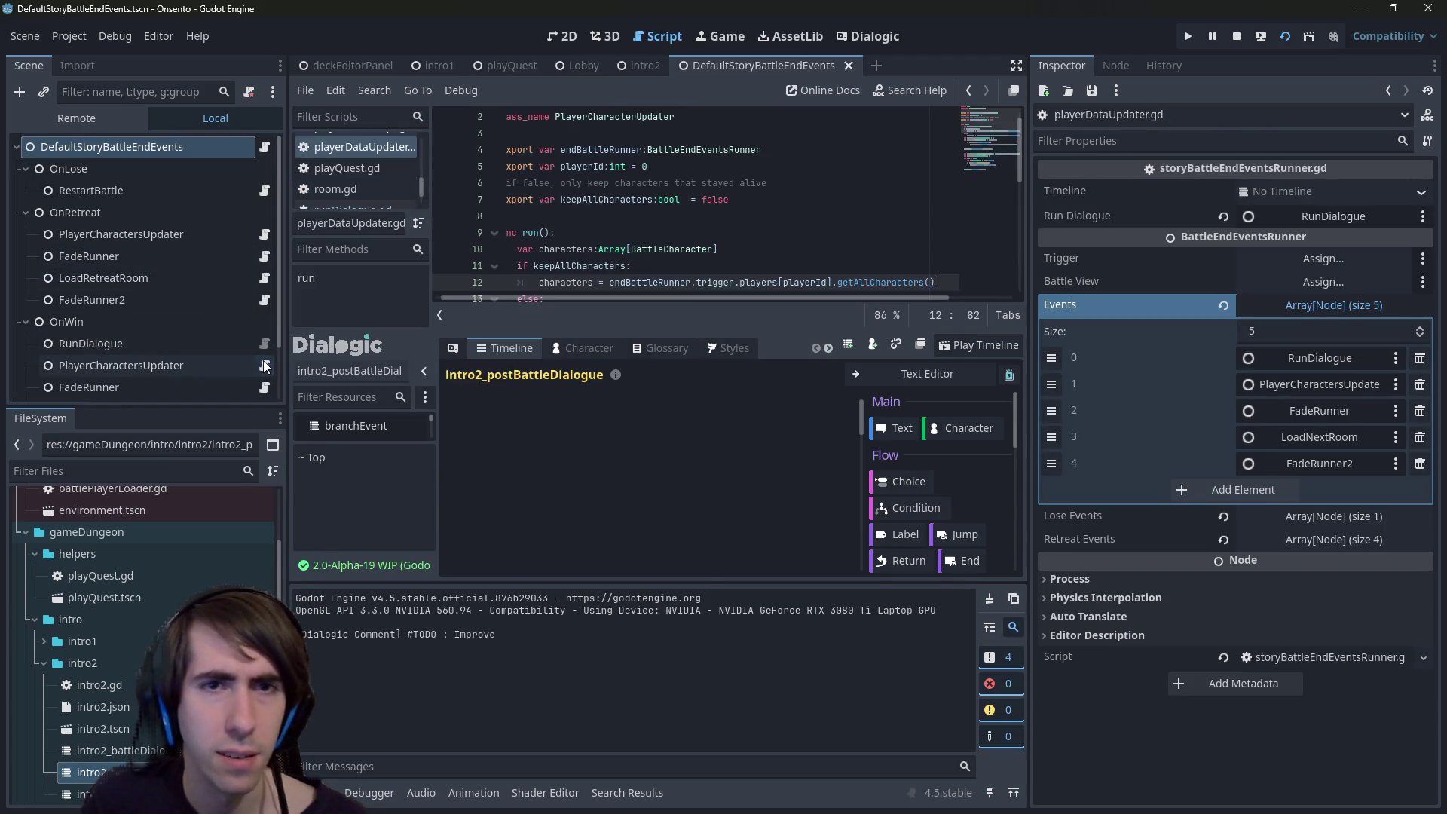
pyautogui.scroll(-1, 205, 342)
pyautogui.click(265, 321)
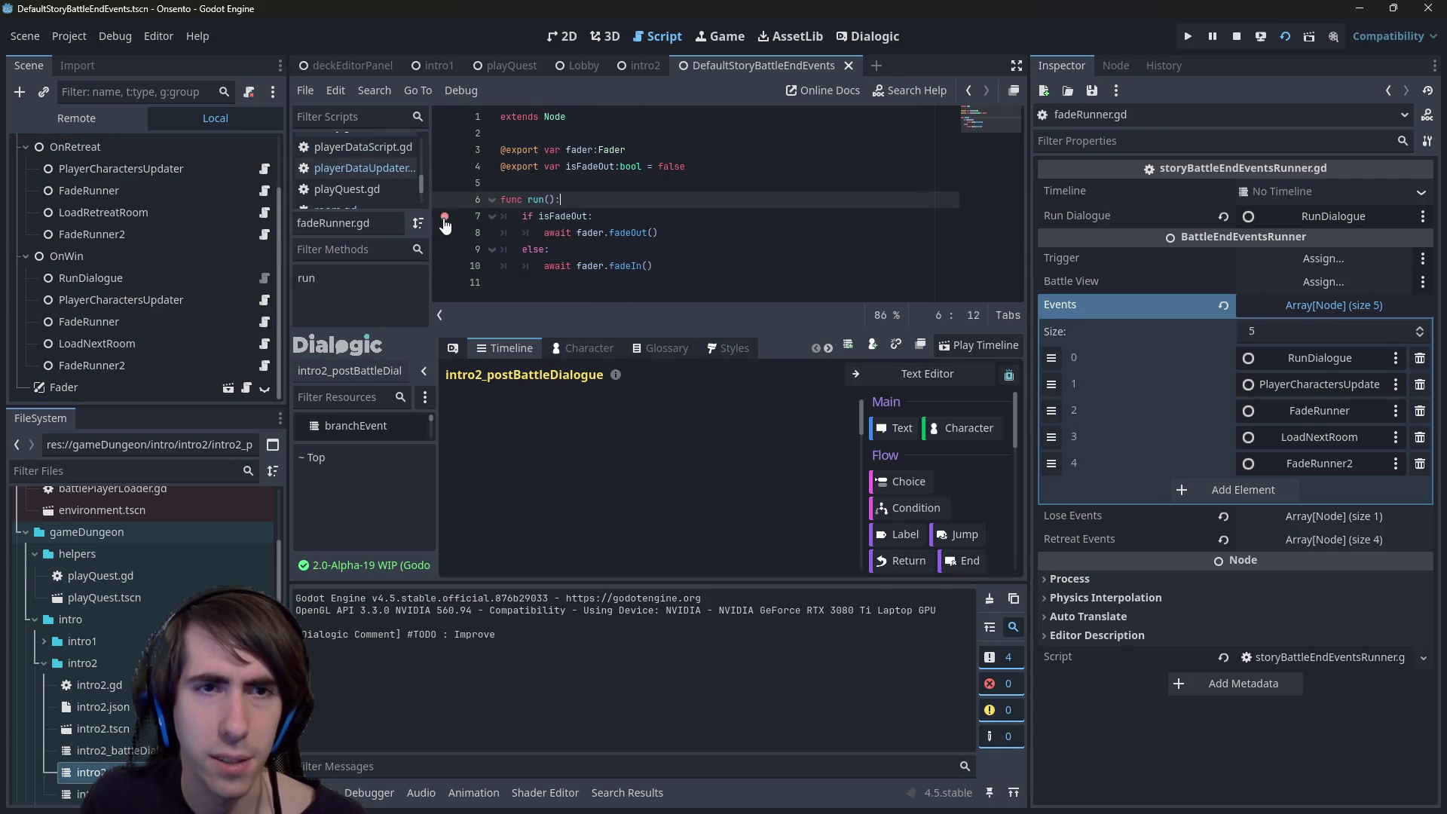
pyautogui.click(193, 318)
pyautogui.click(263, 301)
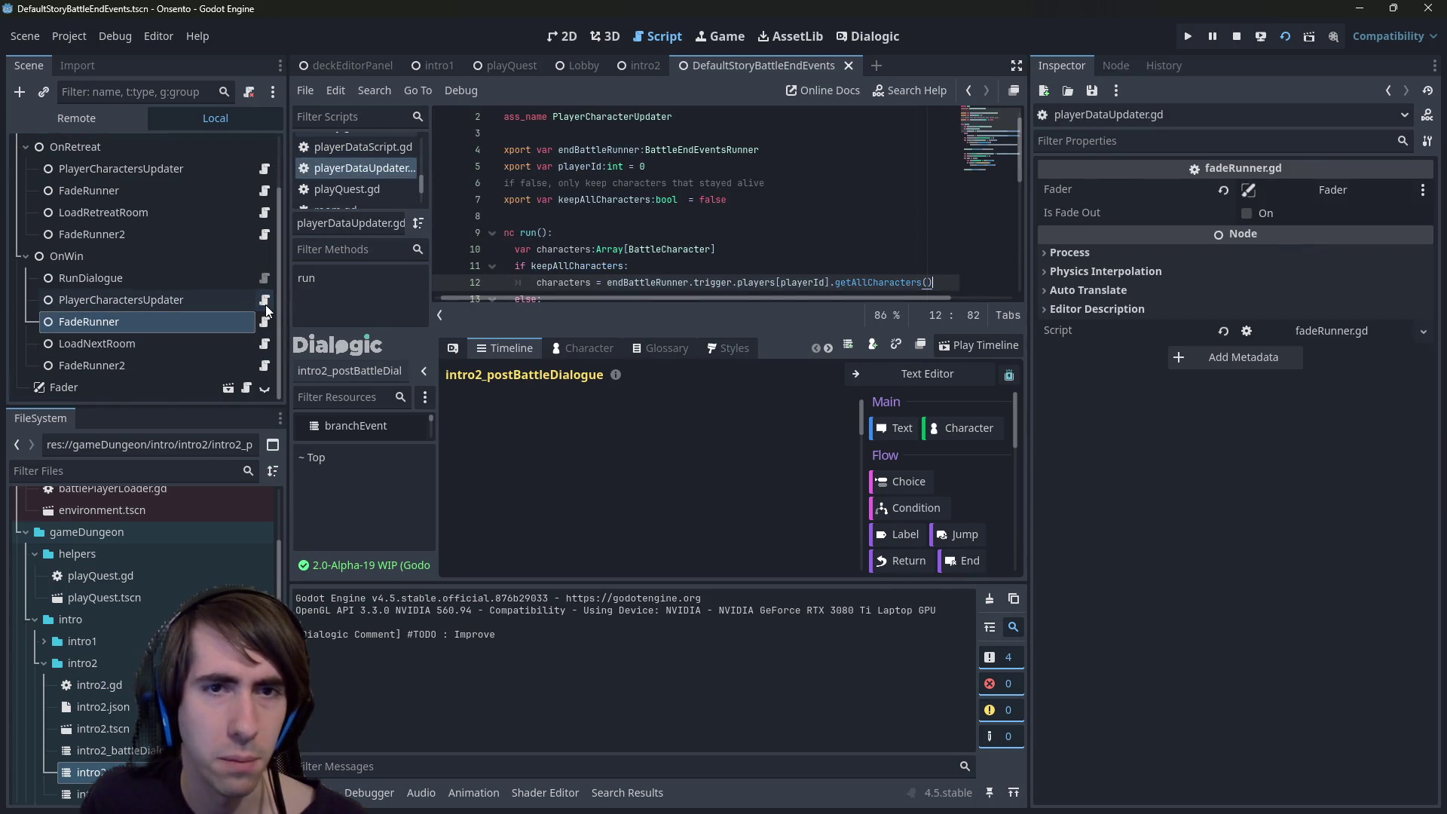
pyautogui.click(573, 216)
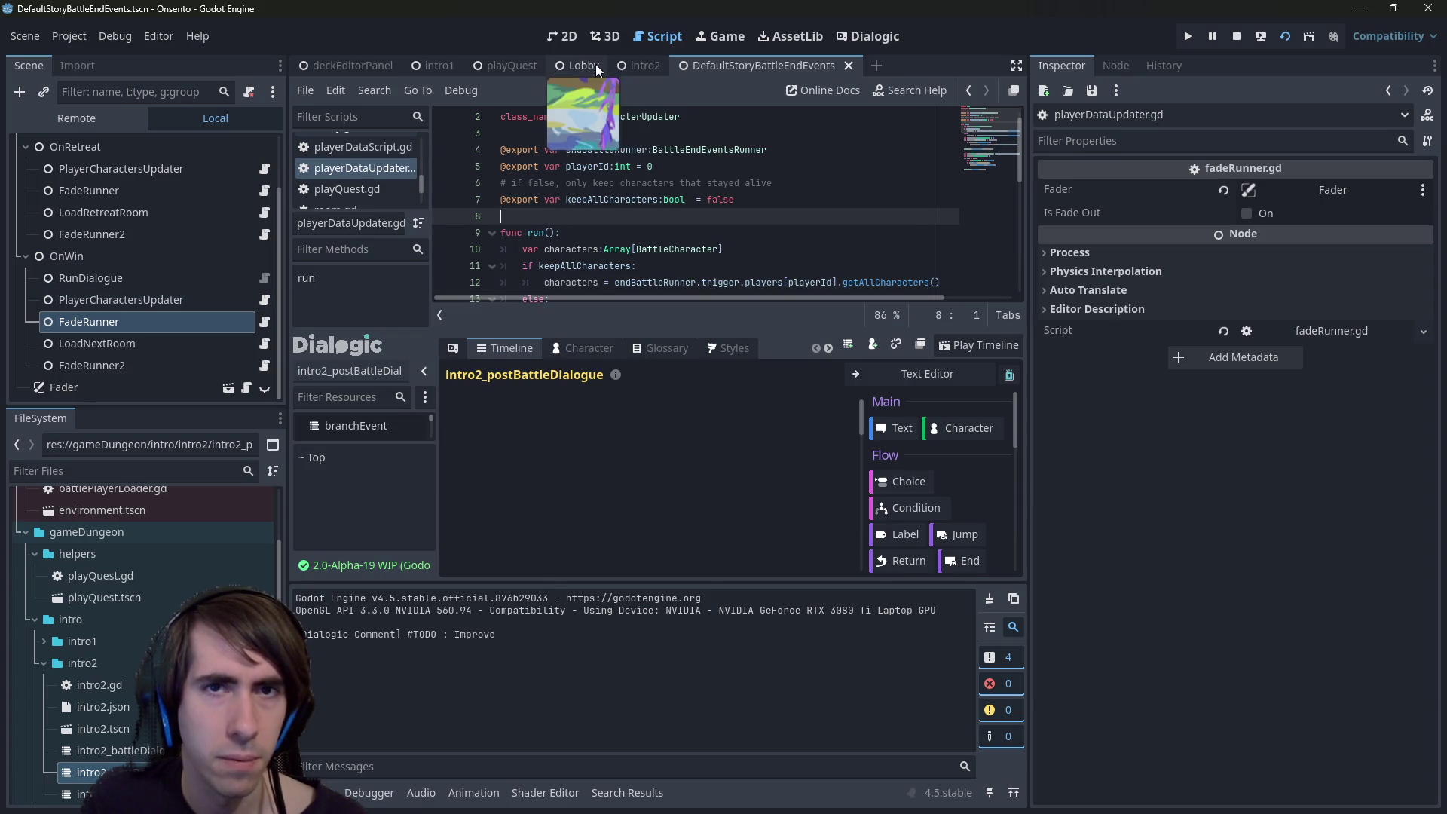
# - Restart the running playQuest game and bring its window to the front
pyautogui.click(527, 68)
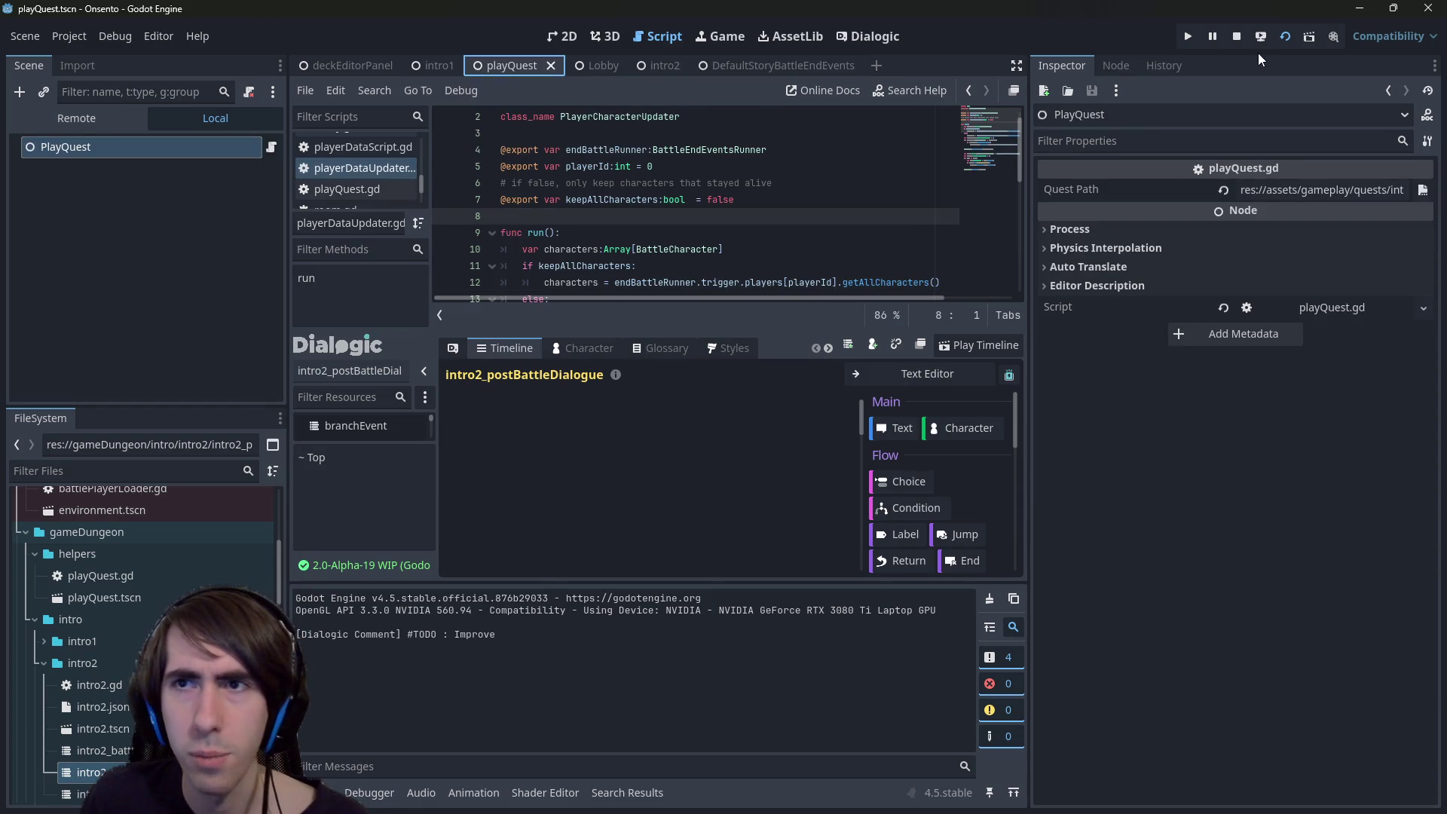
pyautogui.click(1237, 36)
pyautogui.click(1285, 36)
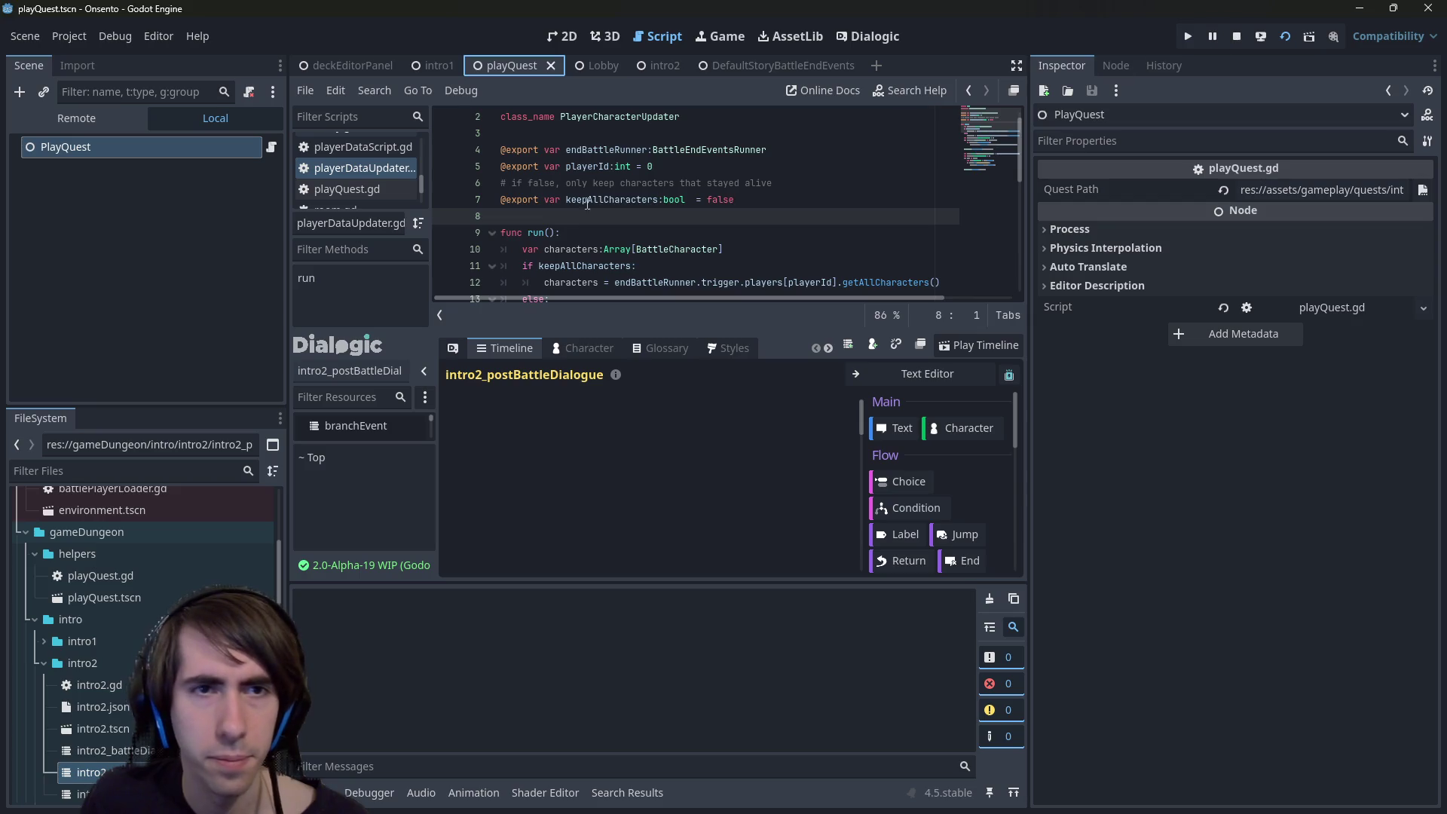
pyautogui.moveTo(663, 203)
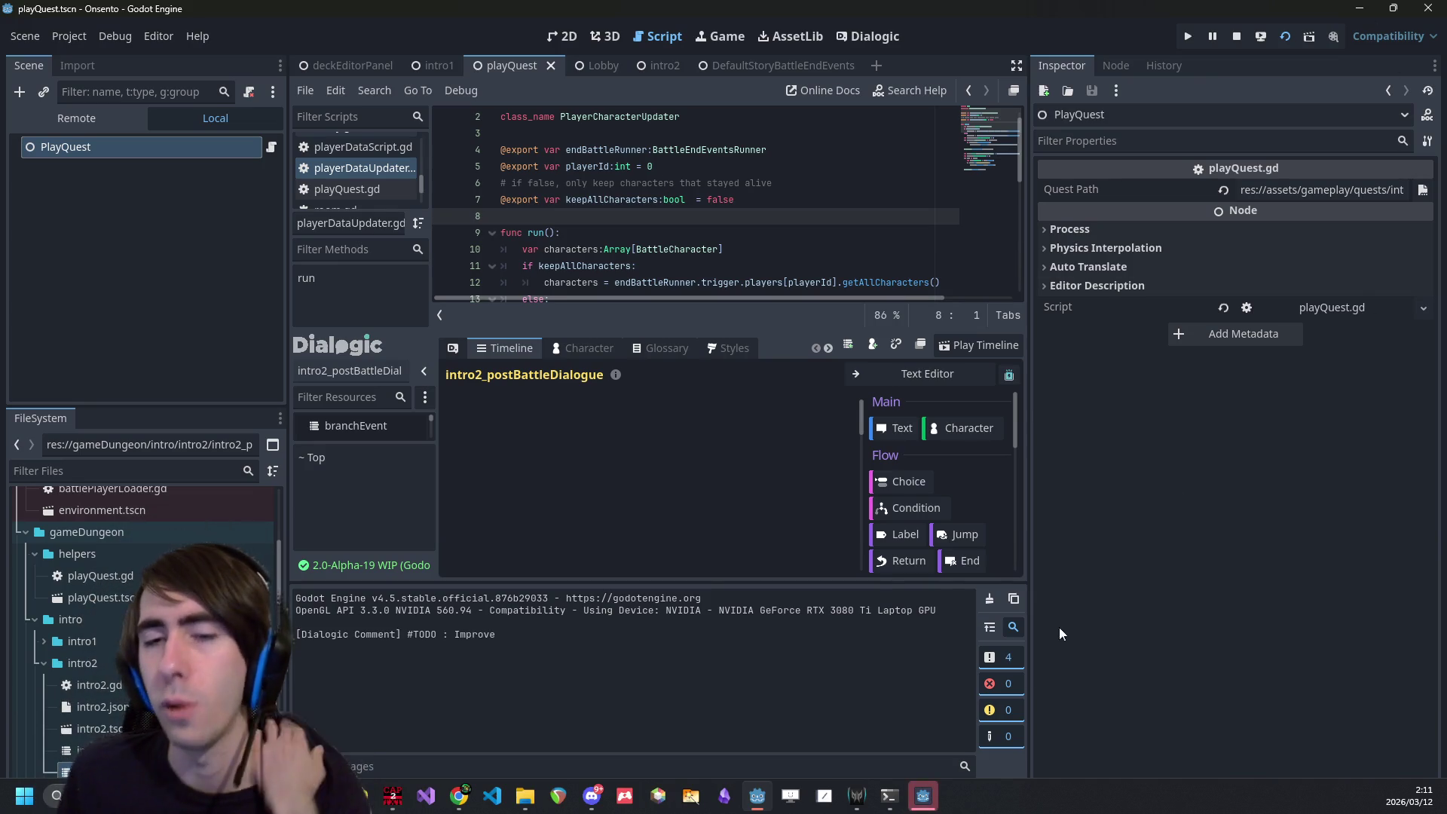
pyautogui.click(928, 811)
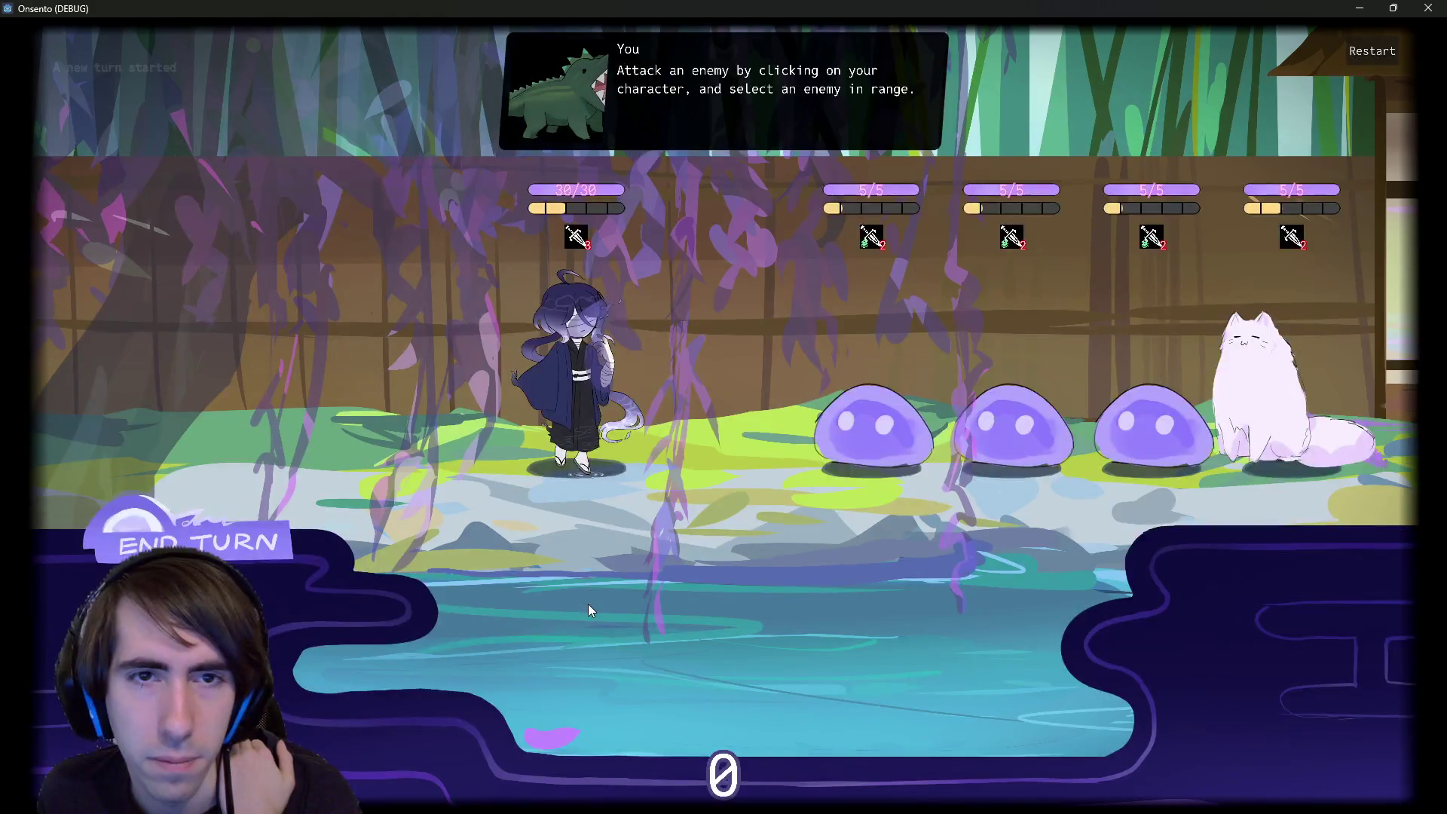
# - Attack the first slime in the game, then return to the editor's script view
pyautogui.click(575, 394)
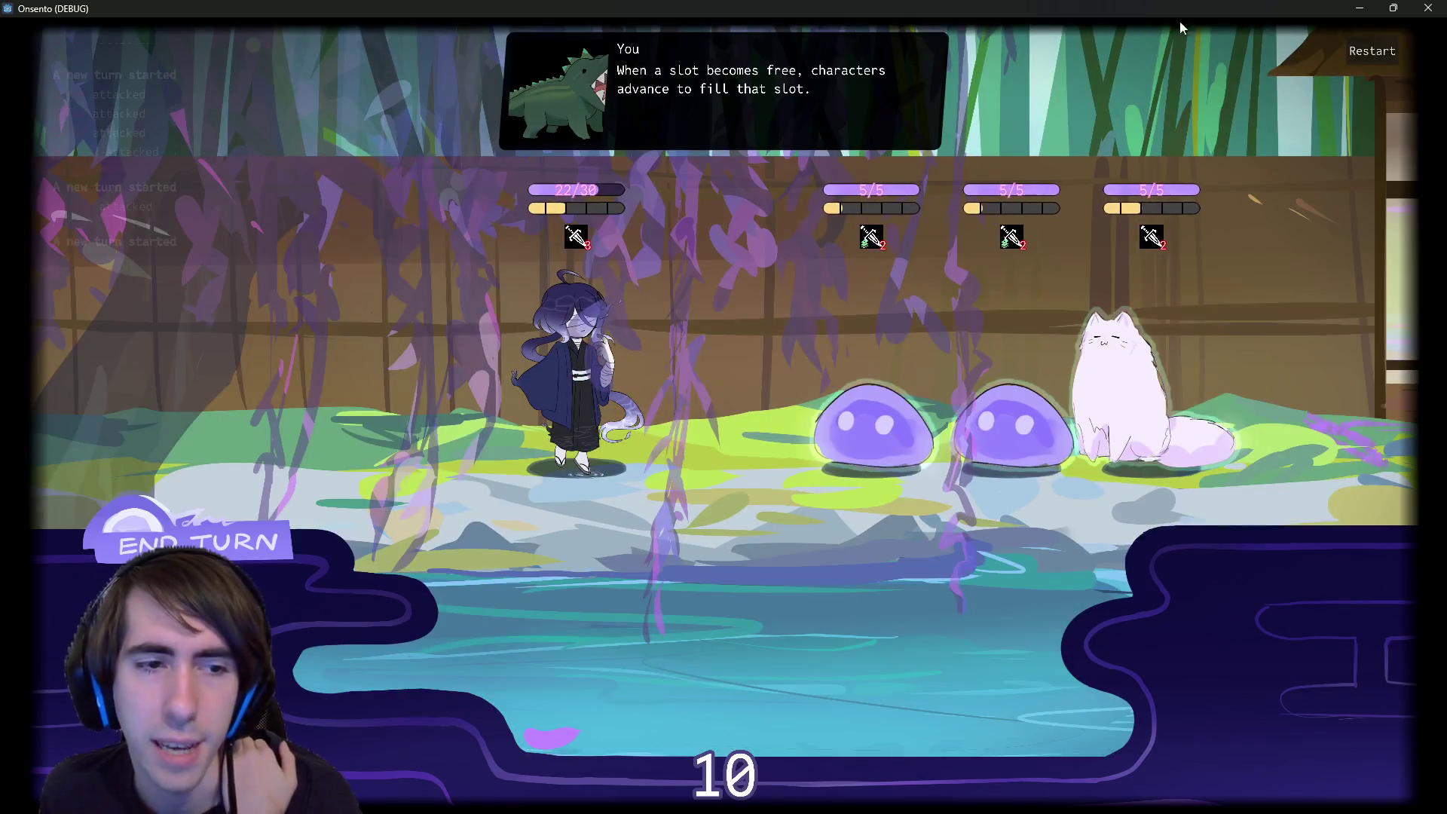
pyautogui.click(1356, 8)
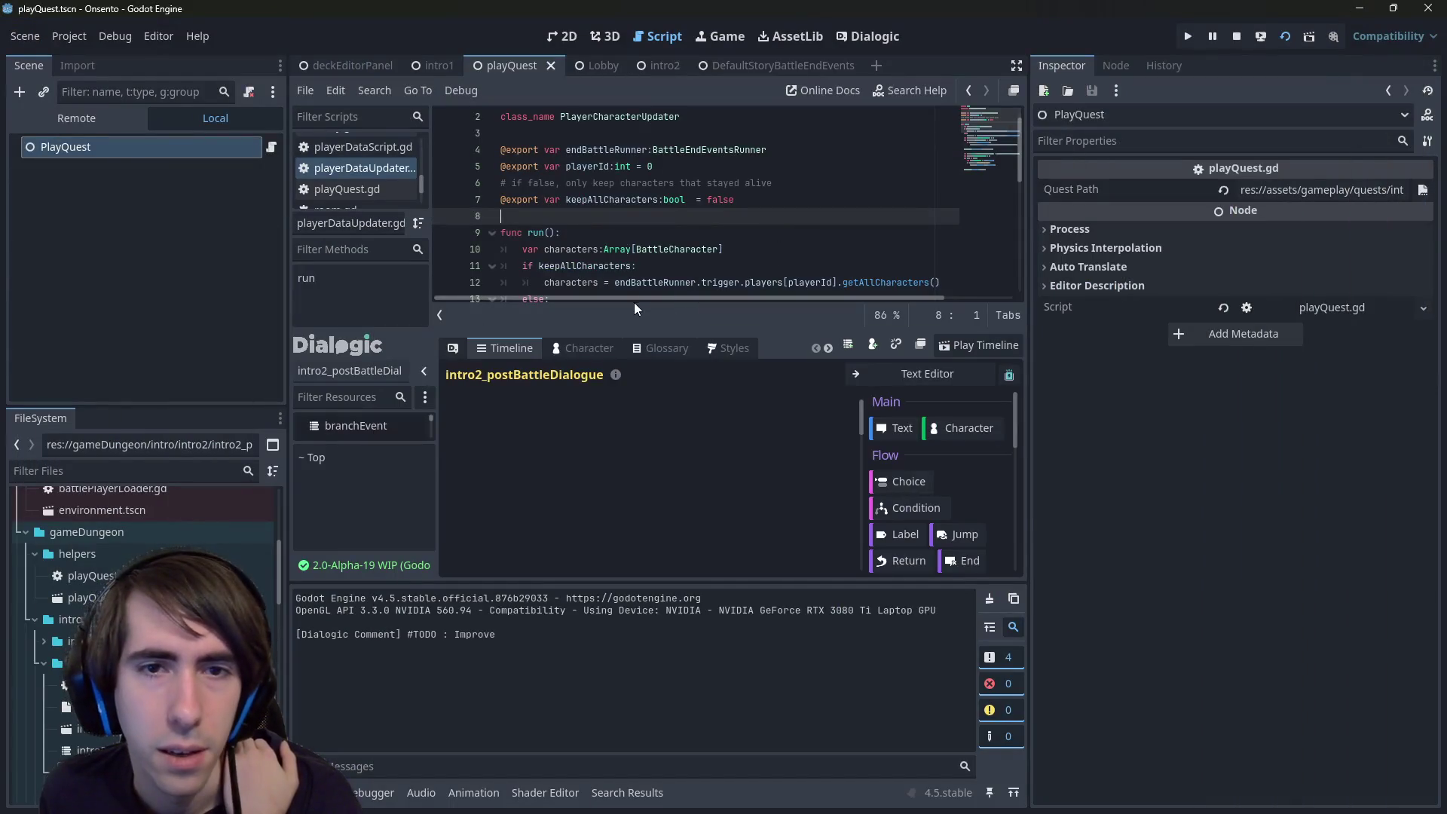
pyautogui.click(866, 37)
pyautogui.click(557, 36)
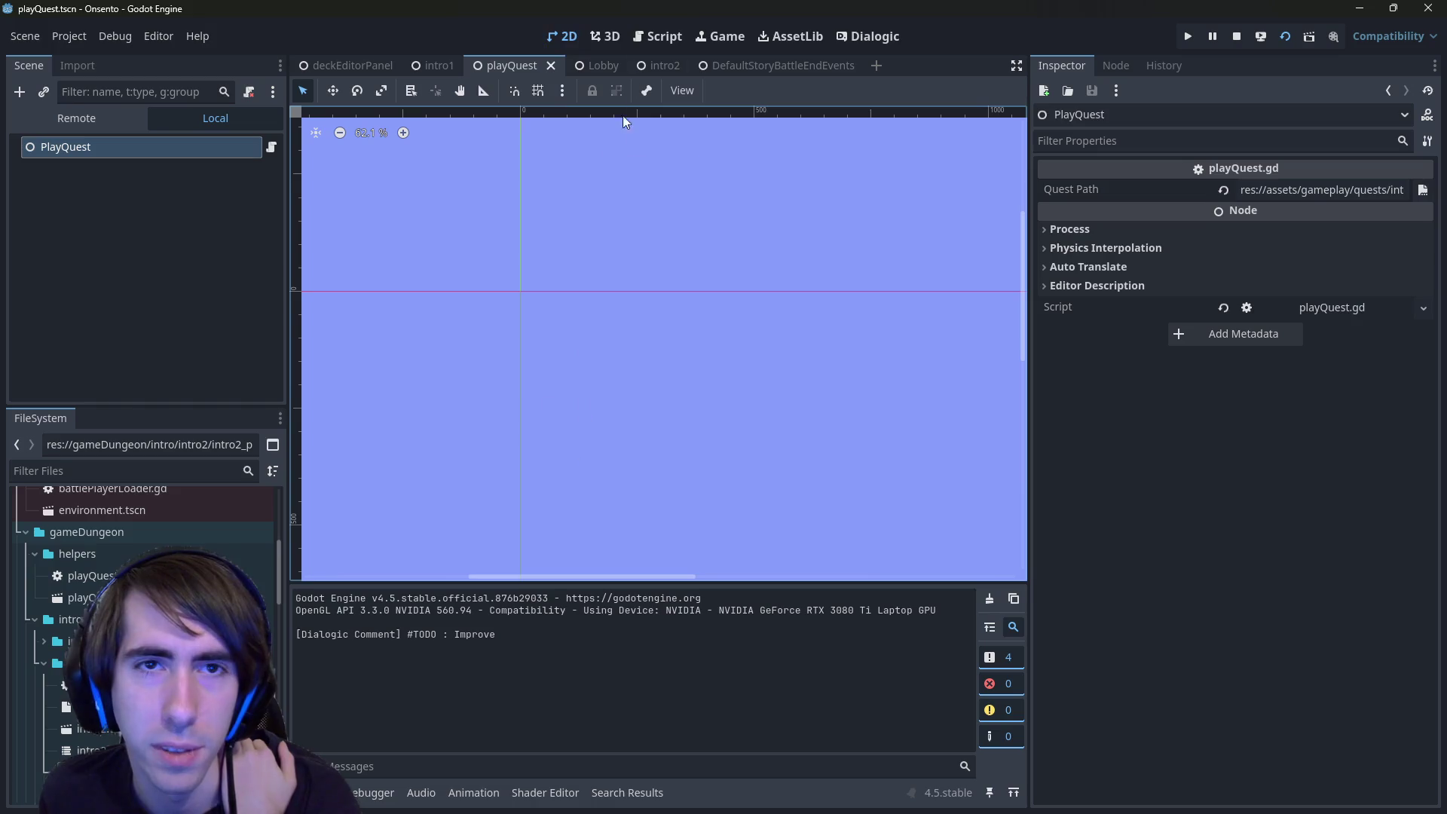
pyautogui.click(653, 40)
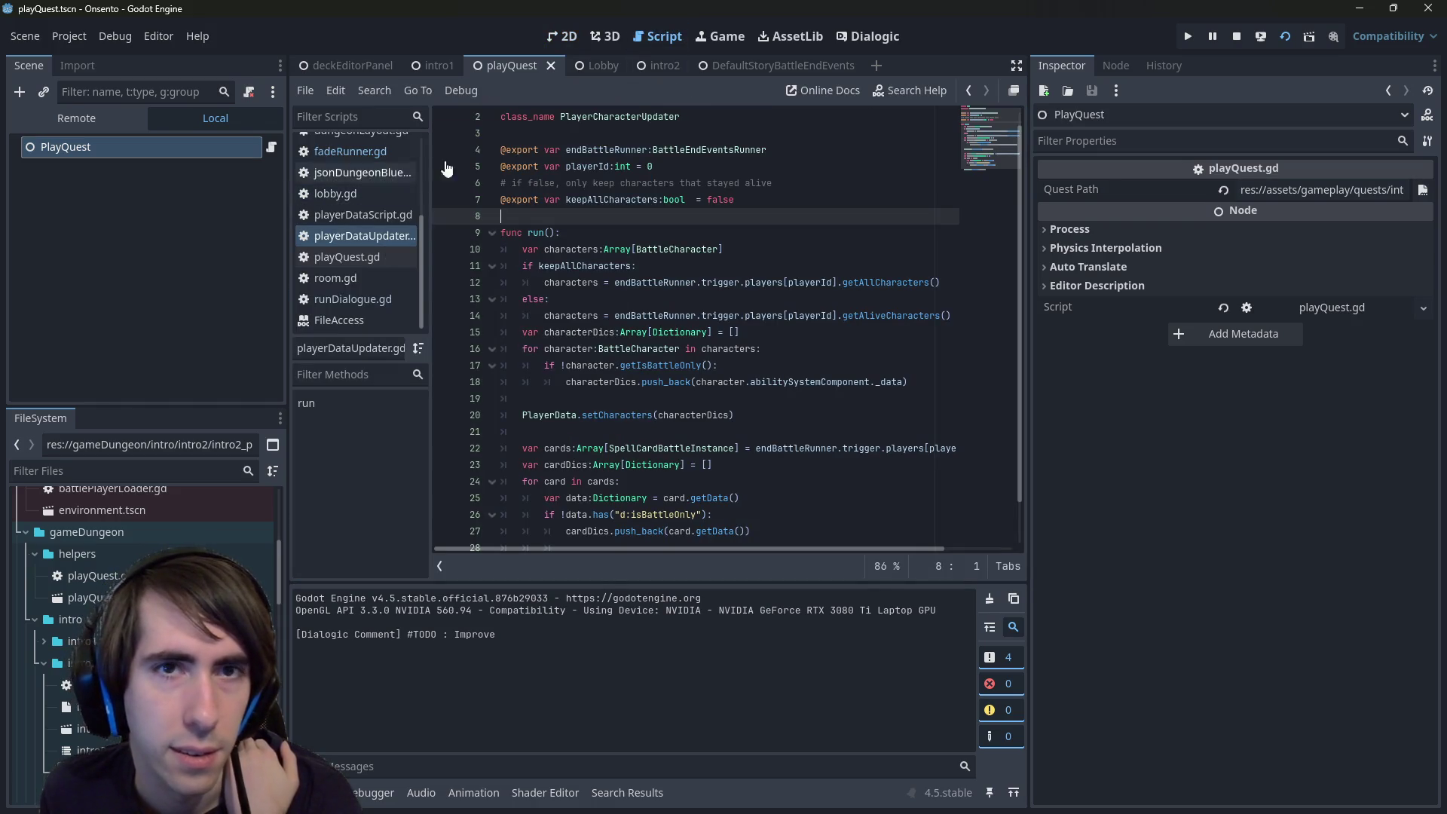
# - Look over the DefaultStoryBattleEndEvents event groups and open the root's storyBattleEndEventsRunner.gd script
pyautogui.click(743, 67)
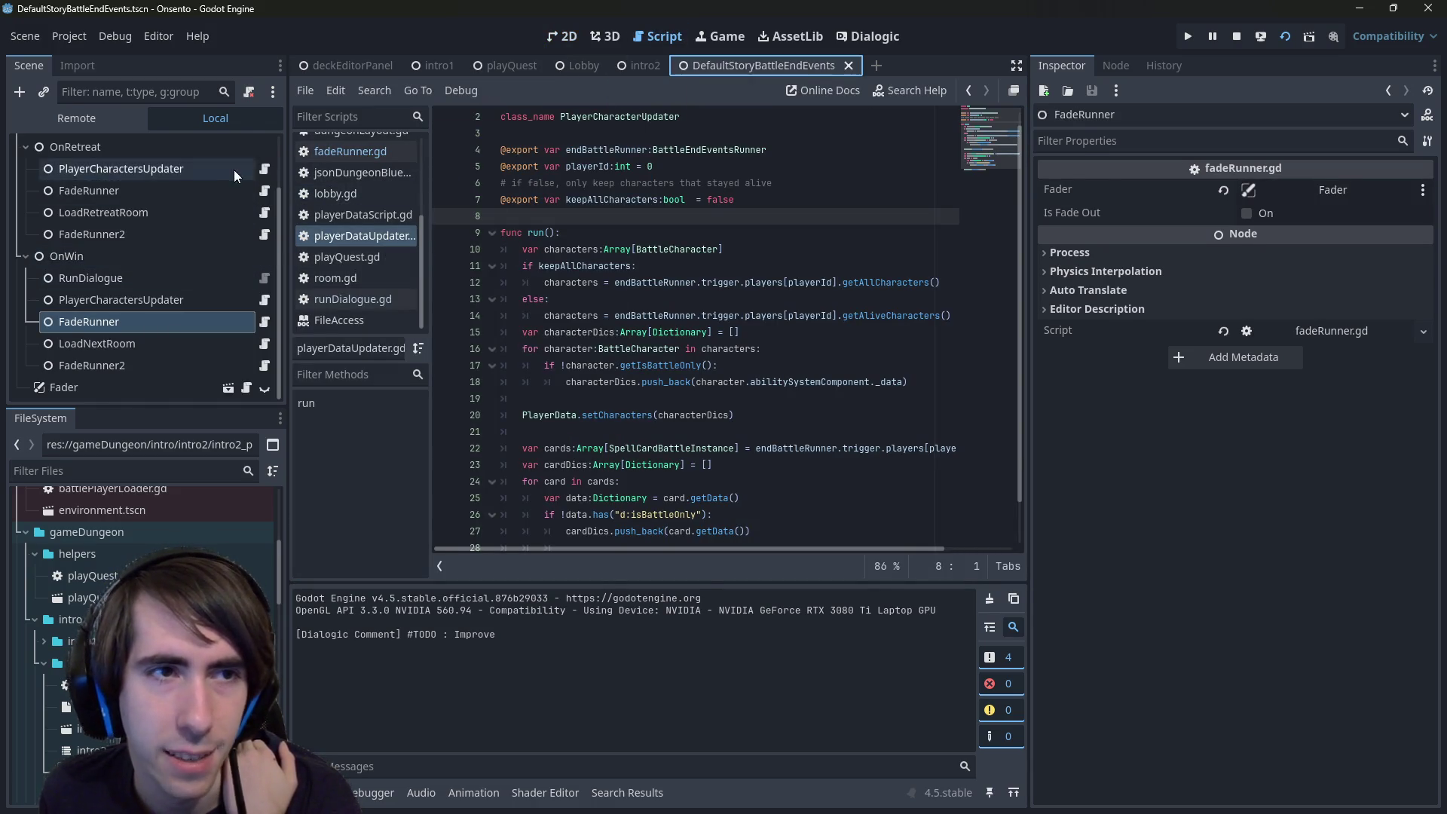
pyautogui.click(256, 147)
pyautogui.scroll(-1, 558, 358)
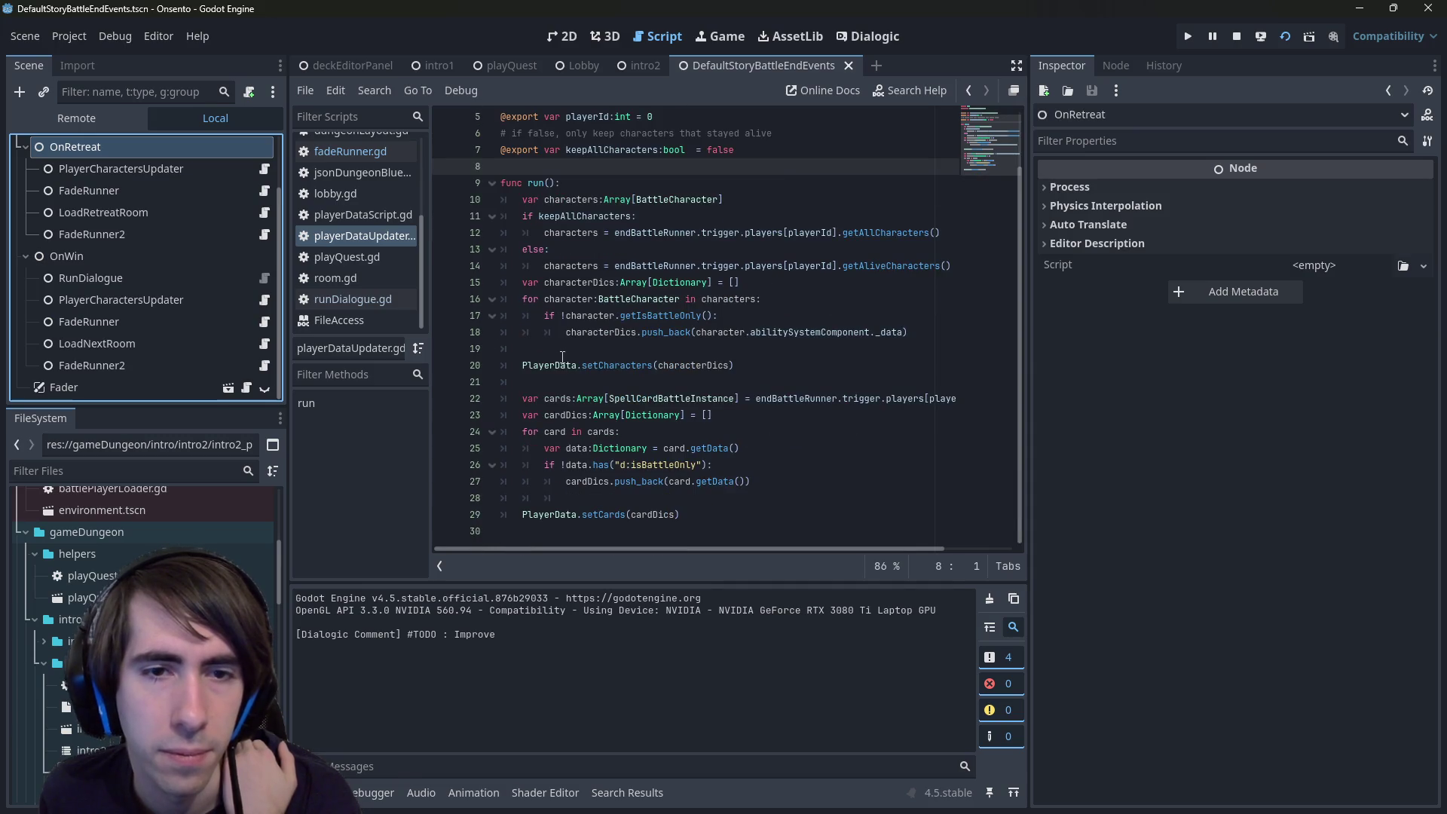
pyautogui.scroll(2, 559, 359)
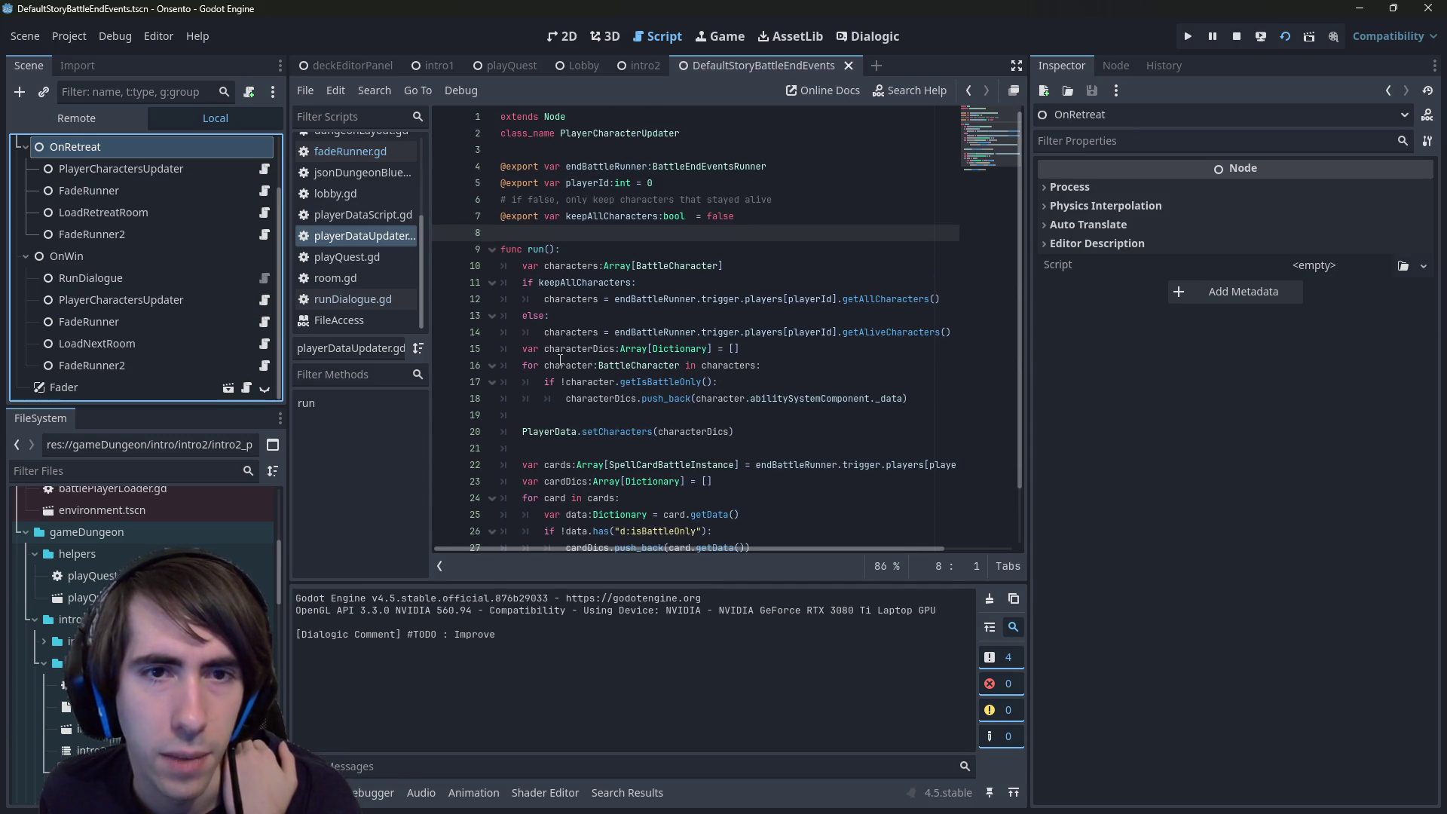
pyautogui.scroll(-2, 452, 354)
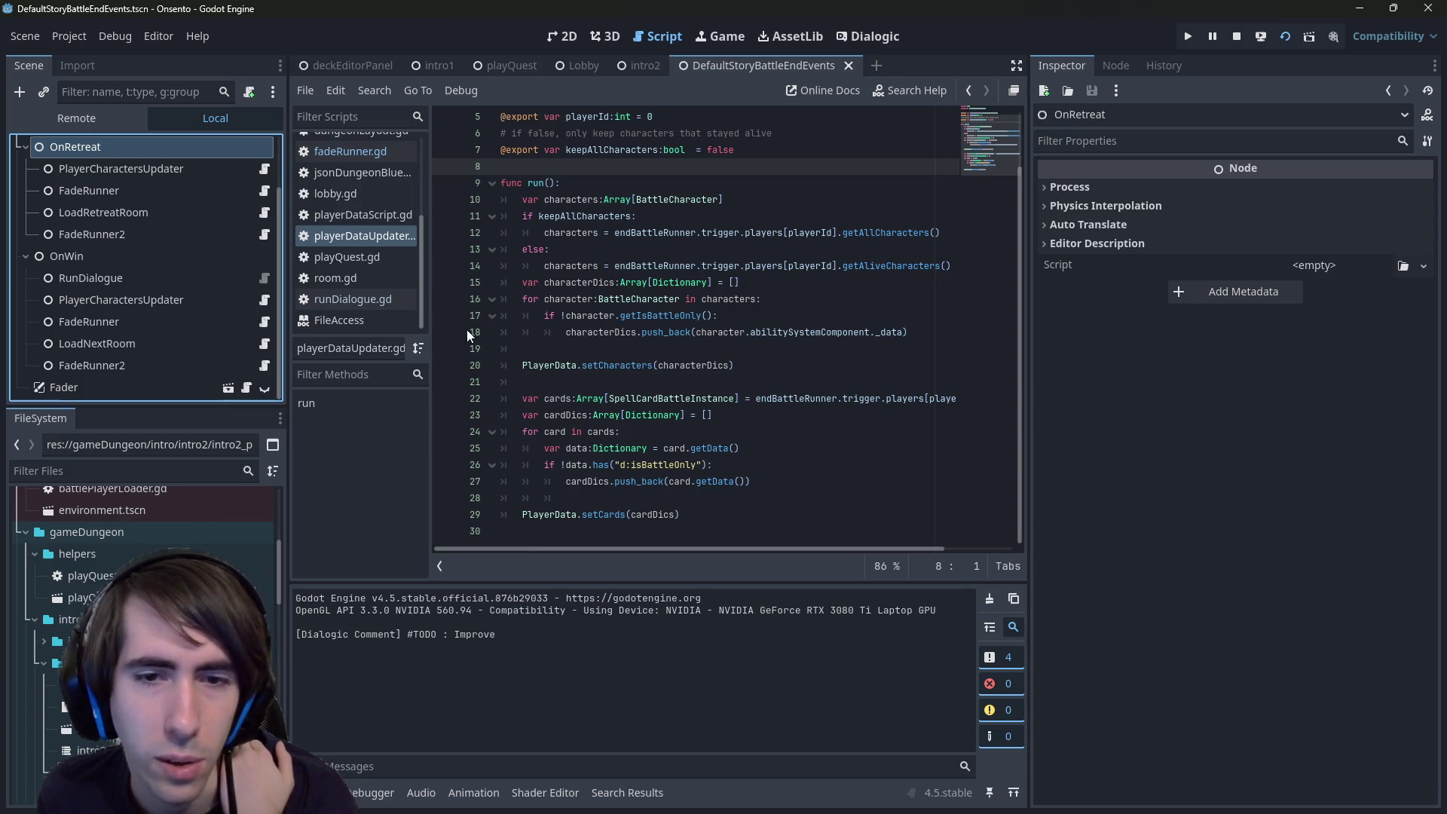
pyautogui.scroll(2, 558, 510)
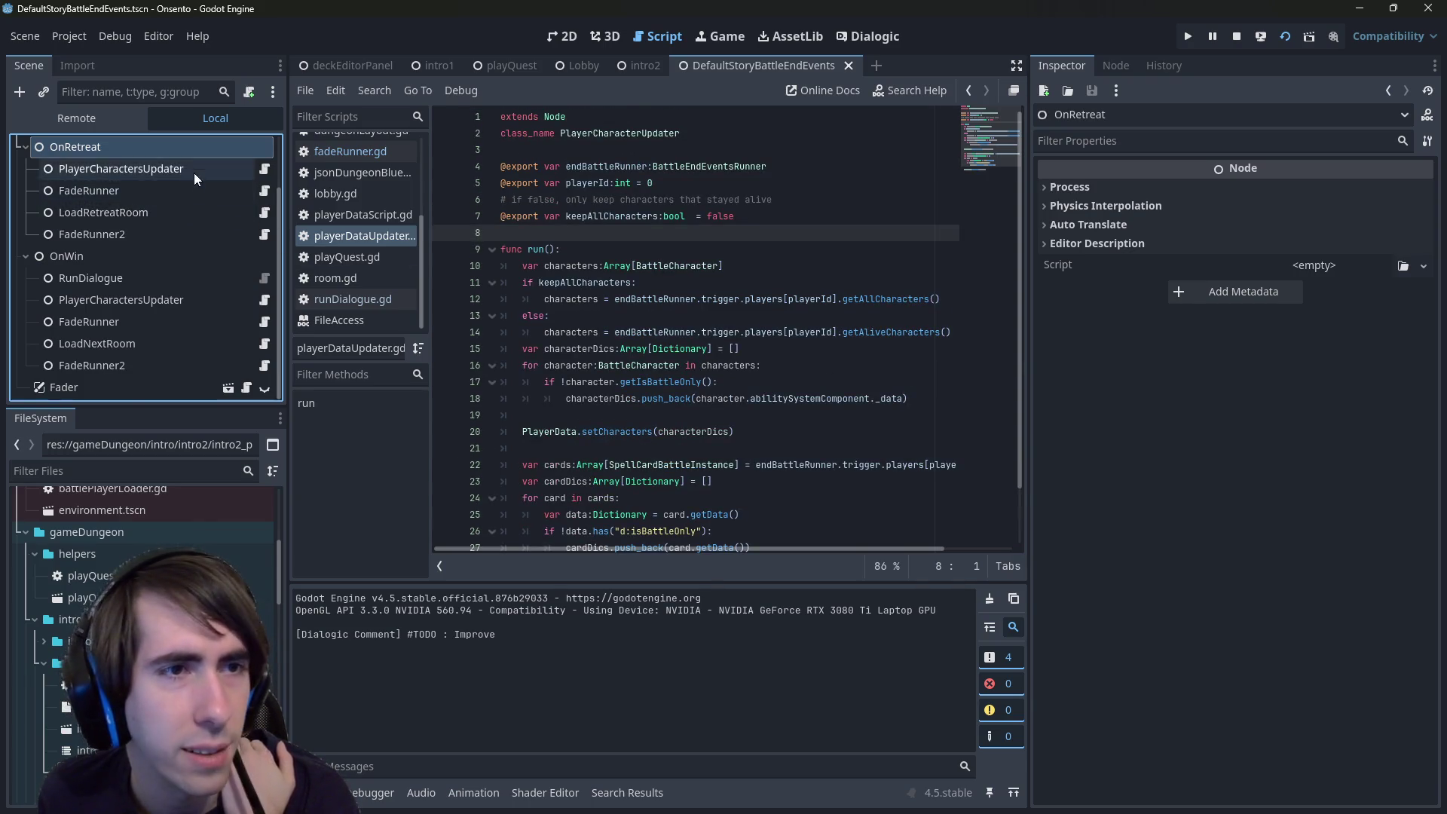
pyautogui.scroll(2, 138, 169)
pyautogui.click(154, 151)
pyautogui.click(264, 149)
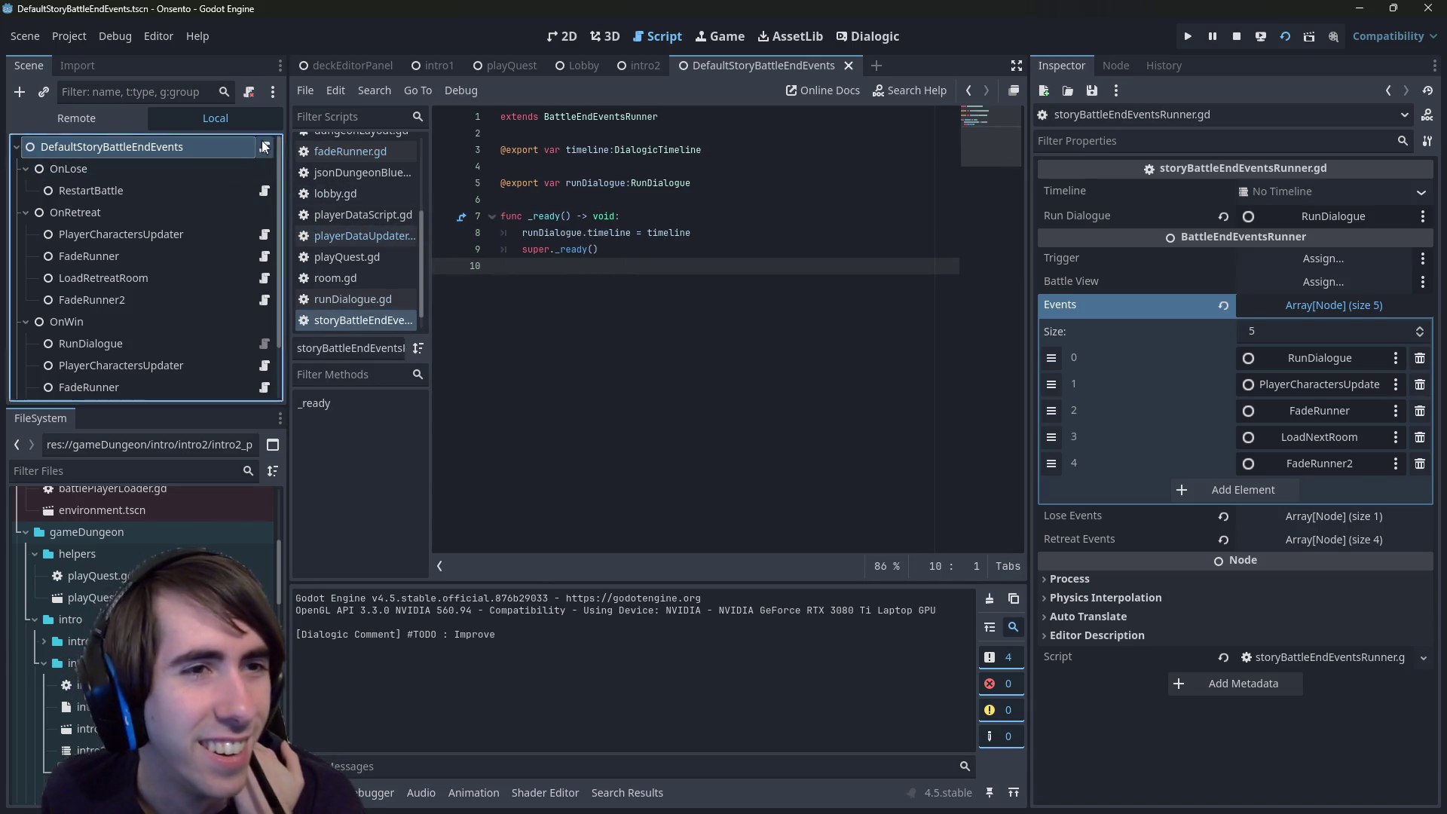
# - Highlight every use of 'timeline' from line 8, then switch to the intro2 scene
pyautogui.click(588, 232)
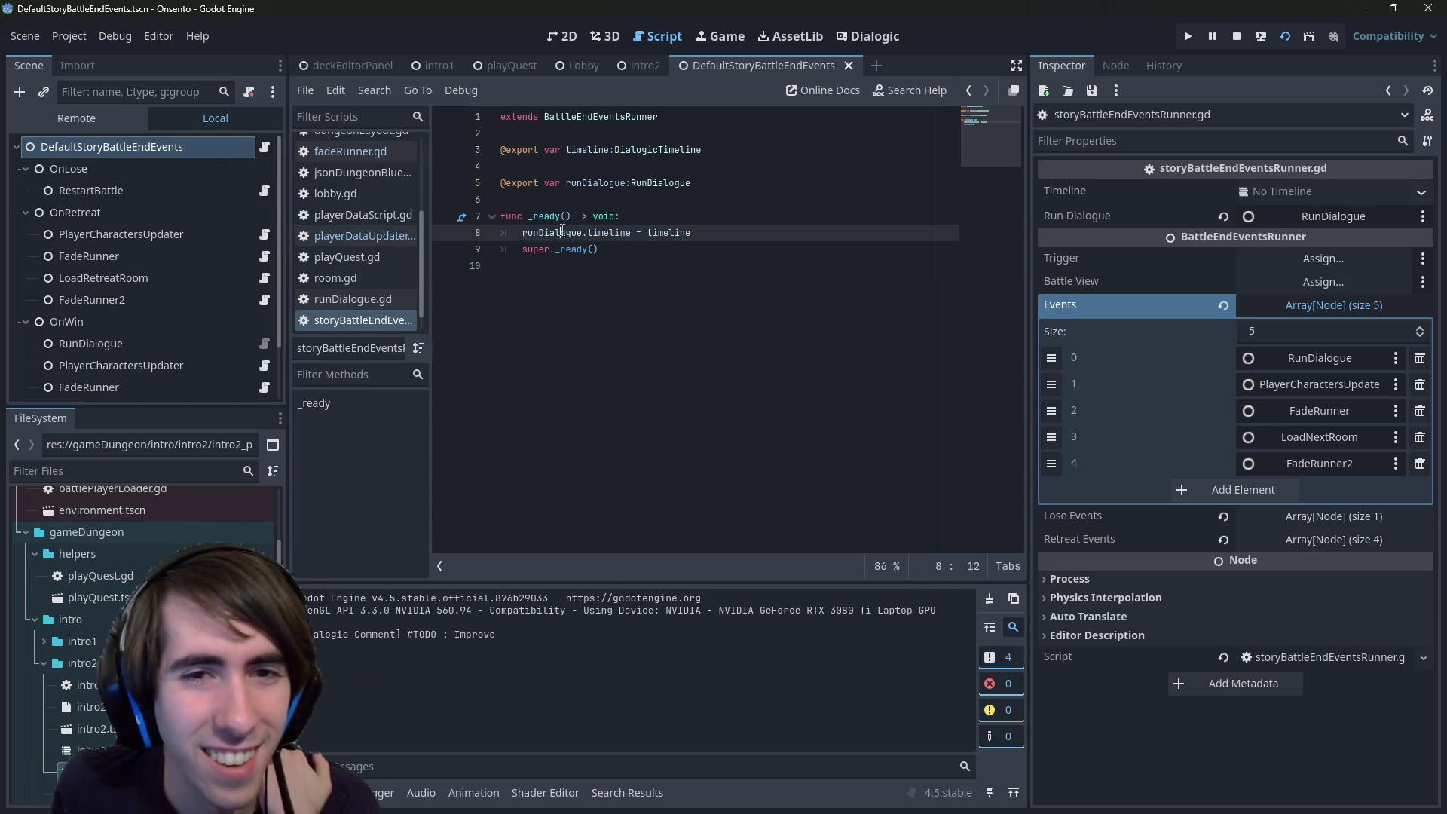
pyautogui.doubleClick(601, 235)
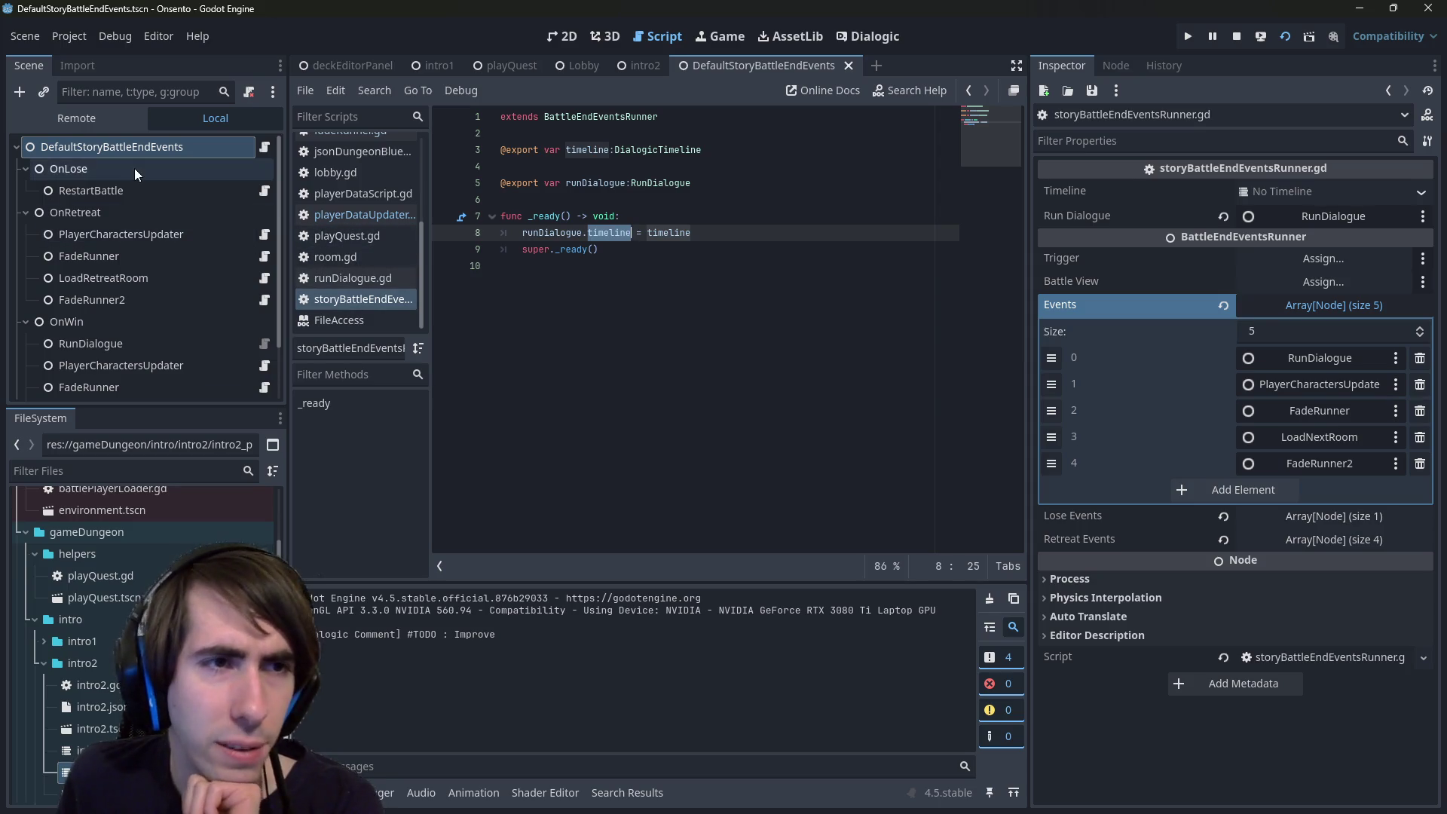
pyautogui.scroll(-2, 126, 303)
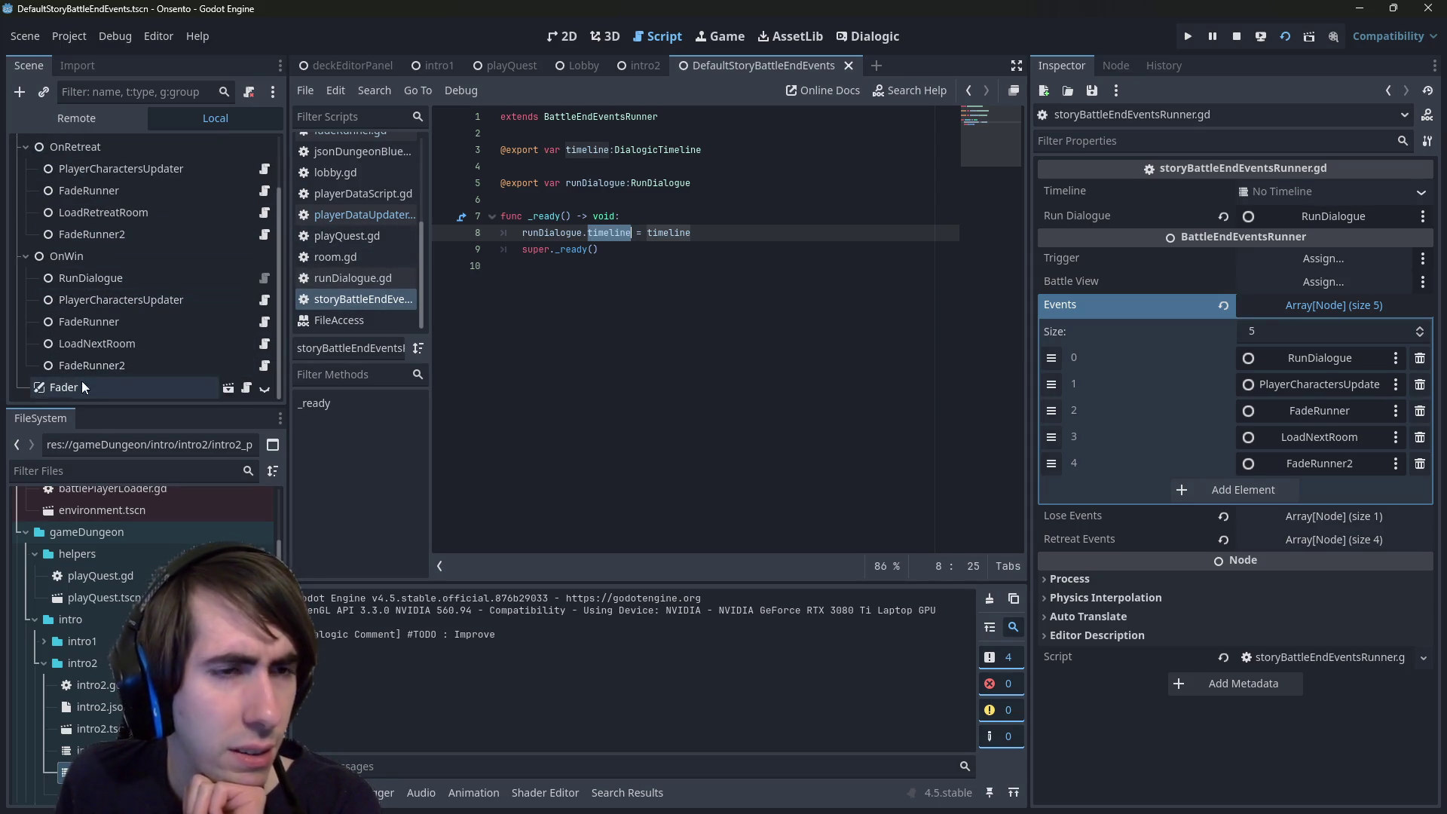
pyautogui.scroll(2, 92, 366)
pyautogui.click(644, 66)
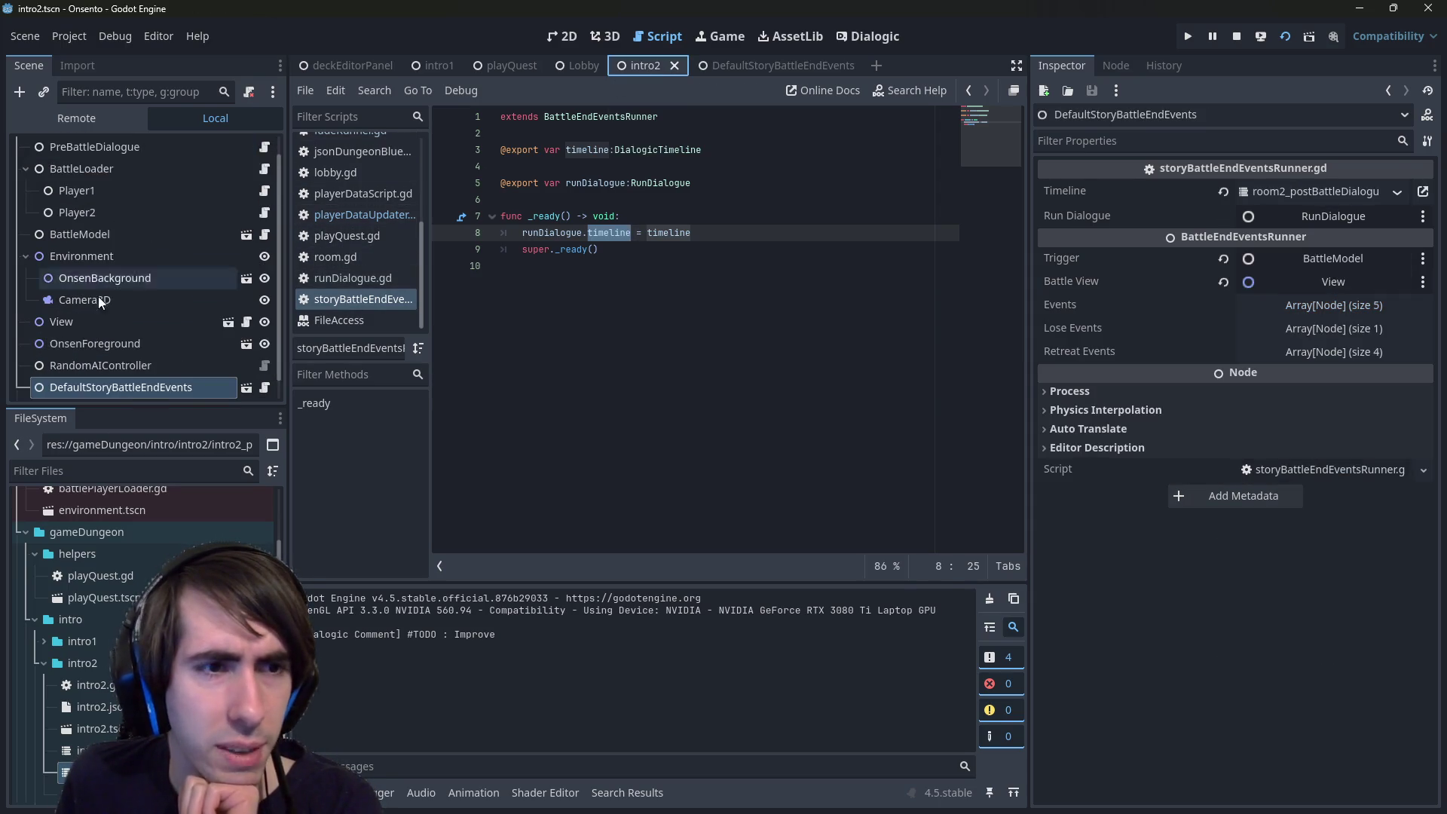
# - Inspect the DefaultStoryBattleEndEvents node's View and Trigger properties and open storyBattleEndEventsRunner.gd
pyautogui.click(116, 345)
pyautogui.click(116, 367)
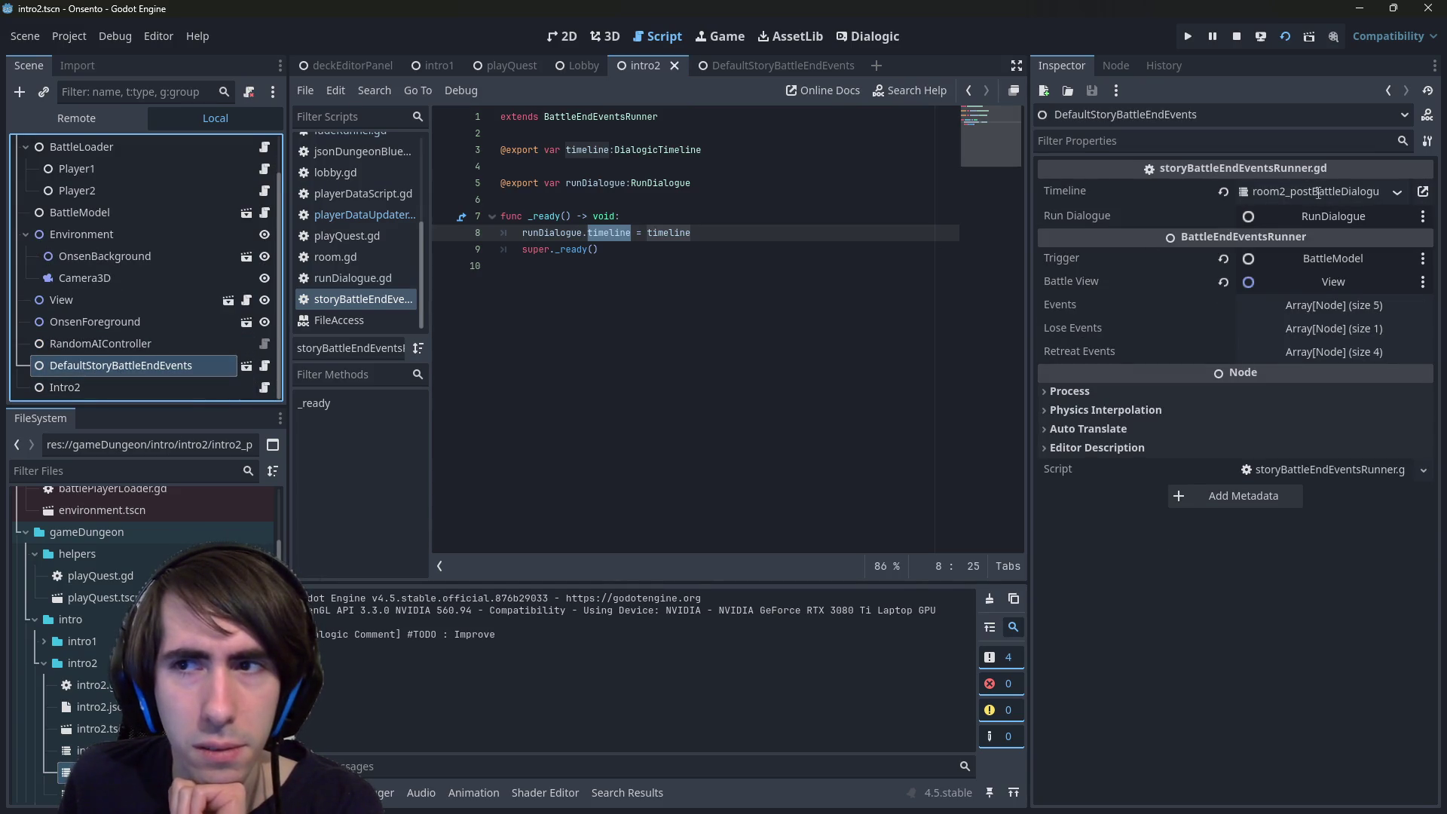
pyautogui.click(1101, 285)
pyautogui.click(1110, 264)
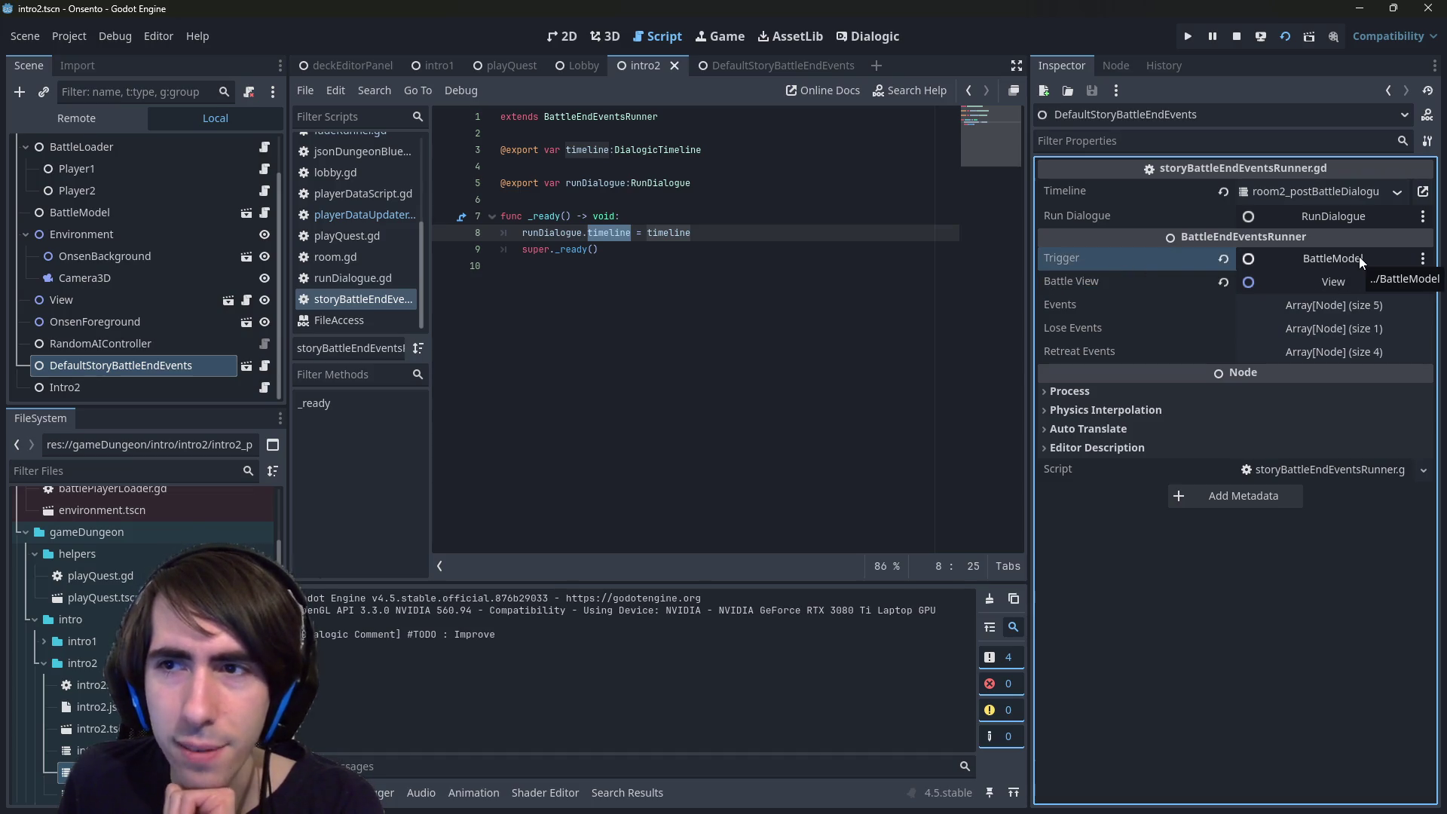
pyautogui.click(262, 364)
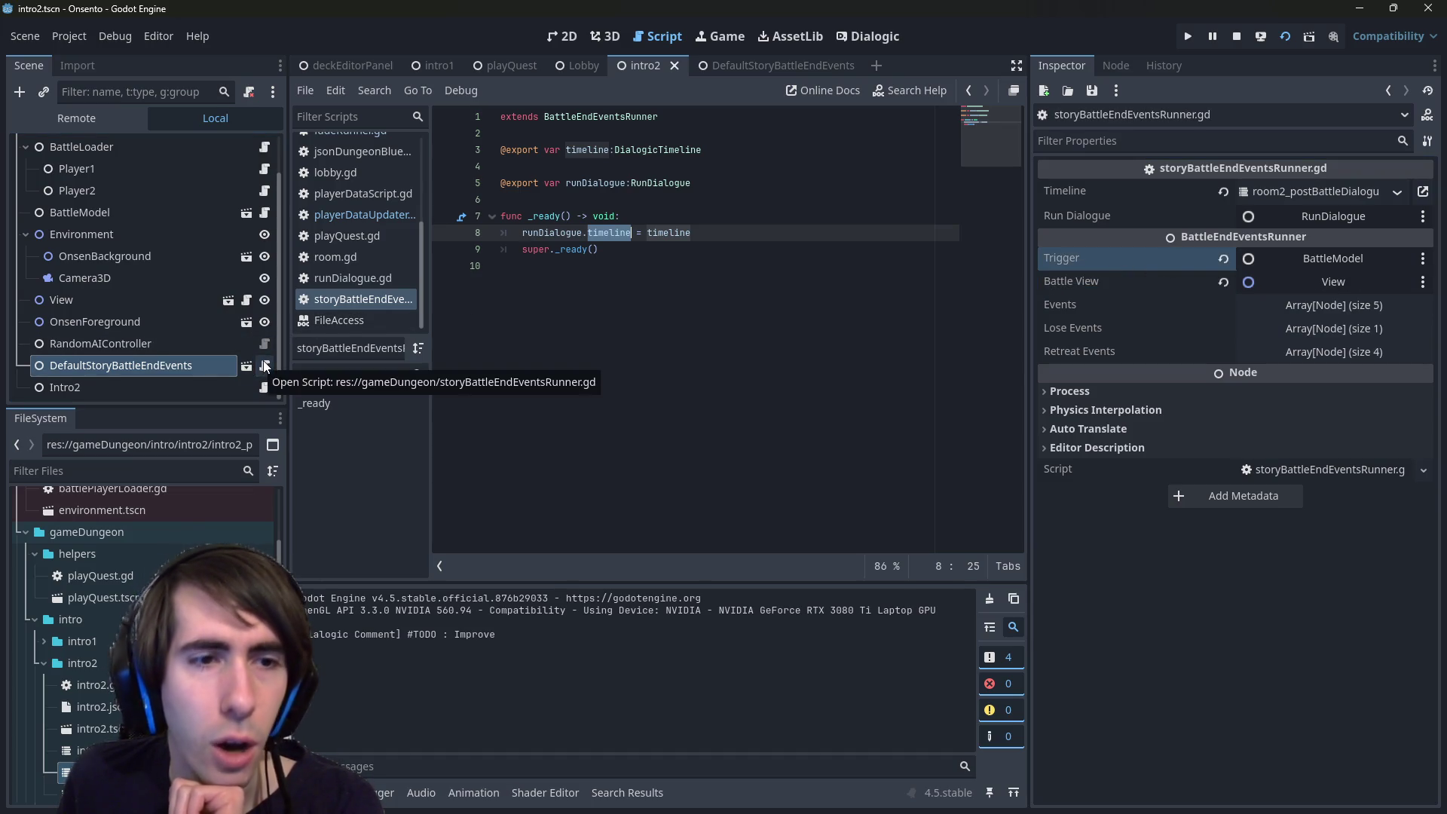
# - Open the BattleEndEventsRunner base script and set a breakpoint on line 22's winners check
pyautogui.keyDown('ctrl'); pyautogui.click(640, 119); pyautogui.keyUp('ctrl')
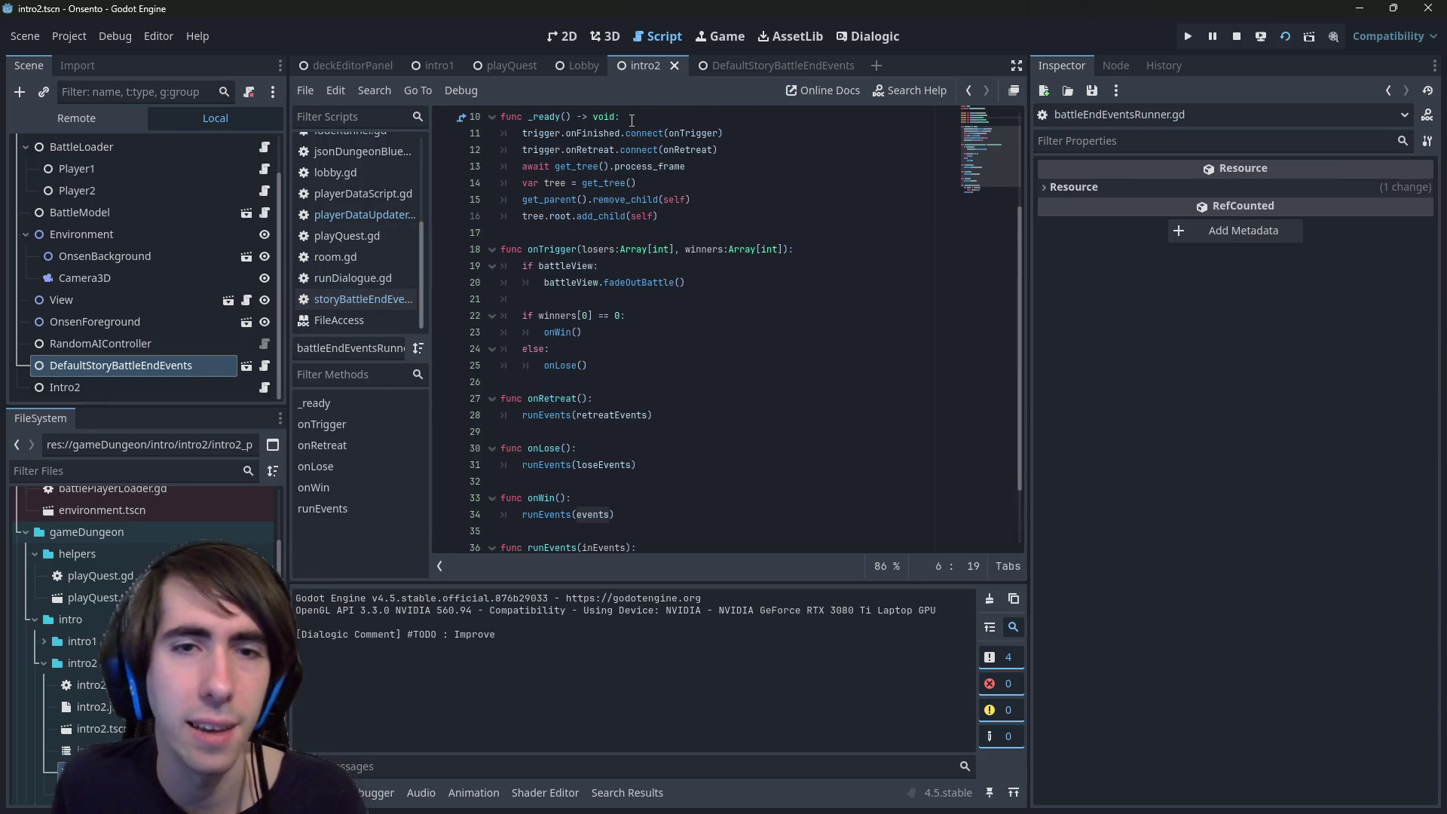
pyautogui.scroll(3, 625, 378)
pyautogui.scroll(-4, 620, 347)
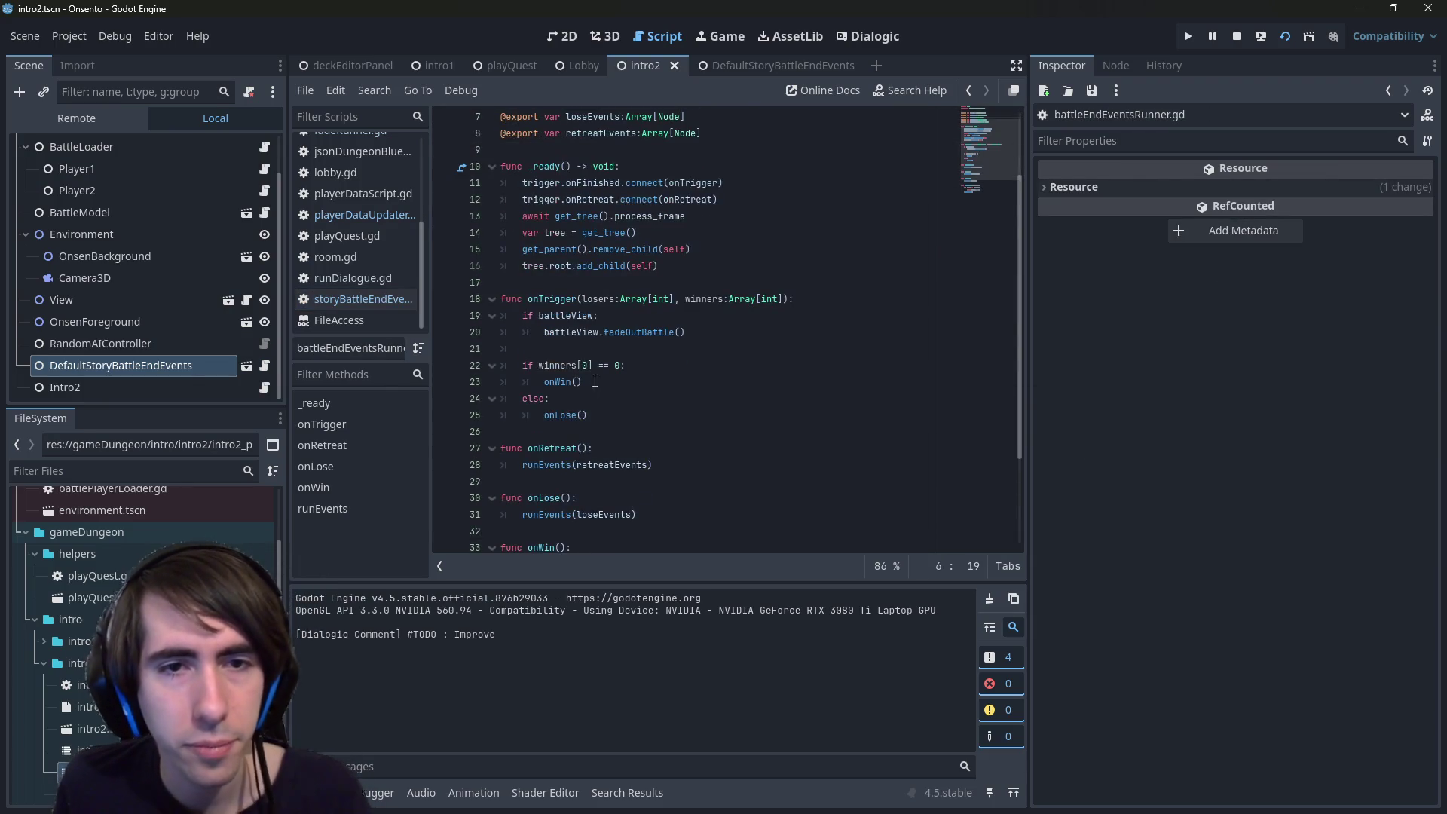
pyautogui.scroll(-2, 617, 319)
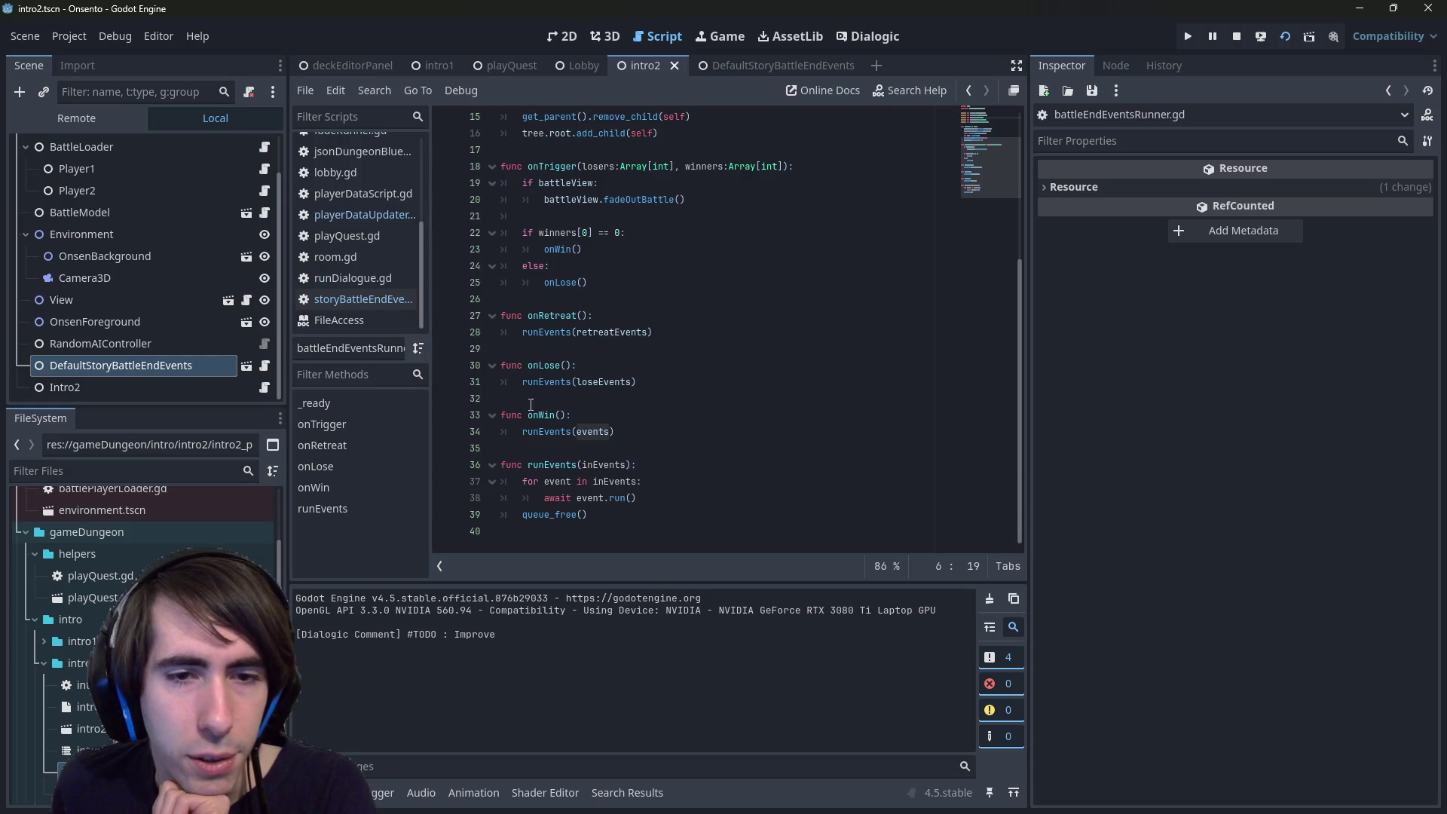
pyautogui.scroll(5, 533, 422)
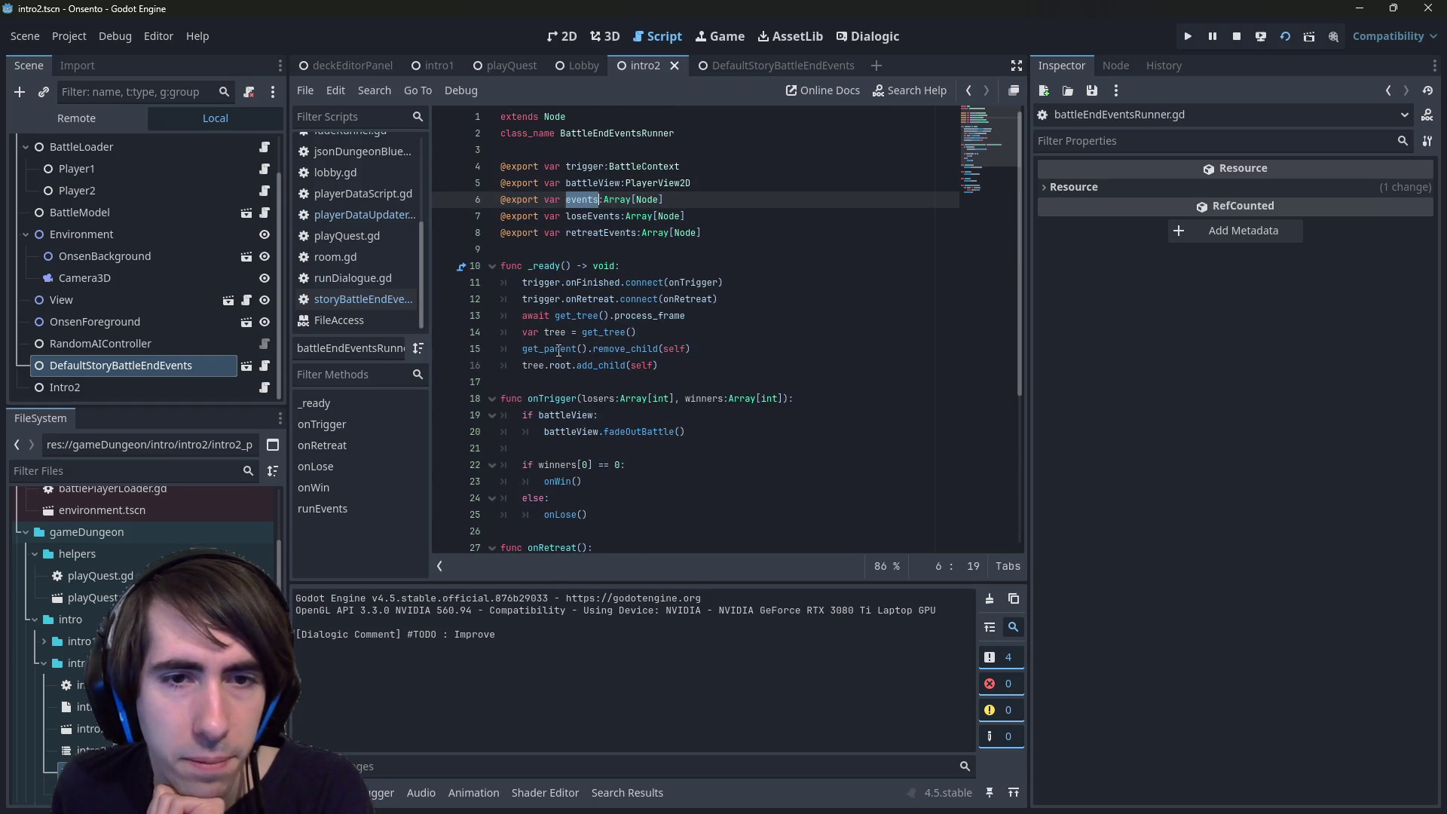
pyautogui.click(604, 398)
pyautogui.scroll(-3, 604, 395)
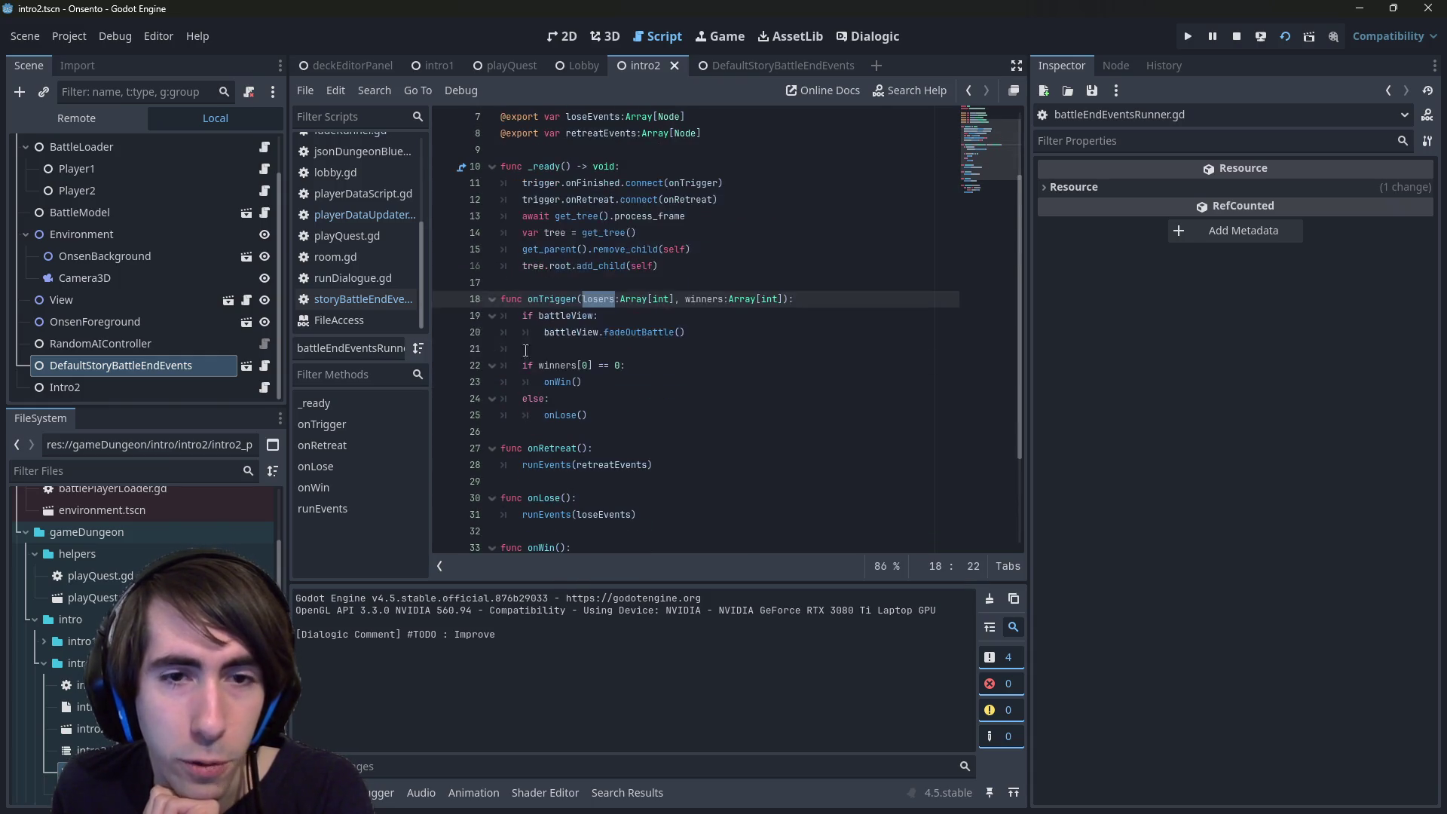
pyautogui.click(444, 367)
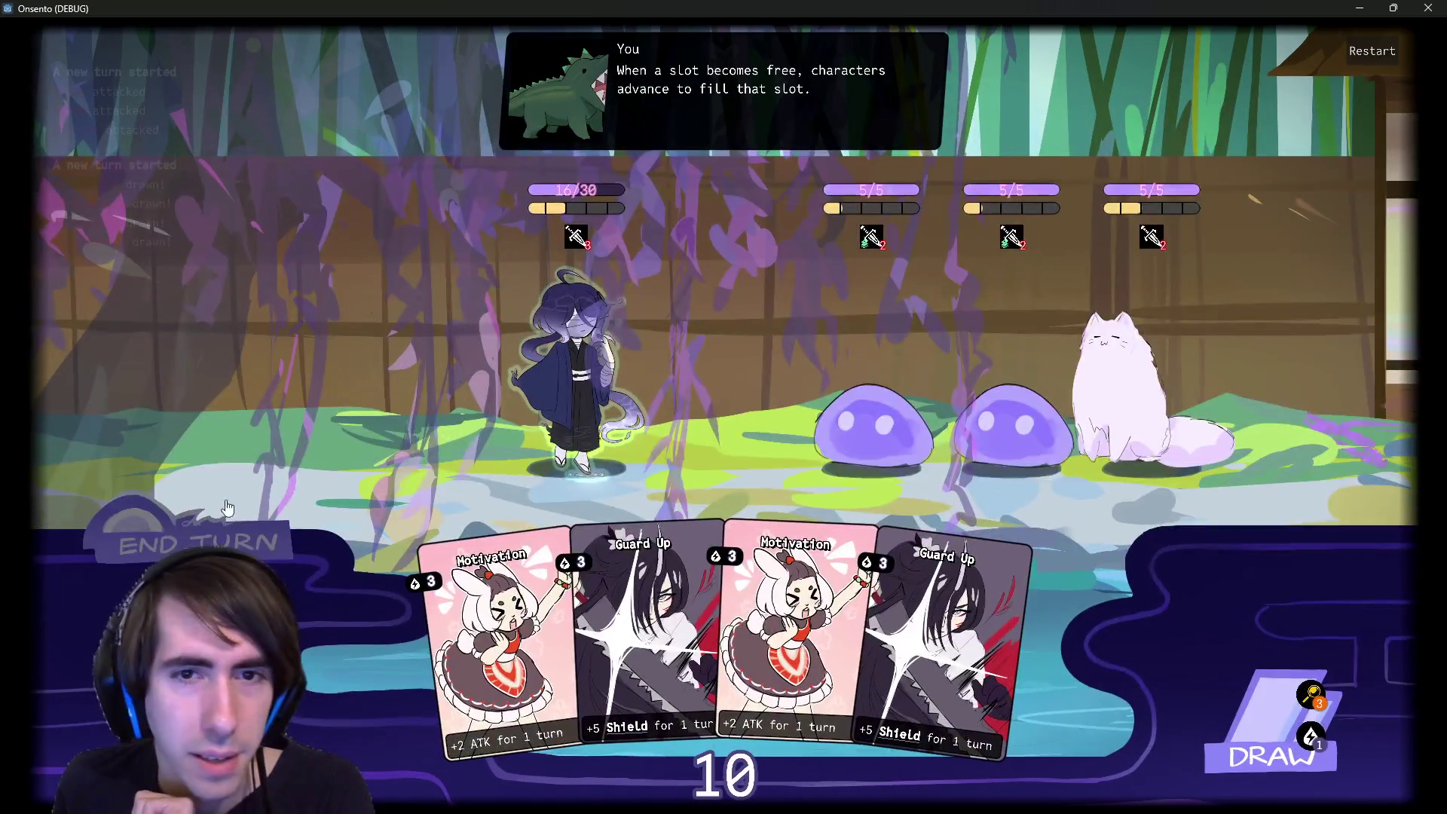
# - End the battle turns in the game, overriding the draw warning, until the battle finishes
pyautogui.click(209, 532)
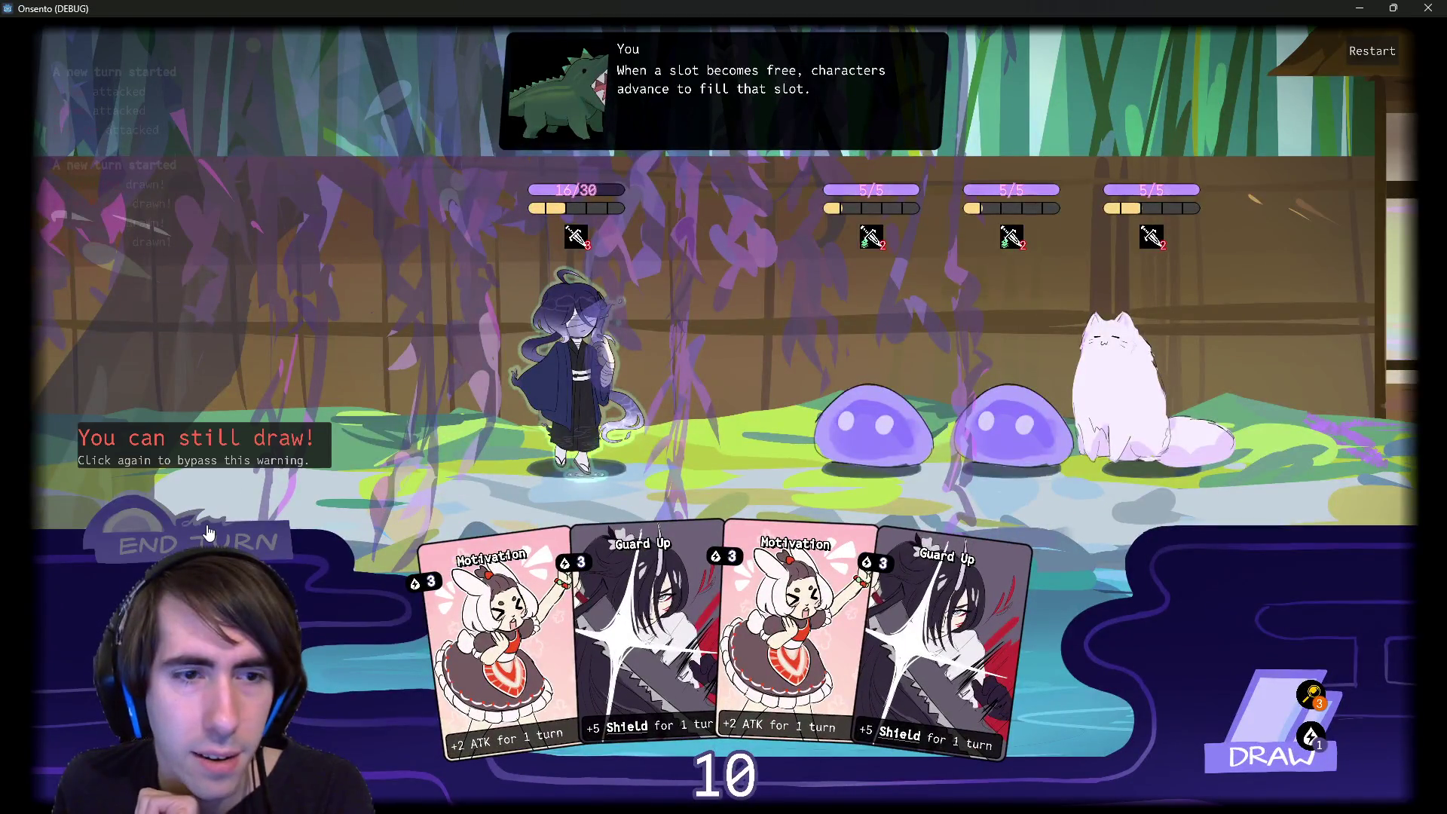
pyautogui.click(208, 532)
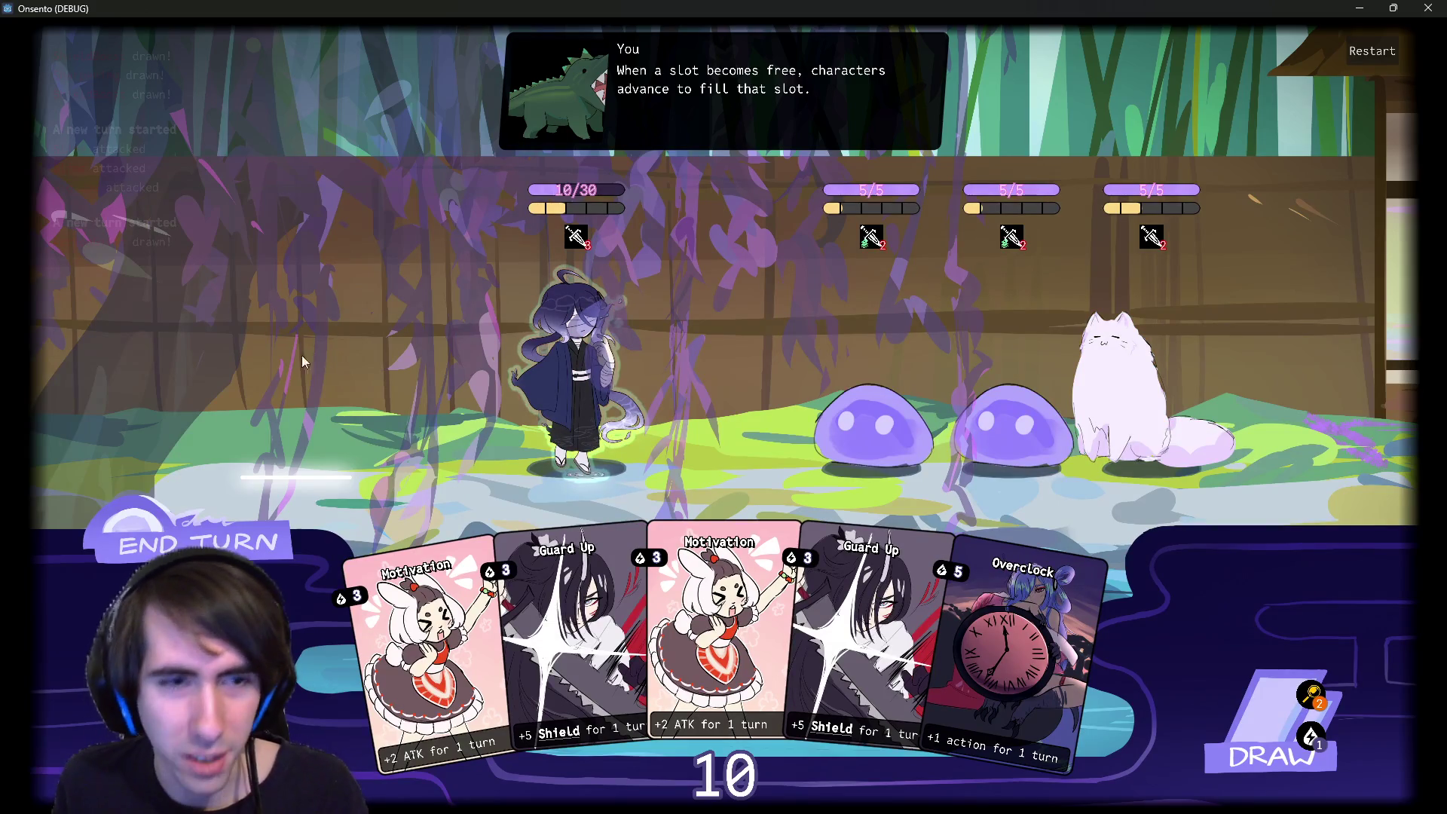
pyautogui.click(209, 538)
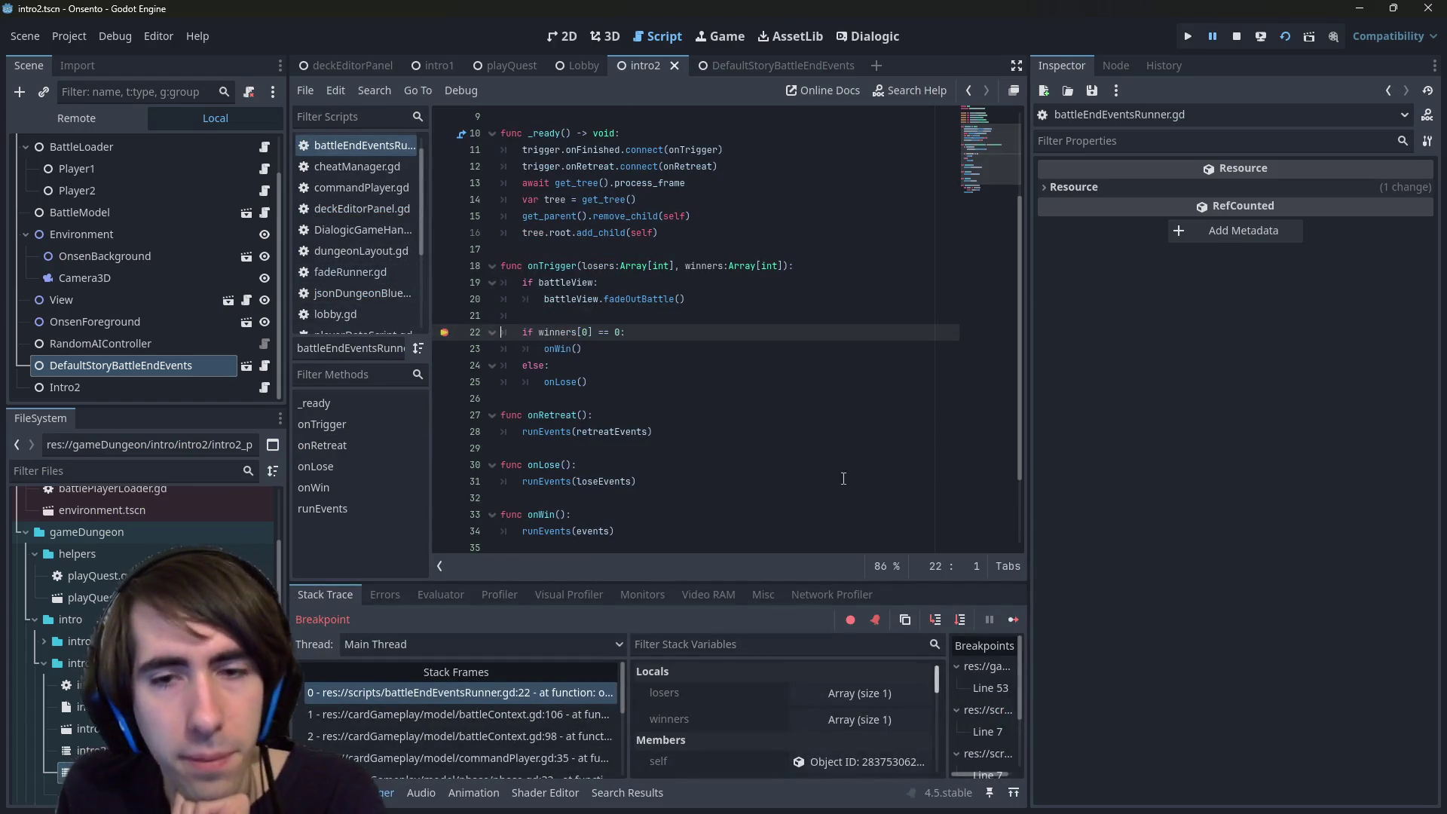
# - Remove the line 22 breakpoint and step into onWin and runEvents up to await event.run()
pyautogui.click(959, 619)
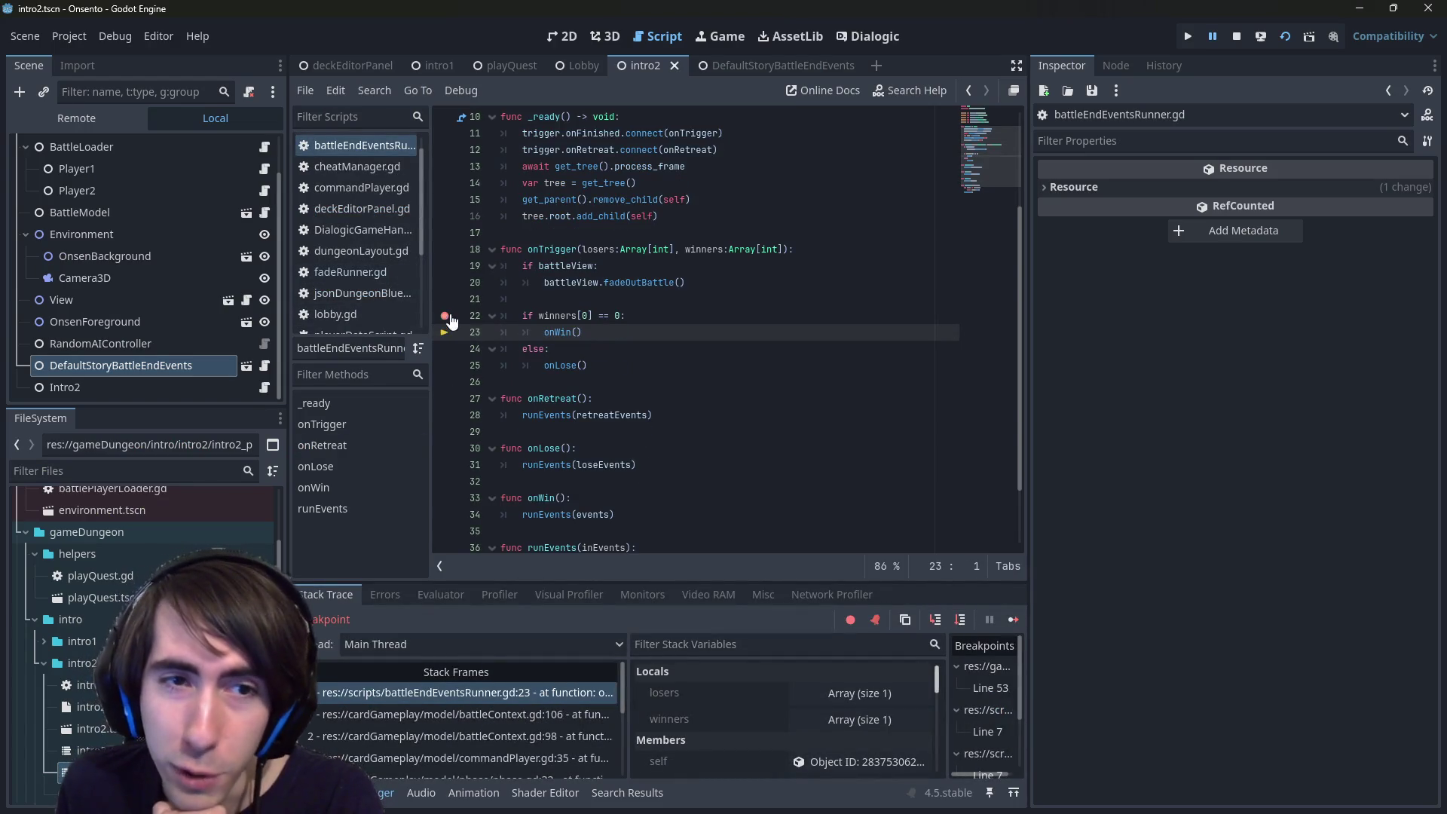
pyautogui.click(935, 620)
pyautogui.click(937, 623)
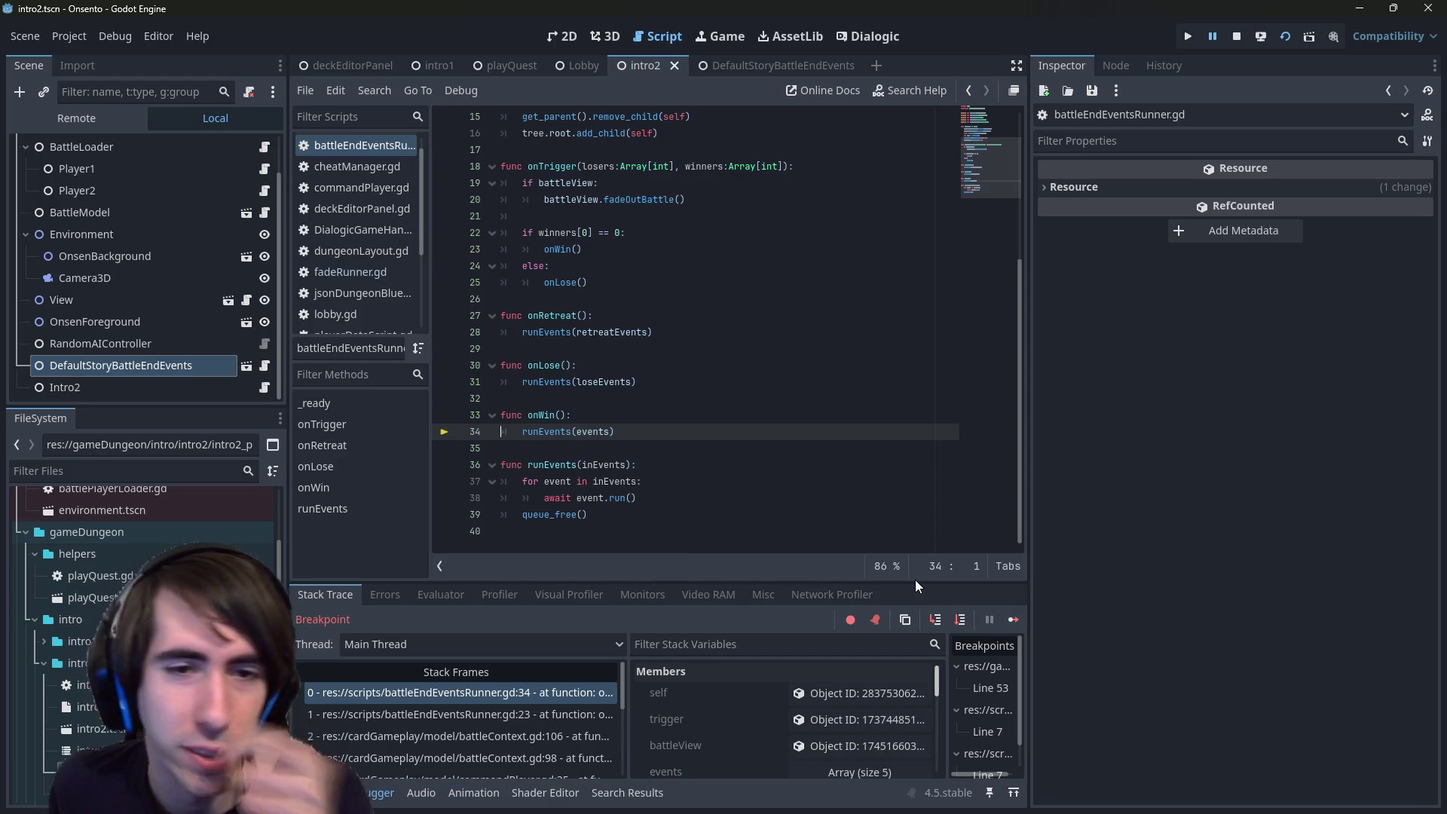
pyautogui.click(942, 618)
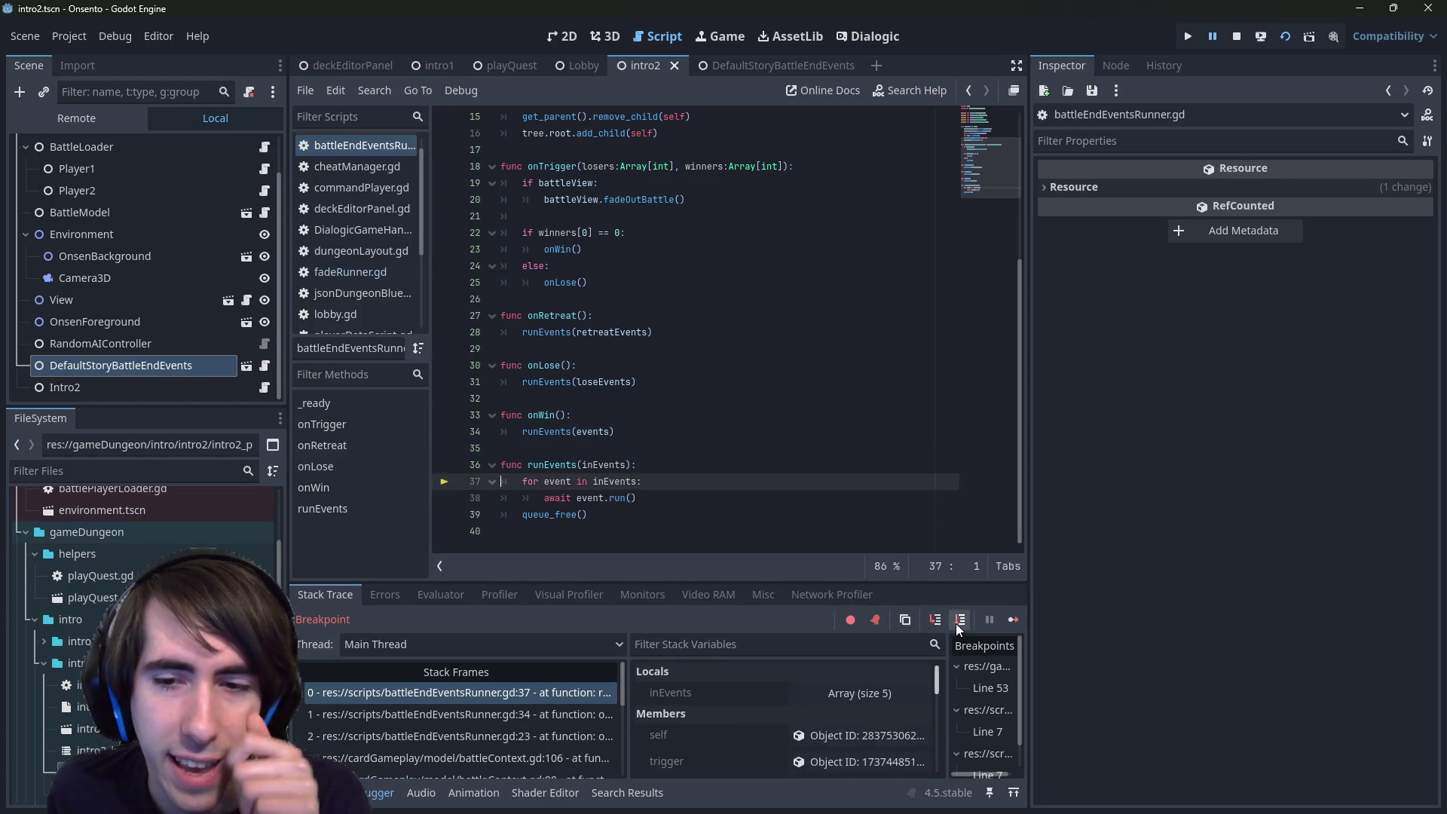
pyautogui.click(954, 621)
# - Step into RunDialogue's run(), past end_timeline and Dialogic.start, until execution breaks in phase.gd
pyautogui.click(954, 621)
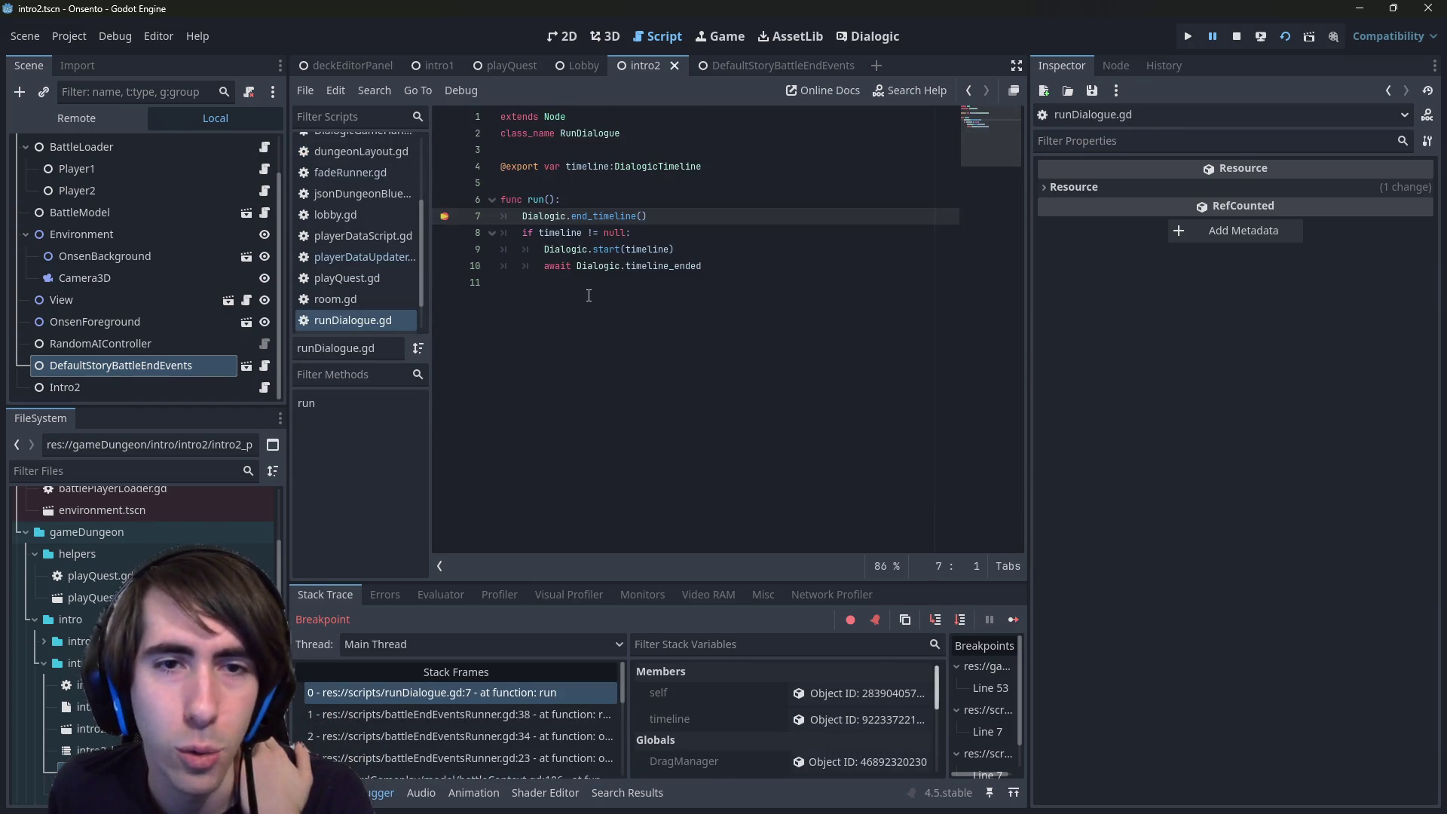
pyautogui.click(965, 618)
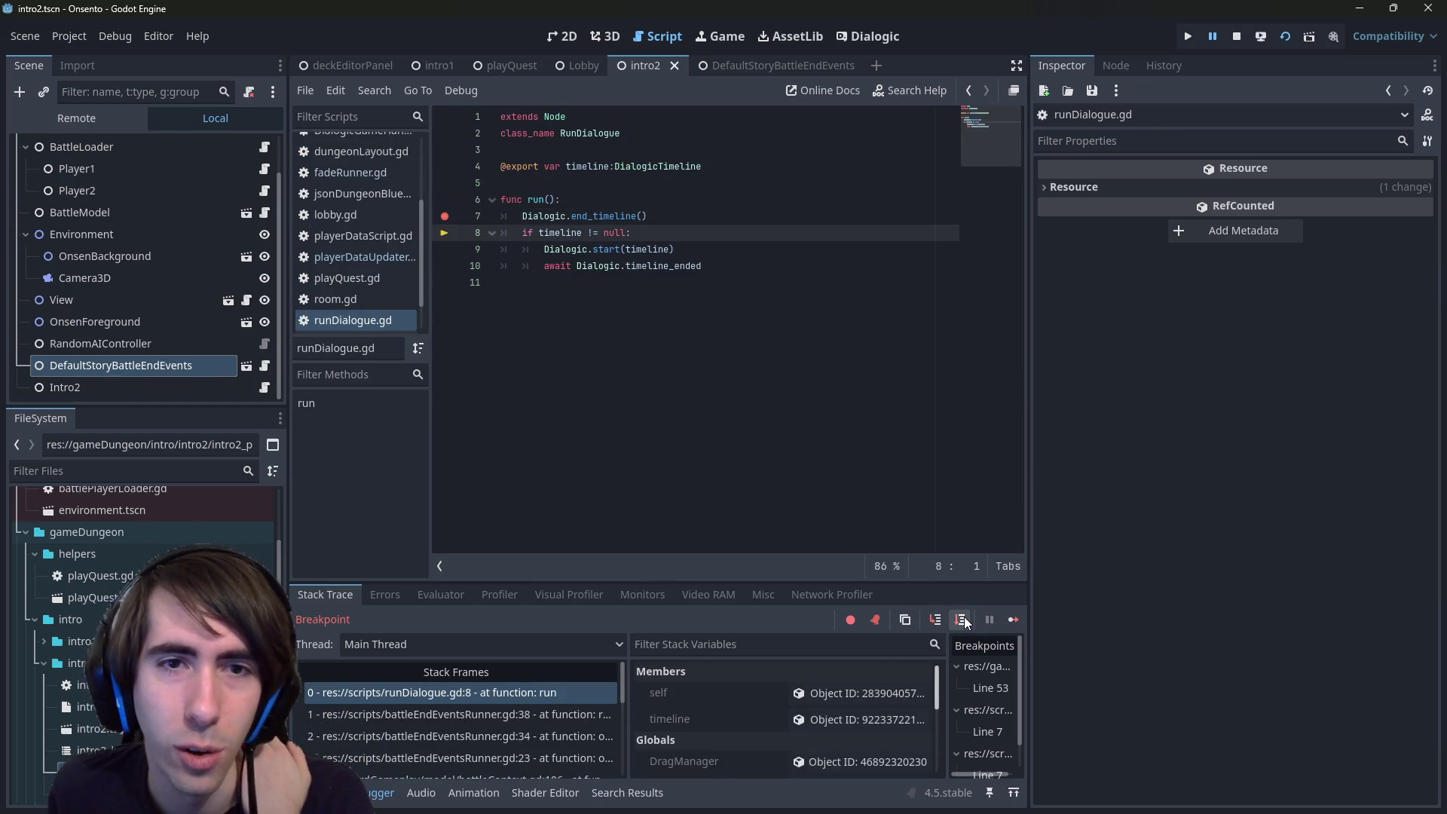
pyautogui.click(964, 618)
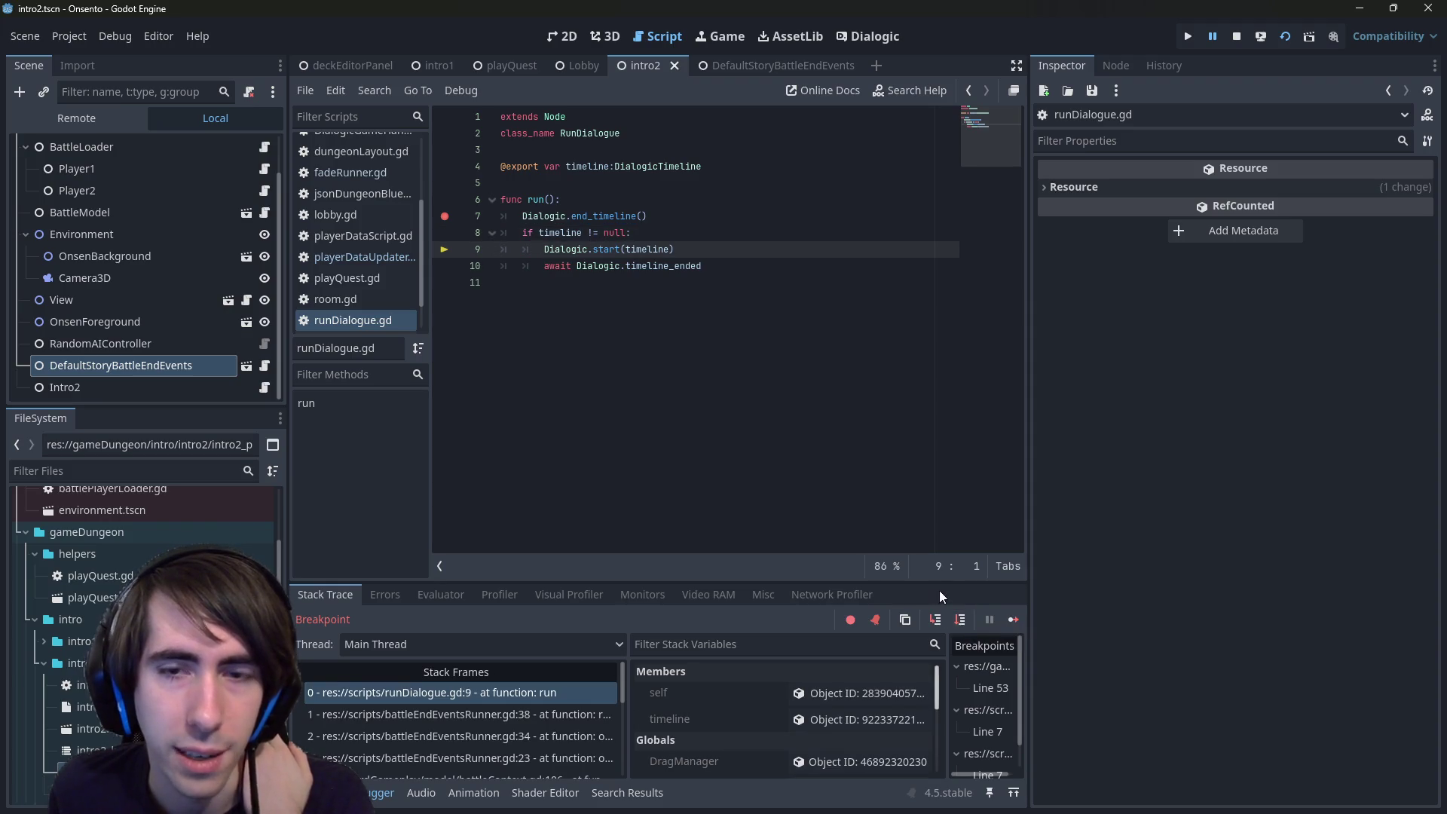
pyautogui.click(965, 618)
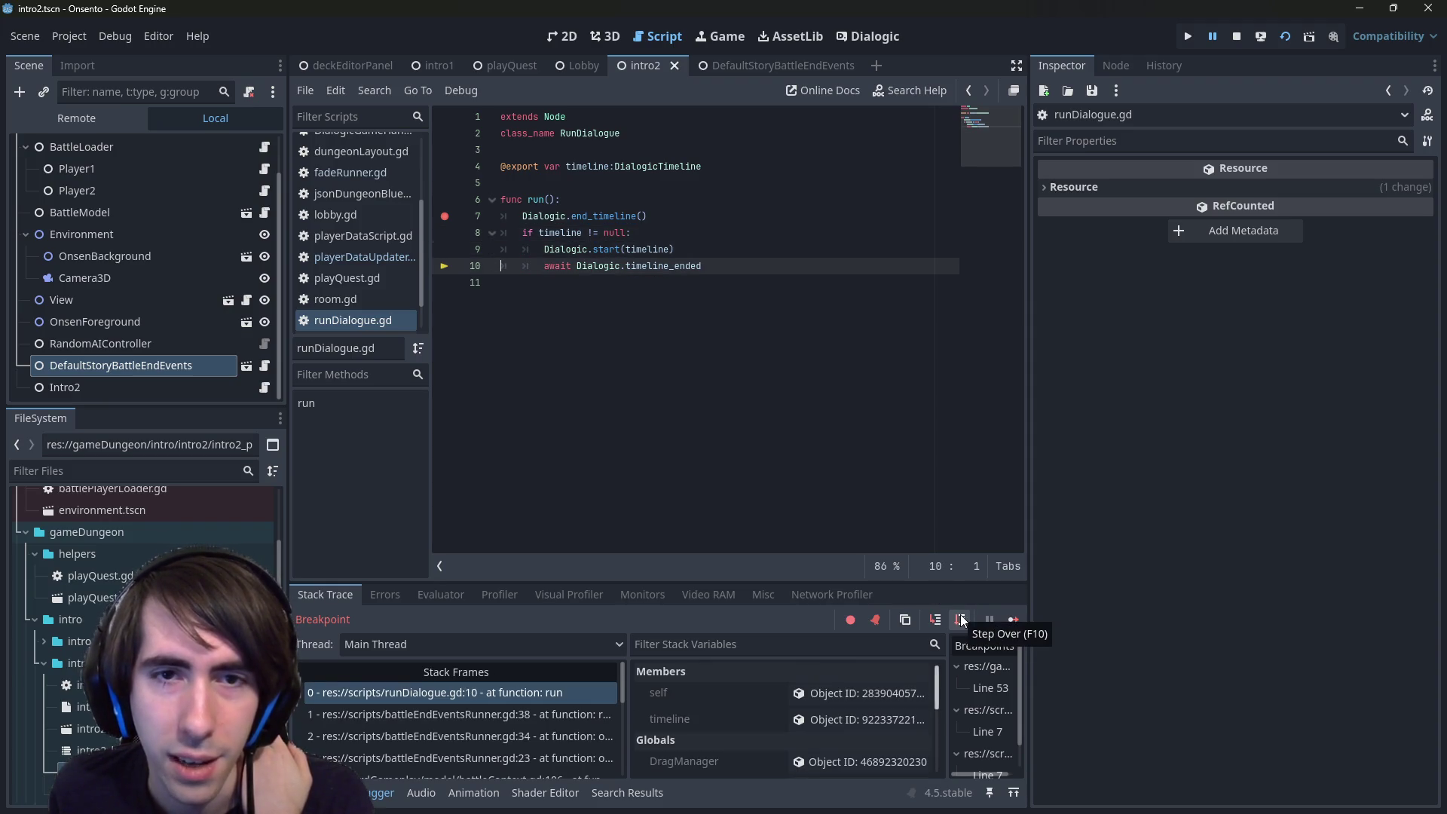
pyautogui.click(962, 620)
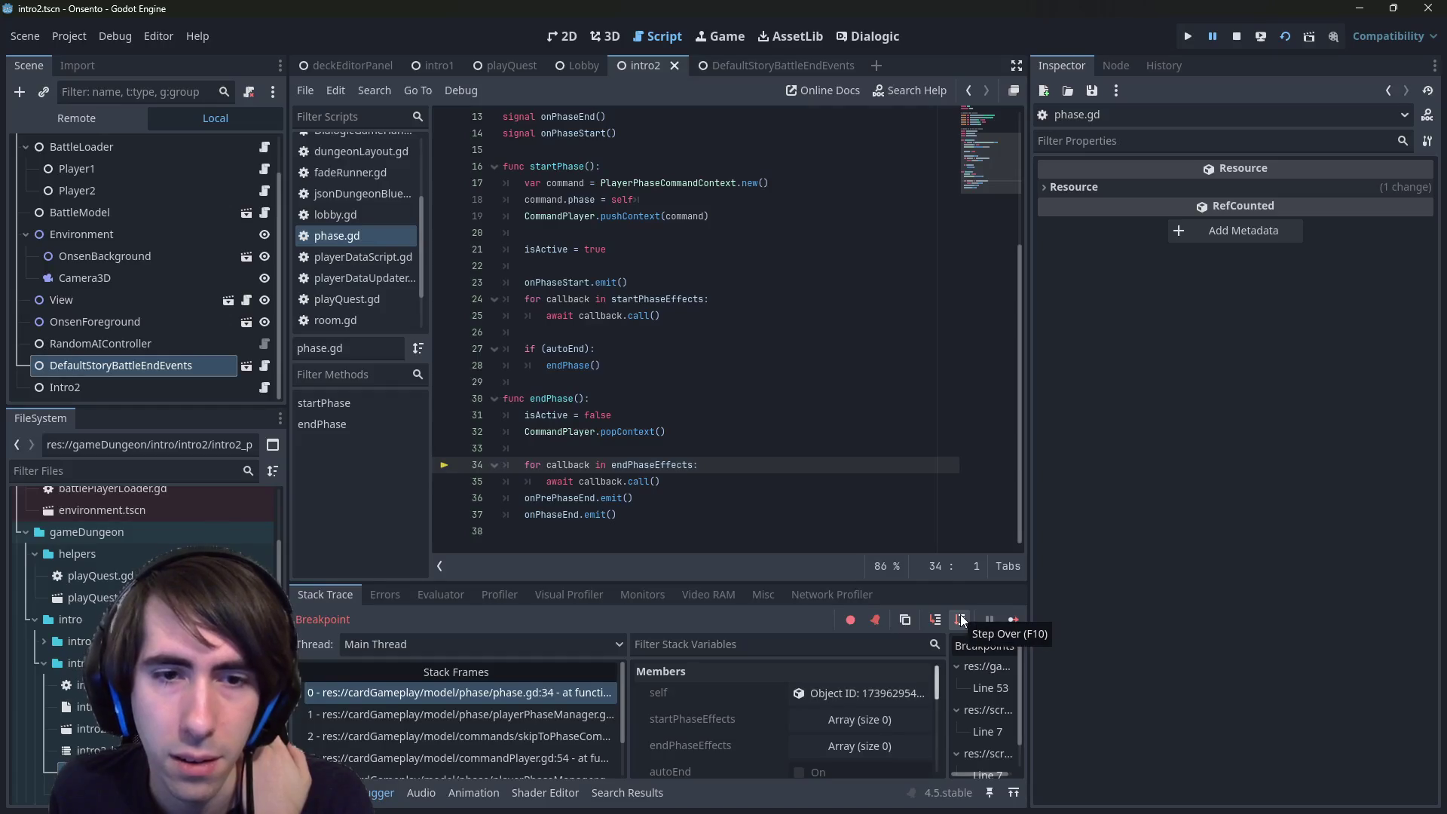
# - Advance a line in phase.gd and confirm endPhaseEffects holds an empty array
pyautogui.click(962, 619)
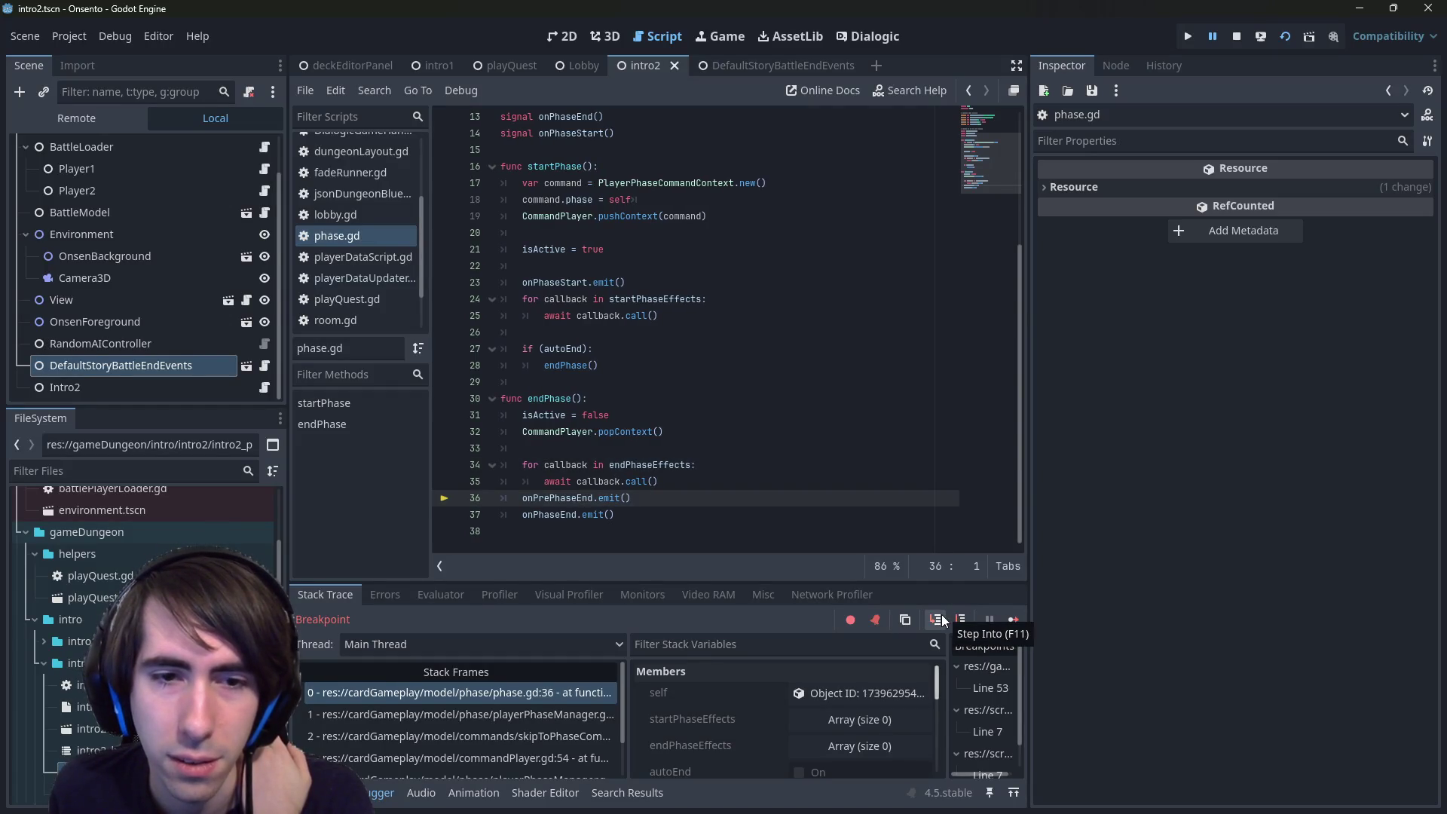
pyautogui.moveTo(672, 464)
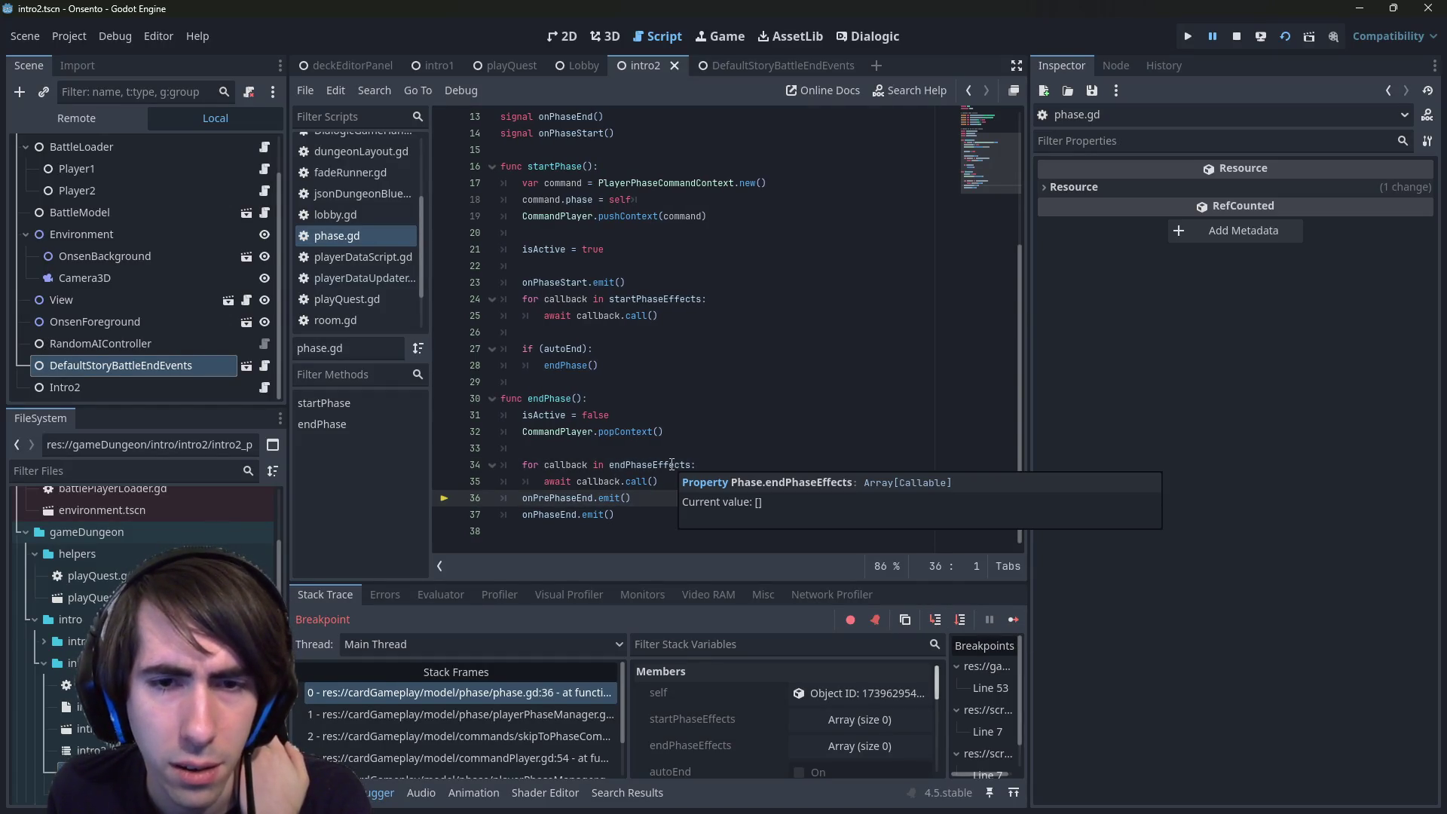
pyautogui.press('Up')
pyautogui.press('Up')
pyautogui.press('Up')
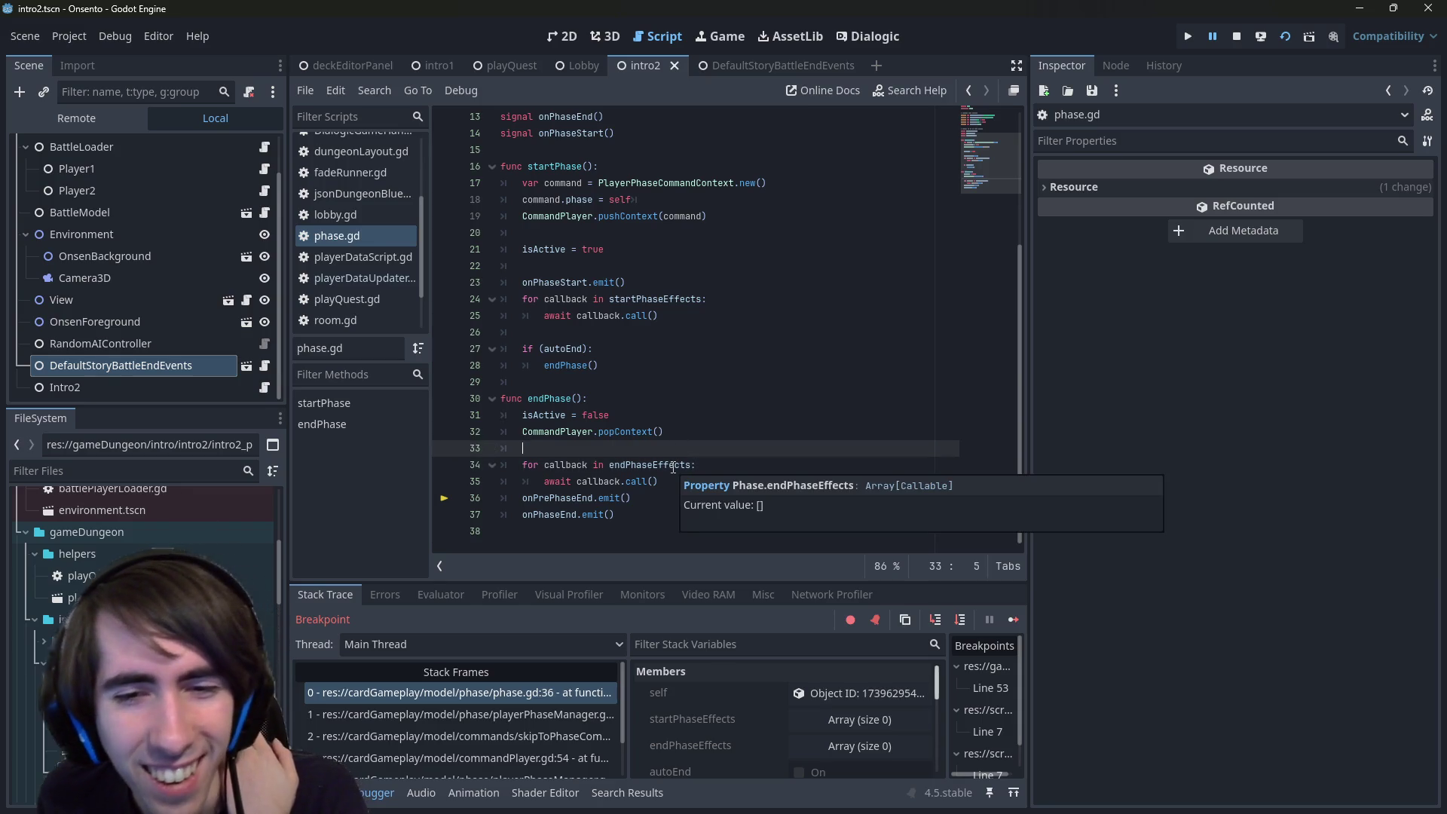
pyautogui.click(675, 427)
pyautogui.moveTo(666, 465)
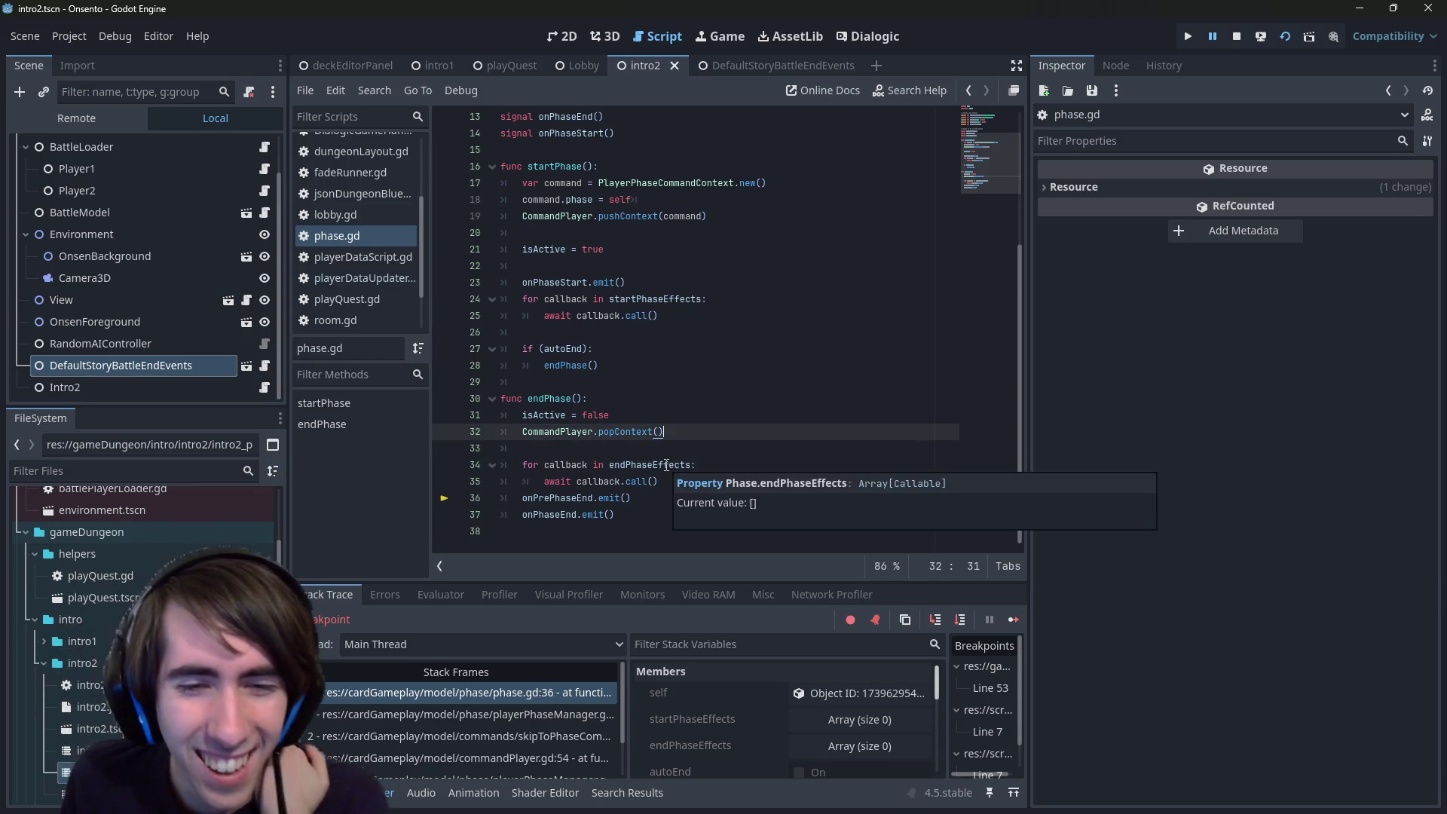
pyautogui.doubleClick(593, 480)
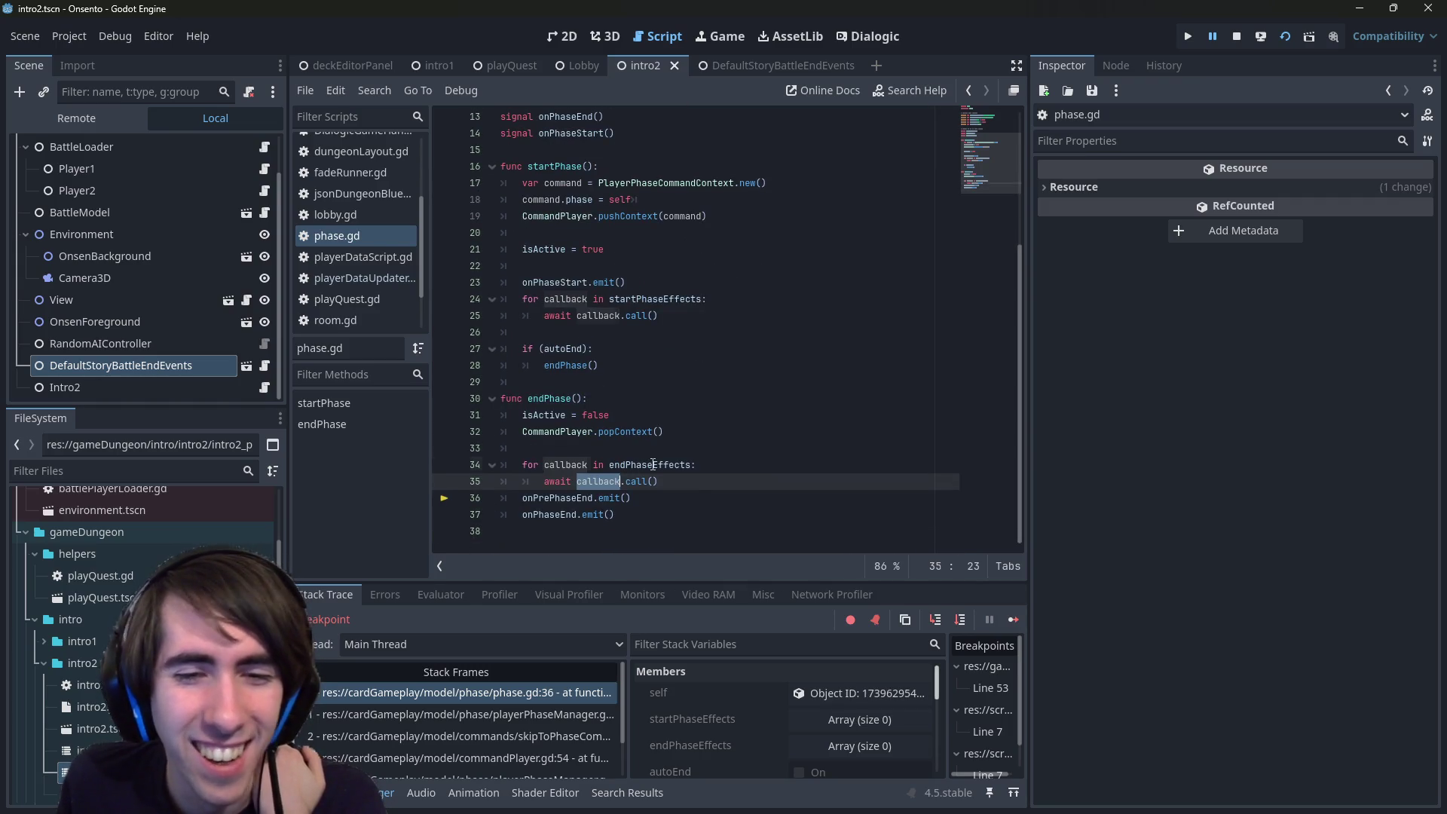
pyautogui.doubleClick(653, 464)
pyautogui.scroll(4, 653, 465)
pyautogui.scroll(-4, 653, 464)
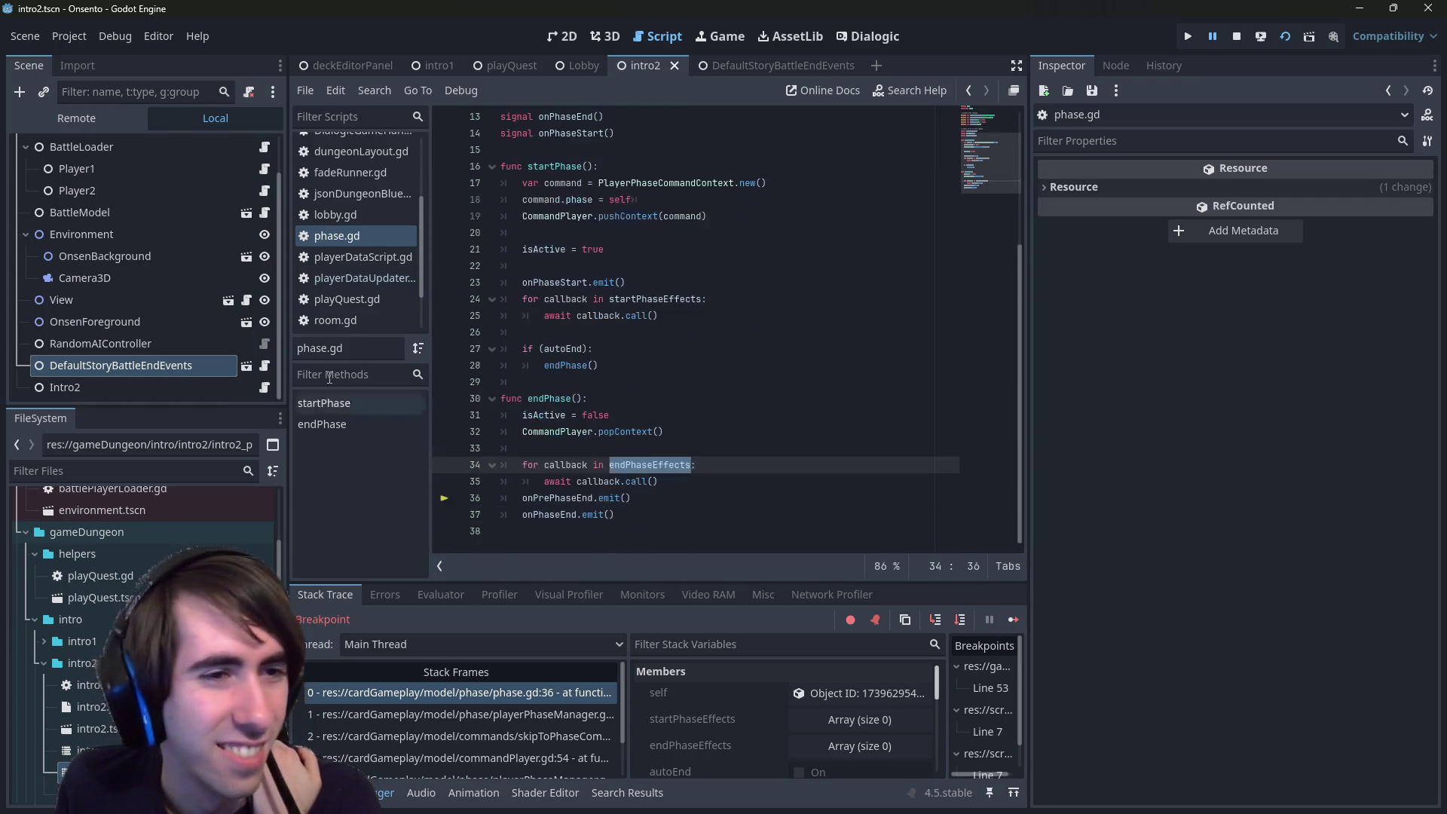
# - Check the DefaultStoryBattleEndEvents node's properties, then jump from phase.gd back to runDialogue.gd
pyautogui.click(112, 365)
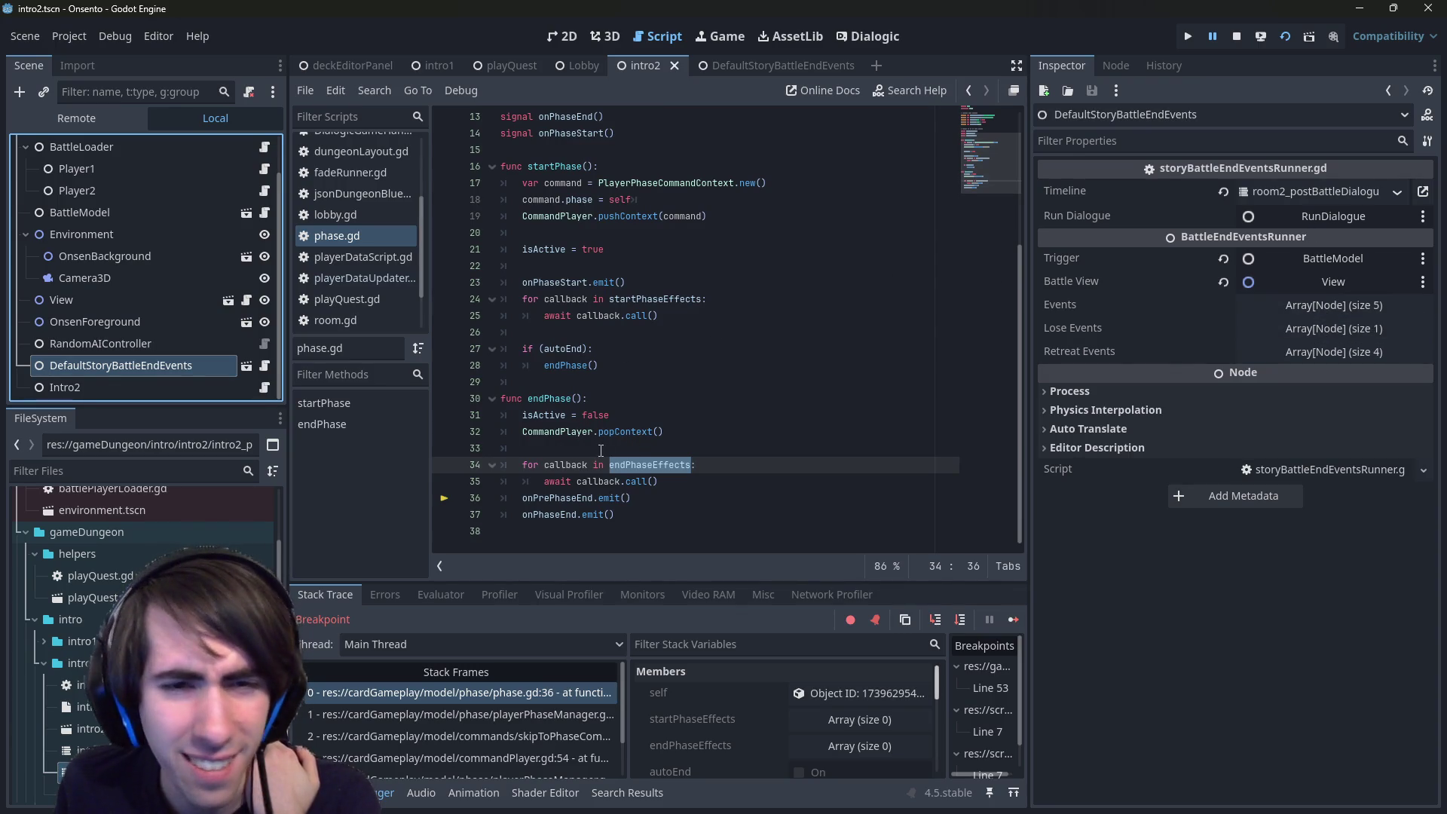
pyautogui.click(561, 399)
pyautogui.scroll(4, 569, 407)
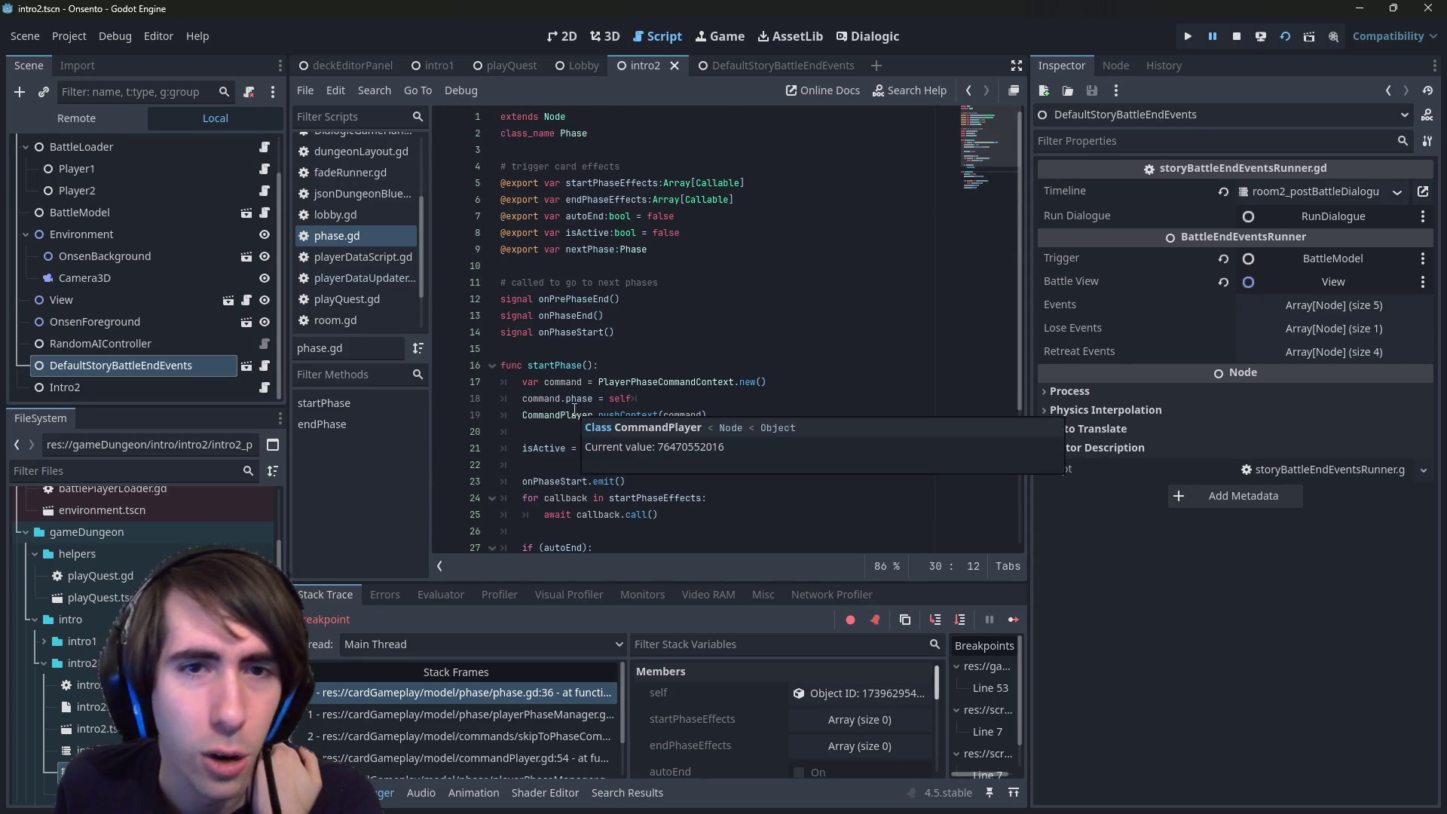
pyautogui.scroll(-4, 575, 409)
pyautogui.click(646, 419)
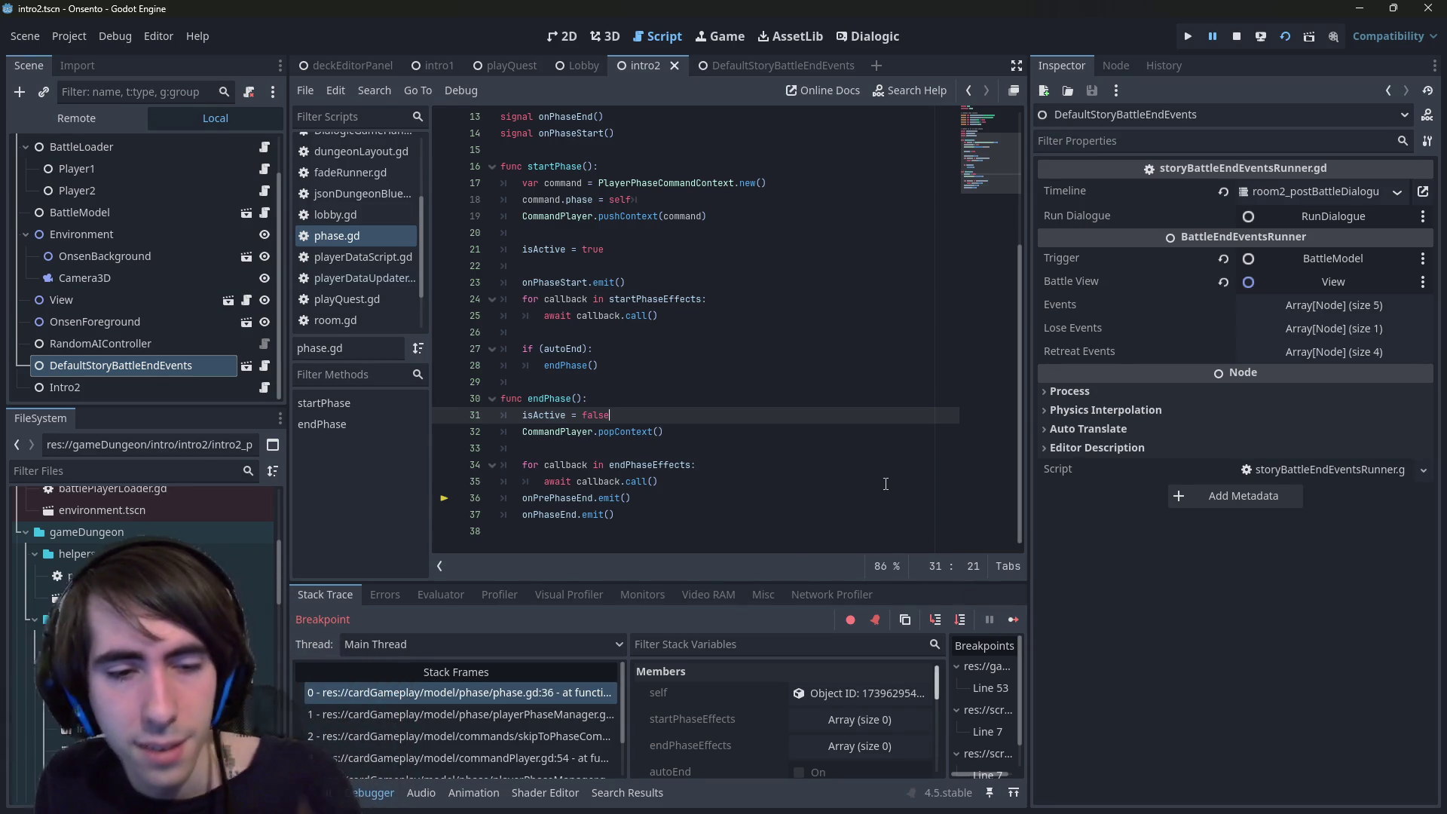
pyautogui.hotkey('ctrl', 'Home')
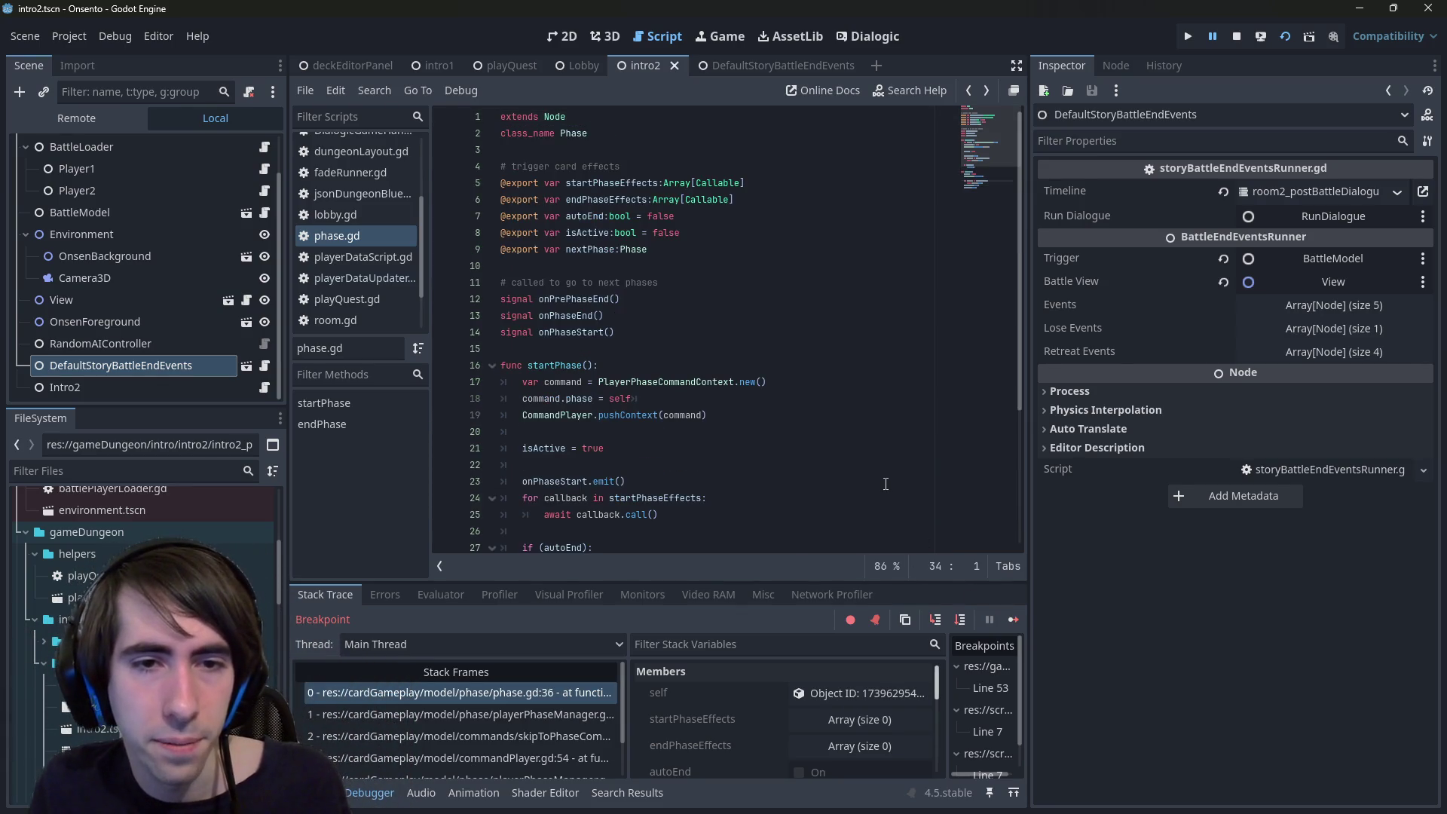
pyautogui.hotkey('alt', 'Left')
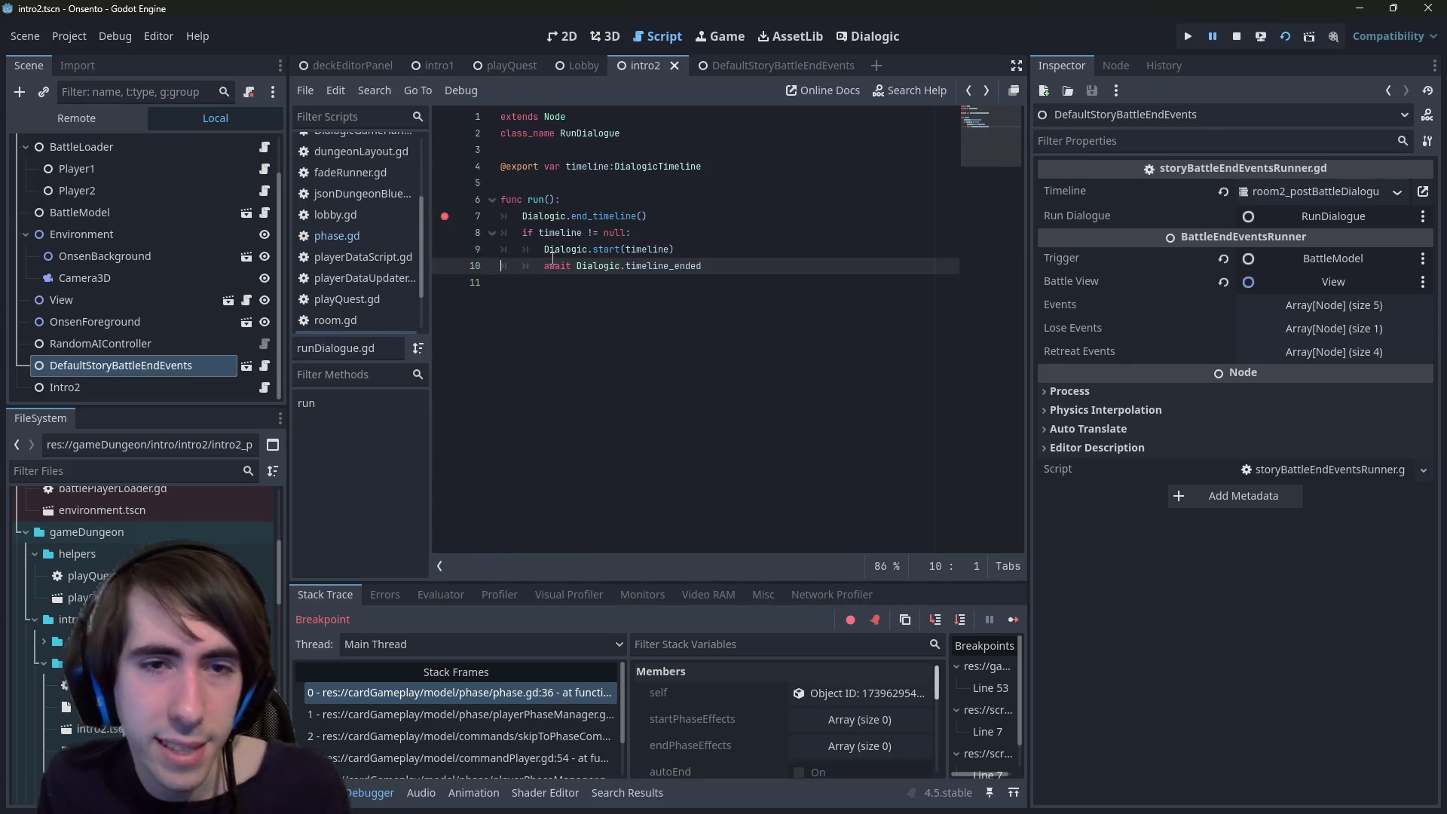
# - Follow the call stack up into runEvents and set breakpoints on lines 37, 38 and 39
pyautogui.click(553, 257)
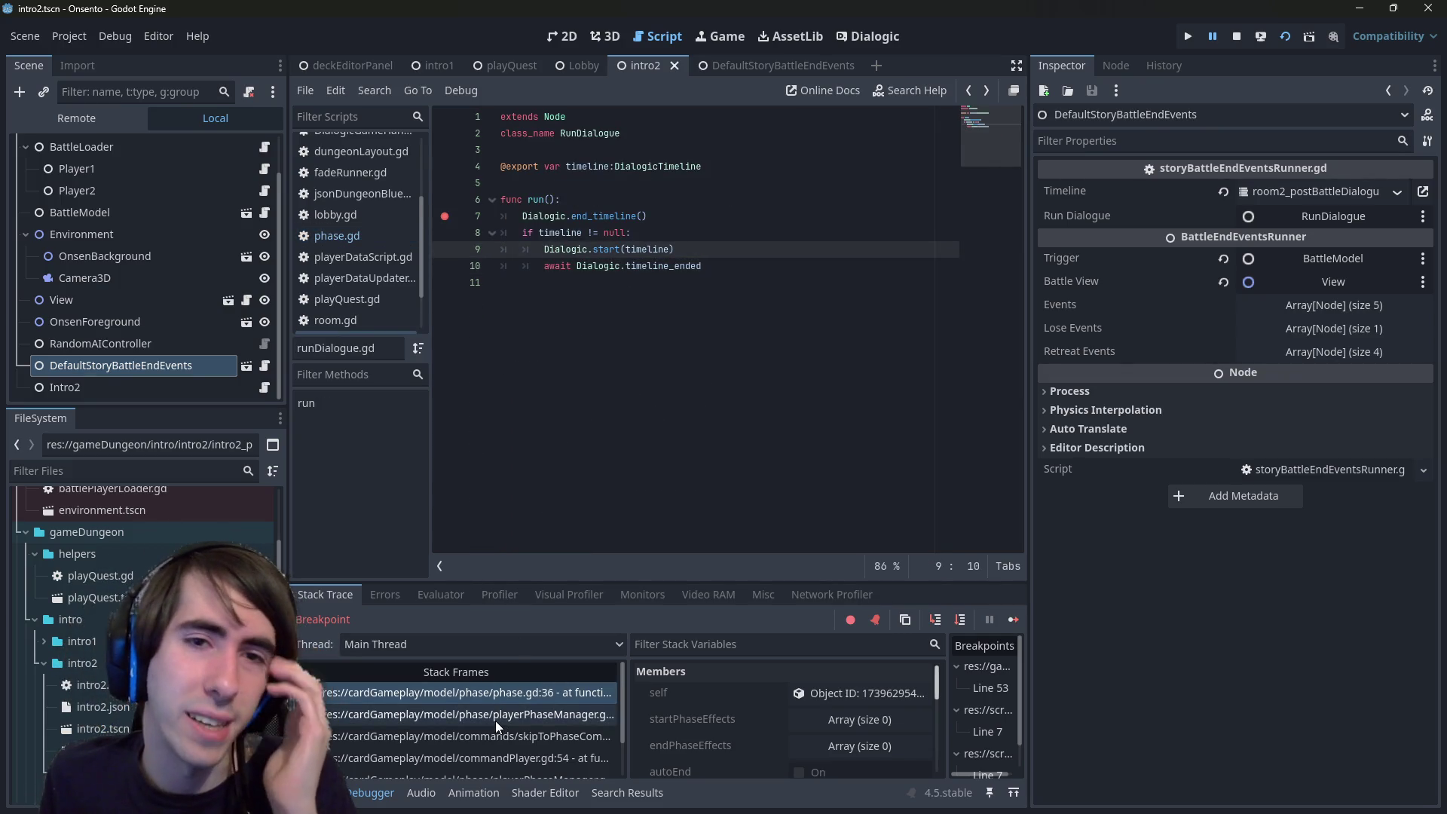
pyautogui.click(496, 721)
pyautogui.hotkey('alt', 'Left')
pyautogui.hotkey('alt', 'Left')
pyautogui.hotkey('alt', 'Left')
pyautogui.hotkey('alt', 'Left')
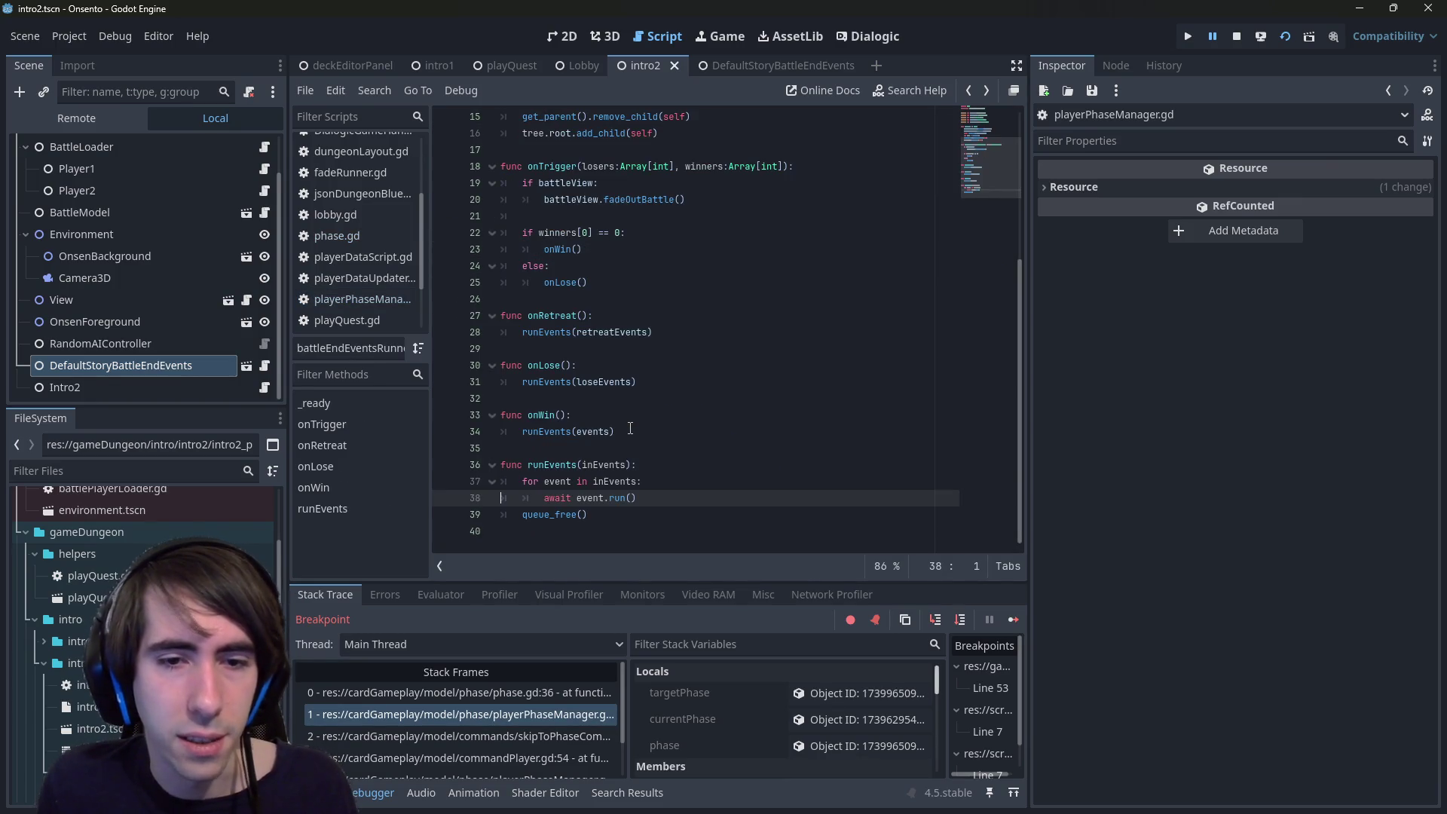
pyautogui.click(445, 515)
pyautogui.click(445, 498)
pyautogui.click(444, 482)
pyautogui.click(841, 331)
# - Resume the game, close its window, and remove the breakpoints on lines 37–39
pyautogui.click(1013, 619)
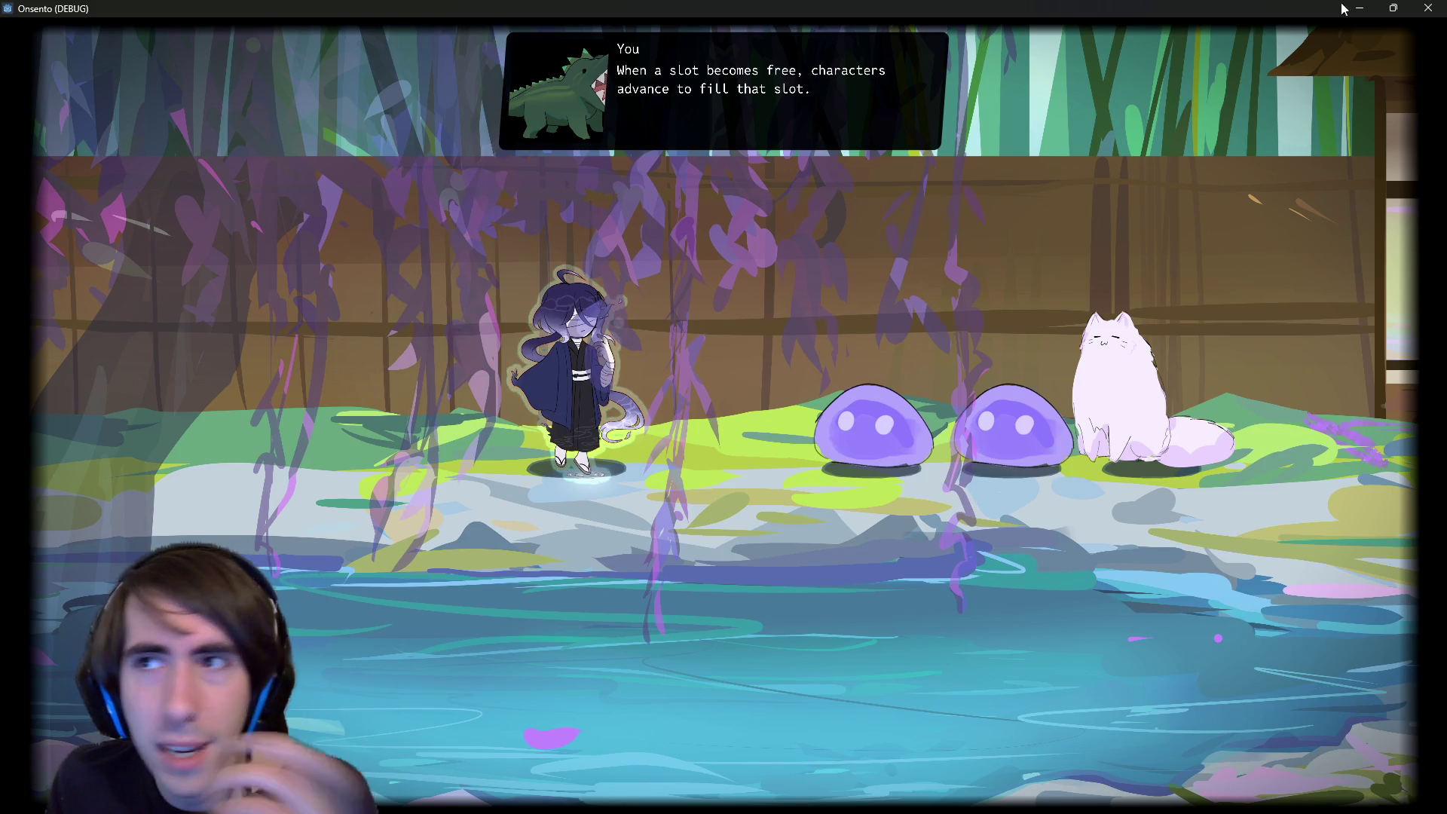
pyautogui.click(1420, 7)
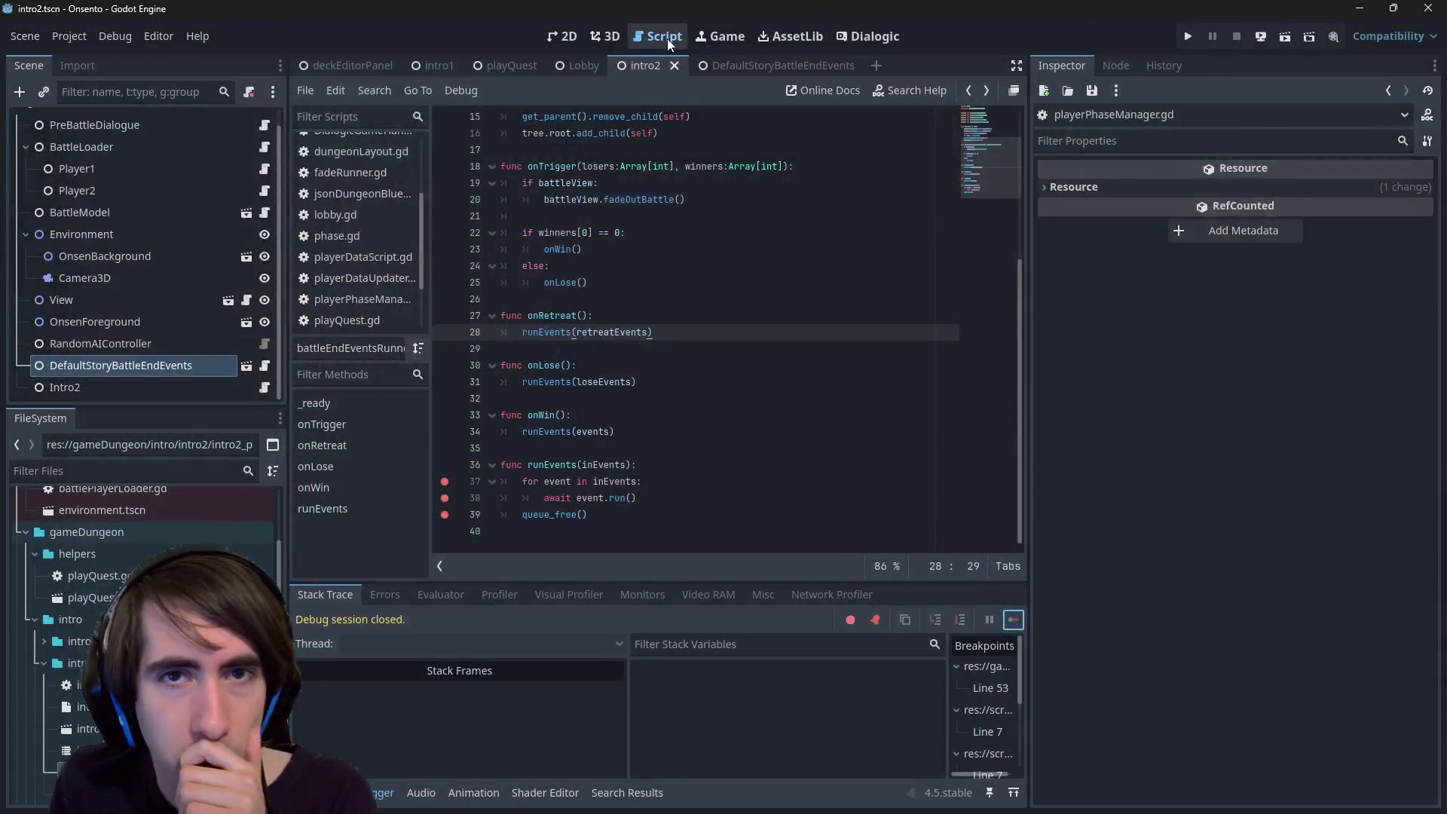
pyautogui.click(445, 481)
pyautogui.click(444, 498)
pyautogui.click(444, 514)
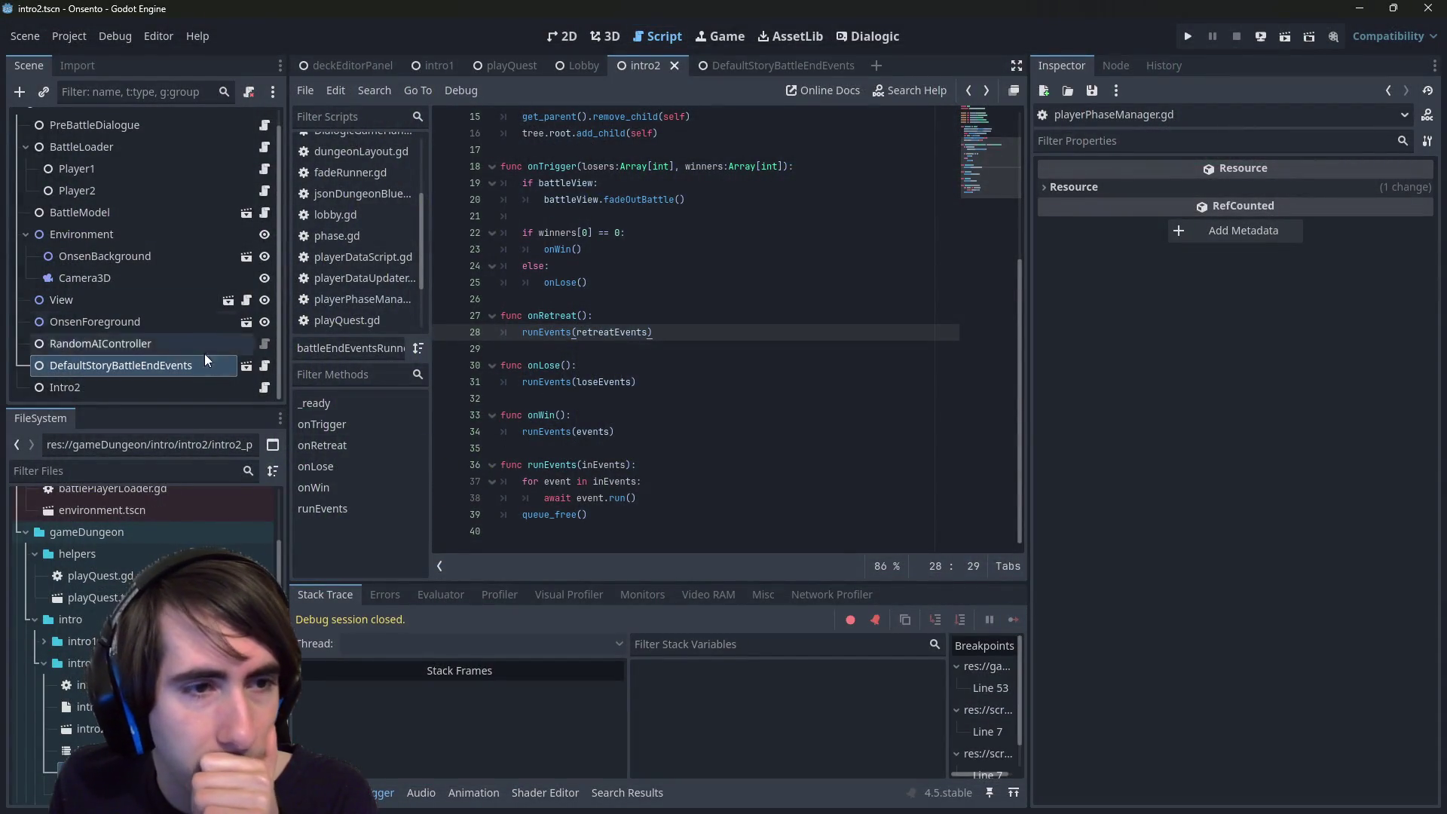
# - Open the DefaultStoryBattleEndEvents scene and inspect the OnRetreat FadeRunner node's properties
pyautogui.click(242, 368)
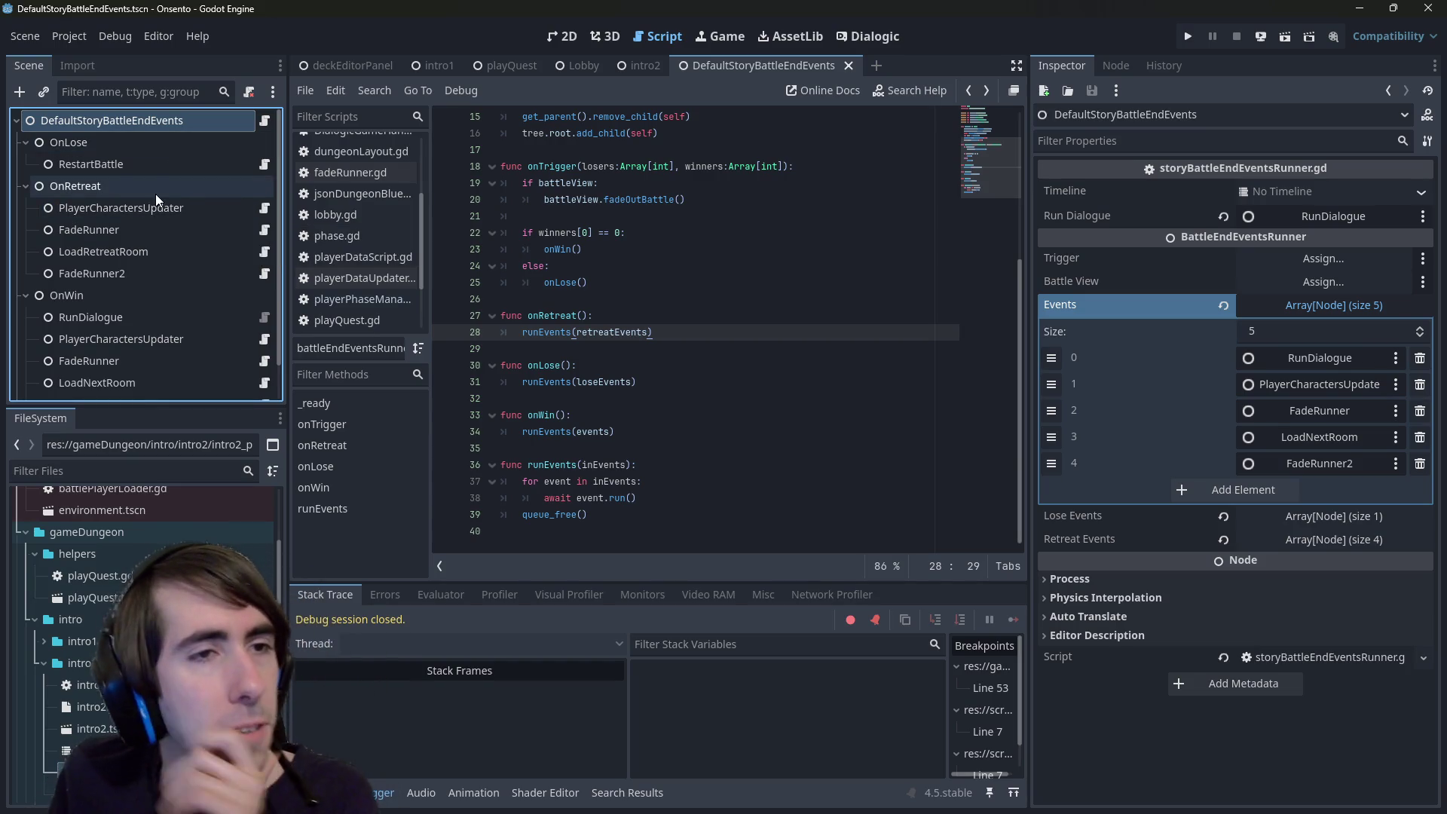
pyautogui.click(130, 229)
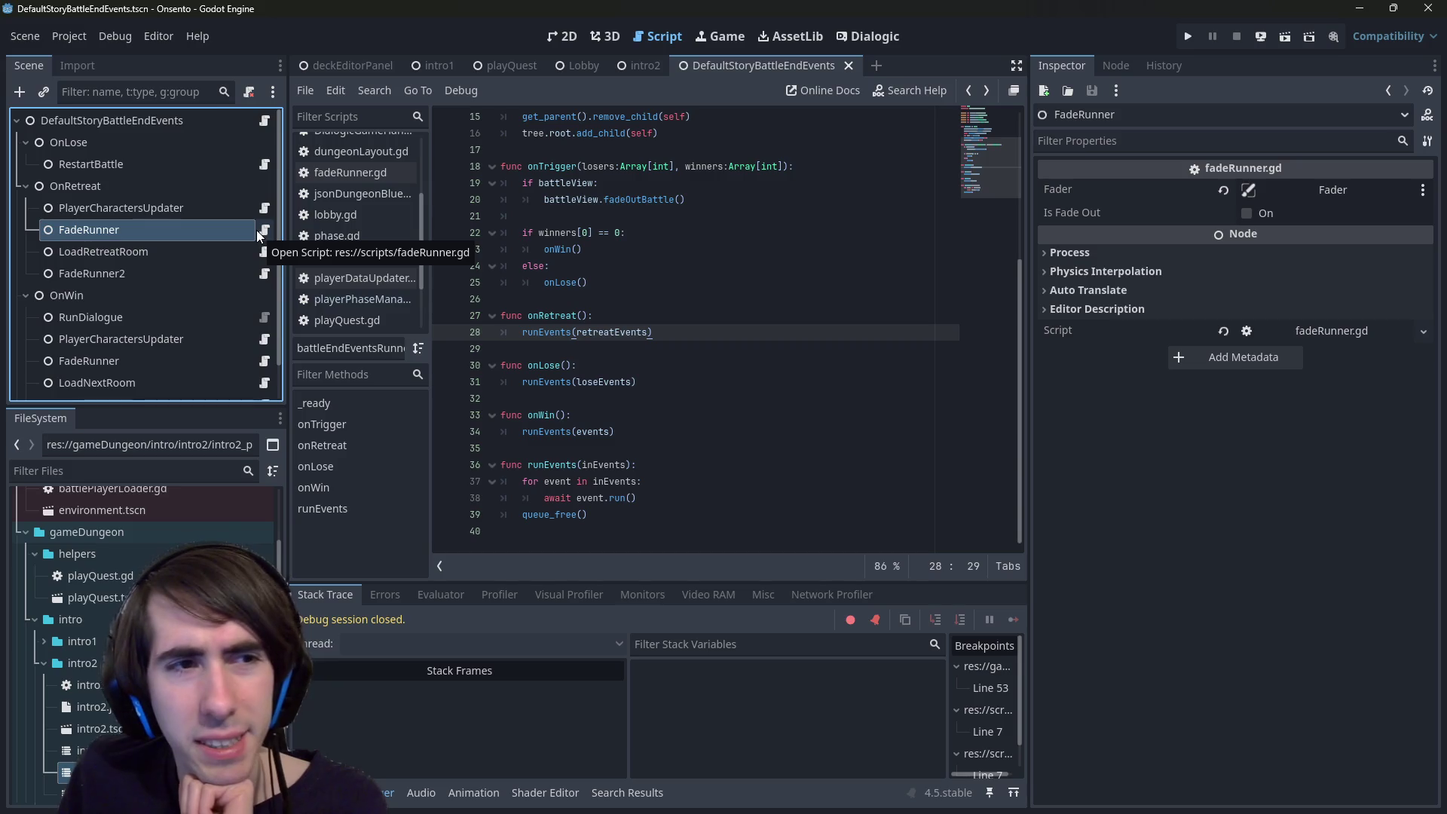
# - Open the OnWin RunDialogue node's script and remove its line 7 breakpoint
pyautogui.click(240, 317)
pyautogui.click(265, 317)
pyautogui.click(443, 218)
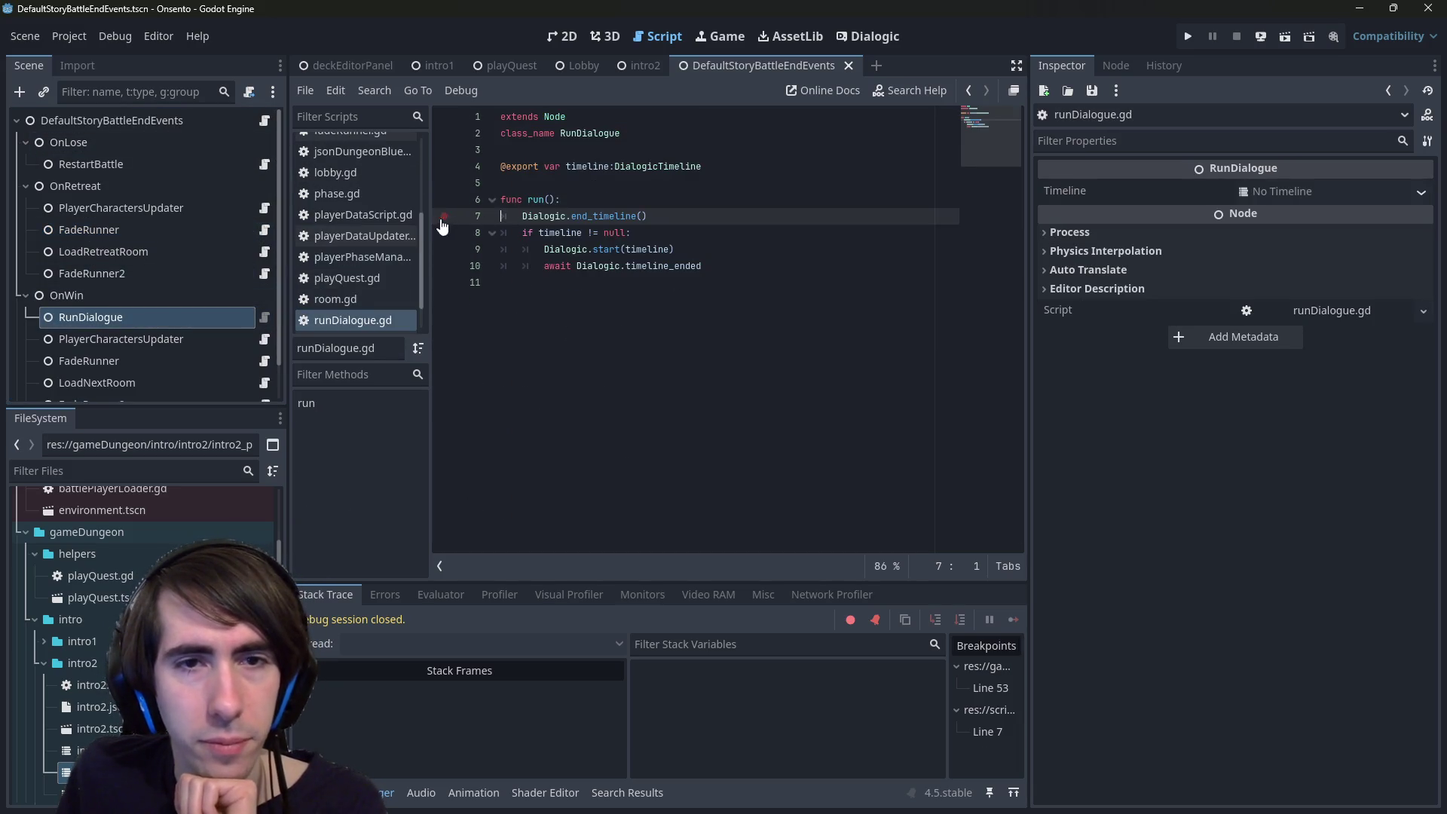
# - Read Dialogic's end_timeline definition and its skip_ending parameter, then run the game again with F5
pyautogui.moveTo(606, 220)
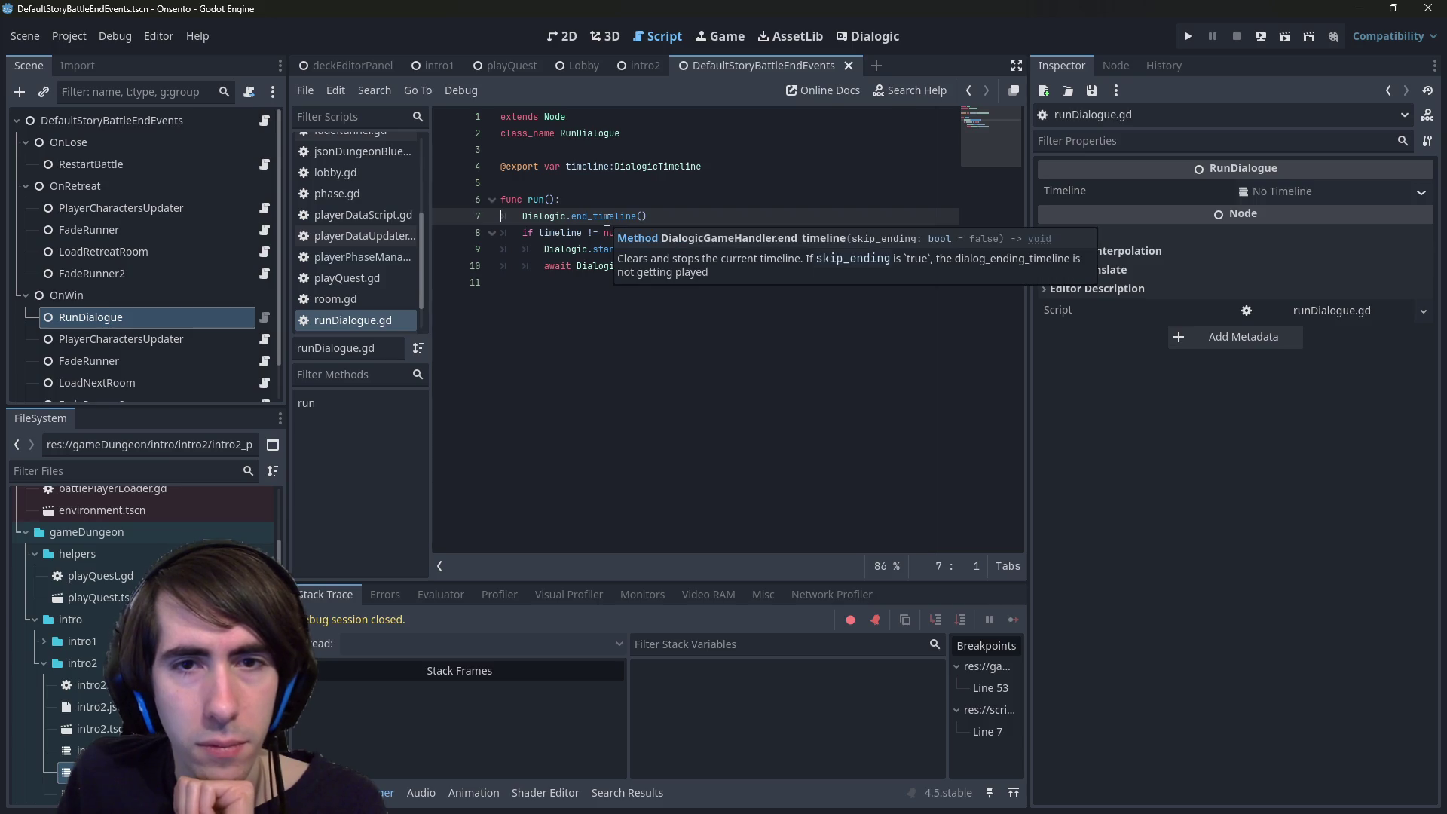
pyautogui.click(716, 249)
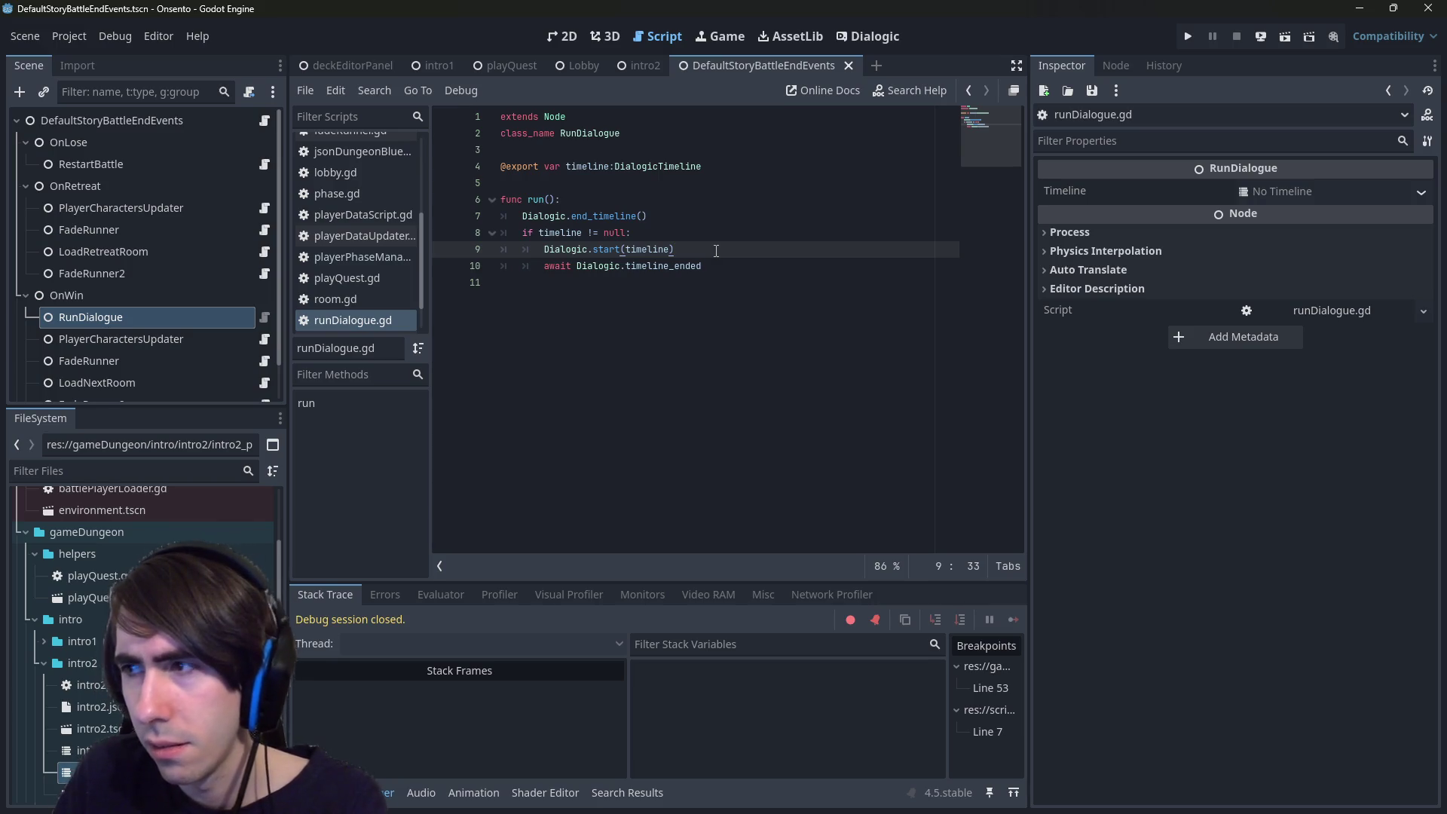
pyautogui.keyDown('ctrl'); pyautogui.click(614, 216); pyautogui.keyUp('ctrl')
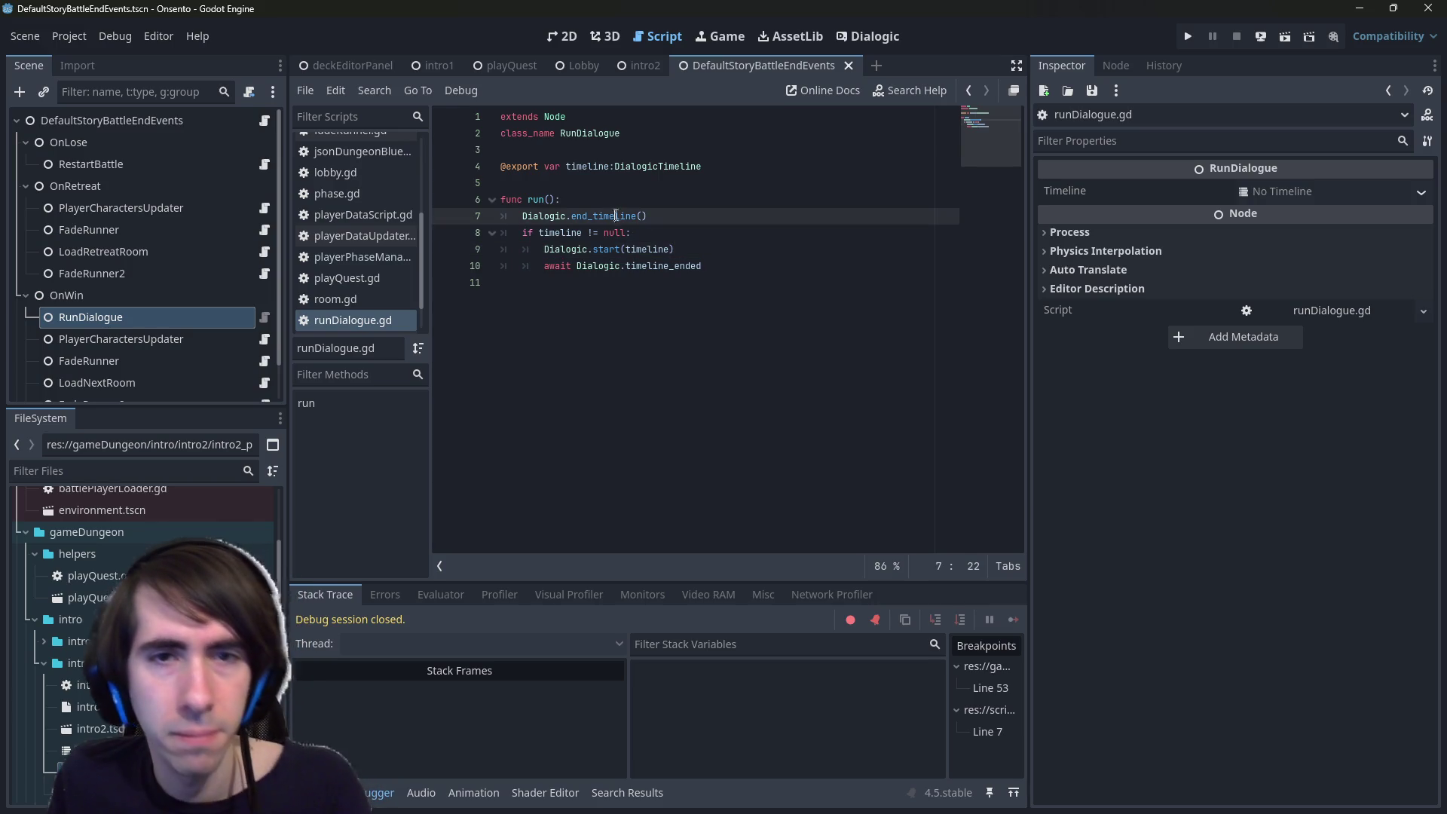
pyautogui.doubleClick(646, 200)
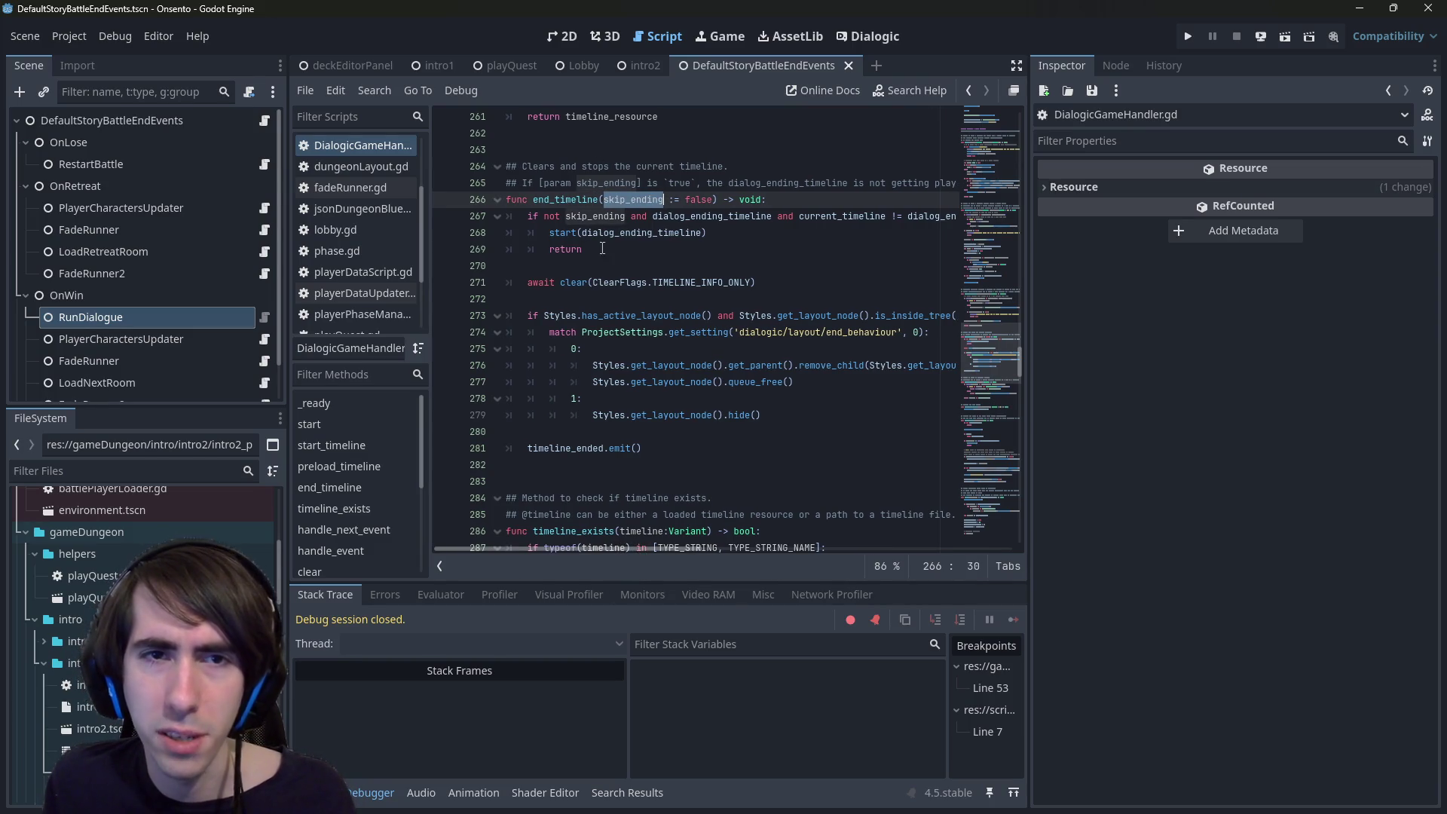
pyautogui.moveTo(625, 550)
pyautogui.mouseDown()
pyautogui.moveTo(685, 554)
pyautogui.moveTo(609, 540)
pyautogui.mouseUp()
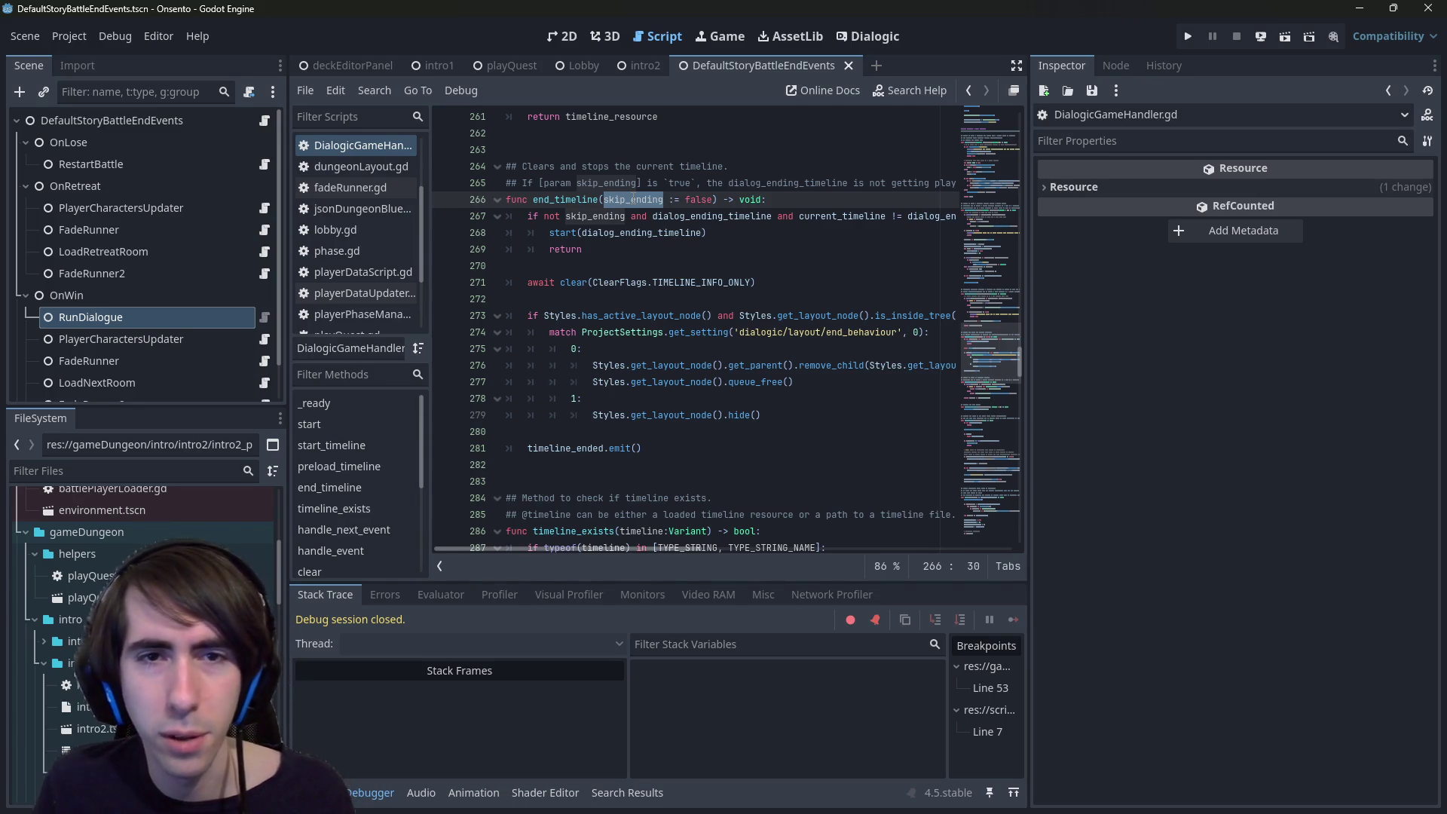
pyautogui.press('F5')
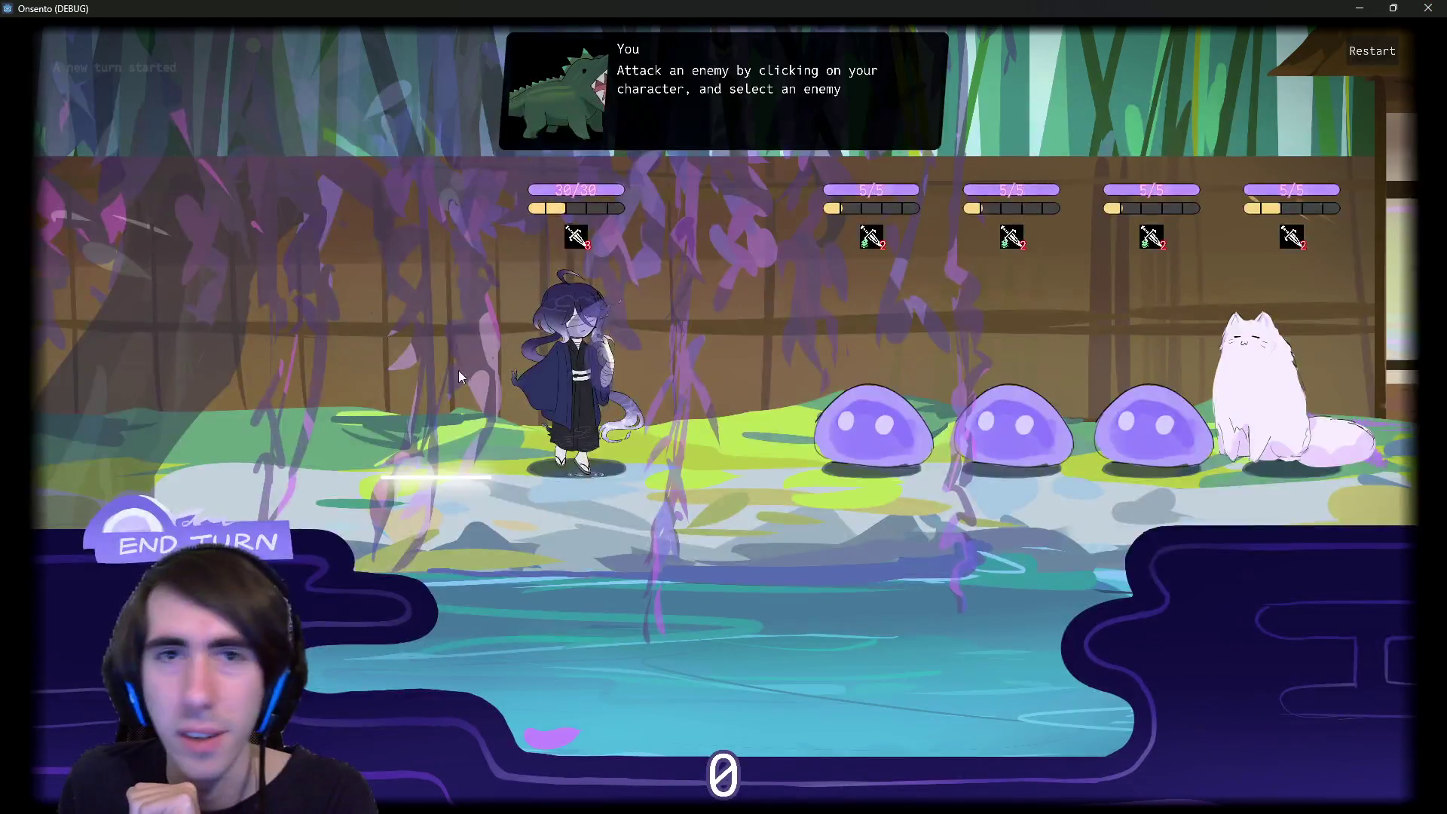
# - Close the running game and relaunch the playQuest scene
pyautogui.click(1428, 8)
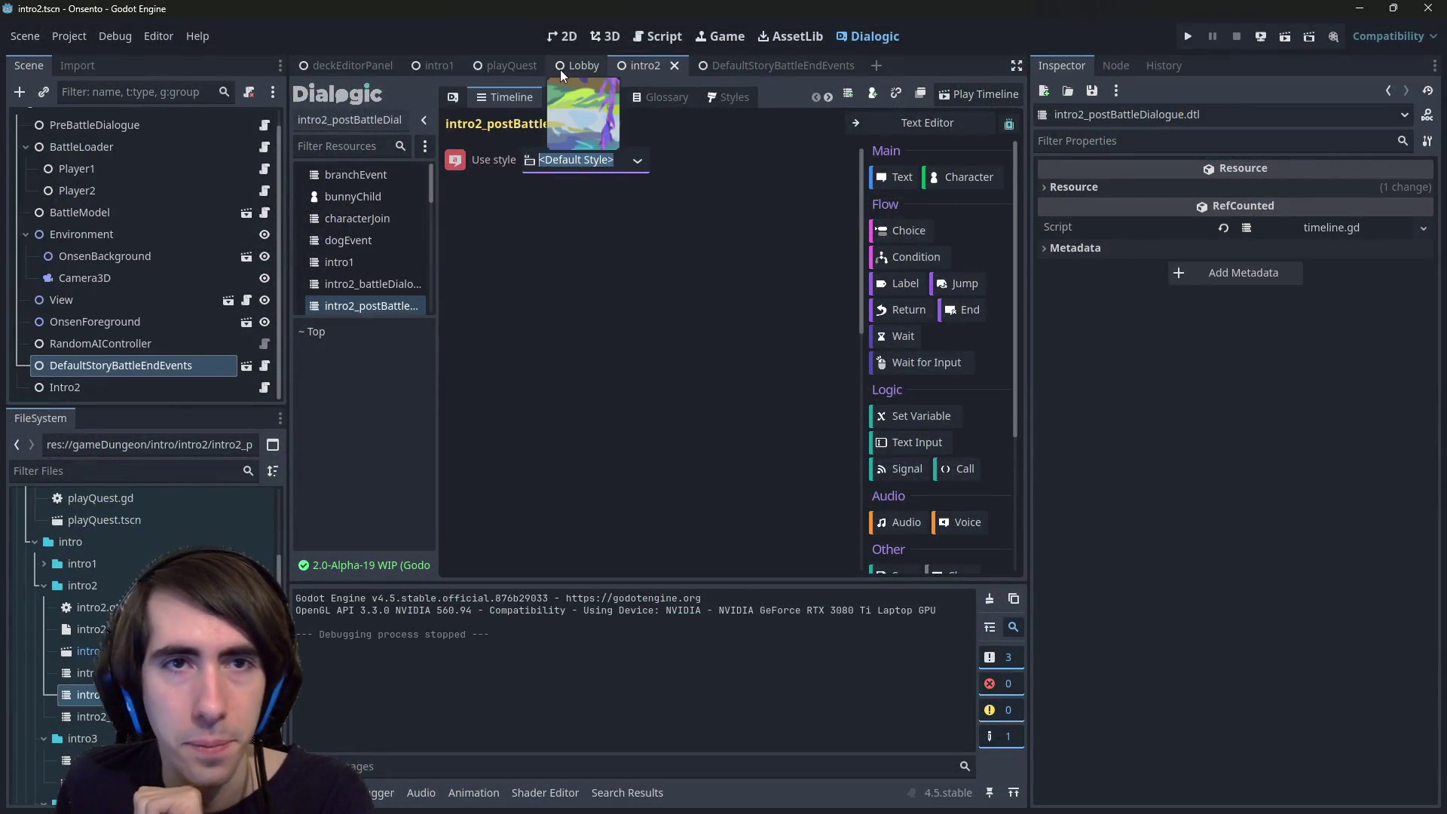
pyautogui.click(495, 65)
pyautogui.click(1283, 38)
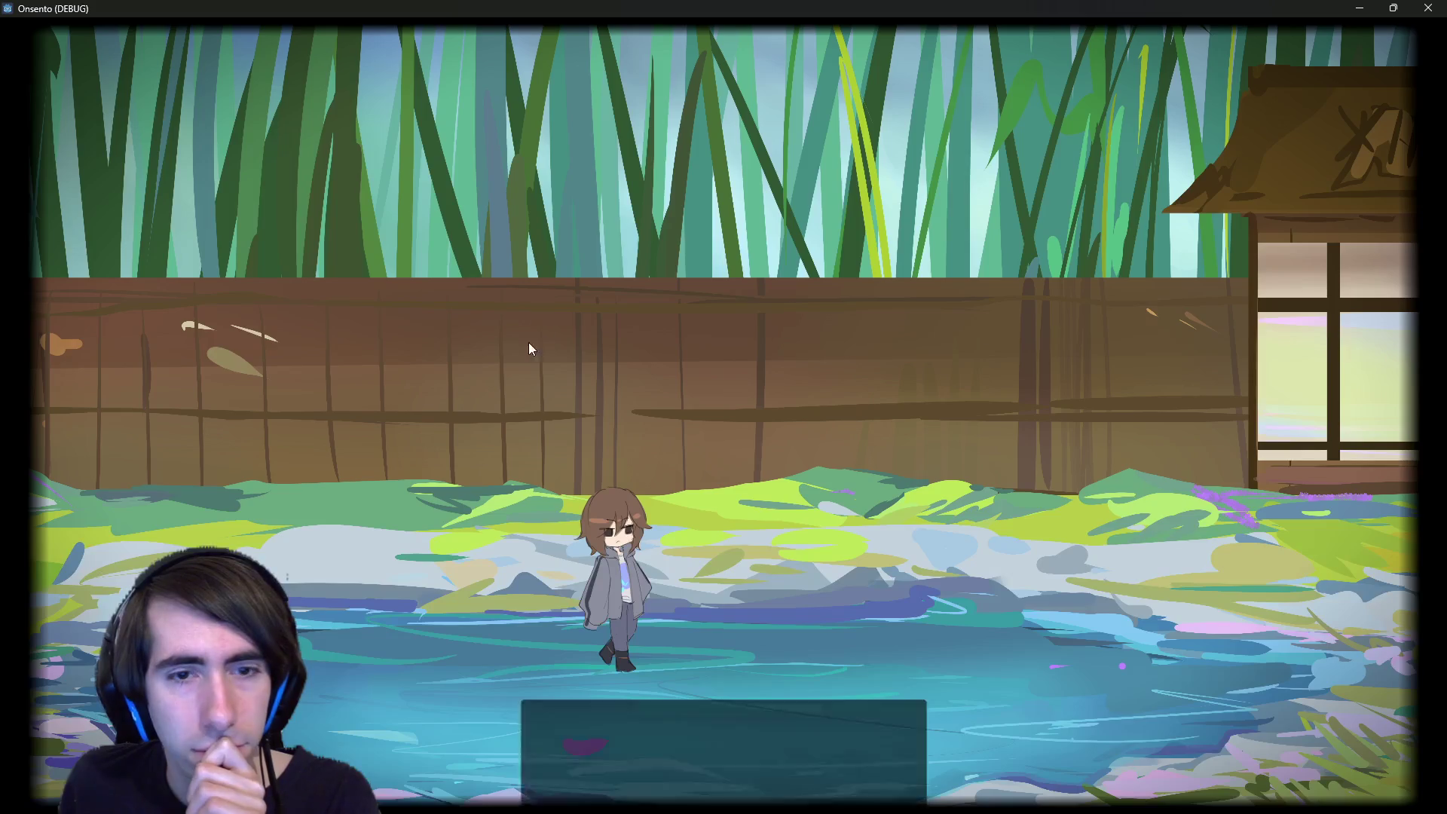
# - Advance the opening dialogue, attack the first slime, and end the turn. Then close the game and bring up Quick Open
pyautogui.click(505, 444)
pyautogui.click(503, 444)
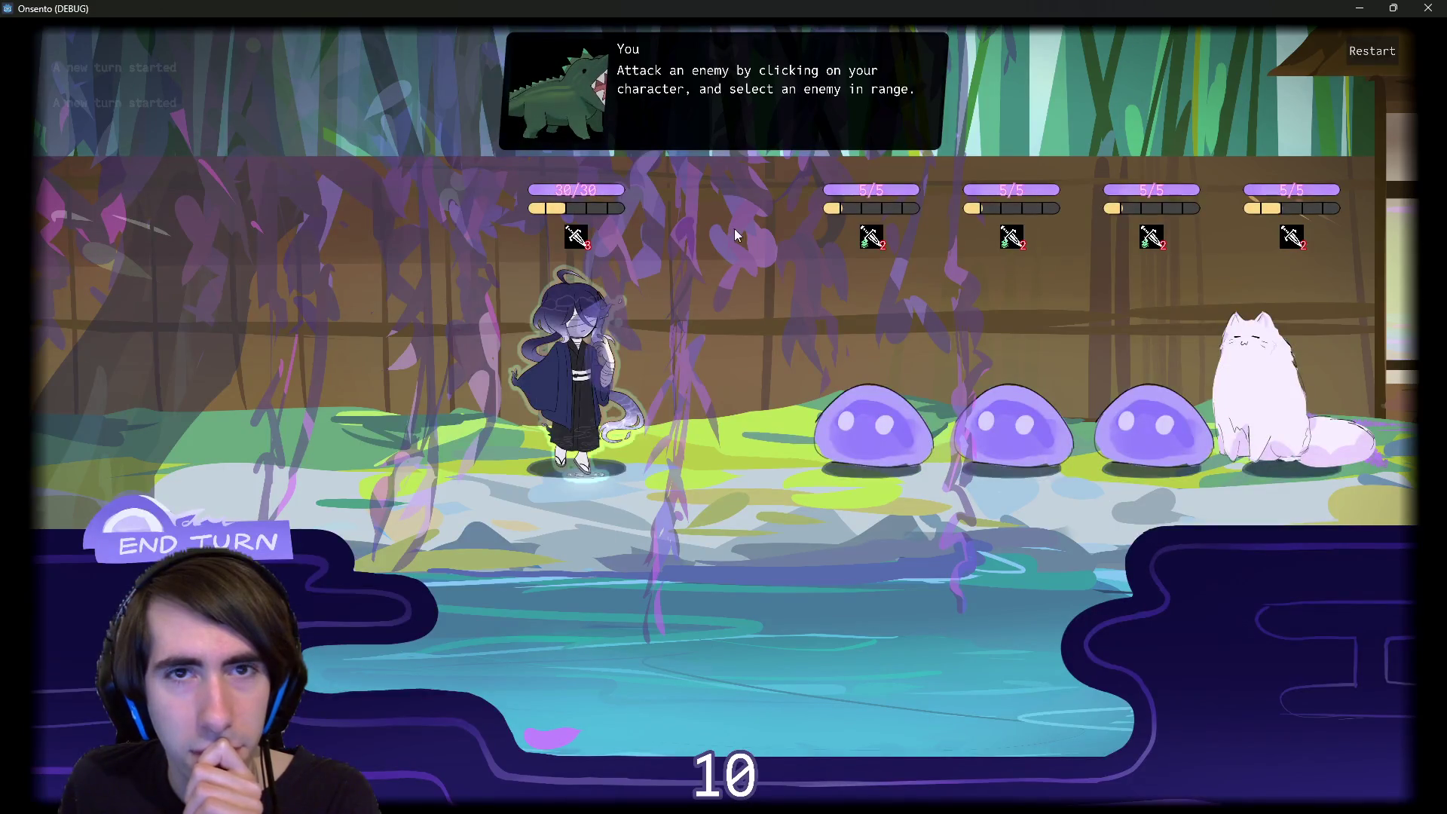
pyautogui.click(576, 369)
pyautogui.click(873, 426)
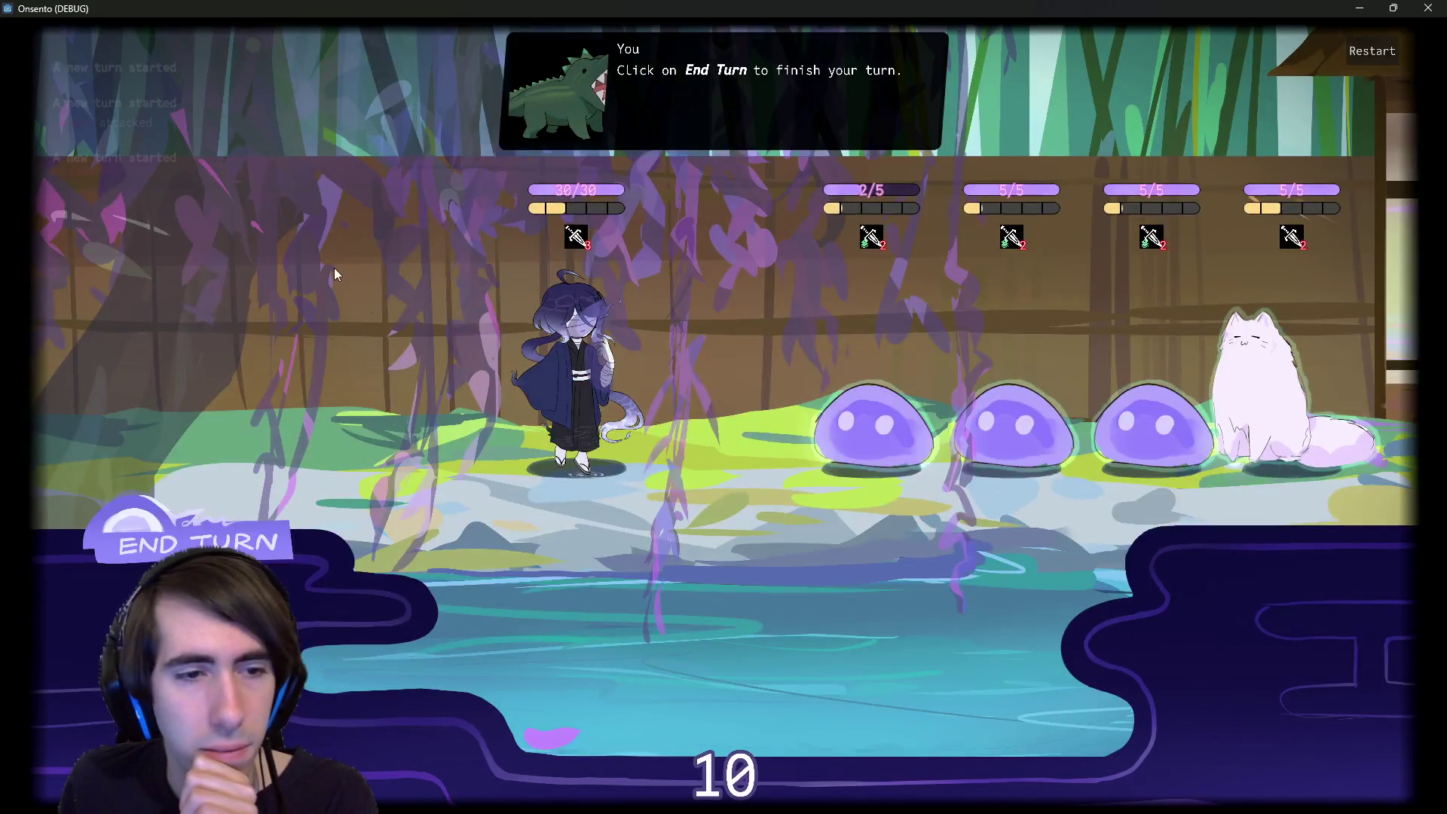
pyautogui.click(575, 369)
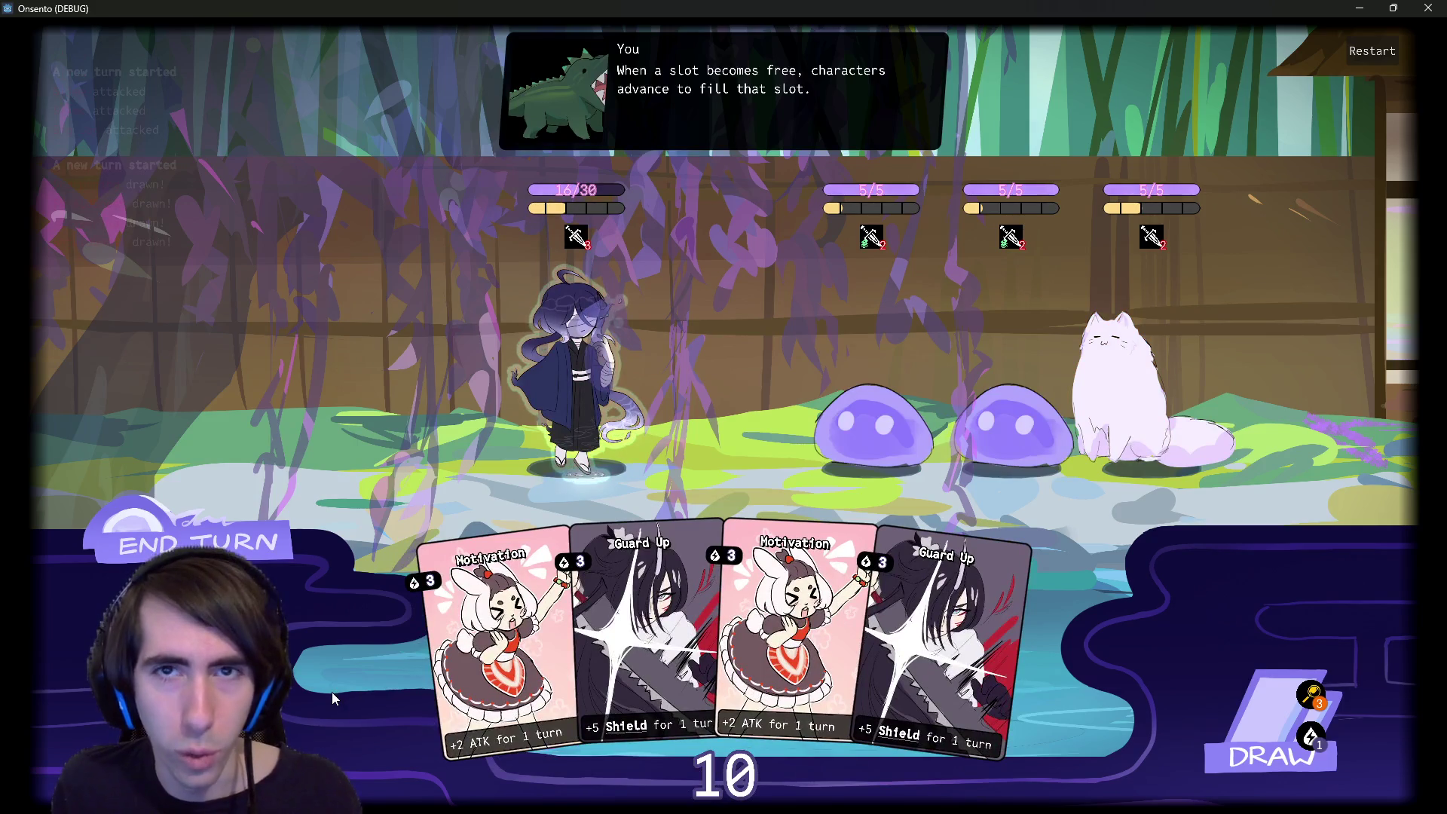
pyautogui.click(188, 536)
pyautogui.click(187, 532)
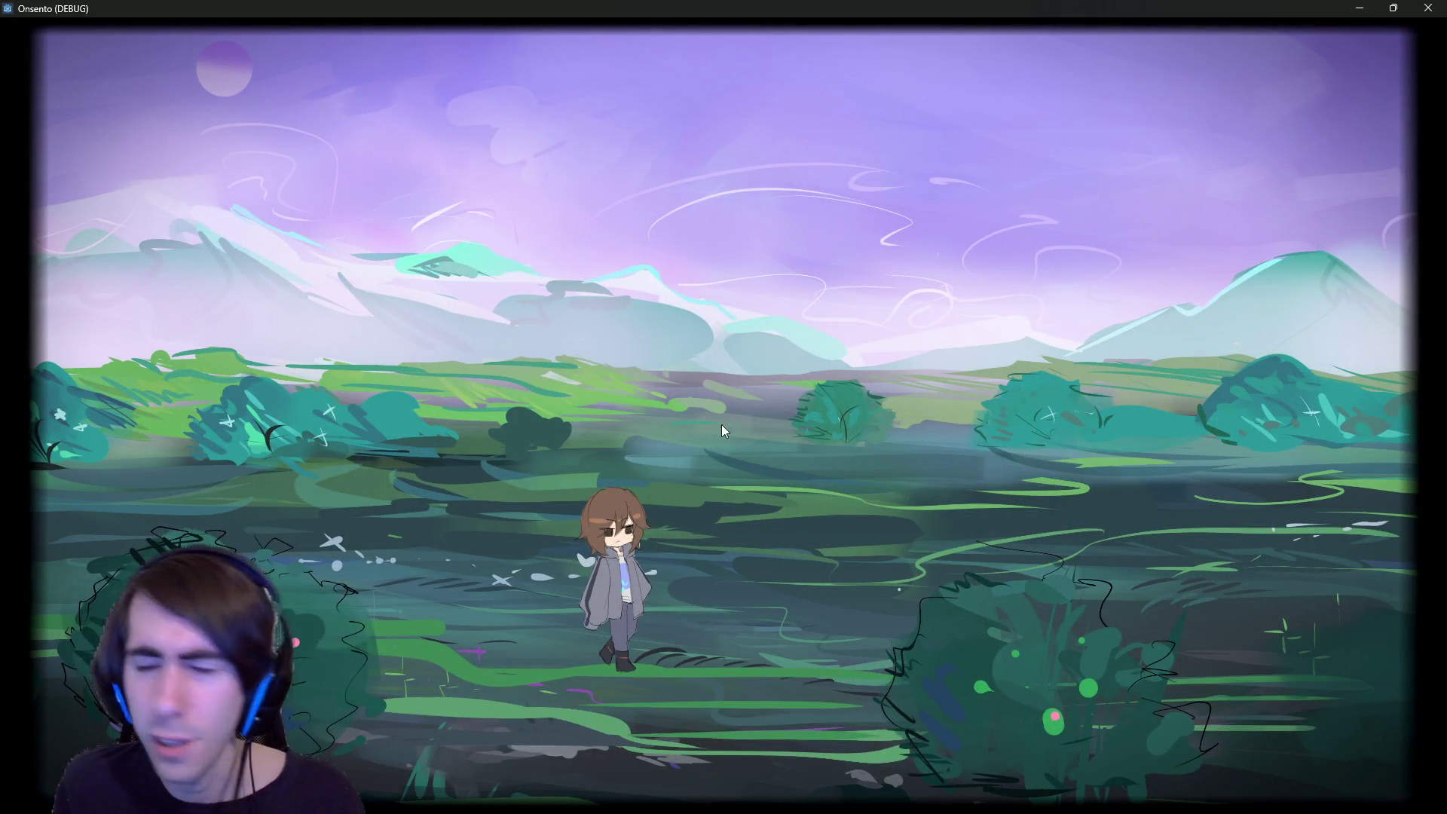
pyautogui.click(1427, 8)
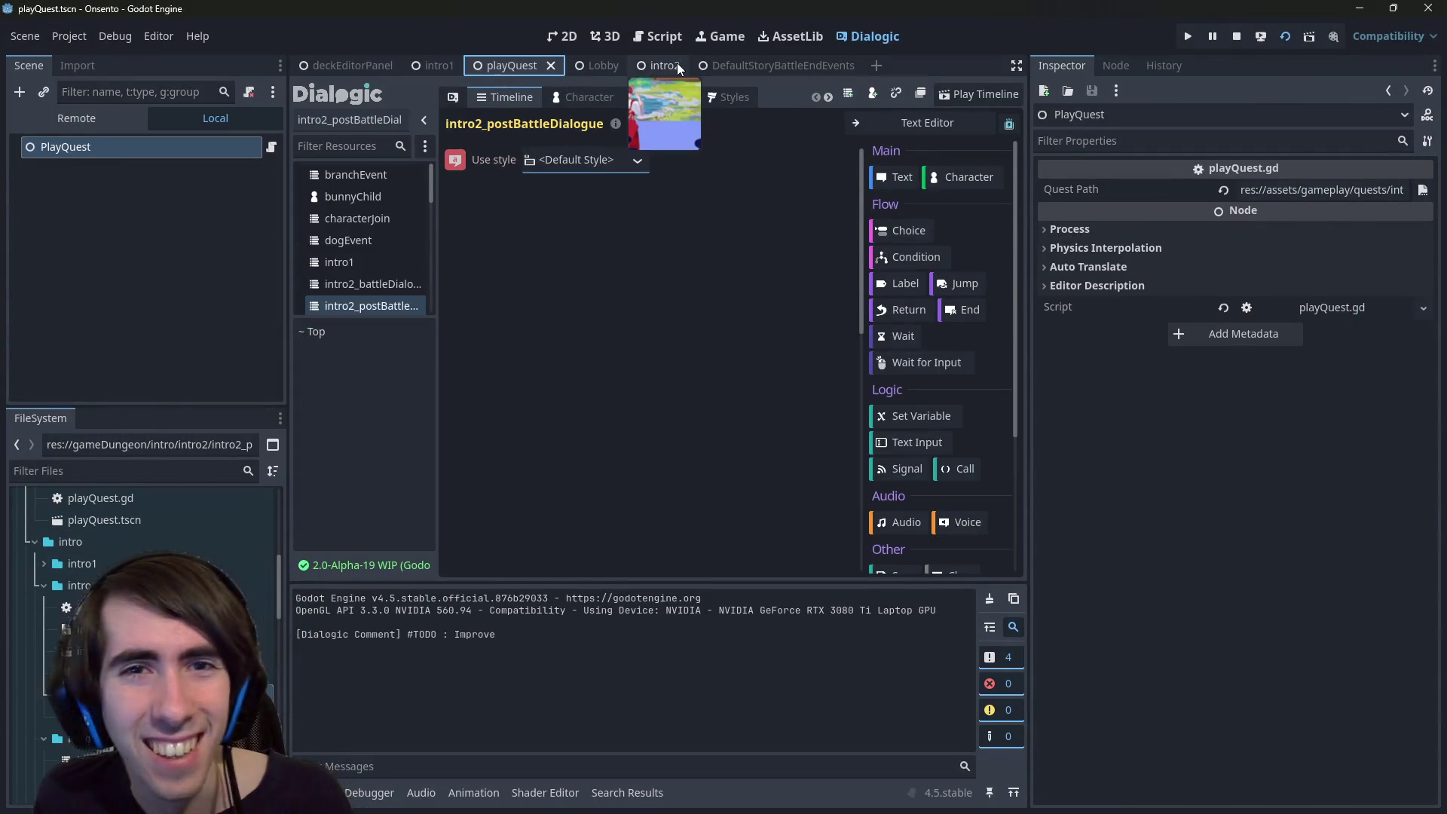
pyautogui.hotkey('shift', 'alt', 'o')
# - Quick-open intro3.tscn and open the Intro3 node's script
pyautogui.write('intro3')
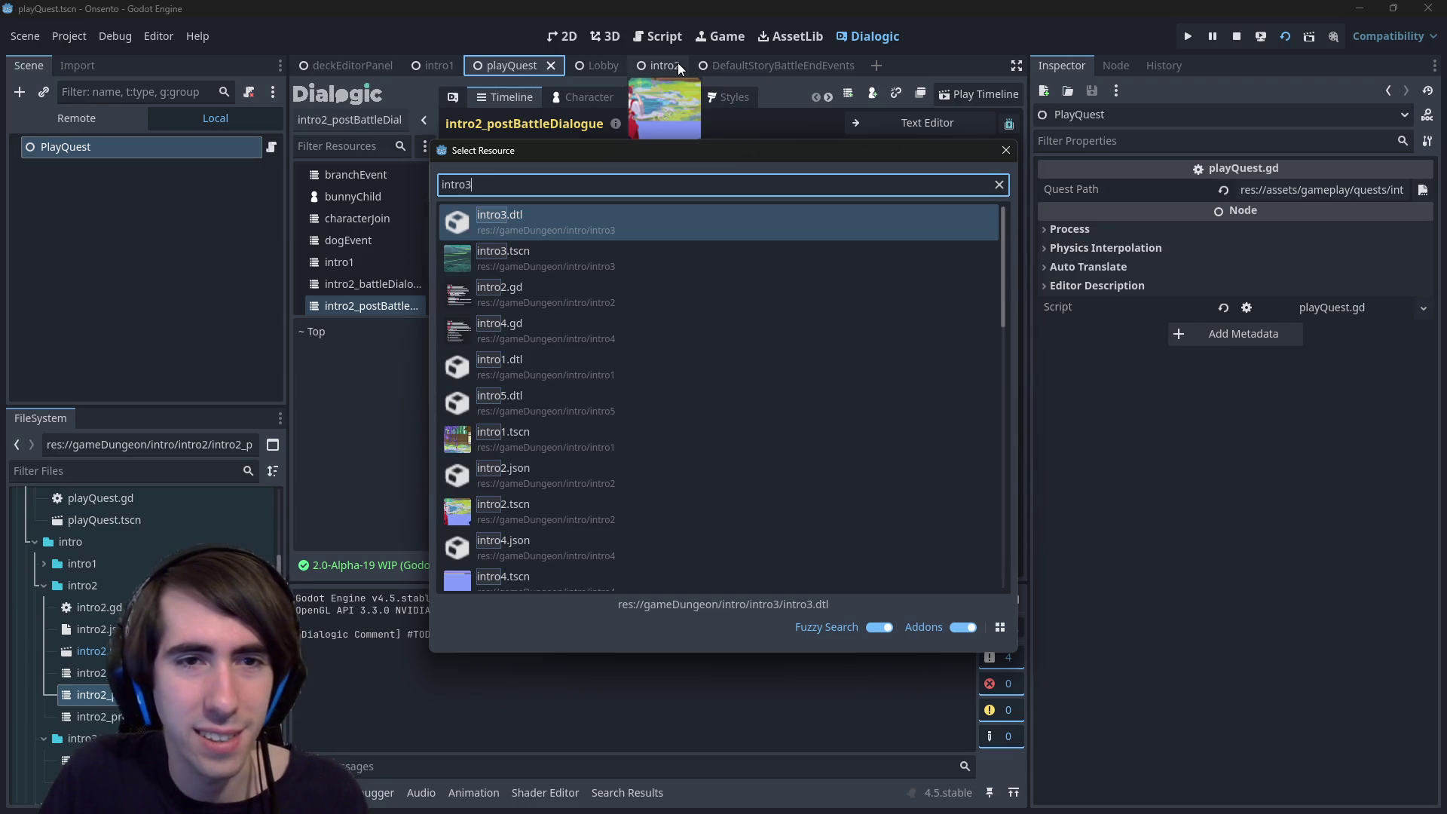
pyautogui.press('Down')
pyautogui.press('Return')
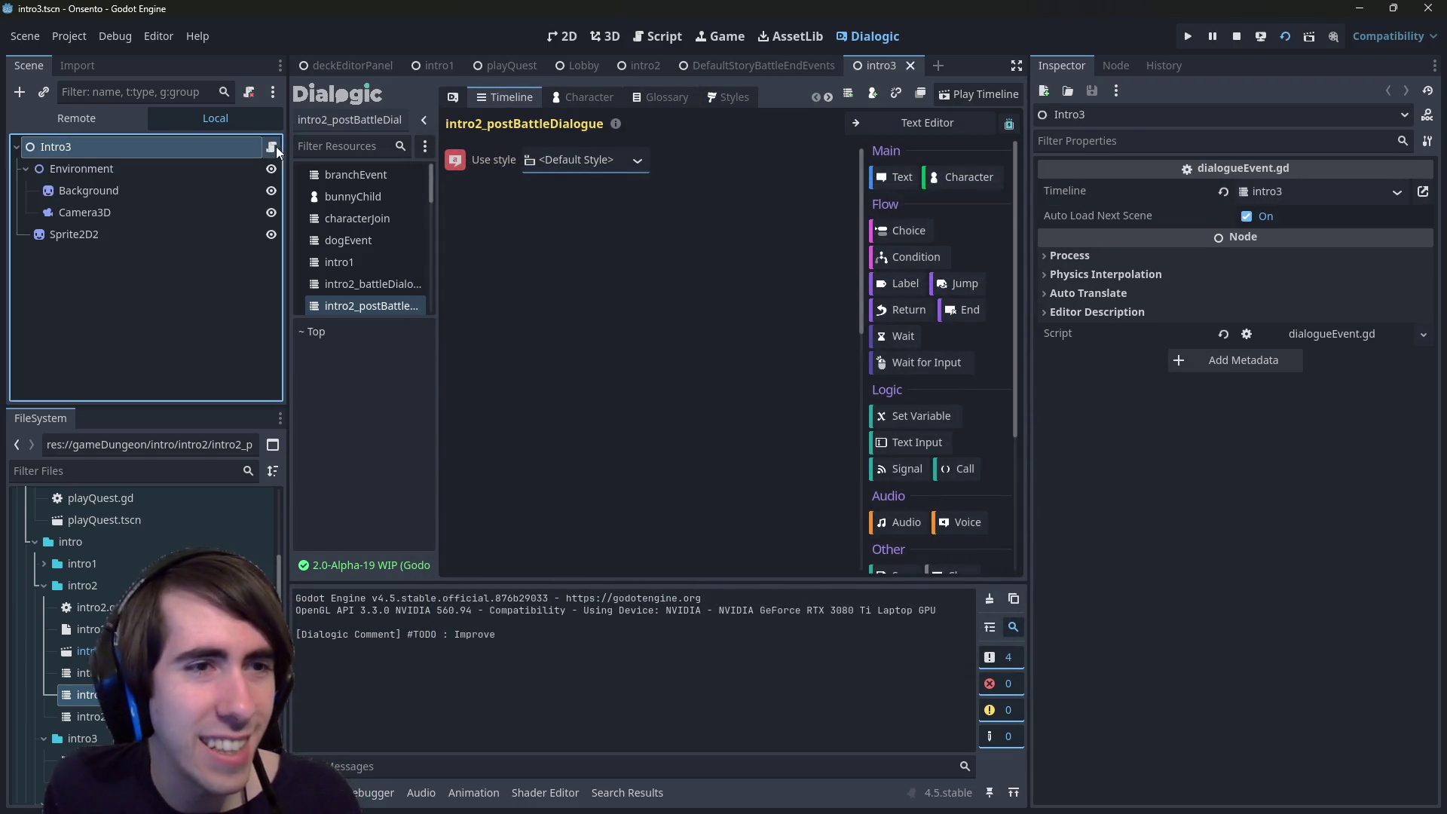
pyautogui.click(273, 147)
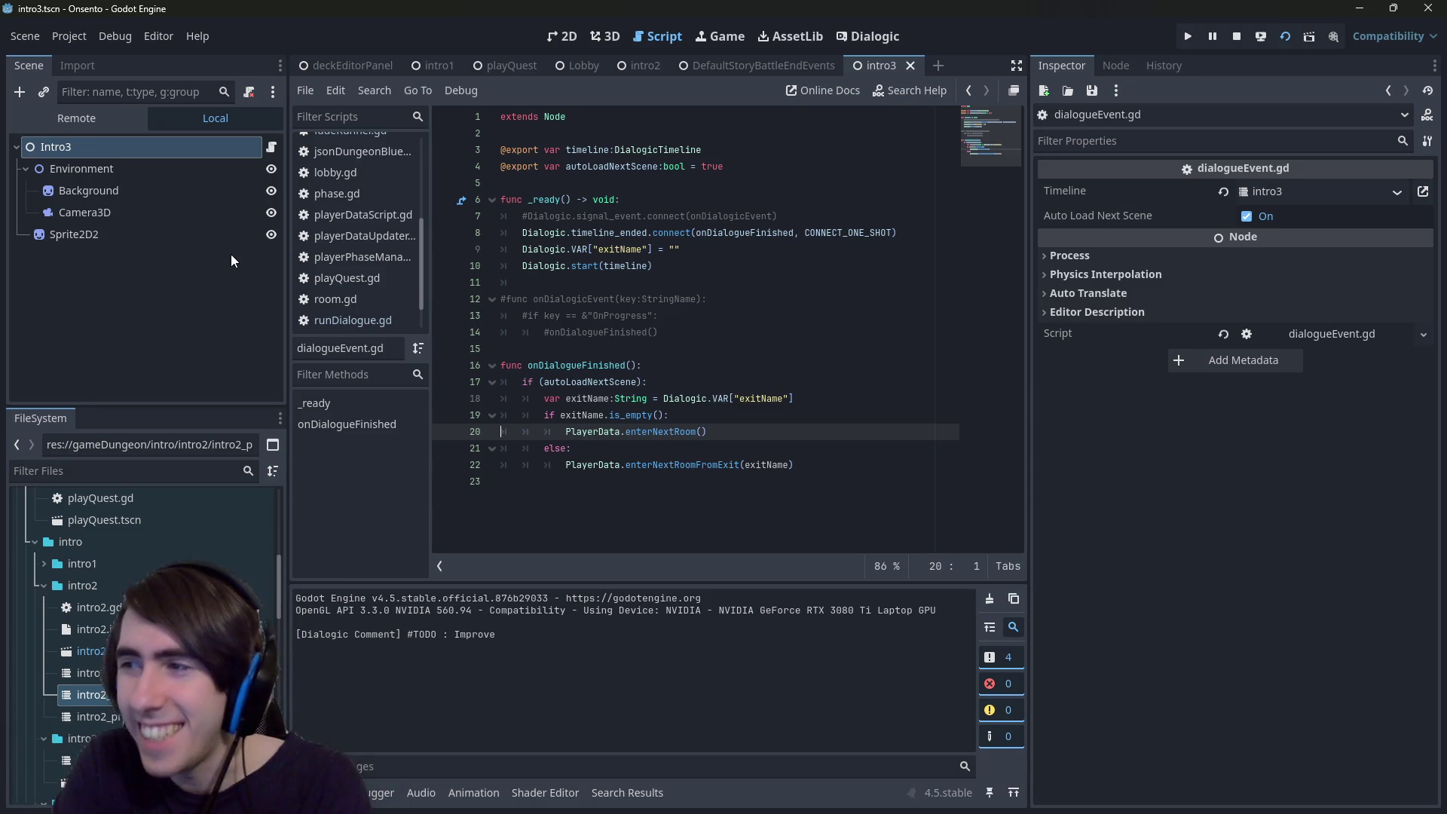
pyautogui.click(161, 229)
pyautogui.click(160, 145)
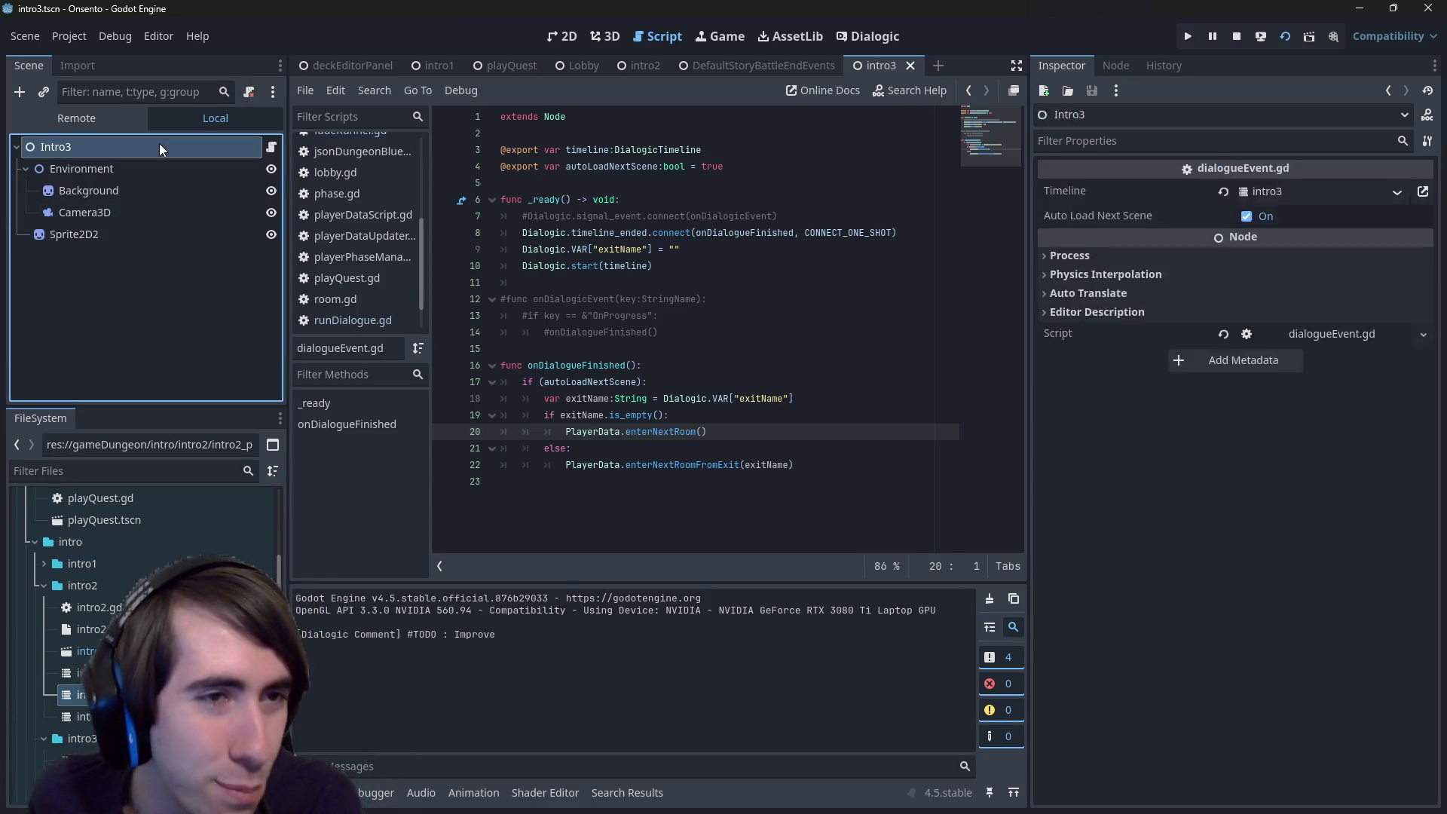
pyautogui.click(151, 170)
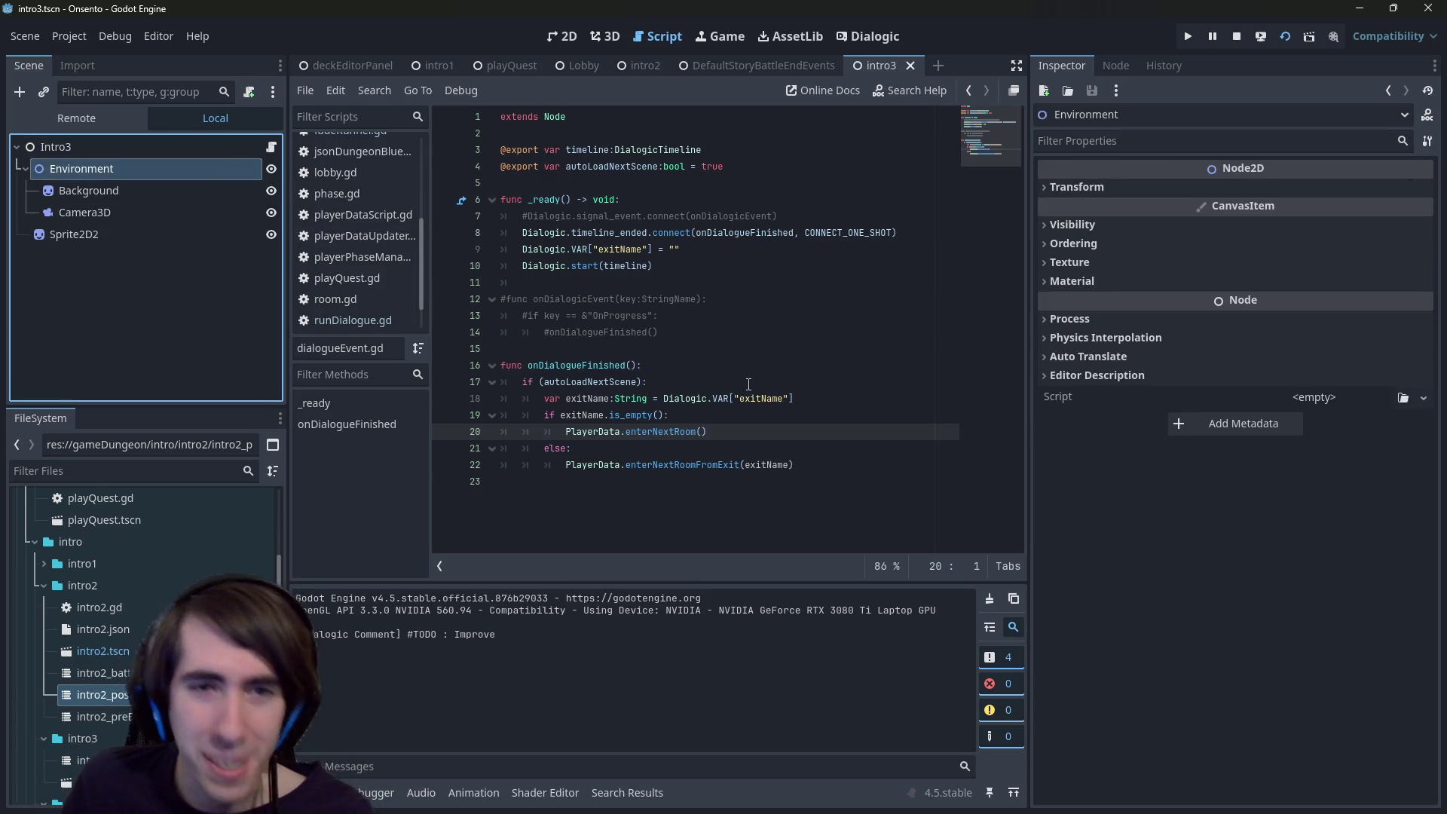
# - Move the commented-out onDialogicEvent block up and back down, then save the script
pyautogui.click(765, 464)
pyautogui.hotkey('ctrl', 'a')
pyautogui.moveTo(663, 333)
pyautogui.mouseDown()
pyautogui.moveTo(527, 249)
pyautogui.moveTo(531, 273)
pyautogui.mouseUp()
pyautogui.hotkey('alt', 'Up')
pyautogui.hotkey('alt', 'Up')
pyautogui.hotkey('alt', 'Up')
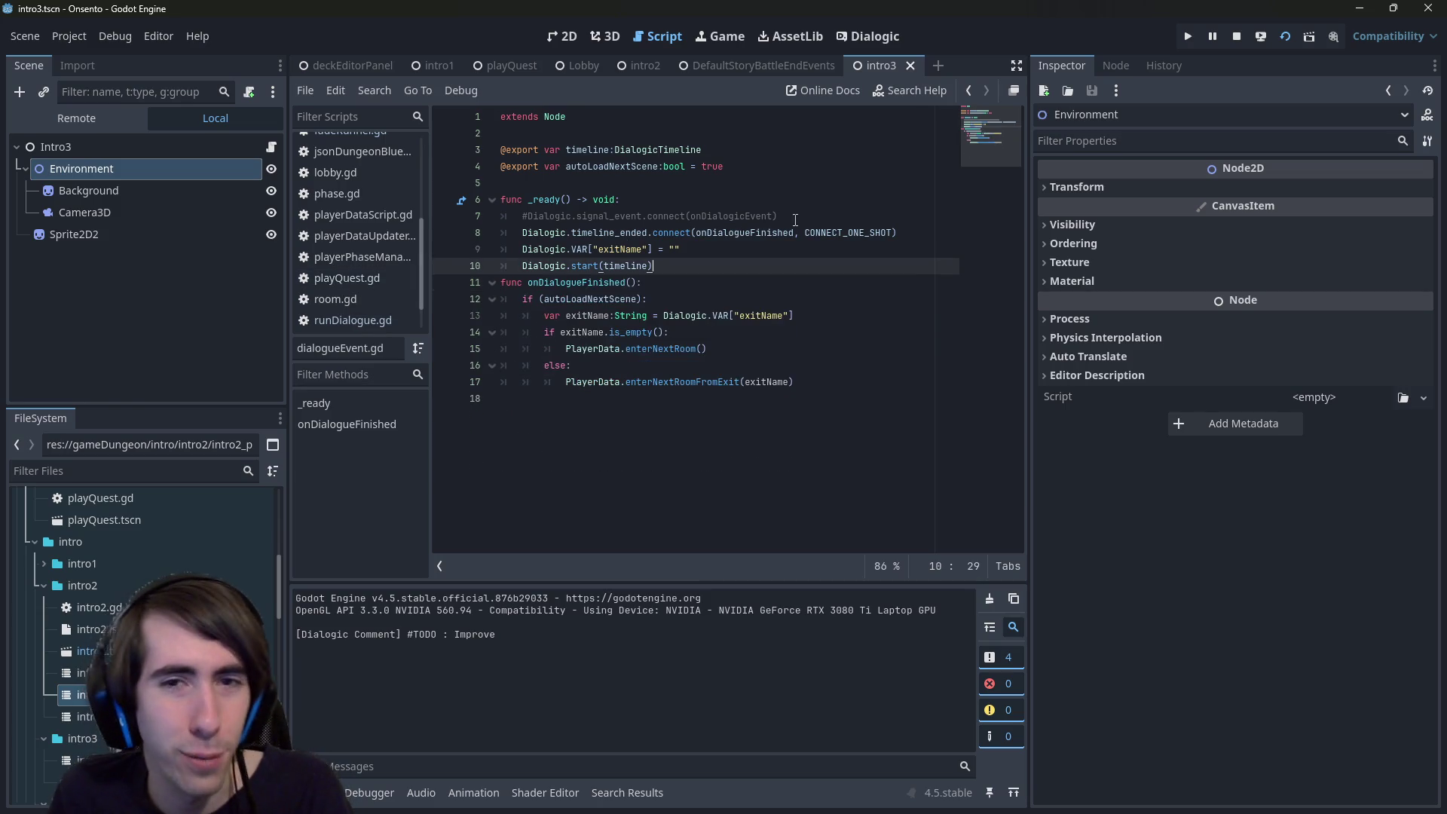
pyautogui.hotkey('alt', 'Down')
pyautogui.hotkey('alt', 'Down')
pyautogui.hotkey('alt', 'Down')
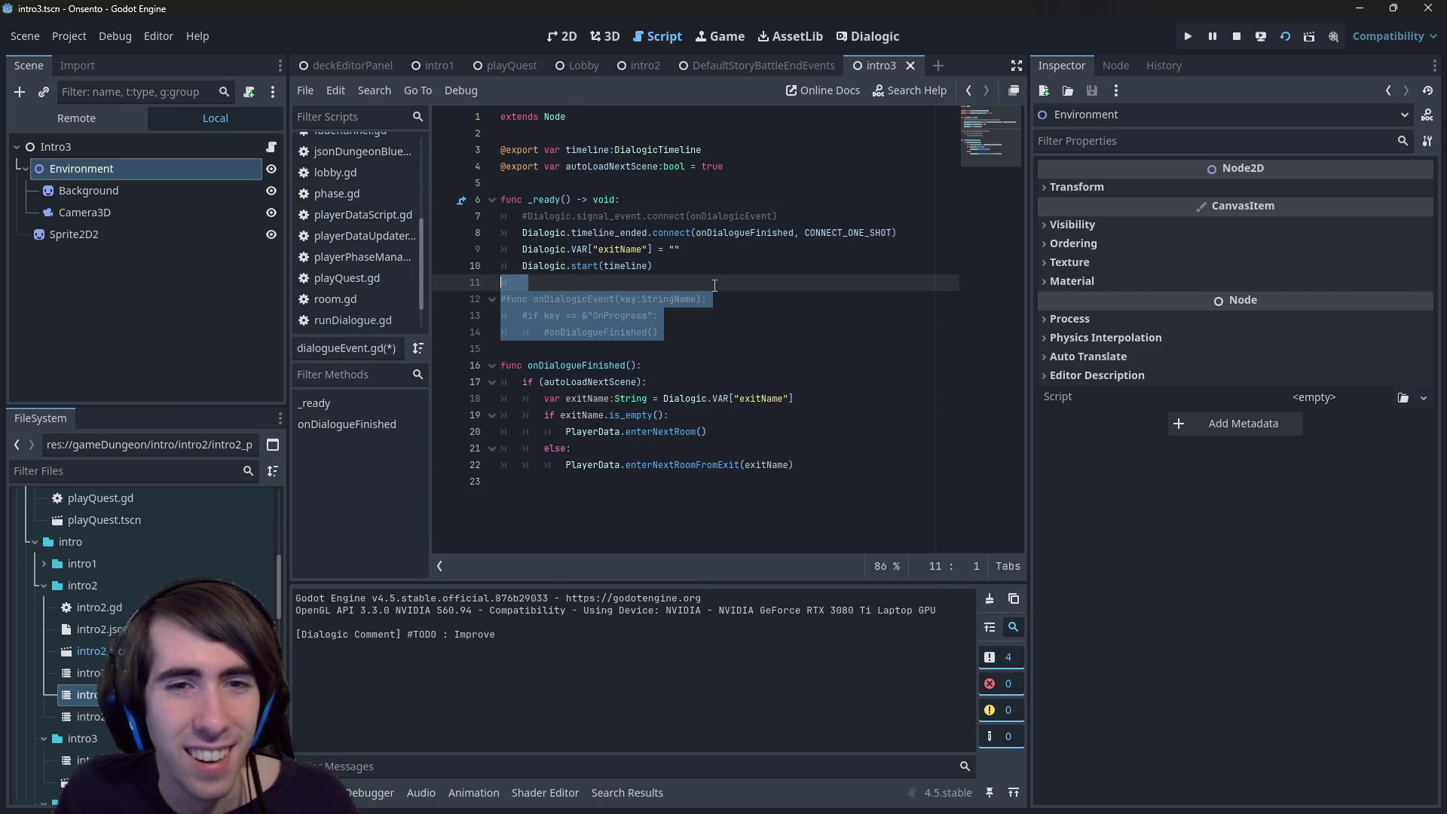
pyautogui.click(714, 285)
pyautogui.hotkey('ctrl', 's')
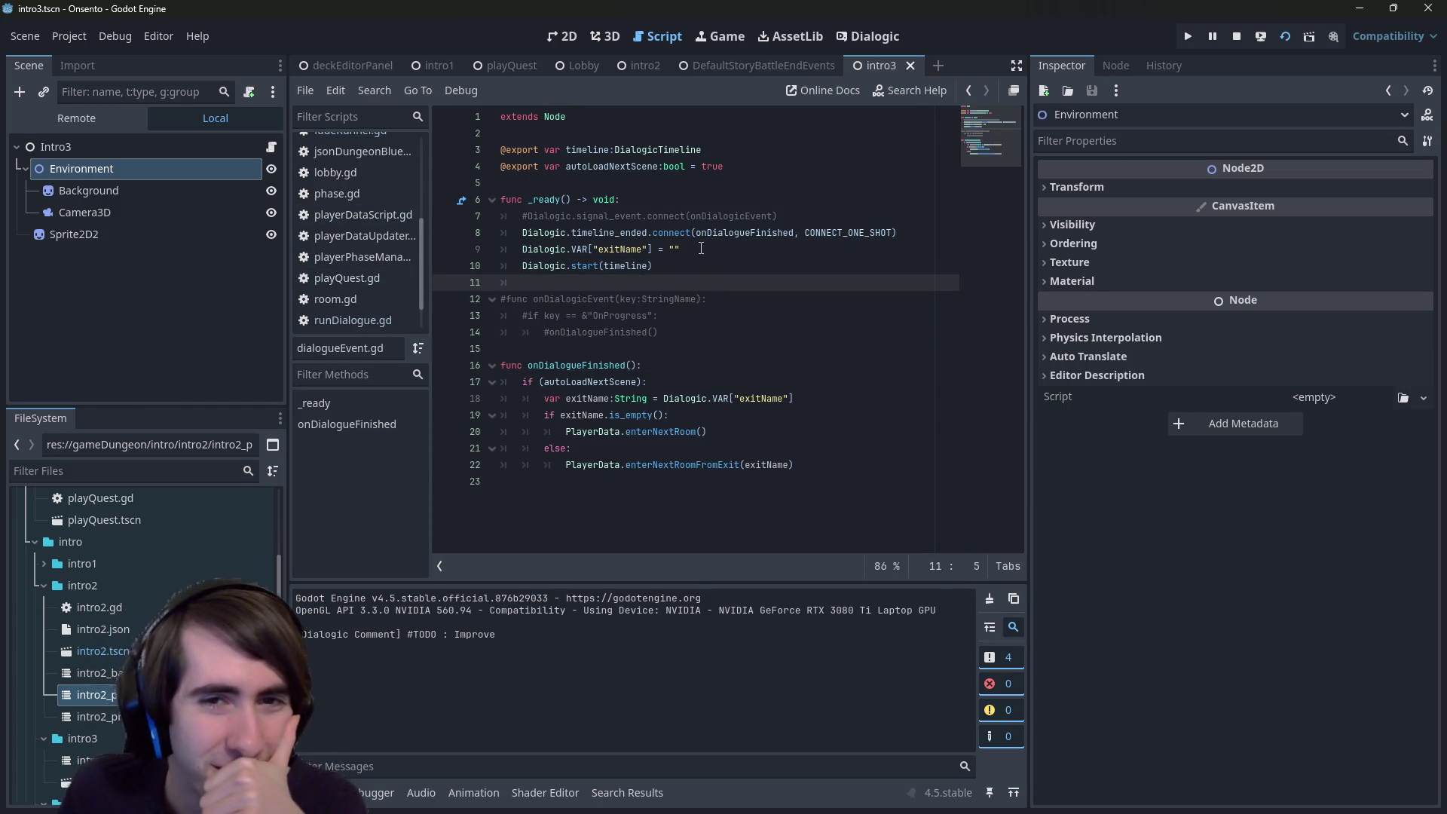
# - Add a breakpoint on line 8's timeline_ended.connect call and check where onDialogueFinished is used
pyautogui.click(451, 235)
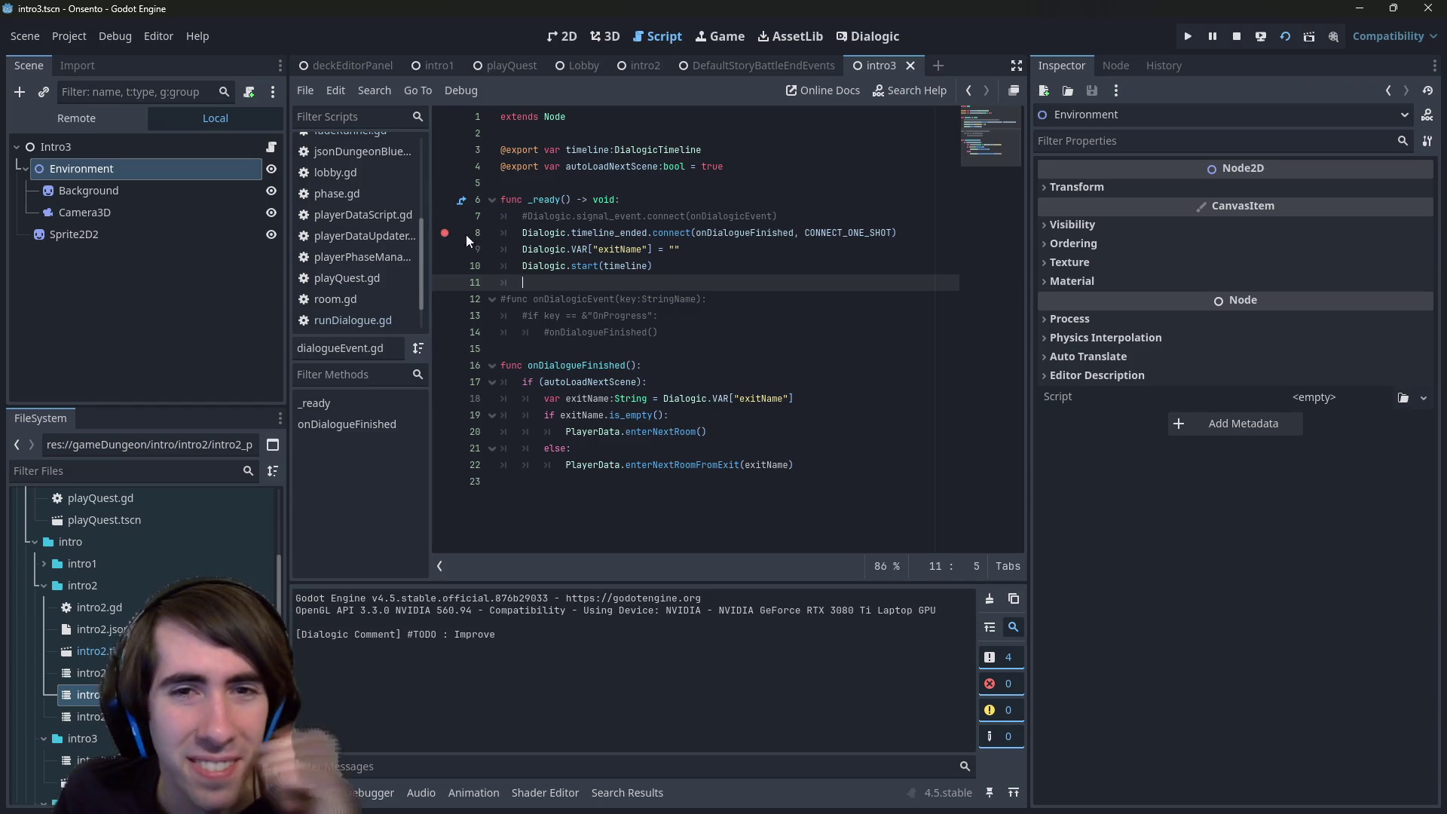
pyautogui.doubleClick(701, 234)
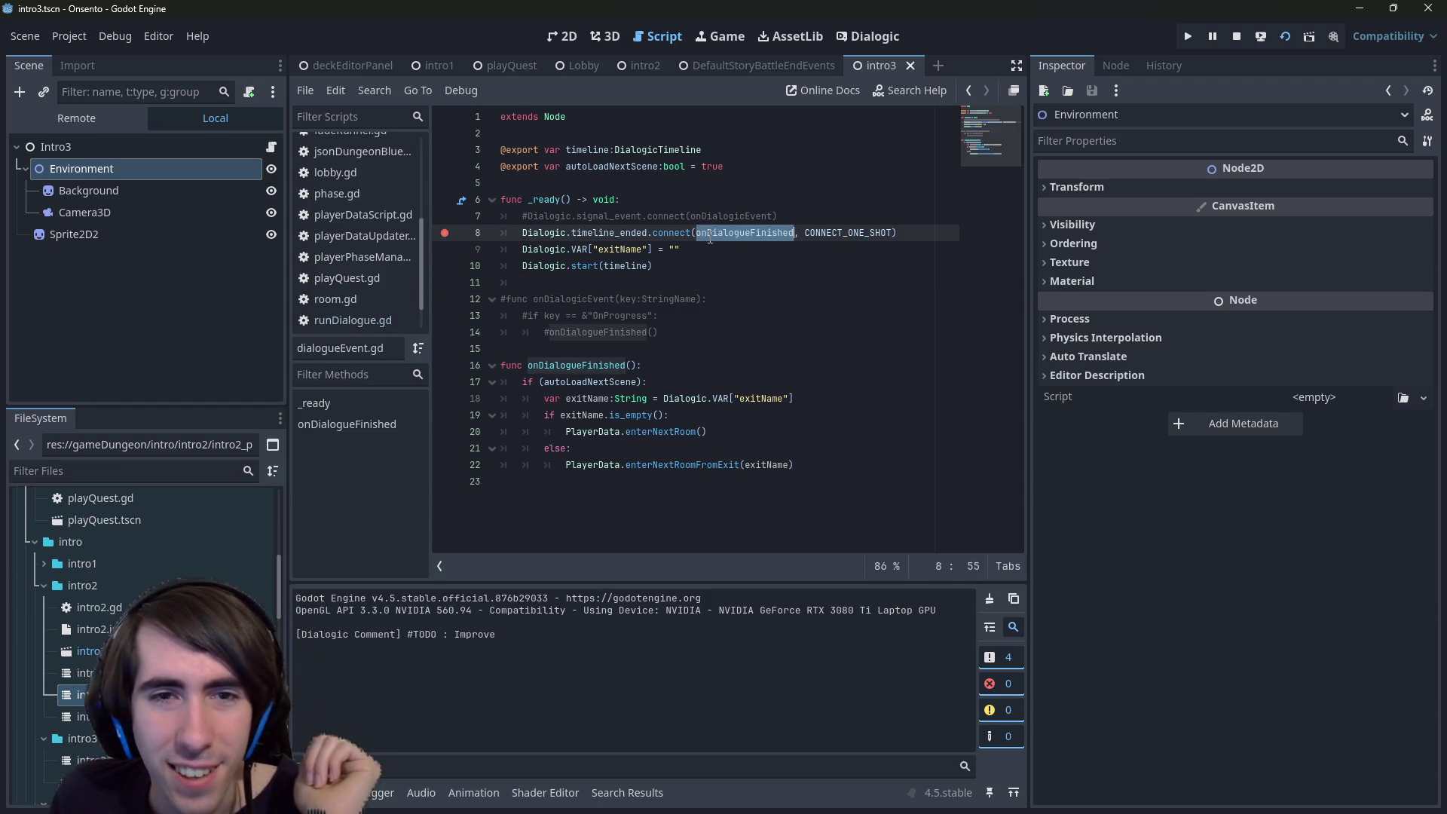
pyautogui.click(604, 262)
pyautogui.click(612, 280)
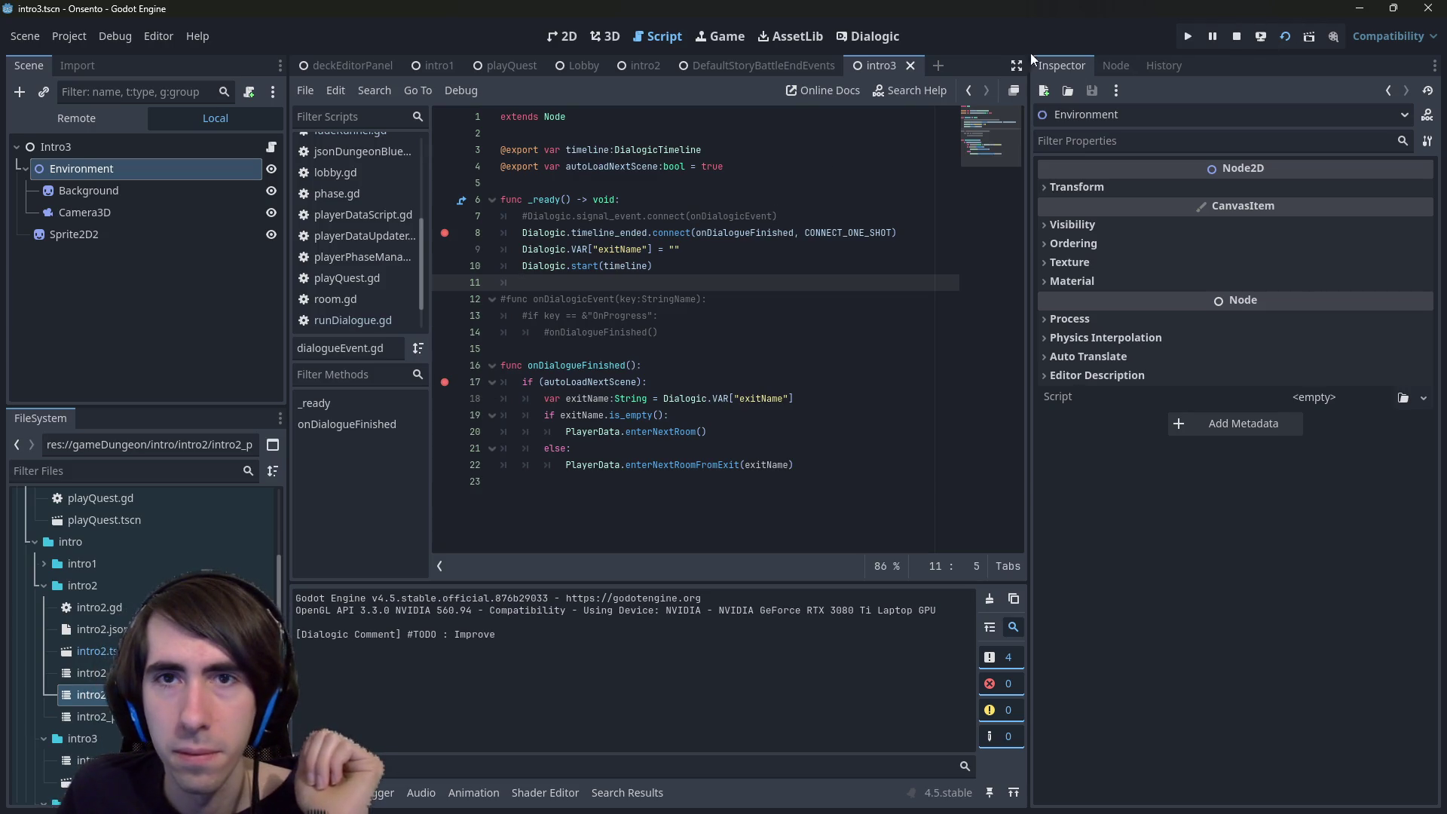
pyautogui.click(745, 198)
pyautogui.click(743, 242)
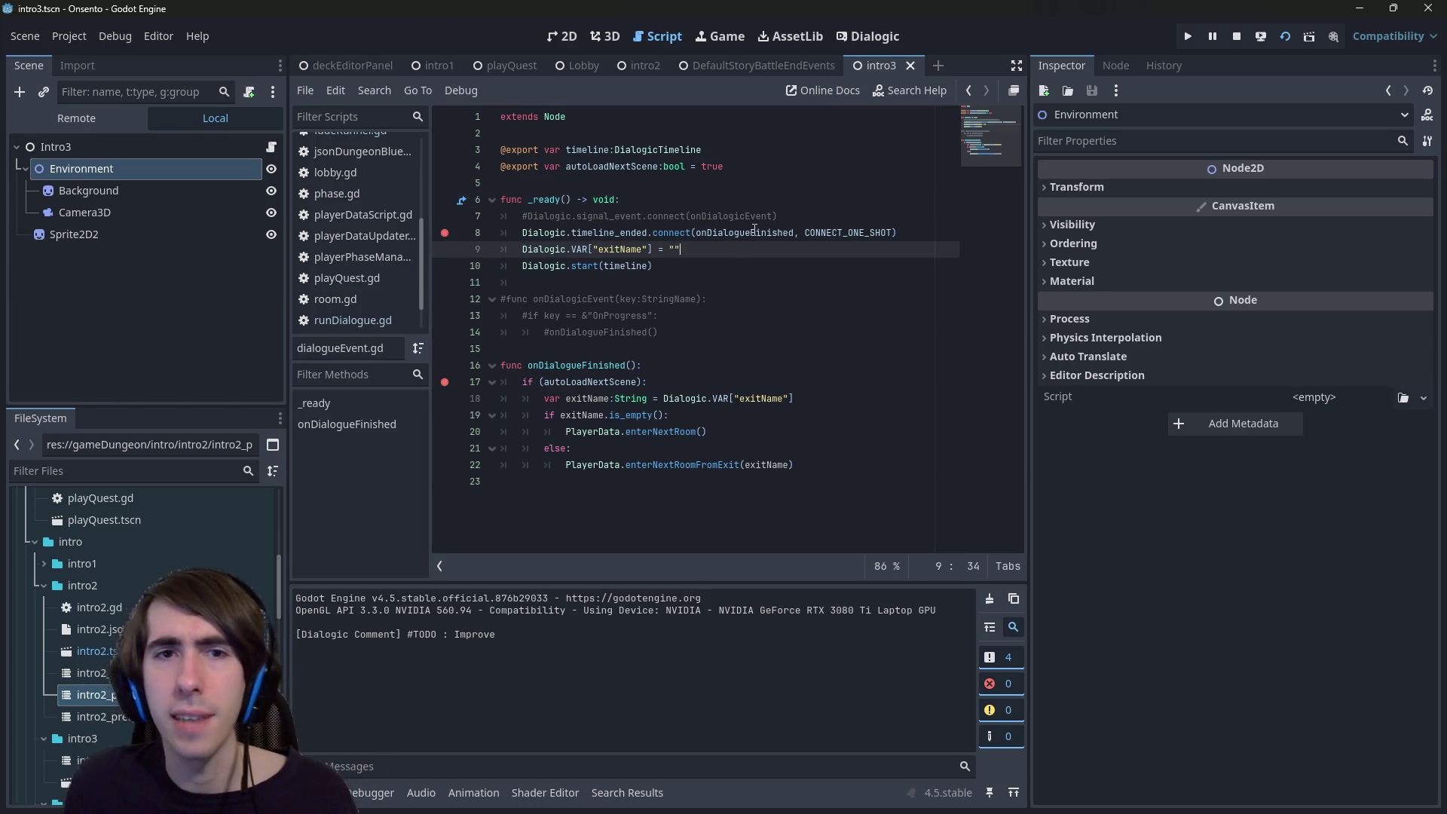
pyautogui.hotkey('alt', 'Left')
pyautogui.hotkey('alt', 'Left')
pyautogui.hotkey('alt', 'Left')
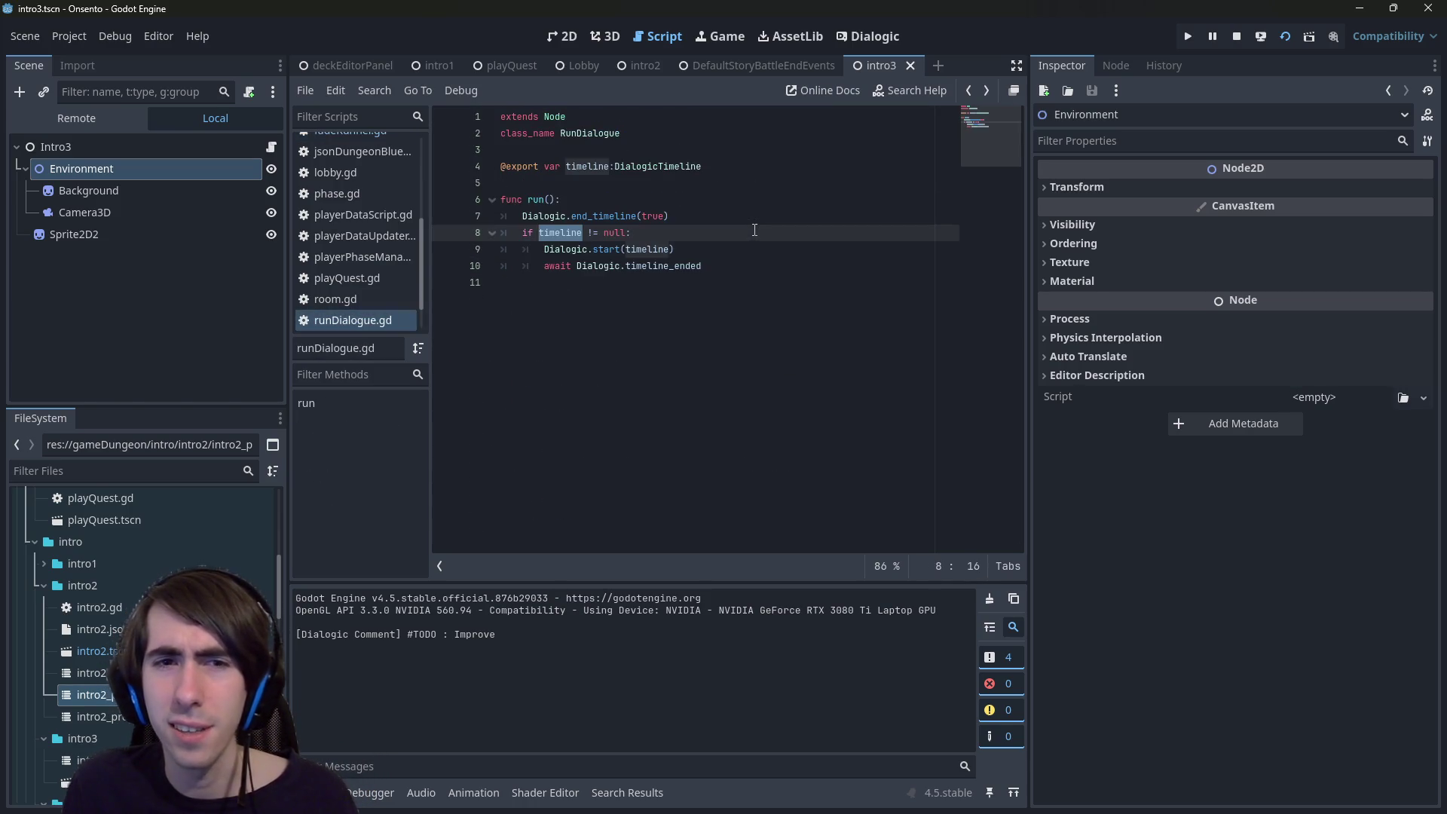
# - Try replacing end_timeline on line 7 with stop, then undo back to end_timeline
pyautogui.doubleClick(601, 216)
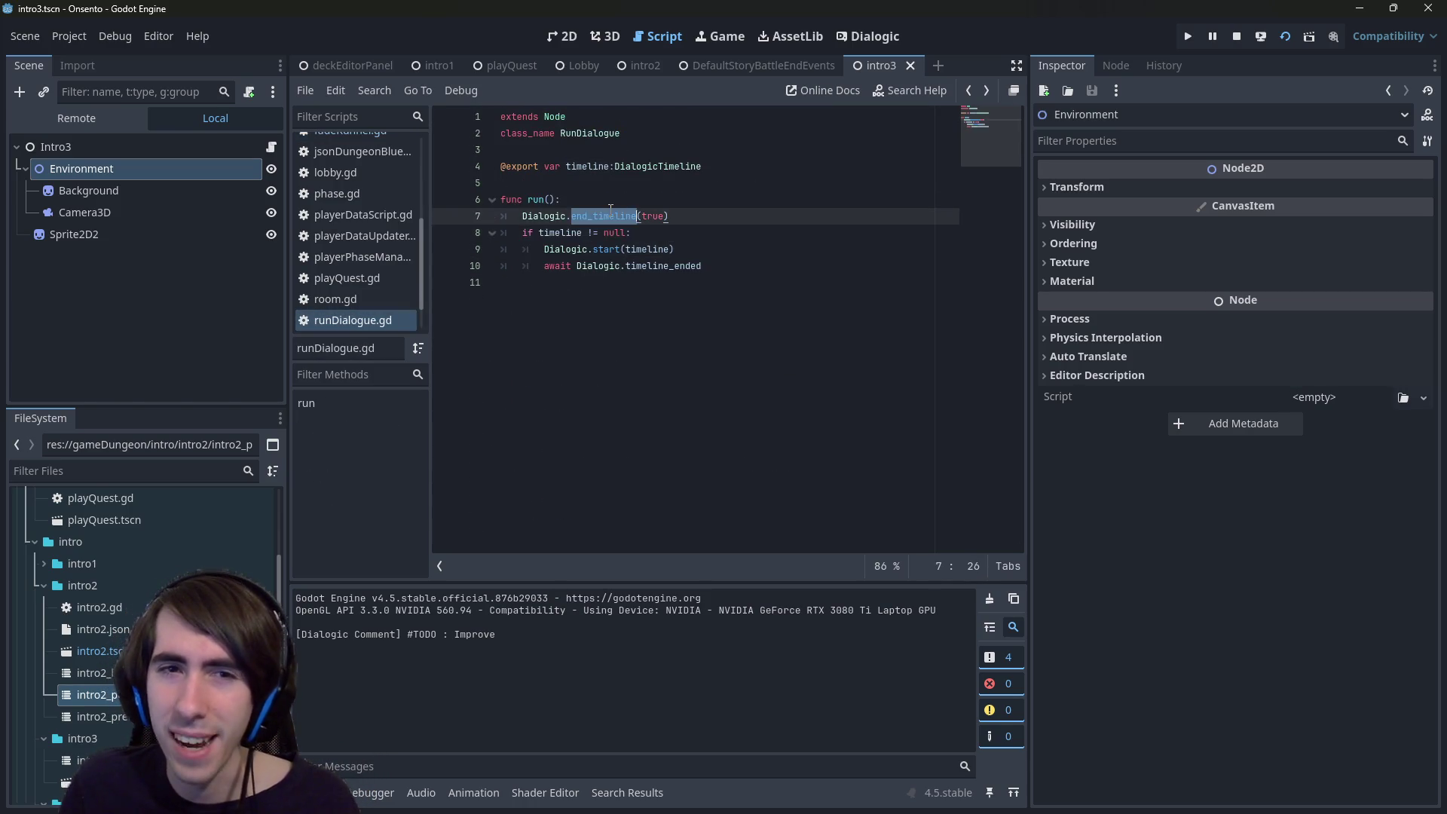
pyautogui.write('end')
pyautogui.press('BackSpace')
pyautogui.press('BackSpace')
pyautogui.press('BackSpace')
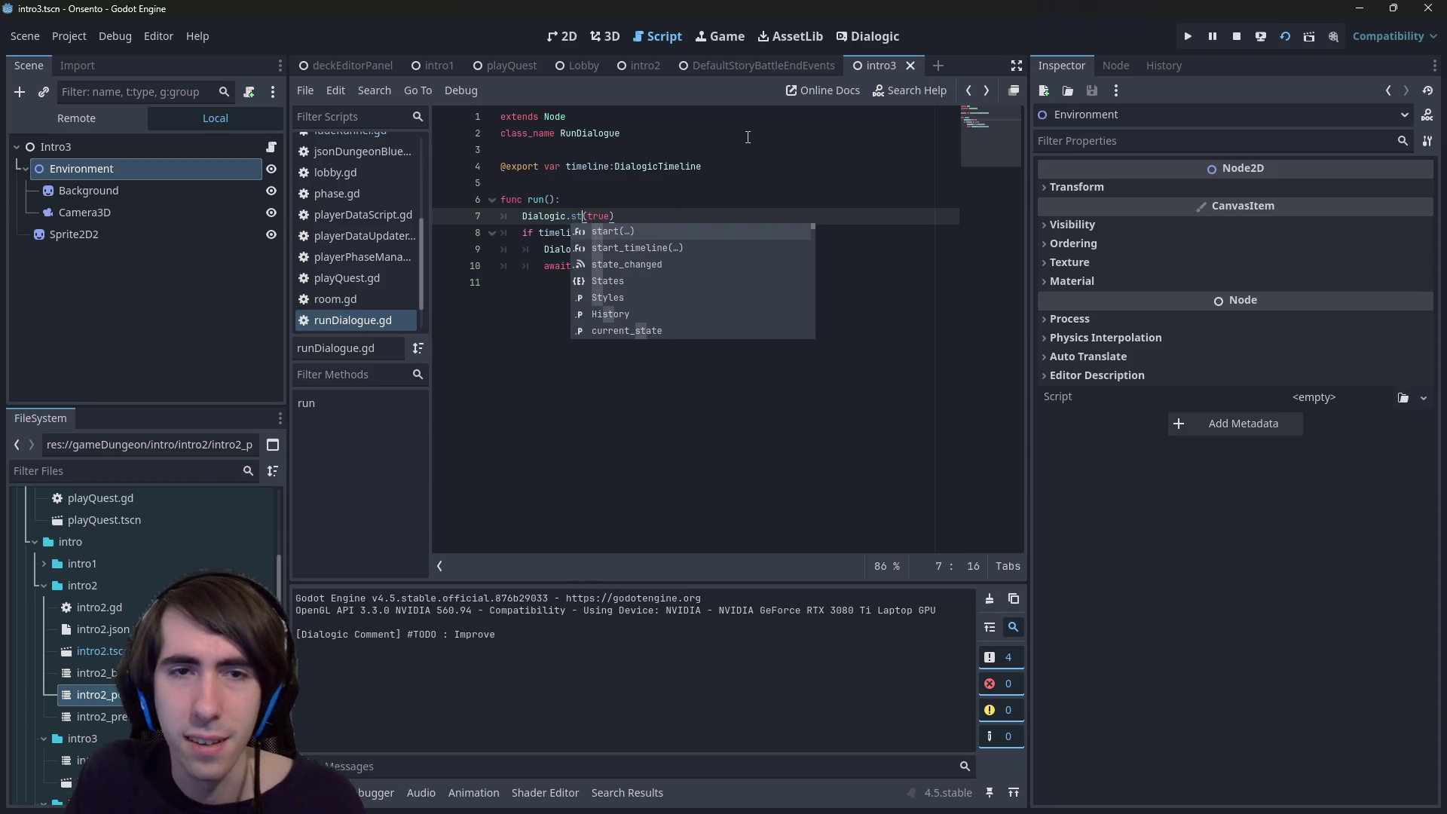
pyautogui.write('stop')
pyautogui.hotkey('ctrl', 'z')
pyautogui.hotkey('ctrl', 'z')
pyautogui.hotkey('ctrl', 'z')
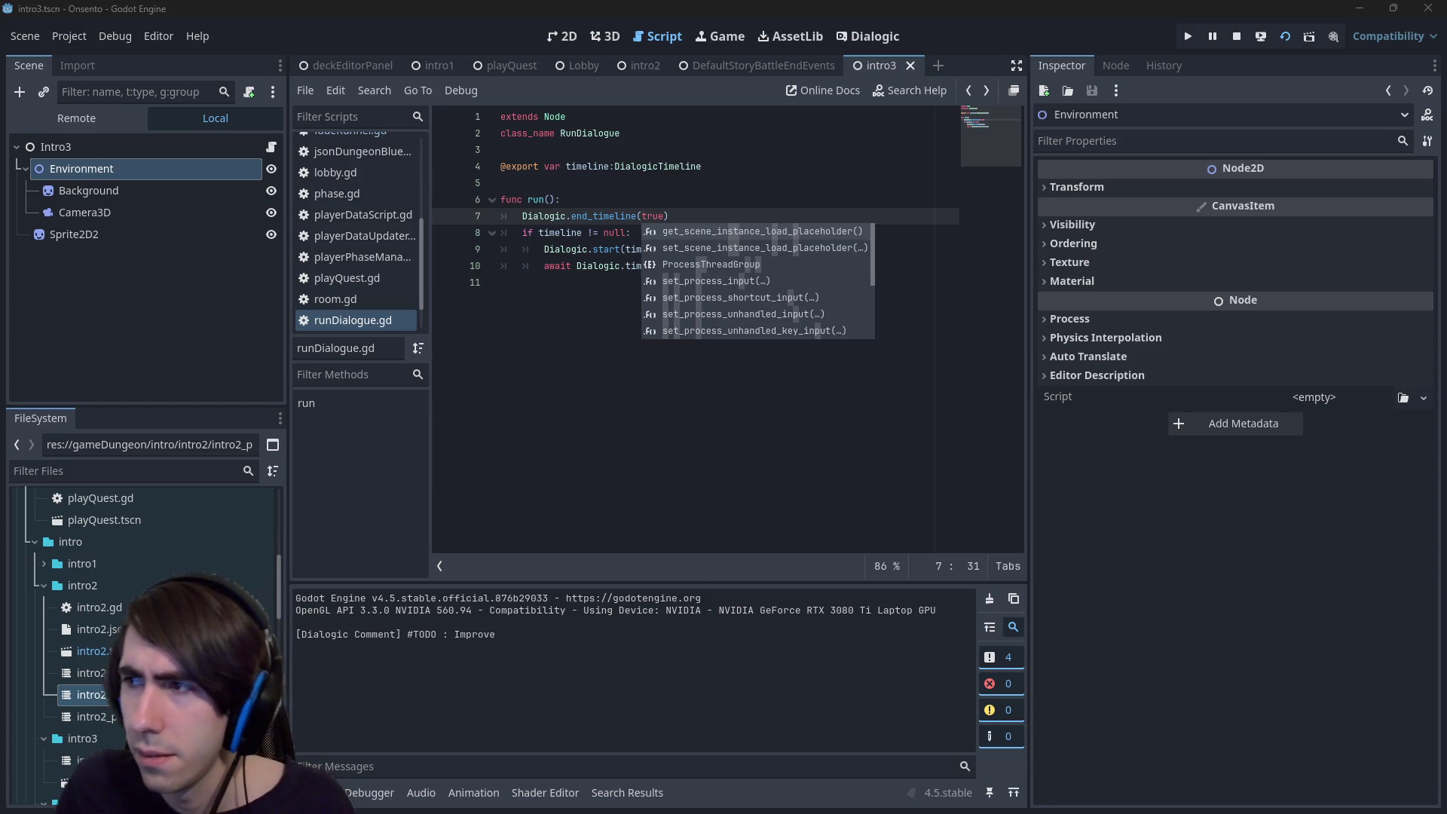
# - Review the 'dialogic stop timeline' search results, briefly opening the Pausing link in a background tab
pyautogui.hotkey('alt', 'Tab')
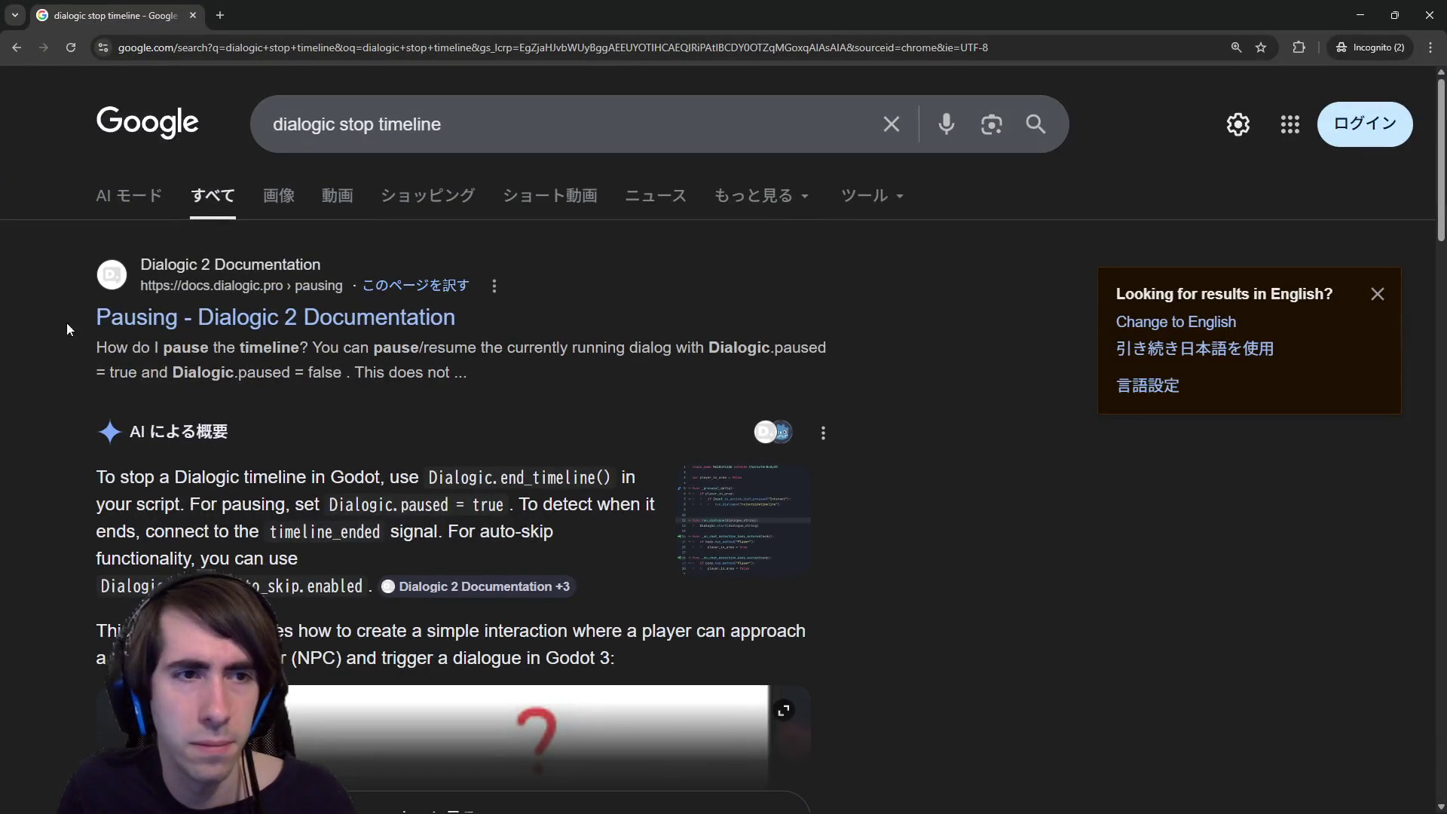
pyautogui.middleClick(129, 320)
pyautogui.scroll(-4, 311, 376)
pyautogui.click(375, 15)
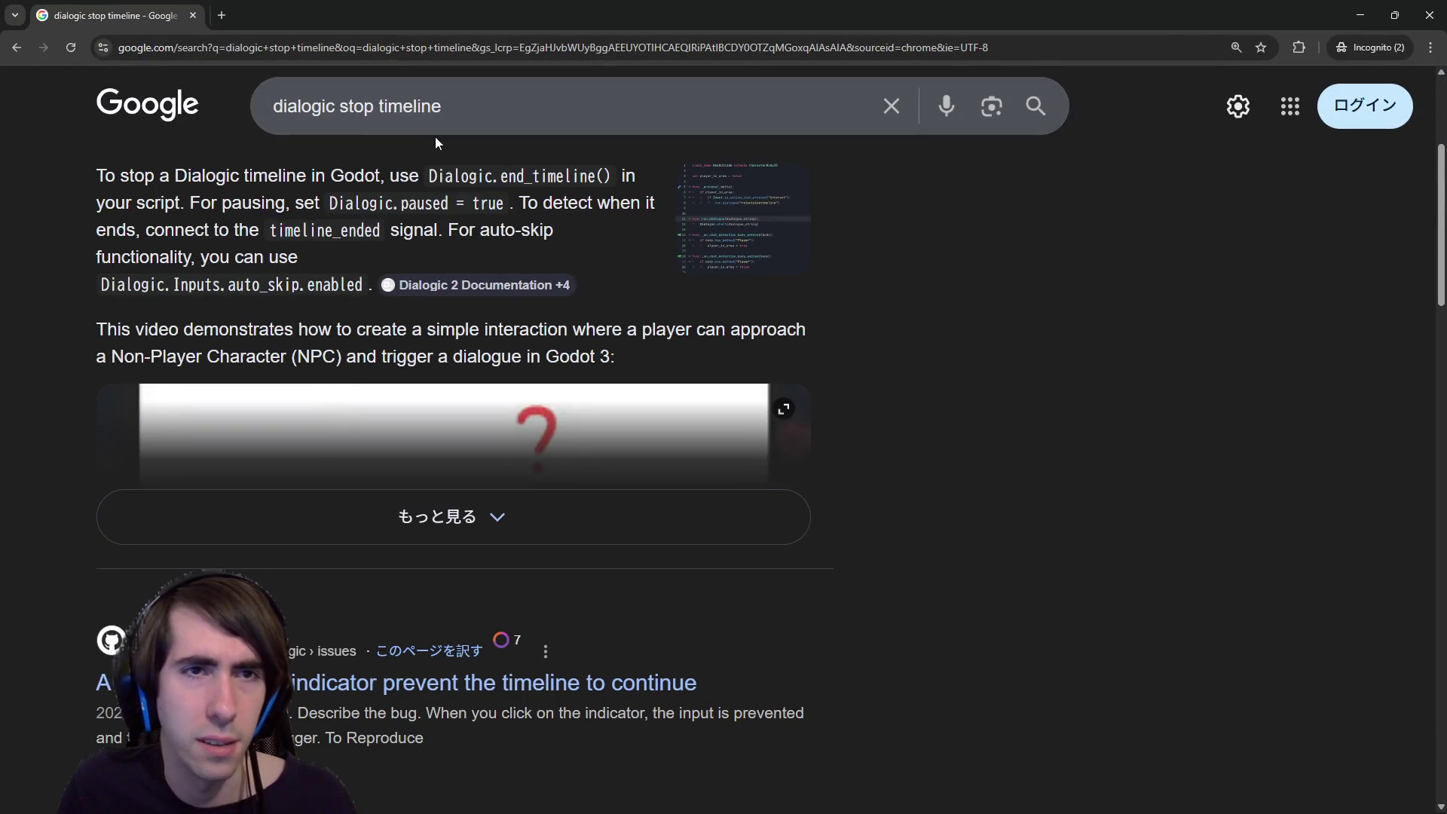
# - Change the Google query to 'dialogic remove current timeline' and search
pyautogui.doubleClick(360, 107)
pyautogui.press('BackSpace')
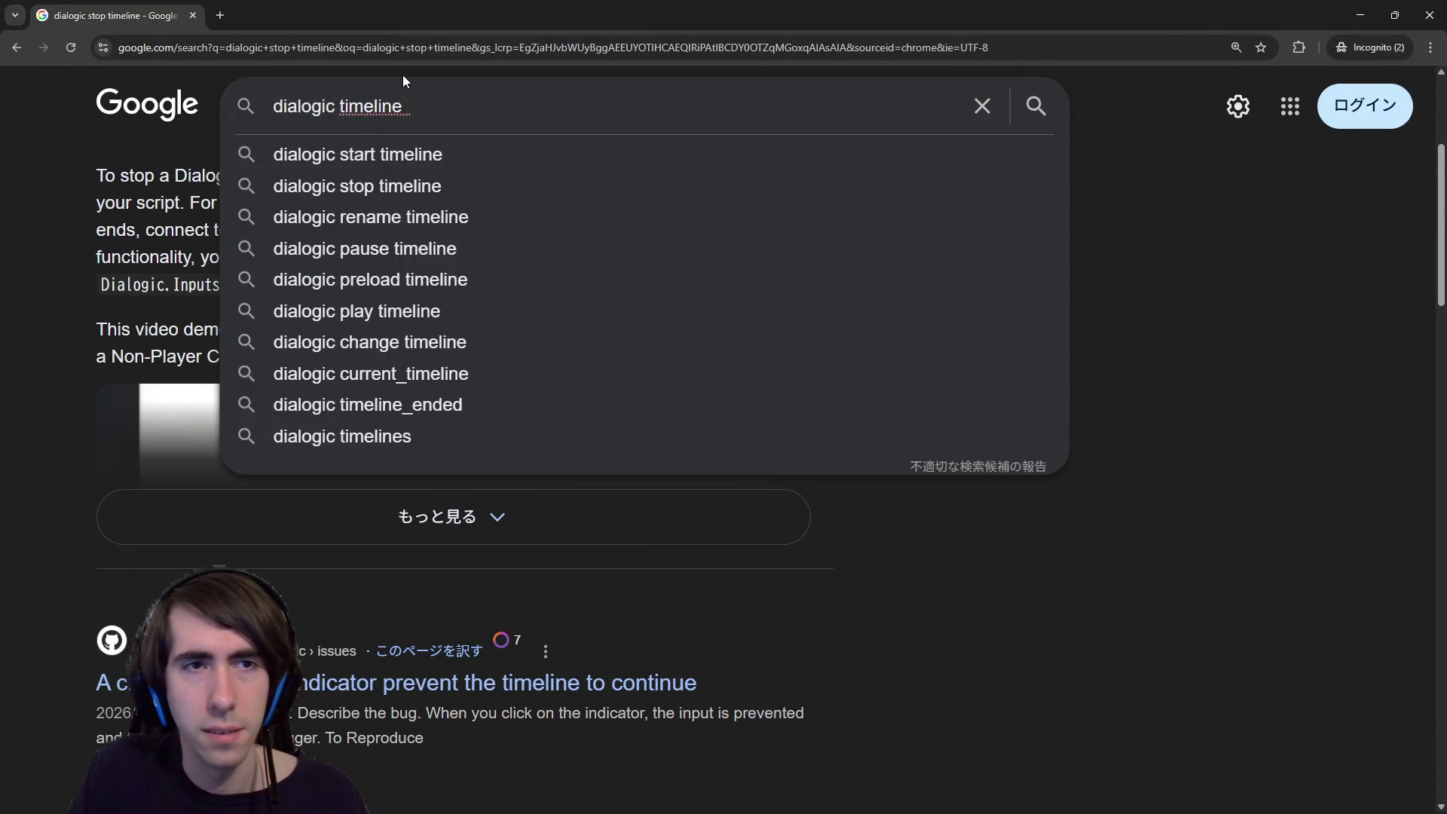
pyautogui.write('finish')
pyautogui.press('BackSpace')
pyautogui.press('BackSpace')
pyautogui.press('BackSpace')
pyautogui.write('force')
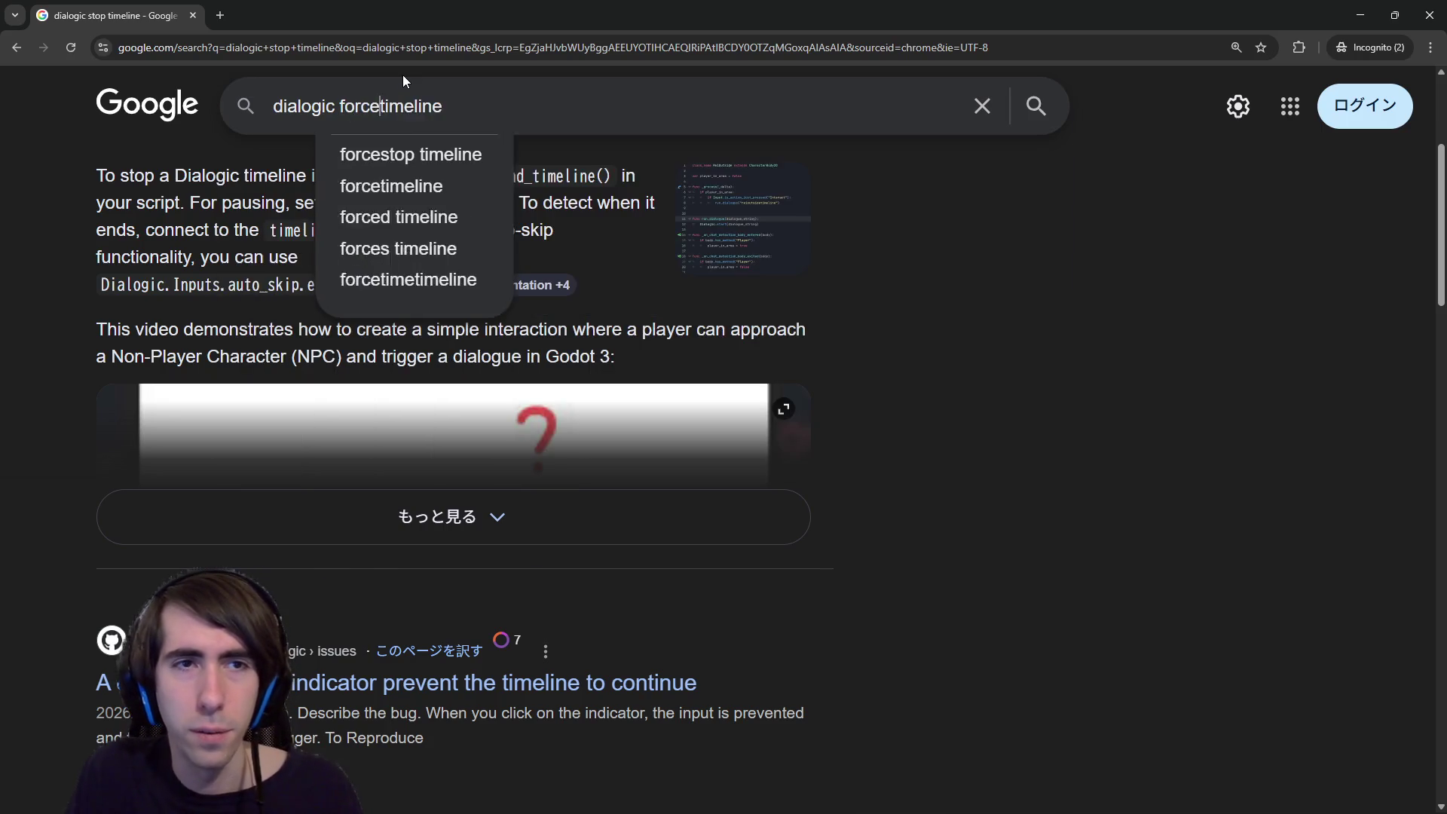
pyautogui.write(' fini')
pyautogui.press('BackSpace')
pyautogui.press('BackSpace')
pyautogui.press('BackSpace')
pyautogui.write('remoe')
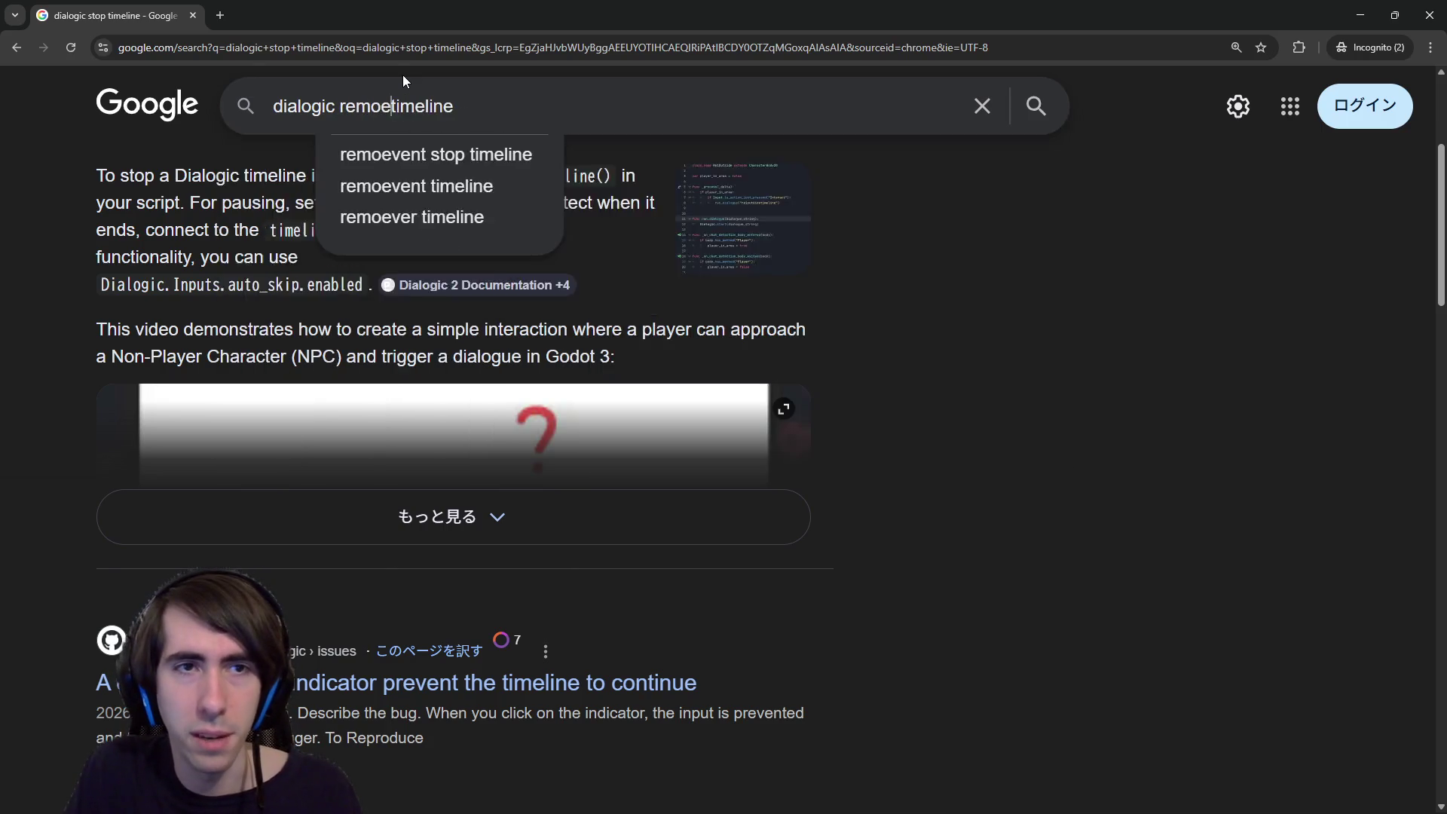
pyautogui.press('BackSpace')
pyautogui.write('ve current')
pyautogui.press('Return')
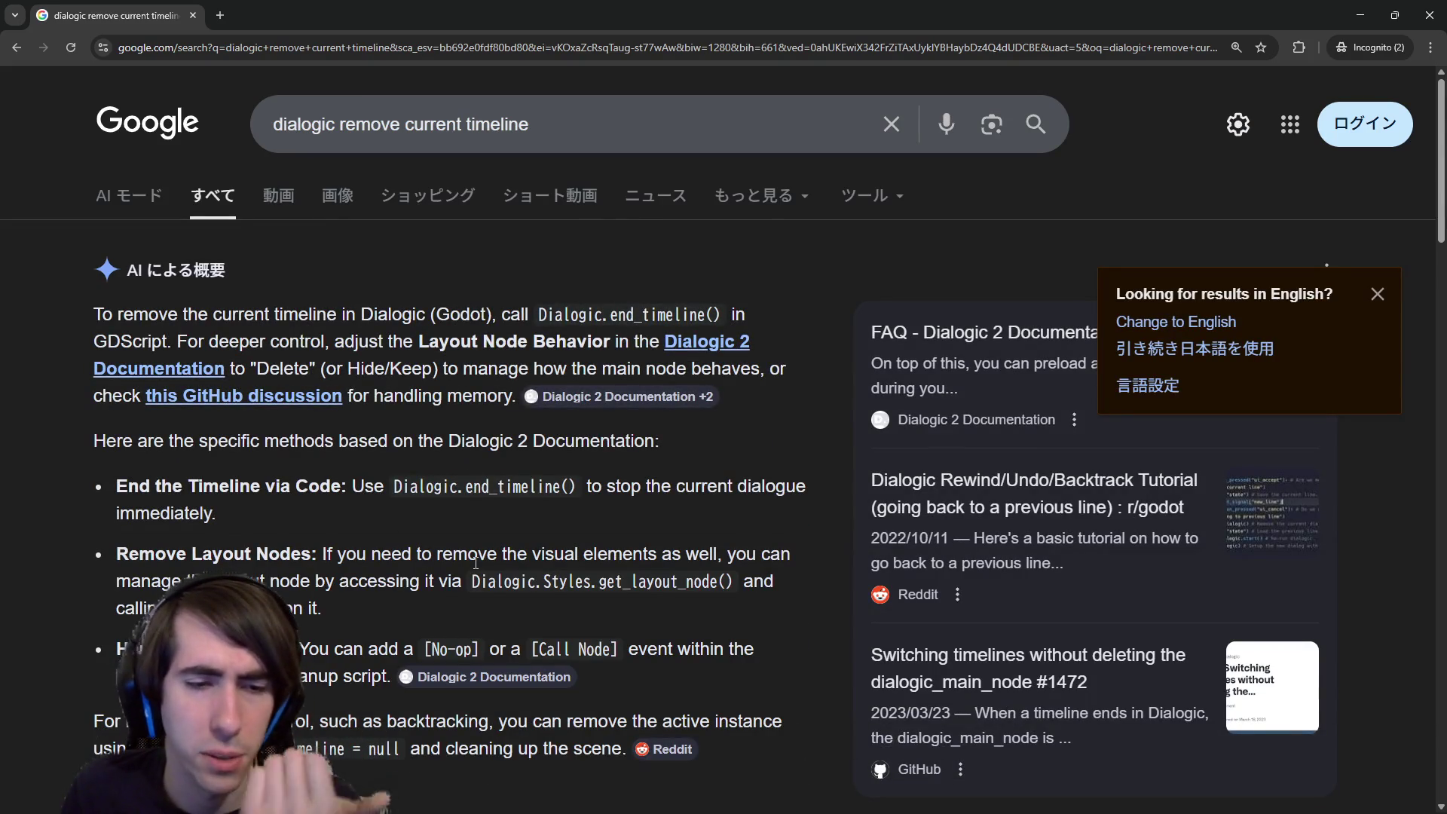
# - Read the results, highlighting the explanations about removing the active instance and Remove Layout Nodes
pyautogui.scroll(-1, 301, 622)
pyautogui.moveTo(319, 645); pyautogui.dragTo(555, 675)
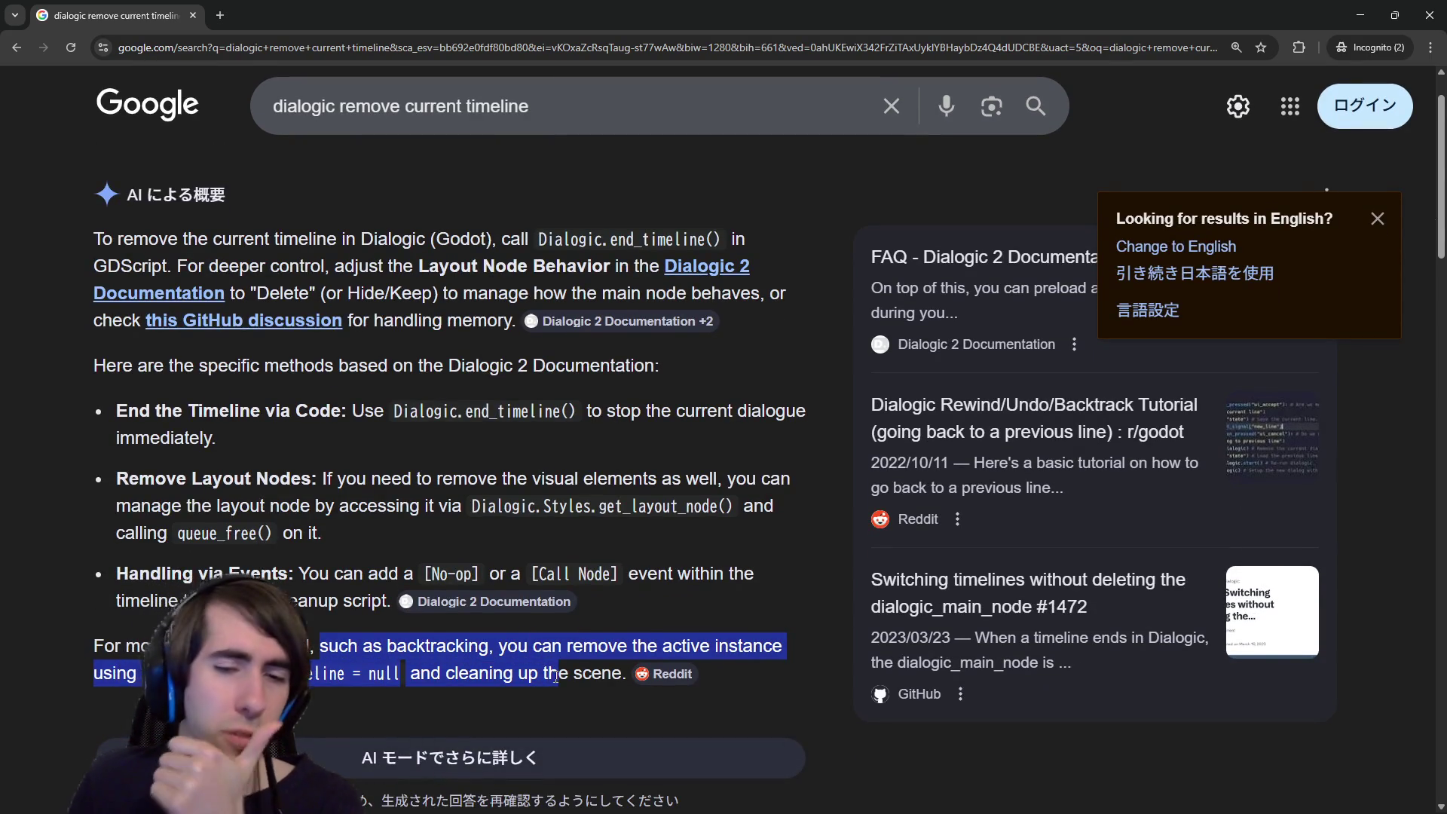
pyautogui.click(321, 437)
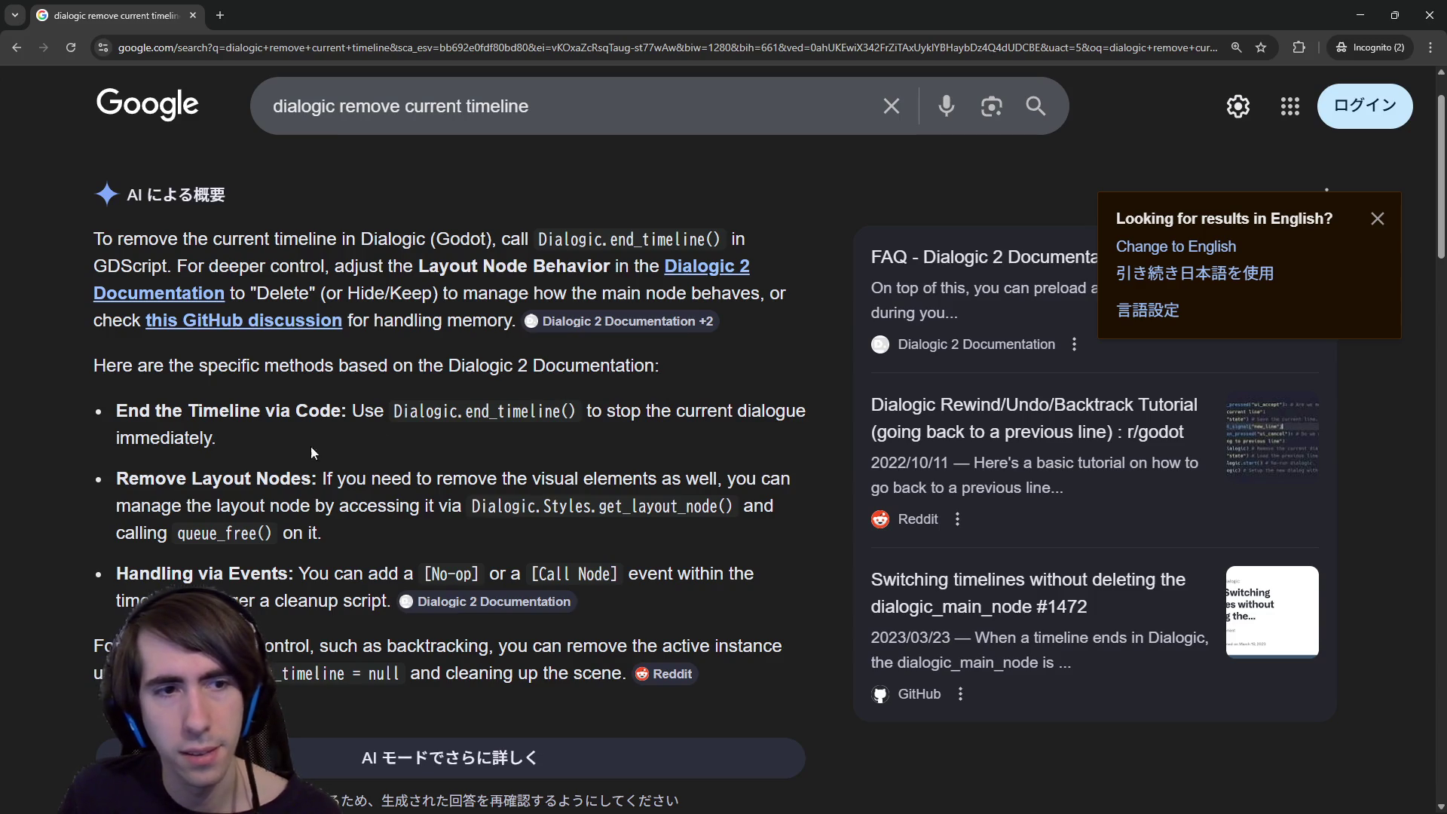
pyautogui.moveTo(276, 471); pyautogui.dragTo(491, 491)
pyautogui.click(493, 494)
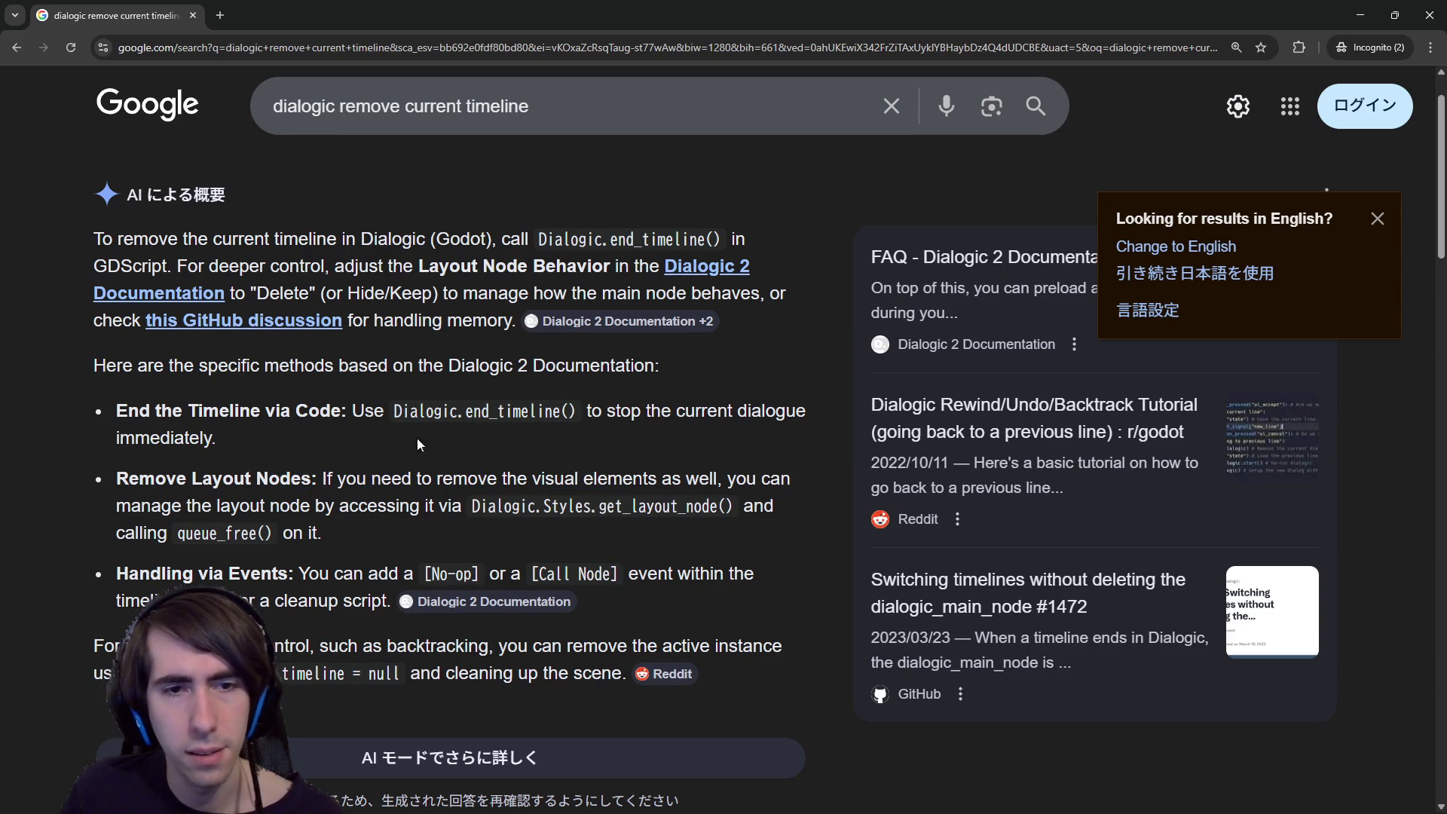
pyautogui.scroll(-8, 337, 474)
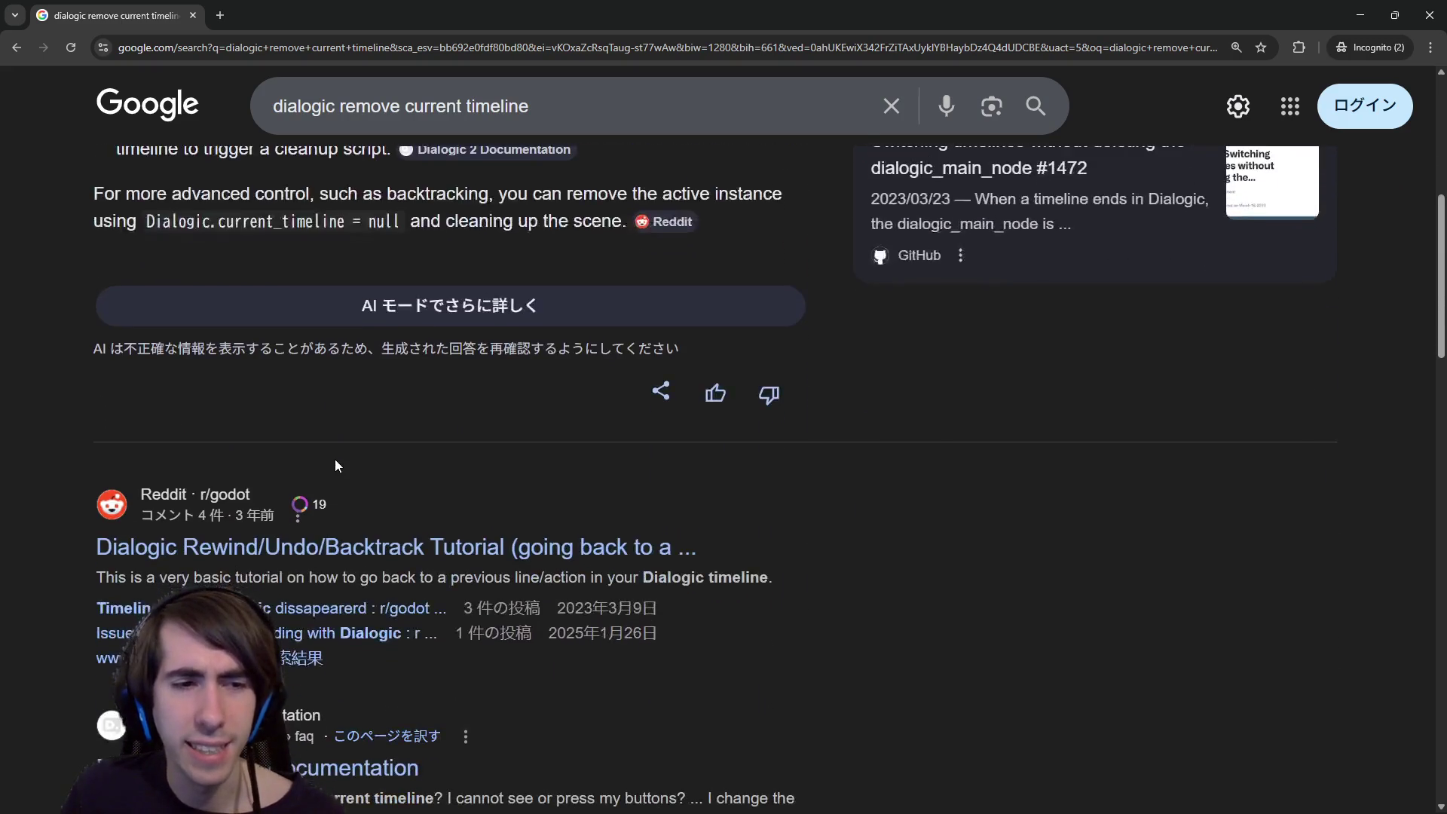
pyautogui.scroll(-1, 335, 458)
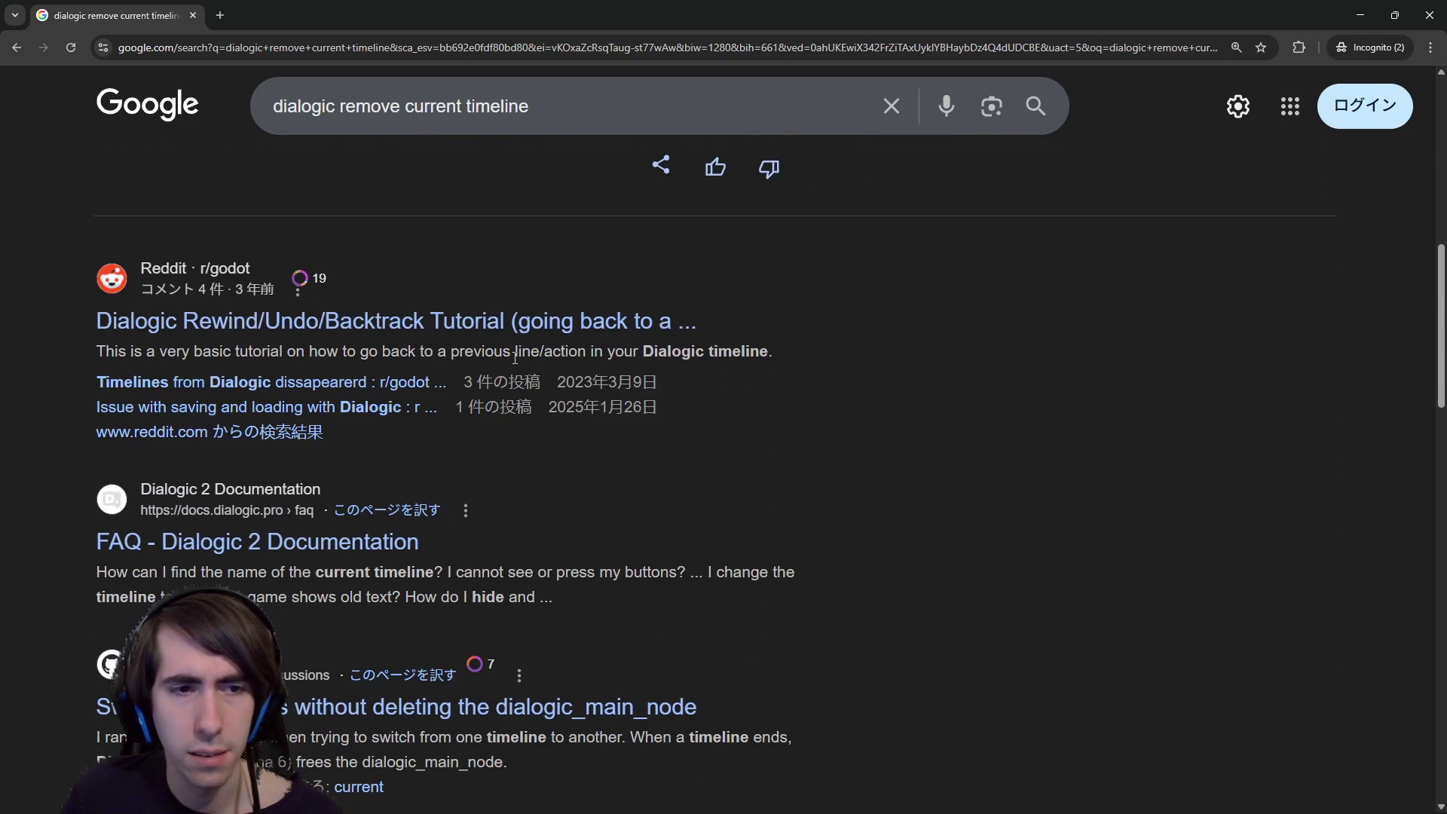
# - Close the browser, put the caret on the Dialogic.start line, and stop the running game
pyautogui.click(1421, 7)
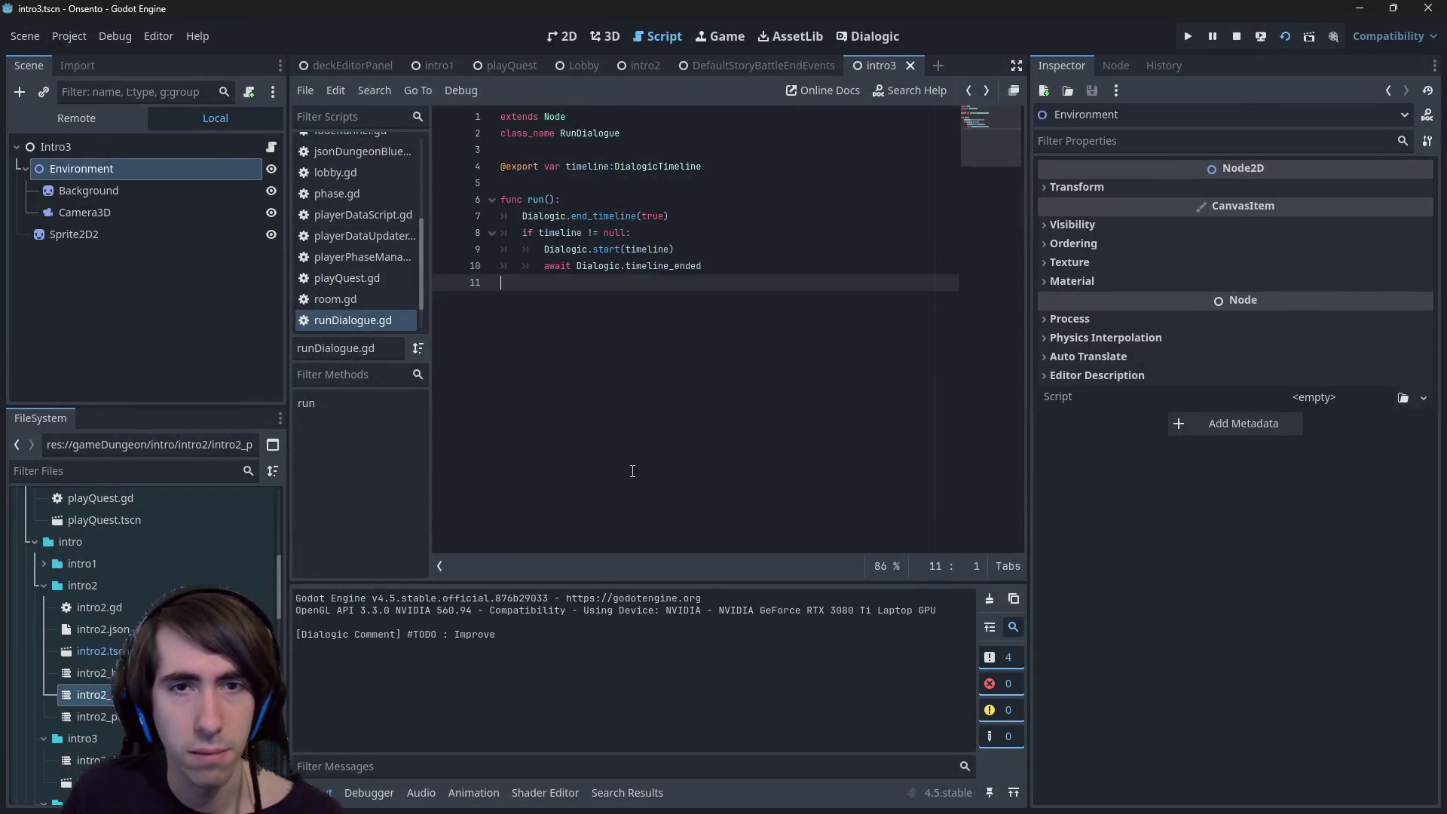
pyautogui.click(717, 244)
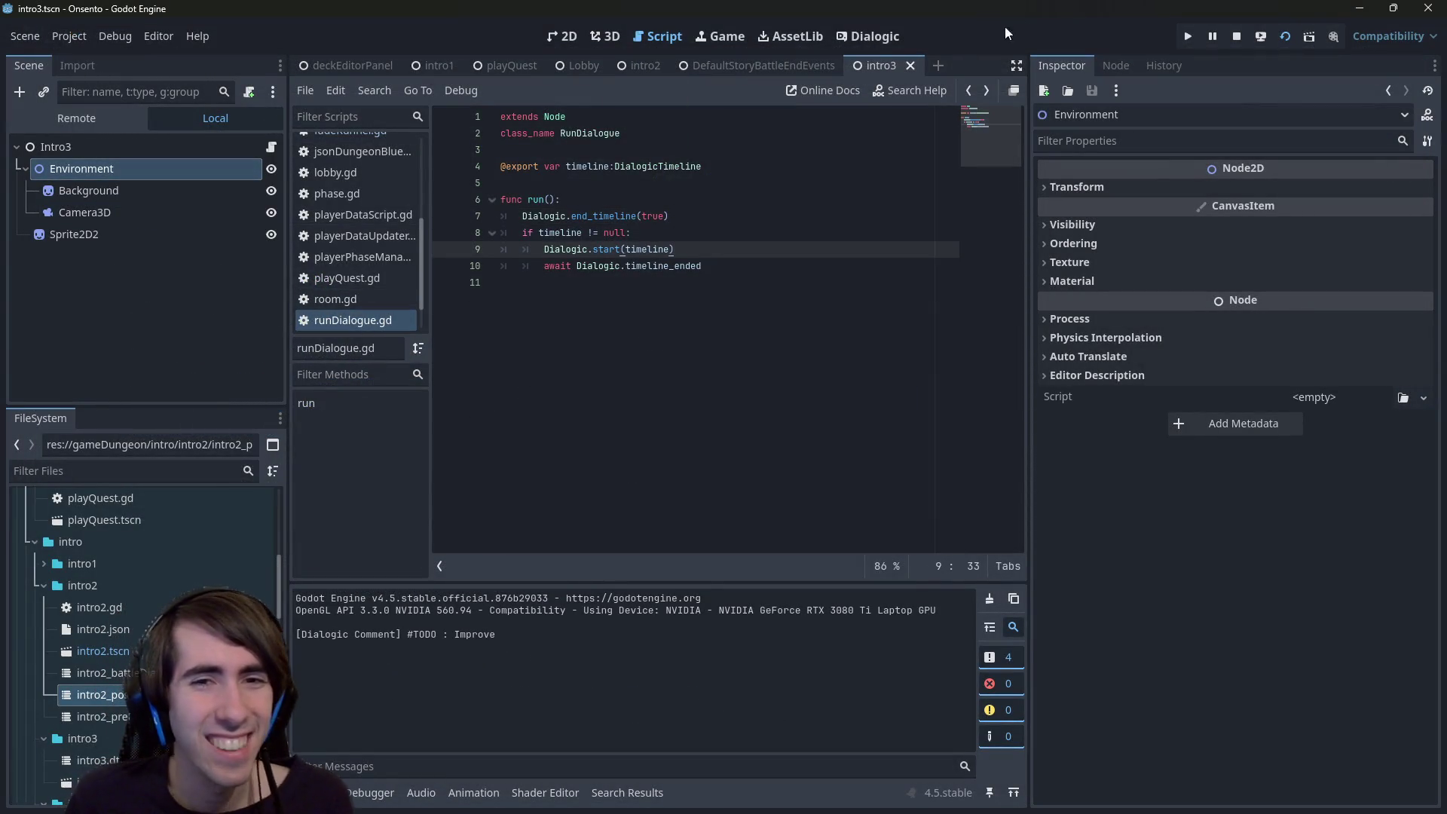
pyautogui.click(1236, 36)
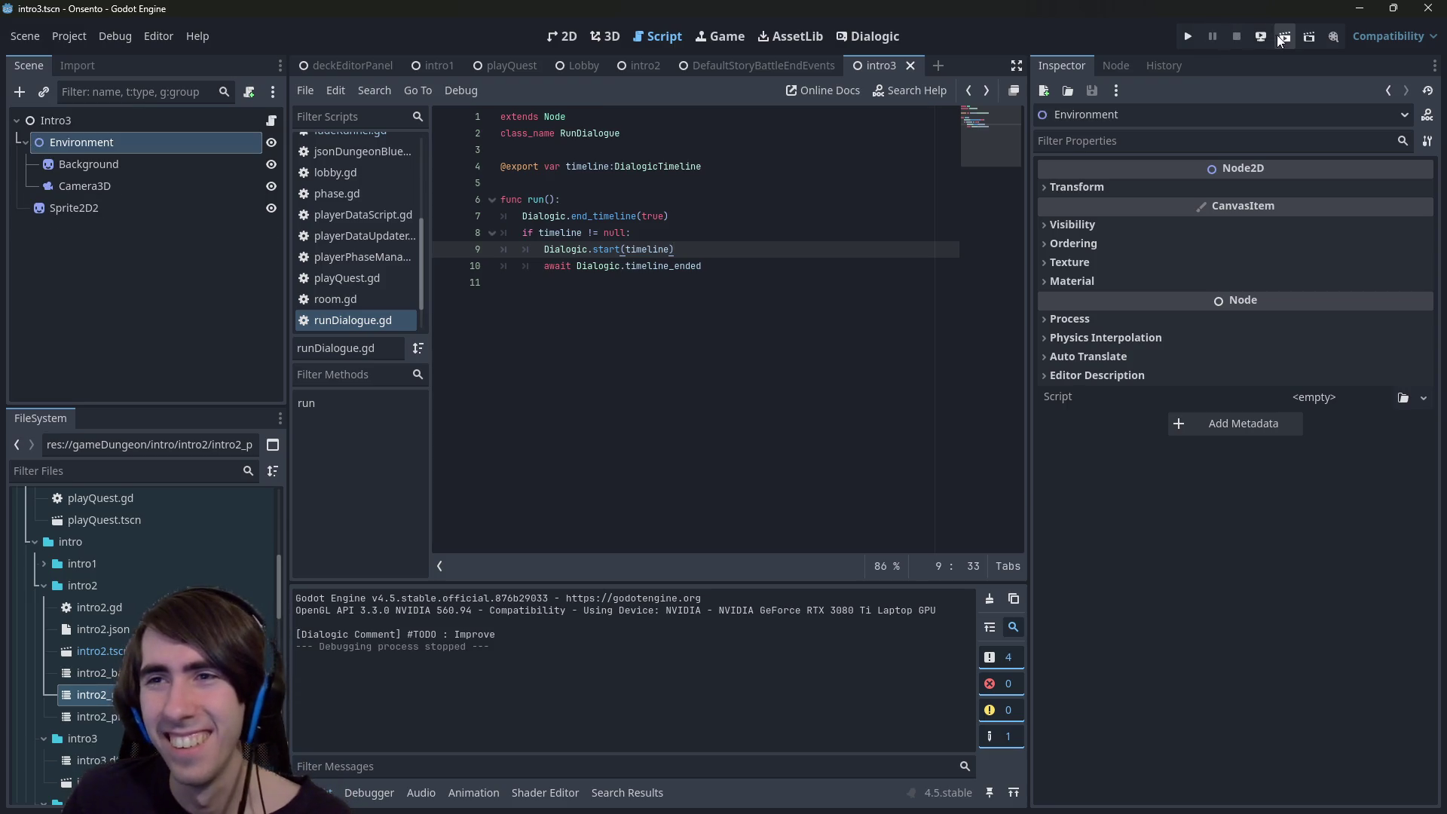
# - Run the playQuest scene and switch the Scene dock to the Remote live tree
pyautogui.click(510, 66)
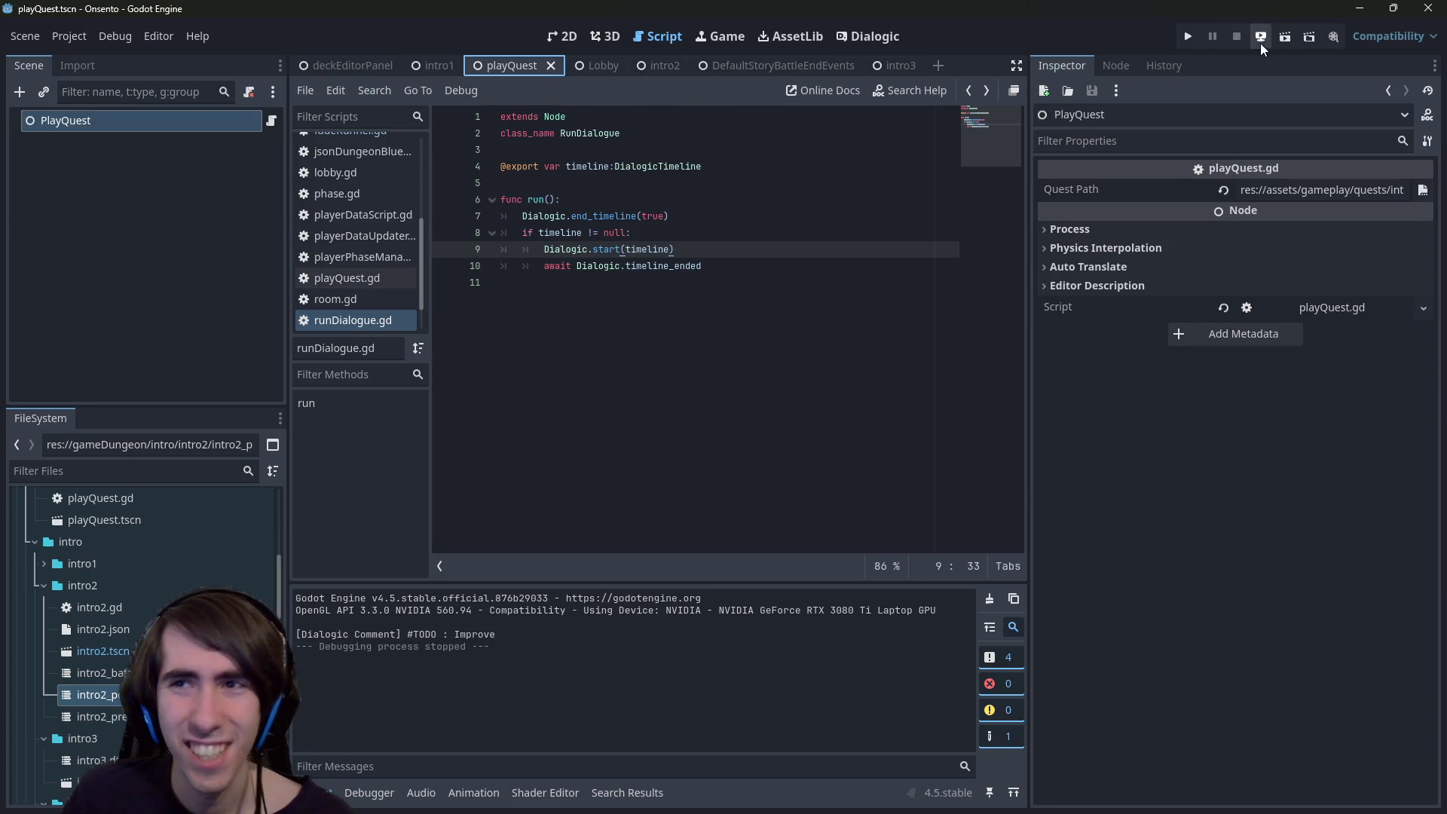
pyautogui.click(1283, 38)
pyautogui.click(87, 111)
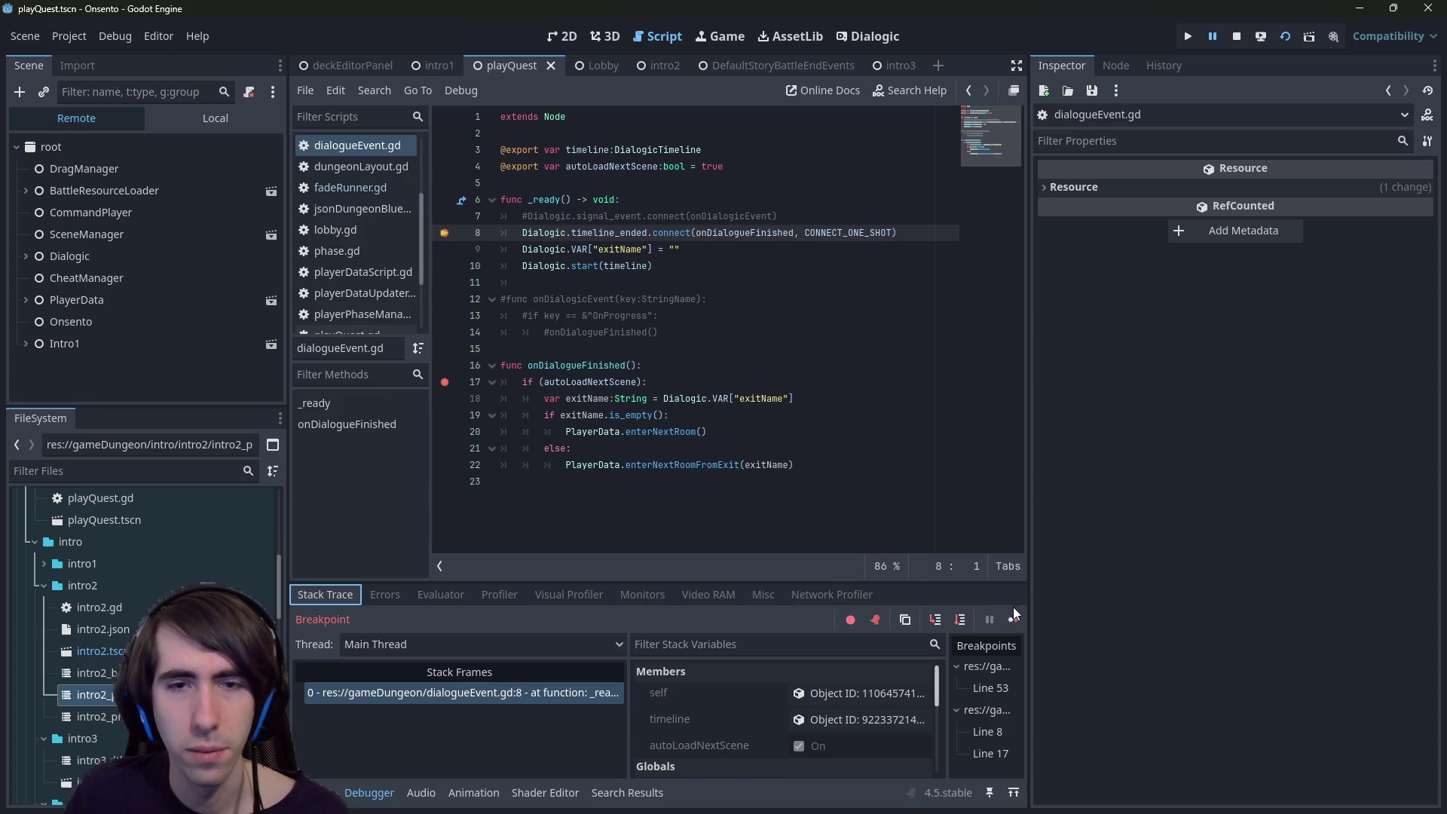
# - Continue past the line 8 breakpoint, click through the dialogue, and continue past line 17
pyautogui.click(1015, 617)
pyautogui.click(744, 333)
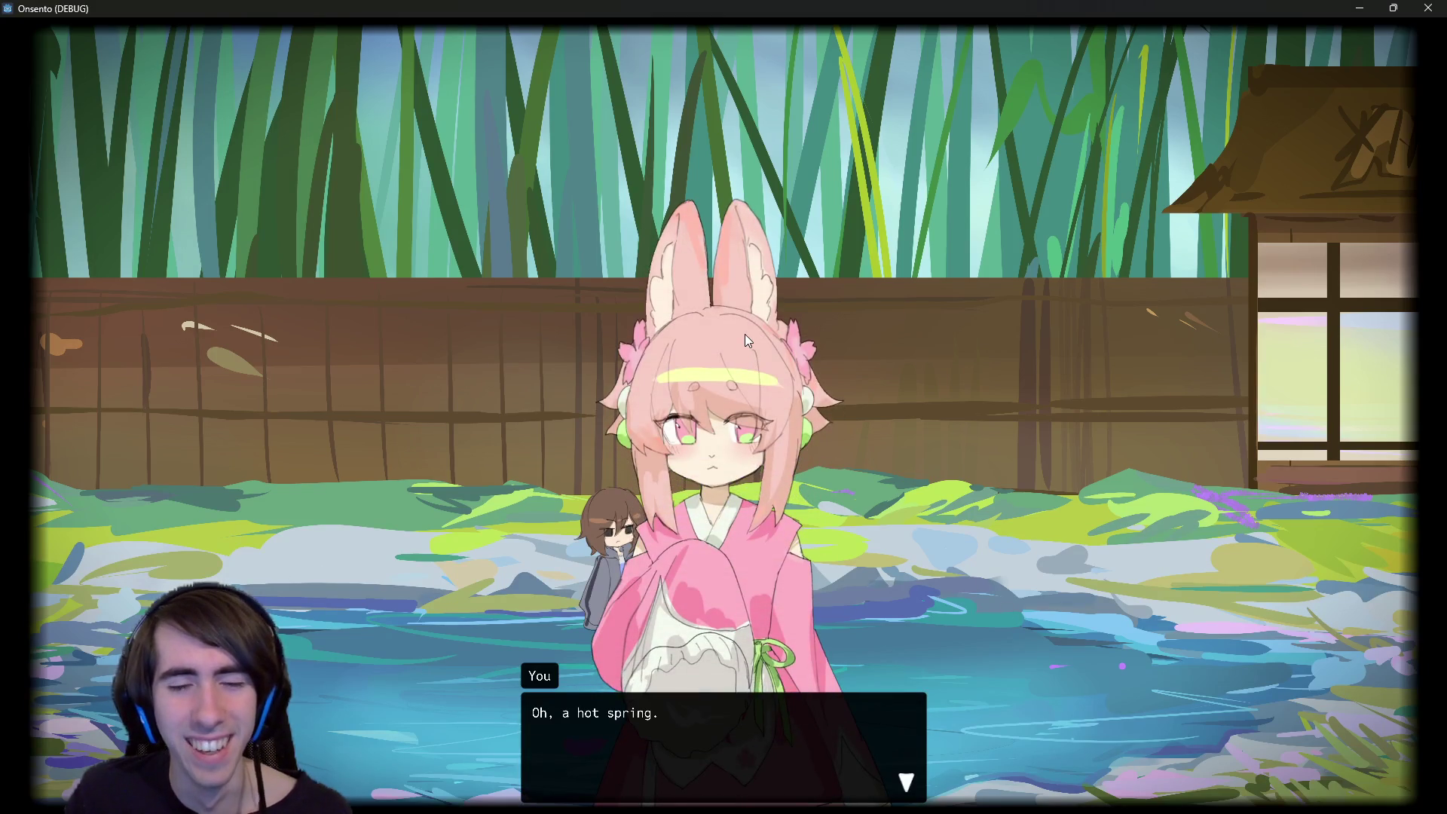
pyautogui.click(744, 333)
pyautogui.click(744, 333)
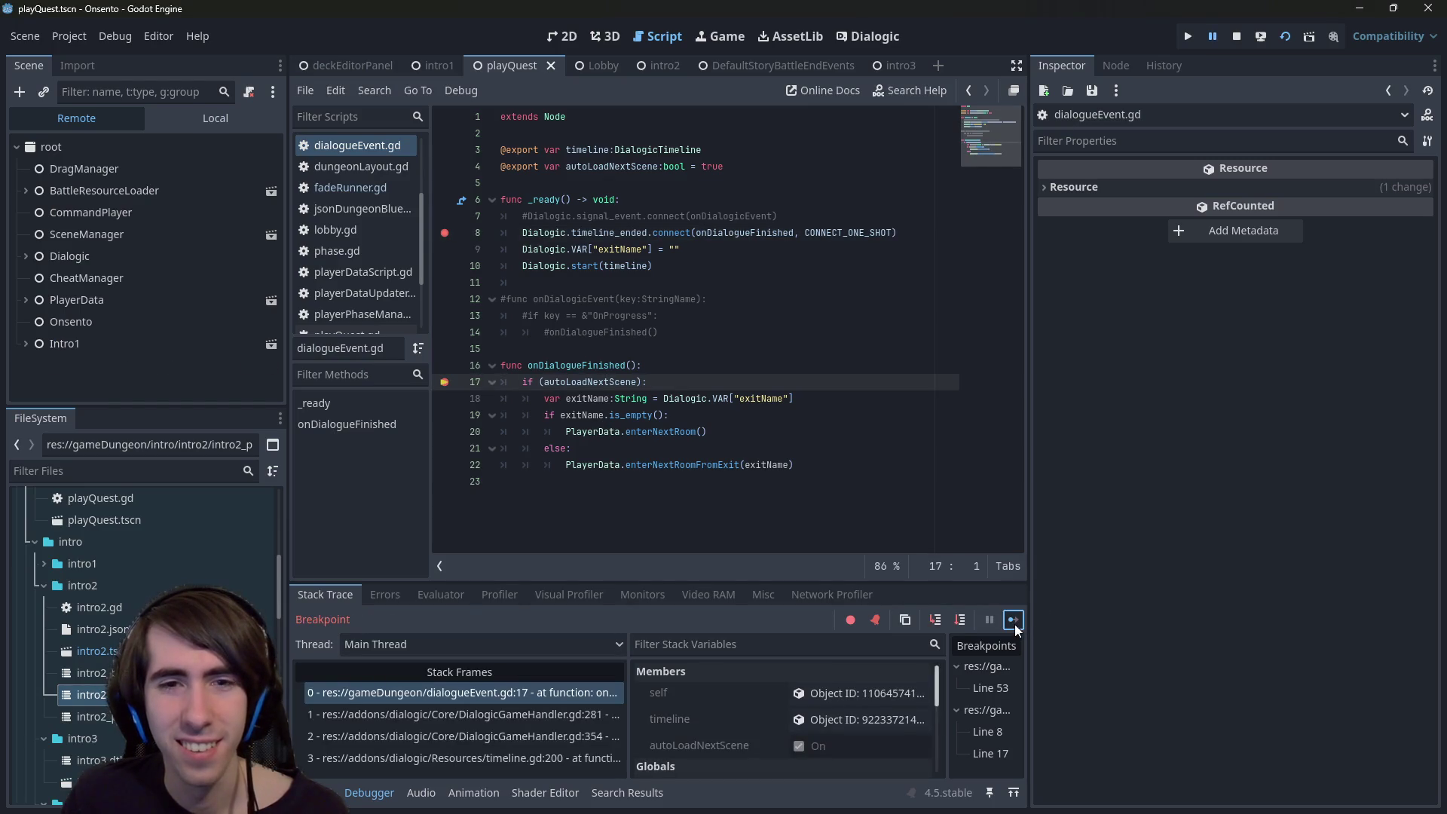
pyautogui.click(1014, 624)
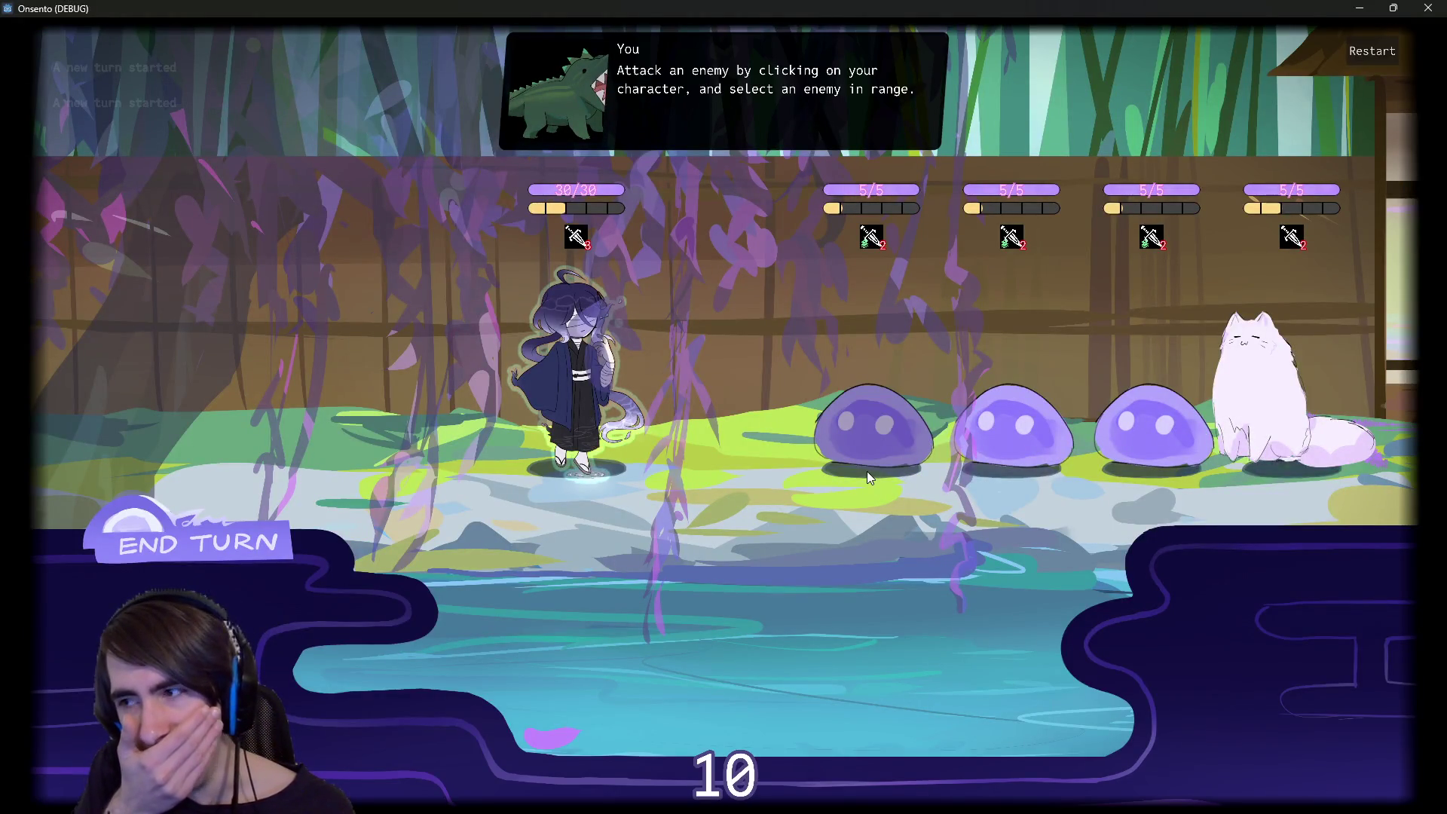
# - Attack the first slime, end the turn despite the draw warning, continue again, and minimize the game
pyautogui.click(866, 472)
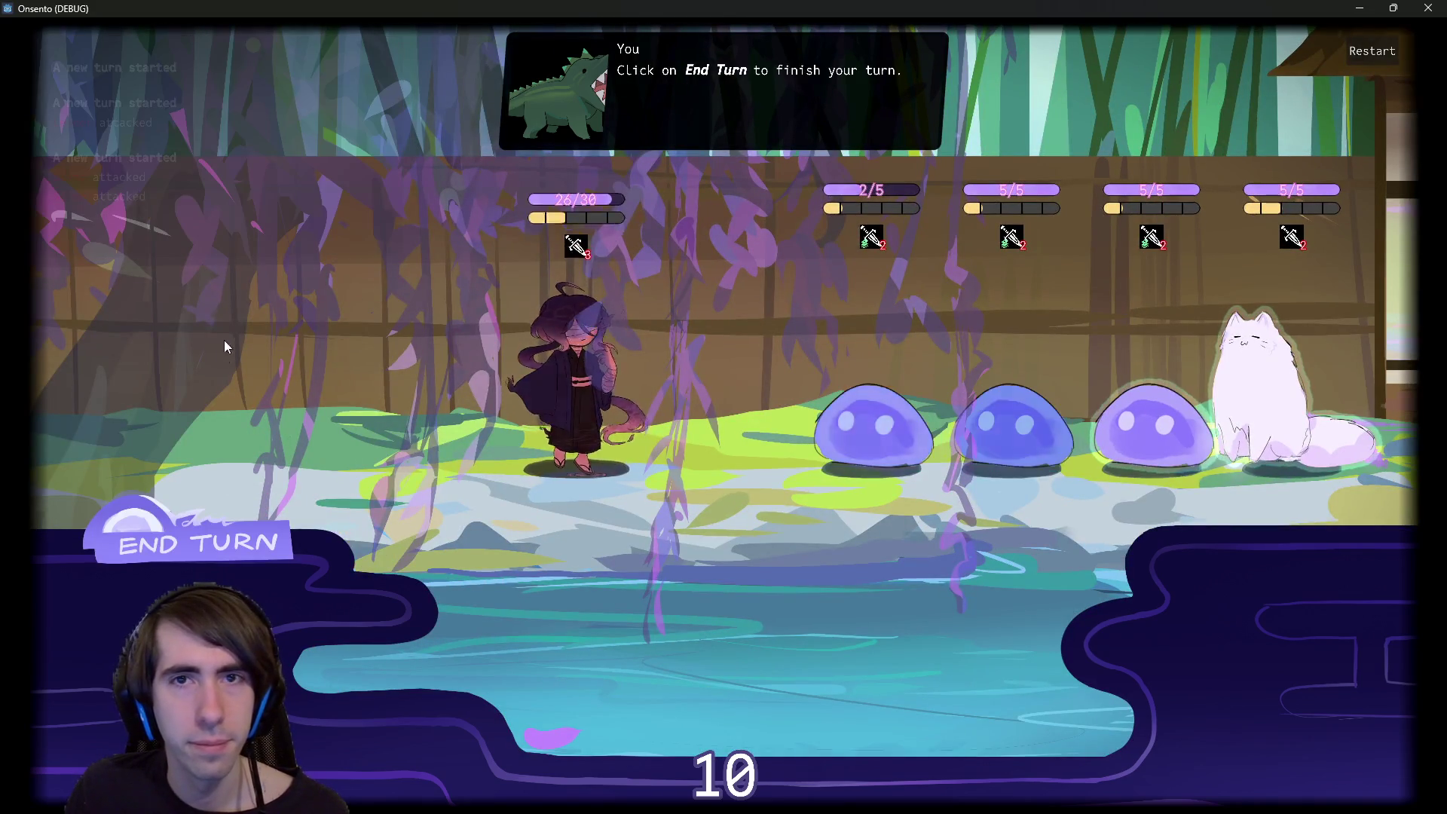
pyautogui.click(573, 395)
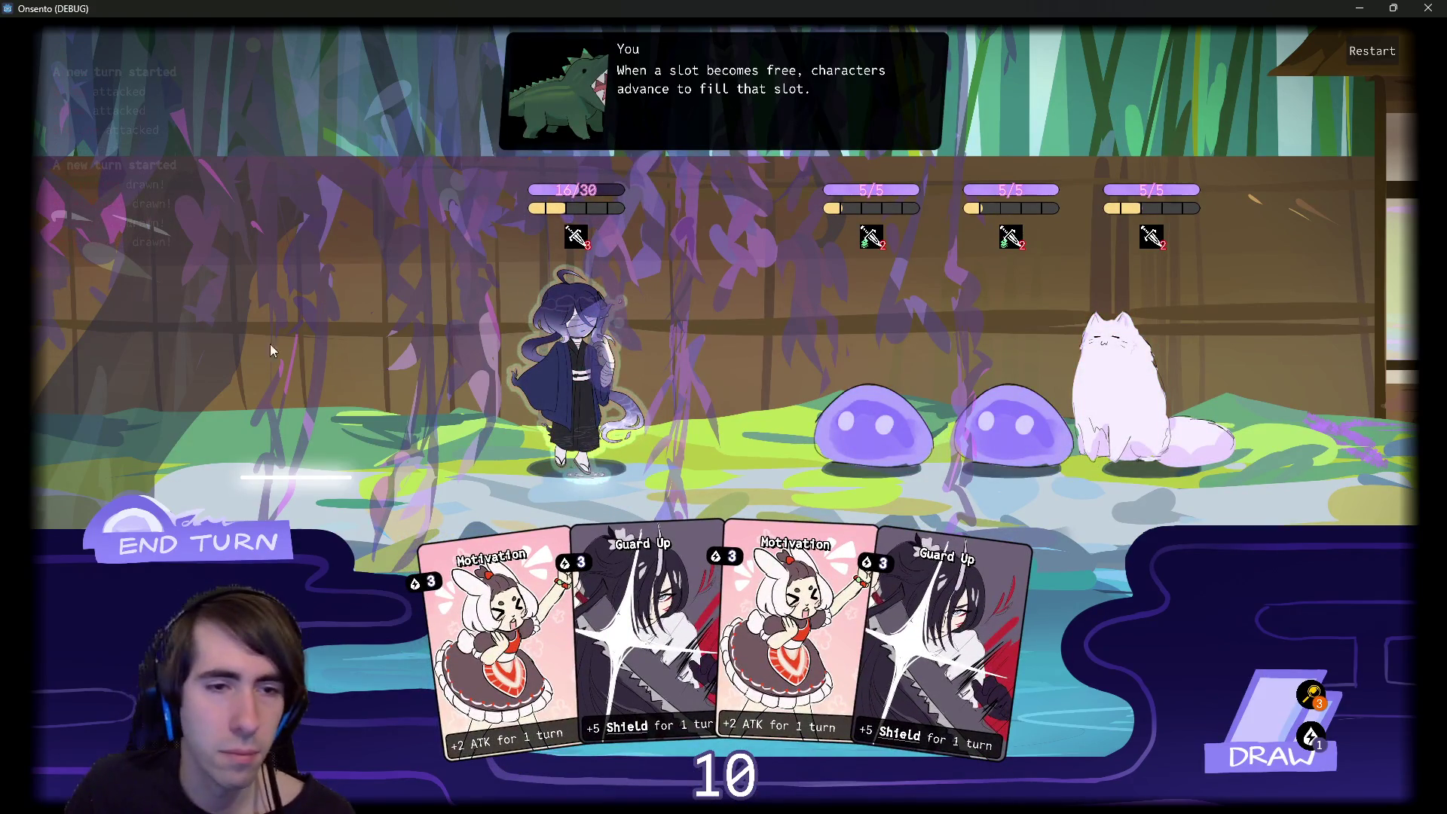
pyautogui.click(201, 541)
pyautogui.click(200, 541)
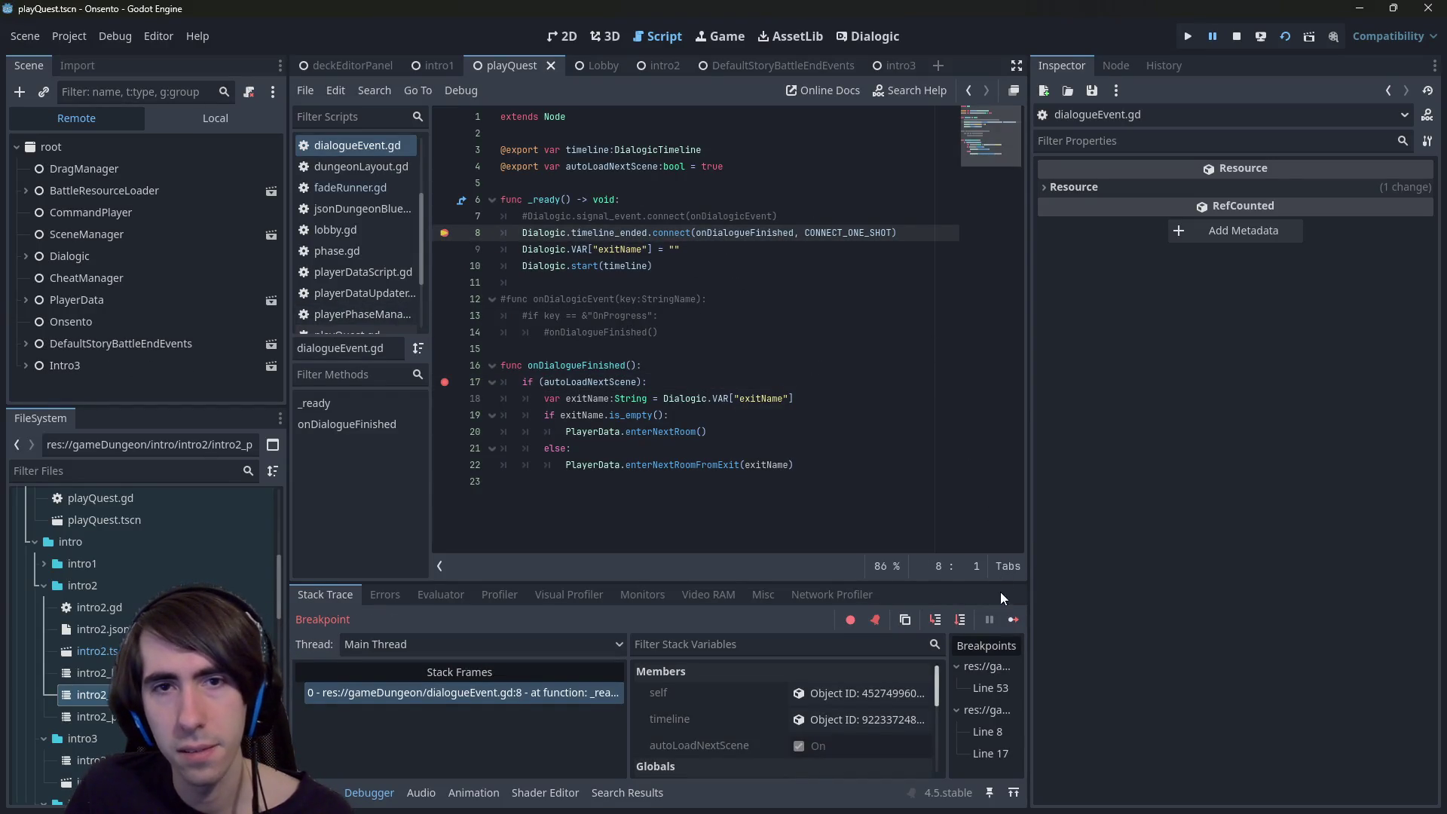
pyautogui.click(1013, 621)
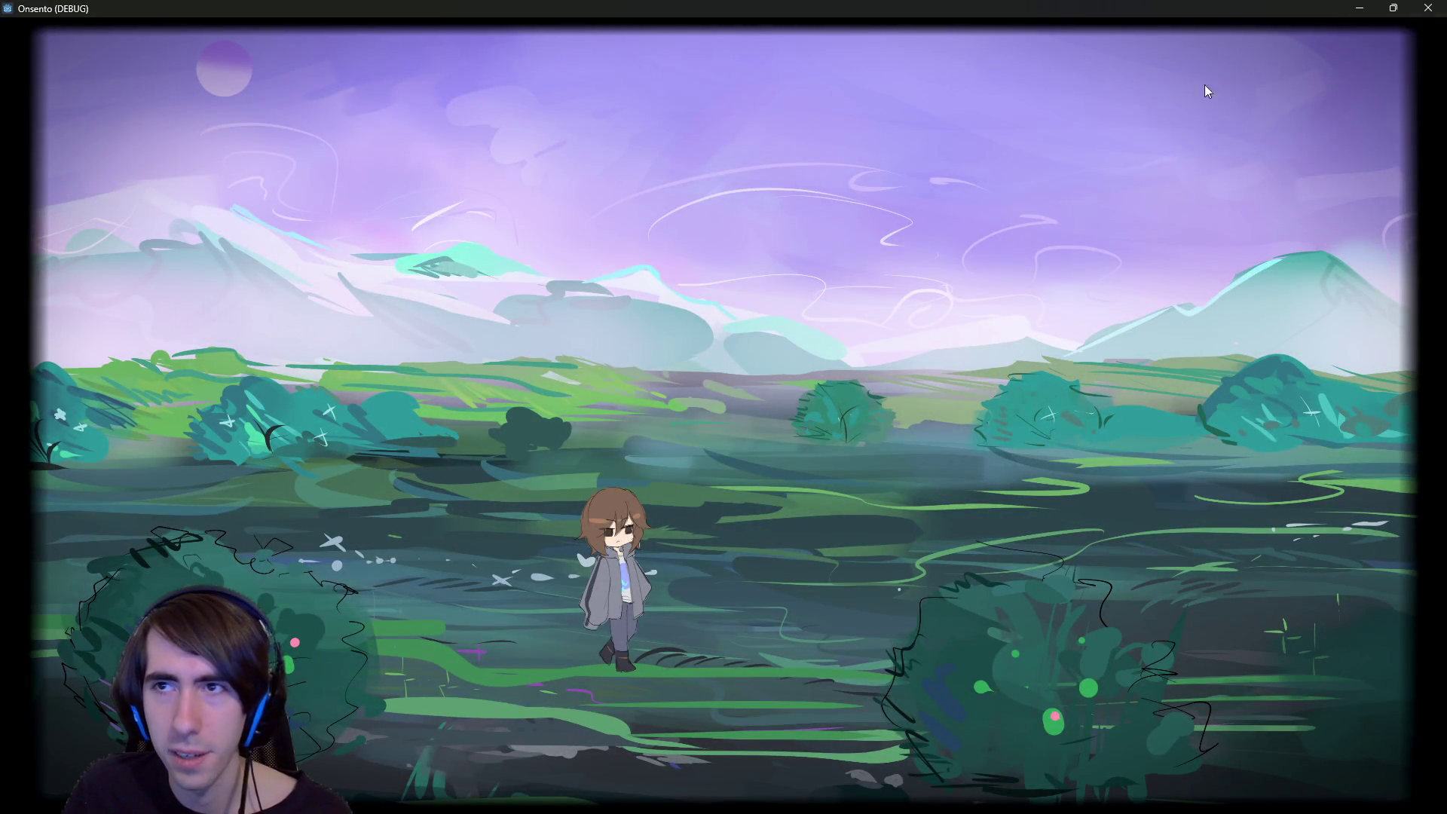
pyautogui.click(1348, 12)
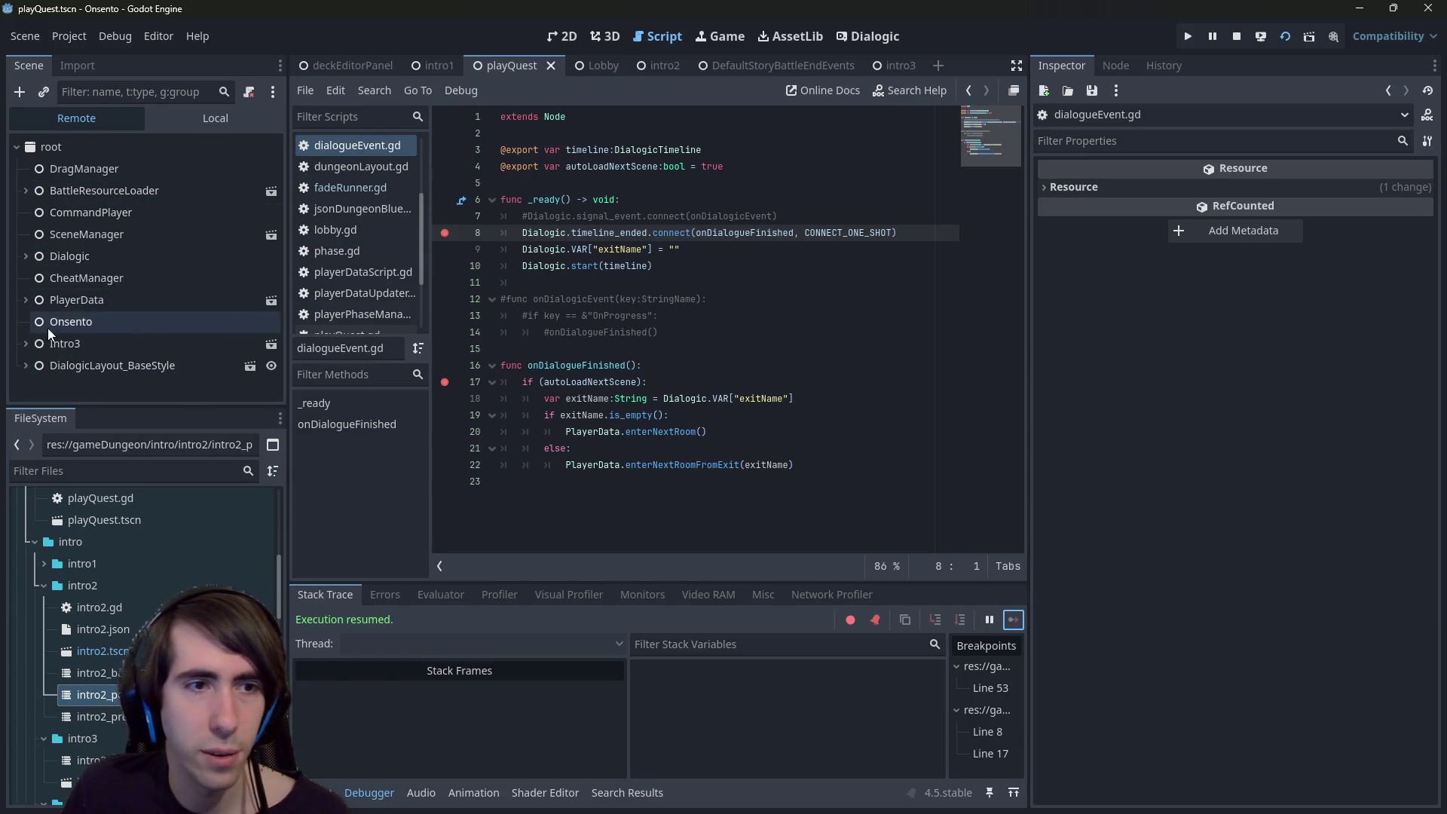
# - Inspect the live Dialogic node and the DialogicLayout_BaseStyle node in the Remote tree
pyautogui.click(27, 257)
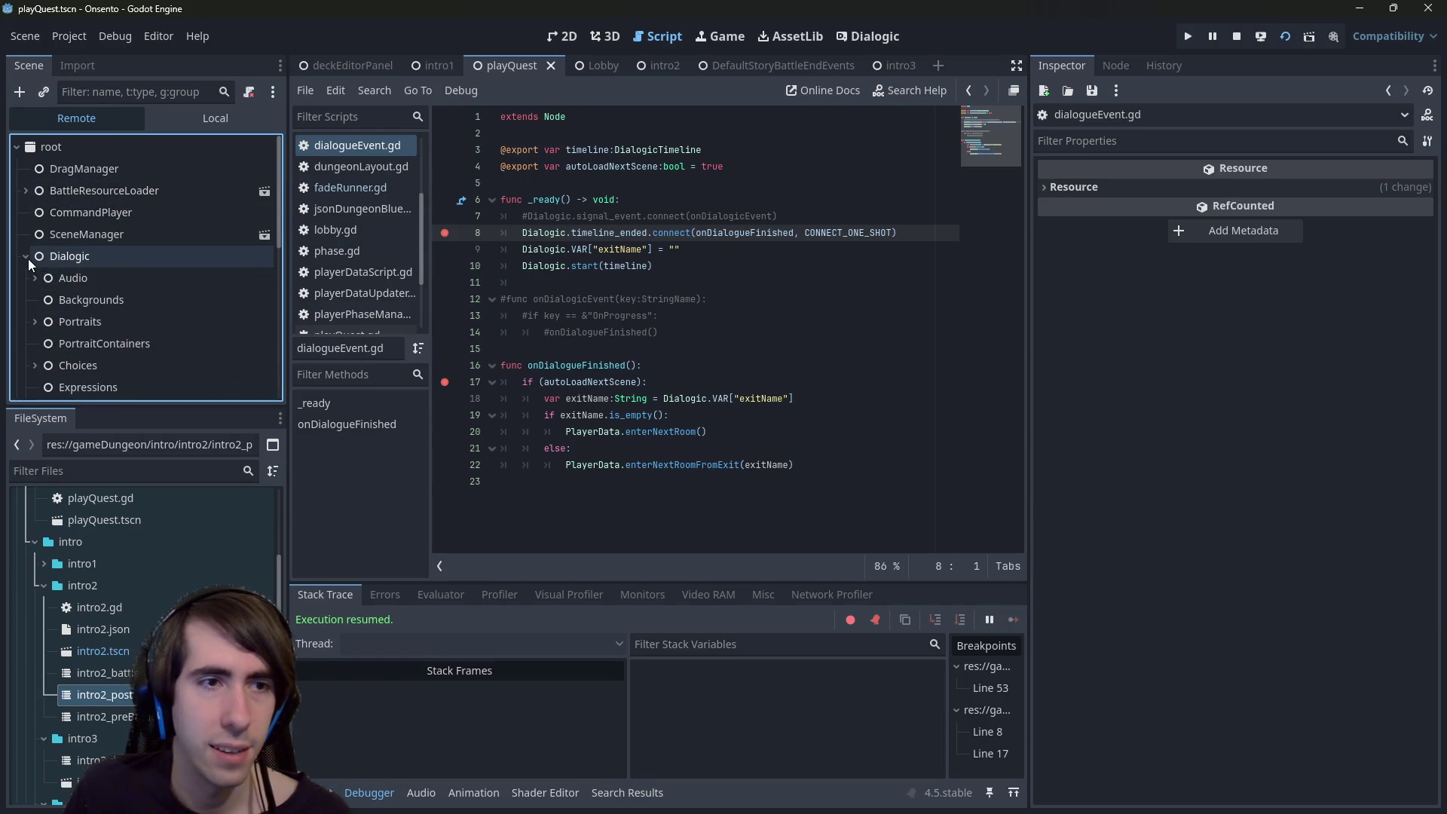
pyautogui.scroll(-1, 102, 278)
pyautogui.scroll(-2, 66, 315)
pyautogui.scroll(4, 66, 314)
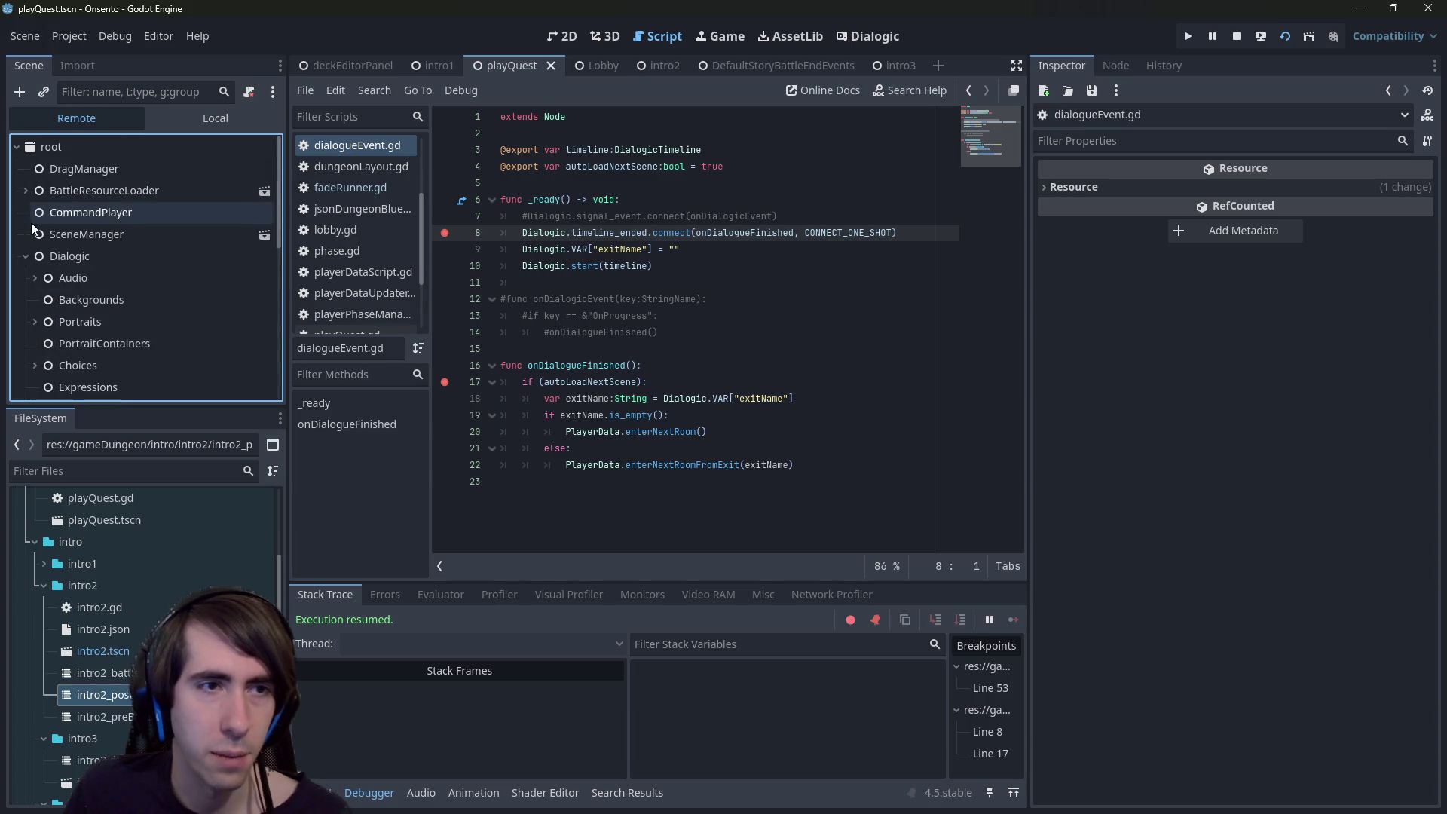
pyautogui.click(26, 256)
pyautogui.click(65, 358)
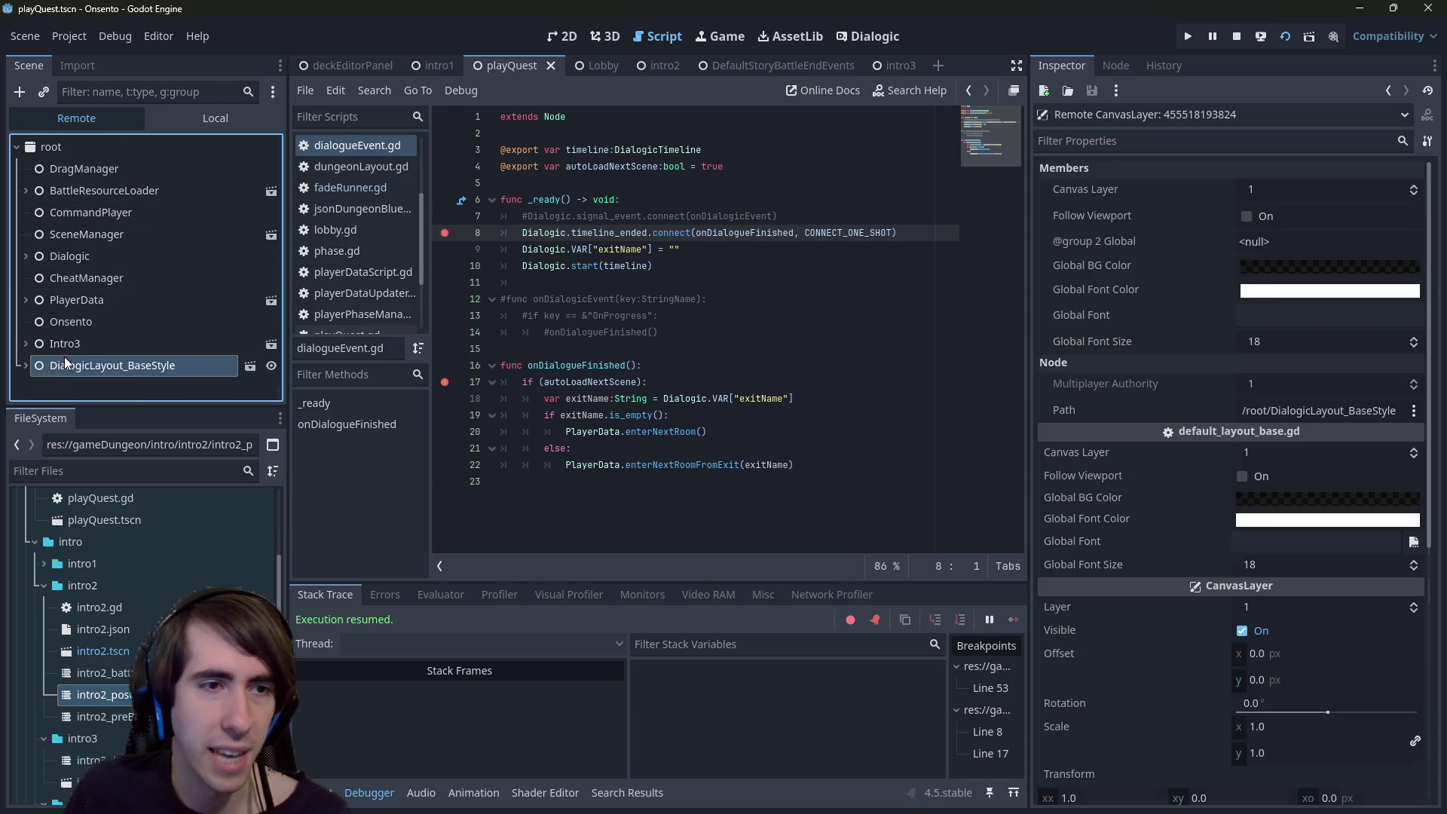
pyautogui.scroll(-1, 57, 364)
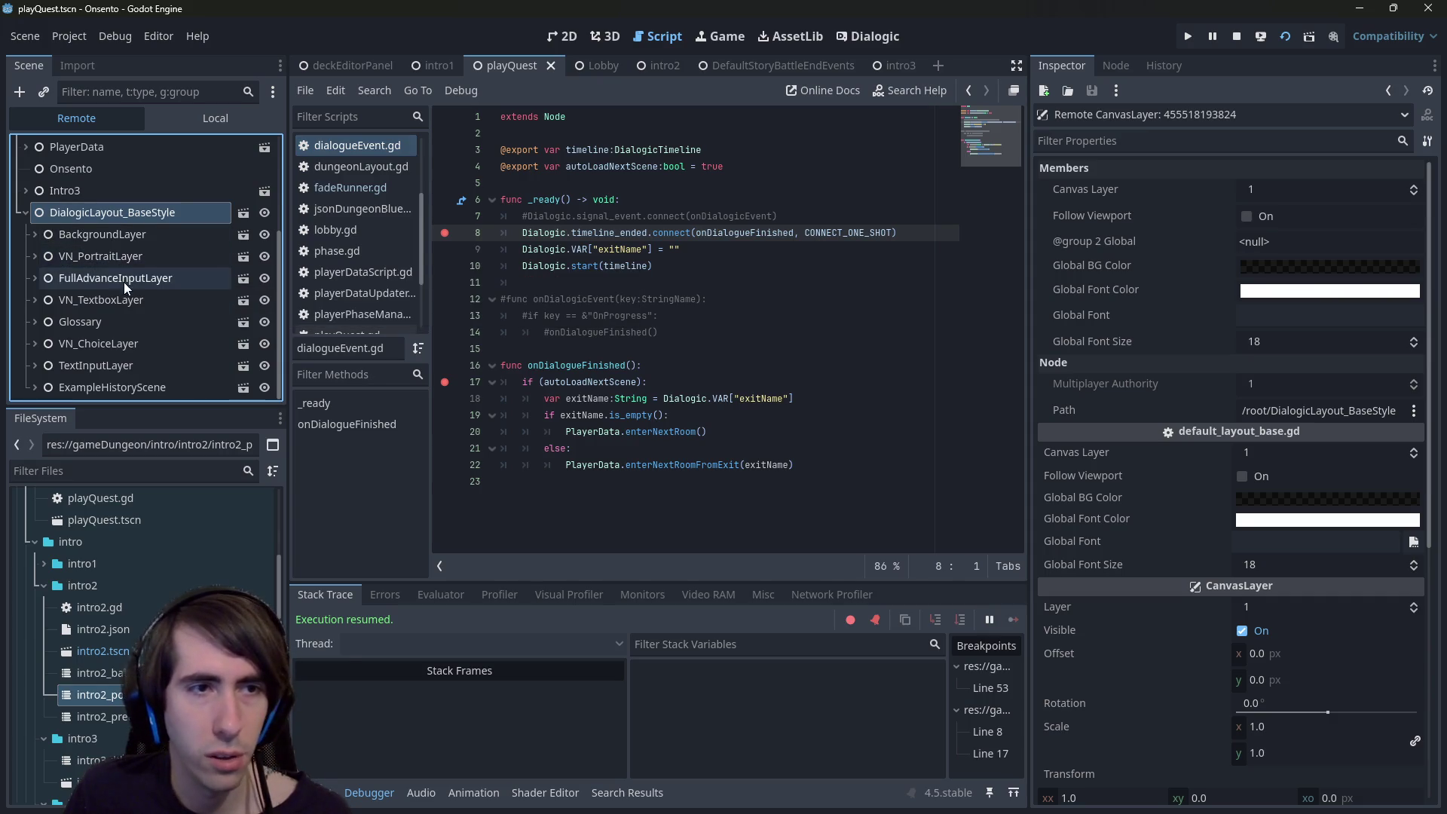
# - Drill through VN_TextboxLayer, Anchor, AnimationParent, Sizer and DialogTextPanel to inspect DialogicNode_DialogText
pyautogui.click(140, 302)
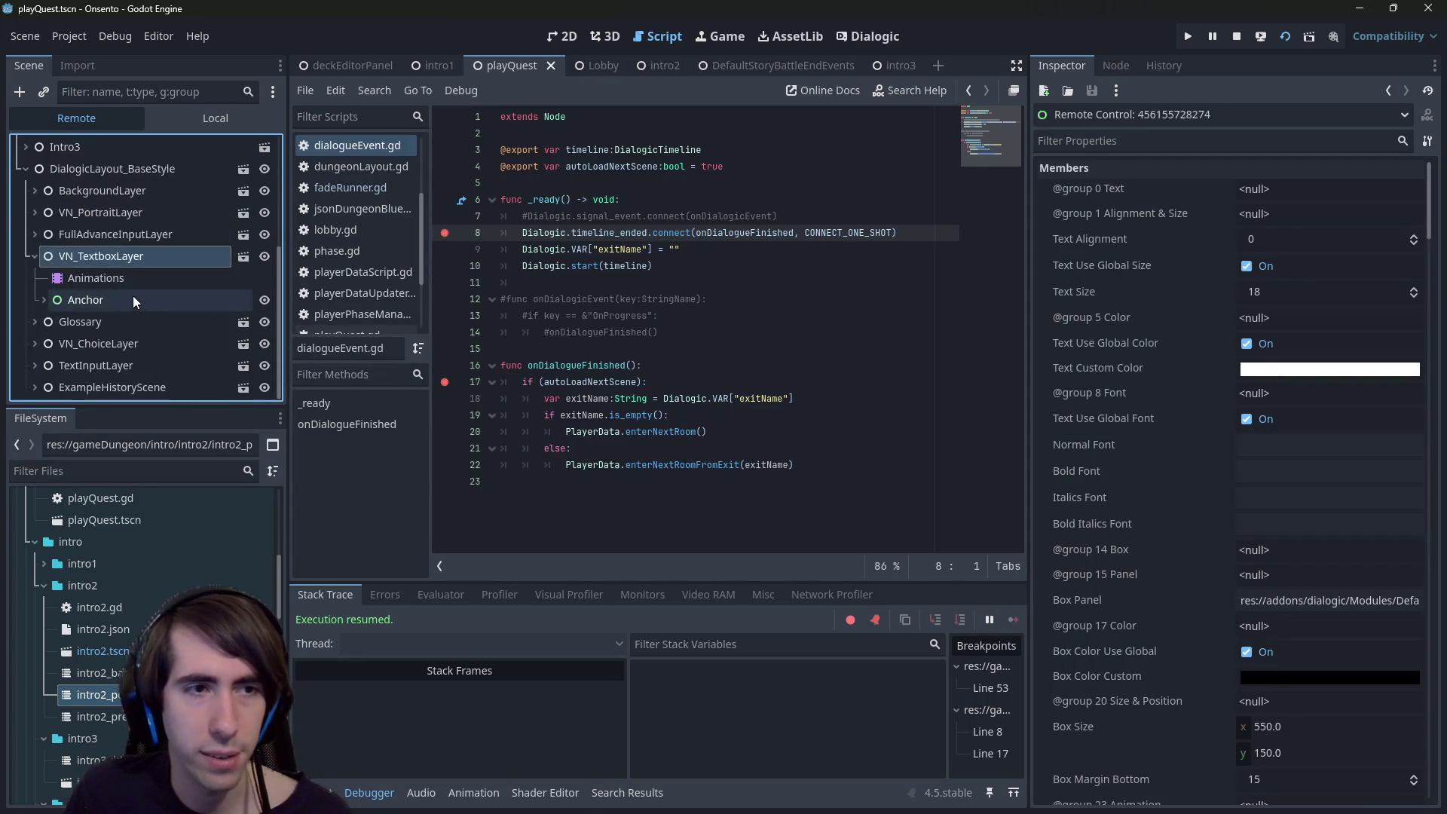
pyautogui.click(128, 299)
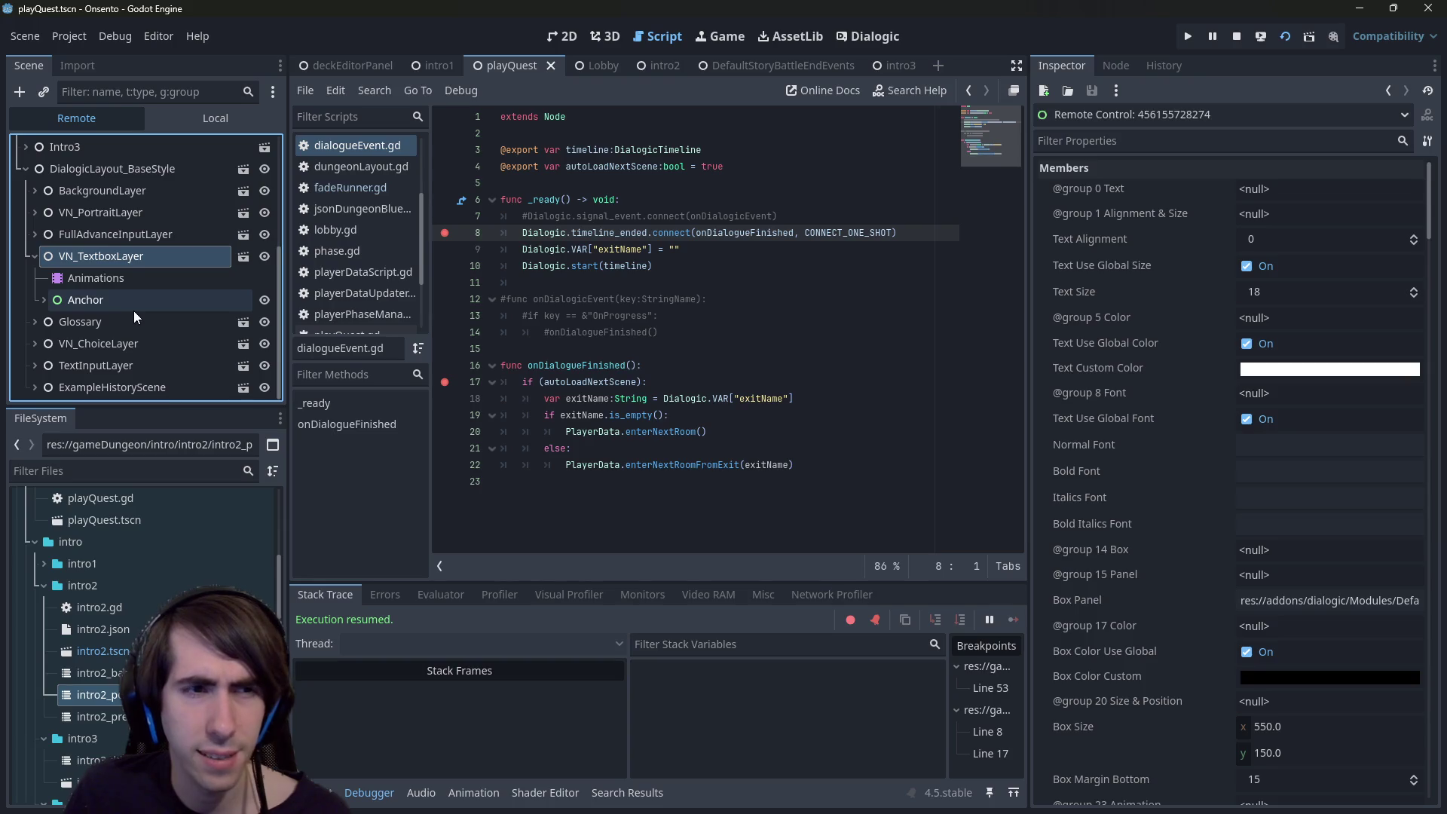
pyautogui.click(137, 296)
pyautogui.click(138, 312)
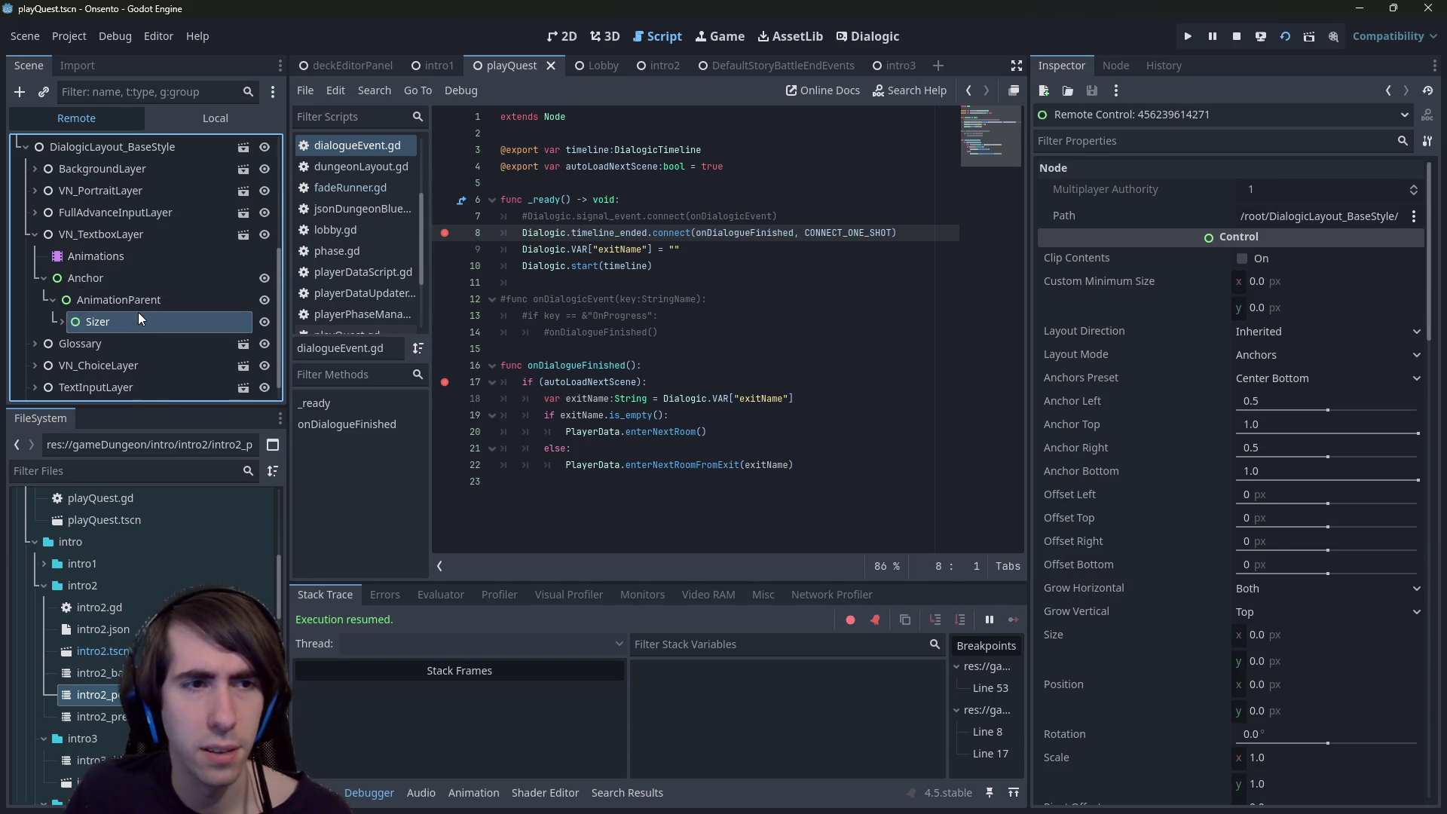
pyautogui.click(134, 306)
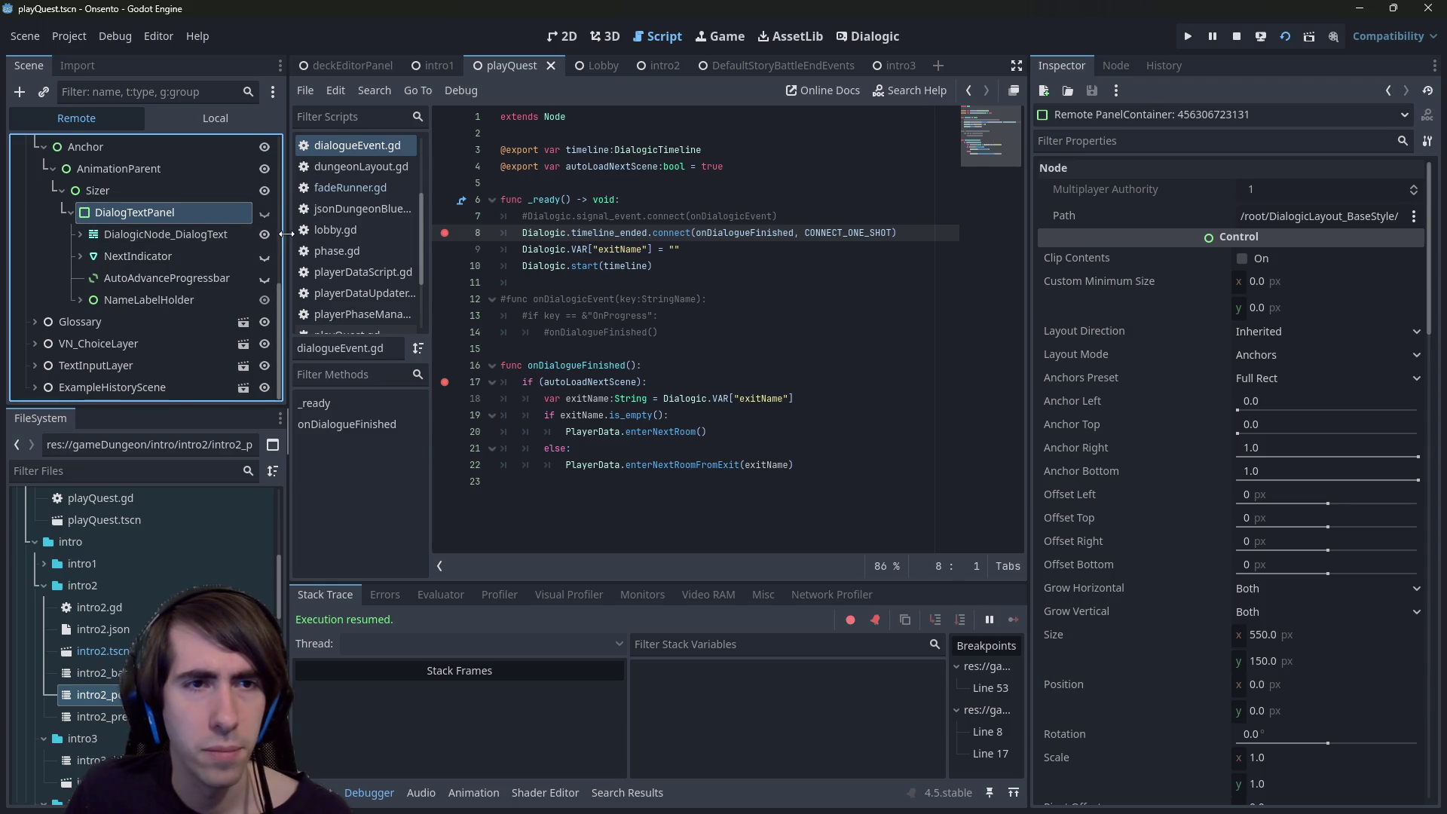
pyautogui.moveTo(287, 234); pyautogui.dragTo(494, 234)
pyautogui.scroll(2, 256, 324)
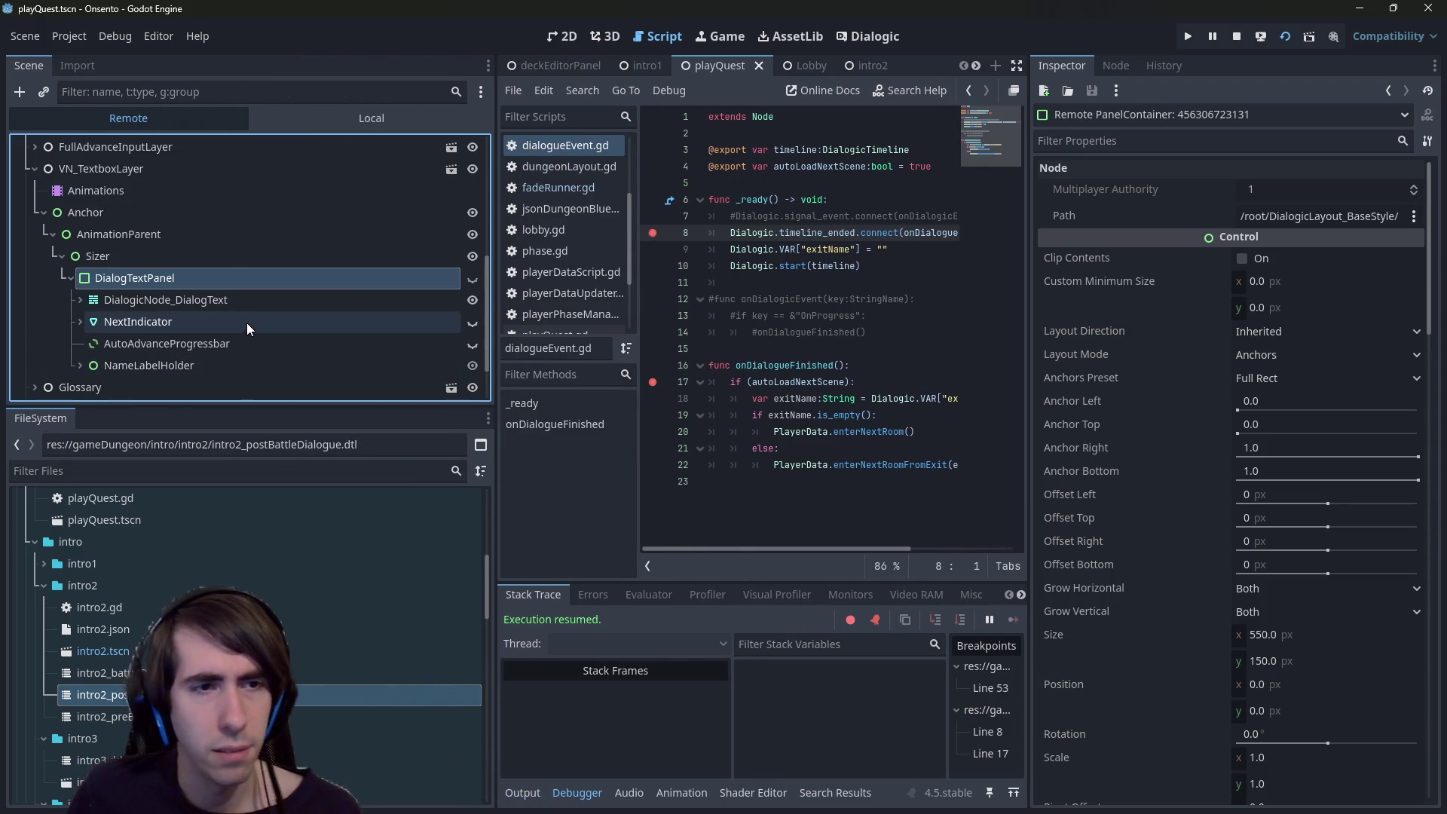
pyautogui.click(276, 299)
pyautogui.click(214, 324)
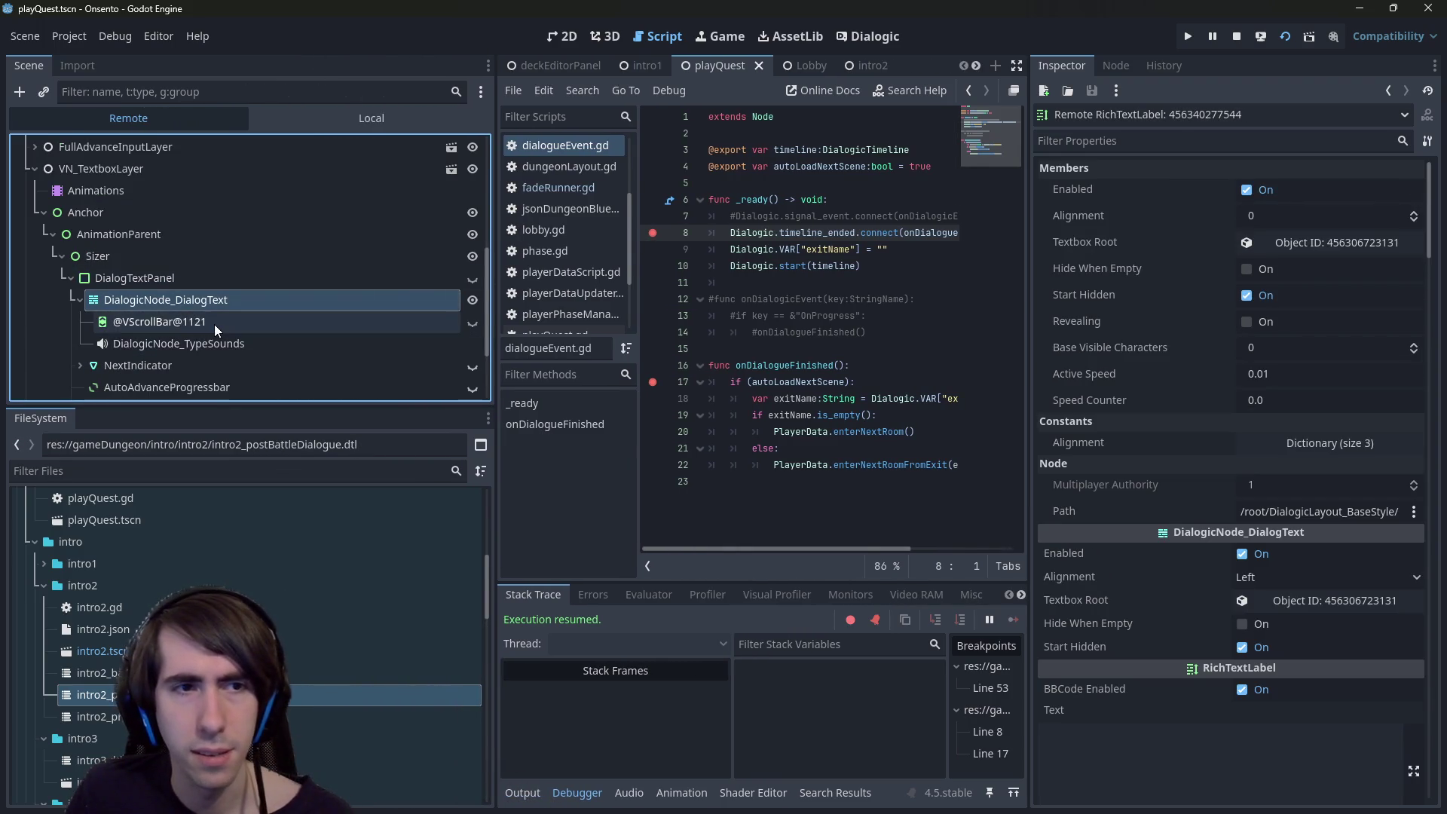
pyautogui.click(212, 300)
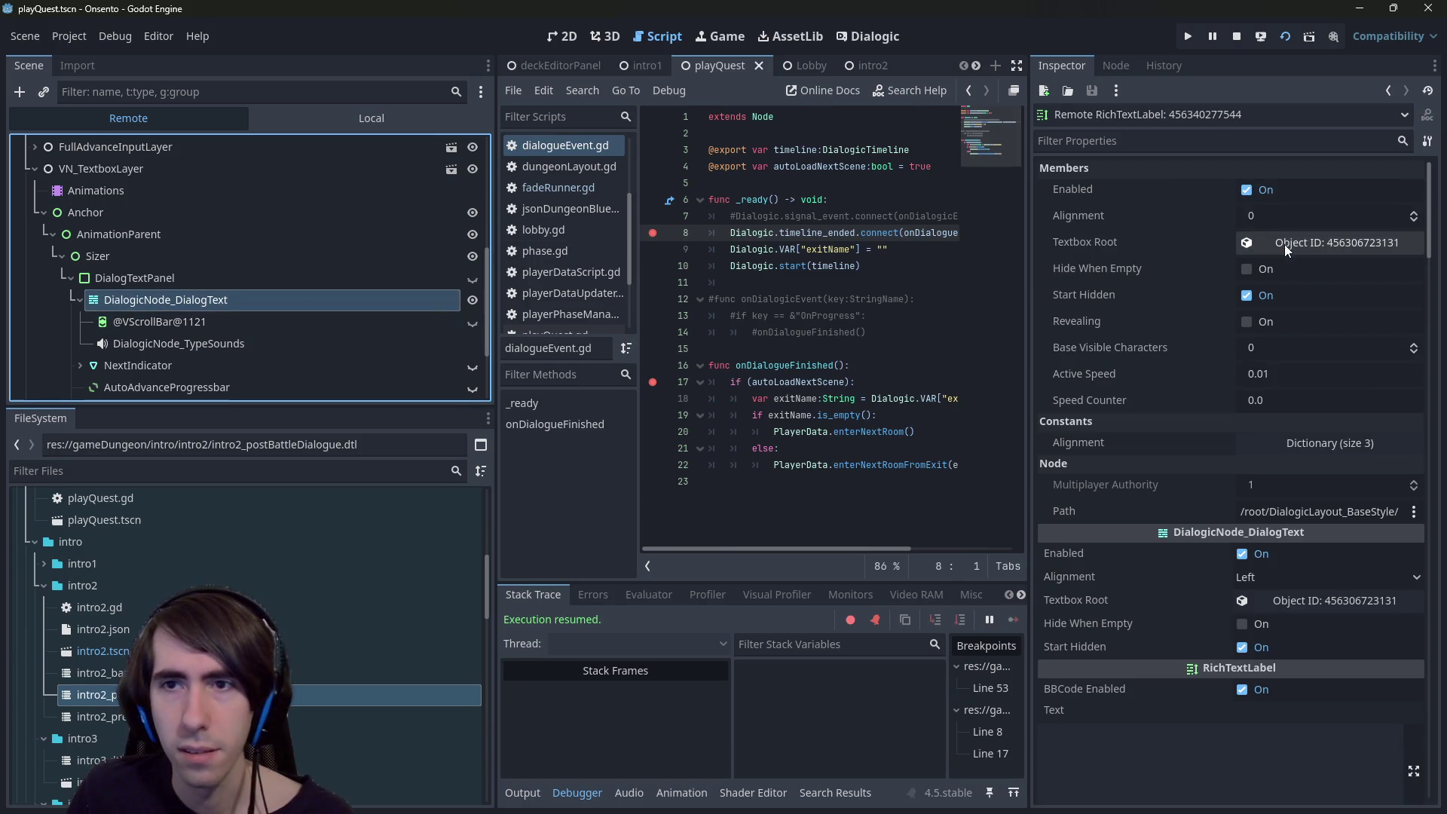
pyautogui.press('Up')
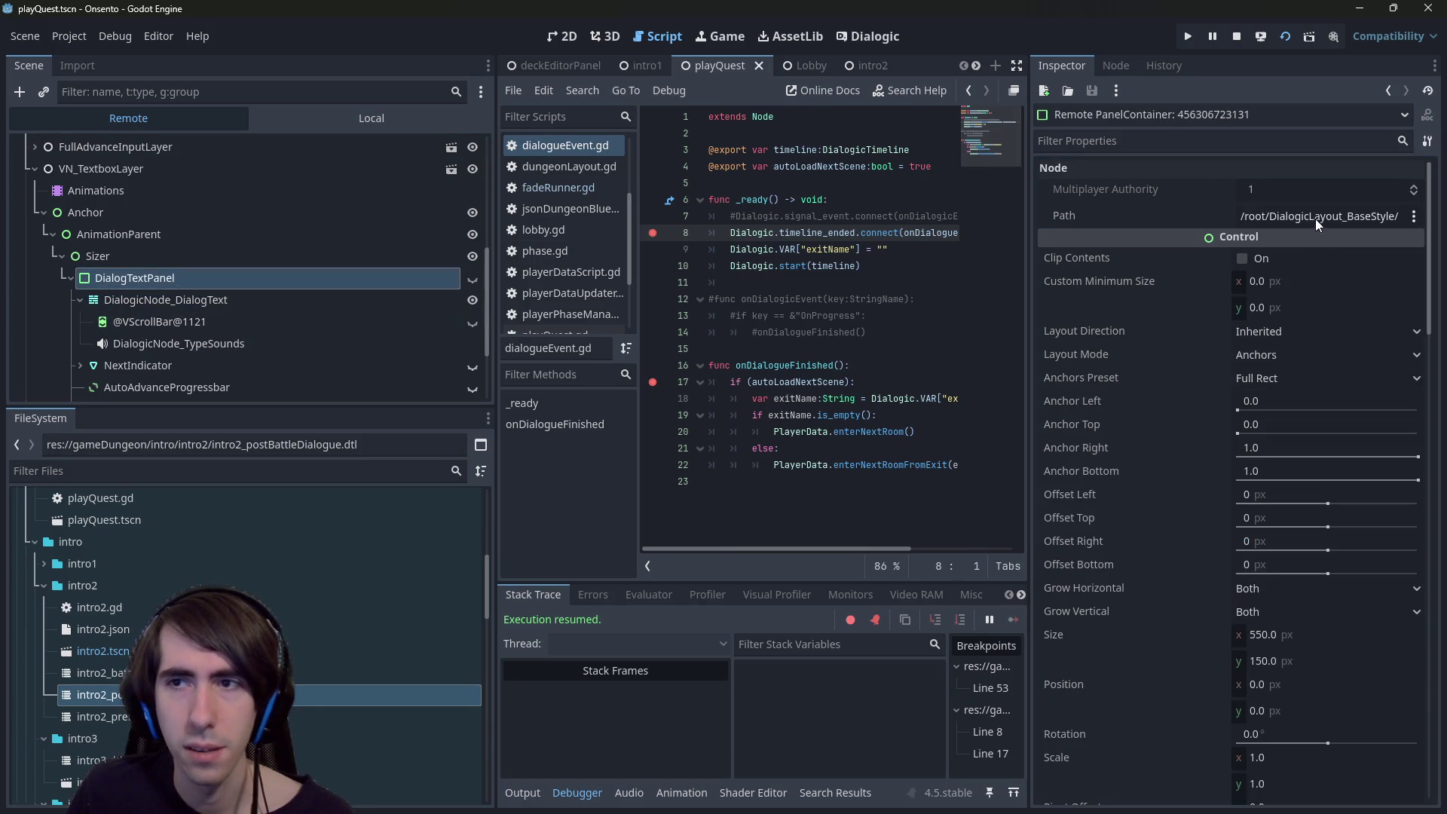
# - Inspect NameLabelHolder, NameLabelPanel and DialogicNode_NameLabel, expand NextIndicator, then collapse VN_TextboxLayer
pyautogui.scroll(-10, 1134, 400)
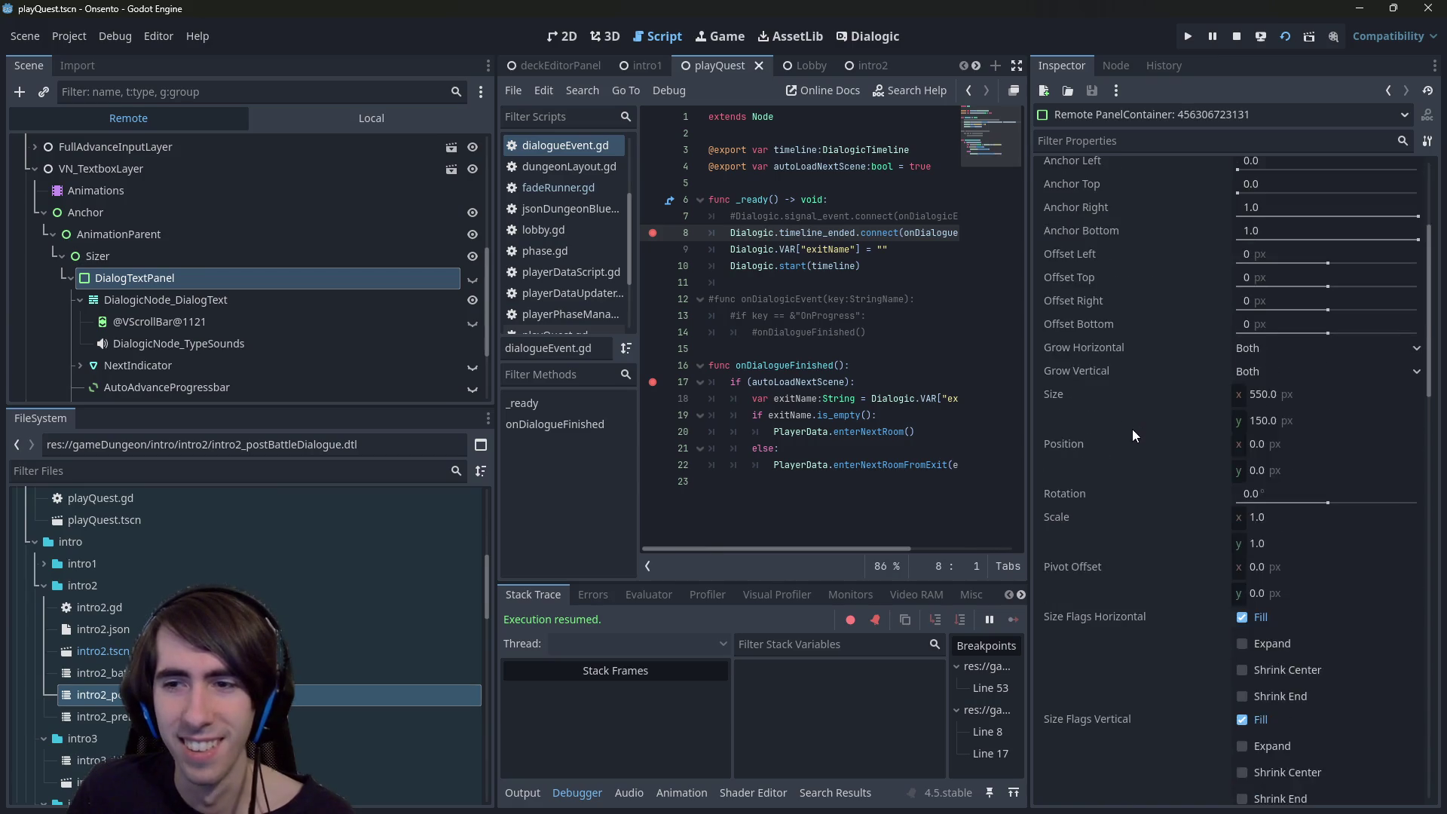
pyautogui.scroll(-5, 1130, 436)
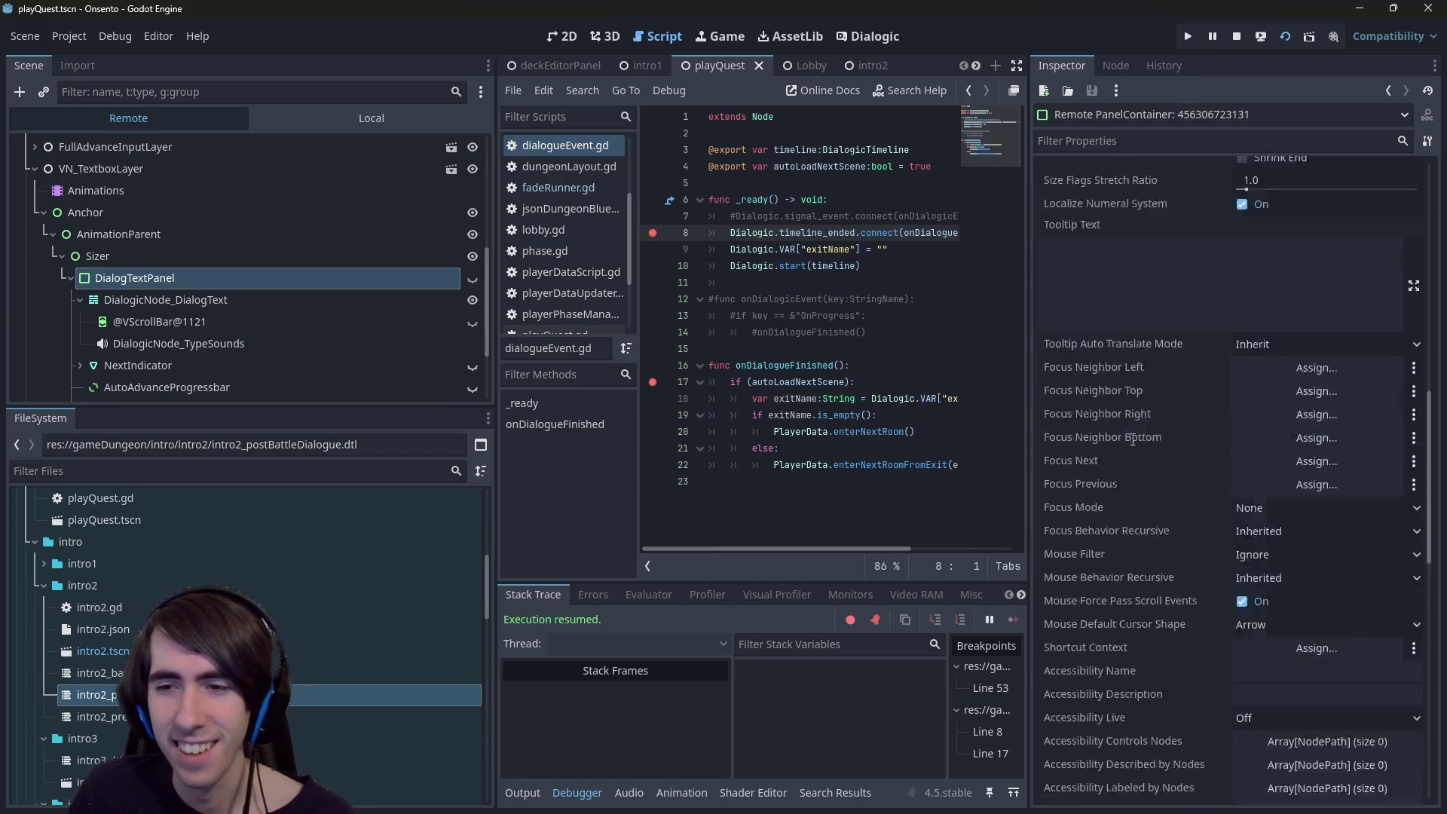
pyautogui.scroll(-5, 1159, 476)
pyautogui.scroll(12, 1159, 476)
pyautogui.scroll(5, 1129, 482)
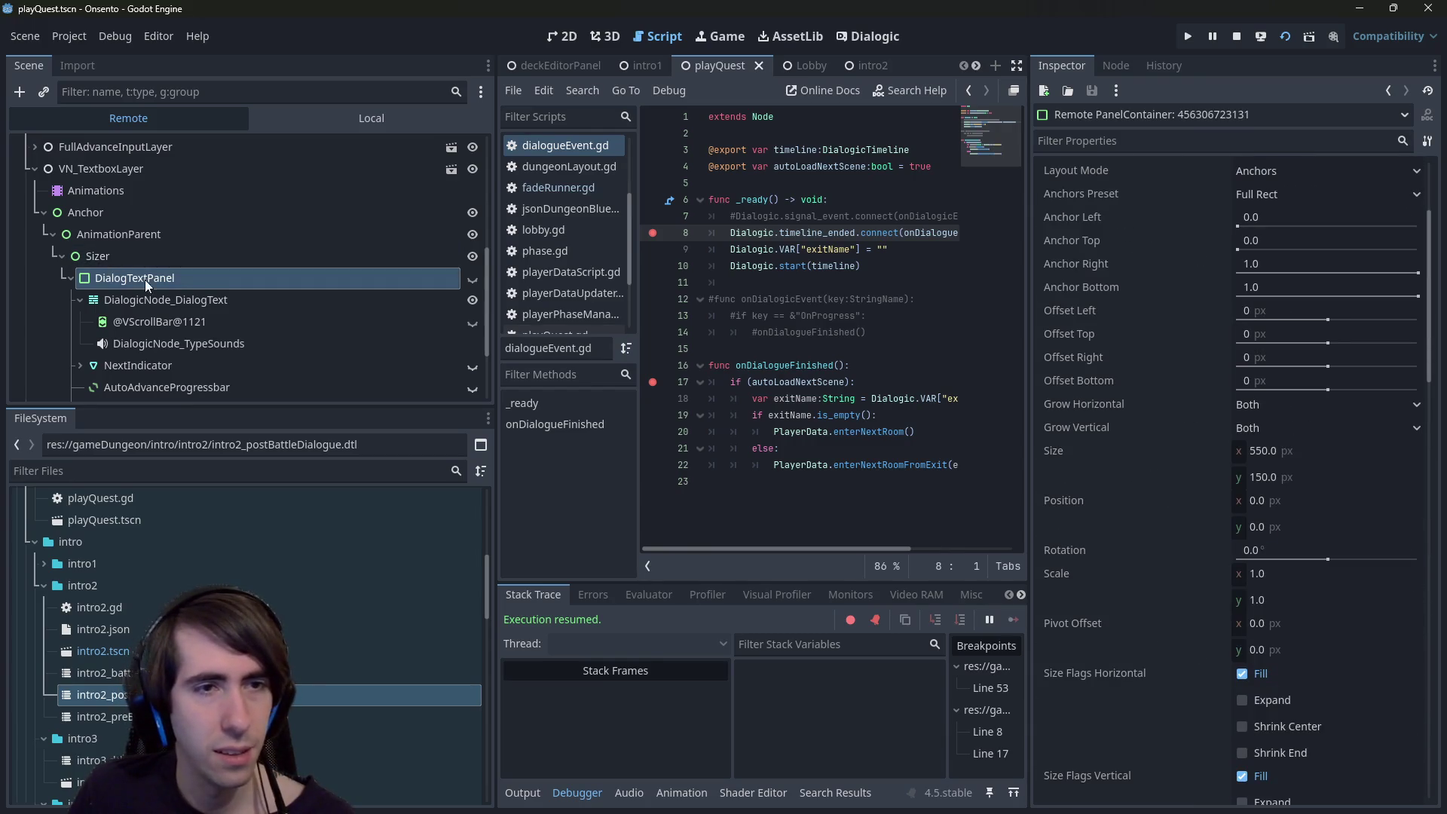
pyautogui.scroll(-2, 145, 279)
pyautogui.click(80, 311)
pyautogui.click(137, 332)
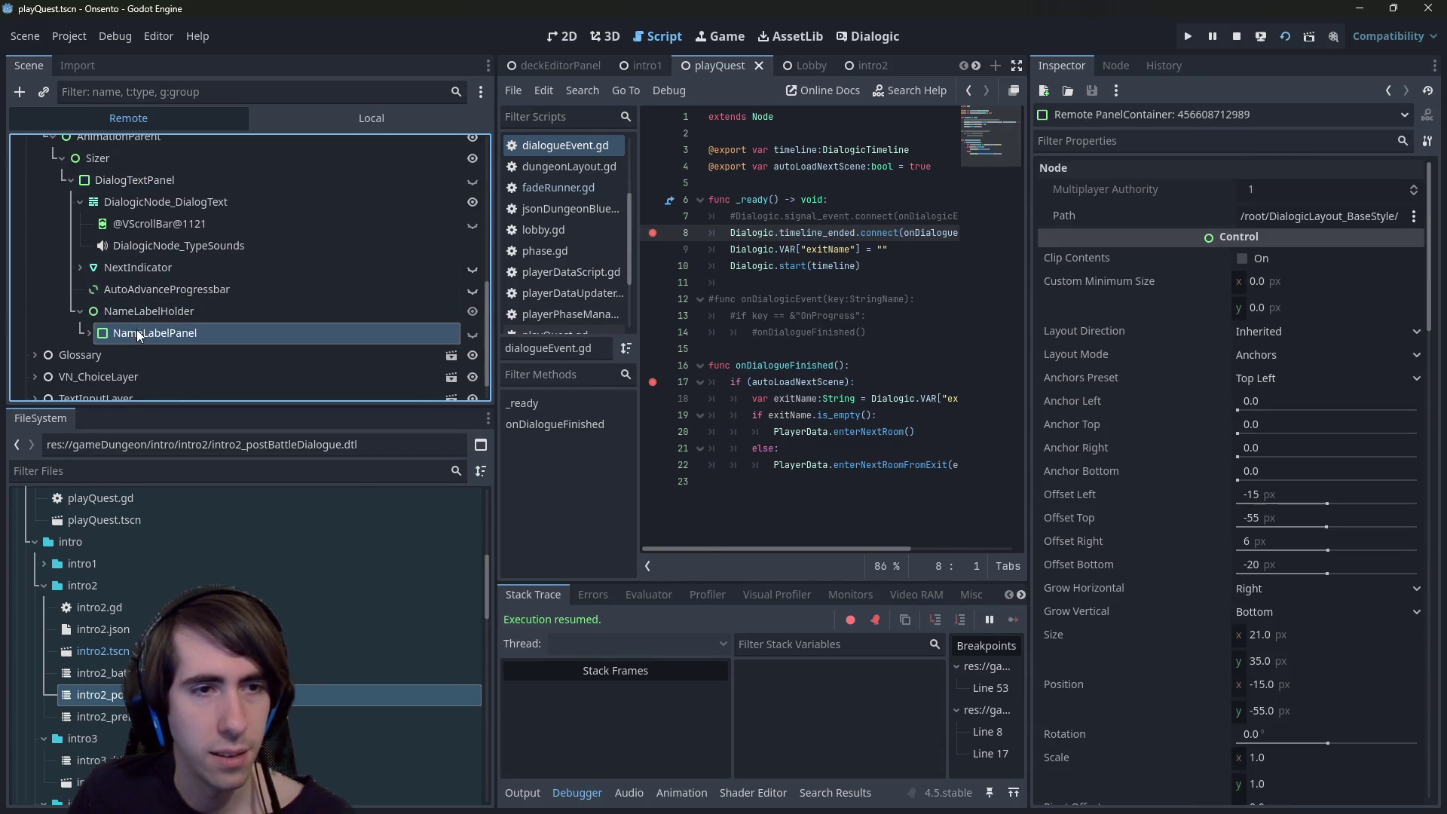
pyautogui.click(156, 353)
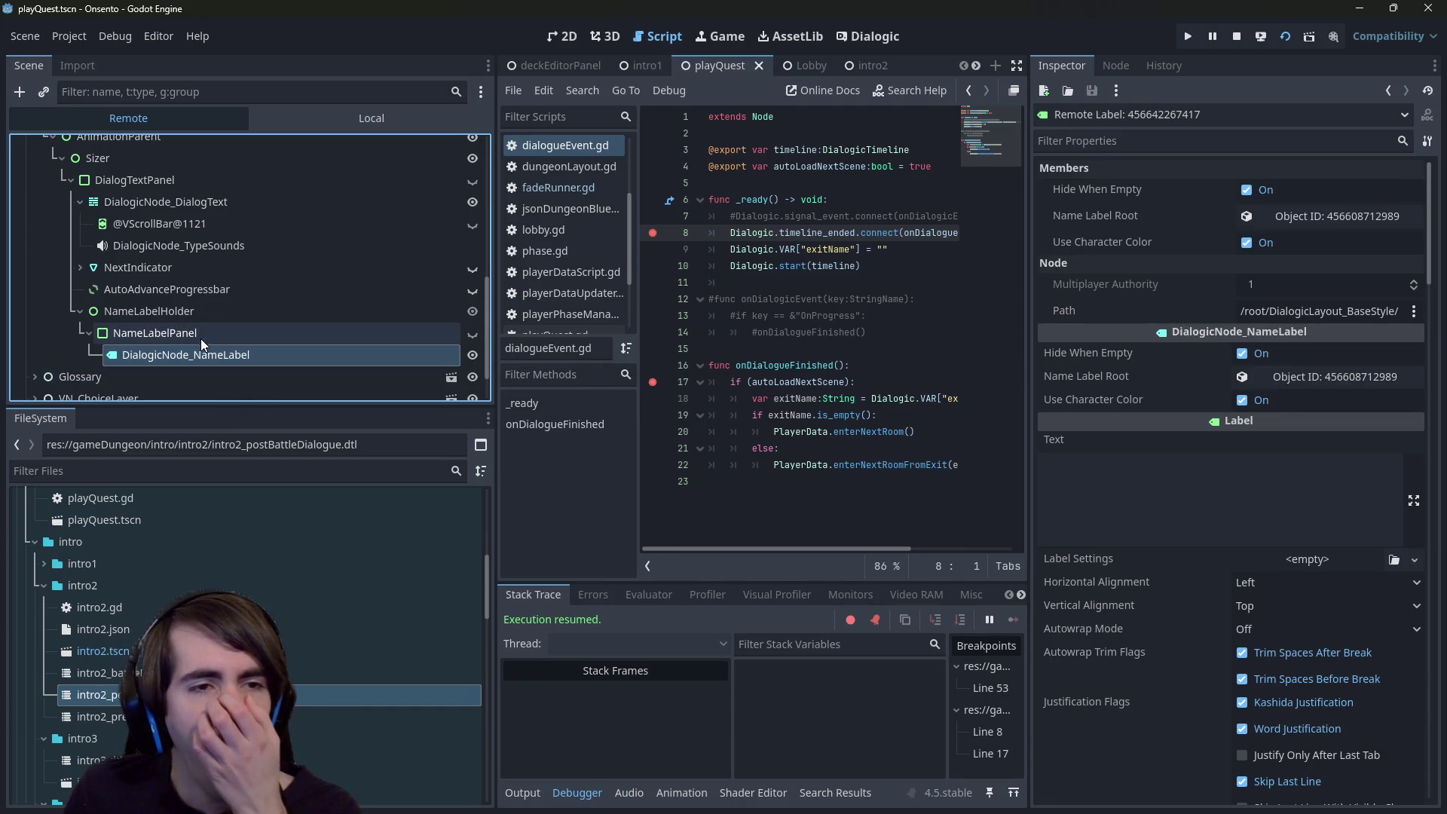
pyautogui.click(80, 267)
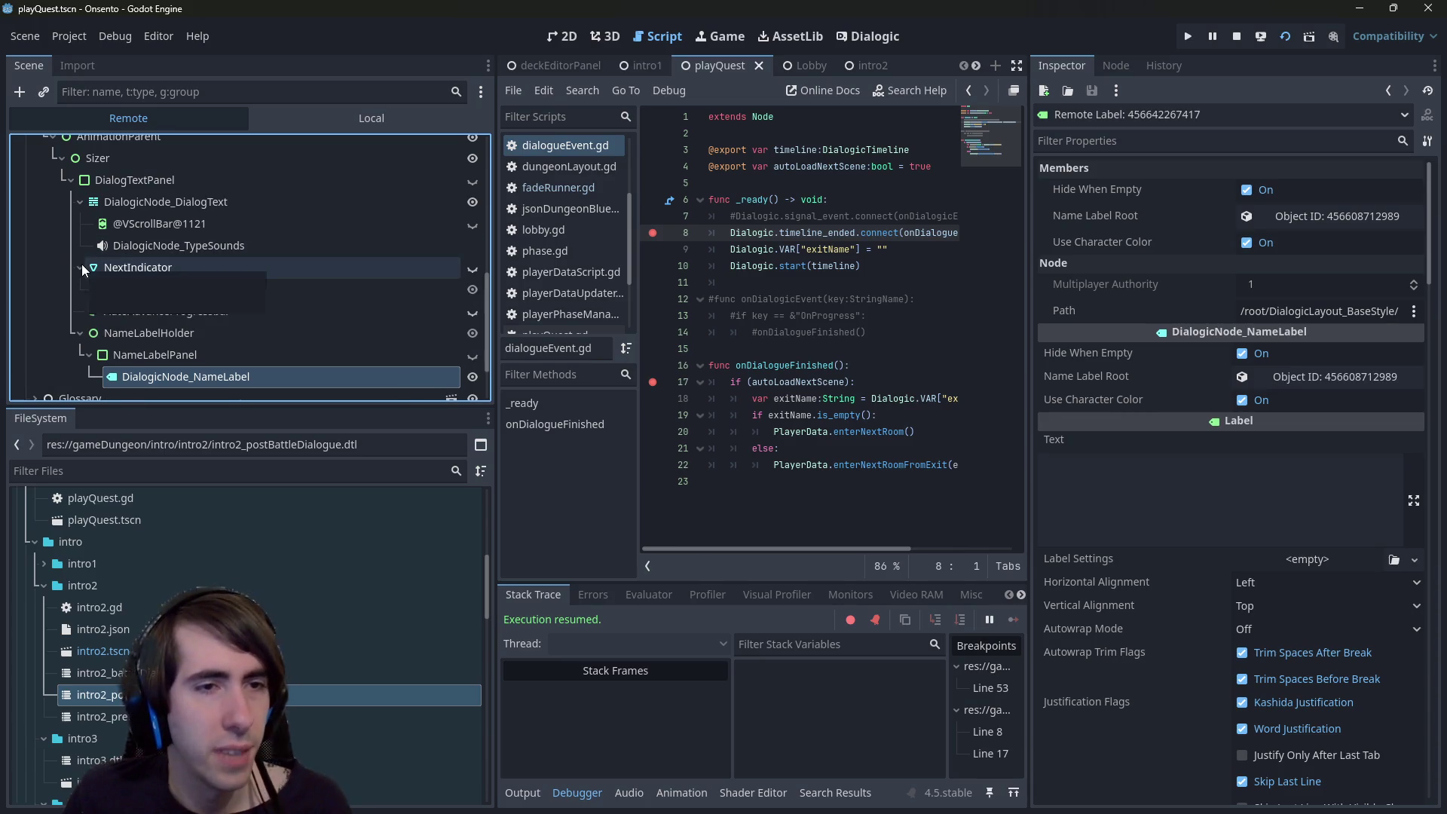
pyautogui.scroll(5, 202, 254)
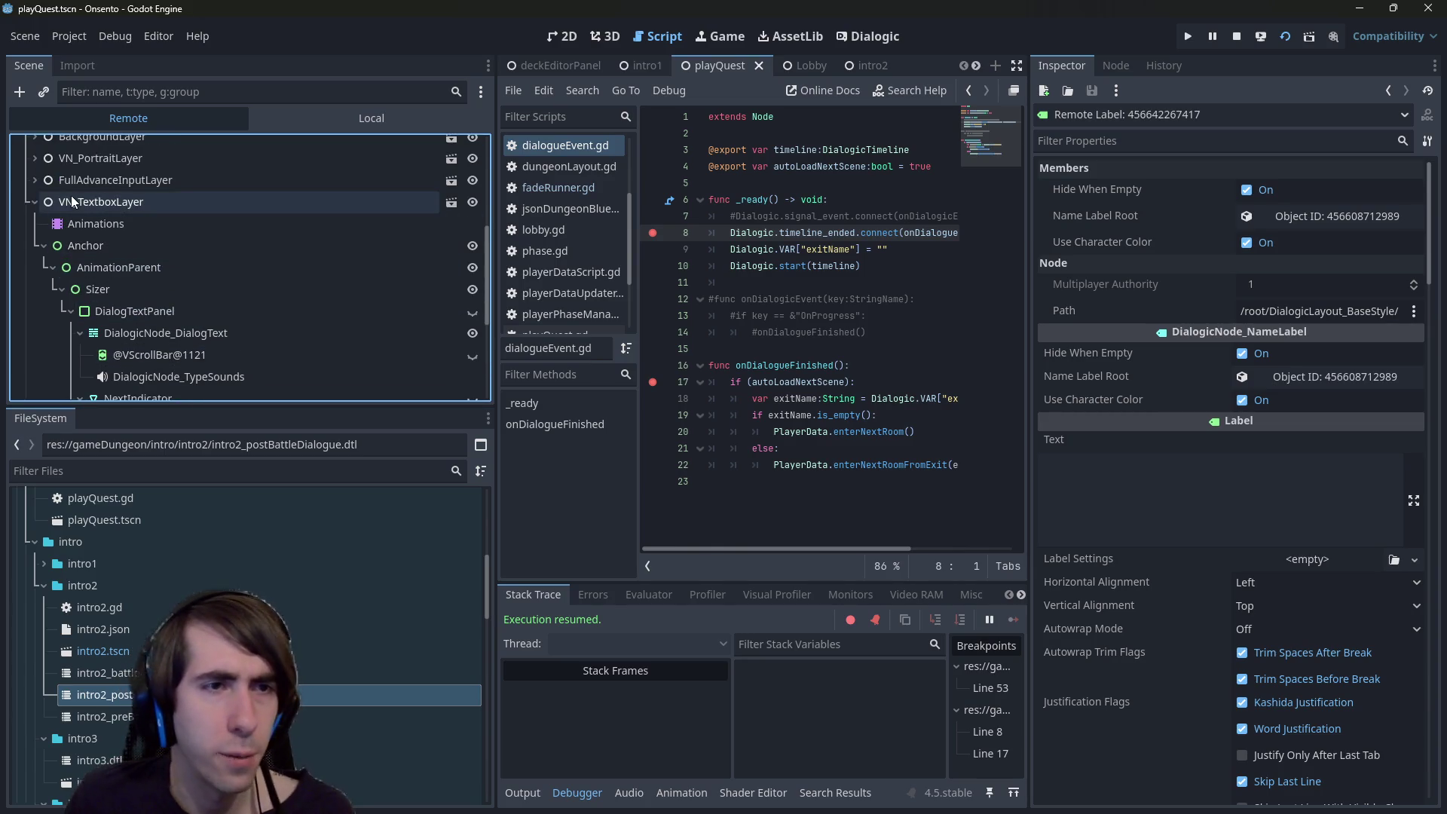
pyautogui.click(30, 200)
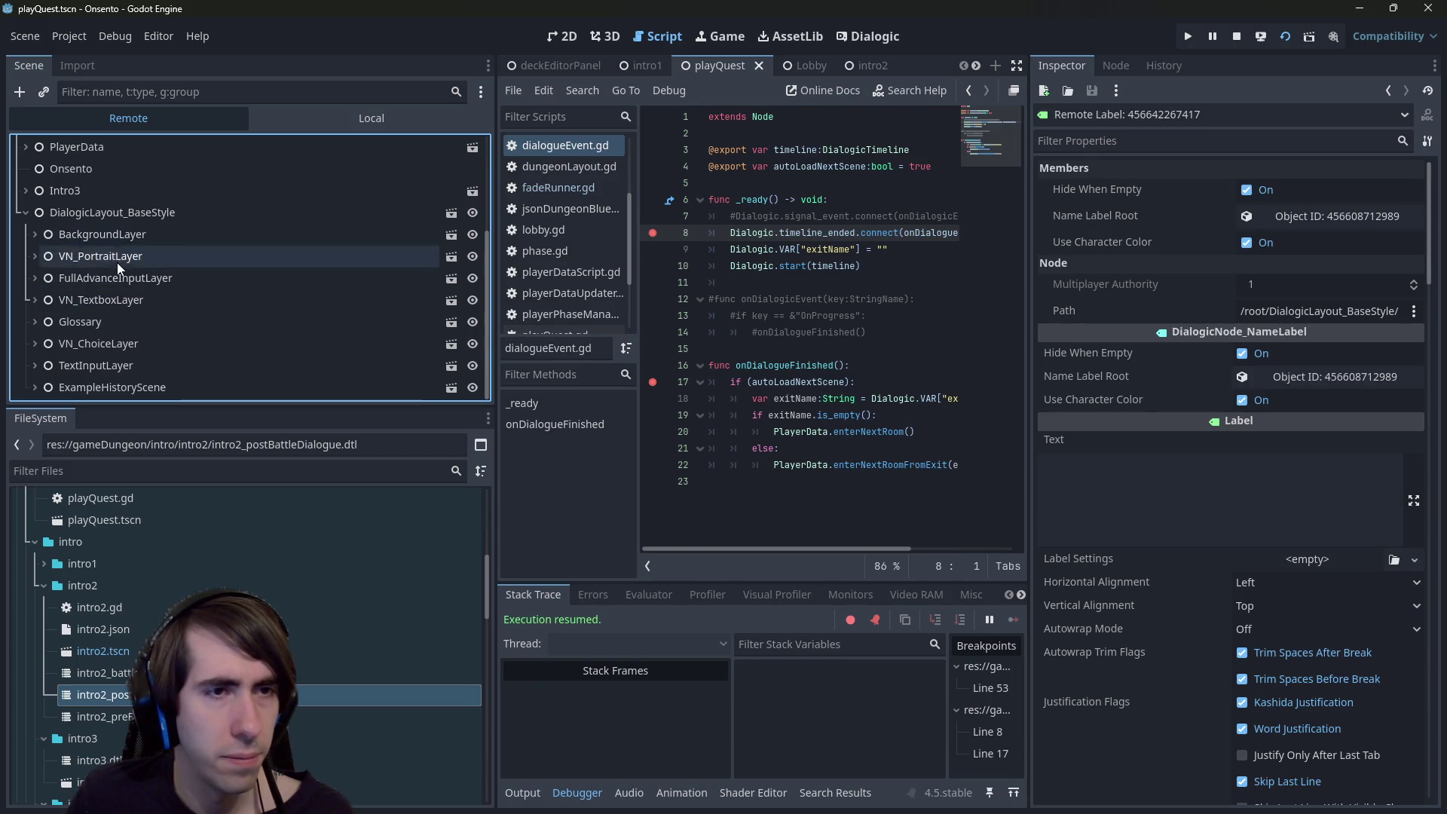
pyautogui.click(95, 302)
pyautogui.click(33, 300)
pyautogui.scroll(-5, 377, 318)
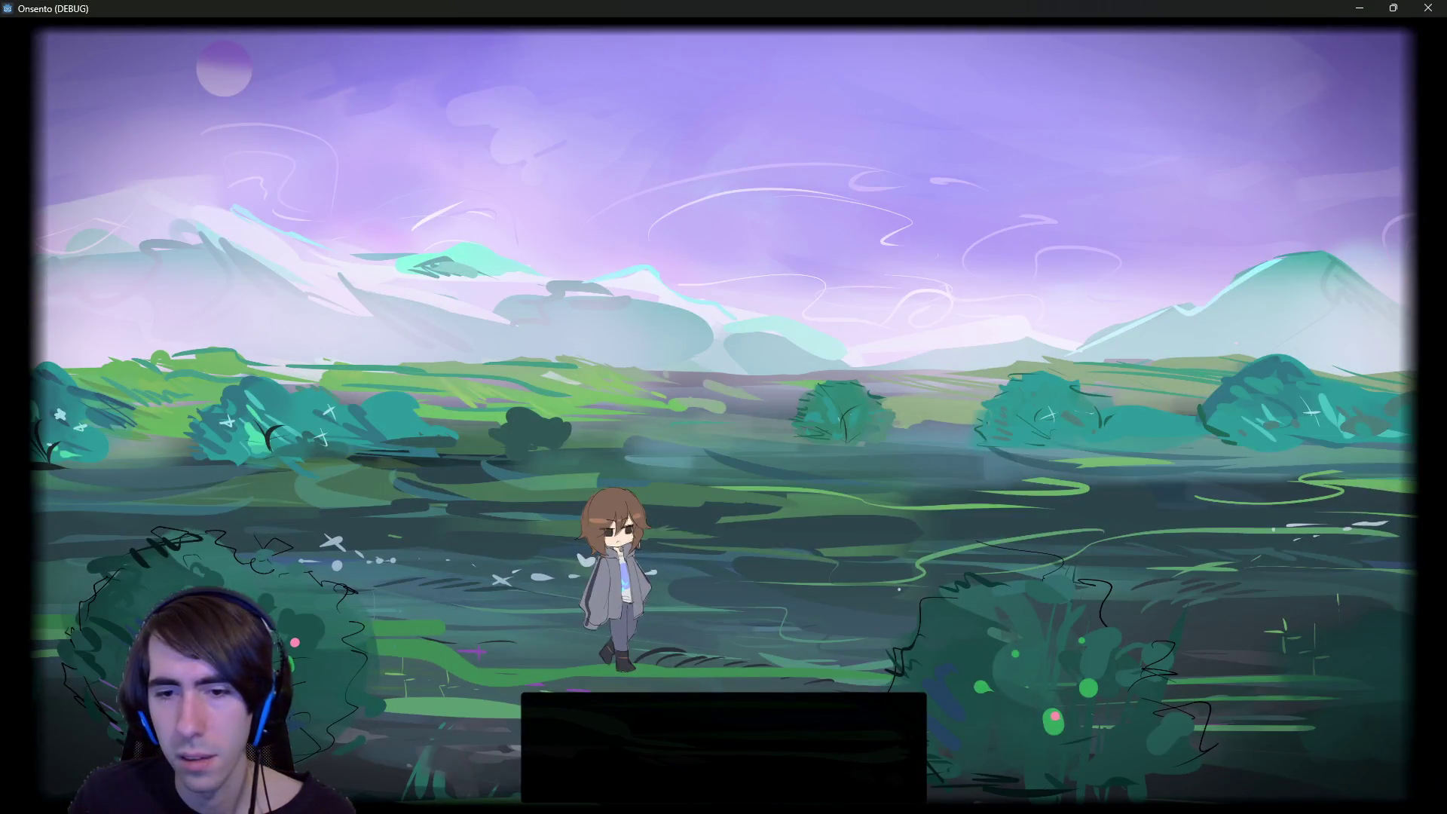
pyautogui.hotkey('alt', 'Tab')
pyautogui.click(472, 323)
pyautogui.click(471, 367)
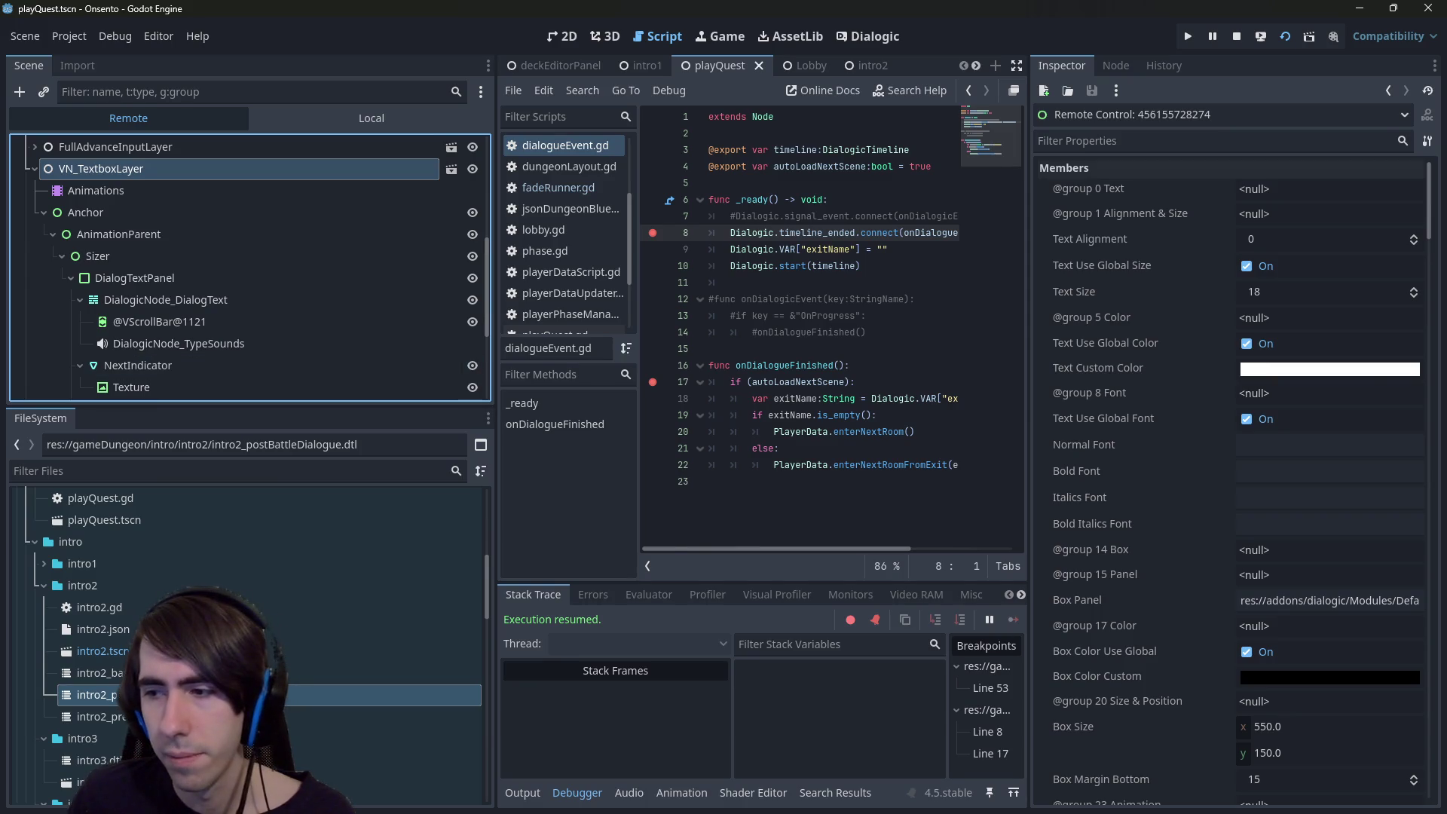
pyautogui.hotkey('alt', 'Tab')
pyautogui.hotkey('alt', 'Tab')
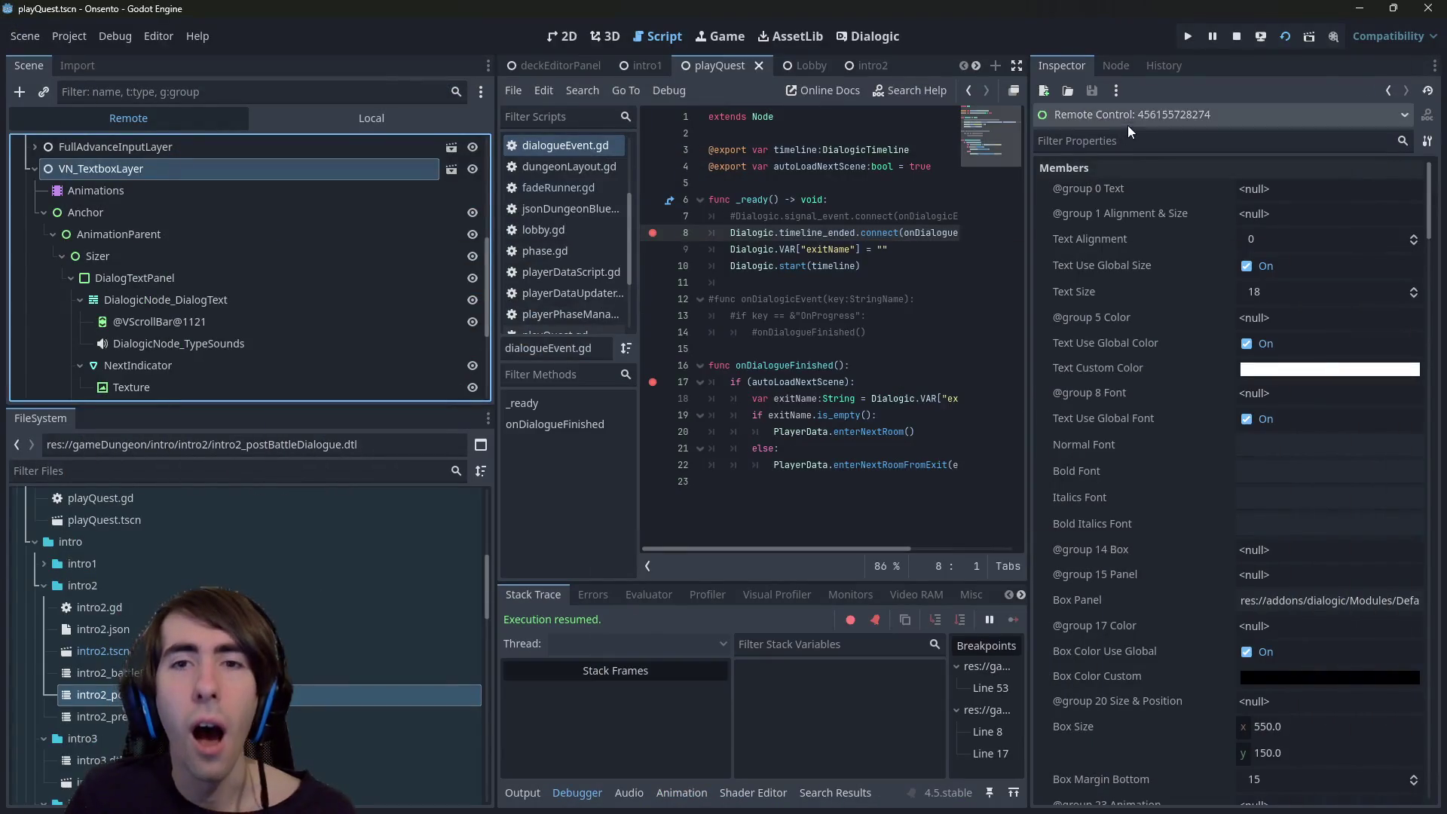
# - Stop the game, widen the script view, and remove the breakpoints on lines 8 and 17
pyautogui.click(1236, 37)
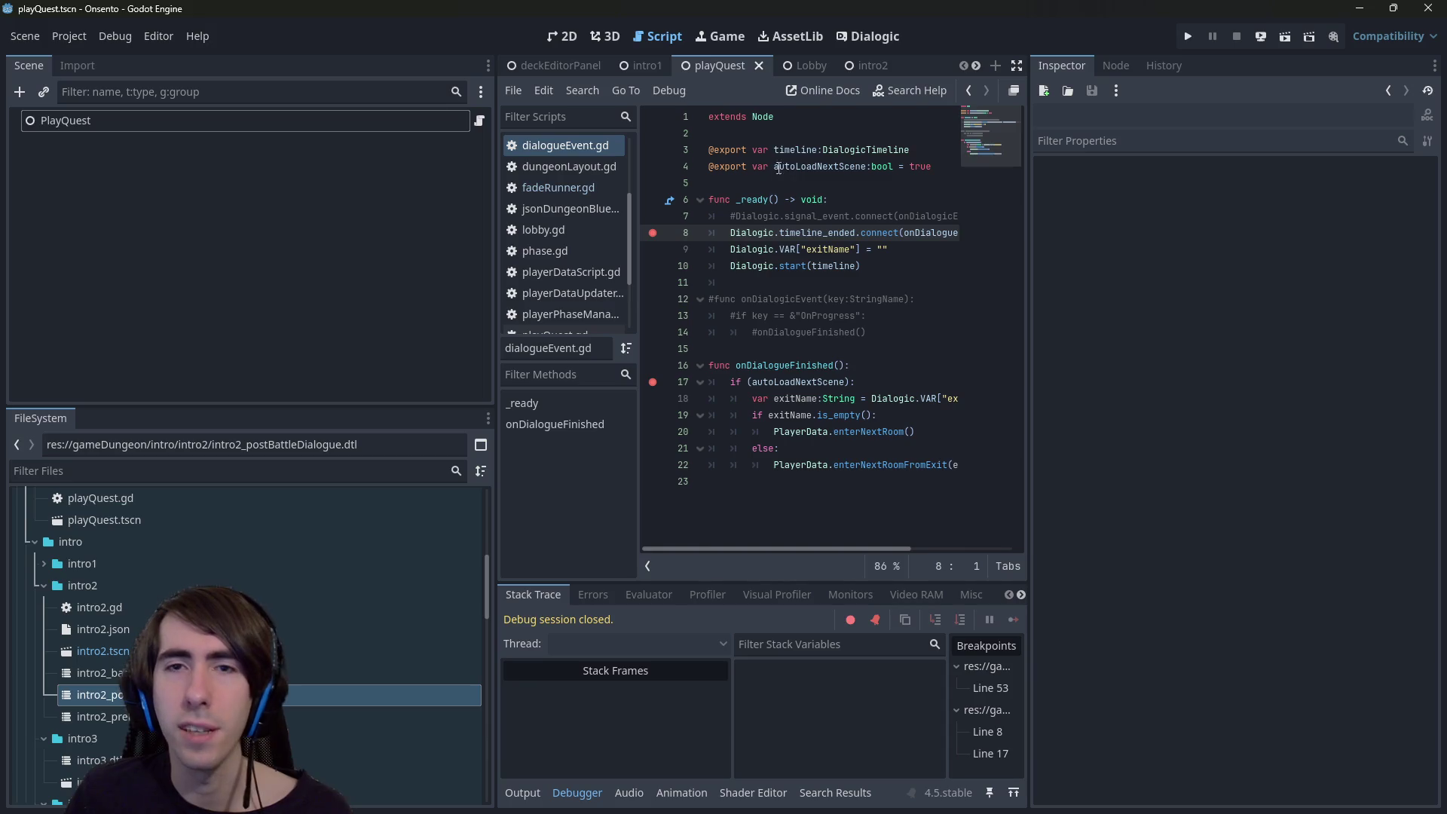
pyautogui.moveTo(1029, 174); pyautogui.dragTo(1131, 173)
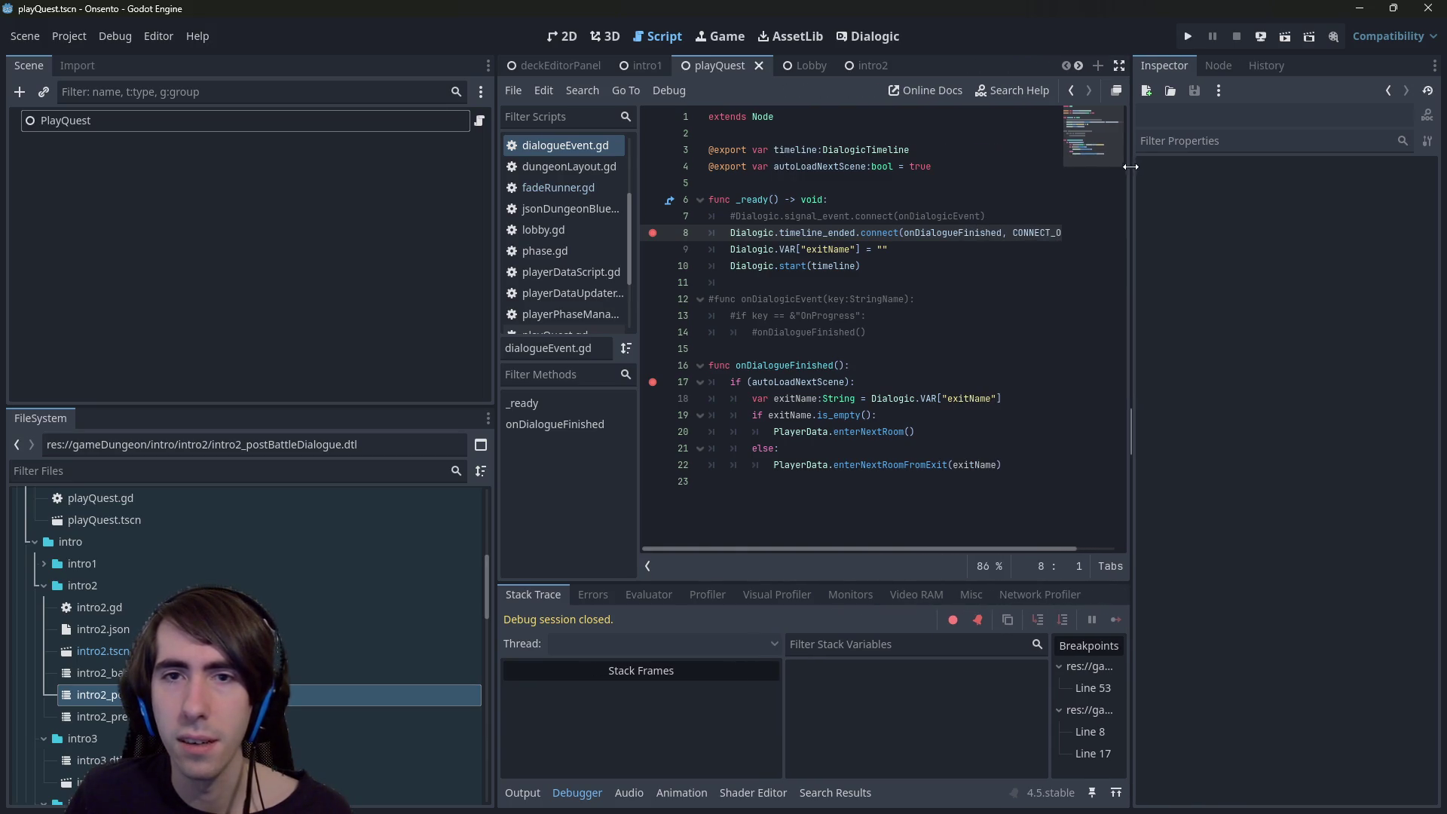
pyautogui.moveTo(495, 241); pyautogui.dragTo(261, 241)
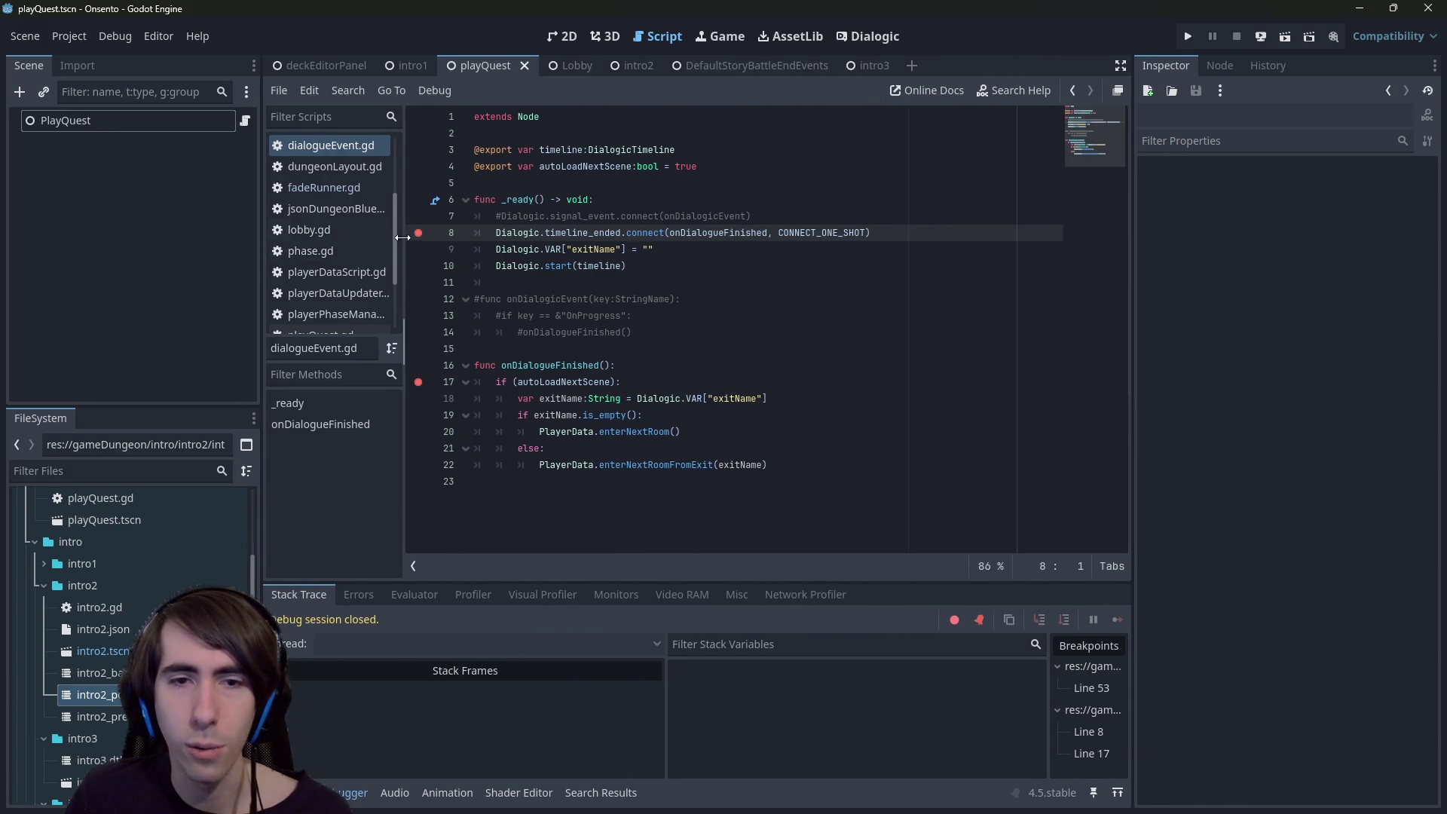
pyautogui.click(418, 233)
pyautogui.click(418, 382)
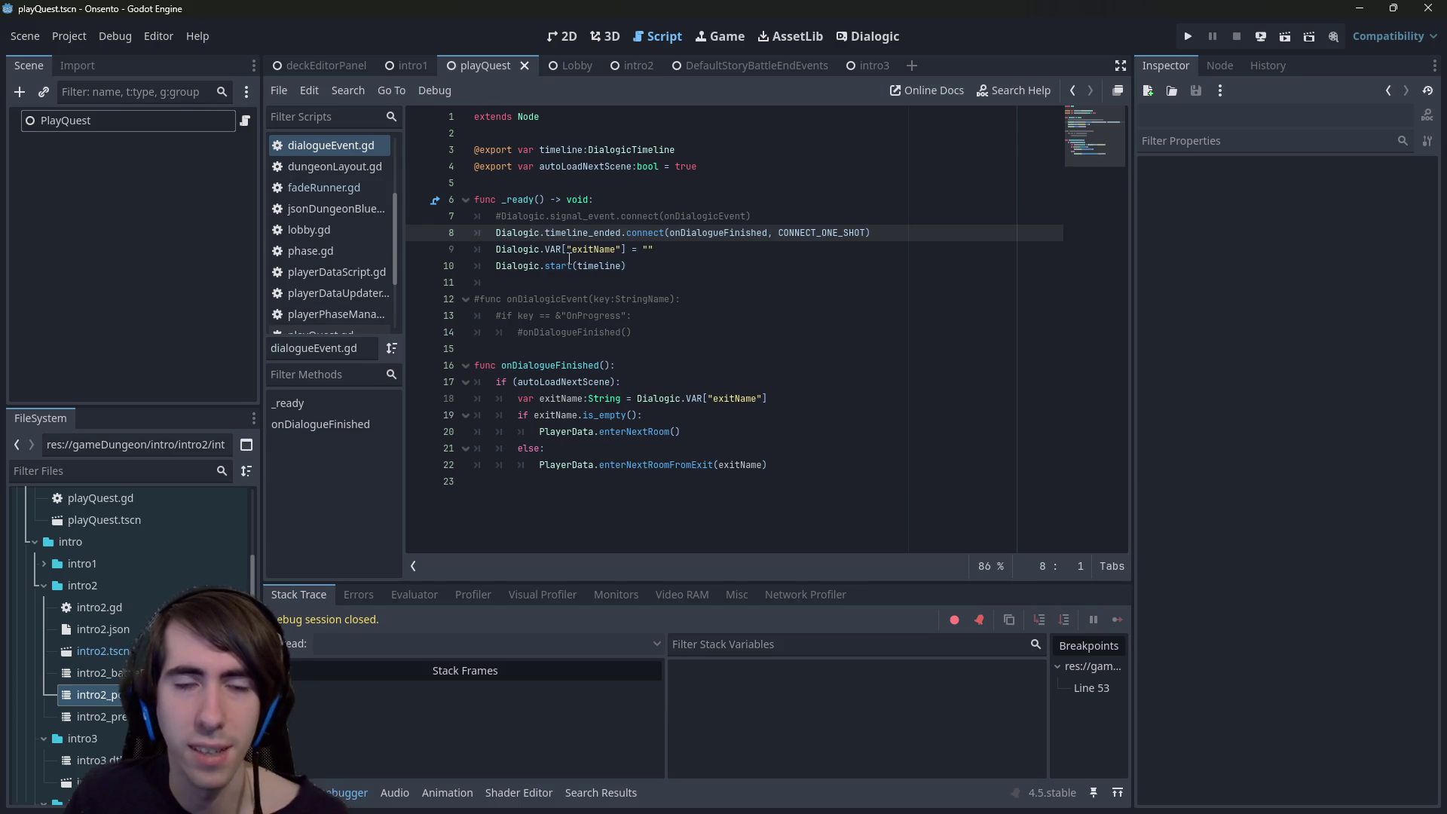
# - Wrap Dialogic.start(timeline) in an 'if timeline != null:' check, save the script, and open intro3.dtl
pyautogui.doubleClick(554, 264)
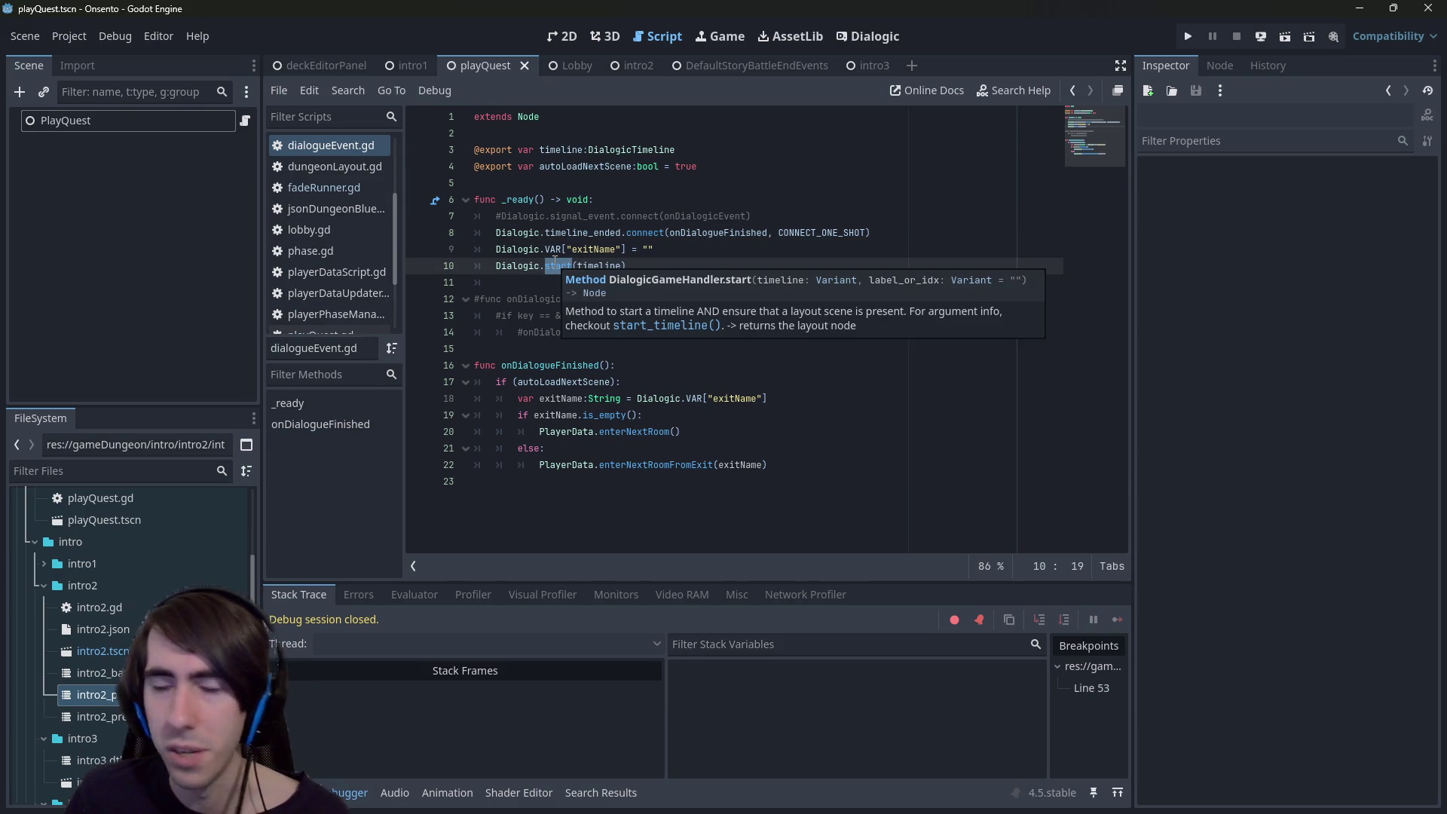
pyautogui.click(603, 233)
pyautogui.doubleClick(599, 265)
pyautogui.click(700, 243)
pyautogui.press('Return')
pyautogui.write('if timeline != null')
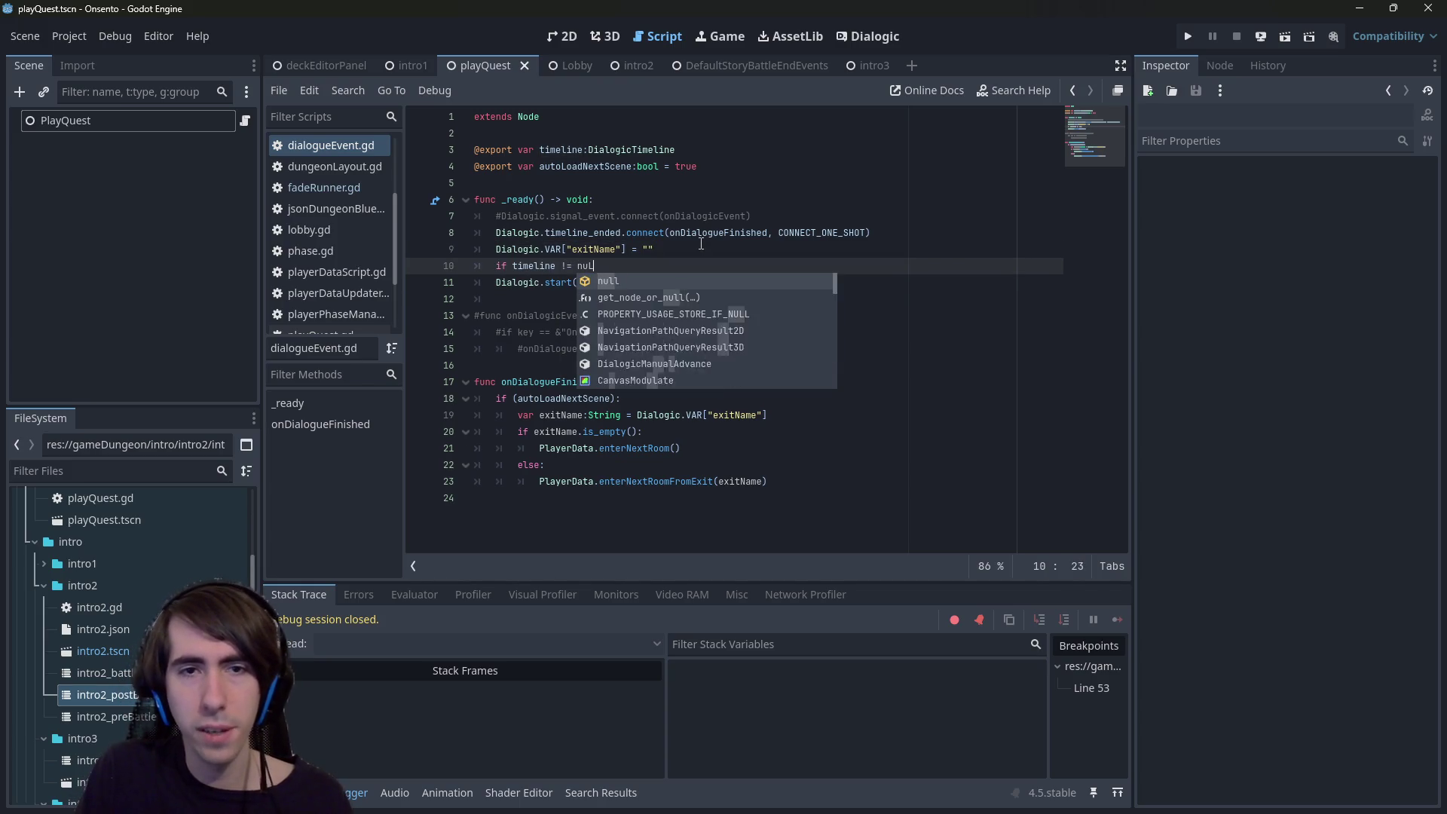
pyautogui.write(':')
pyautogui.press('Down')
pyautogui.press('Home')
pyautogui.press('Tab')
pyautogui.hotkey('ctrl', 's')
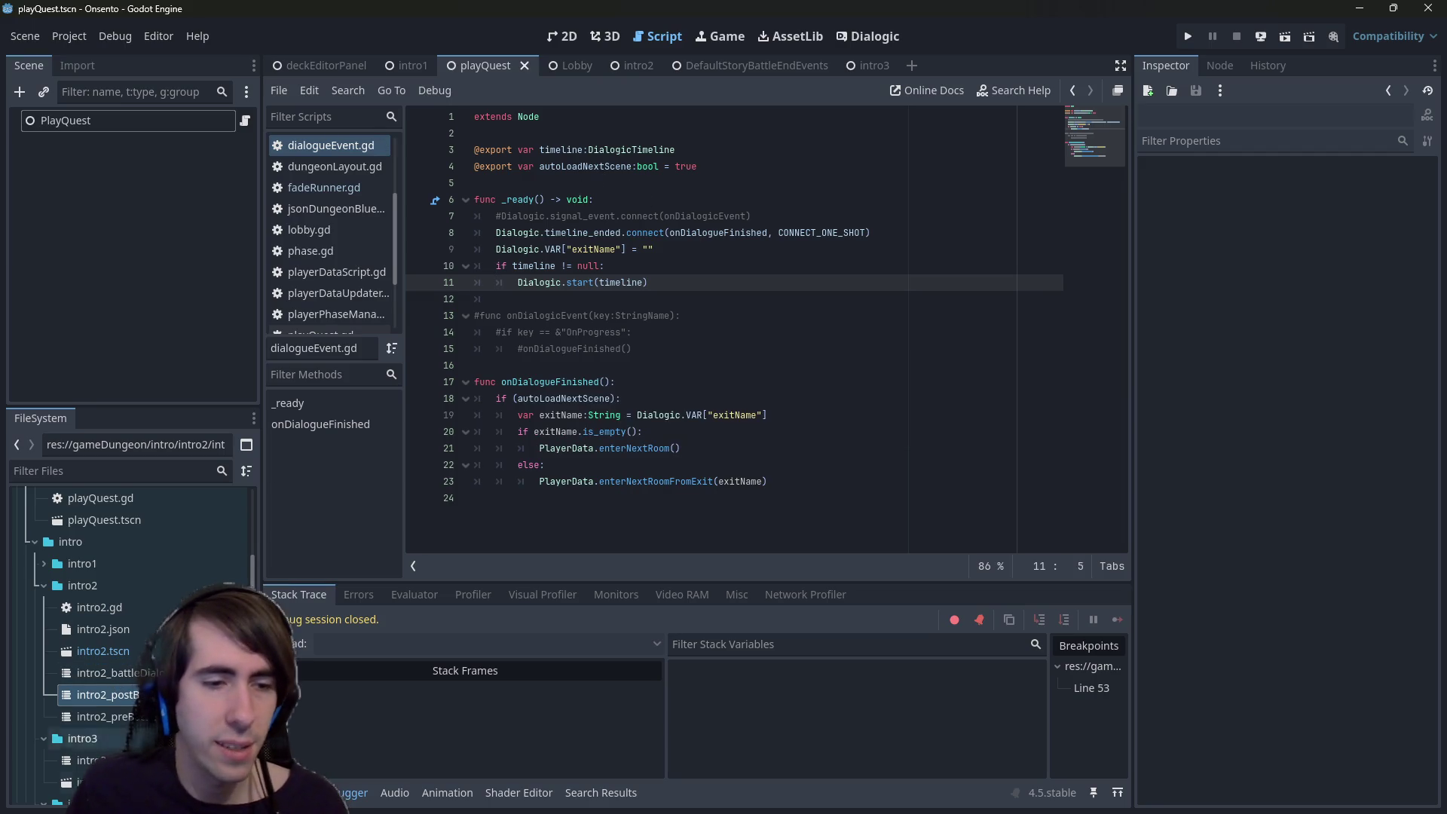
pyautogui.doubleClick(87, 760)
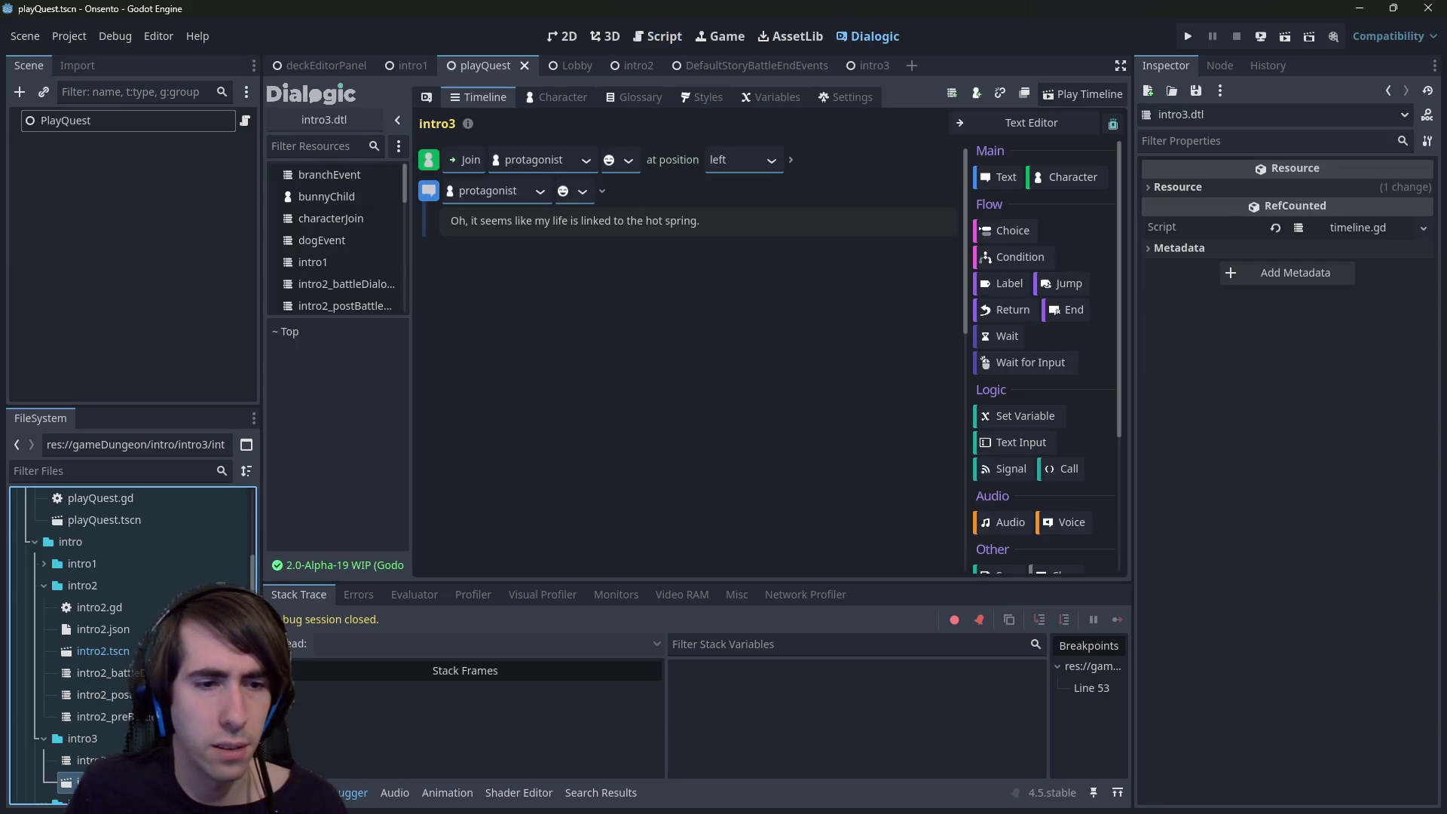
# - Set a breakpoint on line 11 of the Intro3 script, then open the intro3.dtl timeline
pyautogui.click(121, 122)
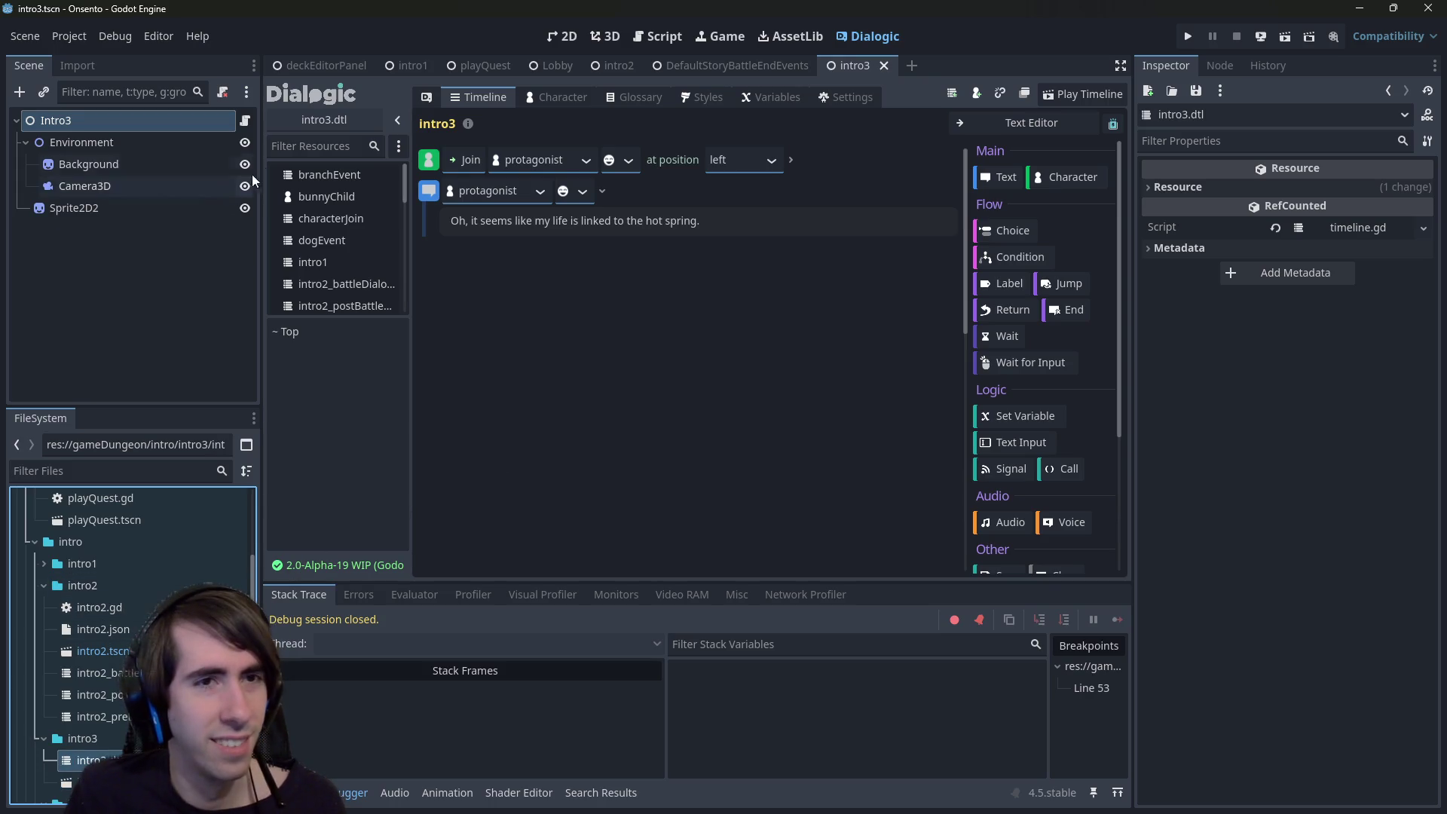
pyautogui.click(247, 121)
pyautogui.click(822, 294)
pyautogui.click(813, 290)
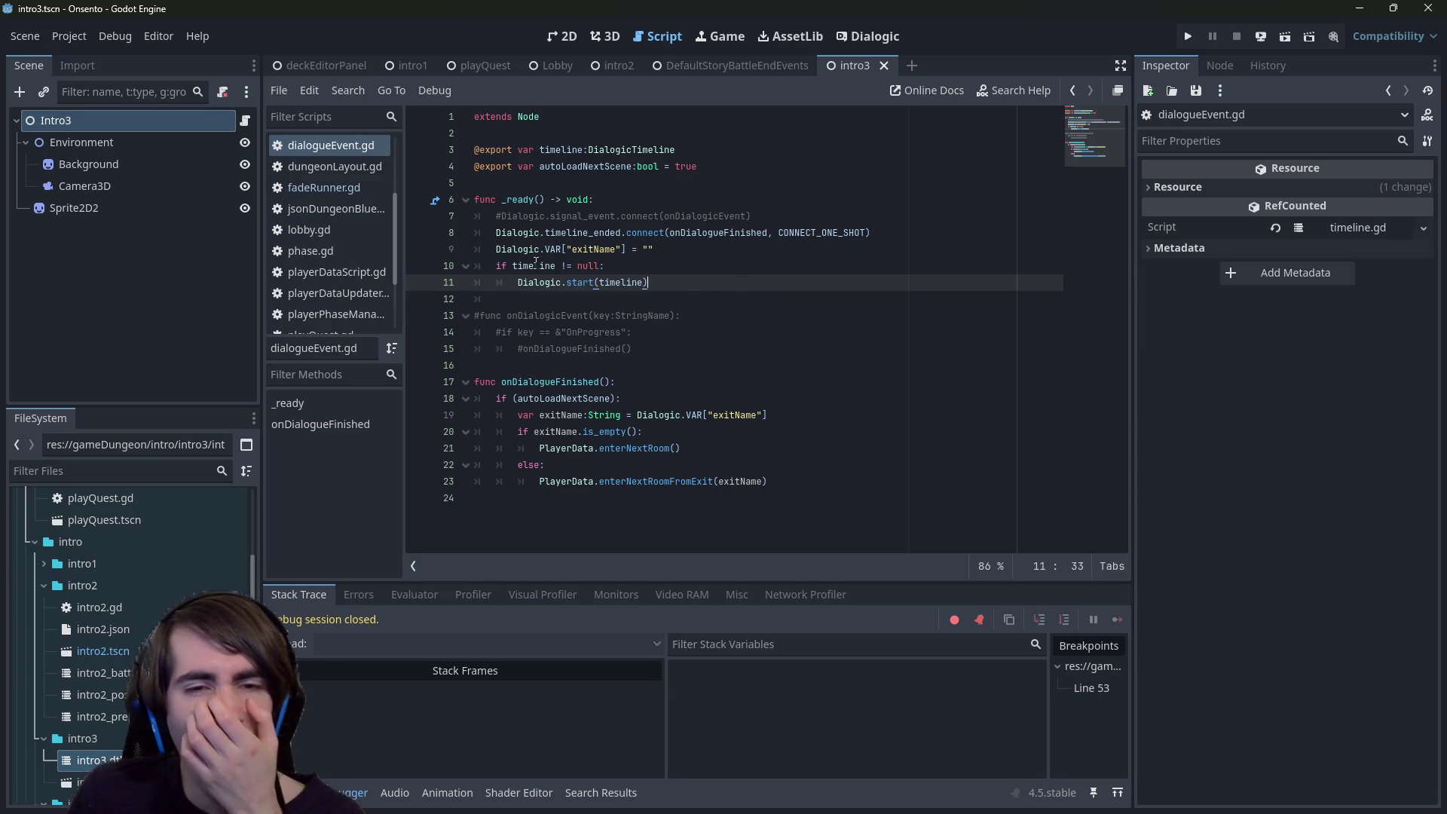
pyautogui.click(419, 285)
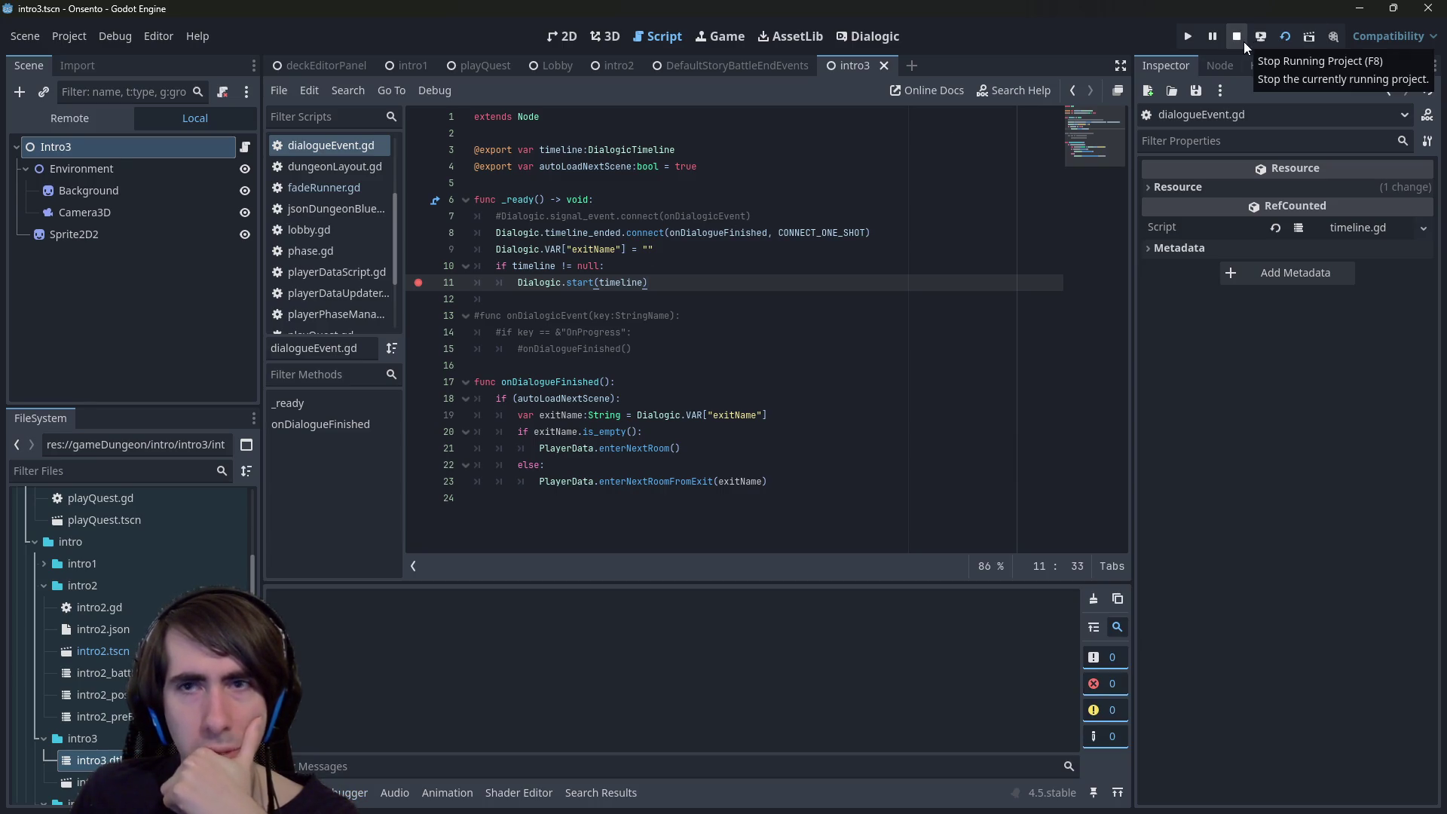
pyautogui.doubleClick(91, 759)
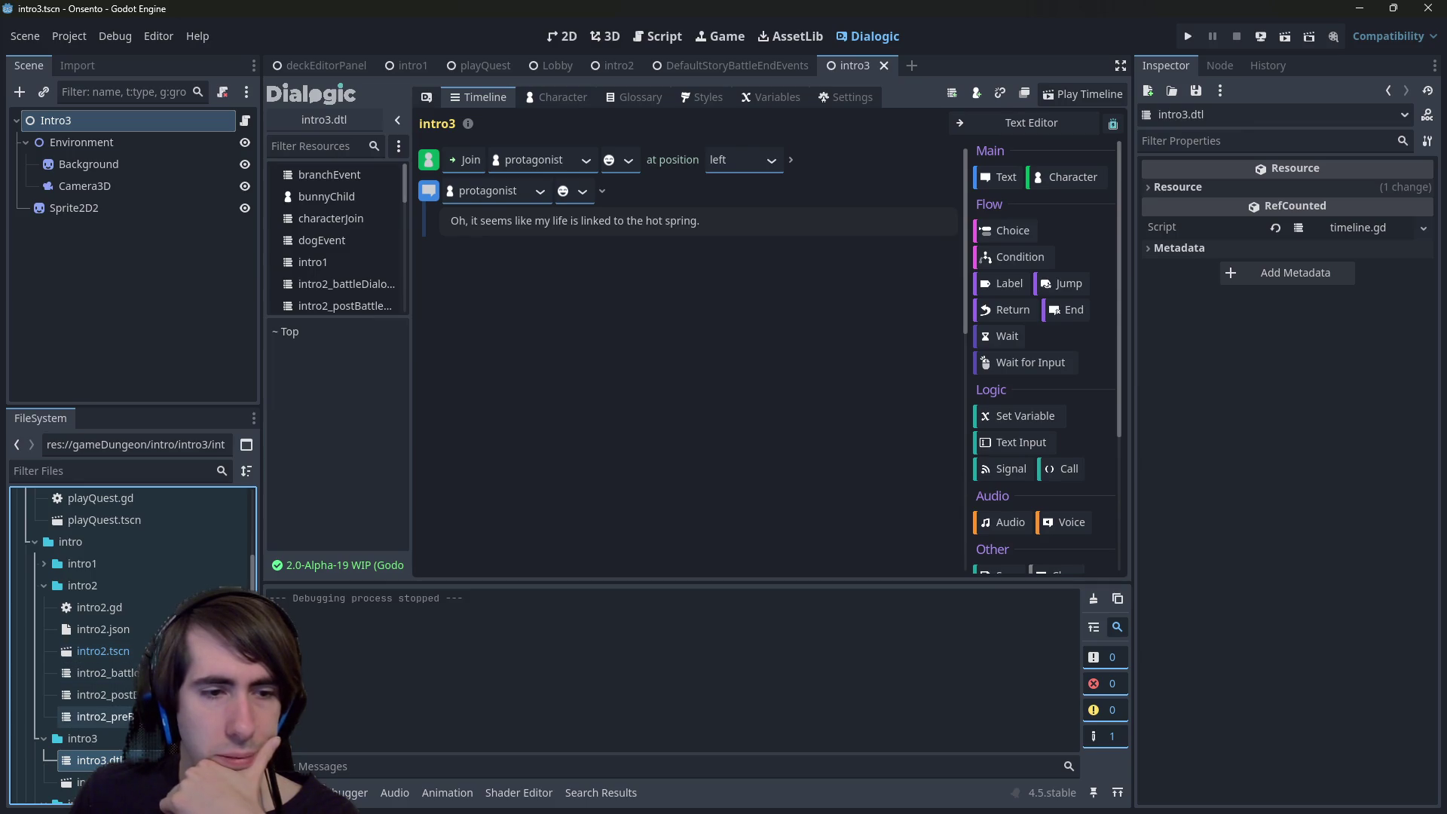
# - Inspect intro2_postBattleDialogue.dtl as text and assign it the default style
pyautogui.doubleClick(106, 694)
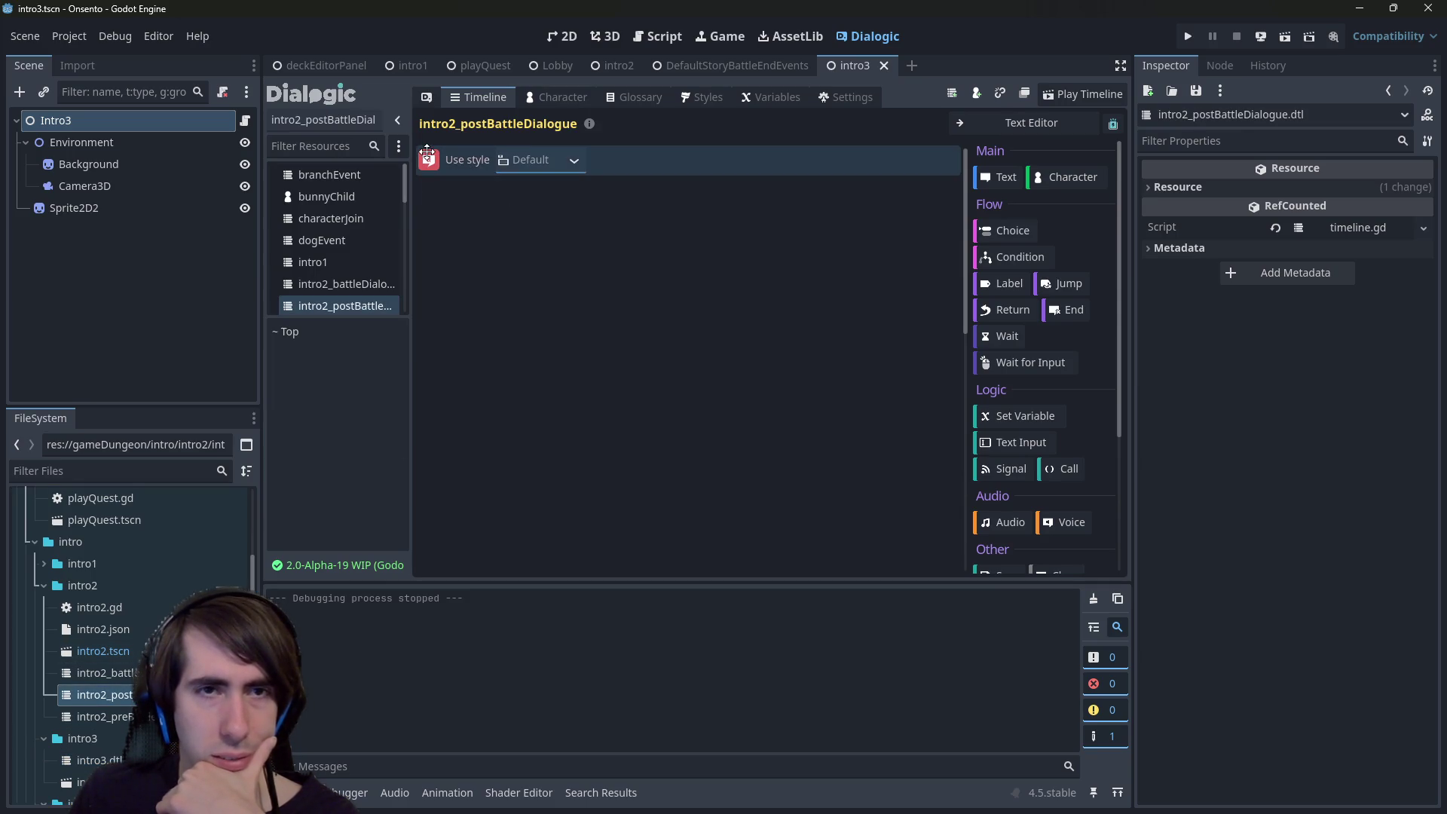
pyautogui.click(1034, 123)
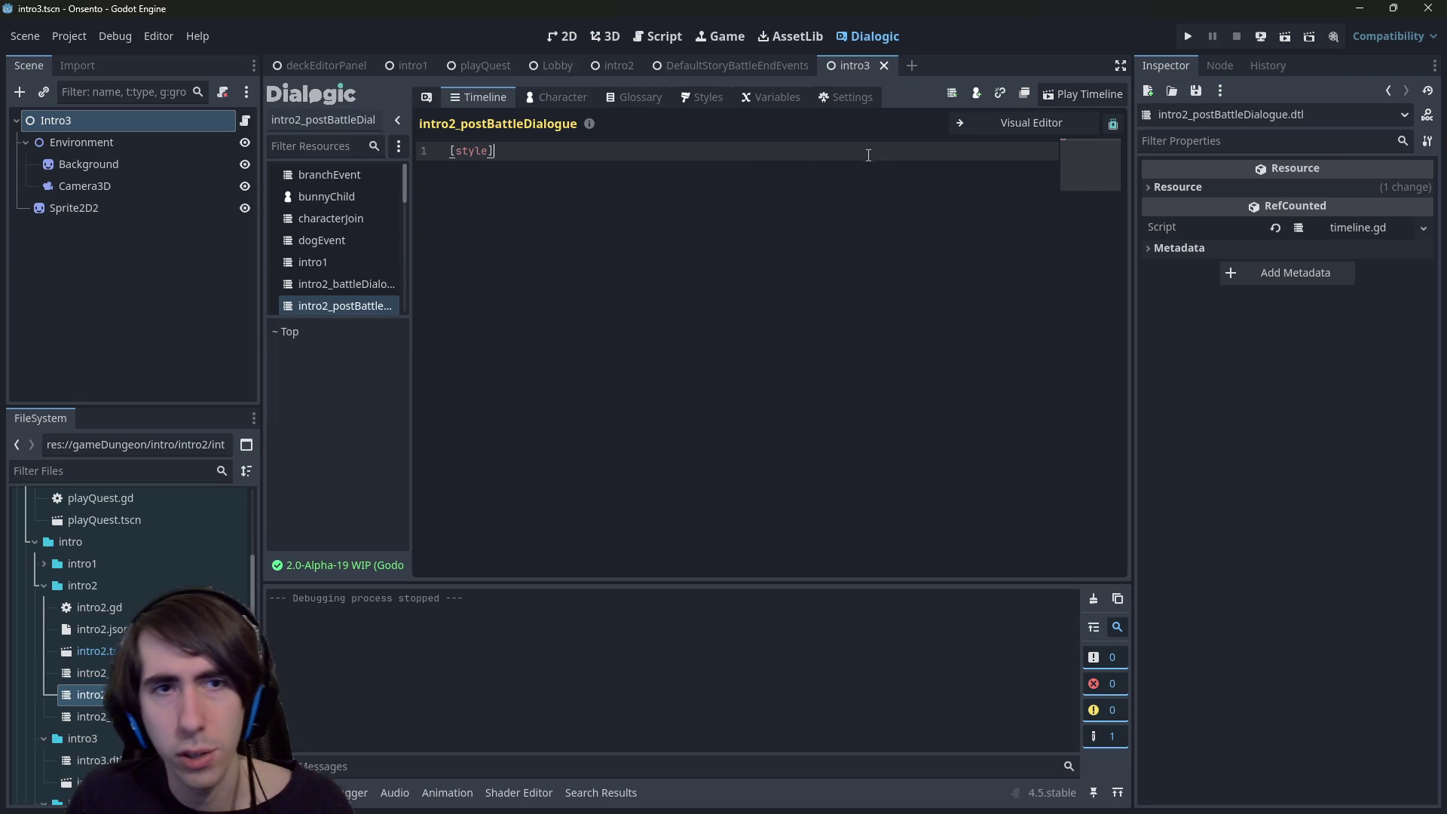
pyautogui.hotkey('ctrl', 'a')
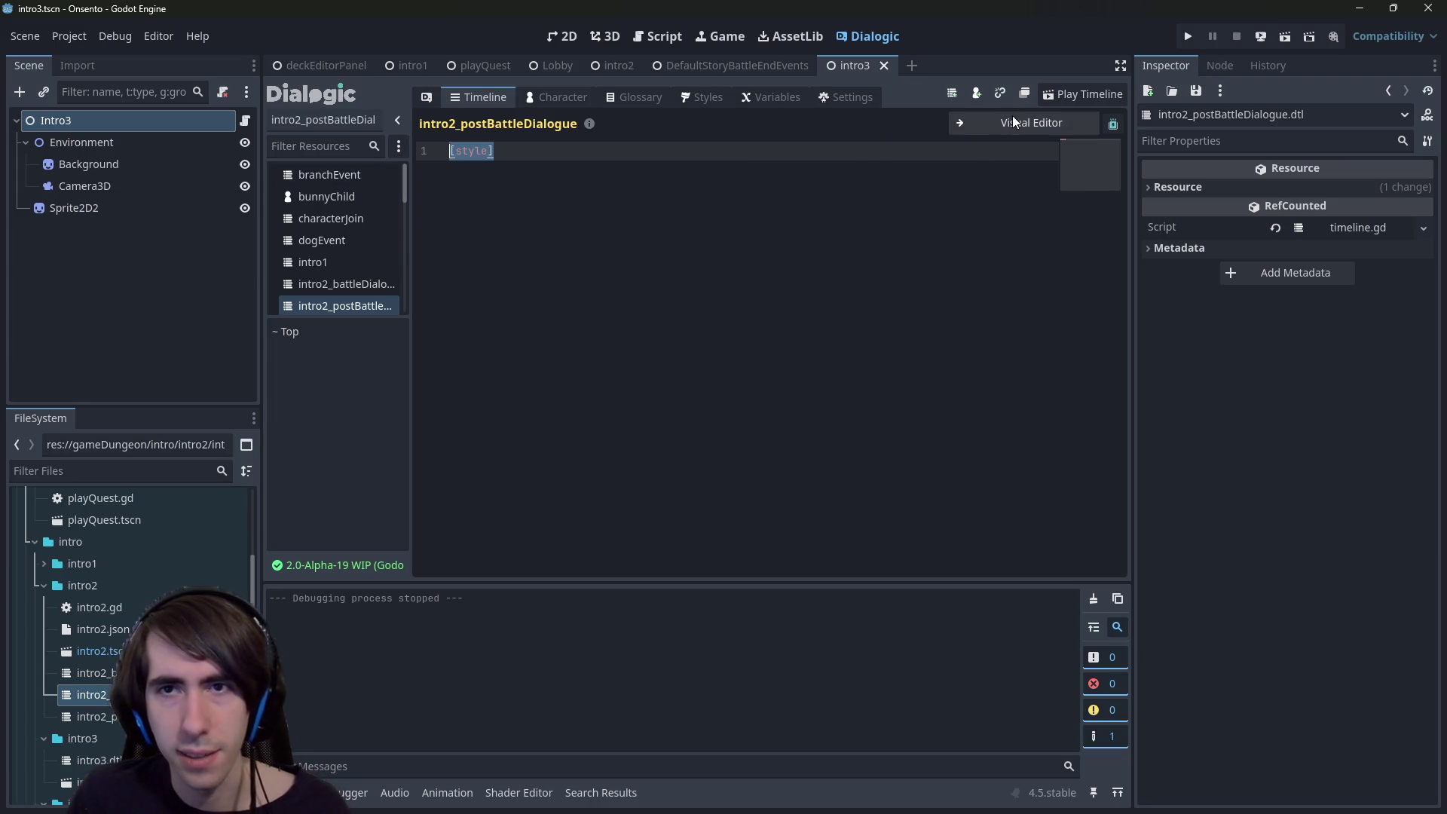
pyautogui.click(1009, 125)
pyautogui.click(577, 163)
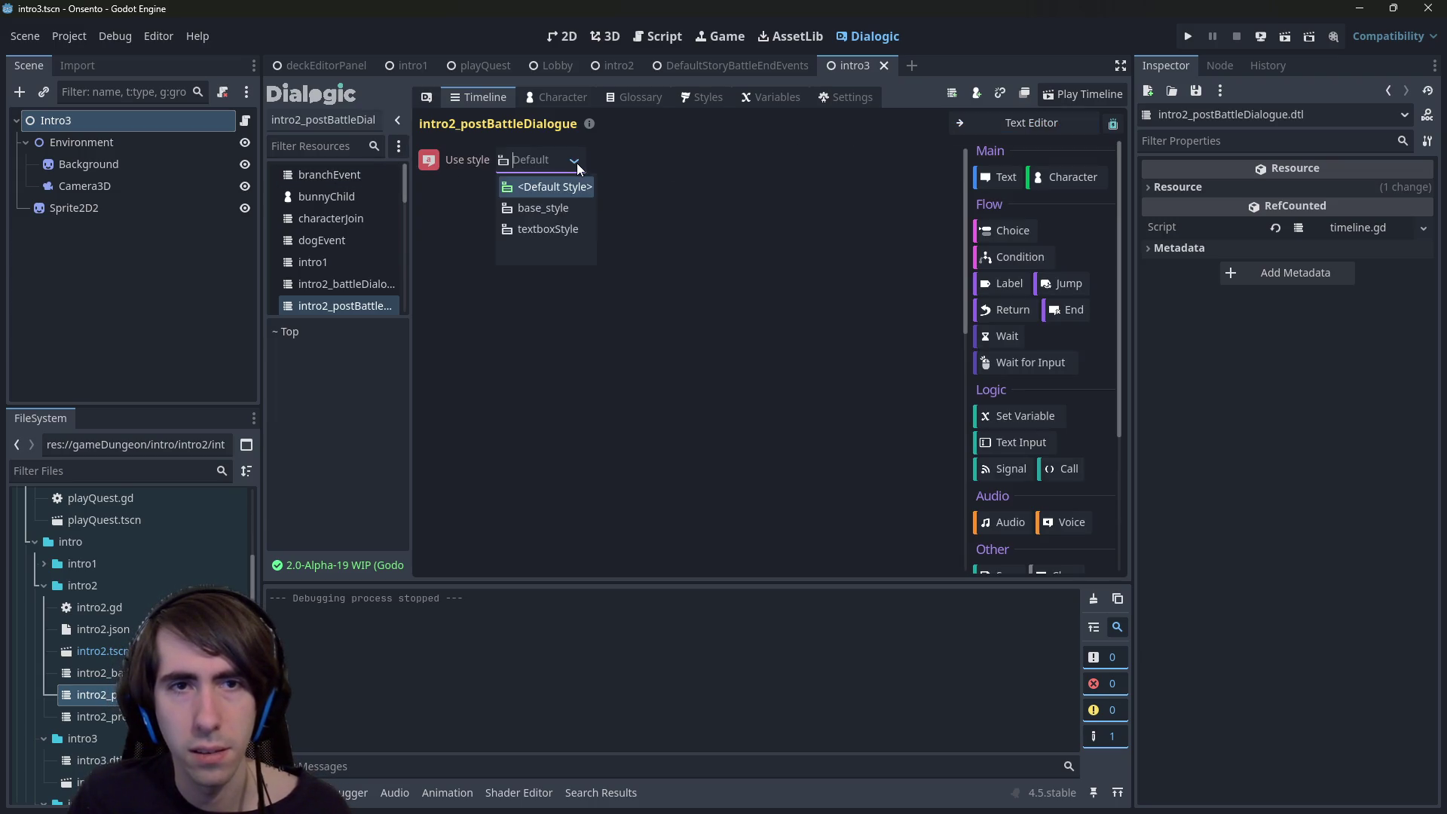
pyautogui.click(561, 182)
pyautogui.click(832, 166)
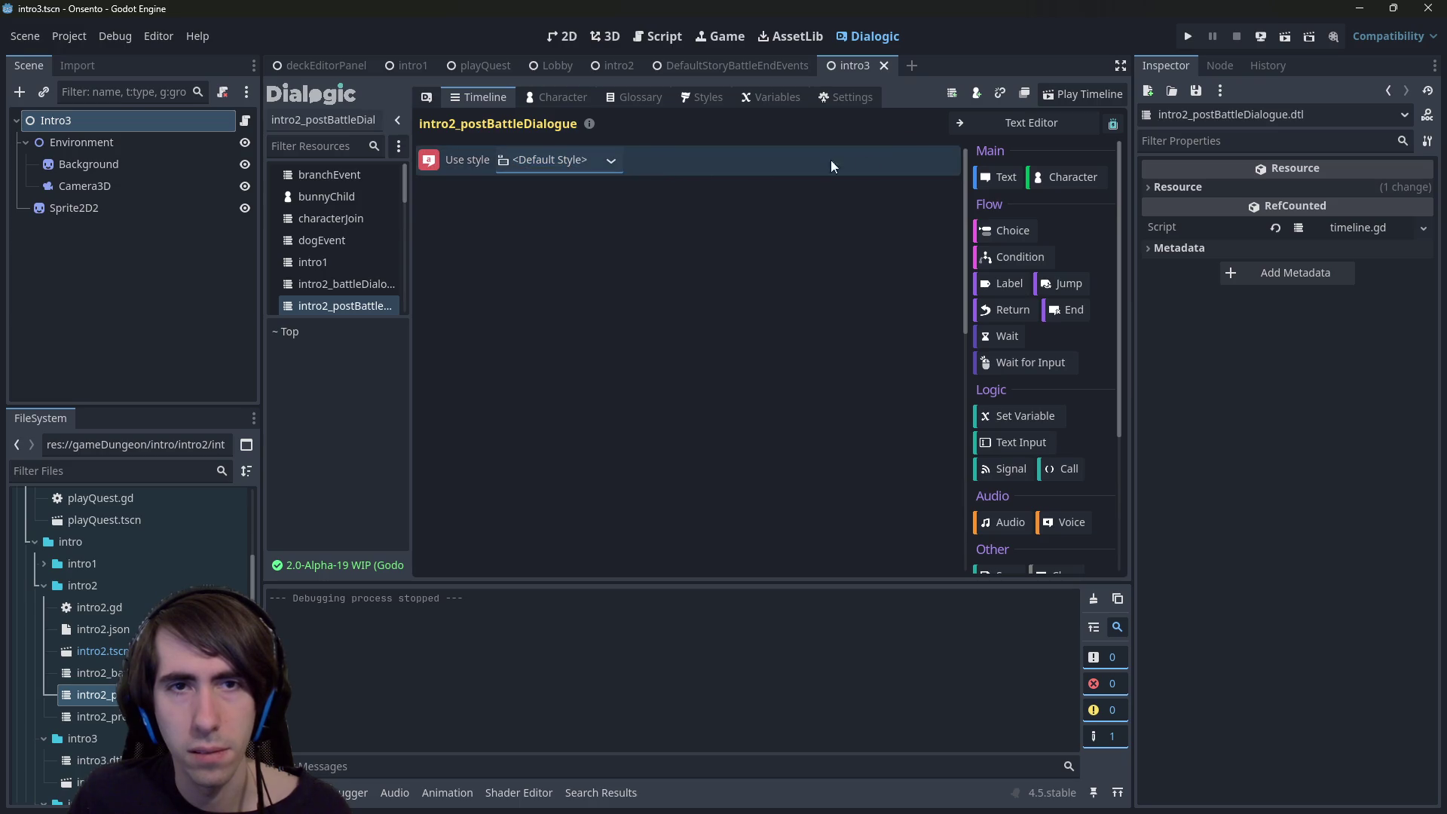
pyautogui.click(984, 124)
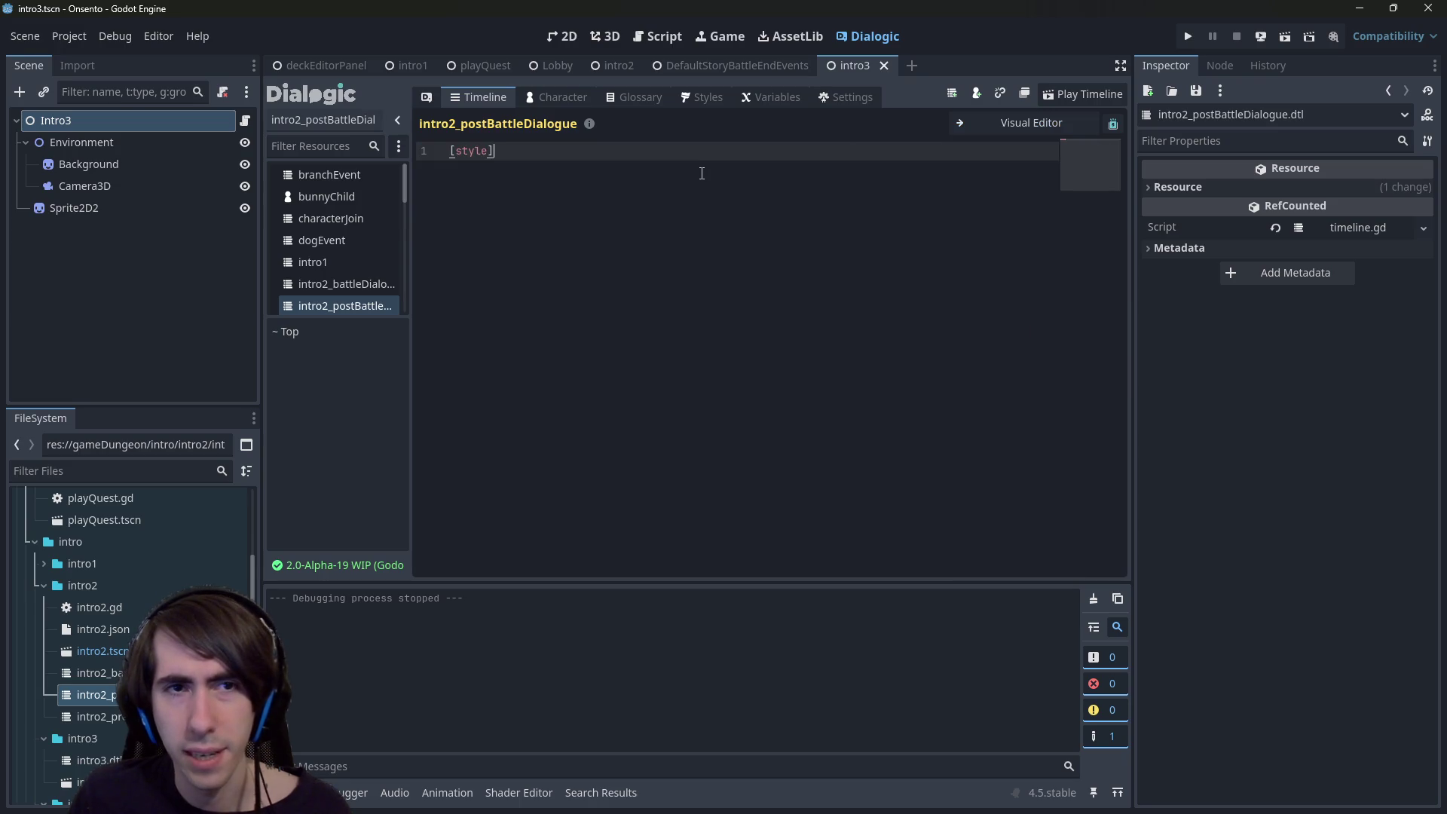
pyautogui.click(1029, 134)
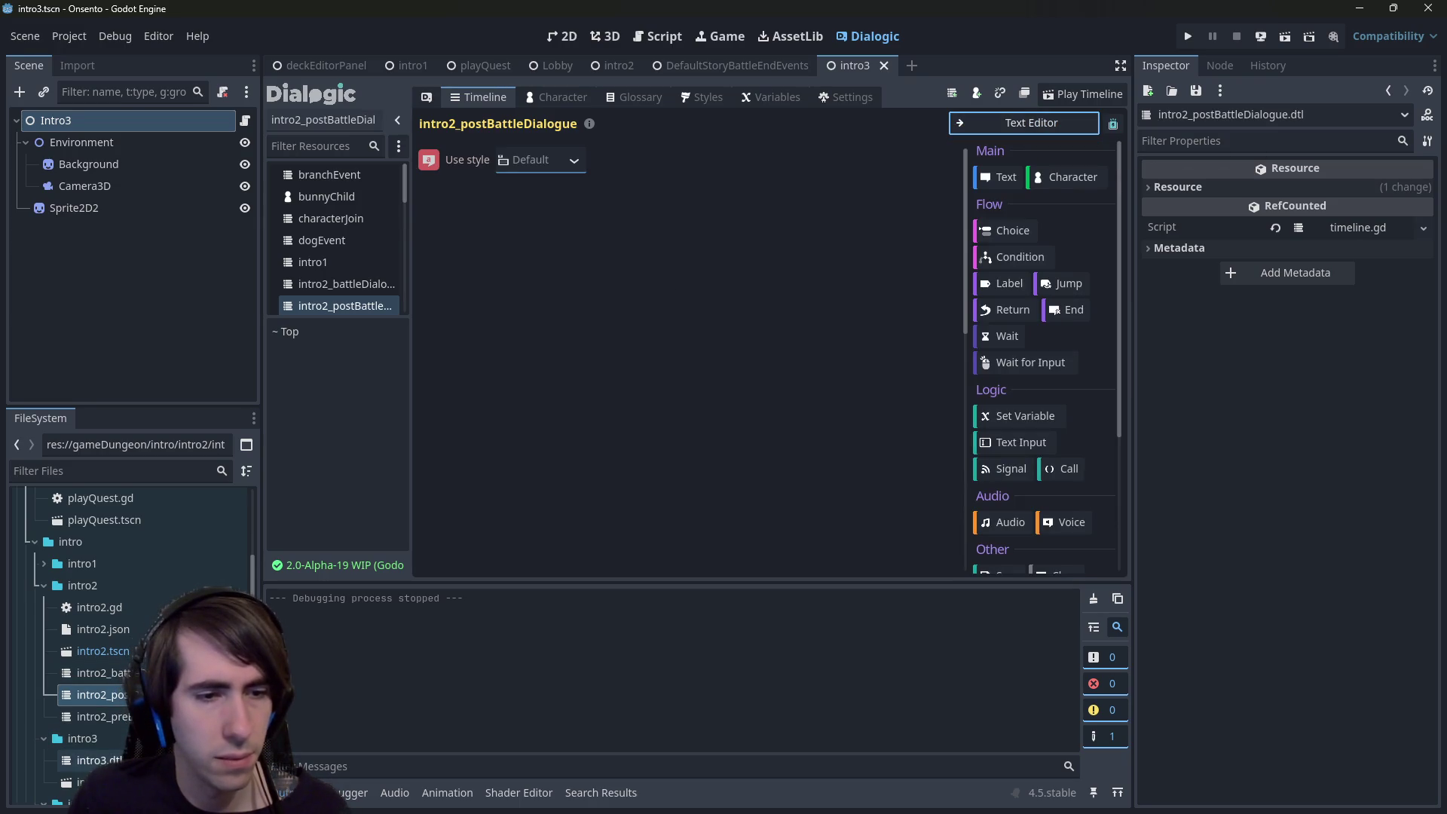
# - Open intro3.dtl in Text Editor and insert [style] as a new line 1
pyautogui.doubleClick(94, 760)
pyautogui.click(1016, 124)
pyautogui.click(451, 151)
pyautogui.press('Return')
pyautogui.press('Up')
pyautogui.write('[style]')
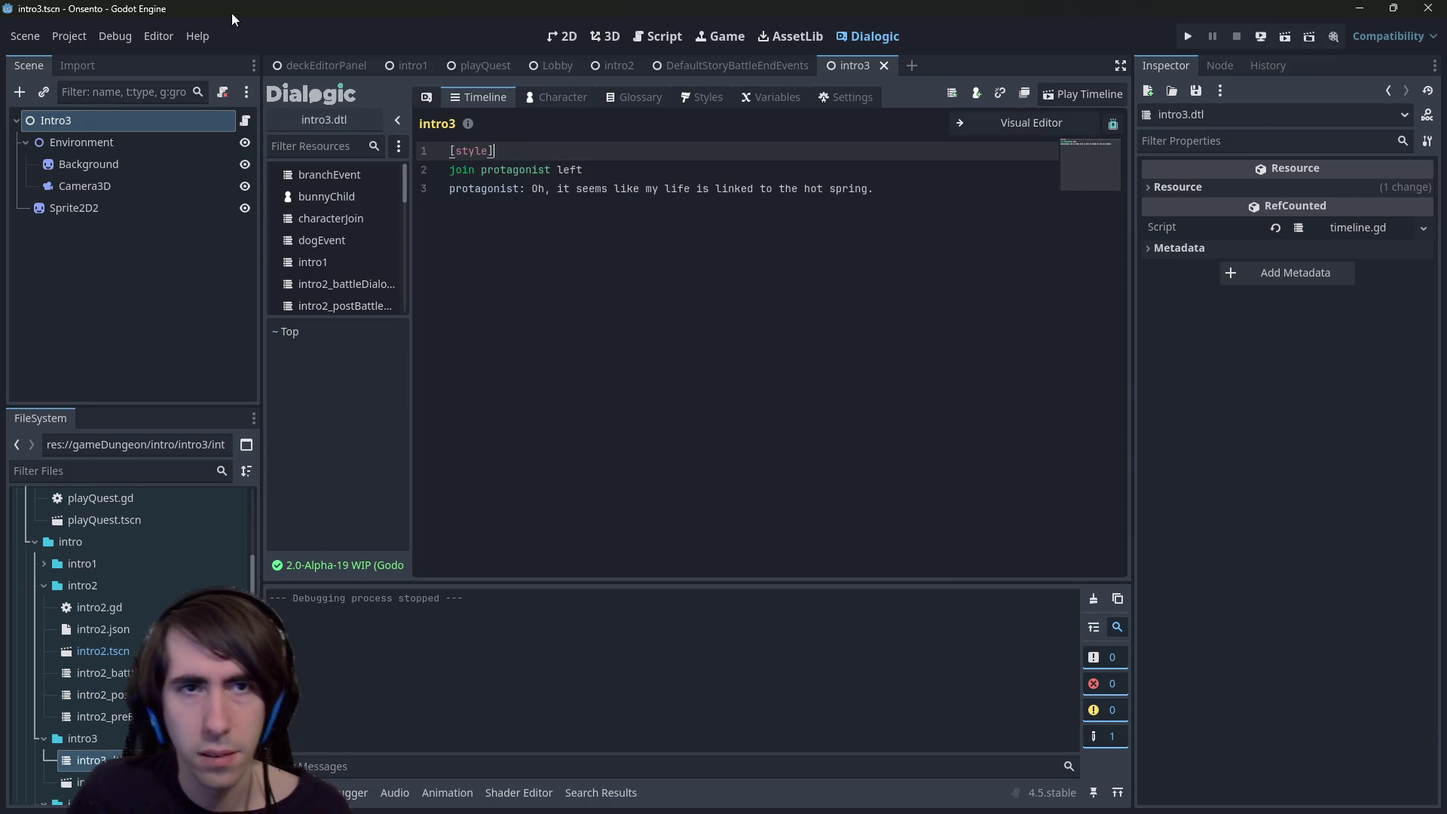
# - Run the playQuest scene, resume past the breakpoint, and advance through the opening dialogue
pyautogui.click(730, 65)
pyautogui.click(470, 67)
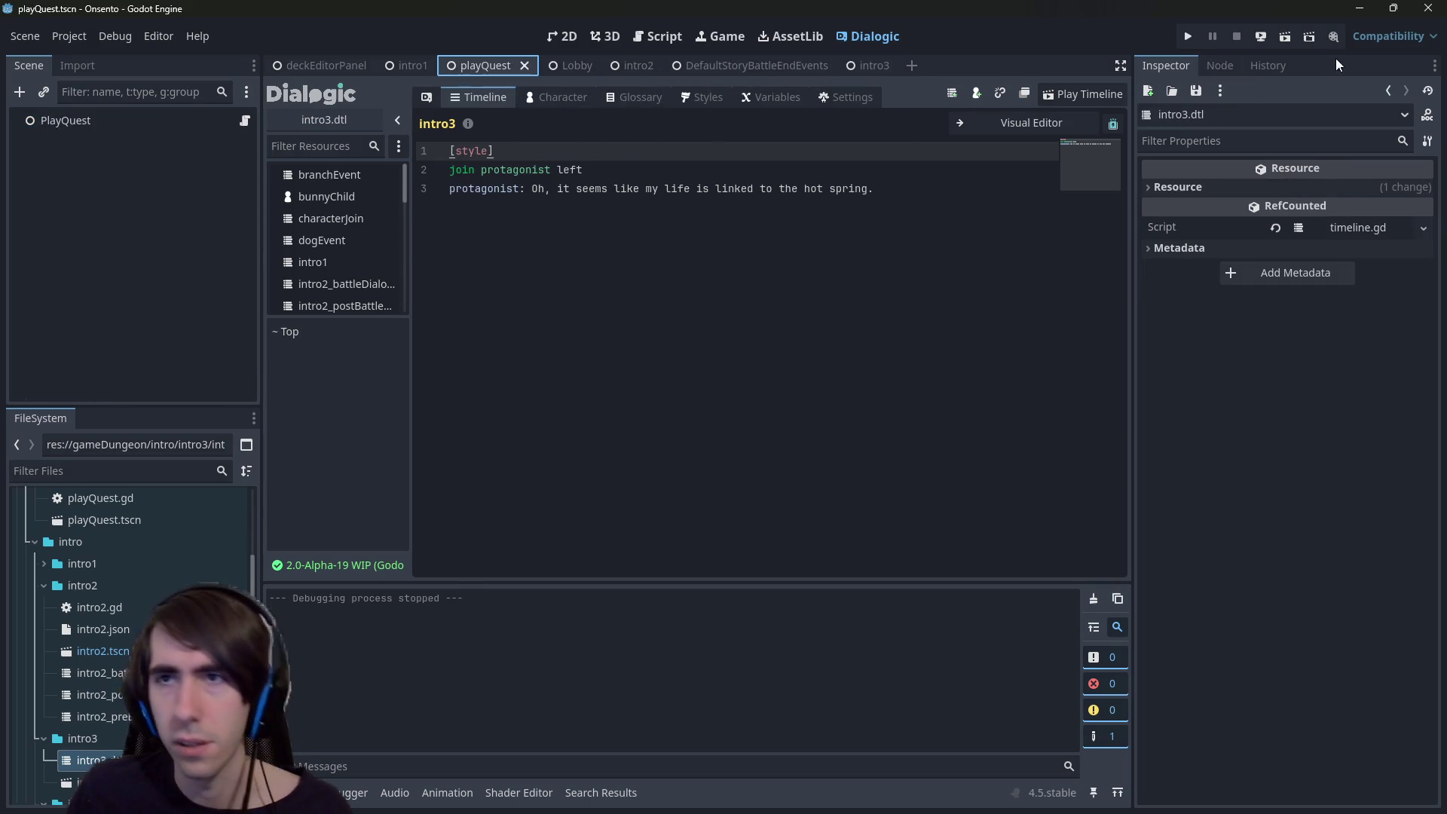
pyautogui.click(1287, 38)
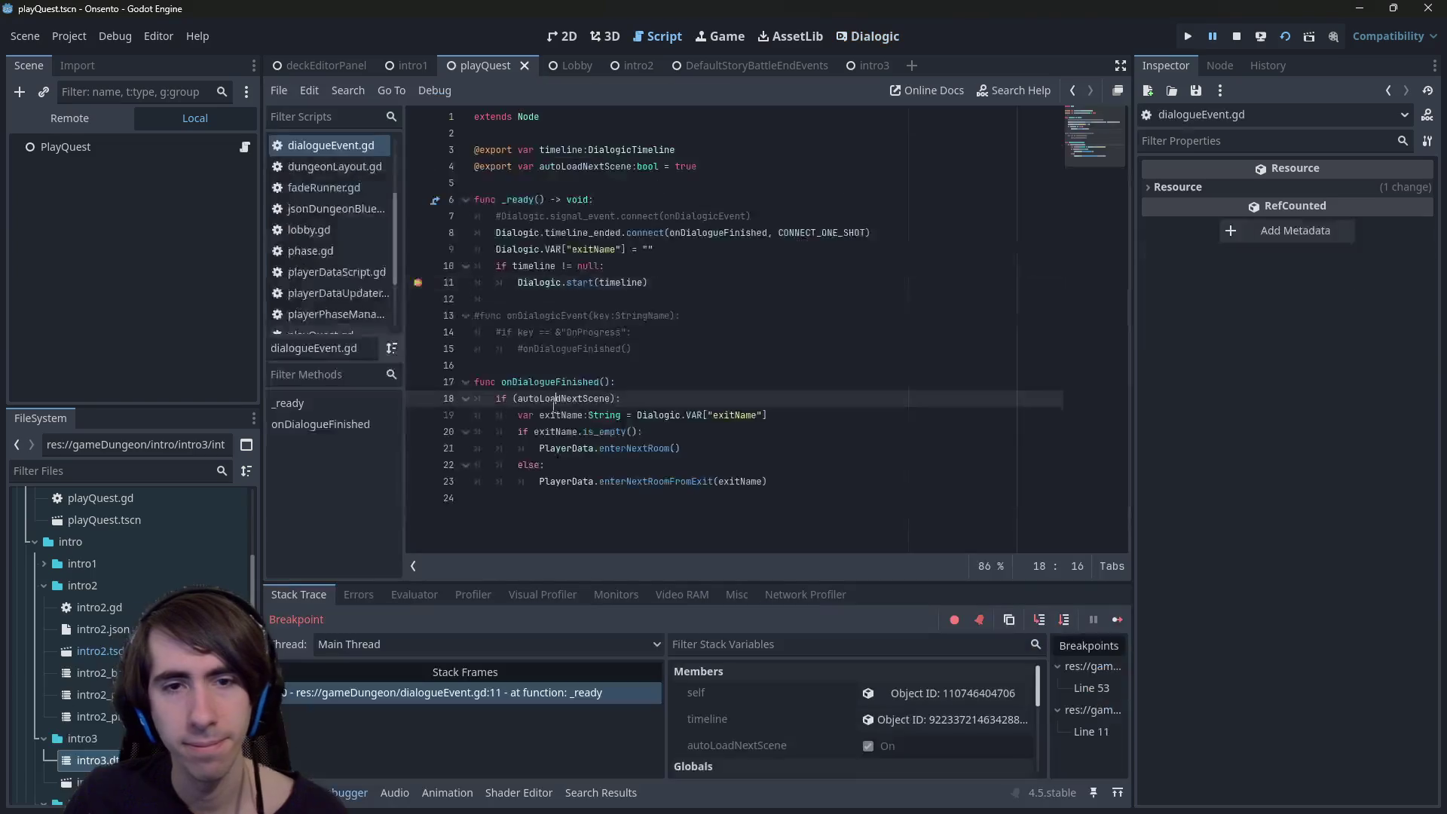
pyautogui.click(1117, 619)
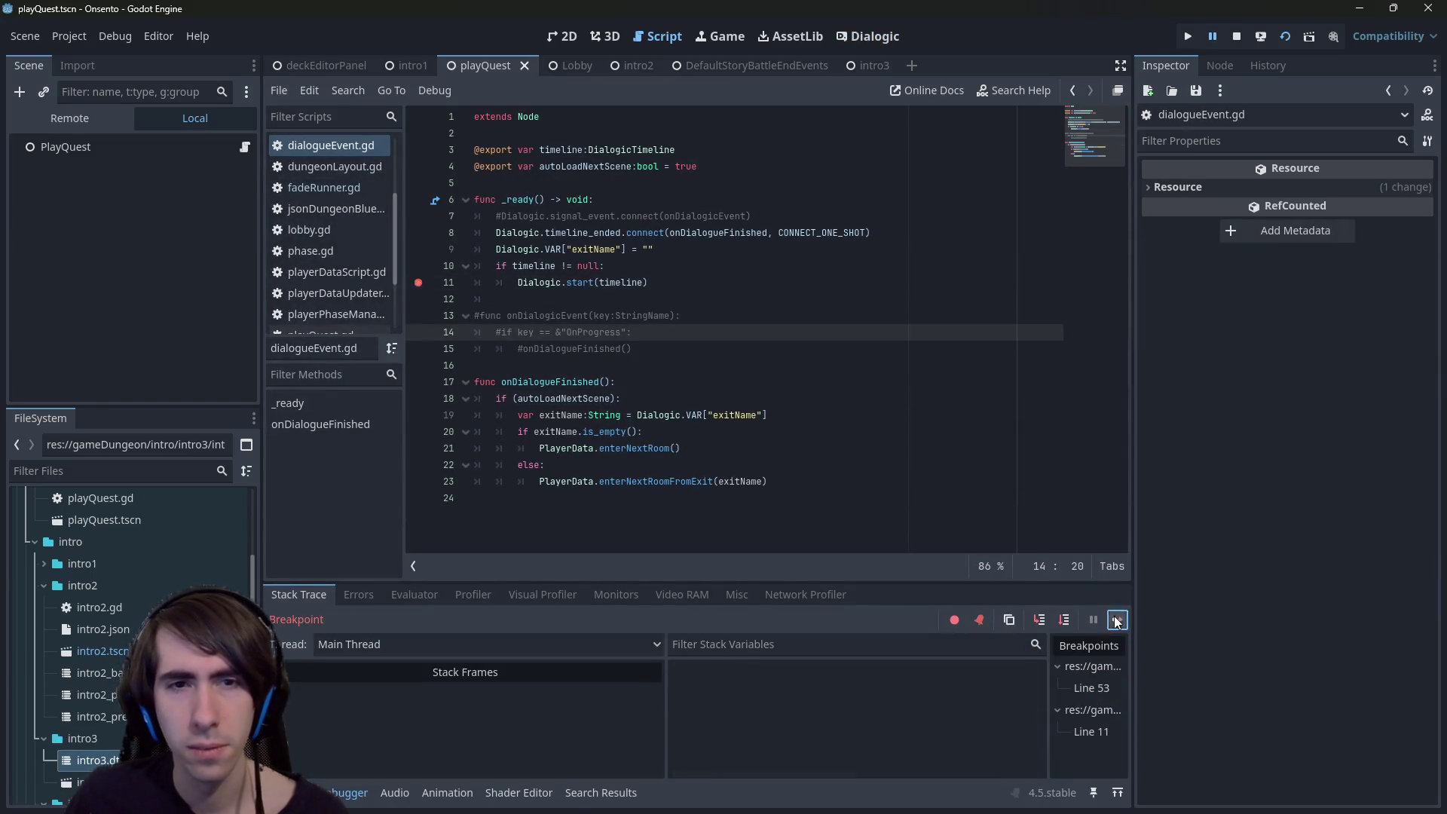
pyautogui.click(674, 556)
pyautogui.click(674, 556)
pyautogui.click(683, 550)
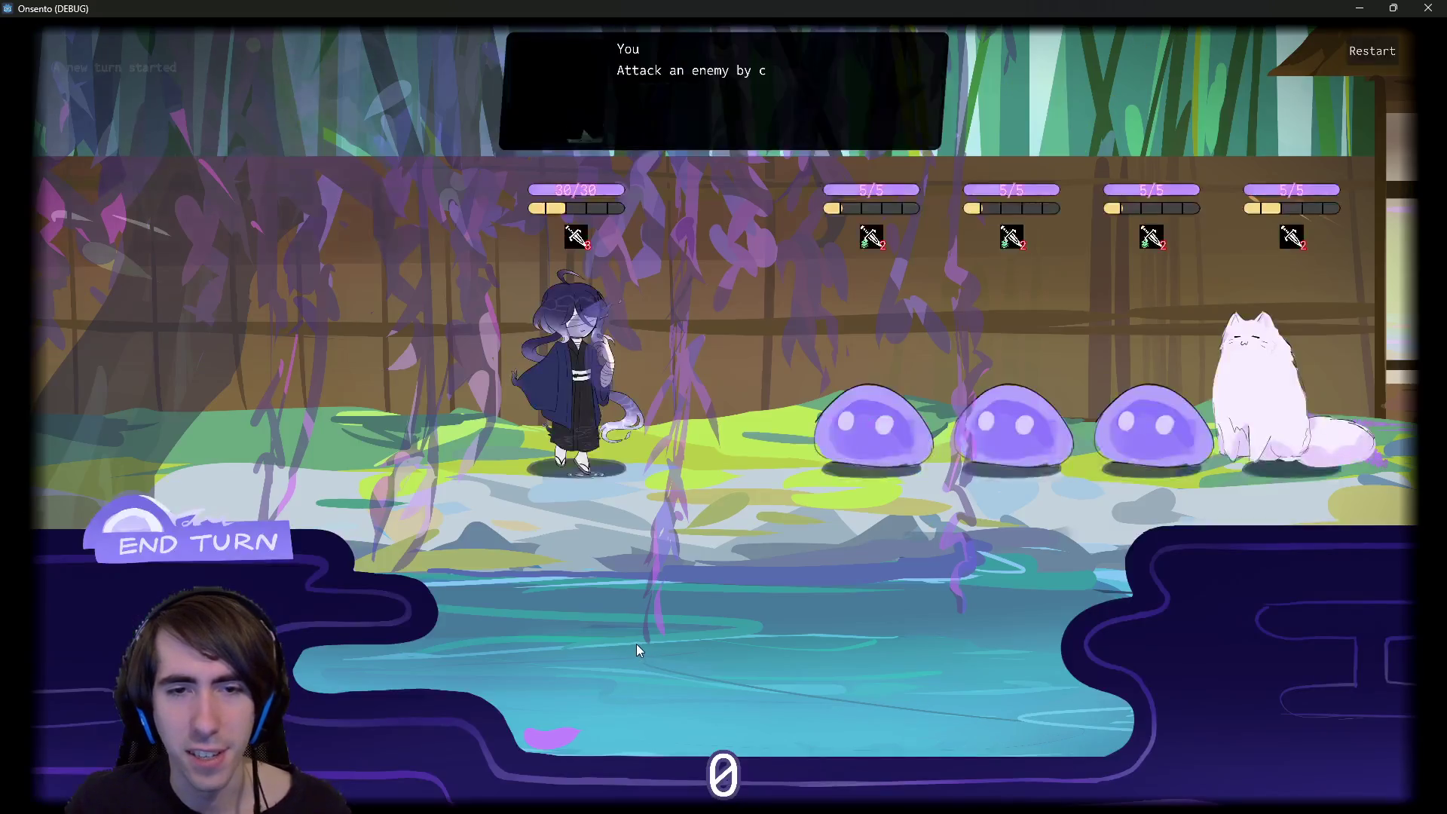
# - Attack the slimes, resuming past the line 11 breakpoint, then end the turn despite the draw warning
pyautogui.click(870, 426)
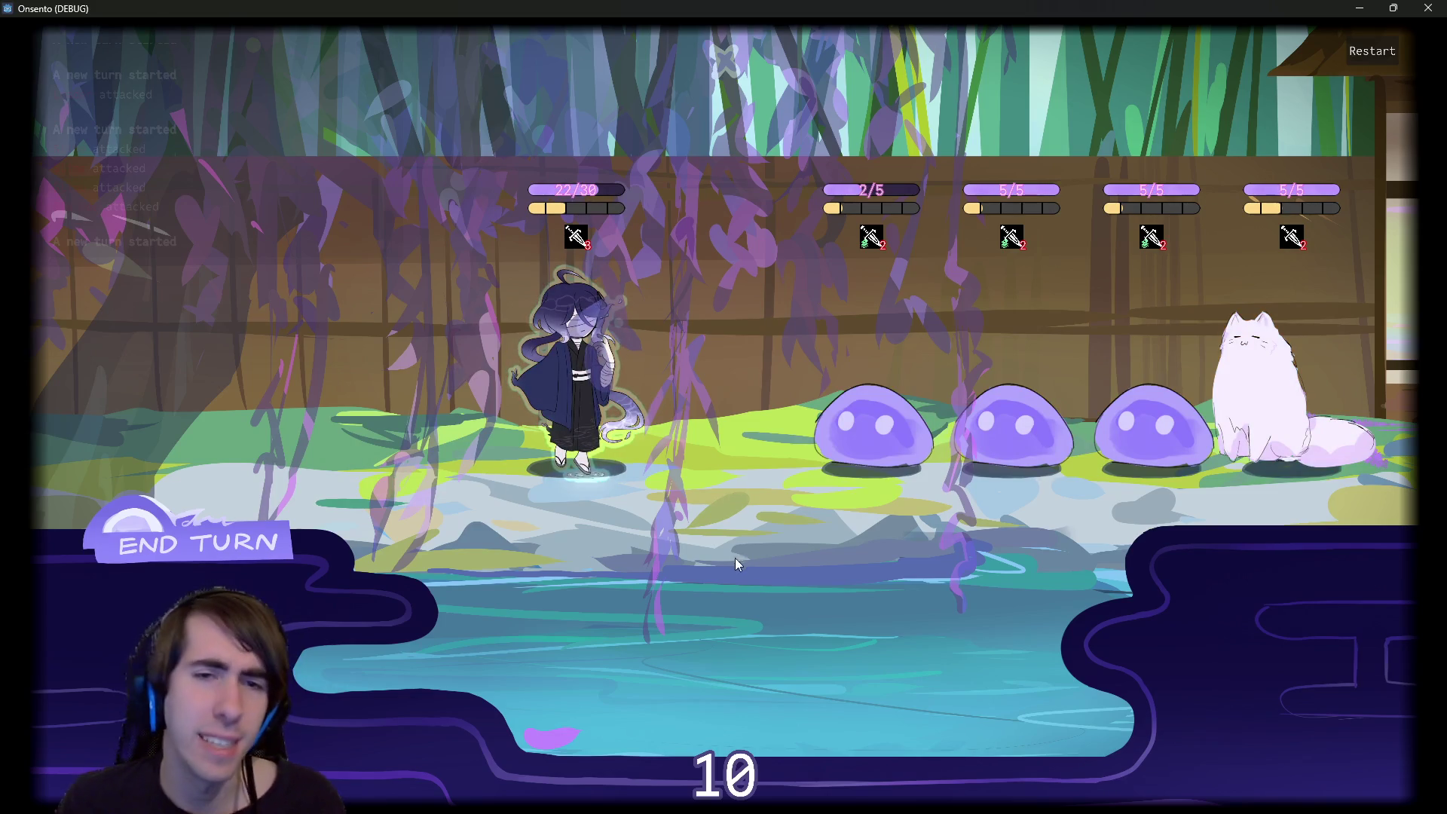
pyautogui.click(554, 350)
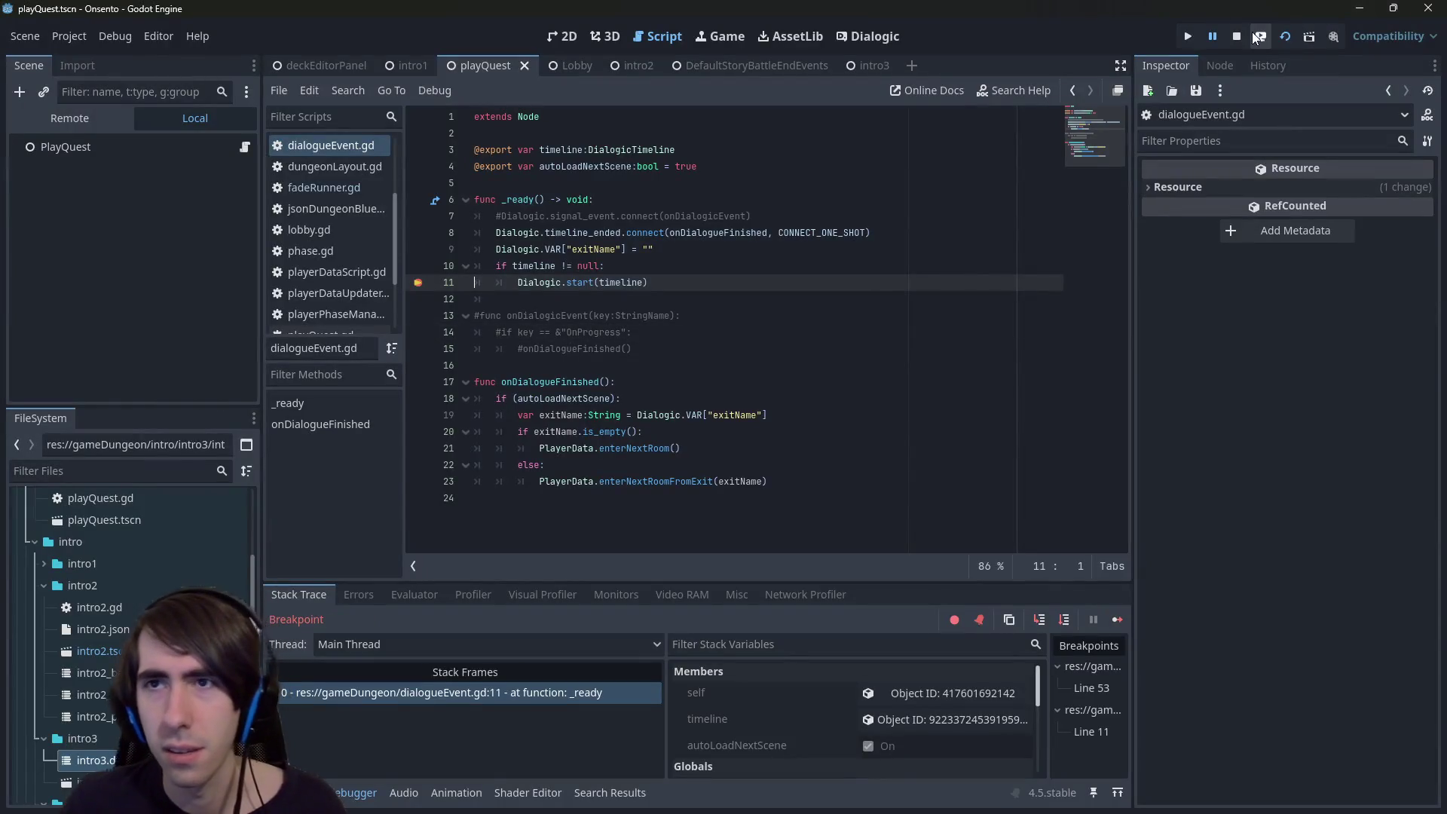
pyautogui.click(1285, 37)
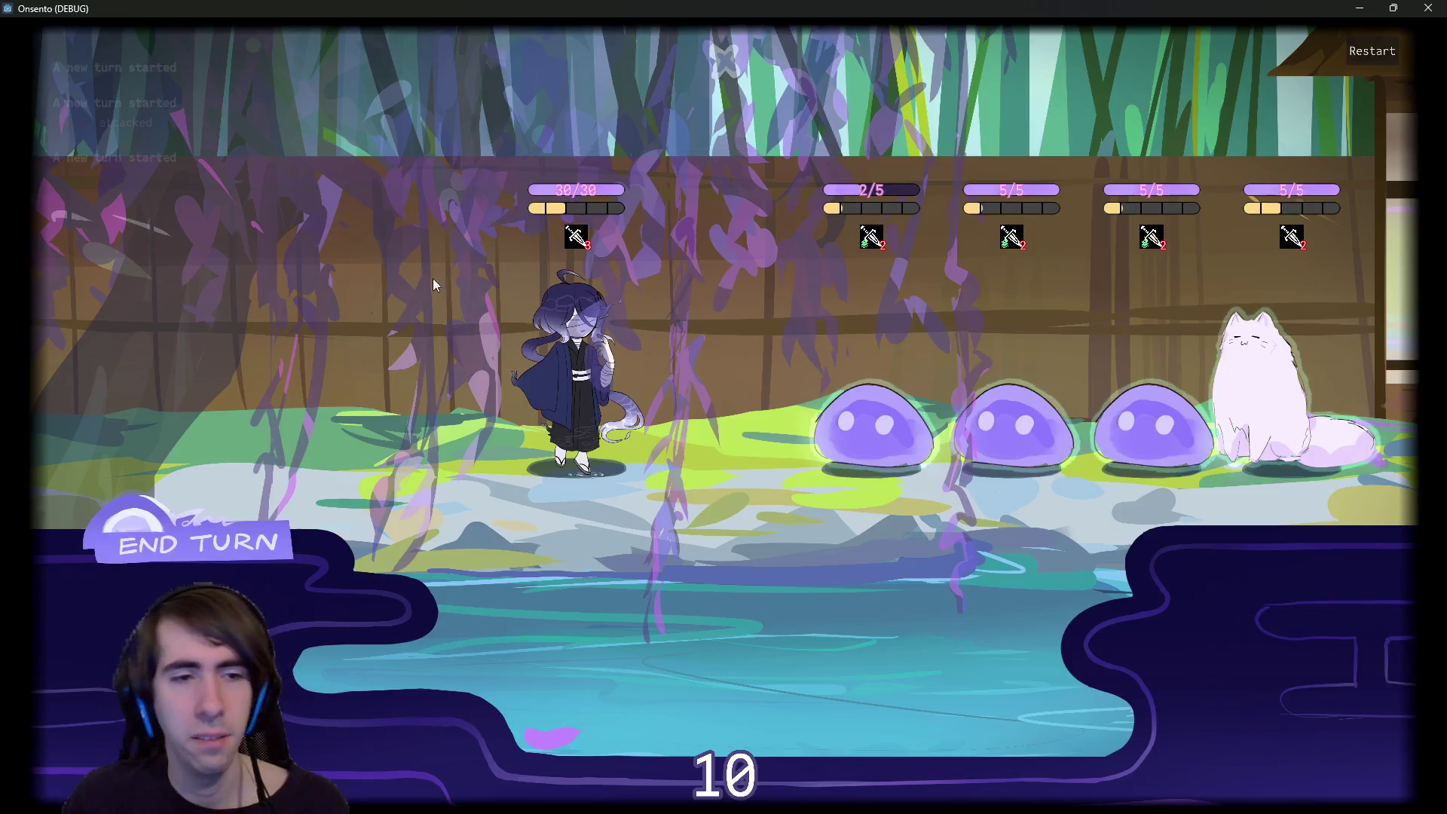
pyautogui.click(582, 417)
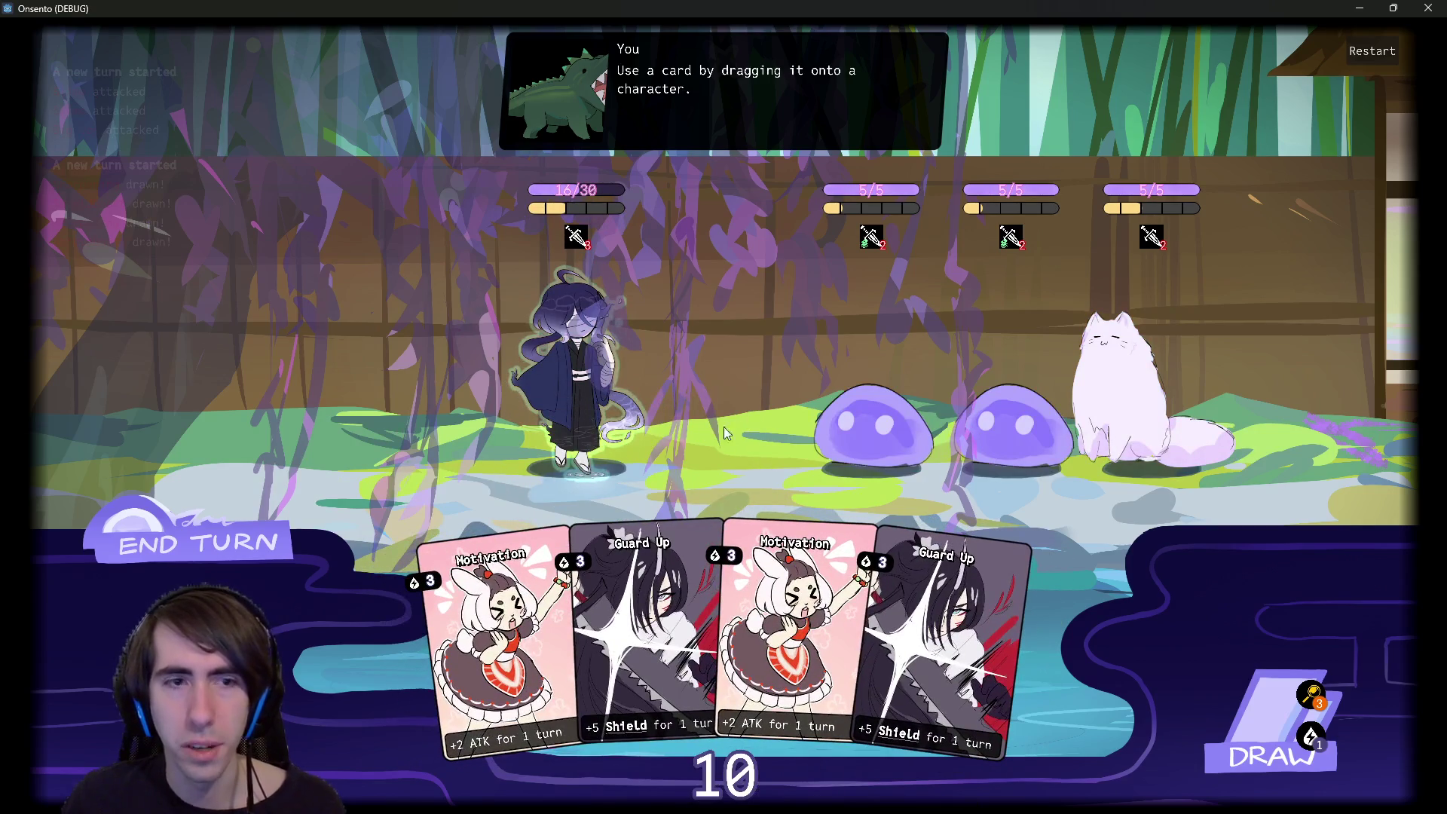
pyautogui.click(178, 544)
pyautogui.click(178, 545)
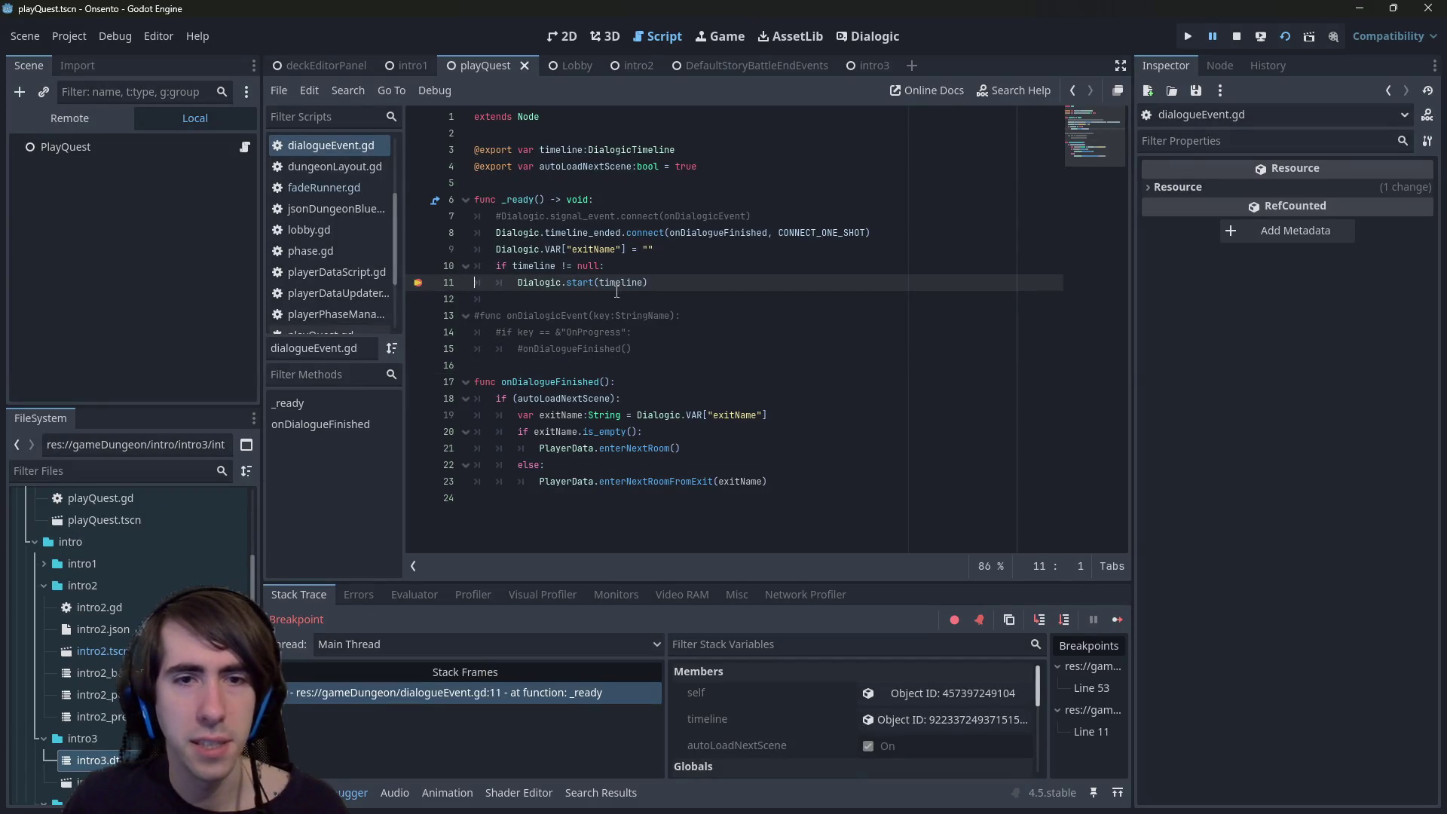
# - Step into Dialogic.start and step over past style loading to line 196
pyautogui.click(1040, 620)
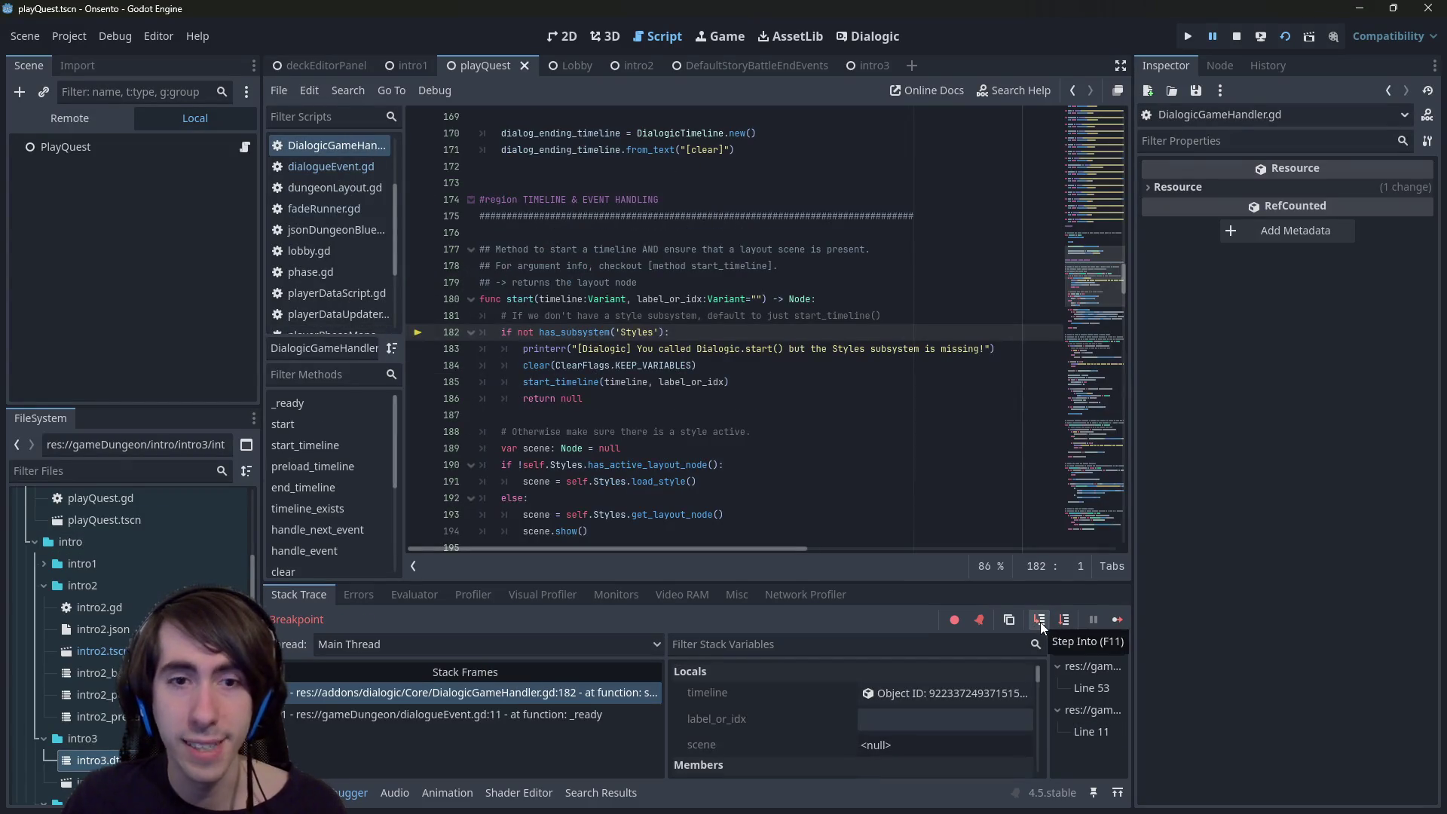
pyautogui.click(1063, 623)
pyautogui.click(1063, 623)
pyautogui.moveTo(534, 314)
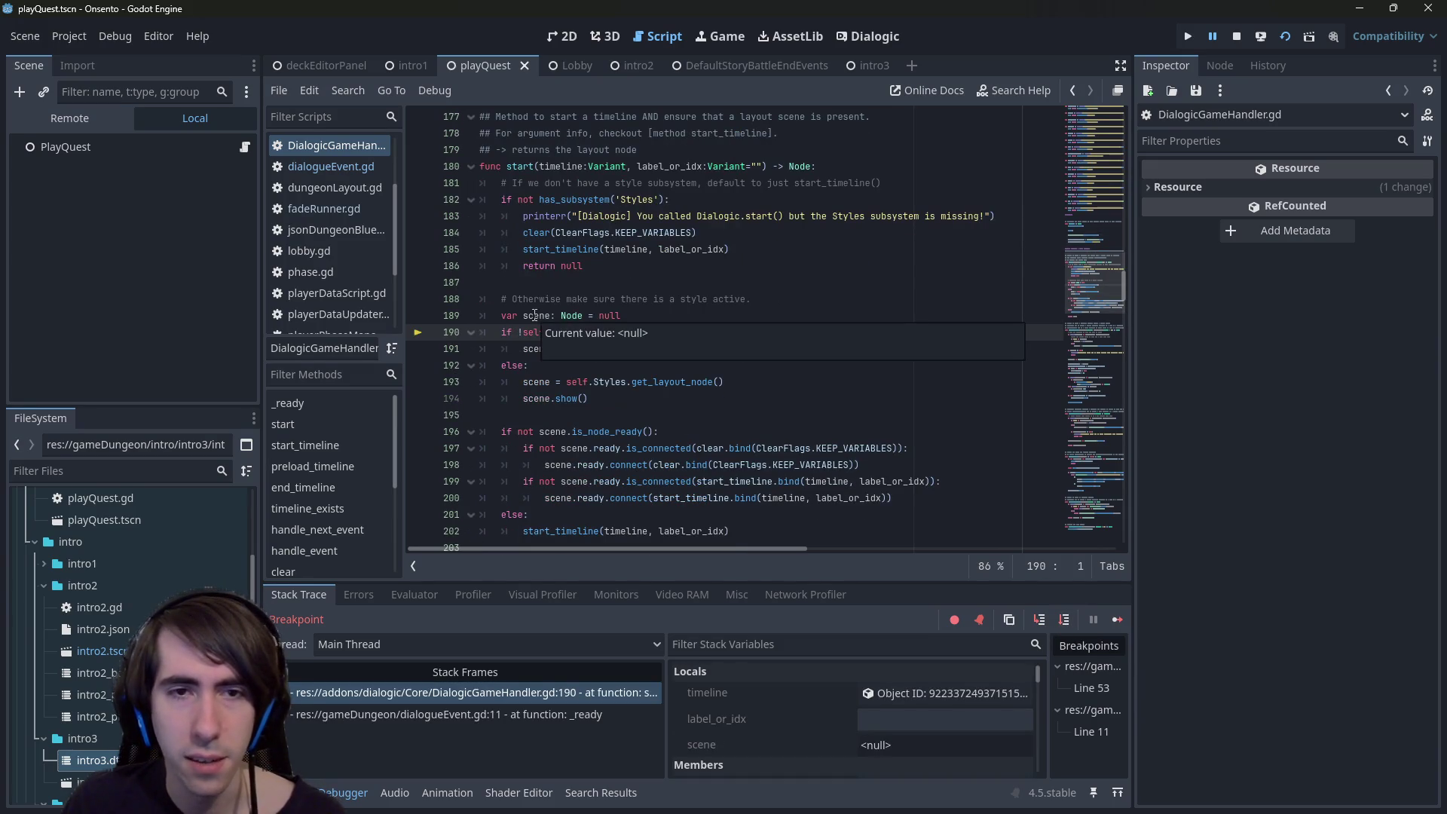
pyautogui.click(1063, 619)
pyautogui.click(1063, 620)
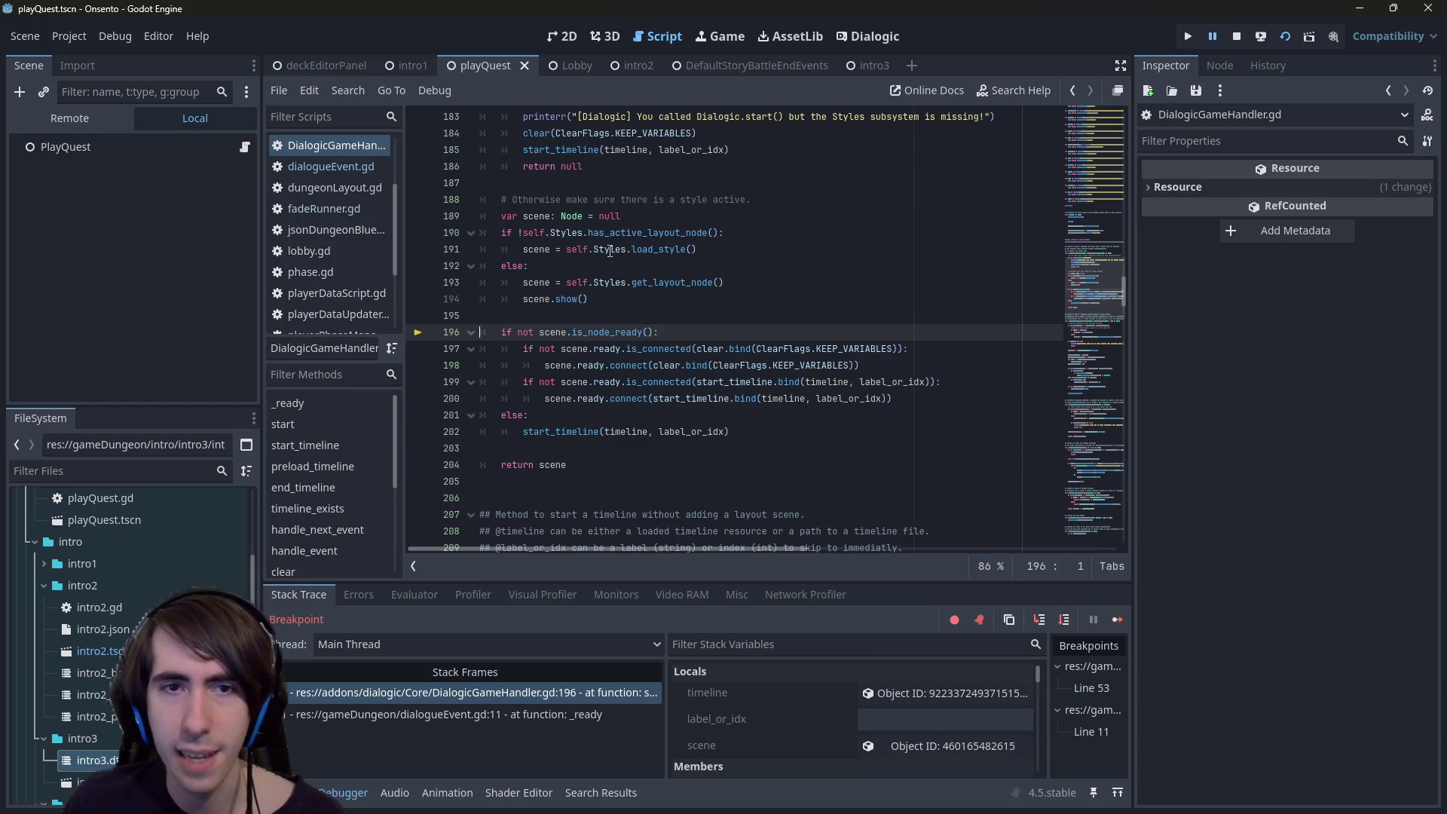
# - Inspect the handler's members, then view load_style in subsystem_styles.gd and return to line 191
pyautogui.scroll(-3, 821, 725)
pyautogui.click(908, 693)
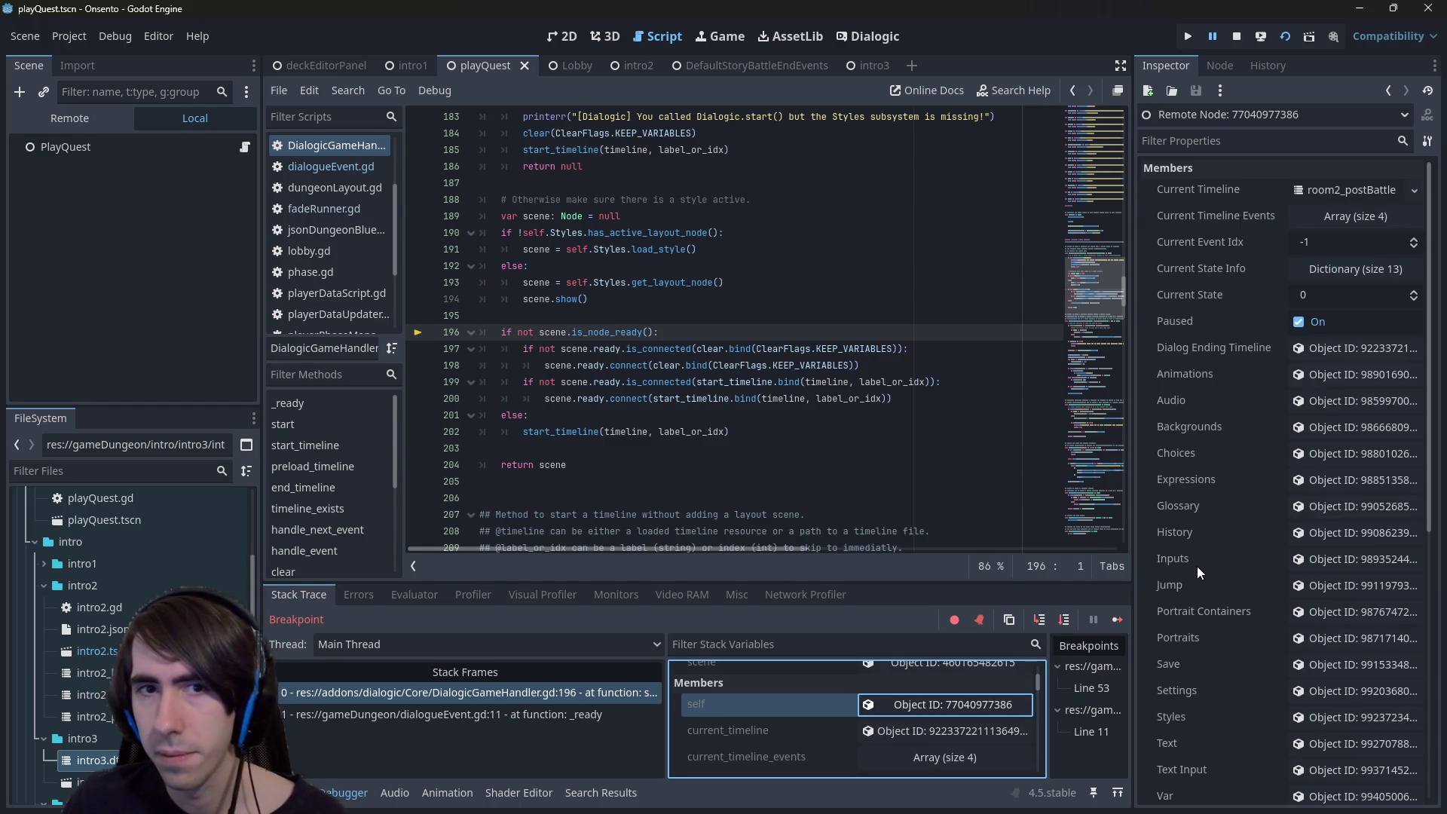
pyautogui.click(665, 249)
pyautogui.keyDown('ctrl'); pyautogui.click(665, 249); pyautogui.keyUp('ctrl')
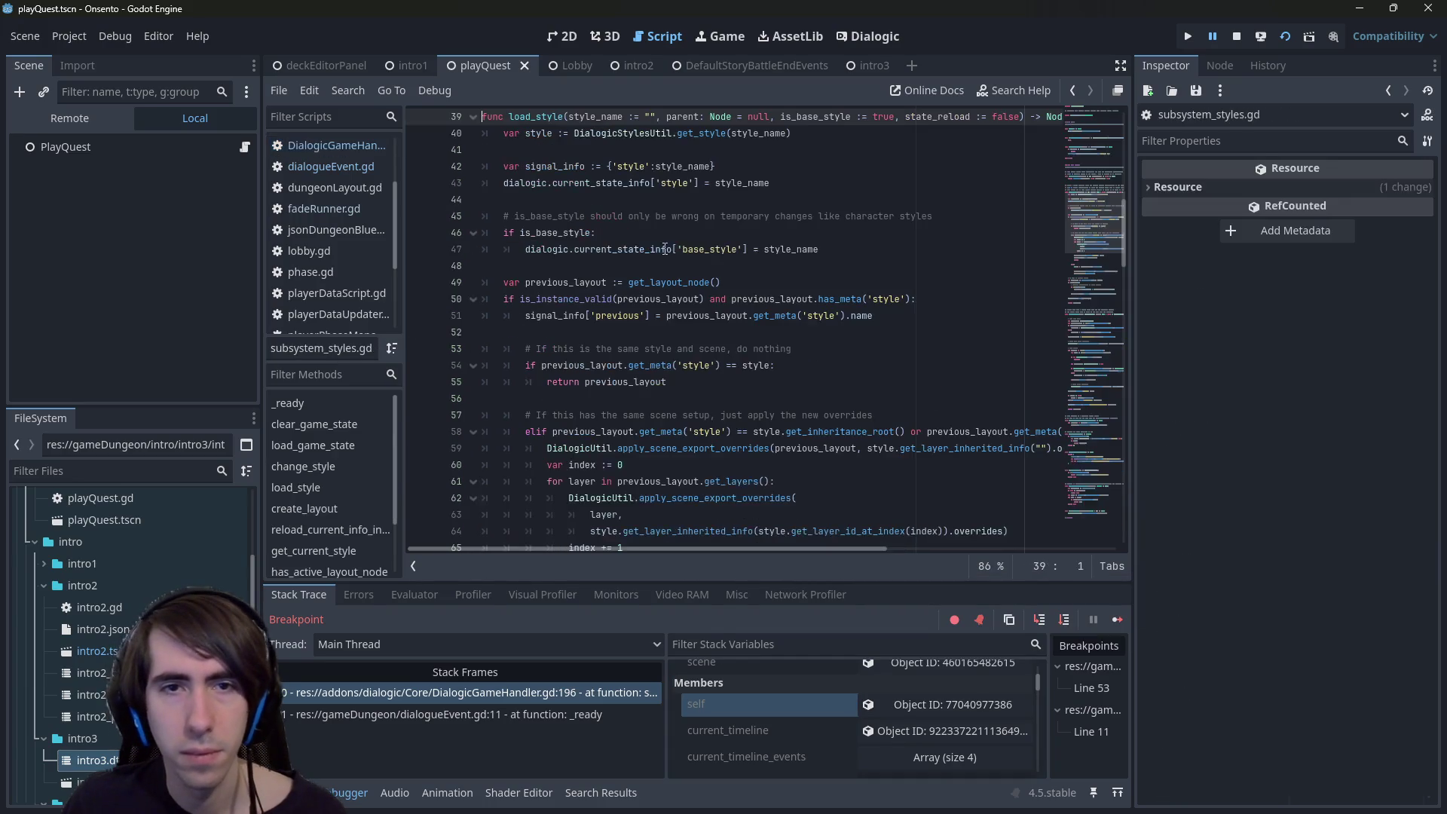
pyautogui.scroll(2, 657, 249)
pyautogui.click(700, 265)
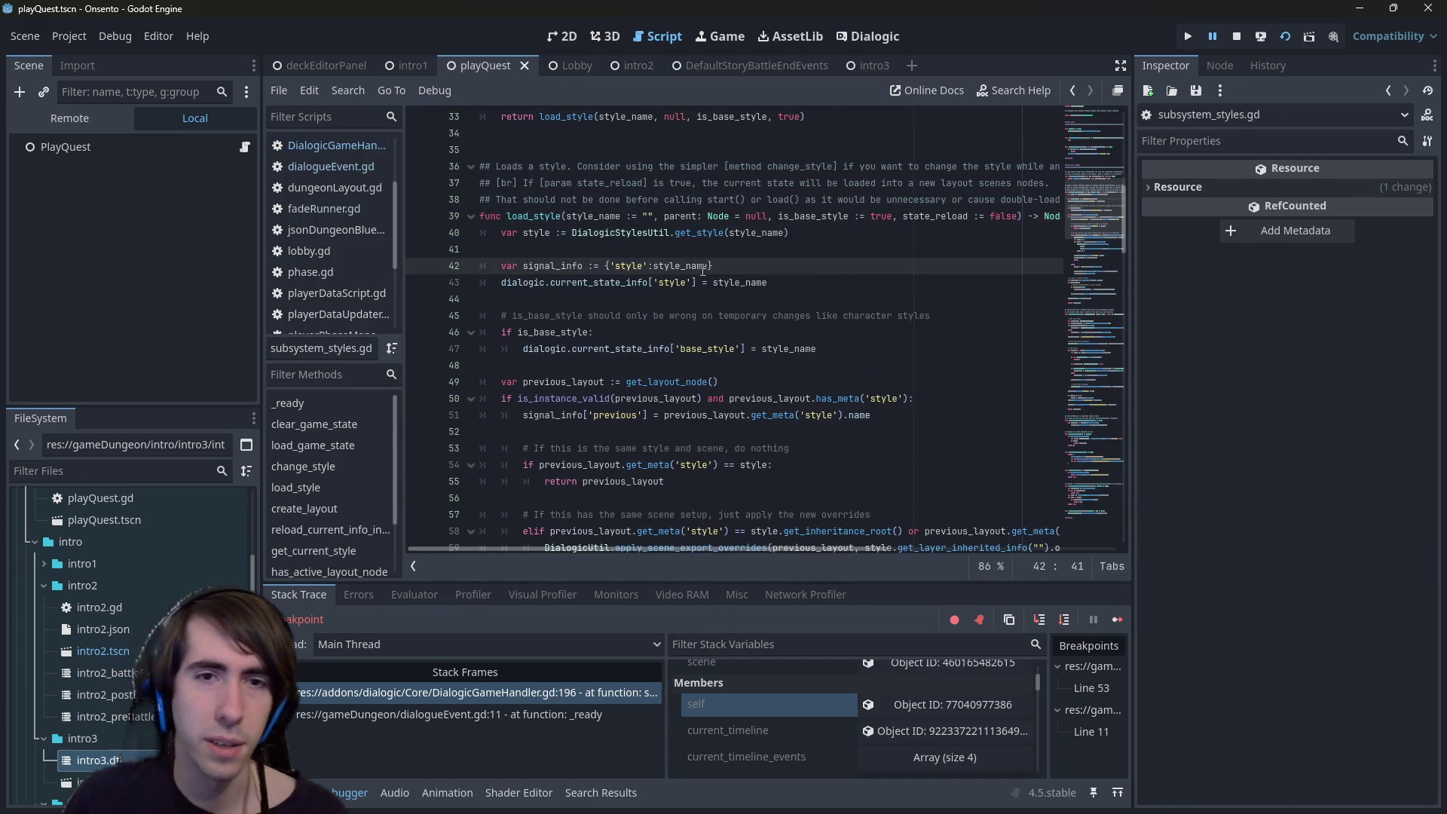
pyautogui.hotkey('alt', 'Left')
pyautogui.hotkey('alt', 'Left')
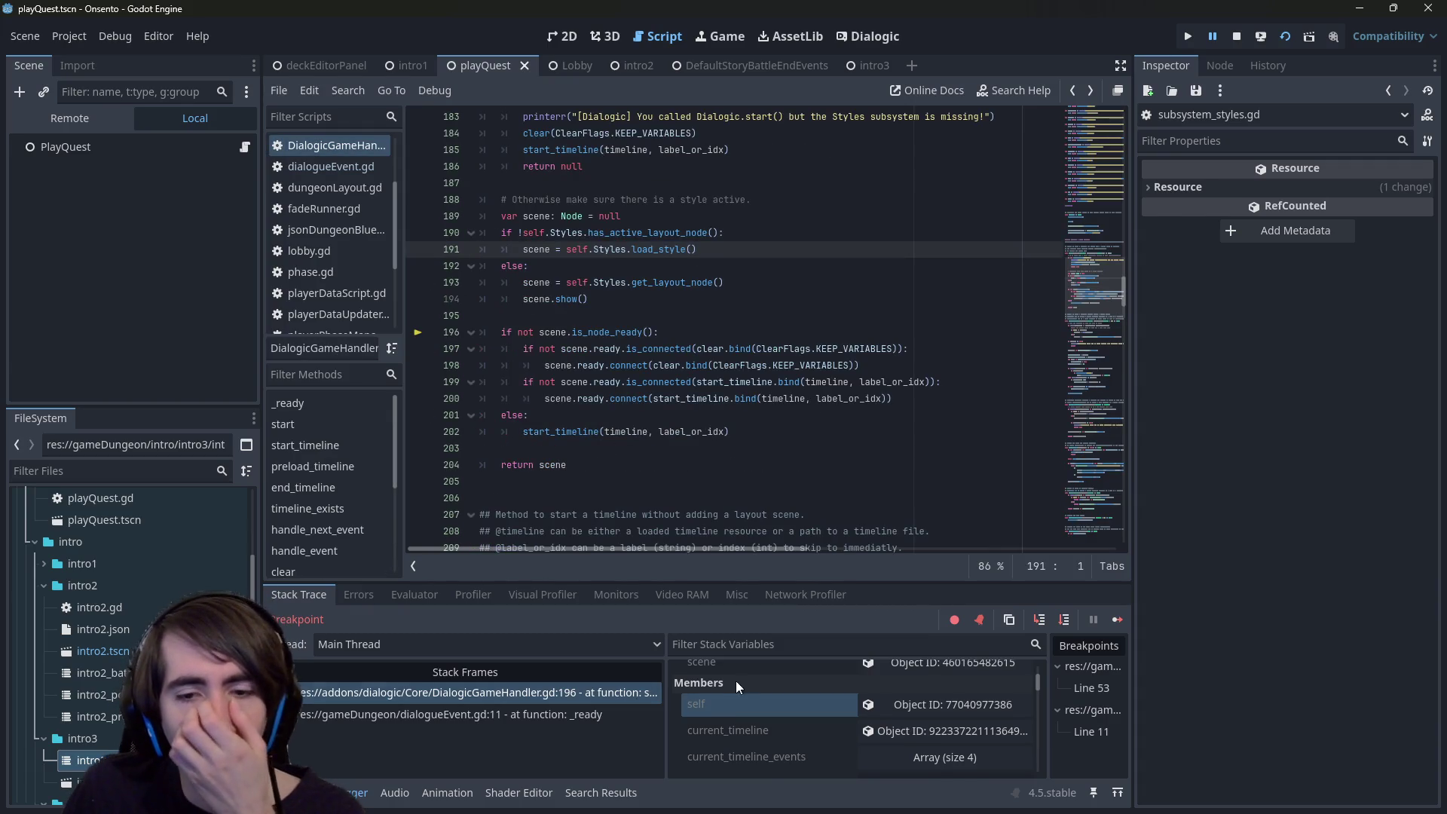
# - Inspect the loaded scene node as a CanvasLayer in a widened Inspector, then step to line 197
pyautogui.scroll(-5, 746, 697)
pyautogui.scroll(5, 750, 705)
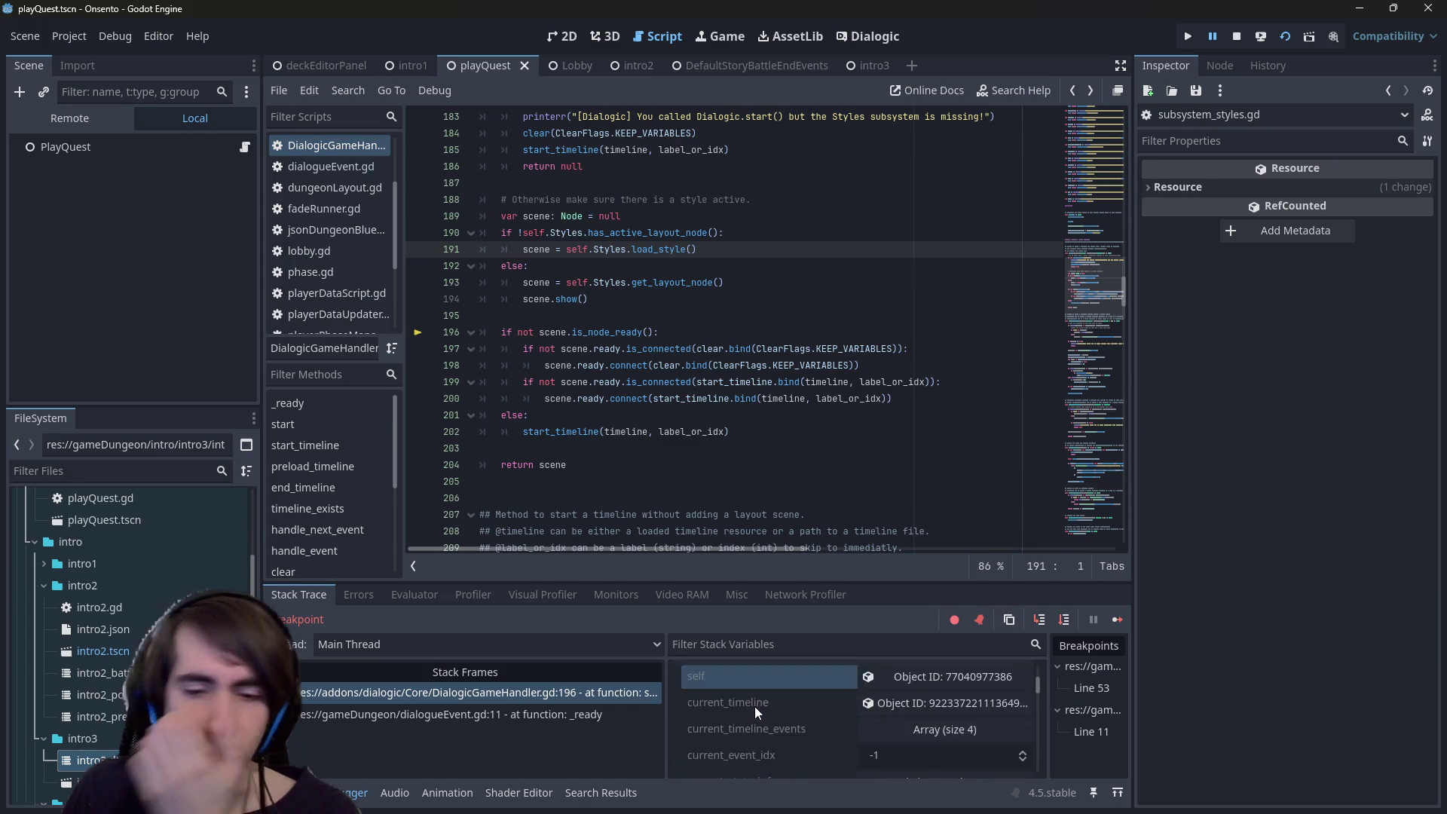
pyautogui.scroll(2, 753, 707)
pyautogui.click(892, 695)
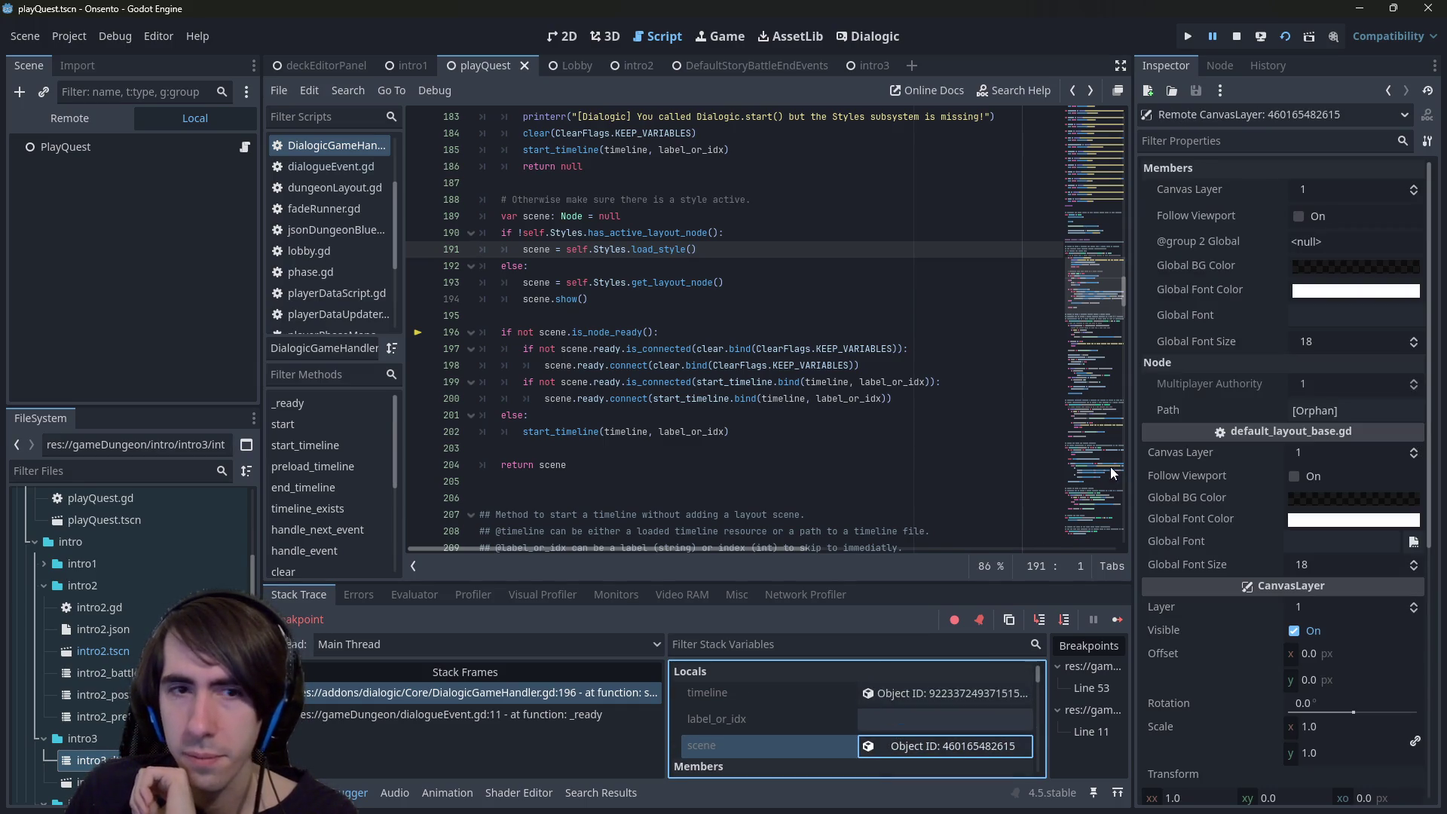
pyautogui.moveTo(1132, 368); pyautogui.dragTo(980, 383)
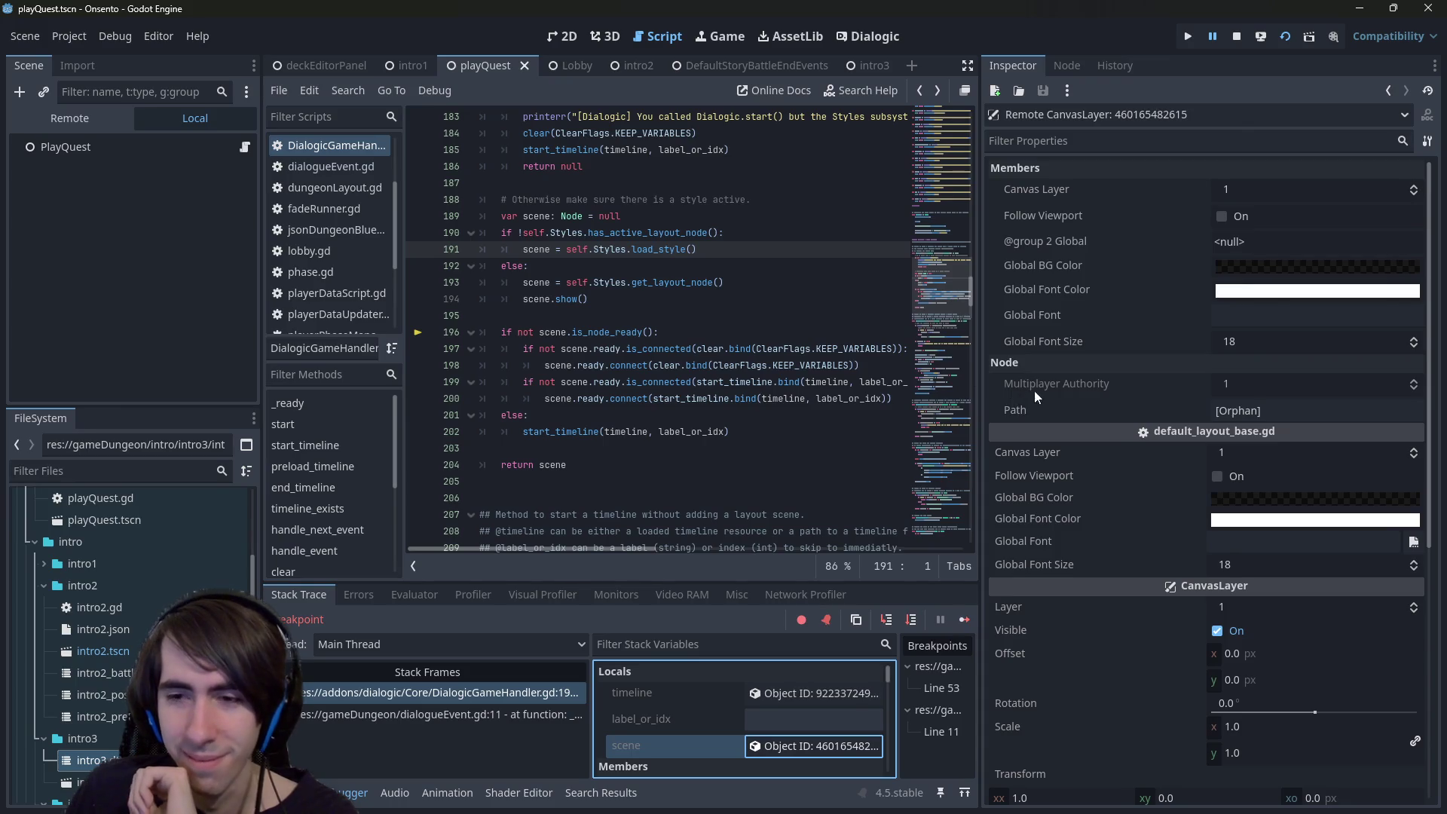
pyautogui.scroll(-5, 1141, 518)
pyautogui.scroll(4, 1130, 529)
pyautogui.scroll(1, 1129, 527)
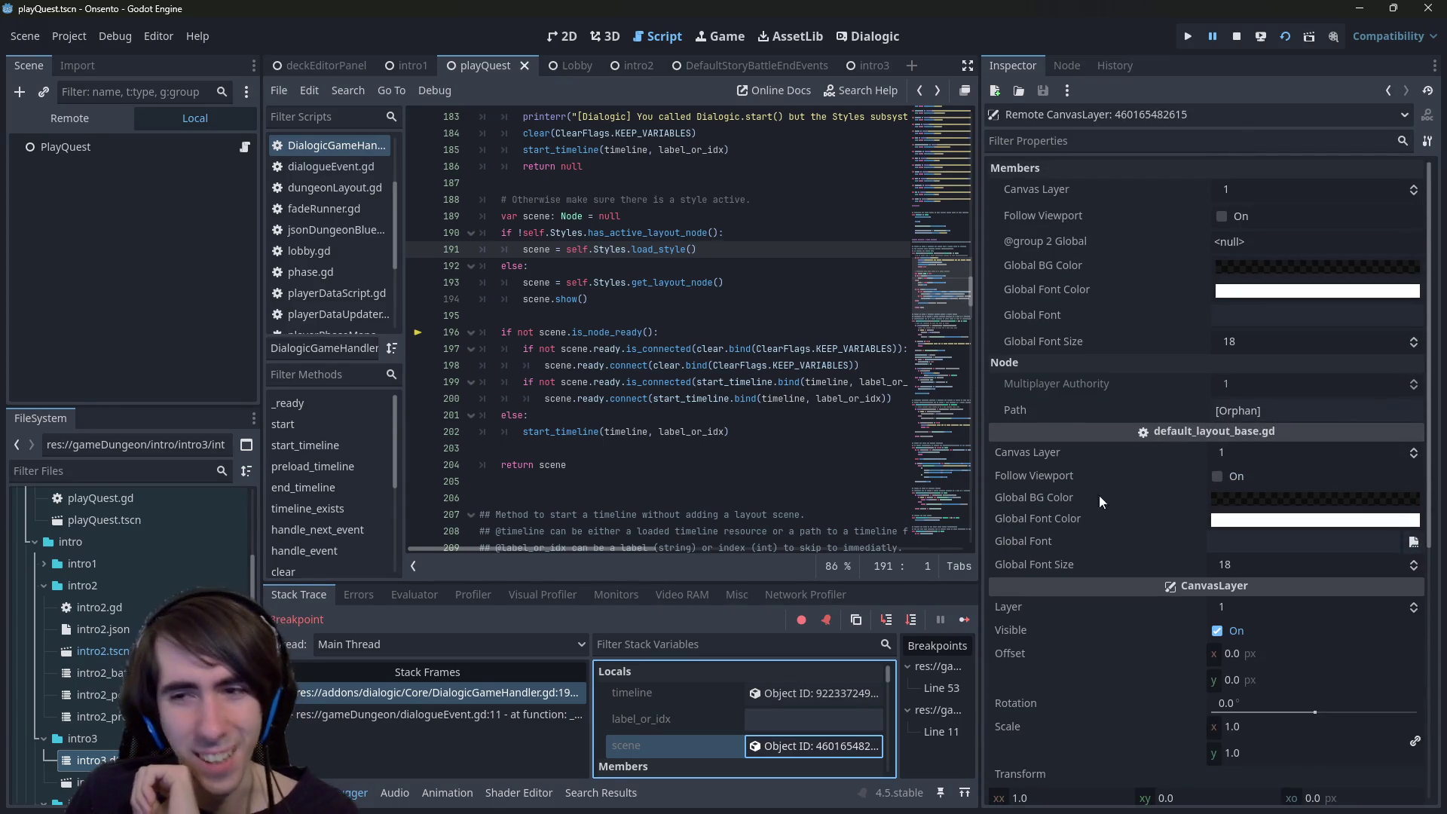
pyautogui.moveTo(989, 410); pyautogui.dragTo(1196, 435)
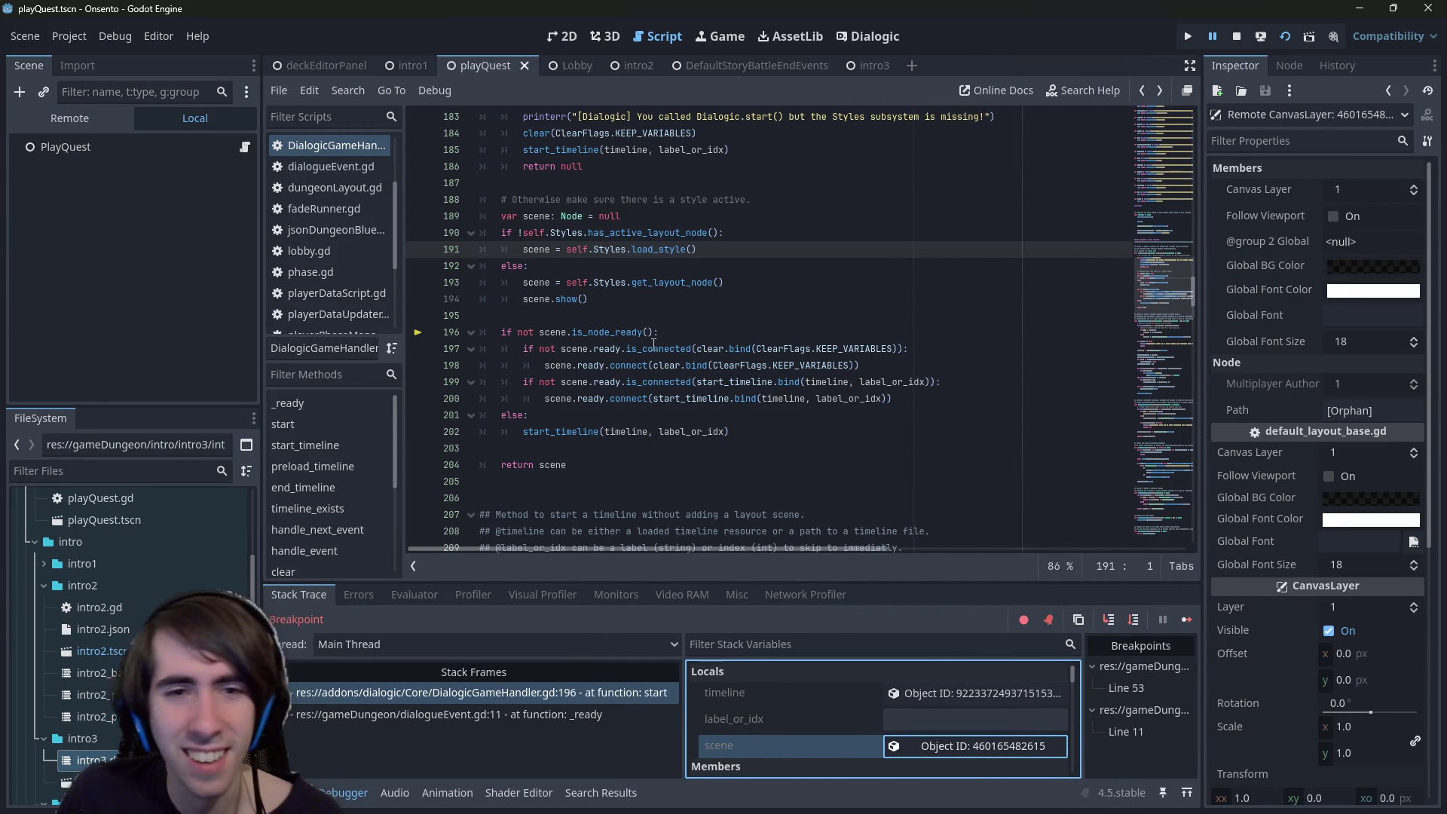
pyautogui.click(1137, 619)
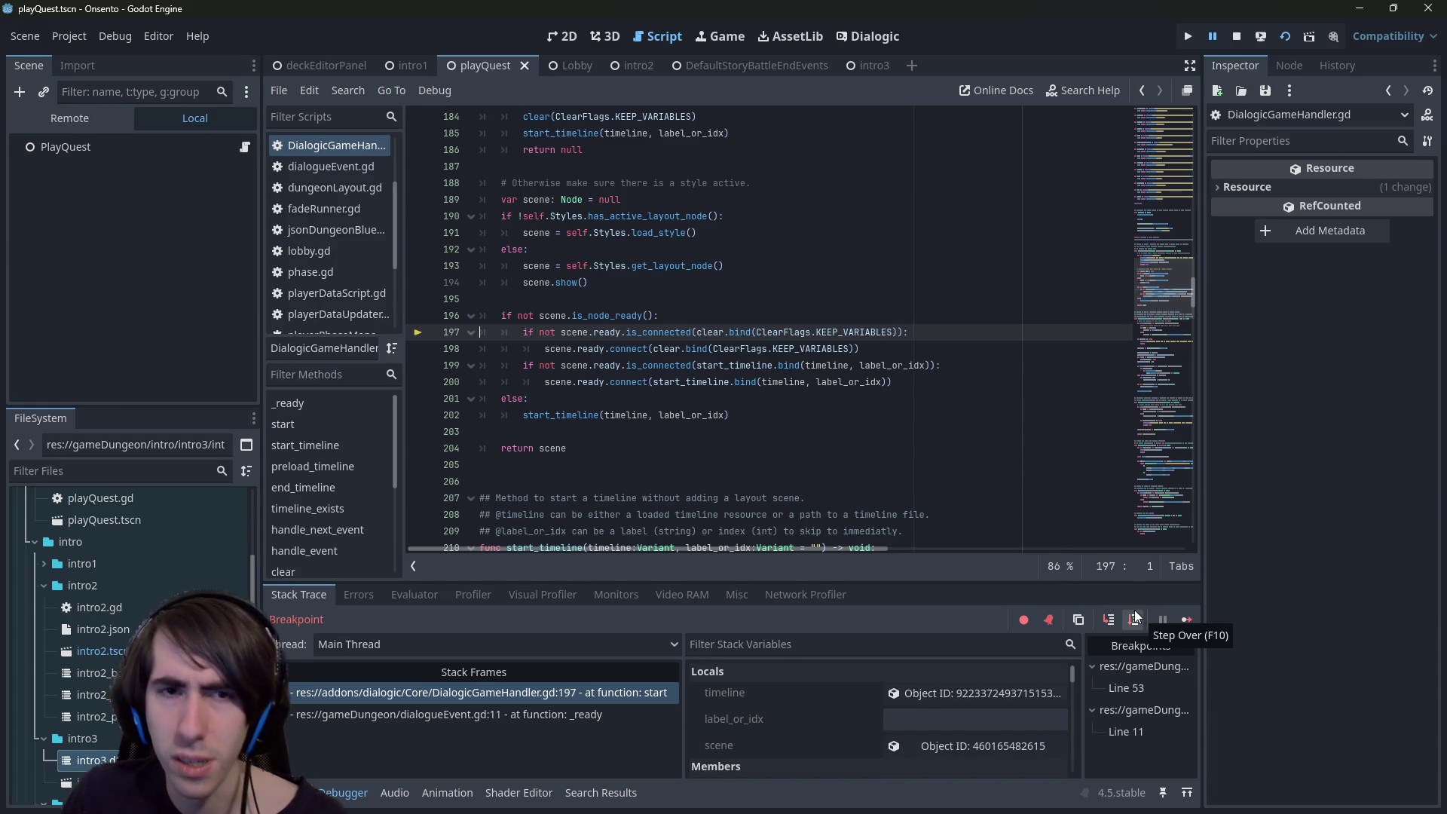
# - Step to line 198, set a breakpoint on the null-timeline check at line 219, and continue to it
pyautogui.click(1136, 619)
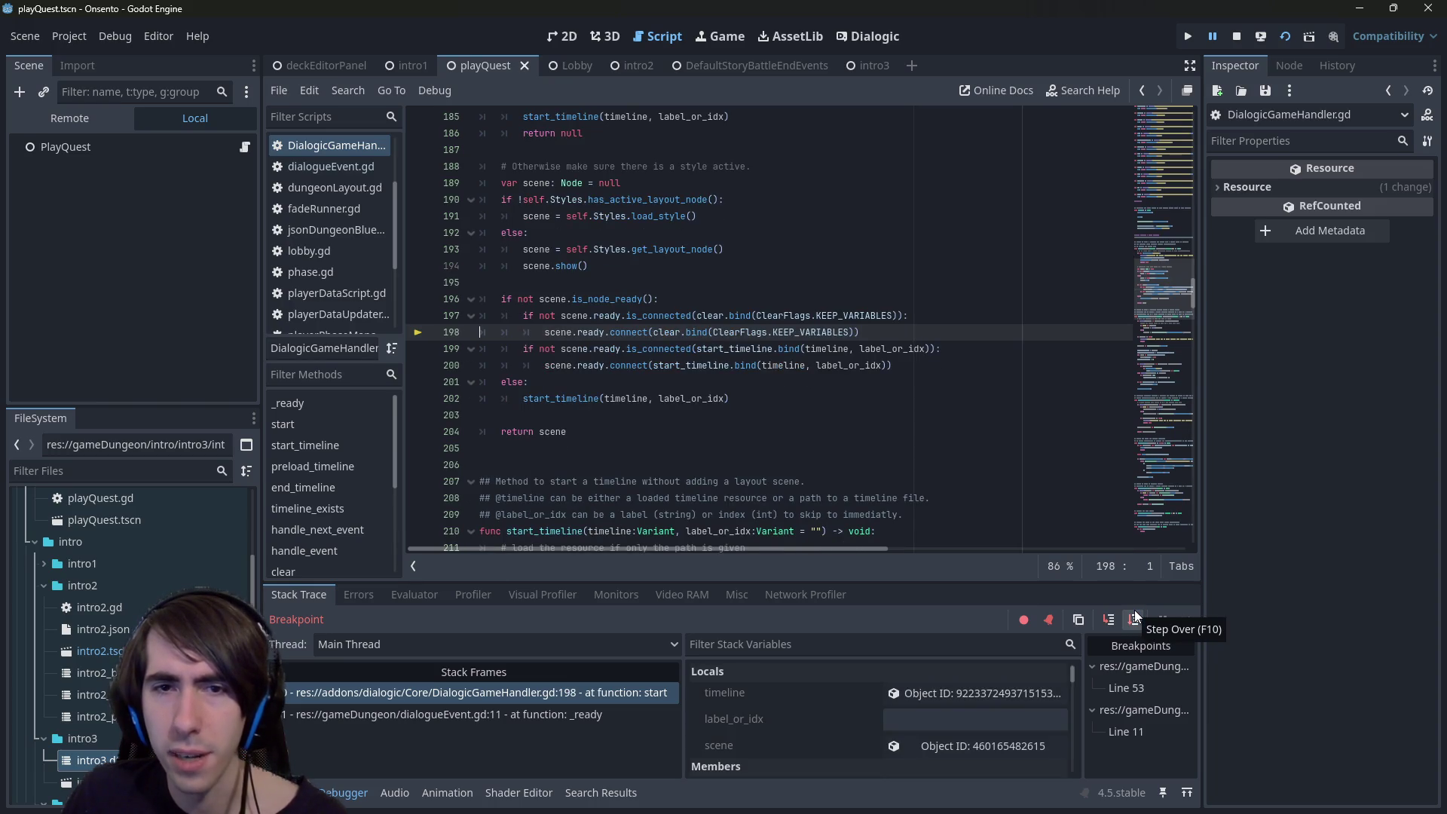
pyautogui.scroll(-3, 711, 379)
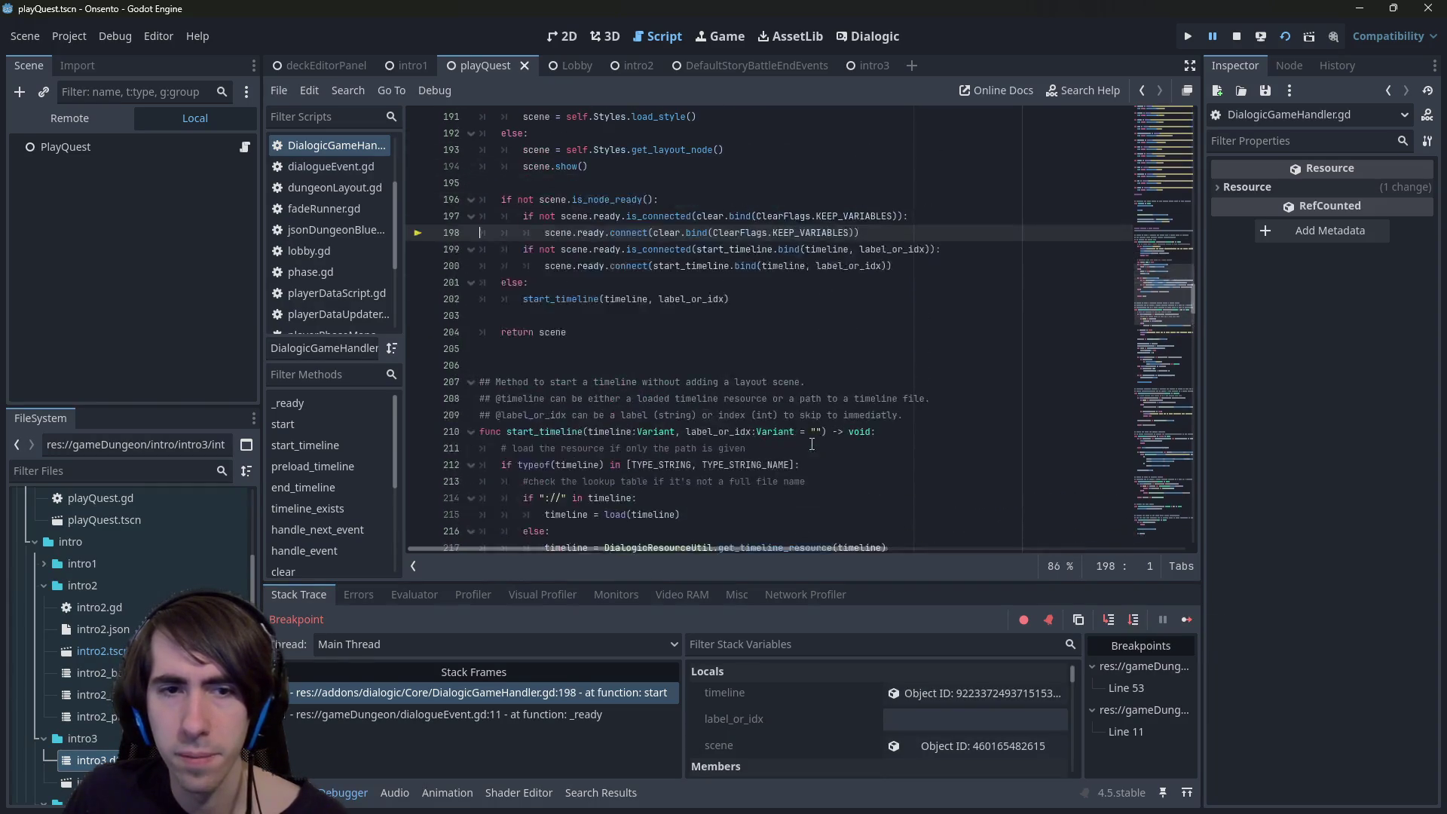
pyautogui.scroll(-2, 535, 480)
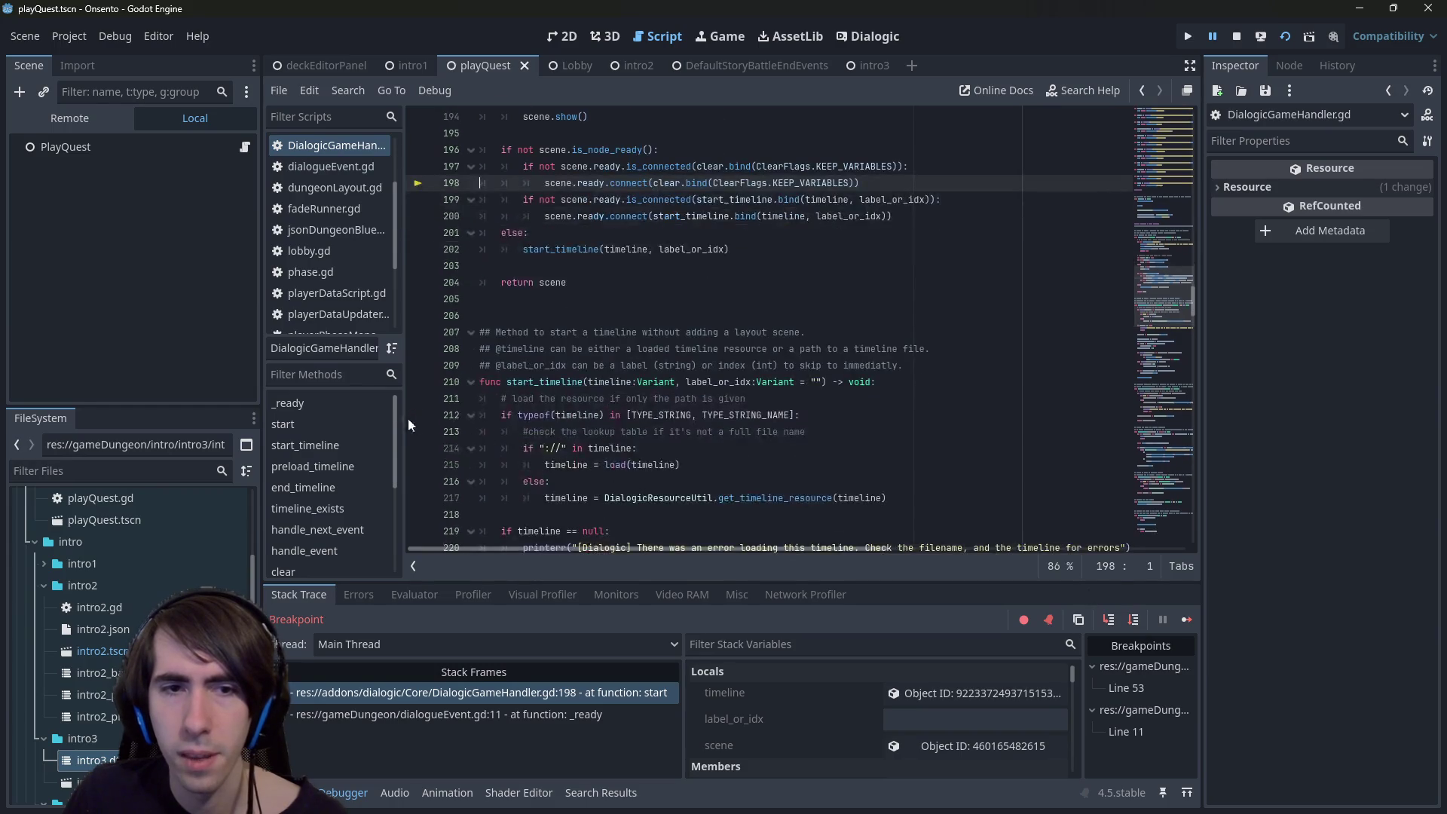
pyautogui.scroll(-2, 447, 520)
pyautogui.click(418, 466)
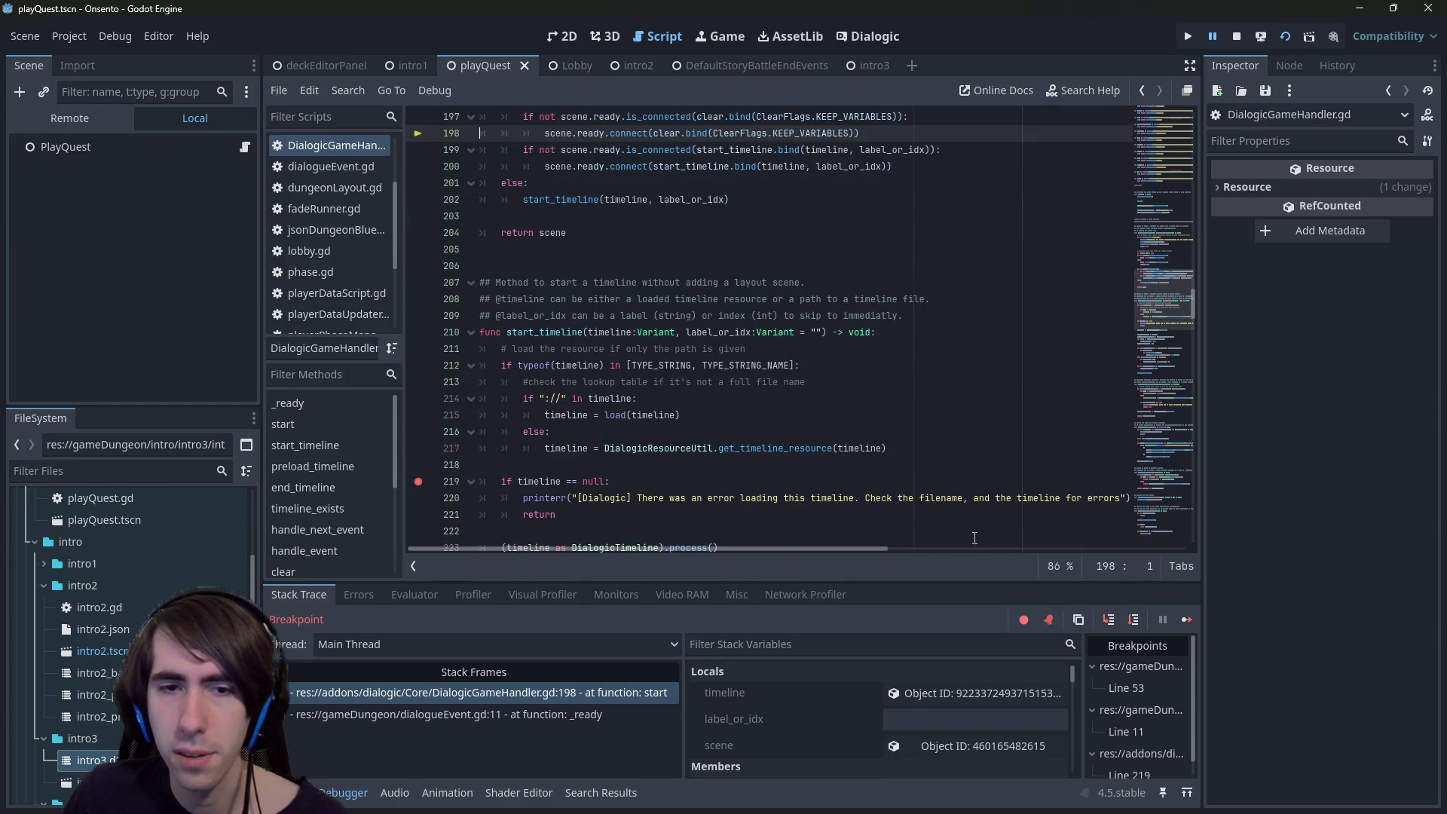
pyautogui.click(1186, 619)
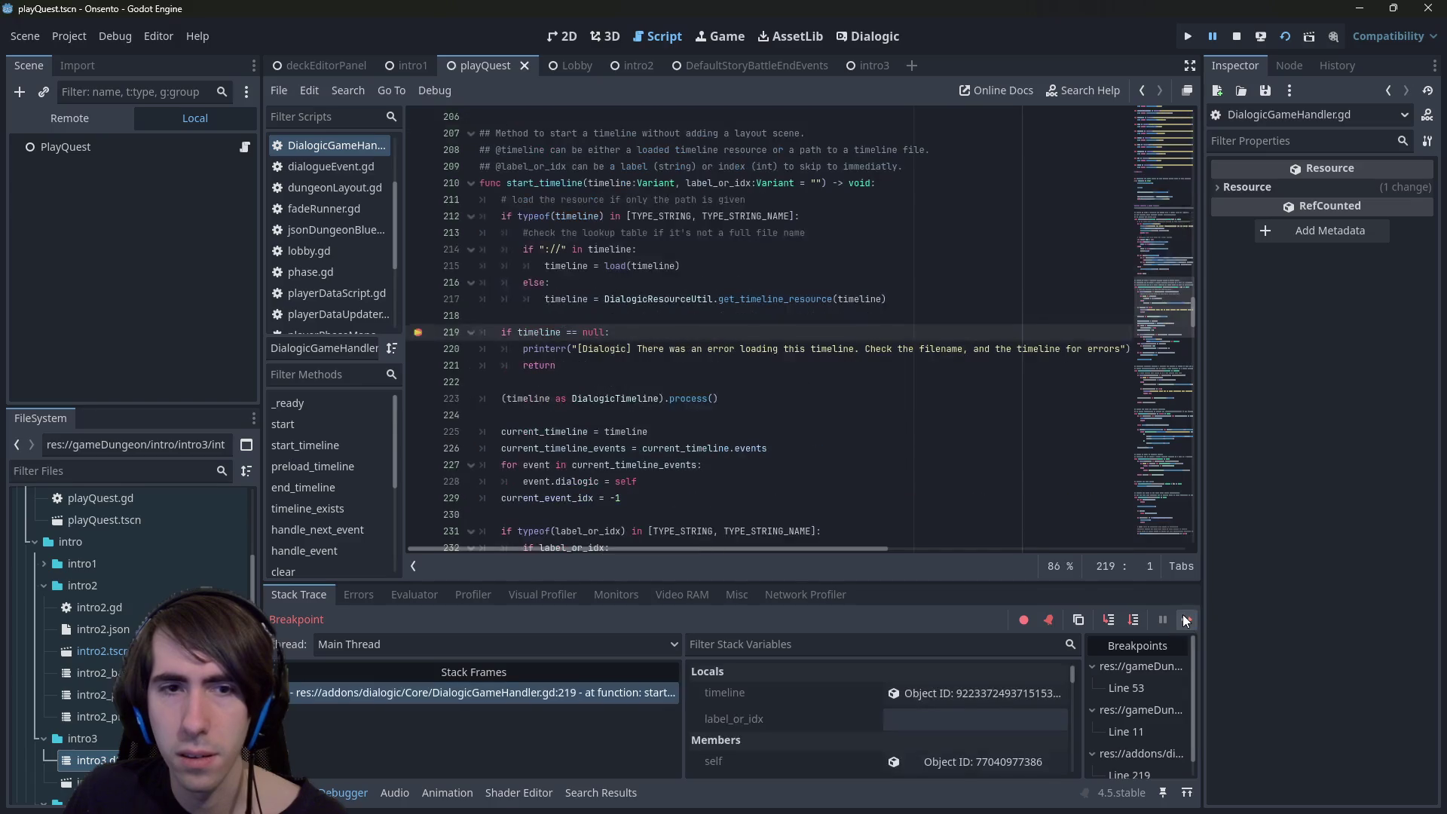
# - Step over through start_timeline to handle_next_event at line 242, then resume into the field scene
pyautogui.click(1136, 621)
pyautogui.click(1136, 622)
pyautogui.click(1135, 621)
pyautogui.click(1136, 621)
pyautogui.click(1136, 622)
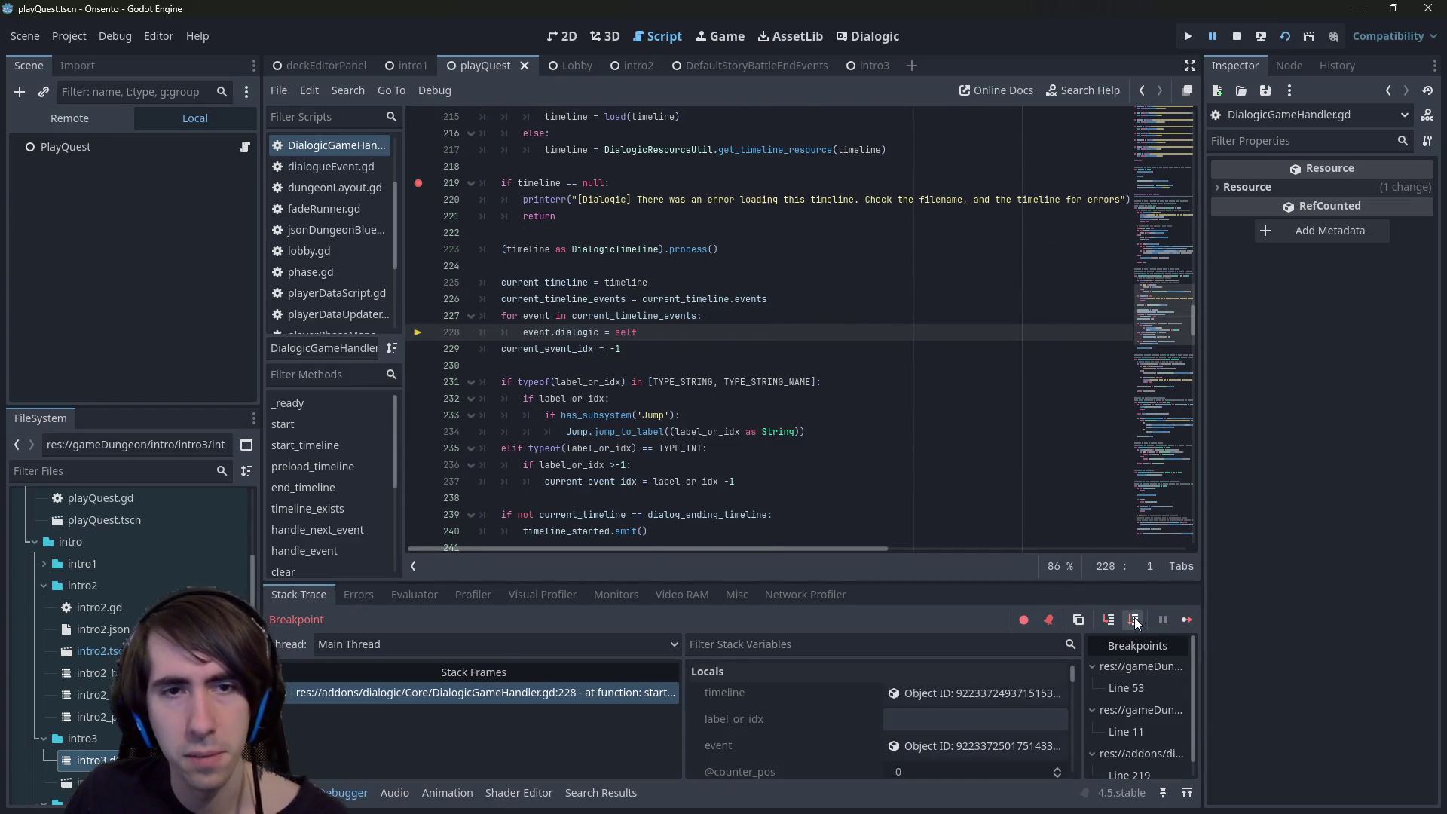
pyautogui.click(1136, 622)
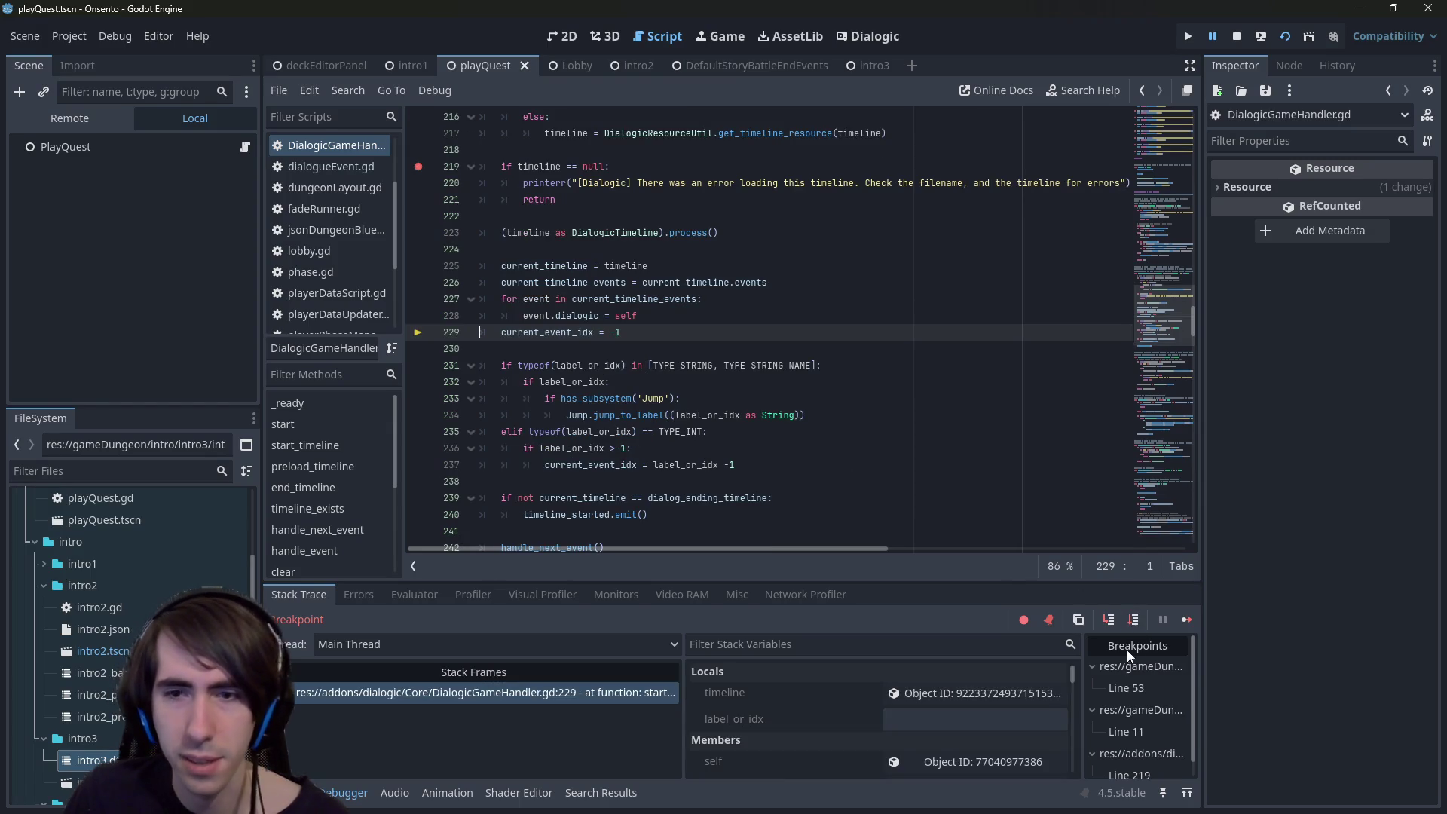
pyautogui.click(1136, 619)
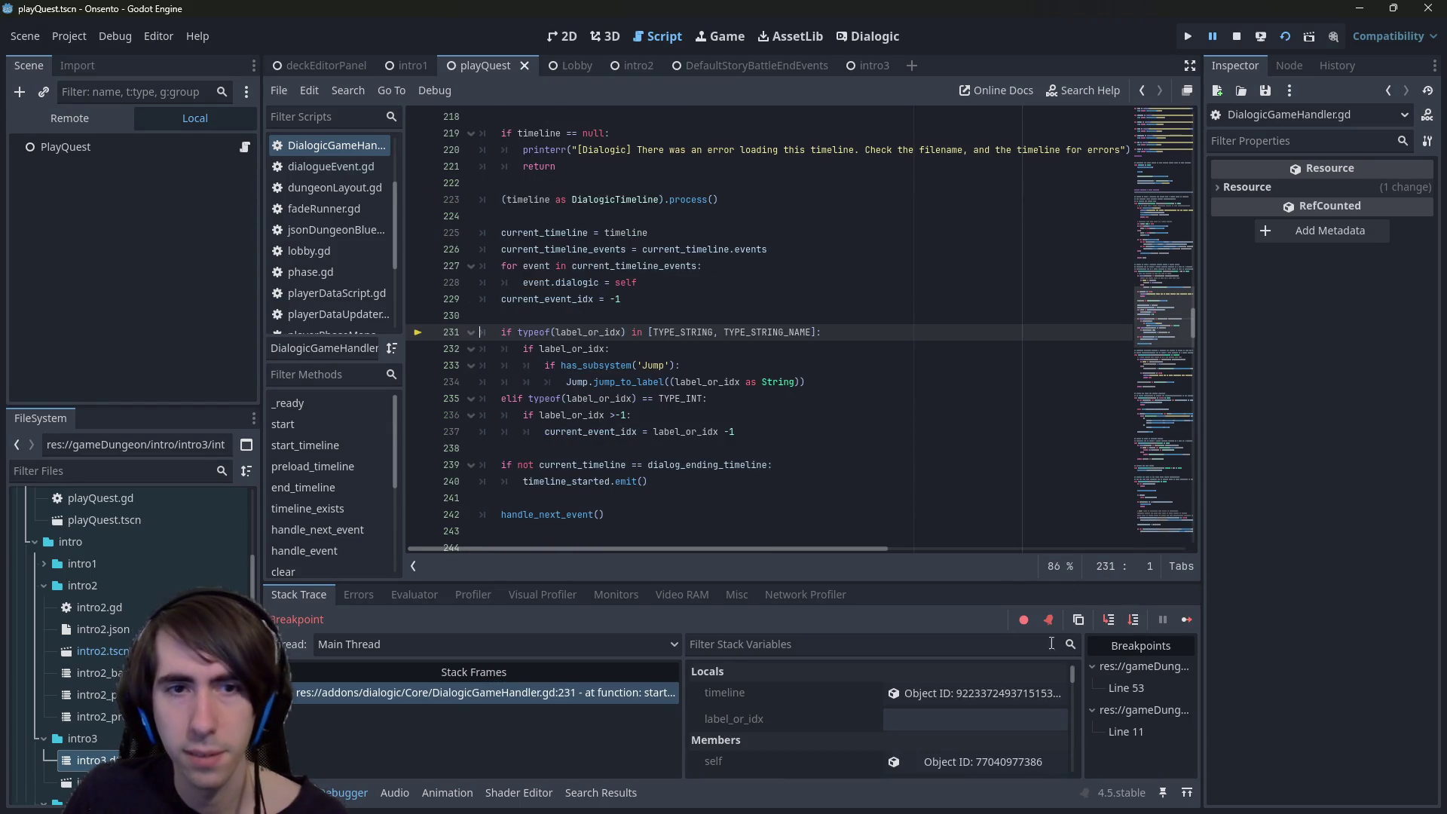
pyautogui.click(1132, 622)
pyautogui.click(1132, 621)
pyautogui.click(1133, 622)
pyautogui.click(1132, 622)
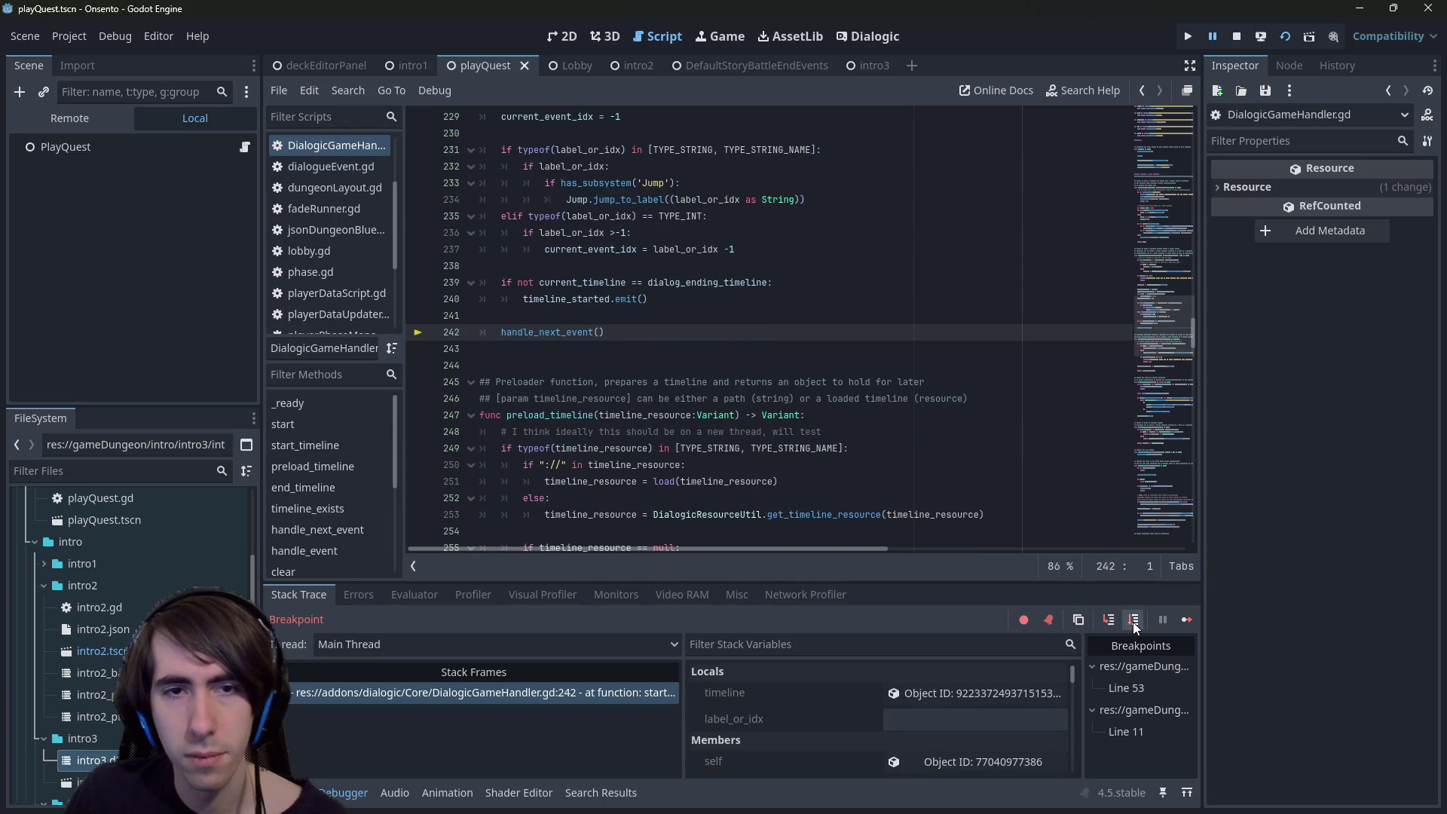
pyautogui.click(1187, 621)
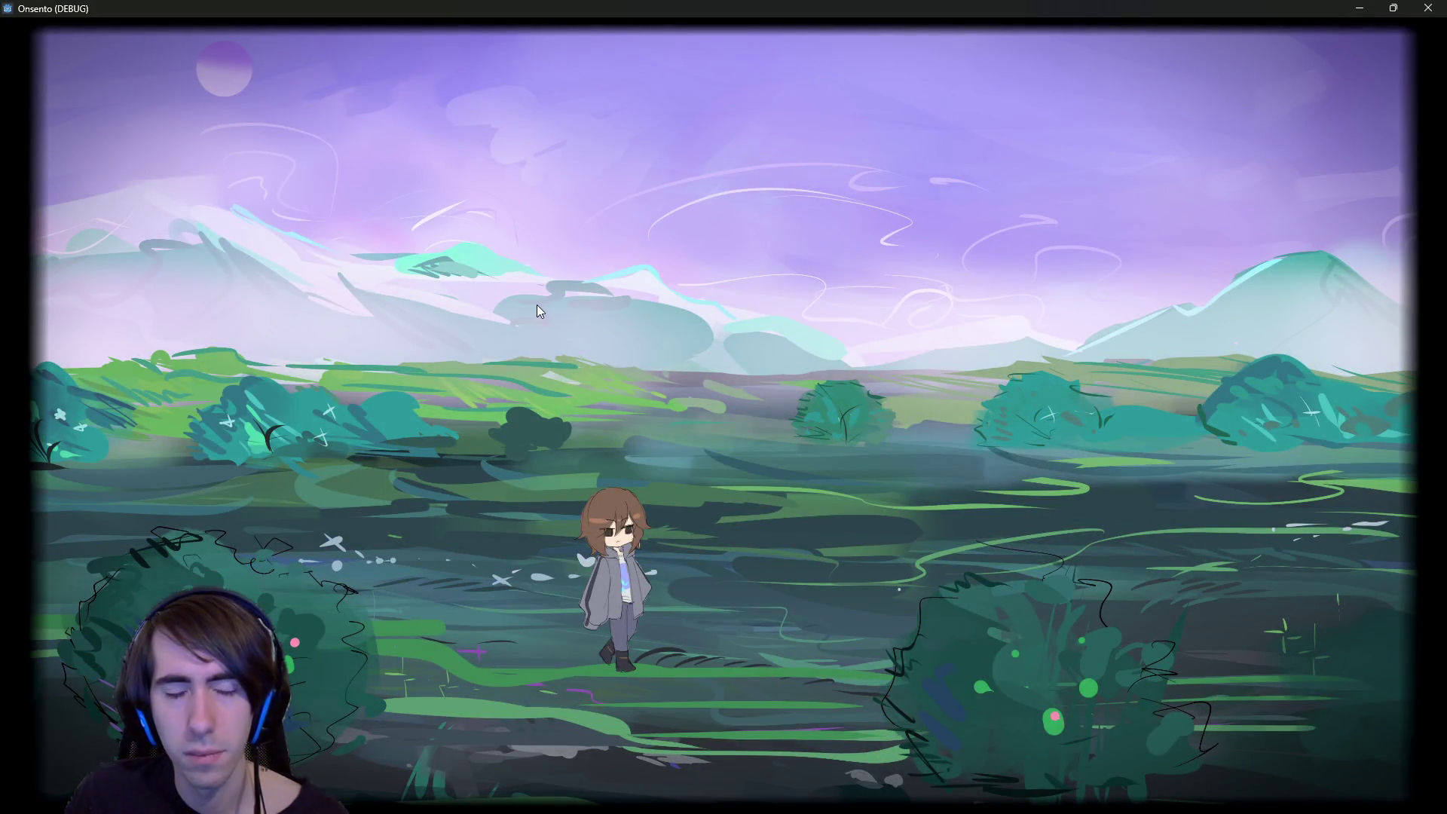
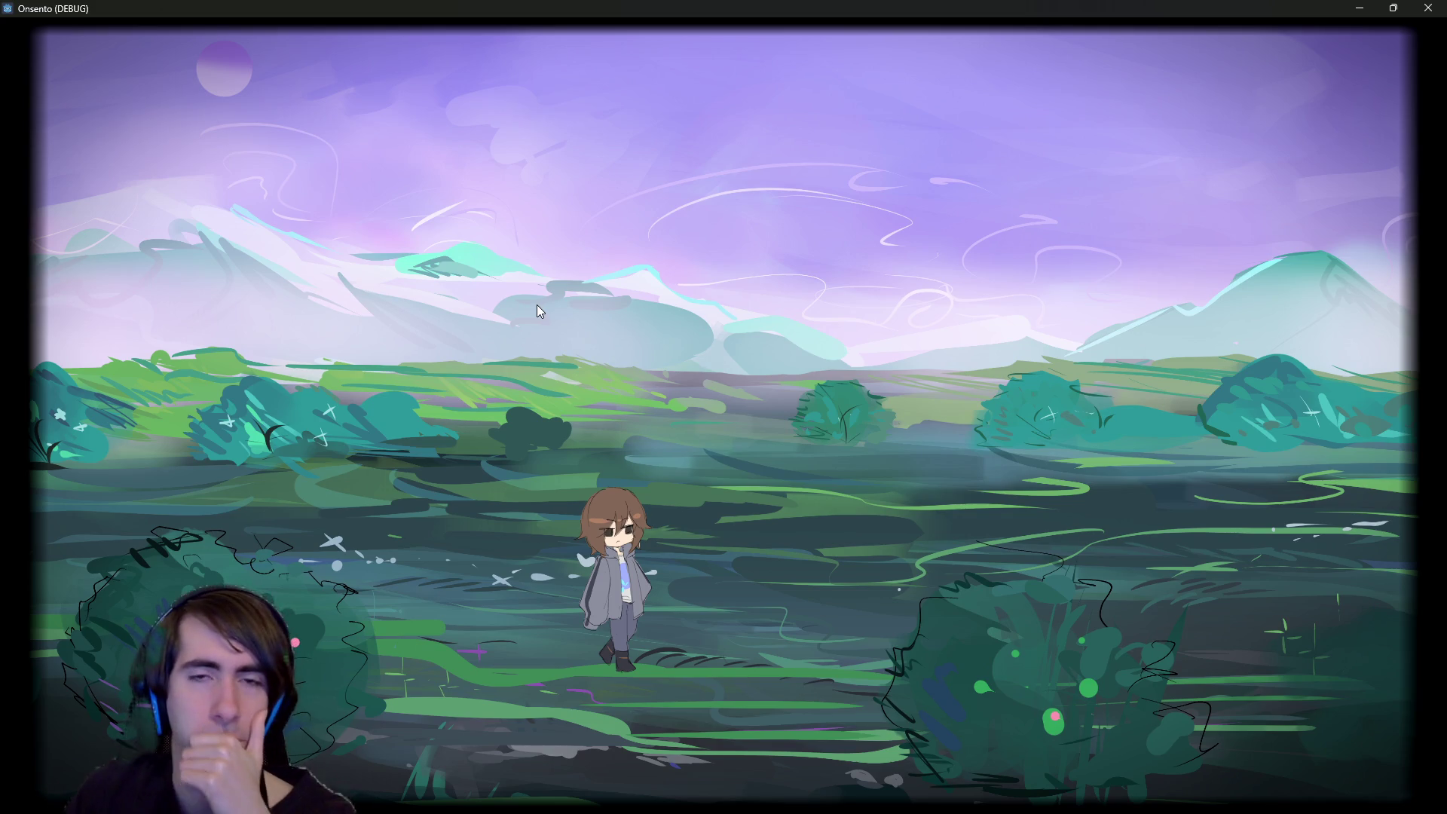
# - Back in the editor, expand the game's remote tree through DialogicLayout_BaseStyle and VN_TextboxLayer to Anchor
pyautogui.hotkey('alt', 'Tab')
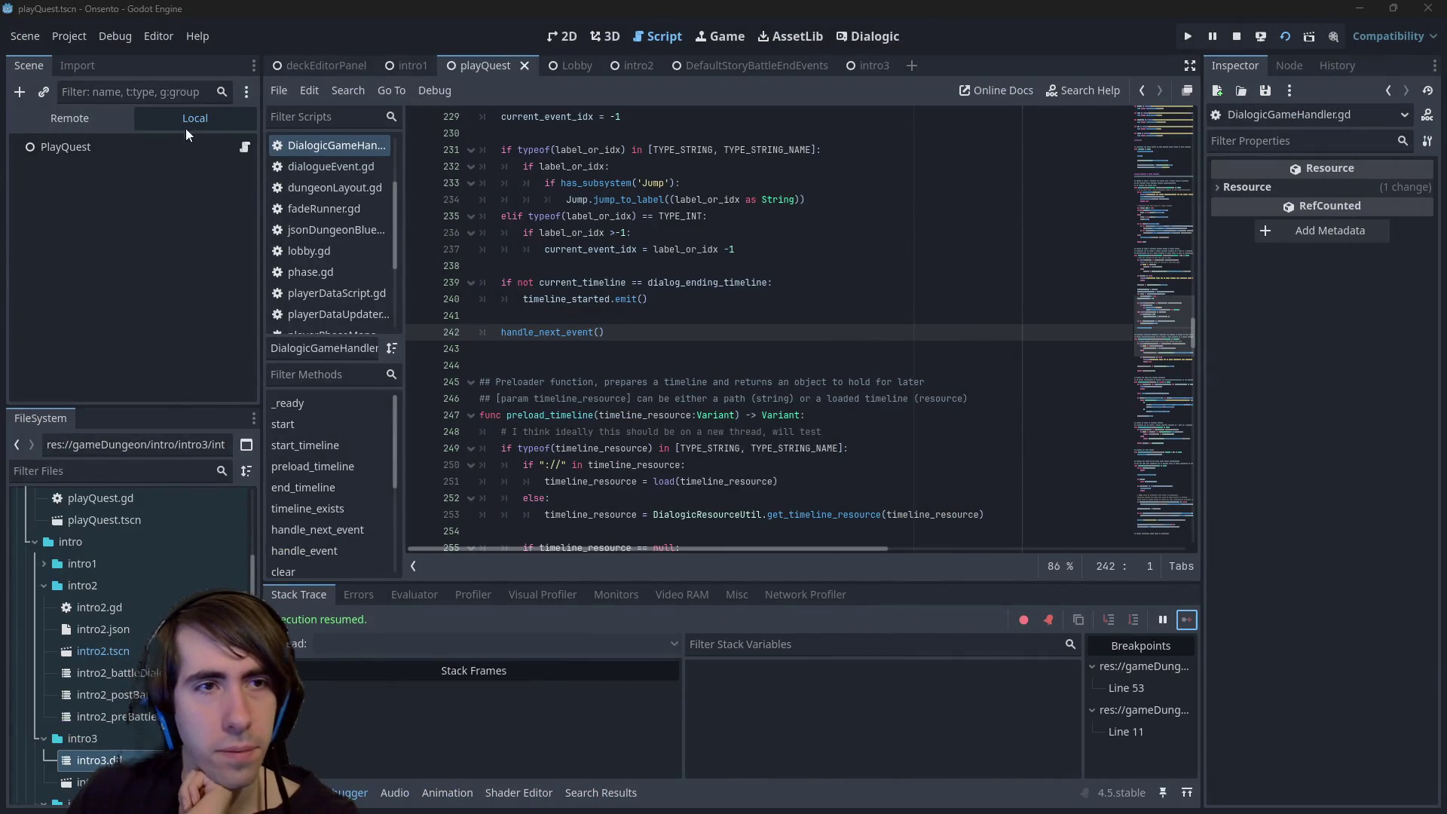
pyautogui.click(53, 118)
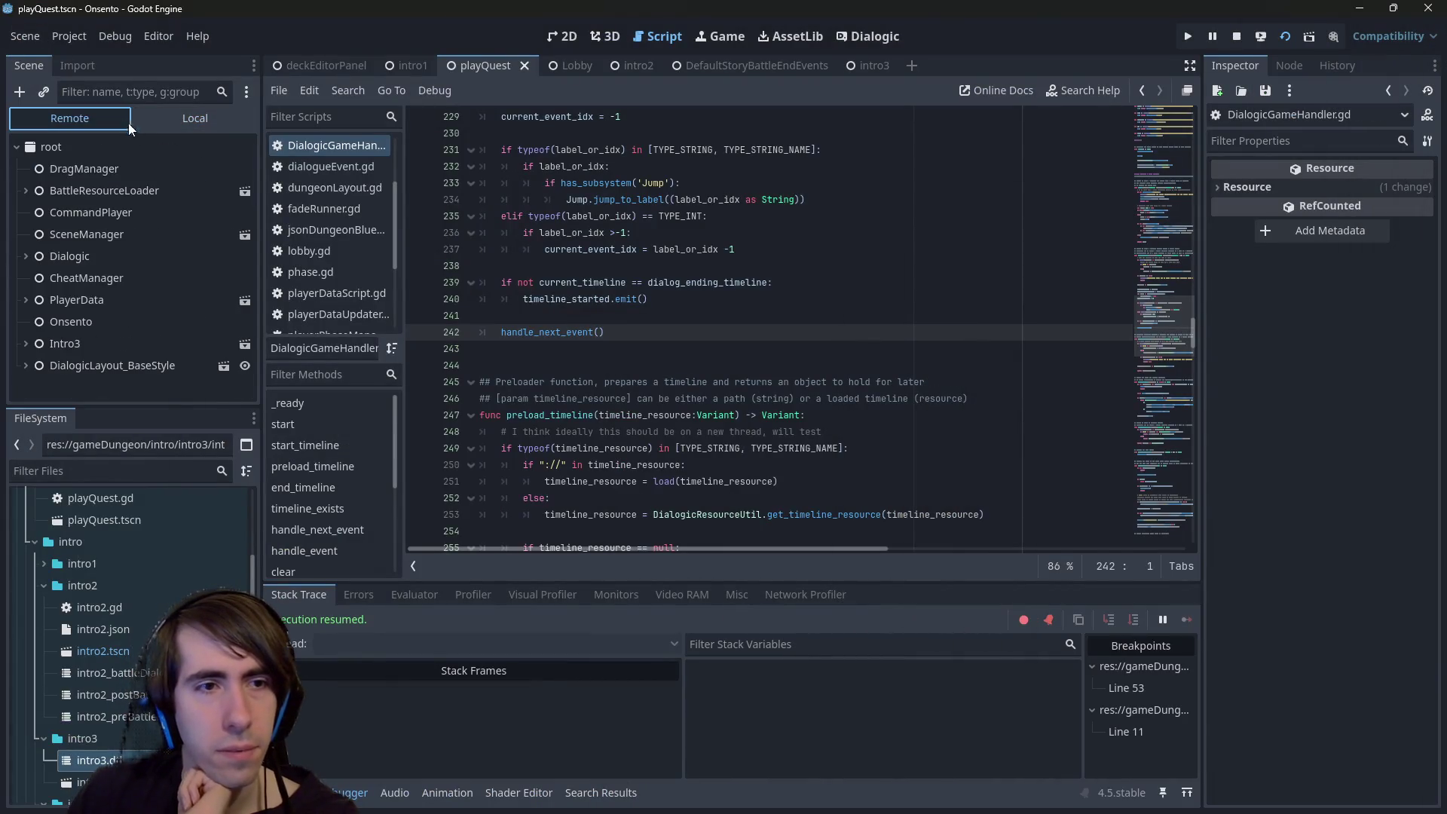
pyautogui.click(30, 359)
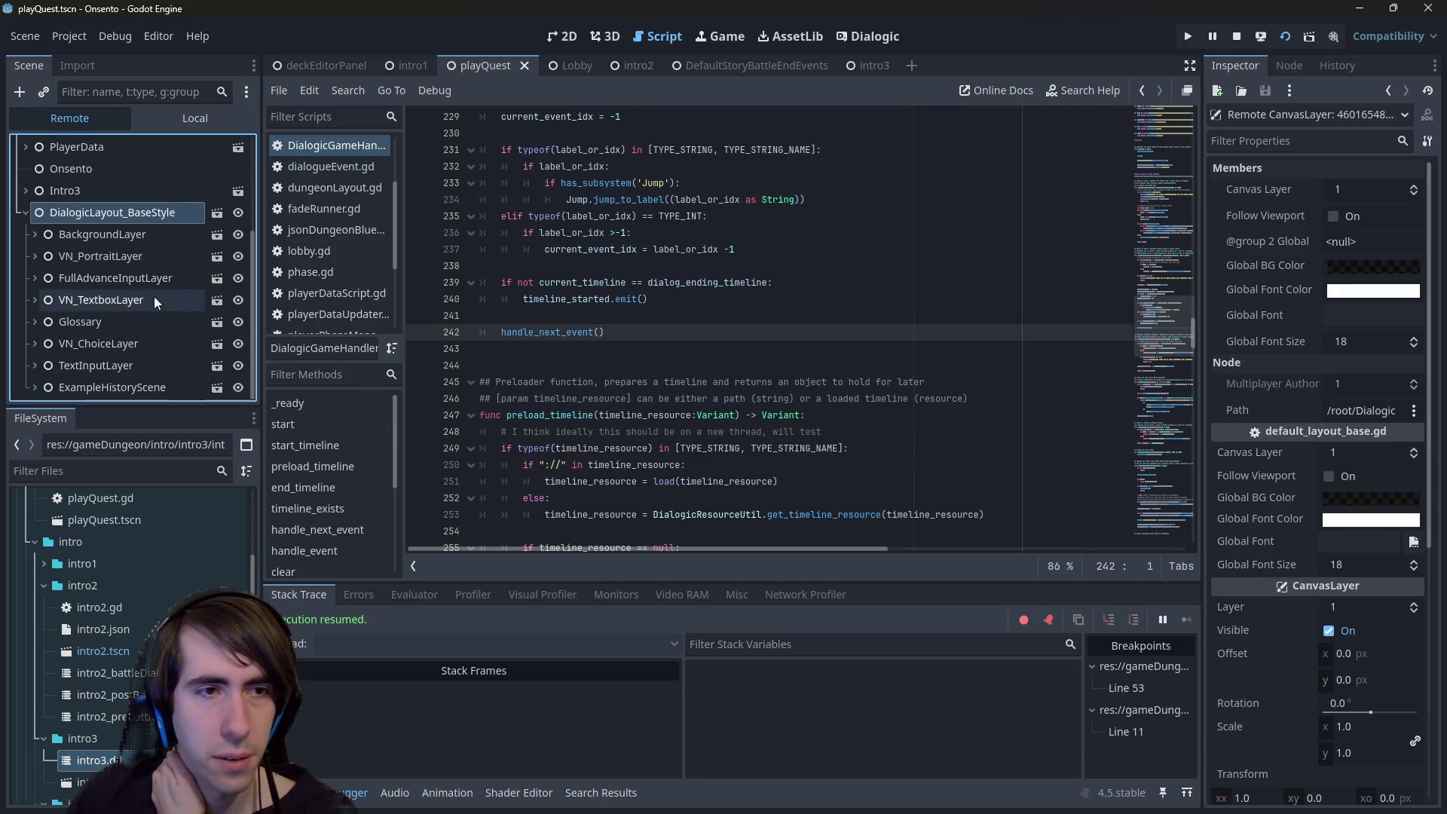
pyautogui.click(206, 303)
pyautogui.click(35, 299)
pyautogui.click(93, 345)
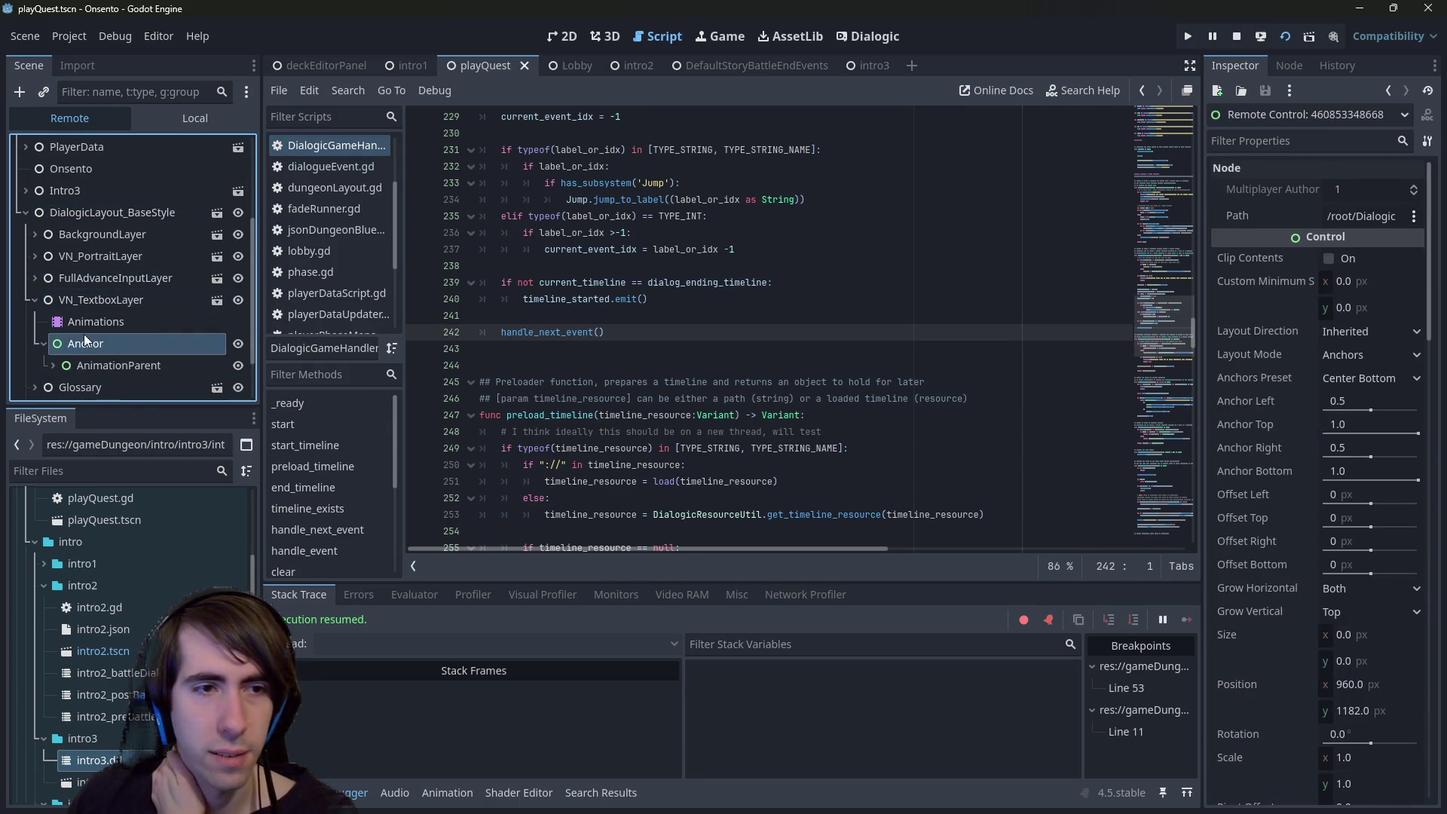
pyautogui.scroll(-2, 83, 333)
# - Expand AnimationParent and Sizer, make DialogTextPanel visible, and select DialogicNode_DialogText
pyautogui.click(98, 306)
pyautogui.click(112, 319)
pyautogui.click(121, 299)
pyautogui.scroll(-3, 121, 293)
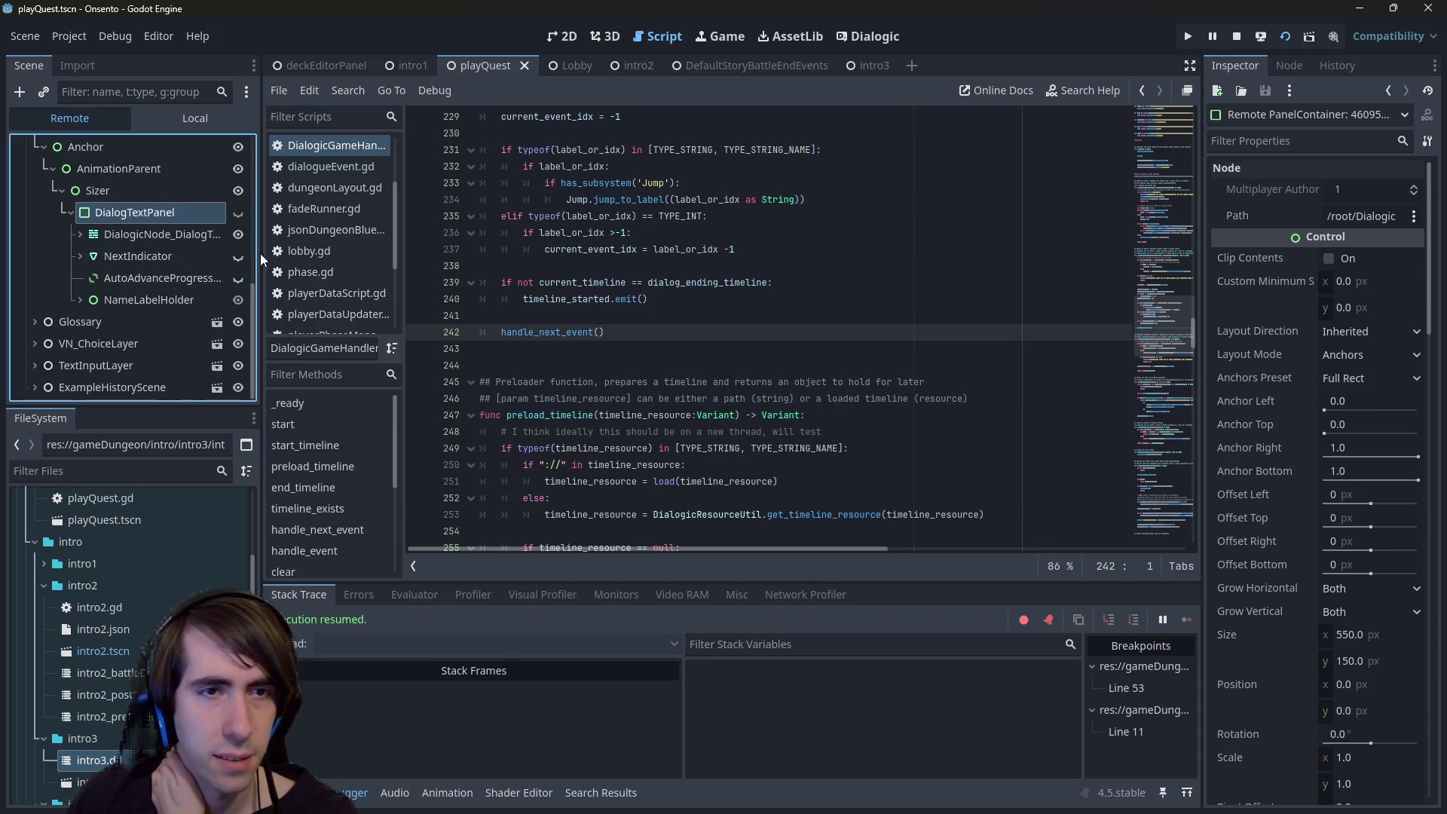
pyautogui.moveTo(260, 254); pyautogui.dragTo(320, 247)
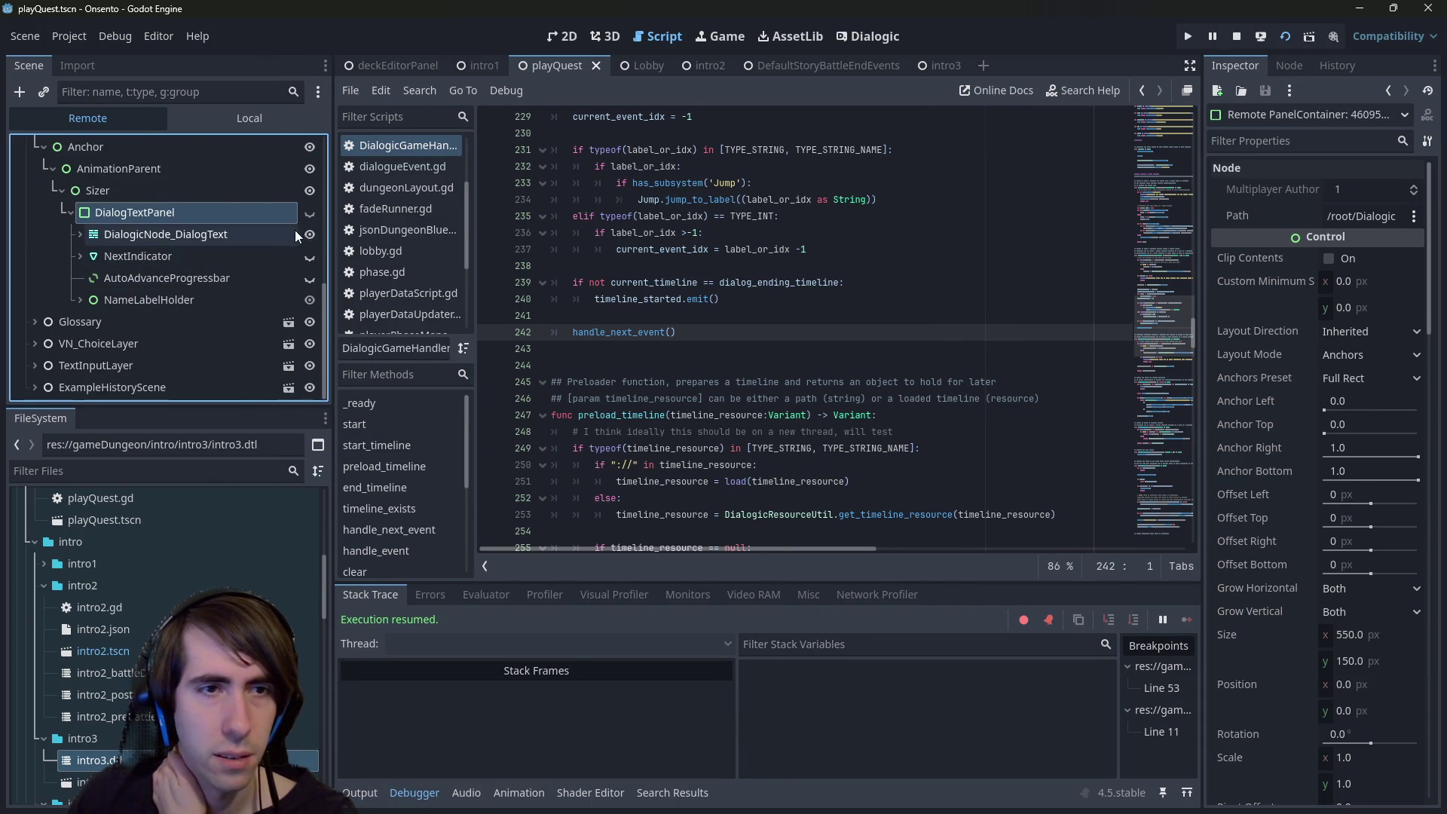
pyautogui.click(311, 211)
pyautogui.click(255, 235)
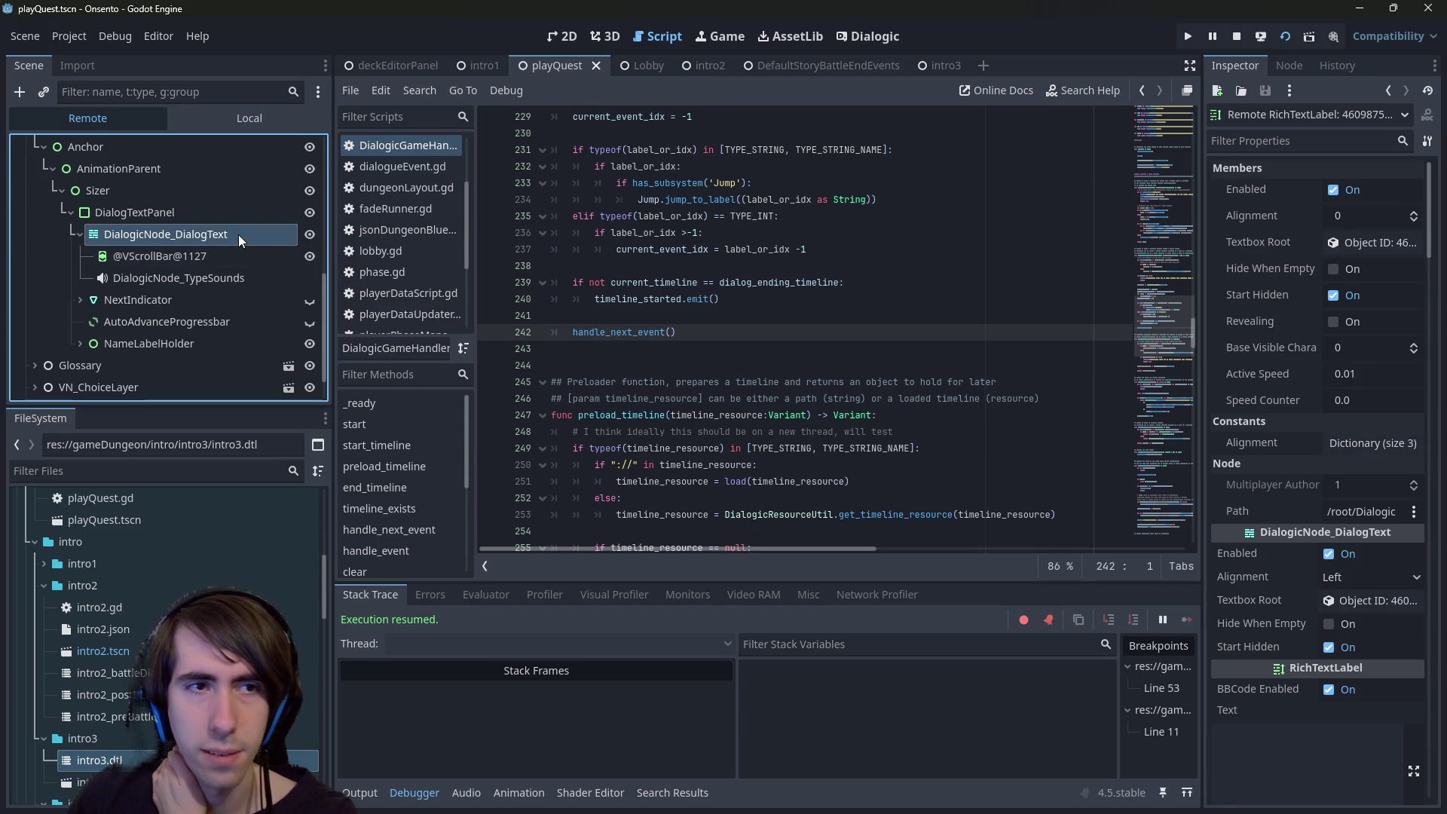
pyautogui.click(660, 284)
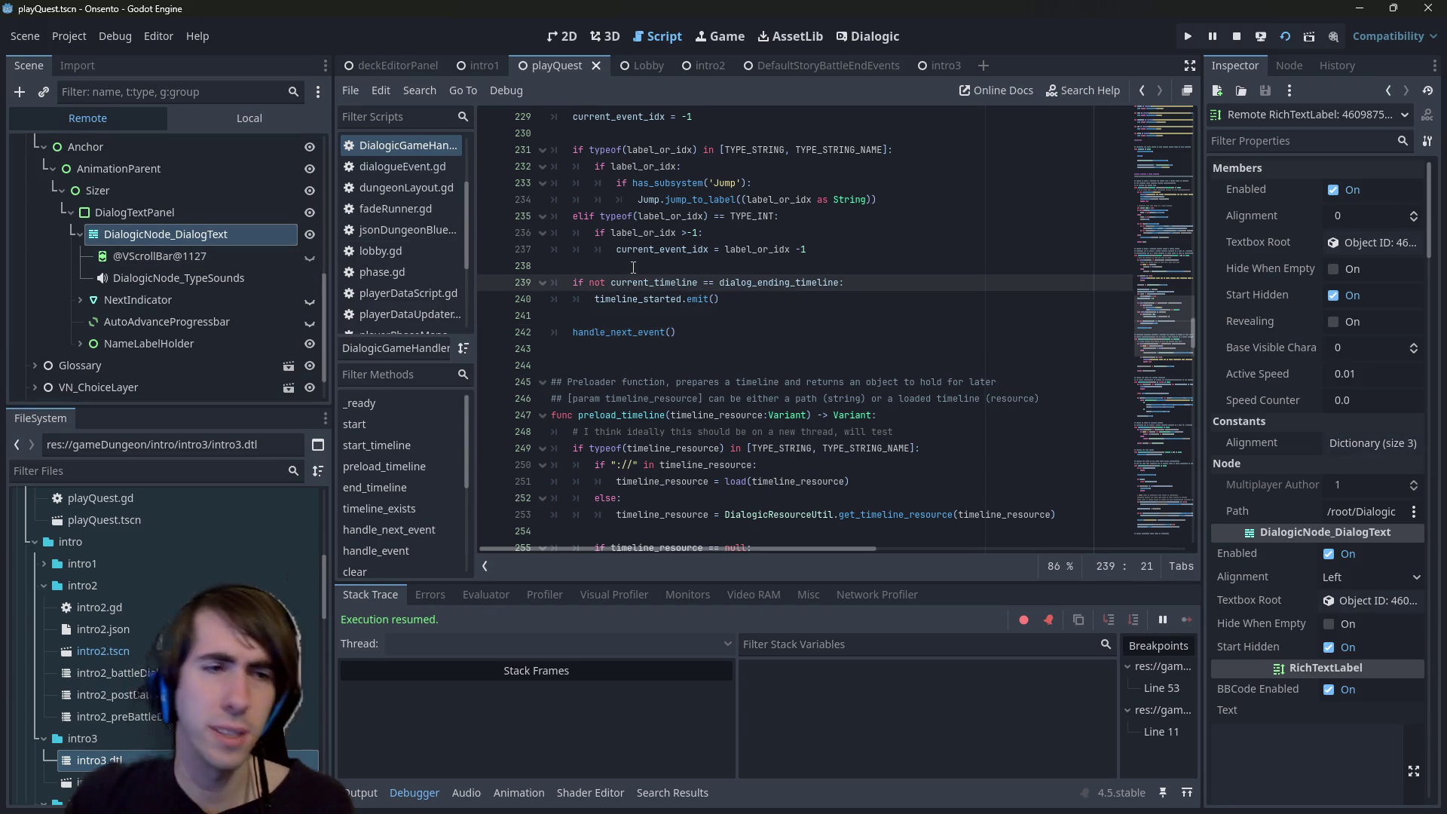
pyautogui.hotkey('alt', 'shift', 'o')
# - Drop the 'dialogic' file search and open vn_textbox_layer.tscn through a 'vn textbox' search
pyautogui.write('dialogic')
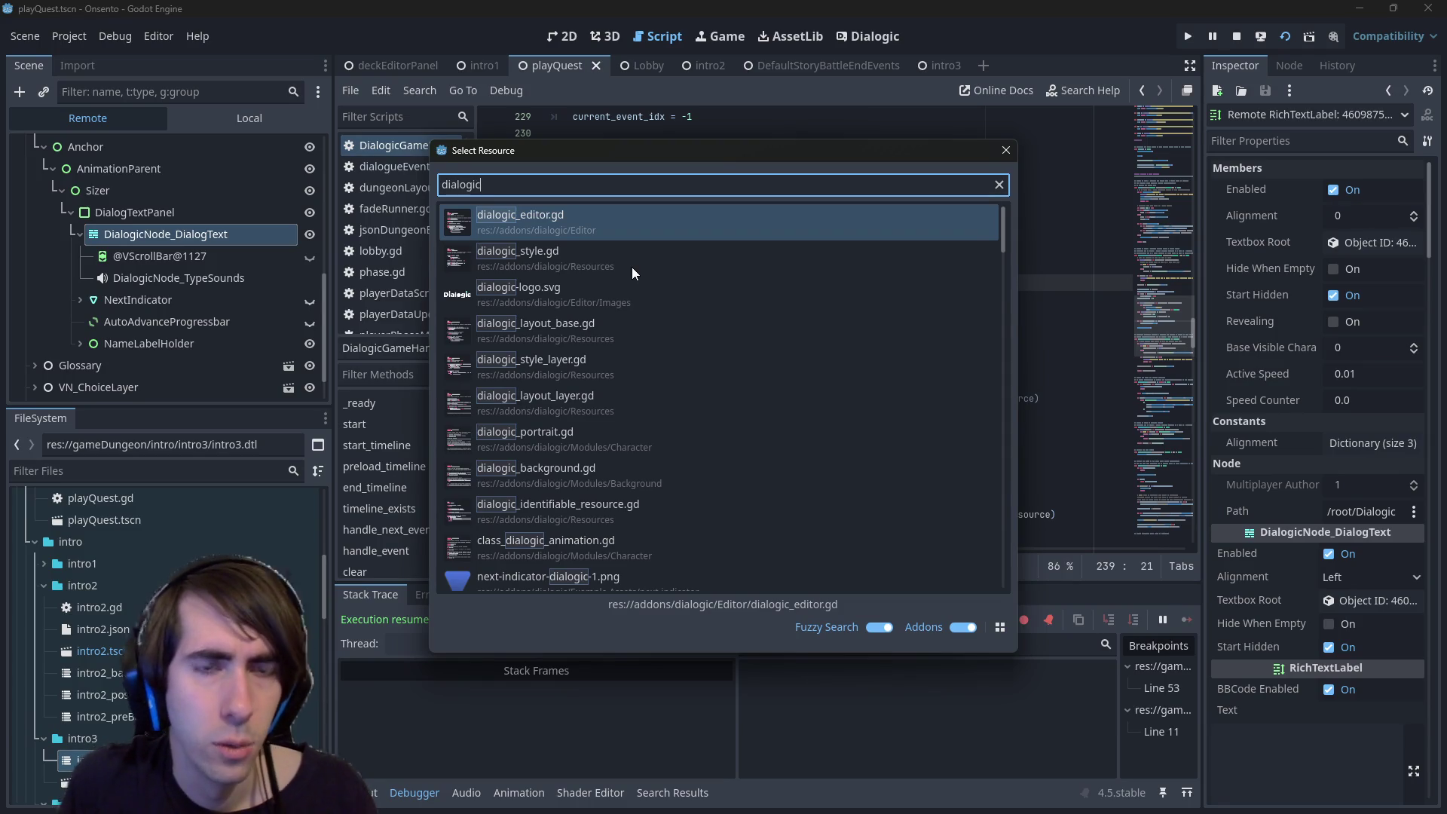
pyautogui.press('Escape')
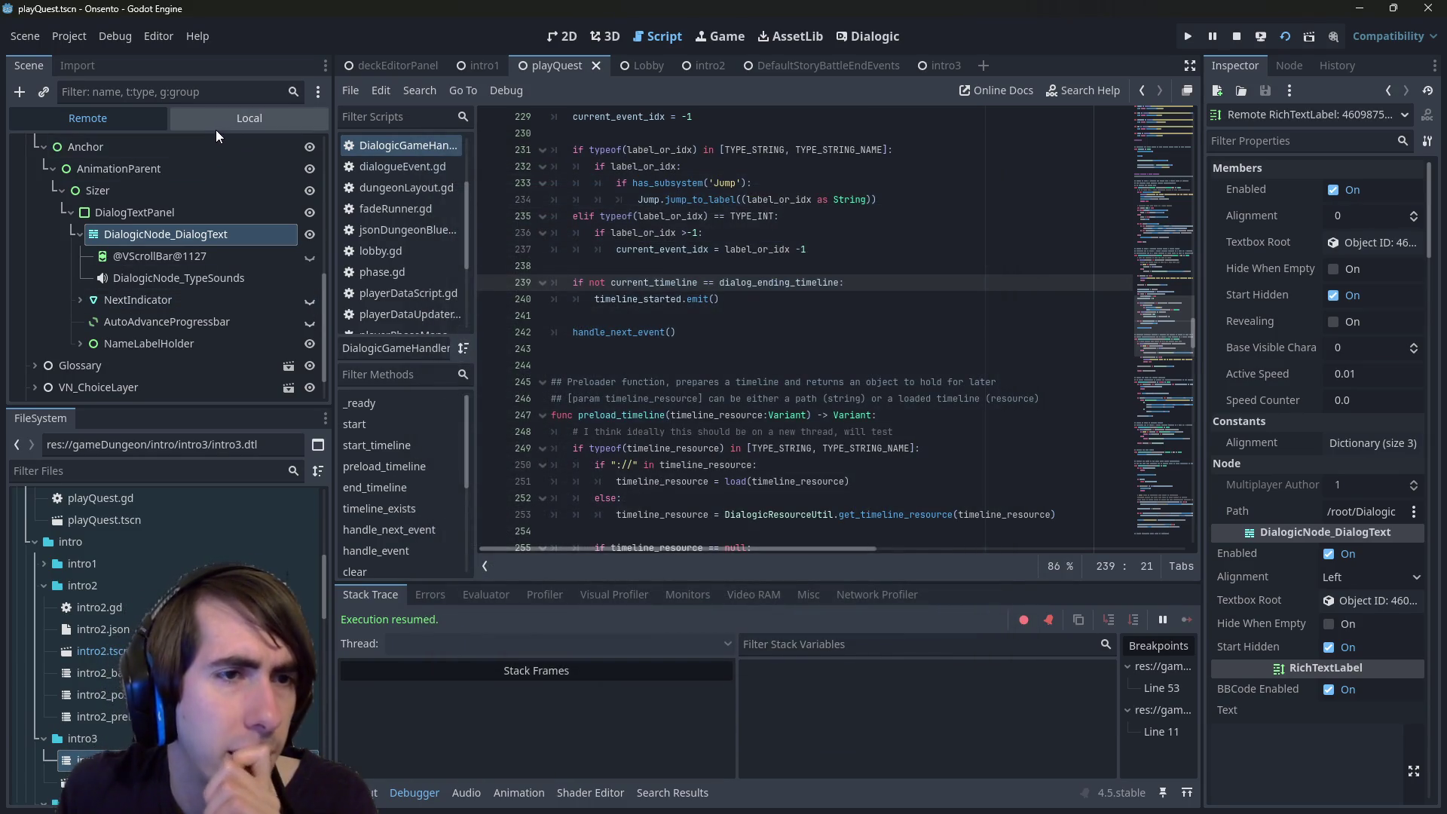
pyautogui.scroll(1, 197, 277)
pyautogui.scroll(2, 198, 277)
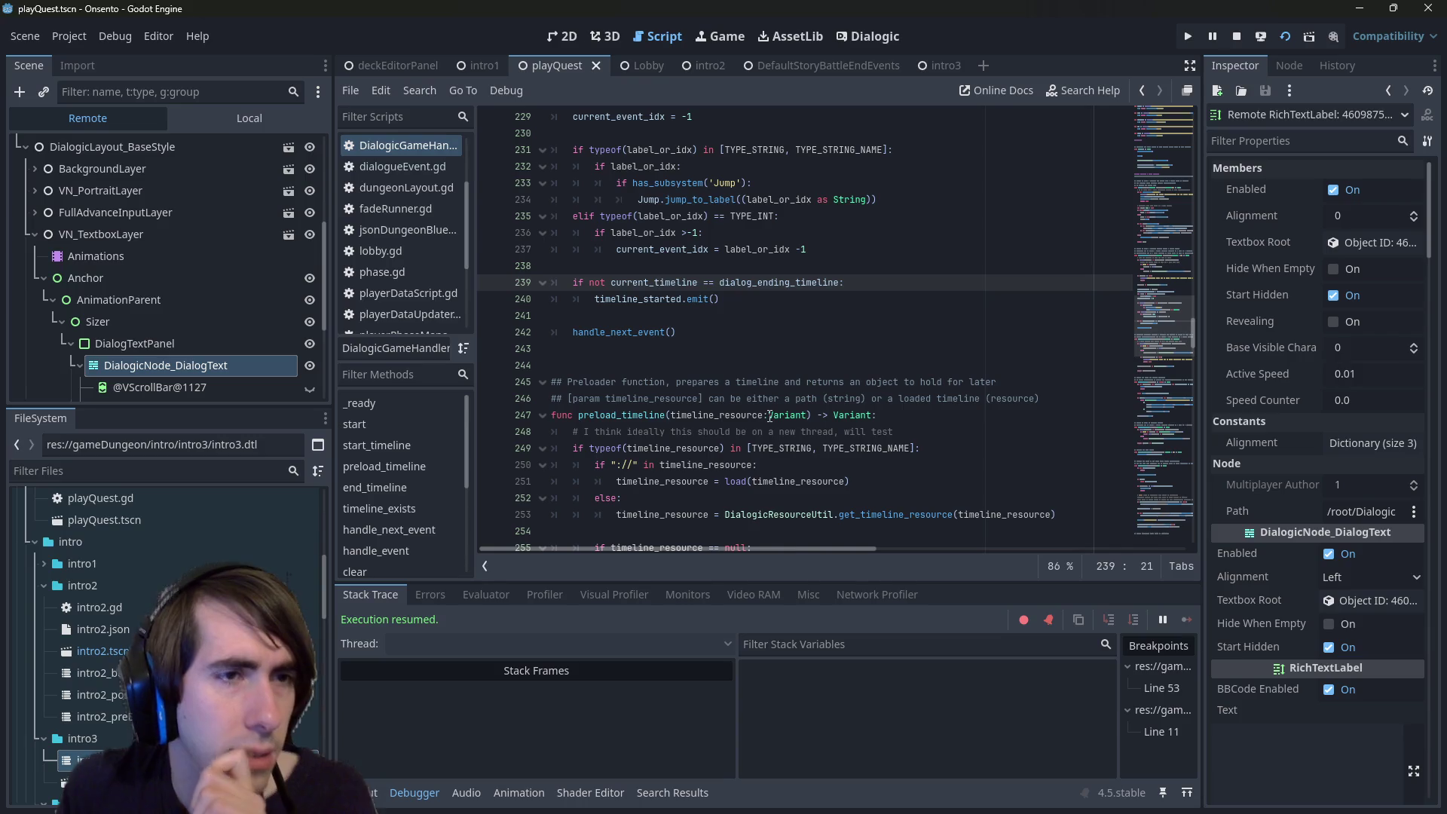
pyautogui.hotkey('alt', 'shift', 'o')
pyautogui.write('vn te')
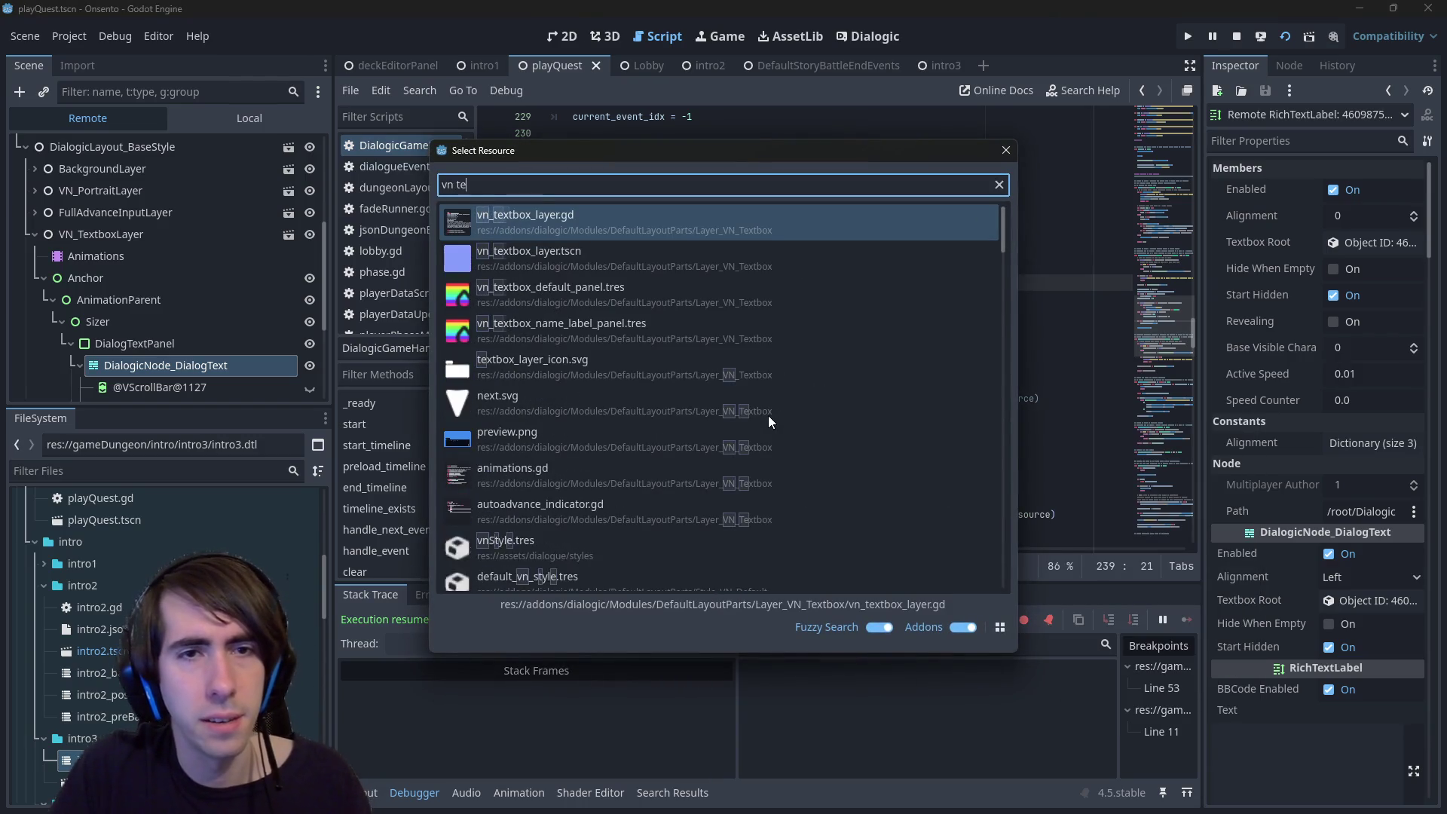
pyautogui.write('xtbox')
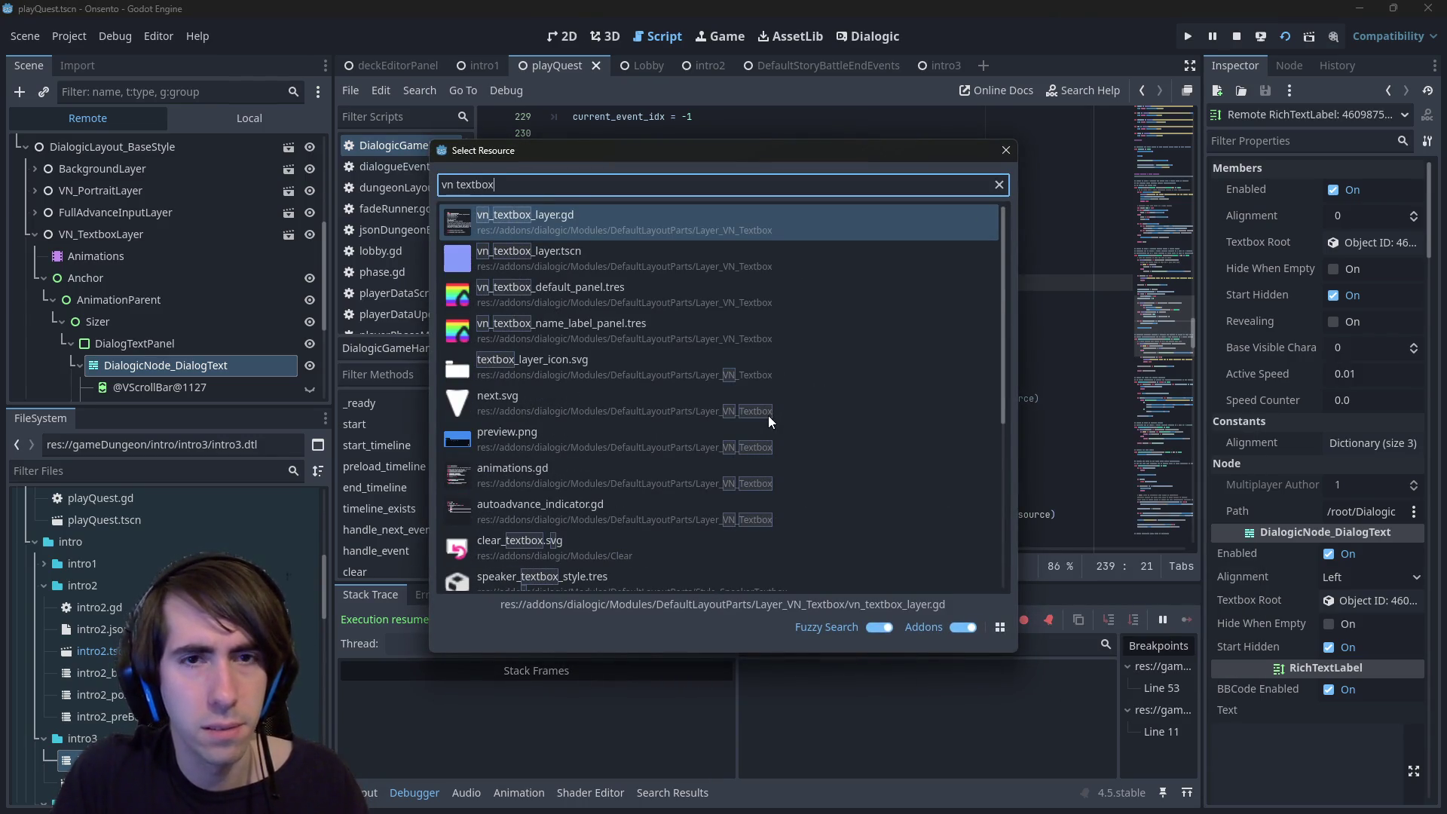
pyautogui.press('Down')
pyautogui.press('Return')
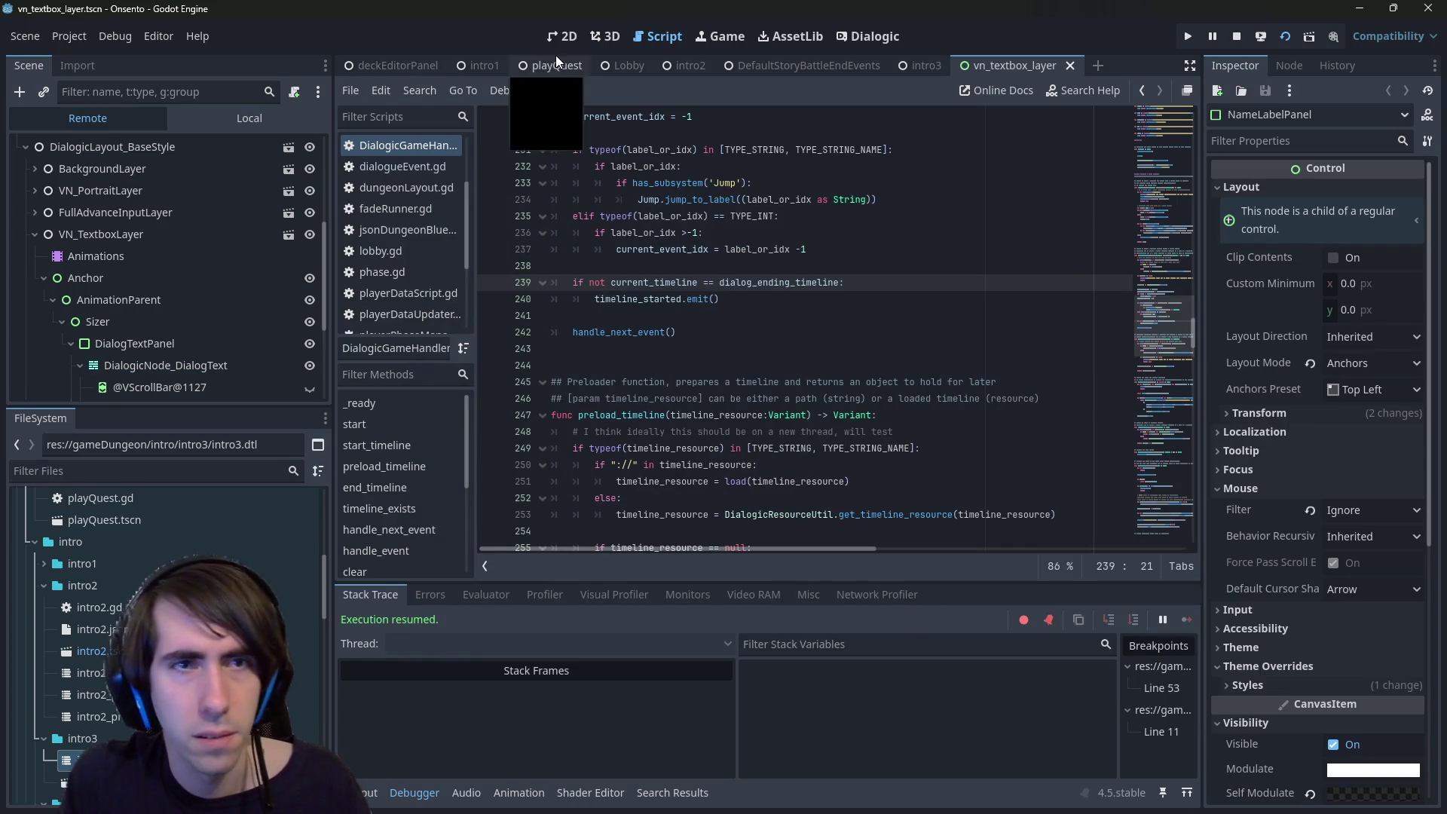
pyautogui.scroll(-3, 275, 263)
# - Select DialogicNode_DialogText in the local scene and open its node_dialog_text.gd script
pyautogui.click(242, 273)
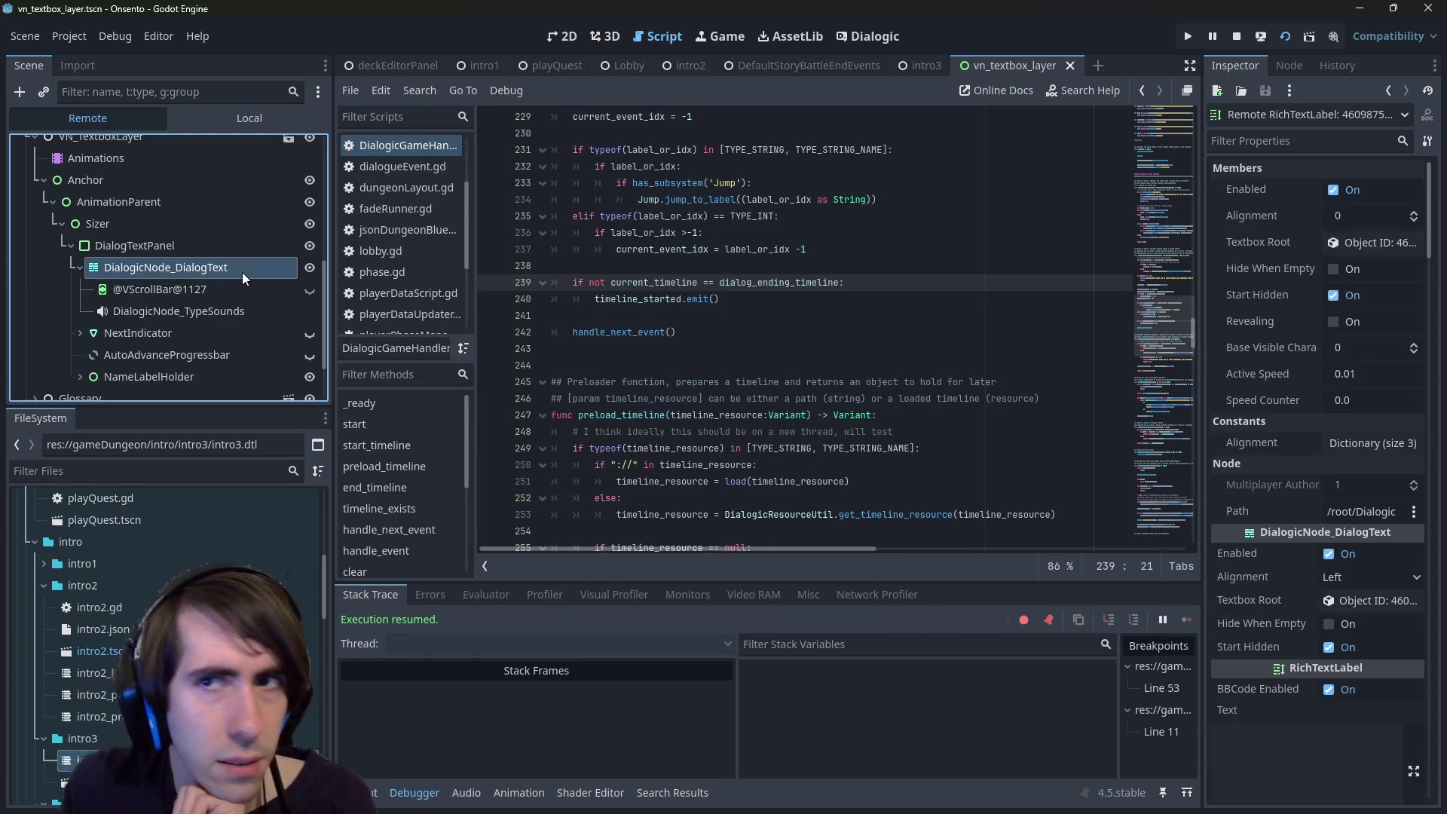
pyautogui.click(246, 121)
pyautogui.click(181, 278)
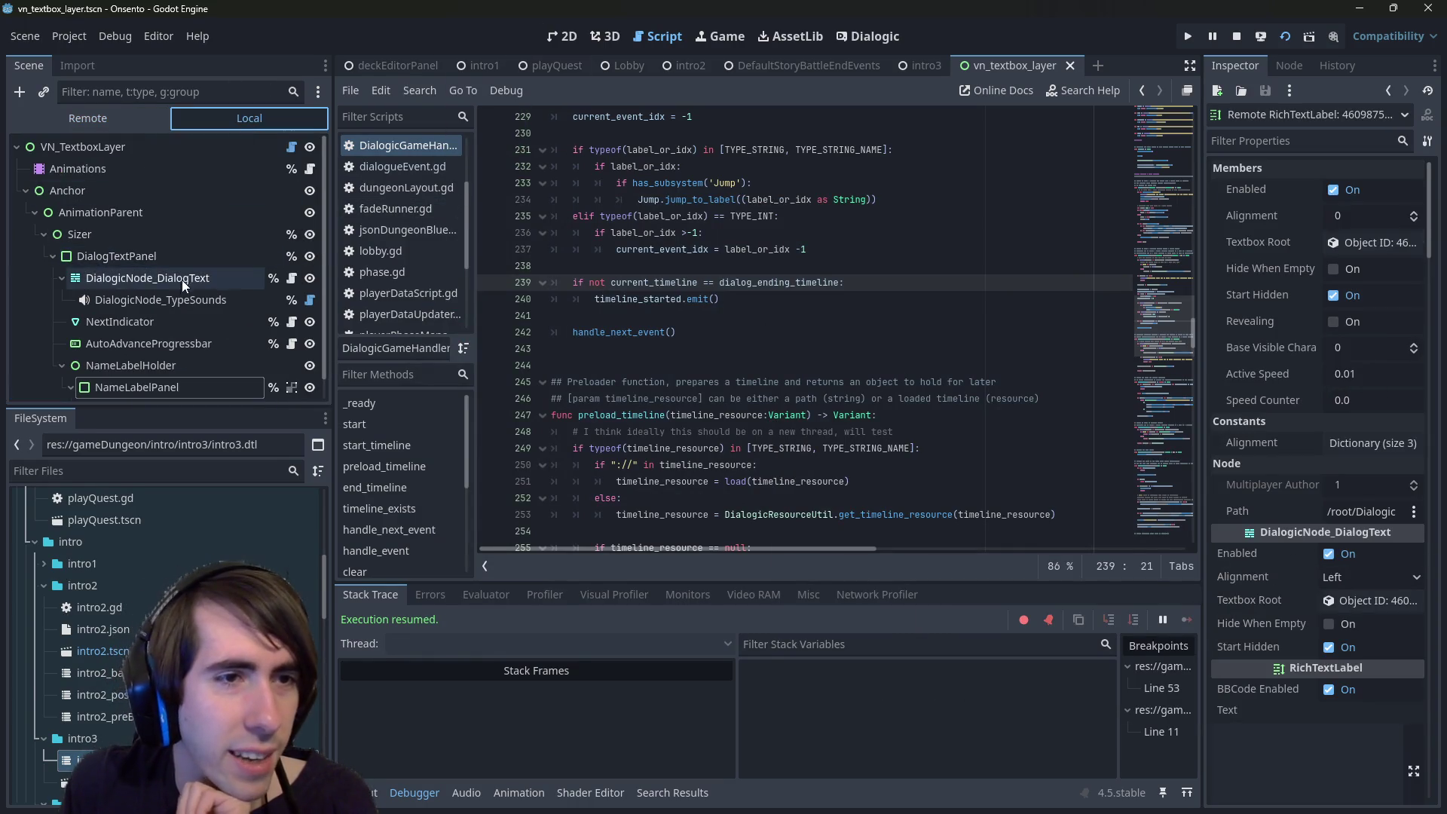
pyautogui.click(290, 281)
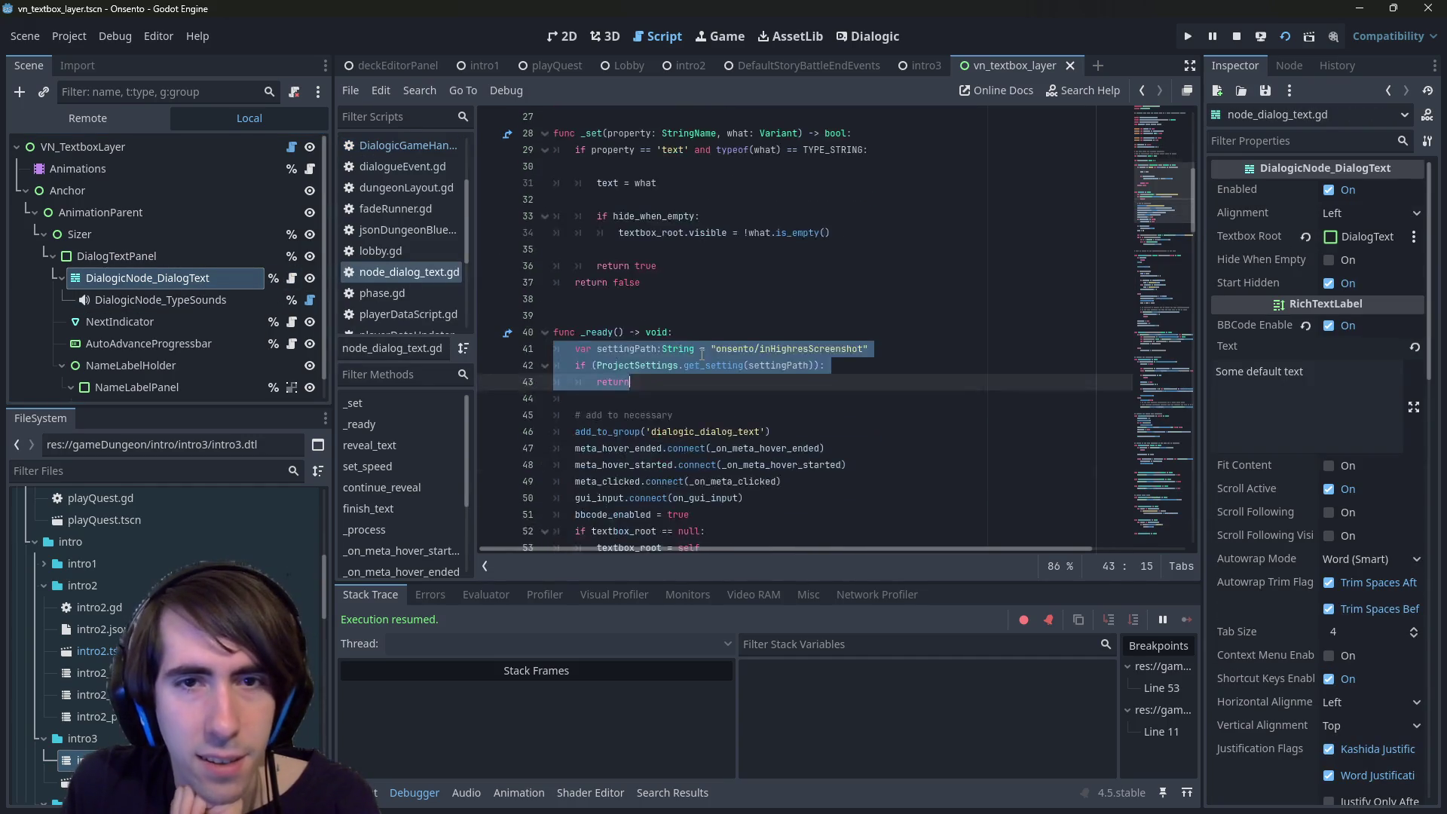
# - Add a breakpoint at the start of reveal_text, then remove it from line 69
pyautogui.scroll(-8, 684, 371)
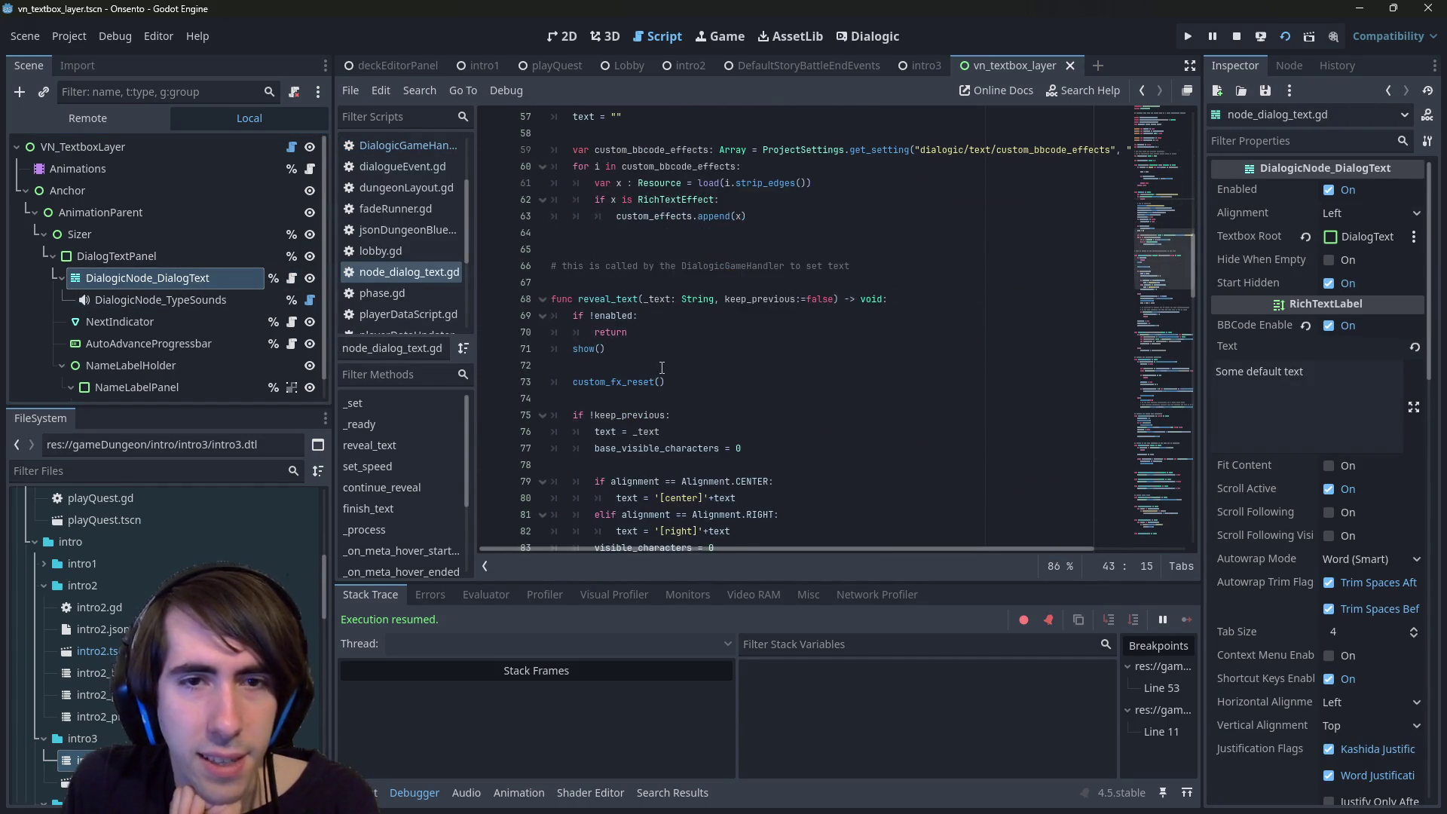
pyautogui.click(490, 316)
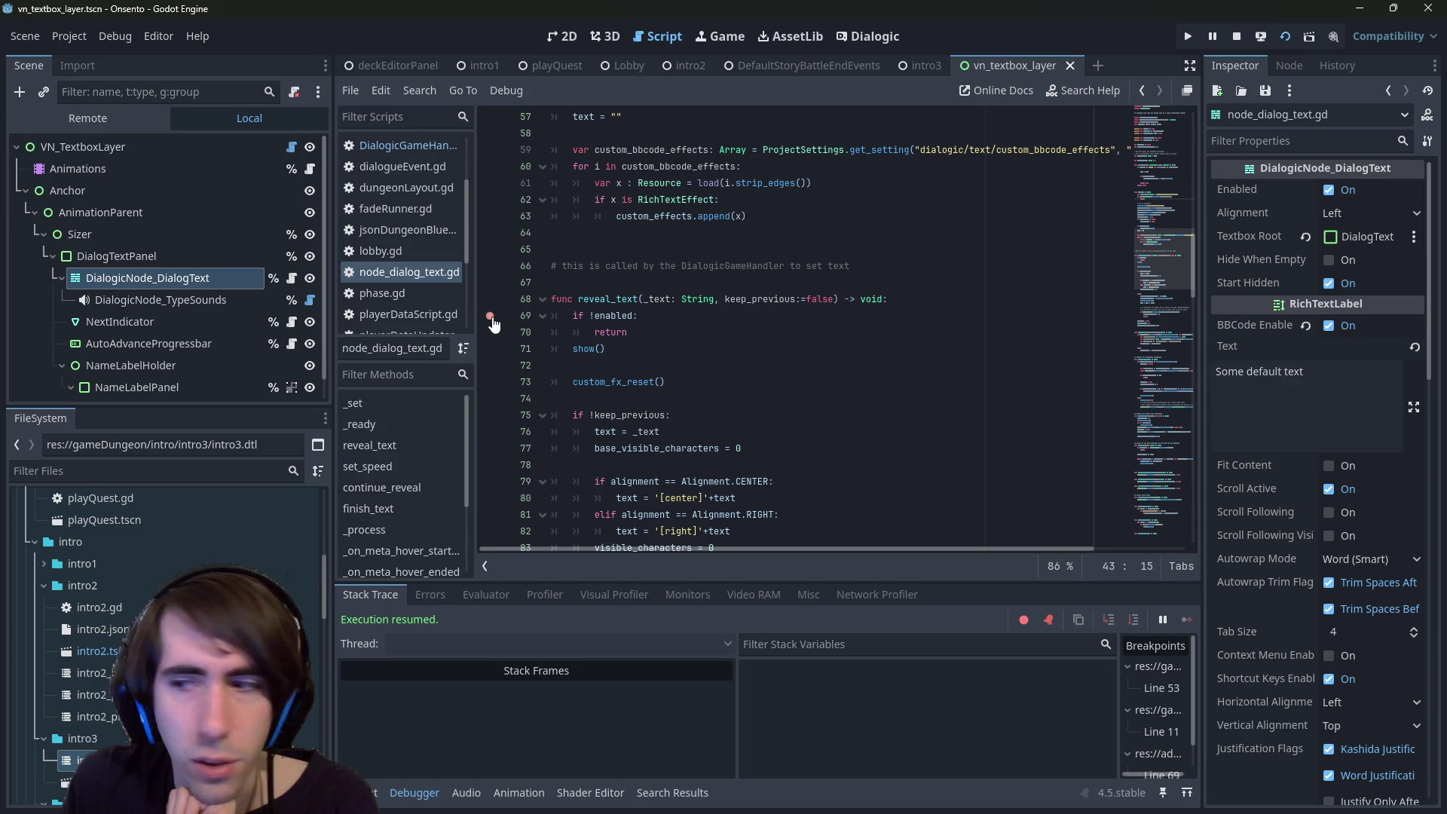
pyautogui.scroll(-8, 616, 399)
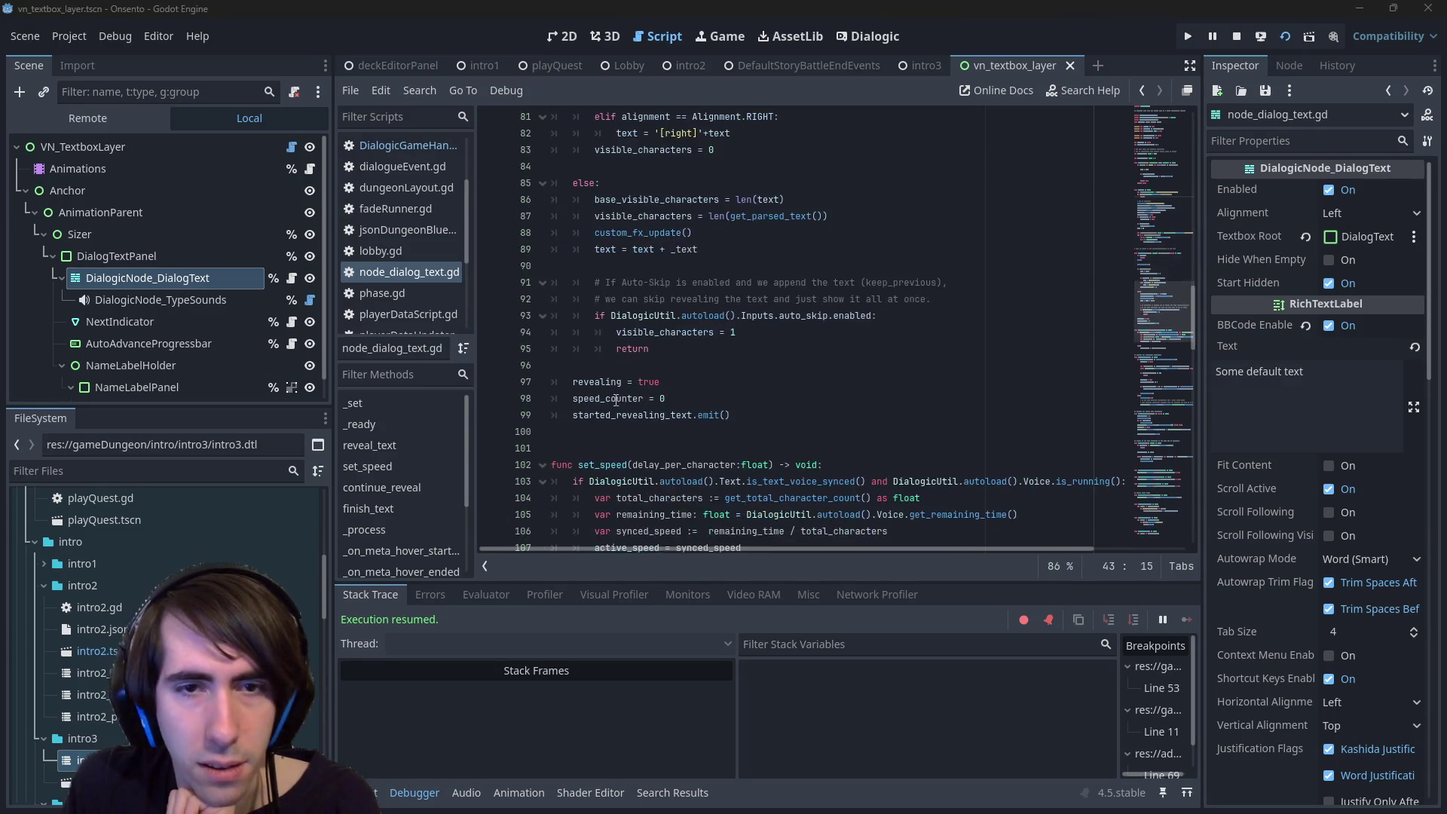
pyautogui.scroll(7, 616, 384)
pyautogui.click(492, 270)
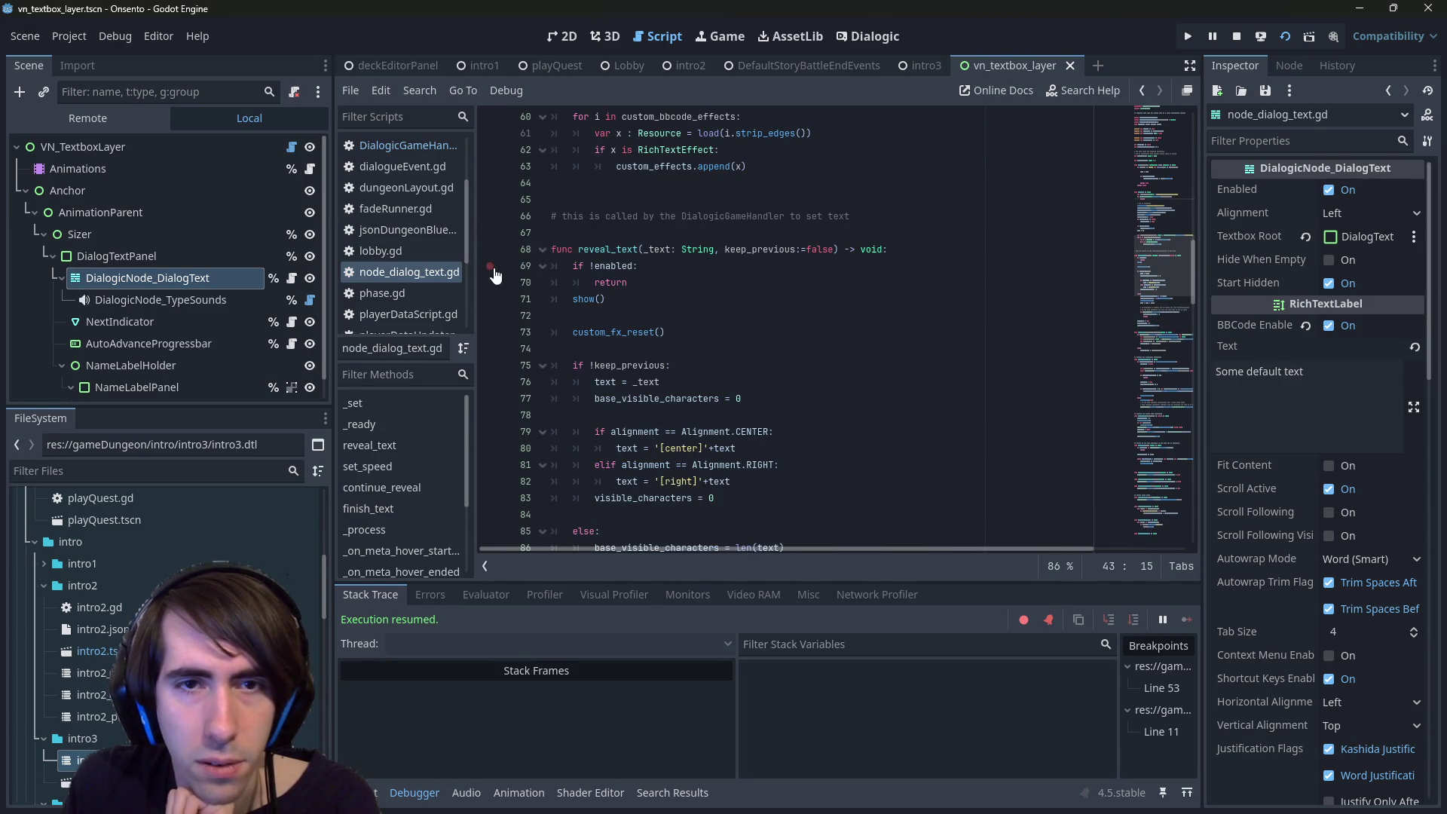
# - Select the screenshot-check lines 41–44 inside _ready
pyautogui.scroll(6, 632, 345)
pyautogui.scroll(4, 631, 345)
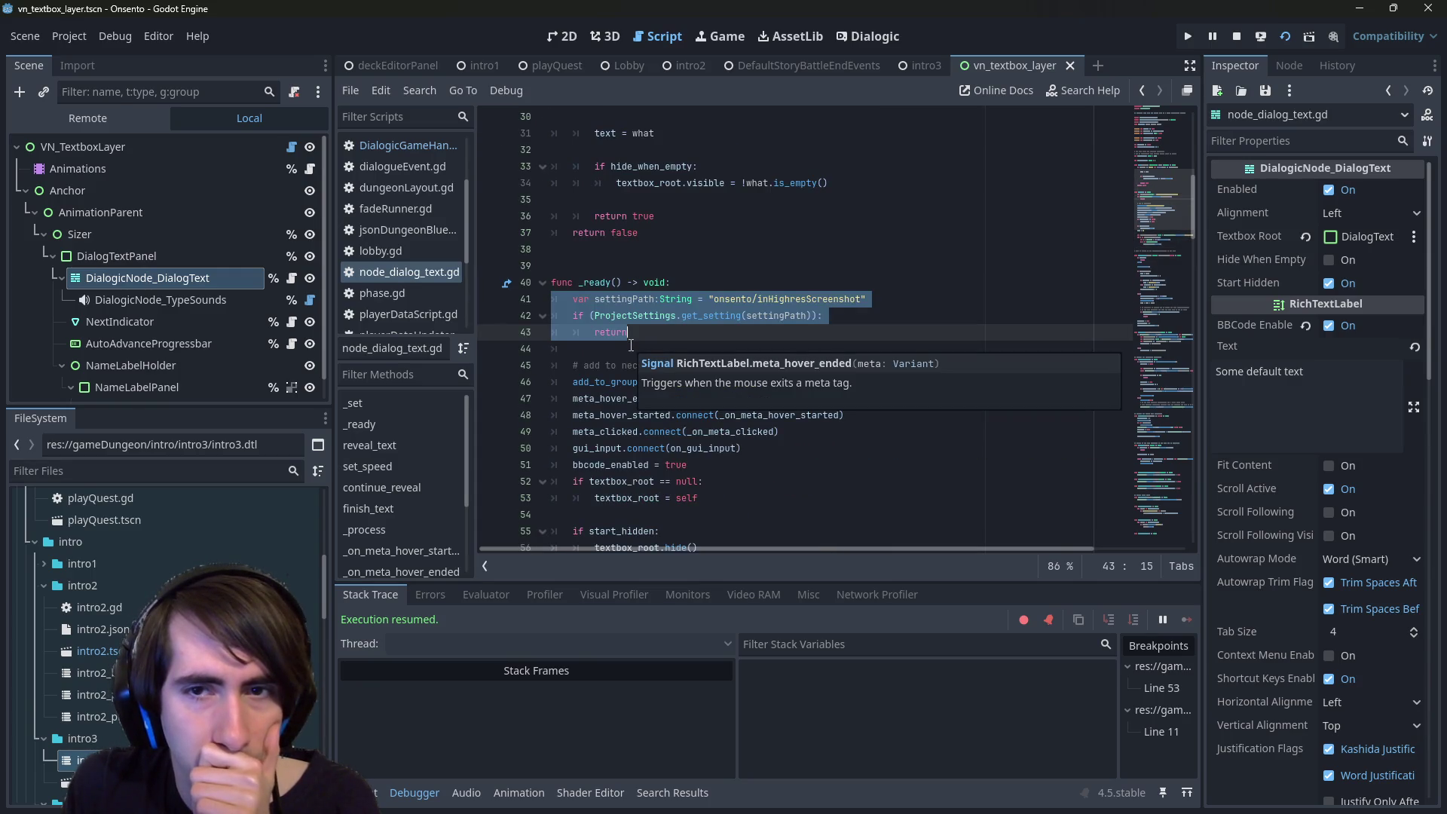
pyautogui.scroll(-8, 632, 345)
pyautogui.scroll(6, 678, 317)
pyautogui.click(766, 265)
pyautogui.moveTo(554, 265); pyautogui.dragTo(542, 206)
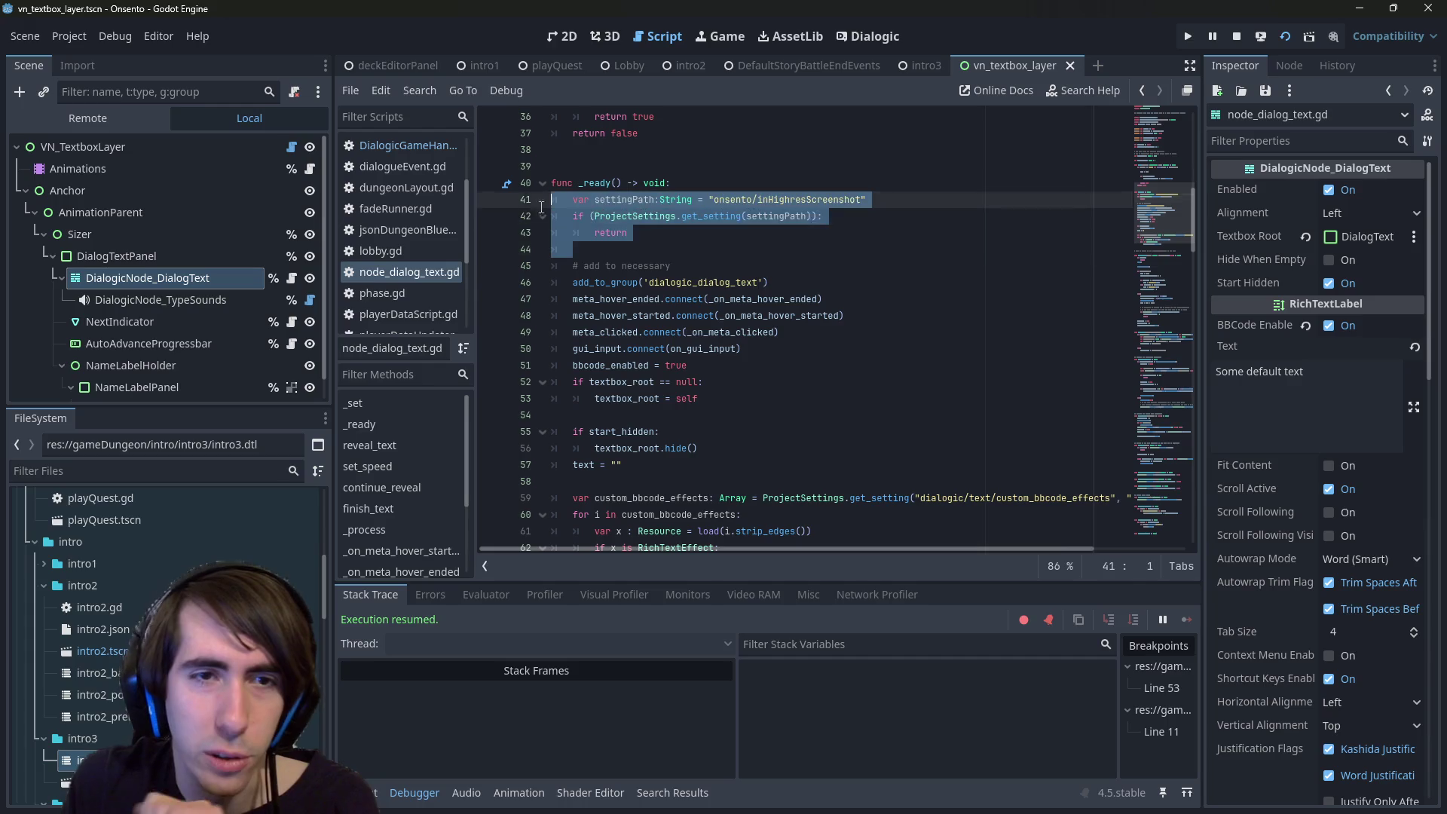
# - Browse the script down to set_speed and place the caret on line 105
pyautogui.scroll(-5, 718, 358)
pyautogui.scroll(6, 653, 421)
pyautogui.scroll(10, 652, 421)
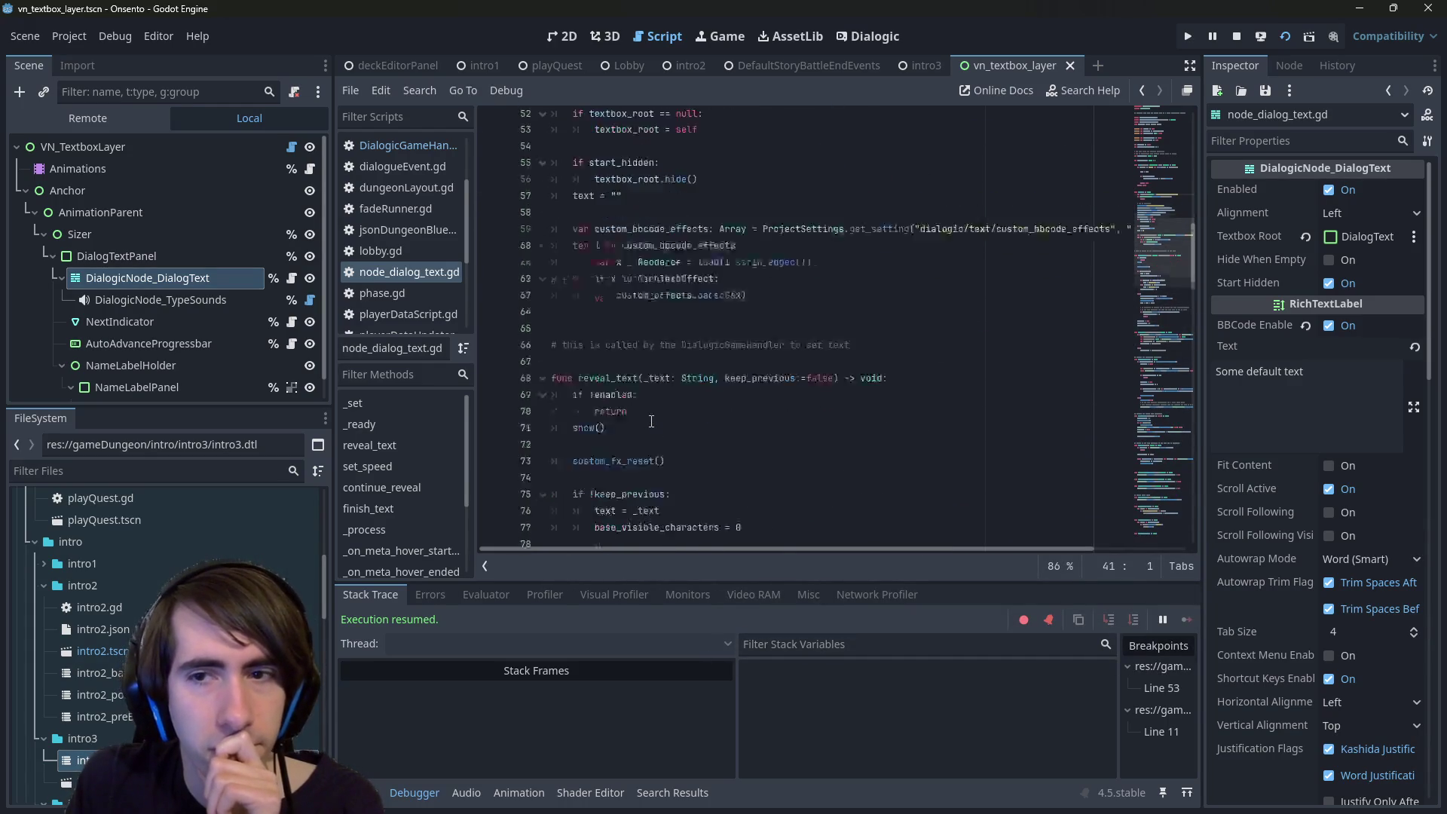
pyautogui.scroll(4, 642, 419)
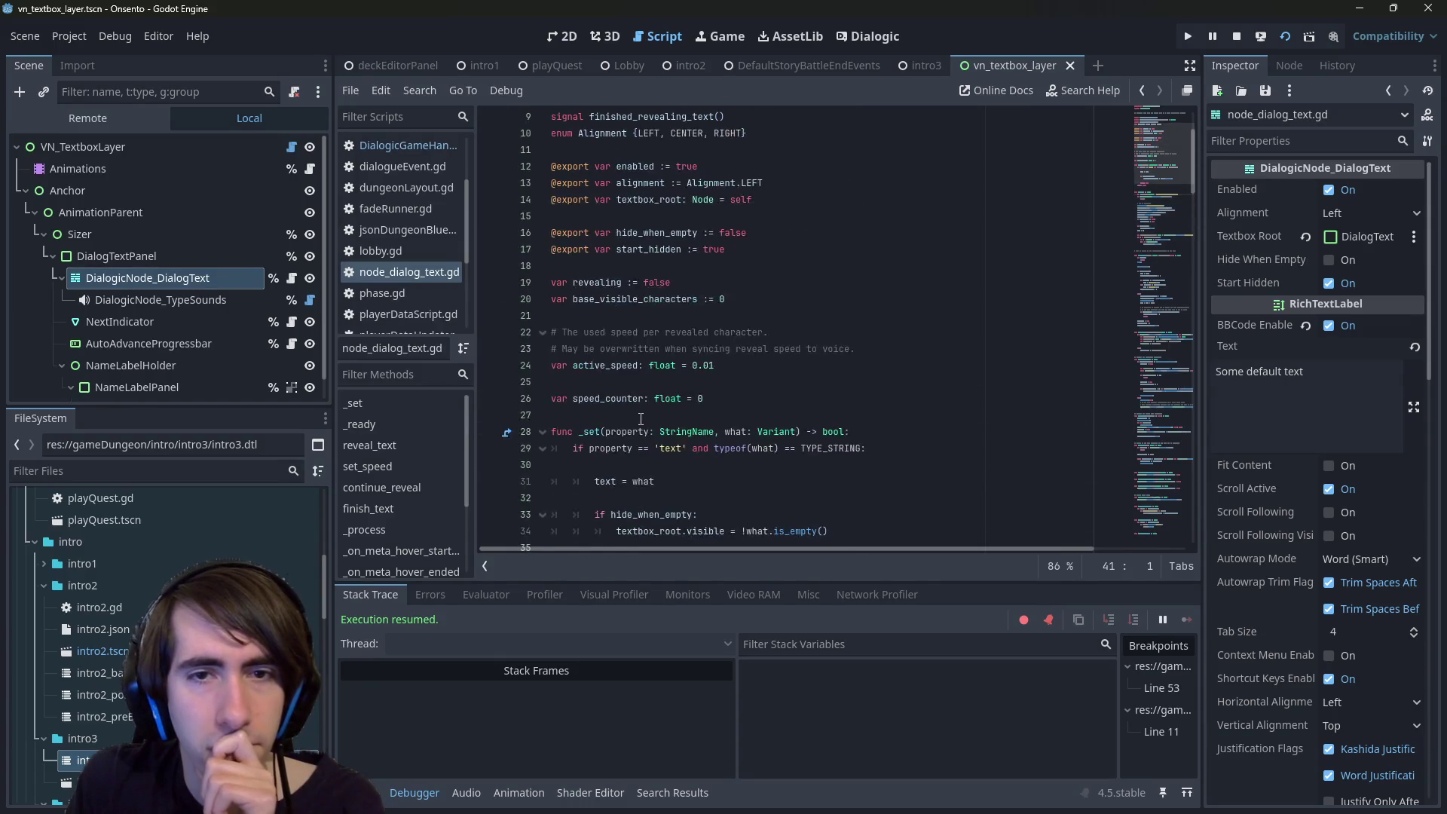
pyautogui.scroll(-5, 642, 418)
pyautogui.moveTo(624, 374)
pyautogui.scroll(-3, 624, 374)
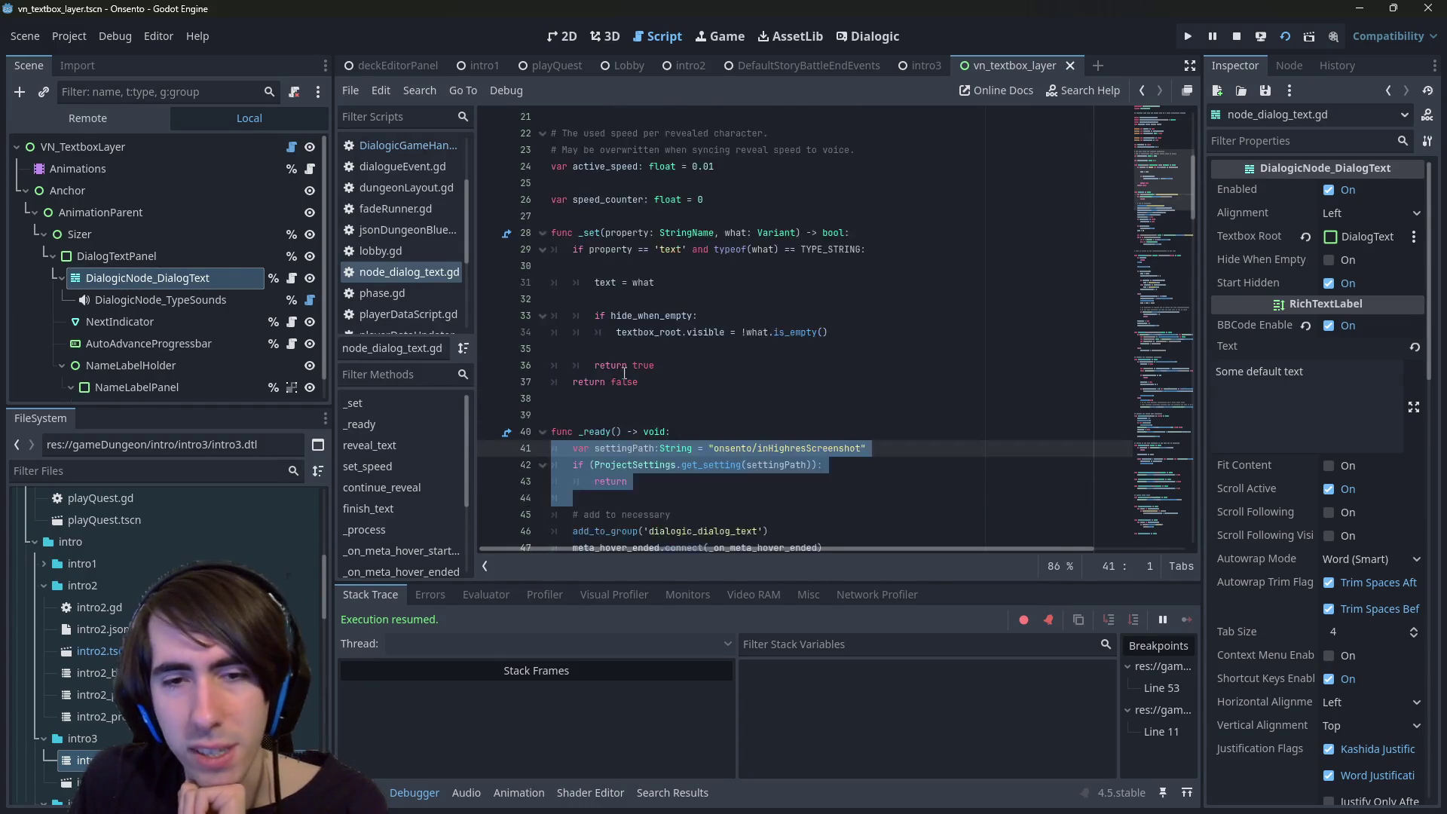
pyautogui.scroll(-14, 683, 275)
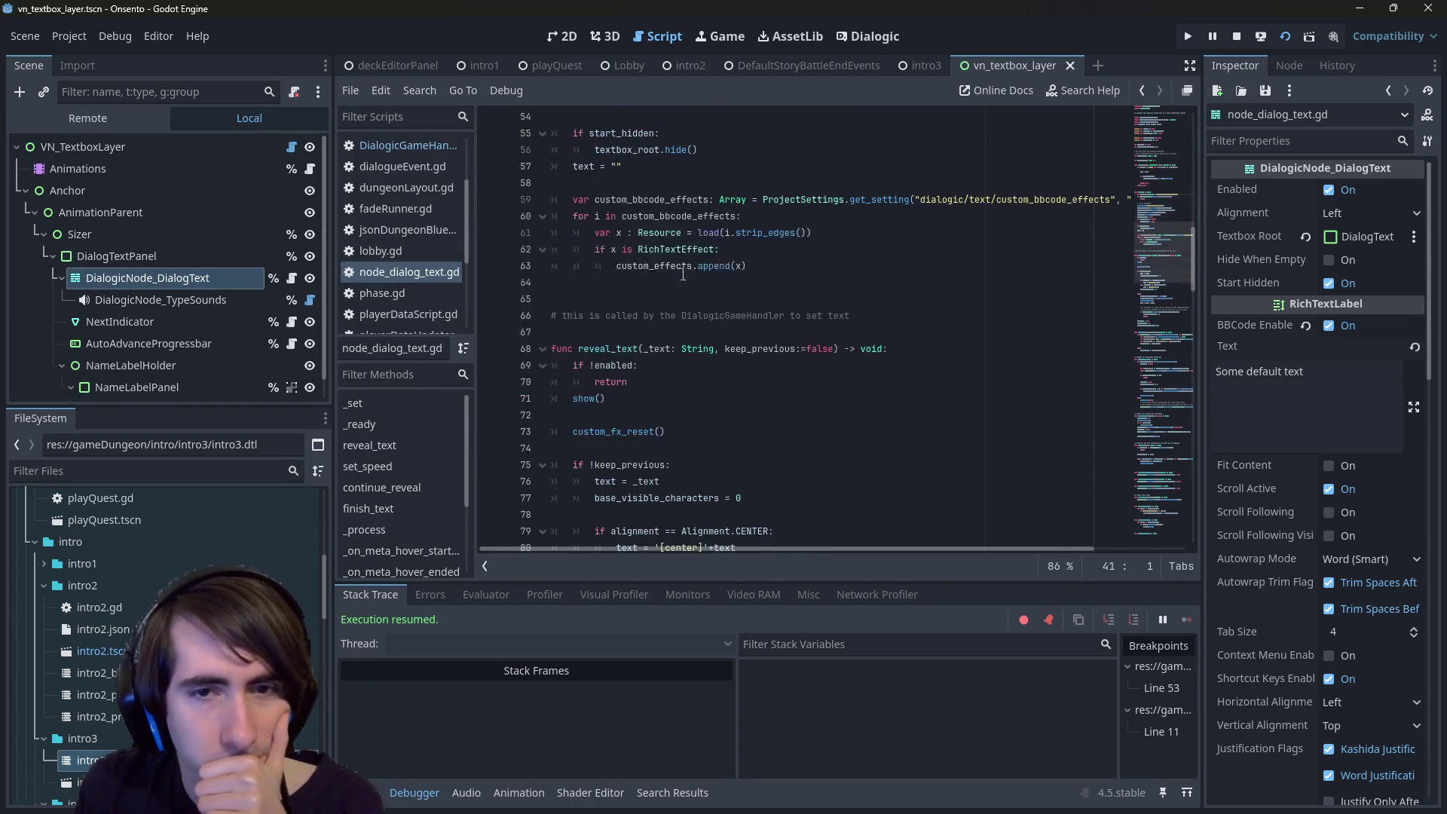
pyautogui.scroll(-7, 682, 274)
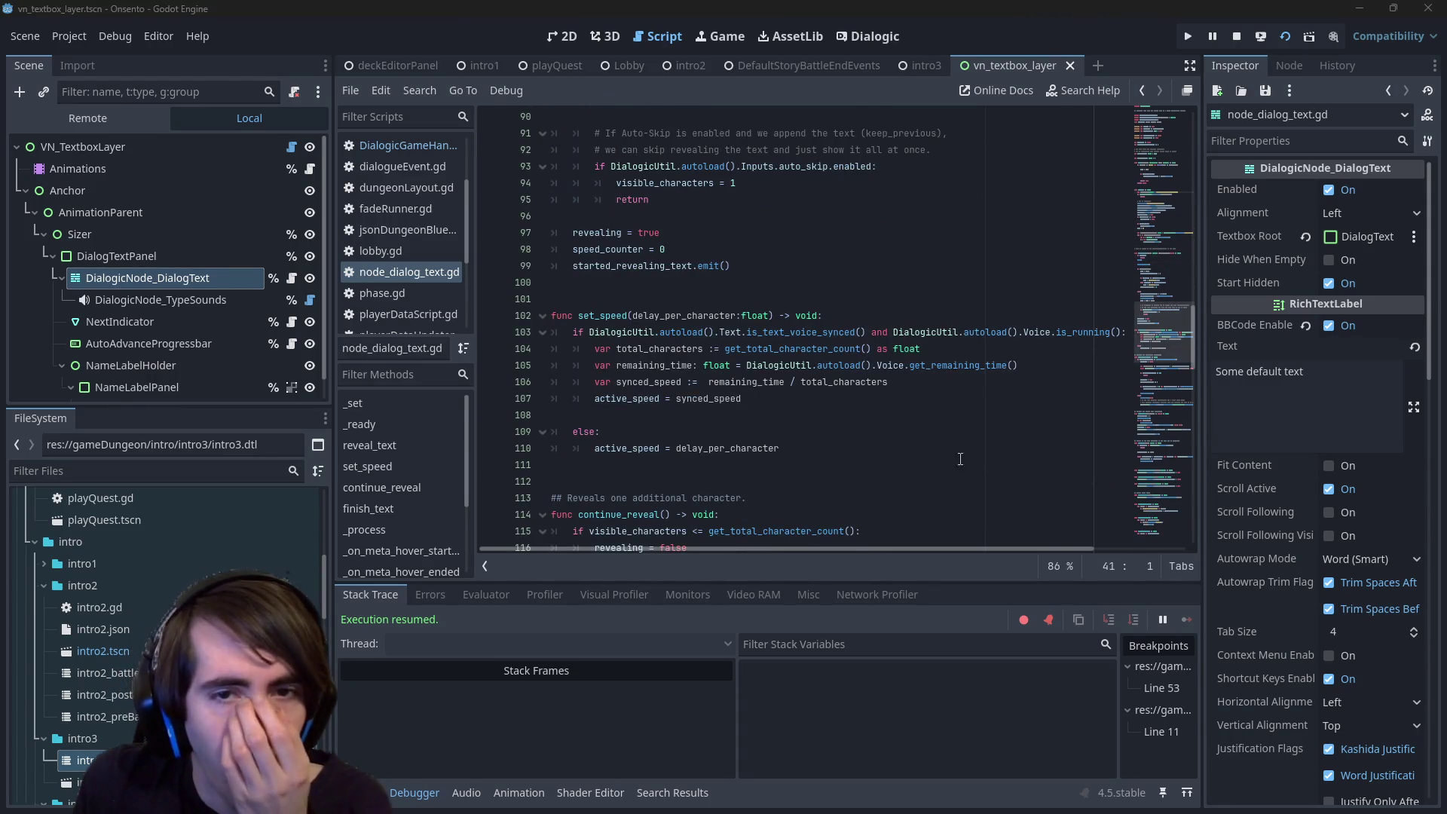
pyautogui.click(673, 363)
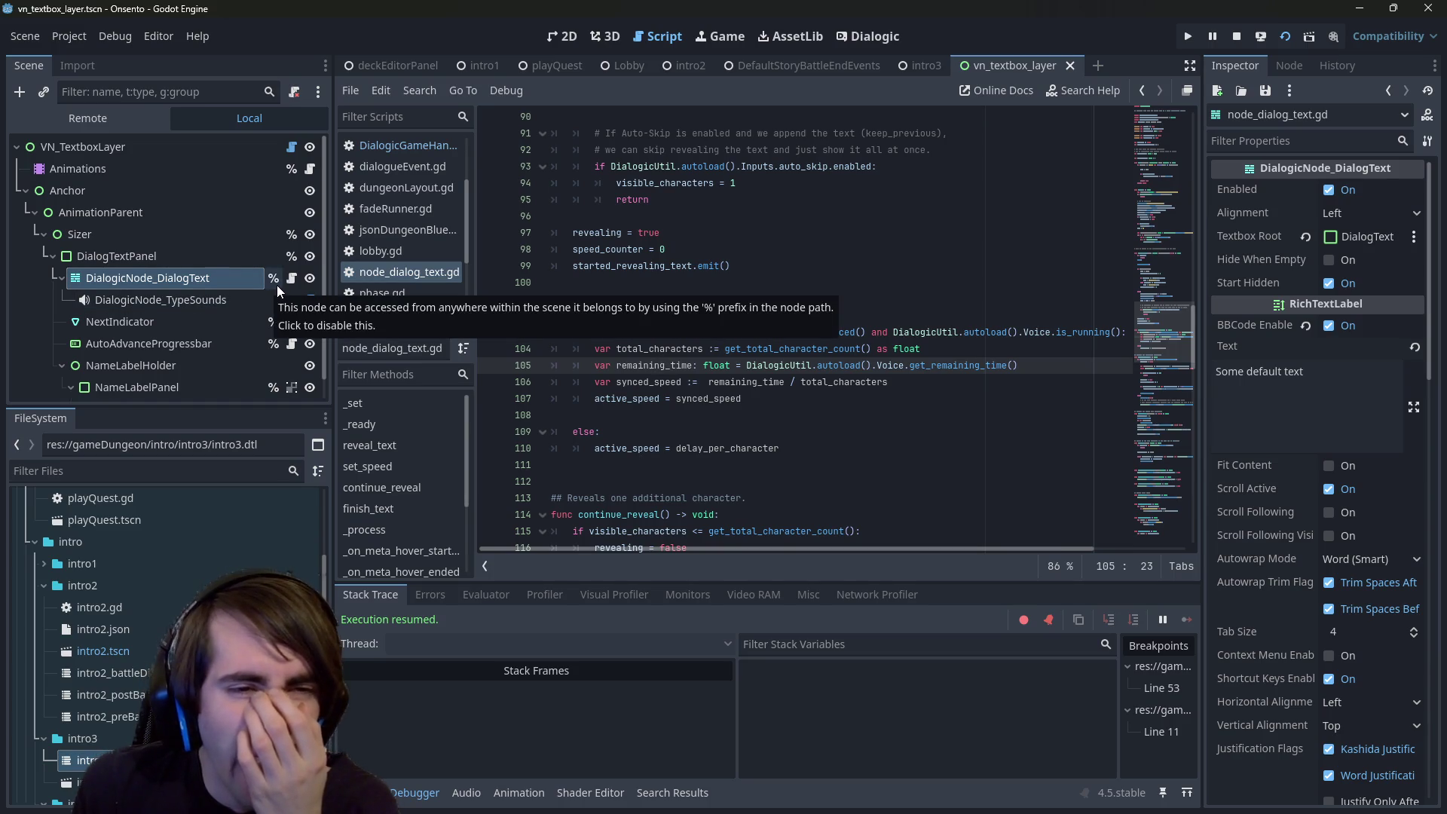
# - Return to line 1, highlight the RichTextLabel base class, and select the DialogTextPanel node
pyautogui.scroll(14, 753, 324)
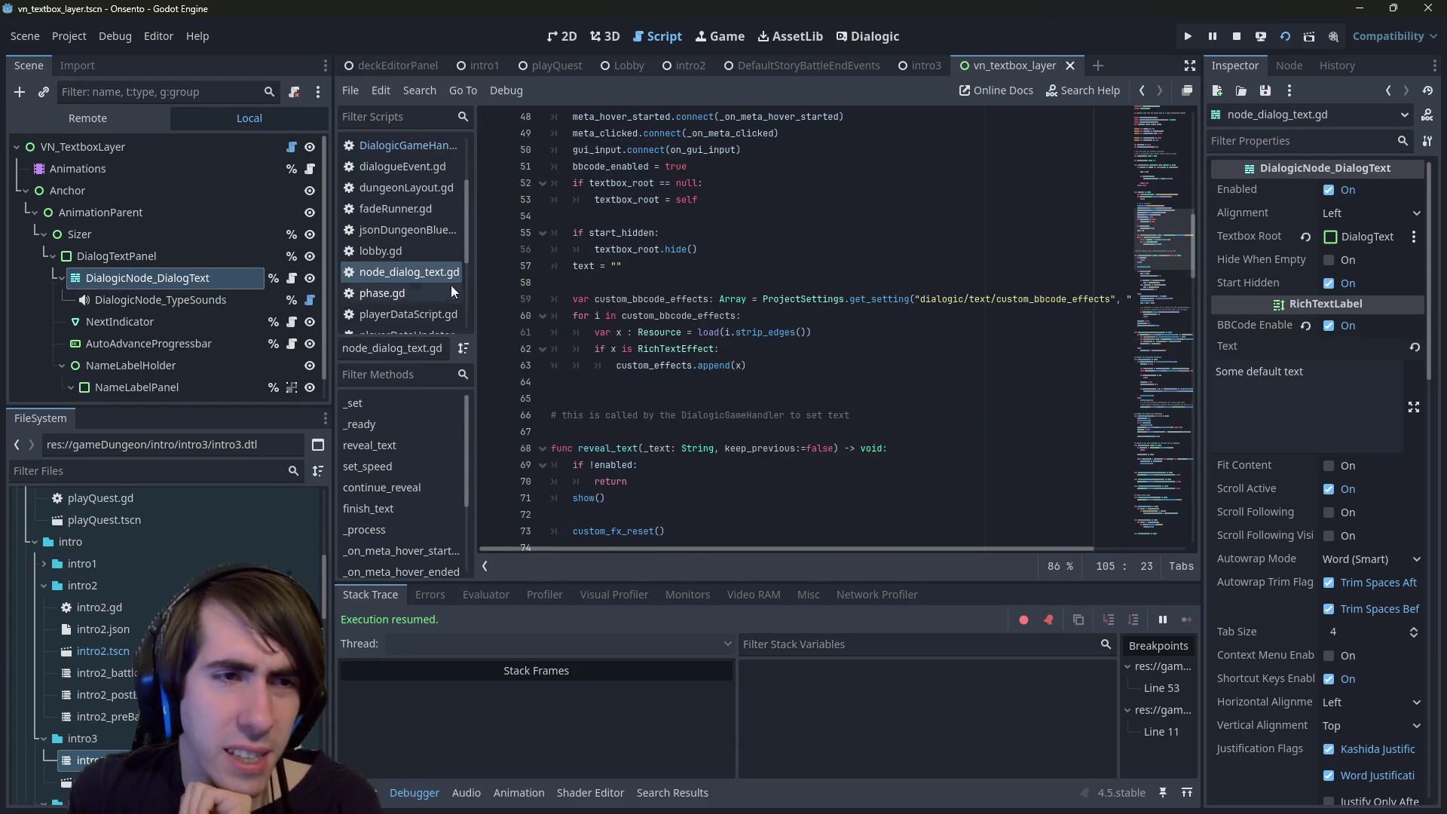
pyautogui.scroll(16, 683, 222)
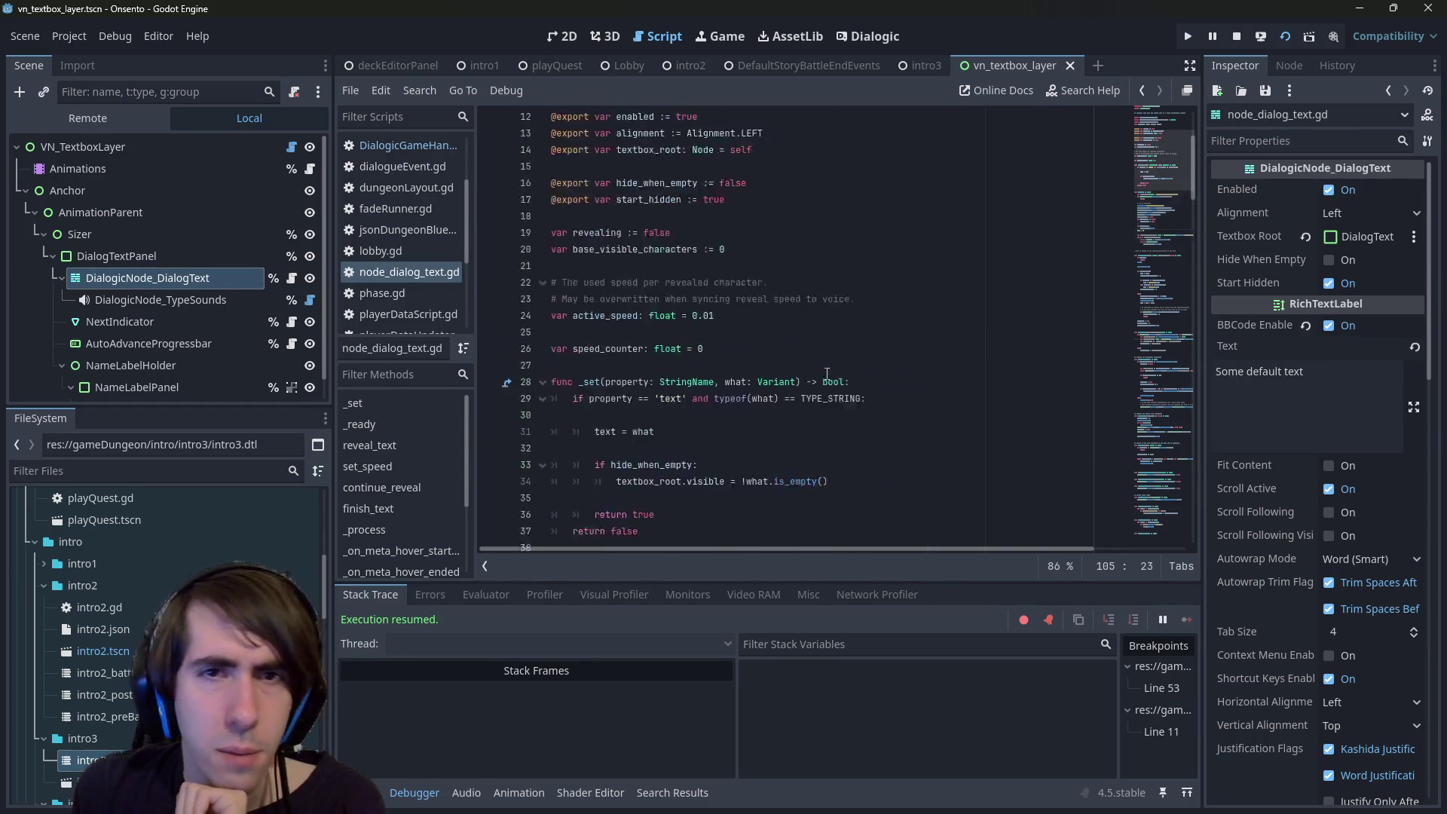
pyautogui.doubleClick(644, 148)
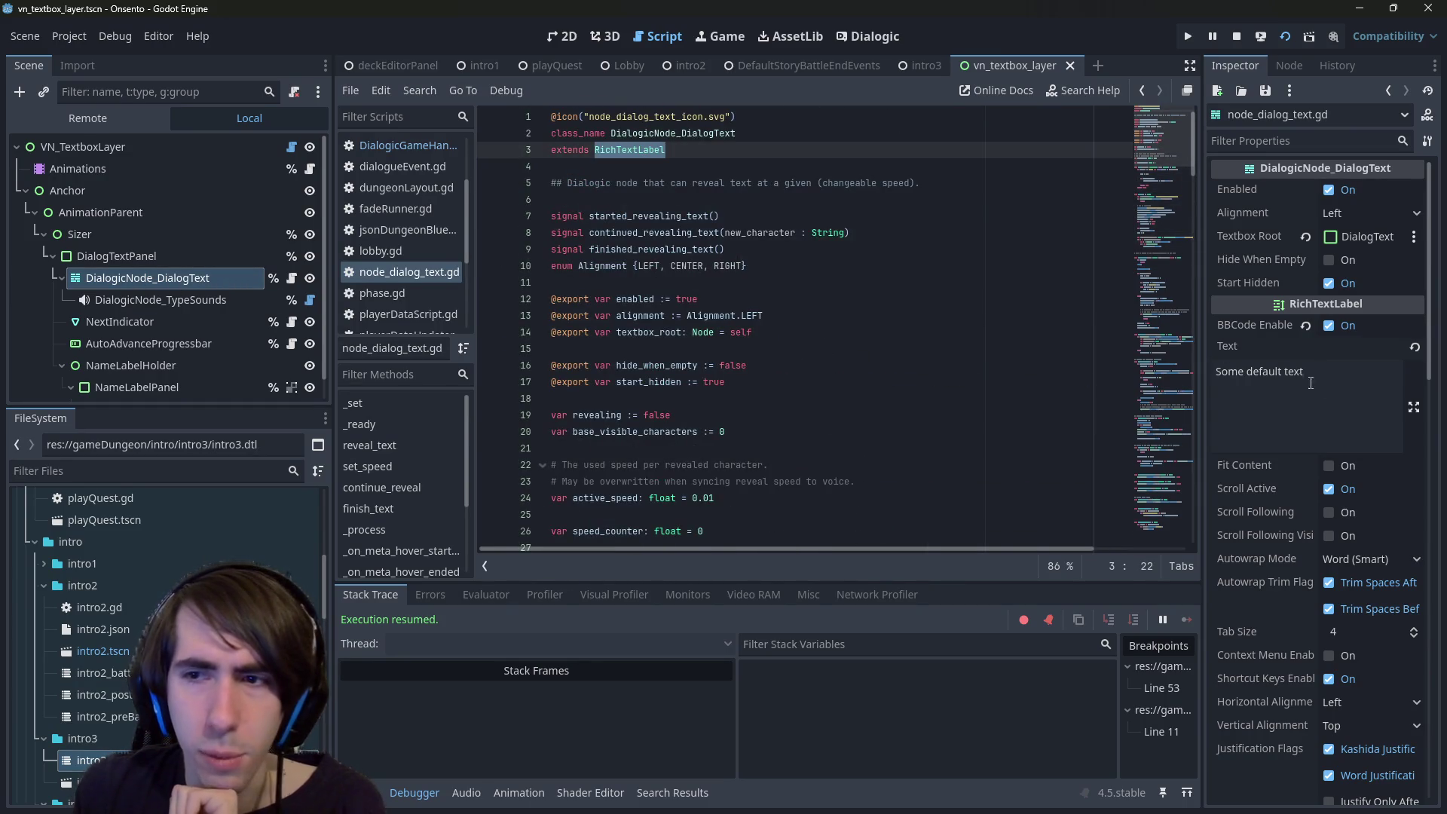
pyautogui.click(133, 256)
# - Inspect DialogicNode_DialogText in the running game, then in the saved local scene
pyautogui.click(135, 277)
pyautogui.click(131, 116)
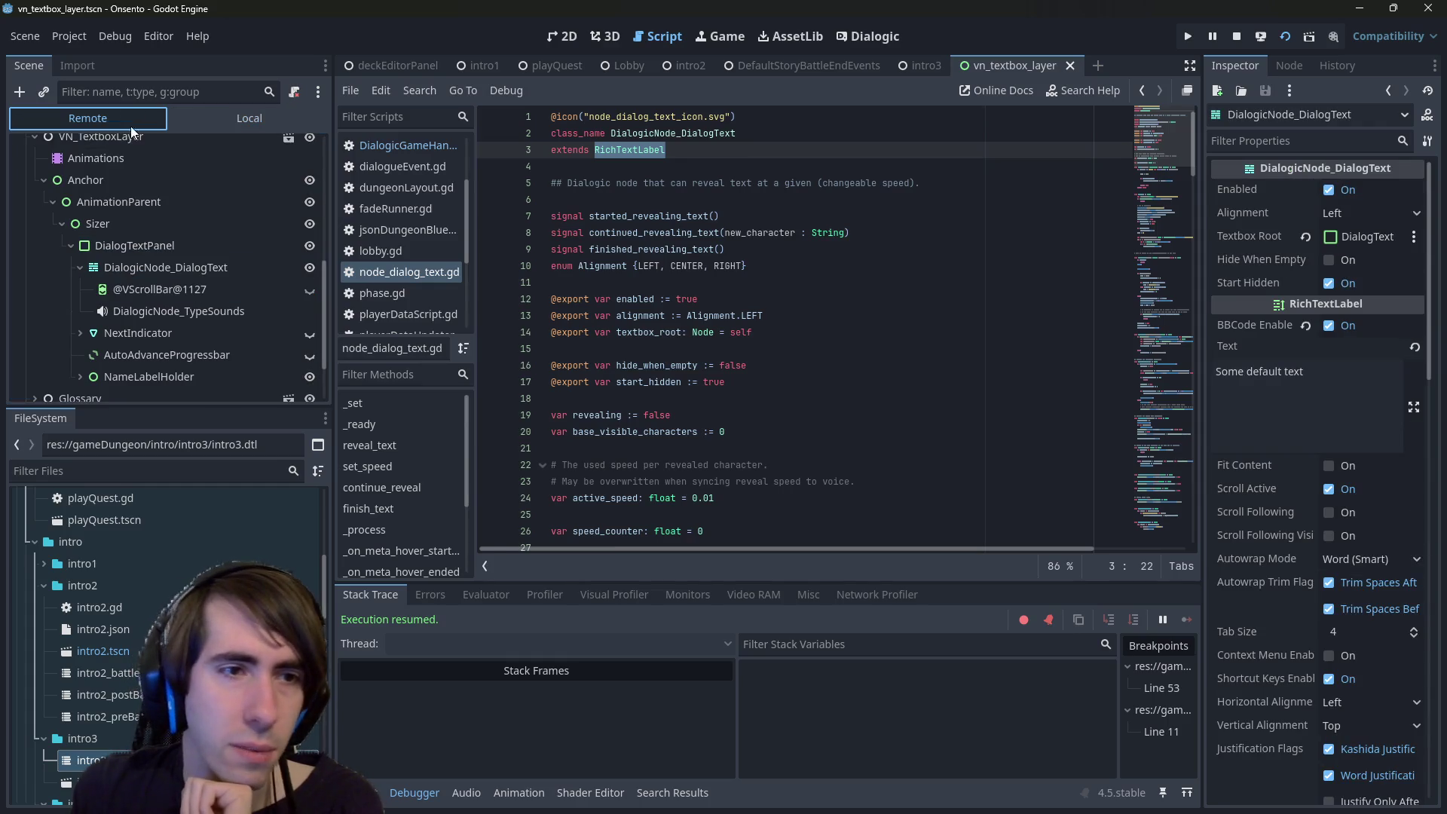
pyautogui.click(175, 268)
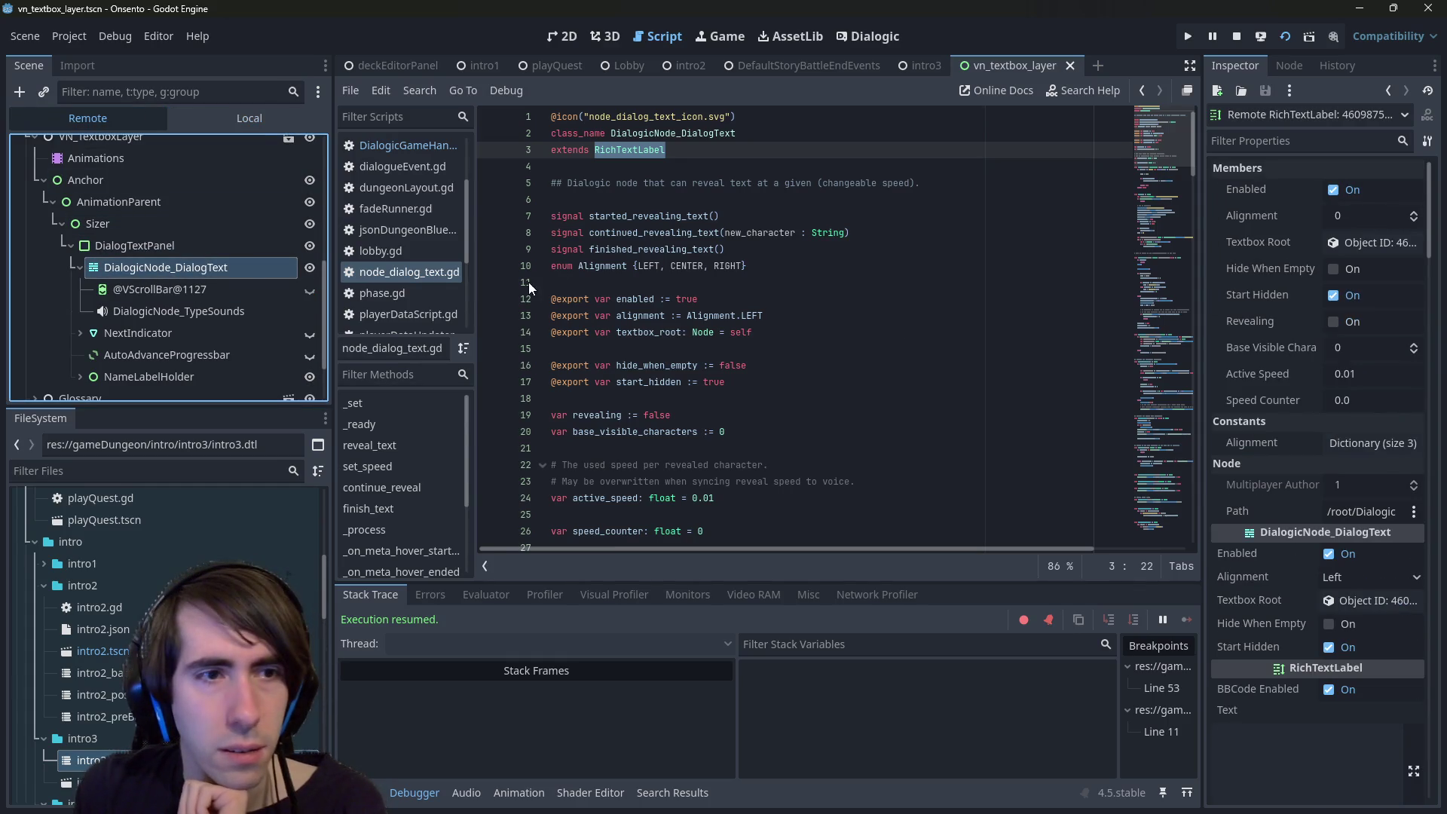
pyautogui.click(262, 122)
pyautogui.click(213, 272)
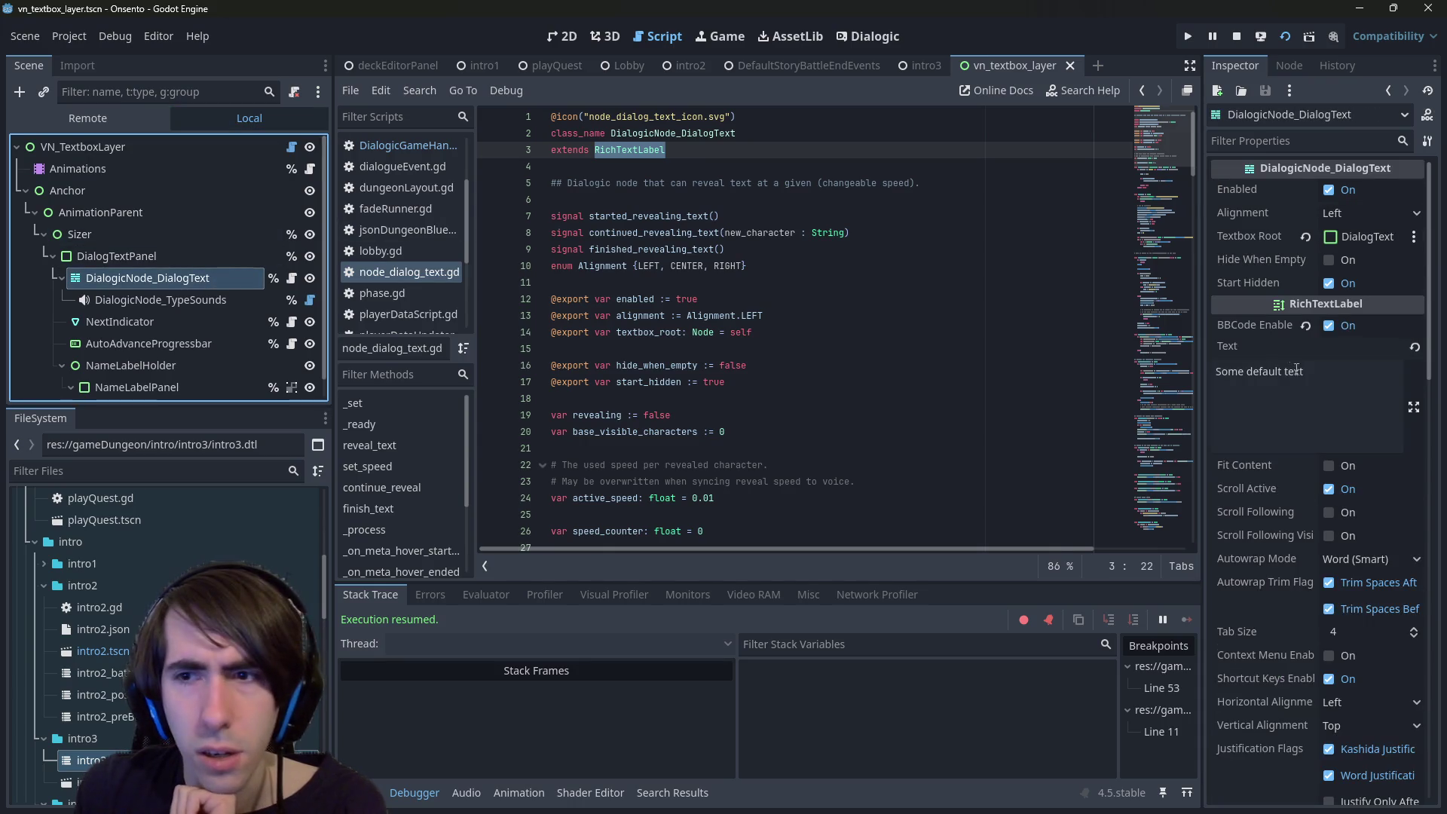
# - Check the live DialogicNode_DialogText's Text property in the Remote tree, then stop the game
pyautogui.click(115, 112)
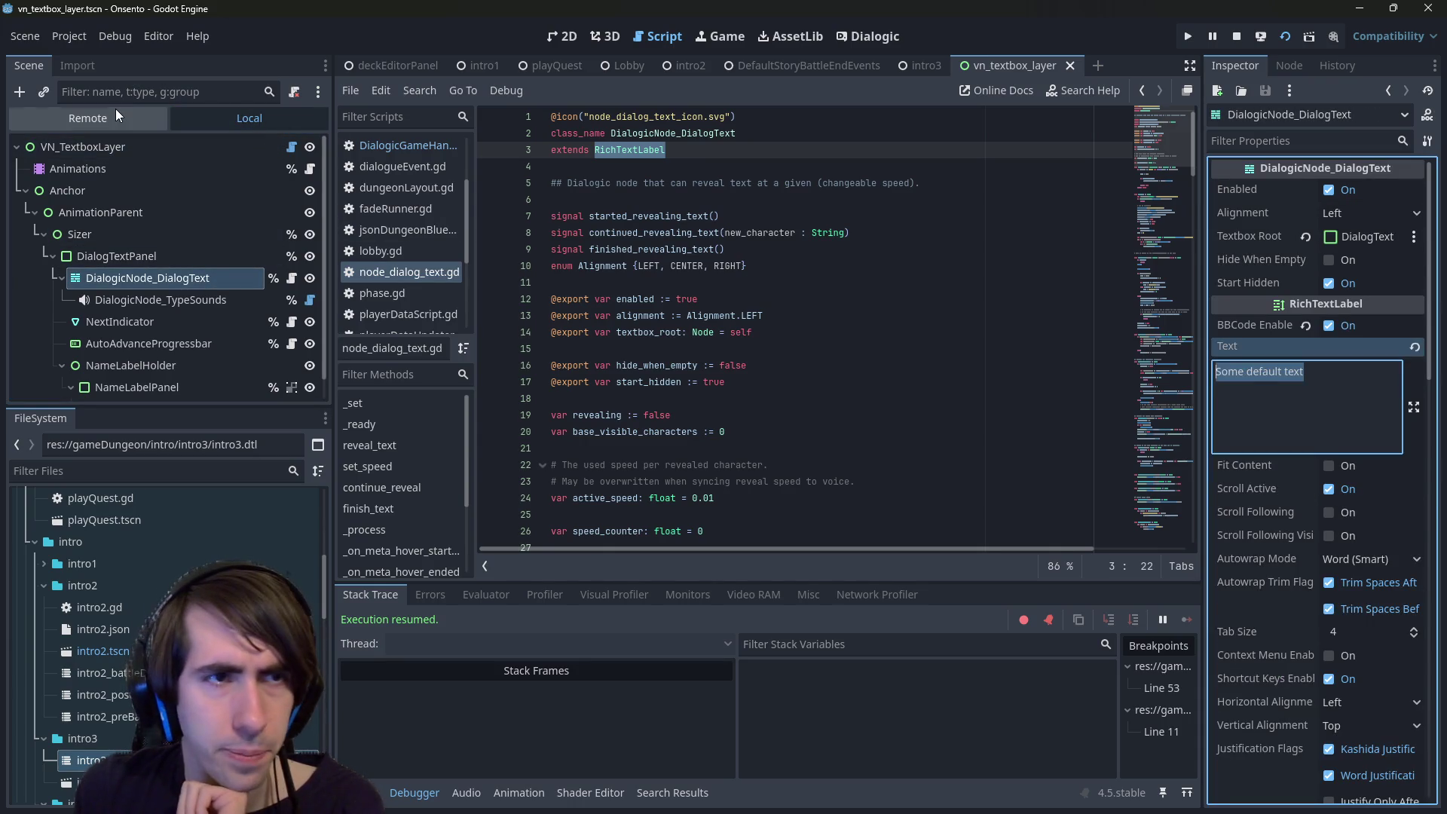
pyautogui.click(192, 266)
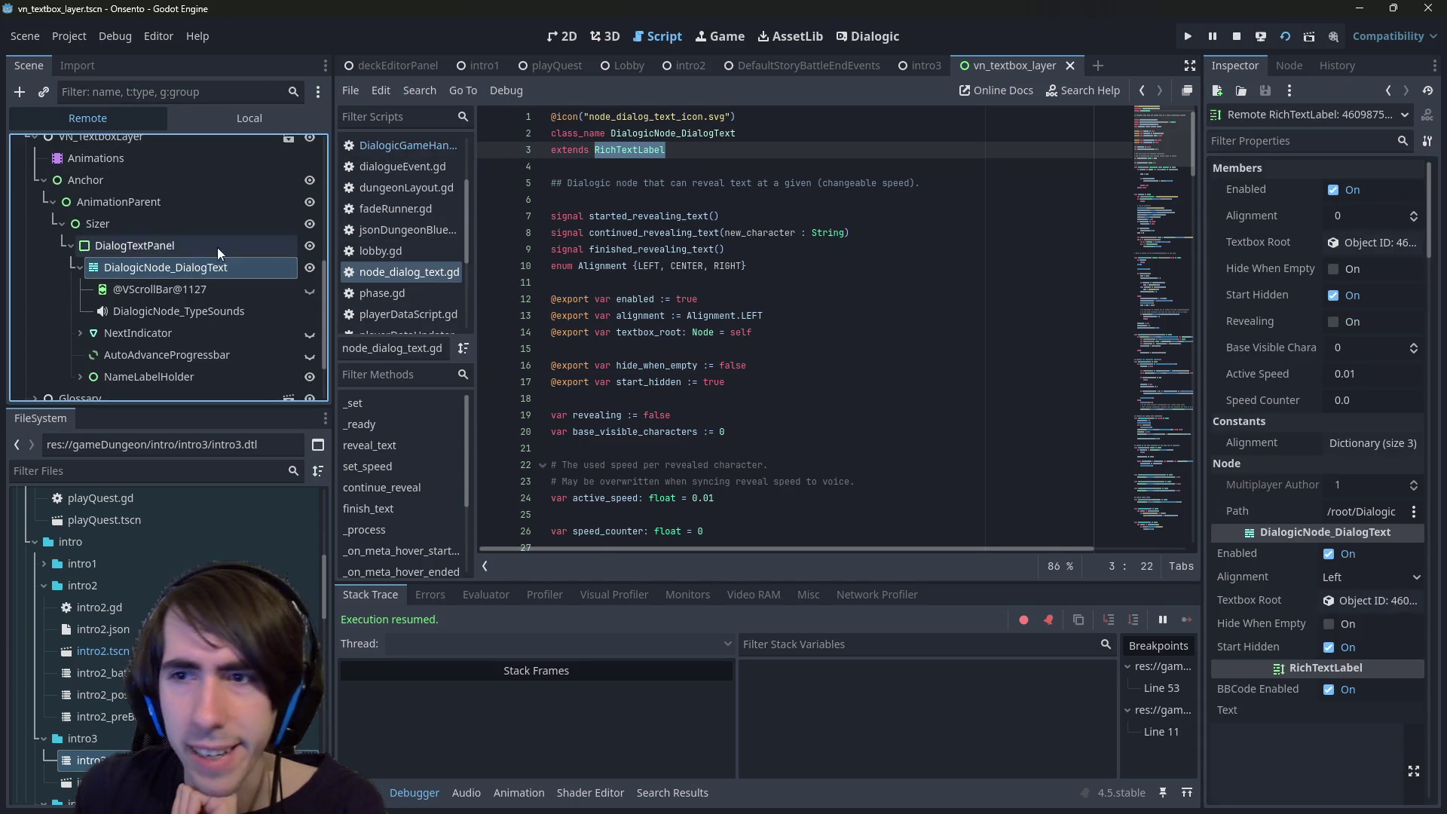
pyautogui.click(1359, 596)
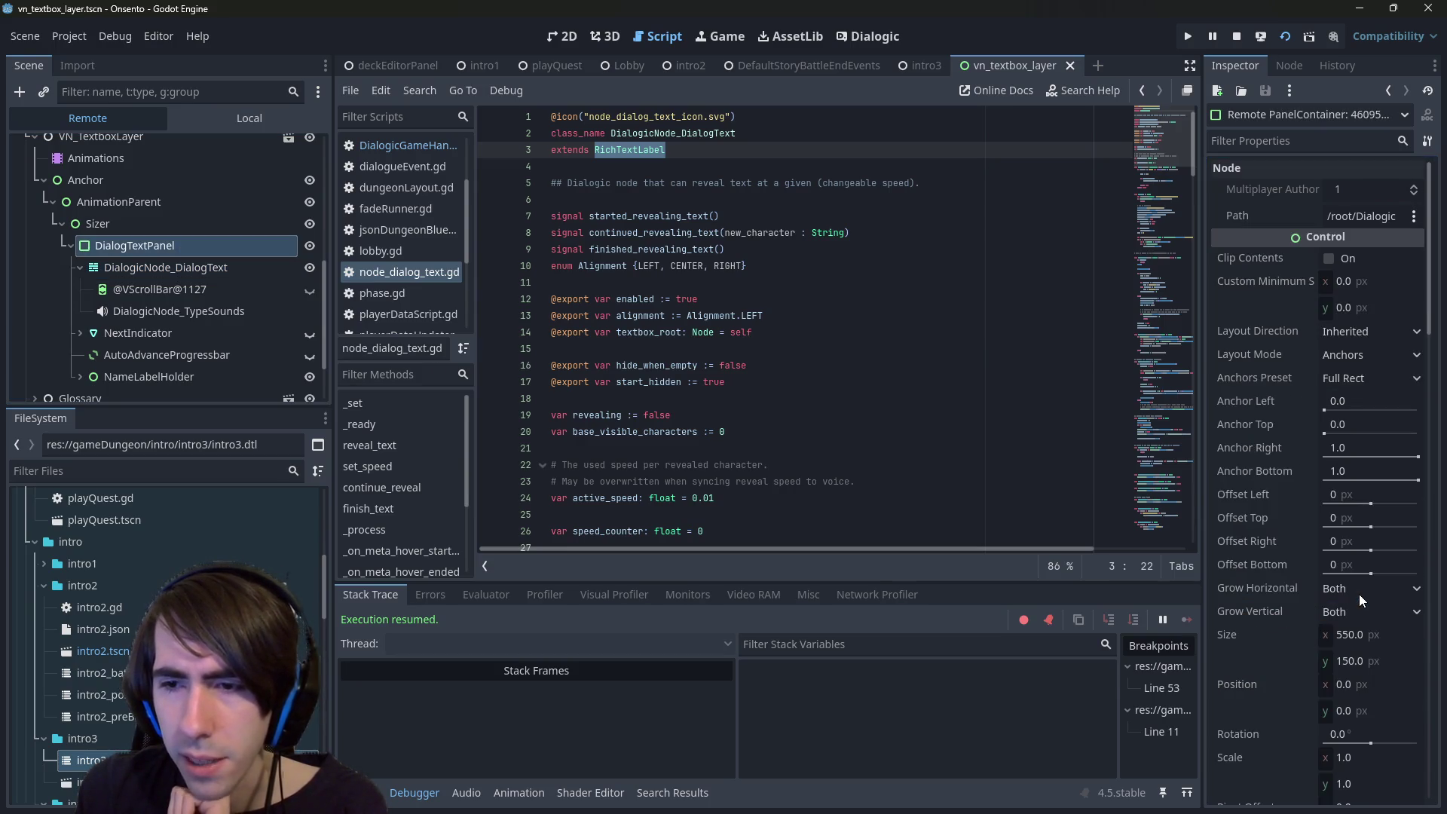
pyautogui.click(166, 267)
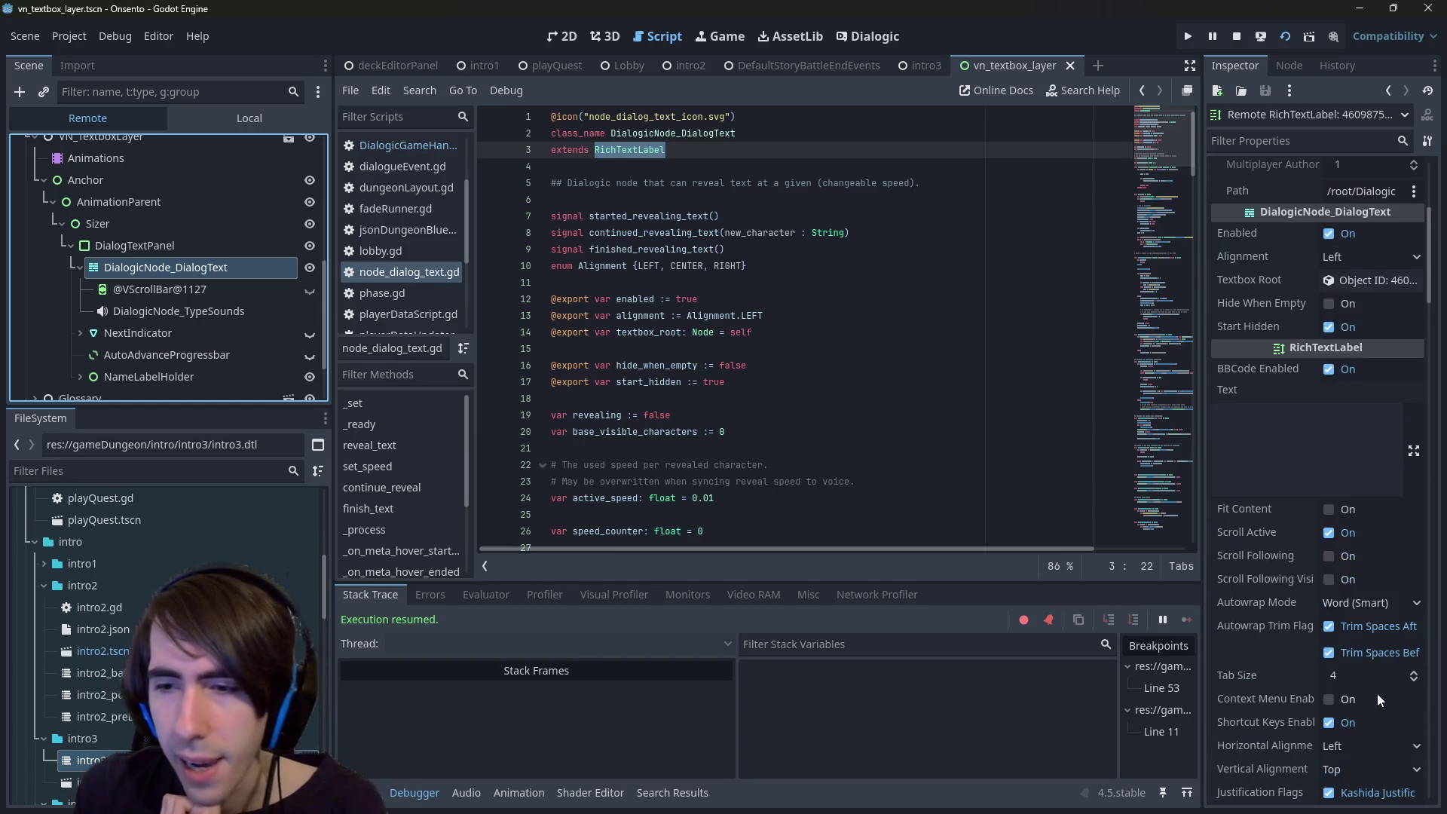
pyautogui.click(1317, 435)
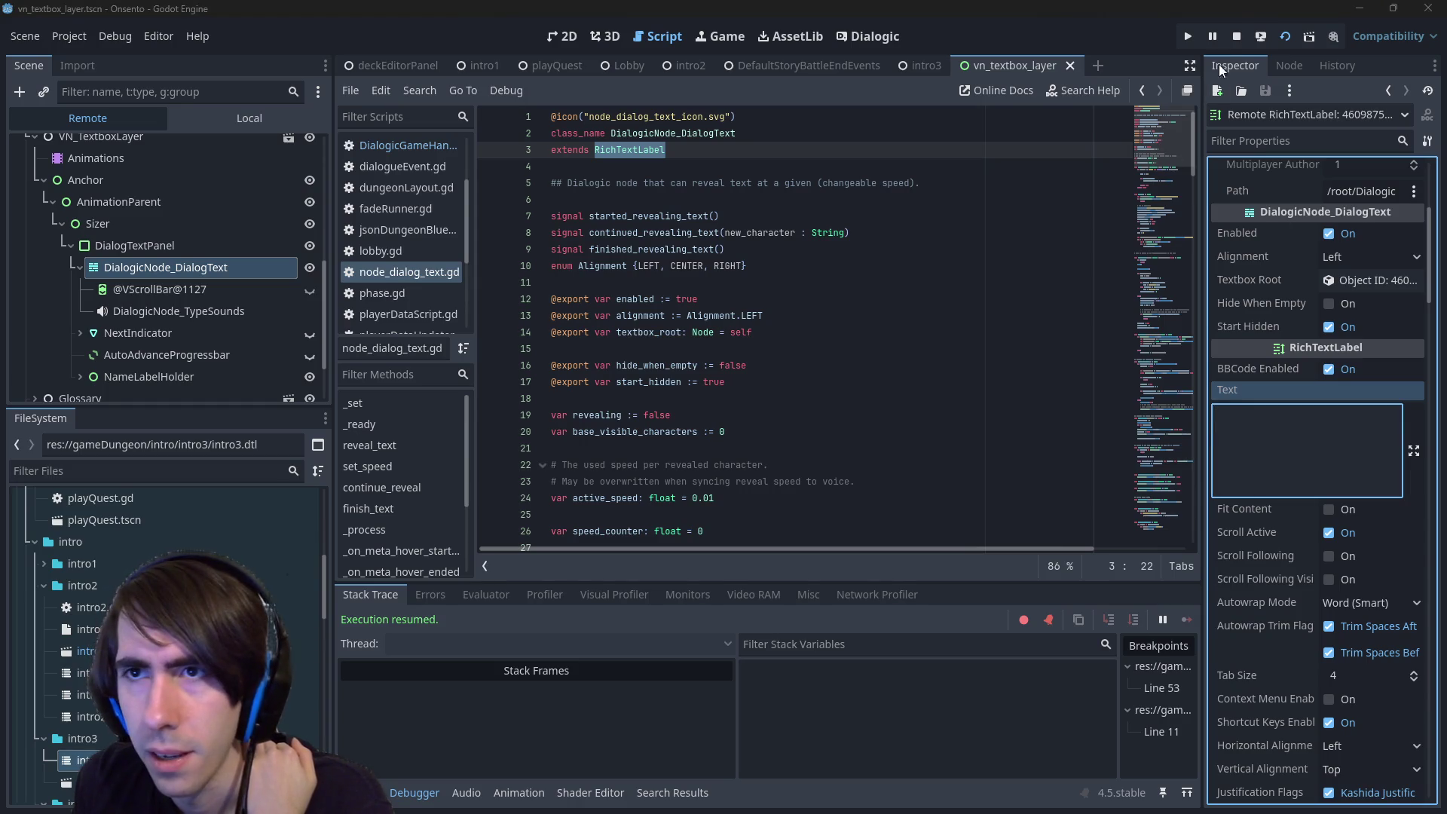
pyautogui.click(1236, 38)
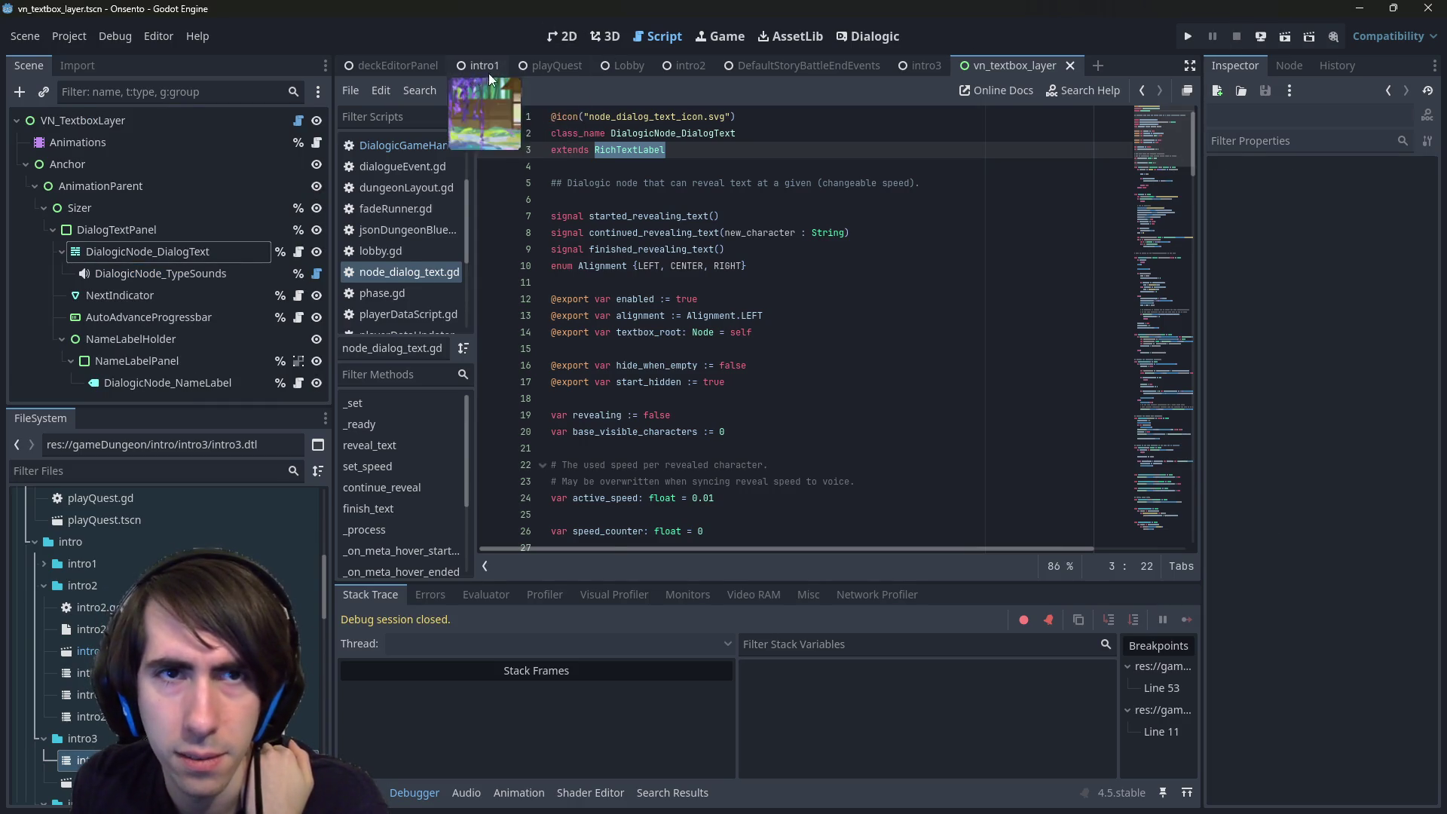
# - Run the playQuest scene, stop it at the breakpoint, and relaunch the project with F5
pyautogui.click(556, 67)
pyautogui.click(1260, 38)
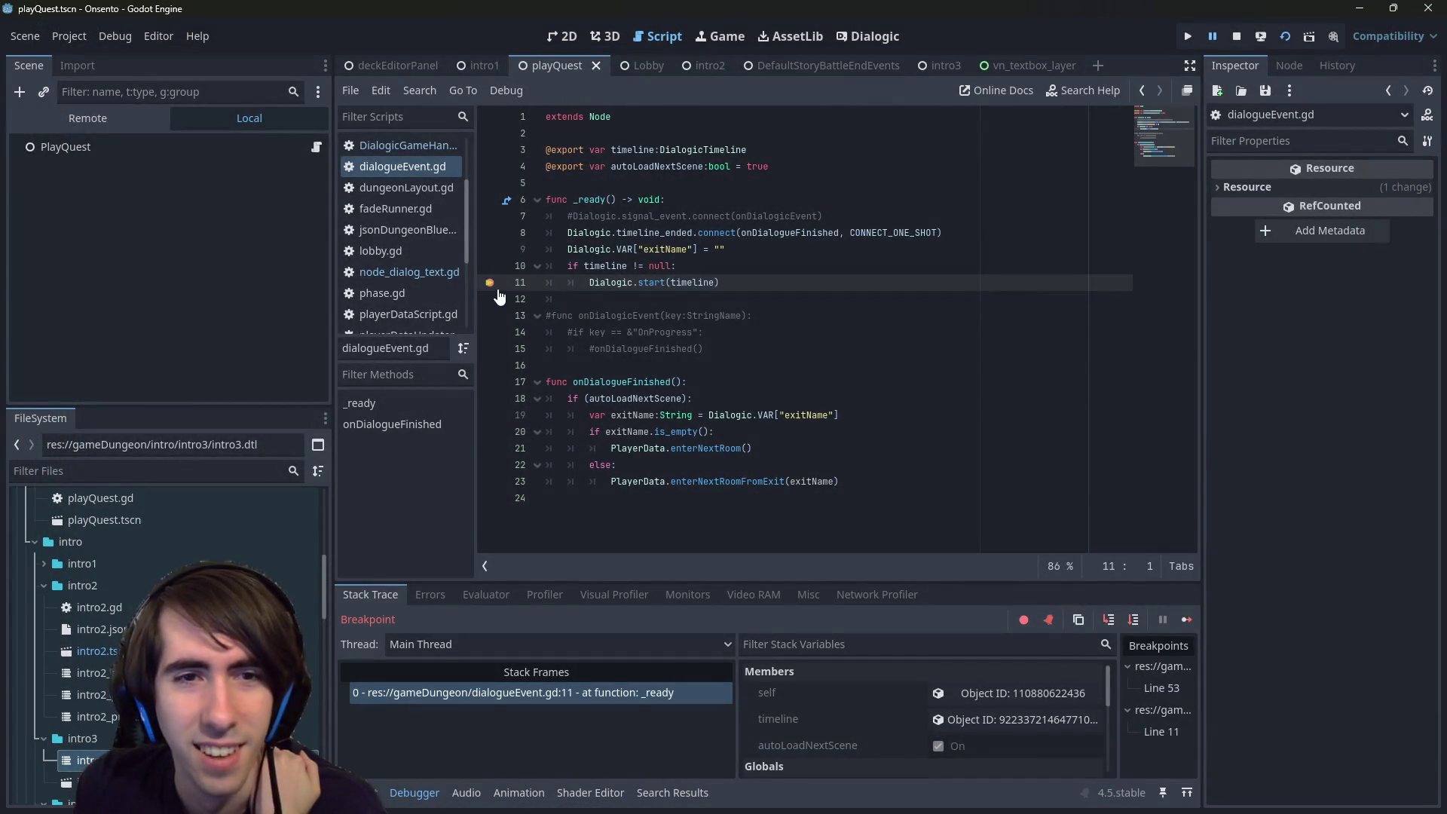
pyautogui.click(1286, 39)
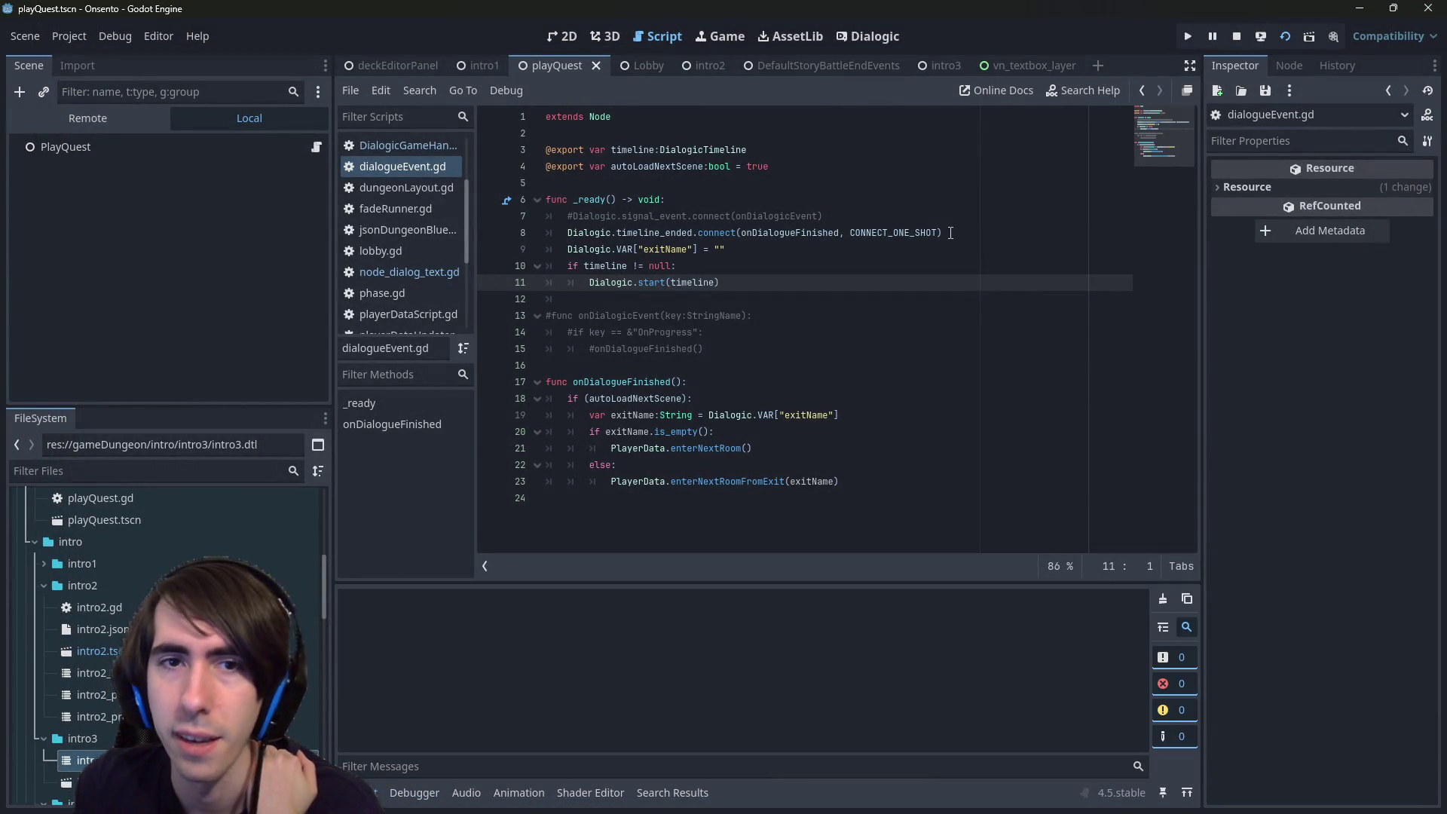
pyautogui.click(948, 232)
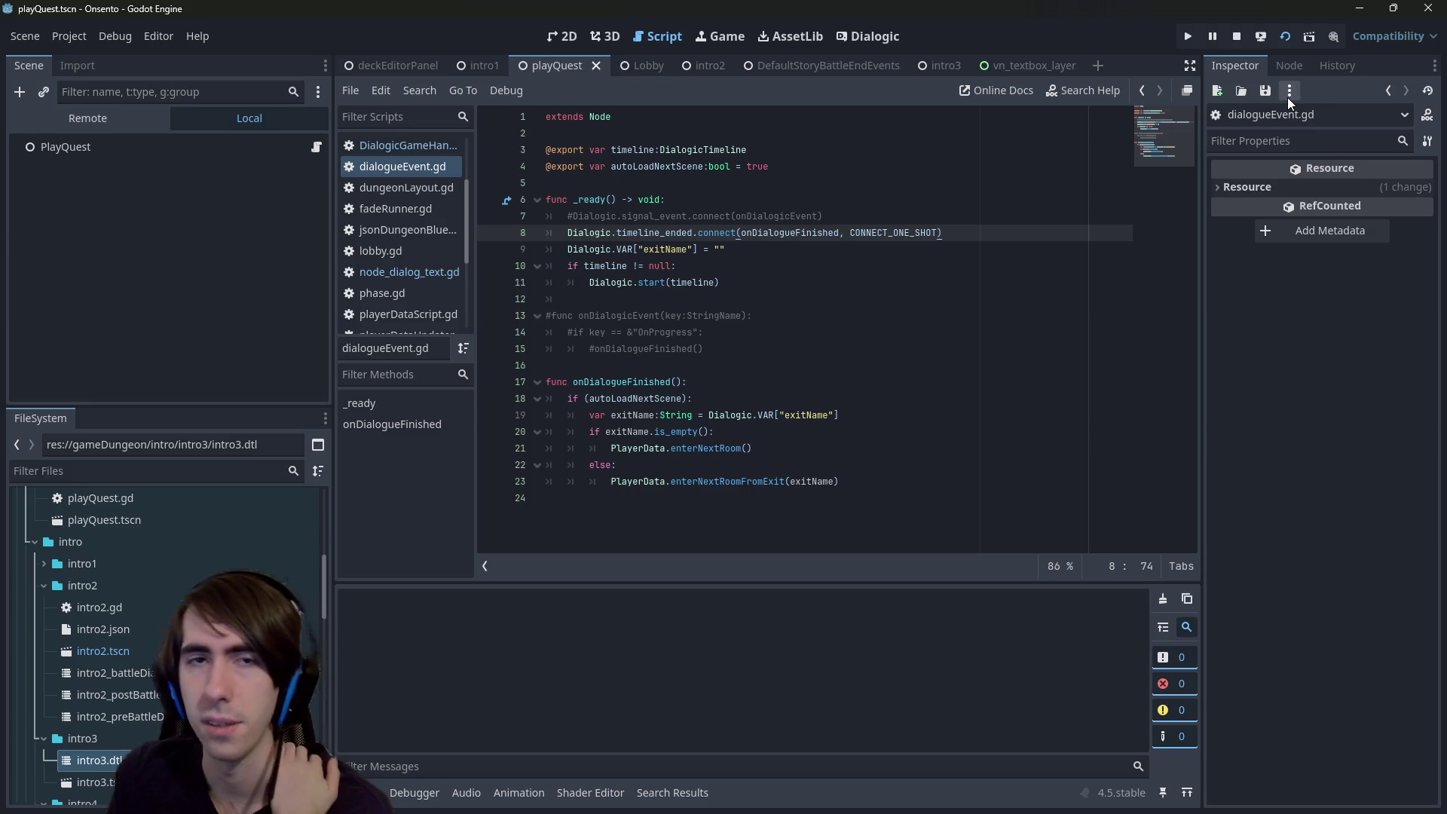
pyautogui.press('F5')
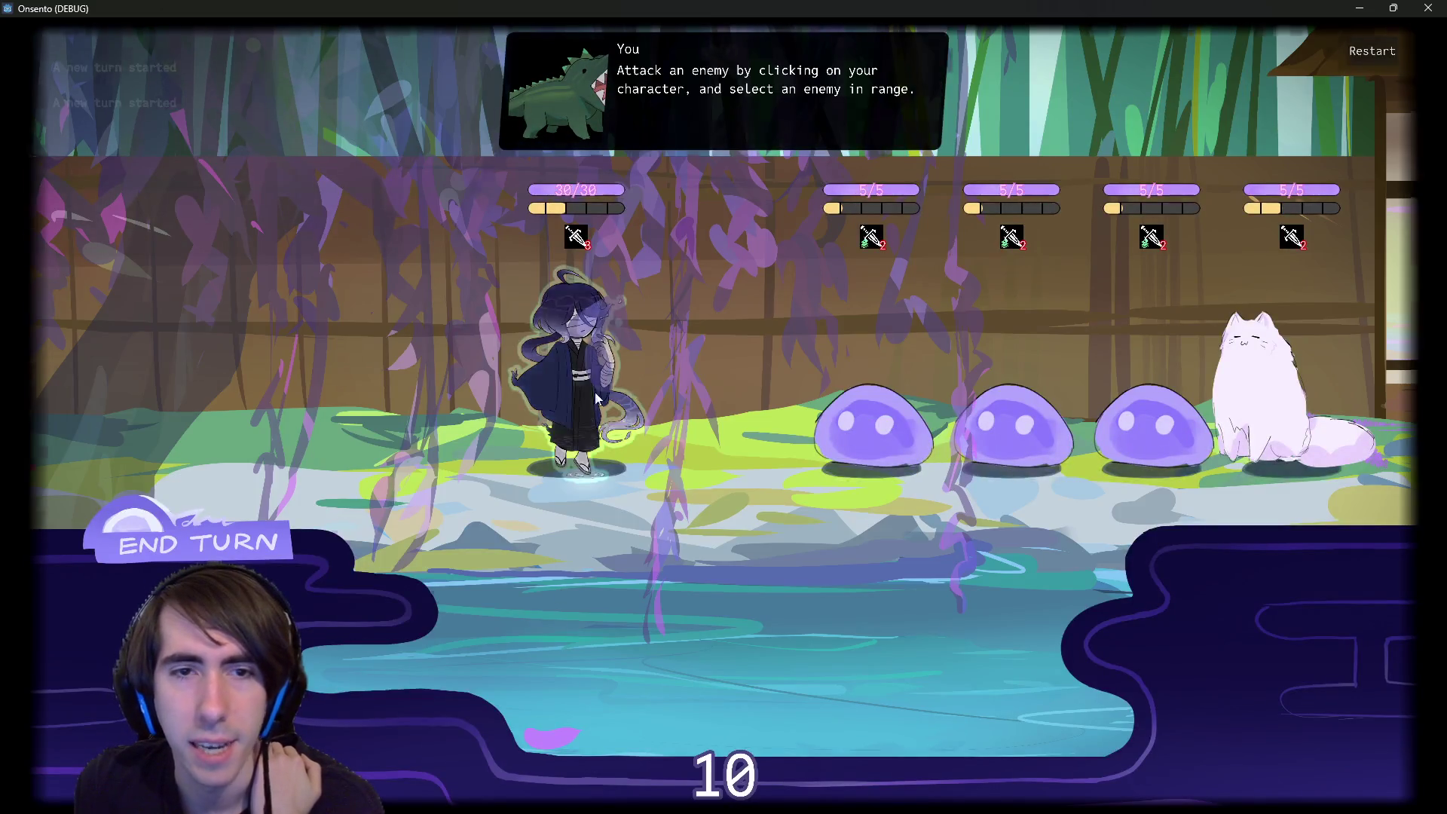
# - Attack the first slime, end the turn, and close the game once the overworld appears
pyautogui.click(873, 426)
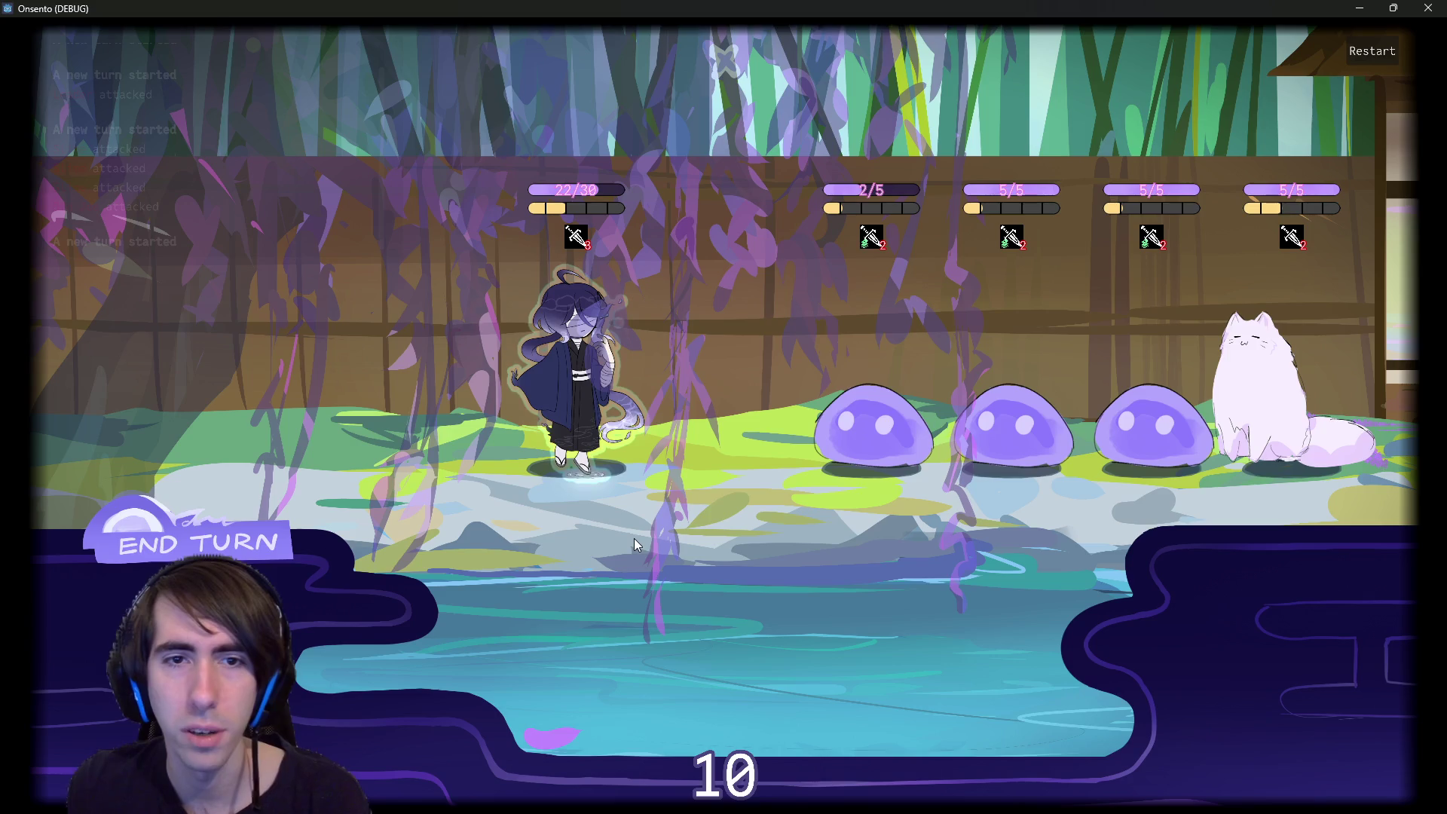
pyautogui.click(200, 543)
pyautogui.click(199, 542)
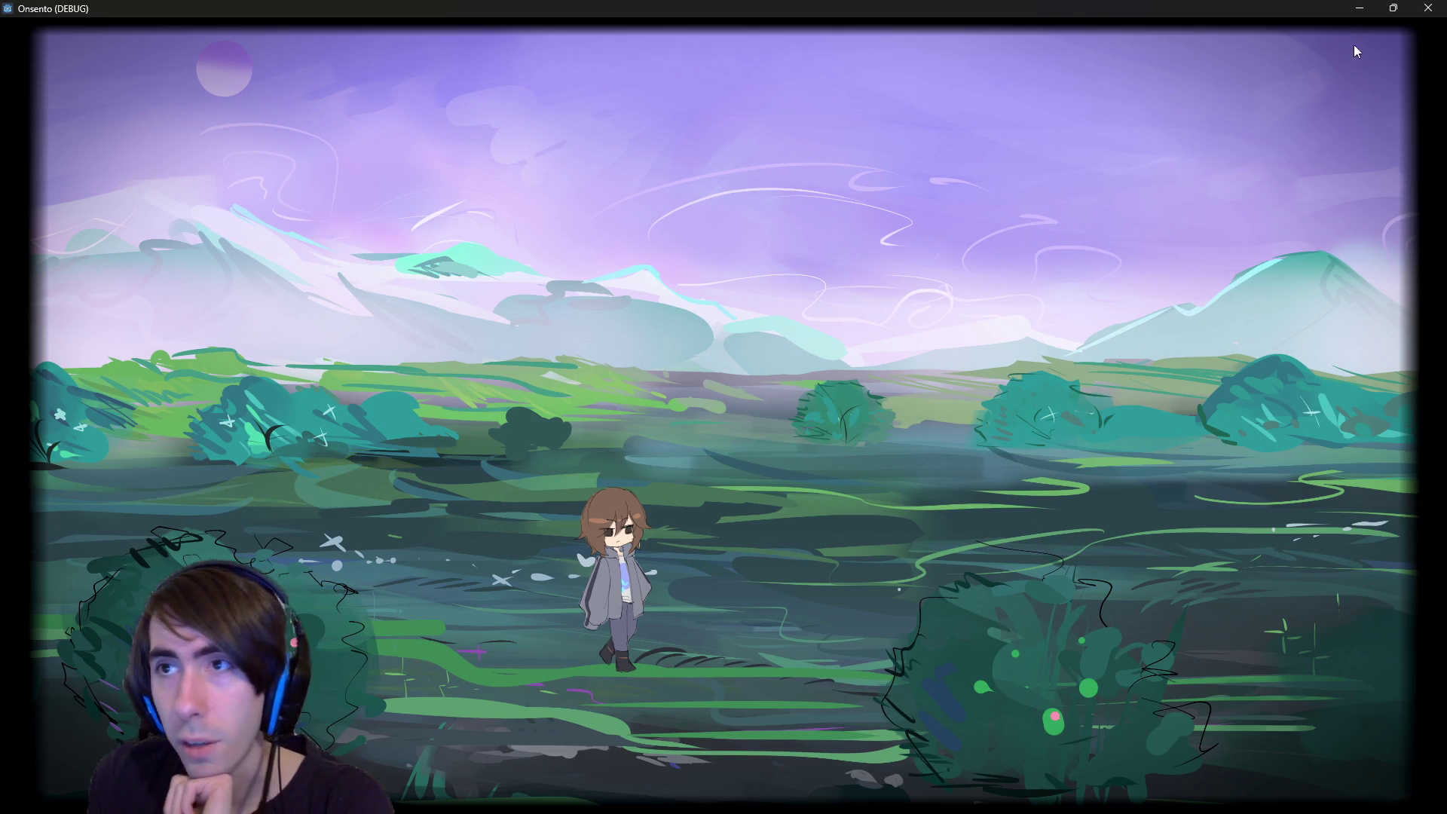
pyautogui.click(1426, 7)
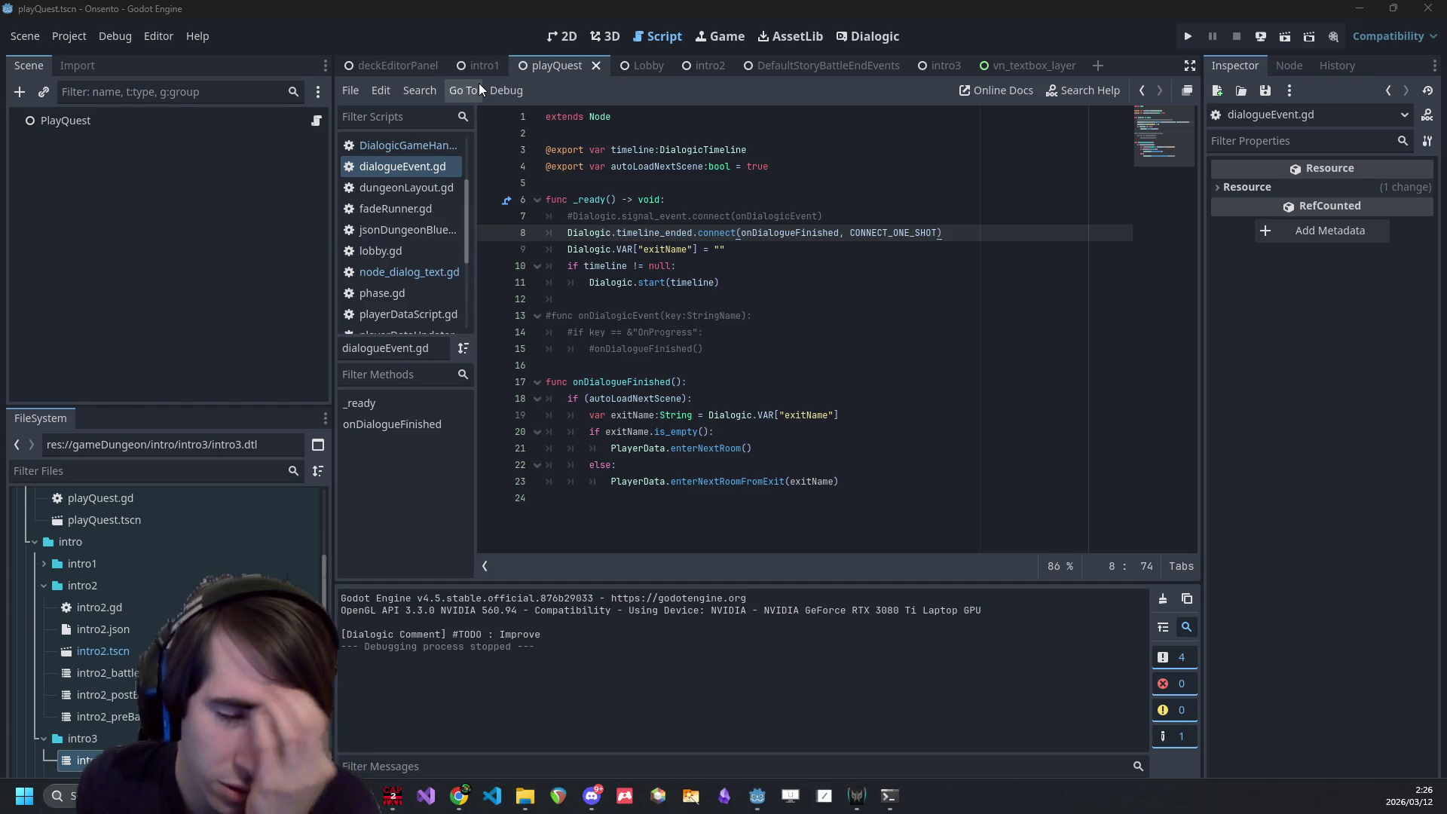
# - Cycle through the Lobby, intro2, playQuest and intro1 scene tabs, ending back on intro2
pyautogui.click(698, 67)
pyautogui.click(655, 65)
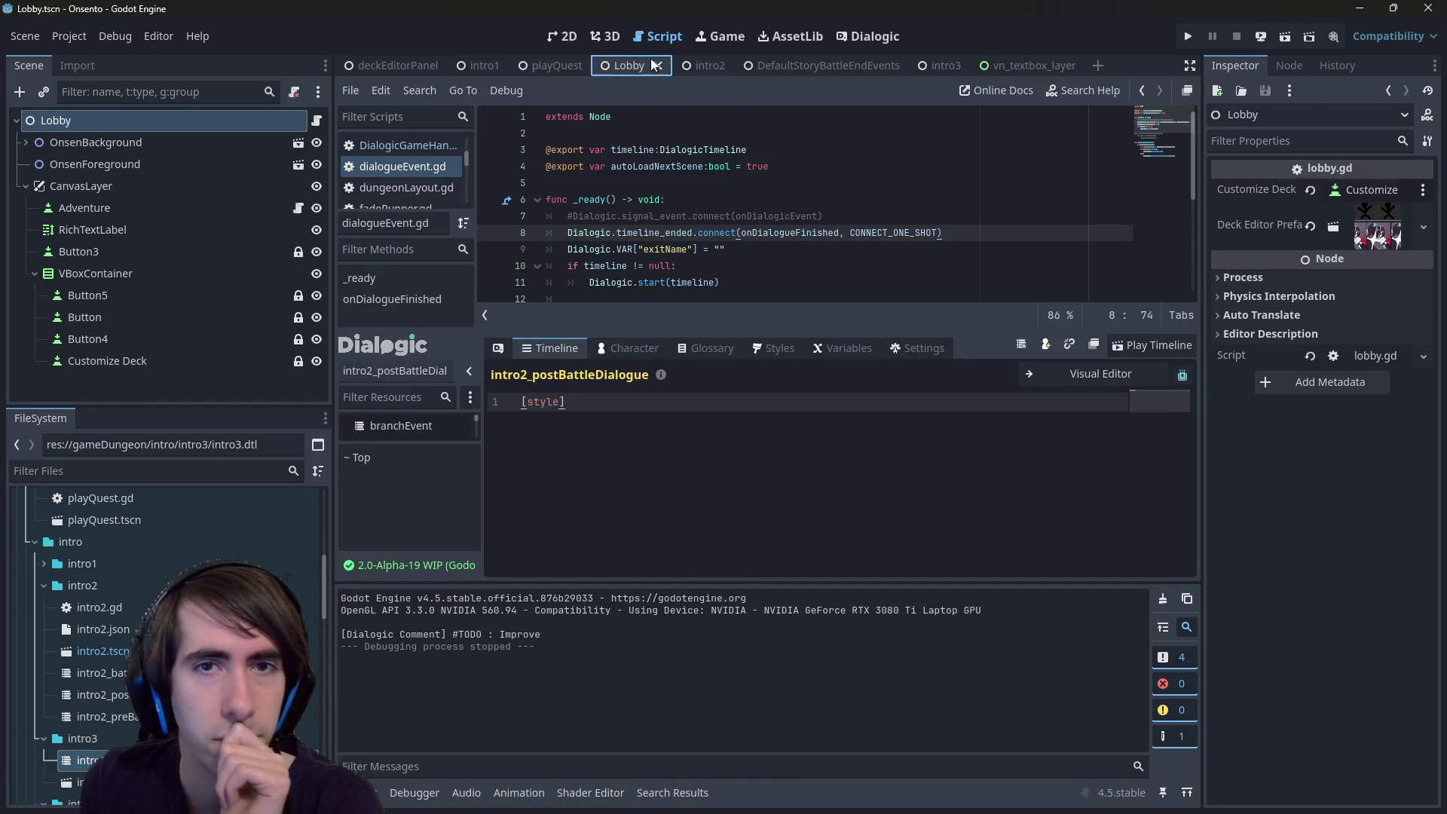
pyautogui.click(486, 65)
pyautogui.click(554, 65)
pyautogui.click(692, 70)
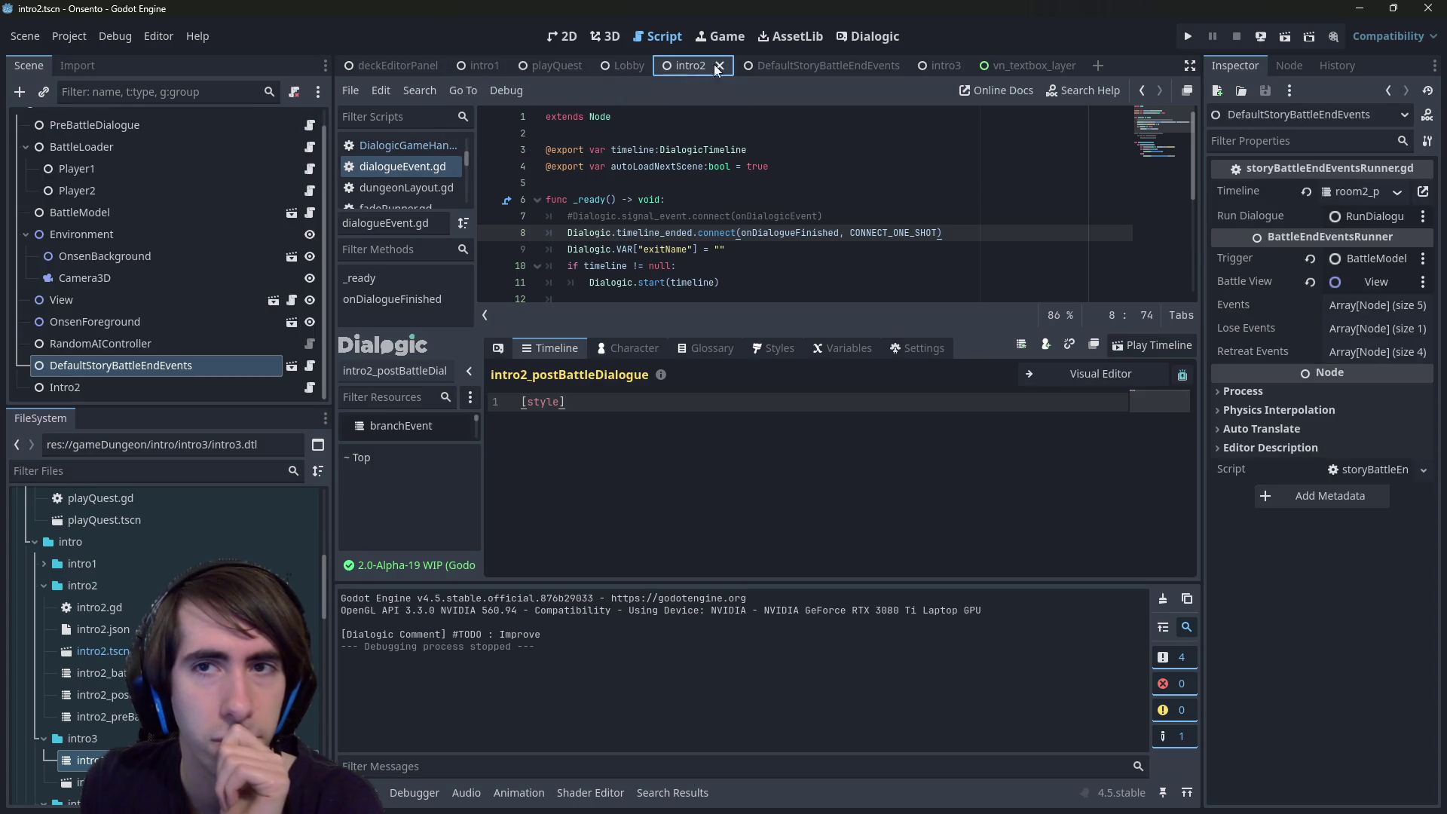
pyautogui.click(522, 69)
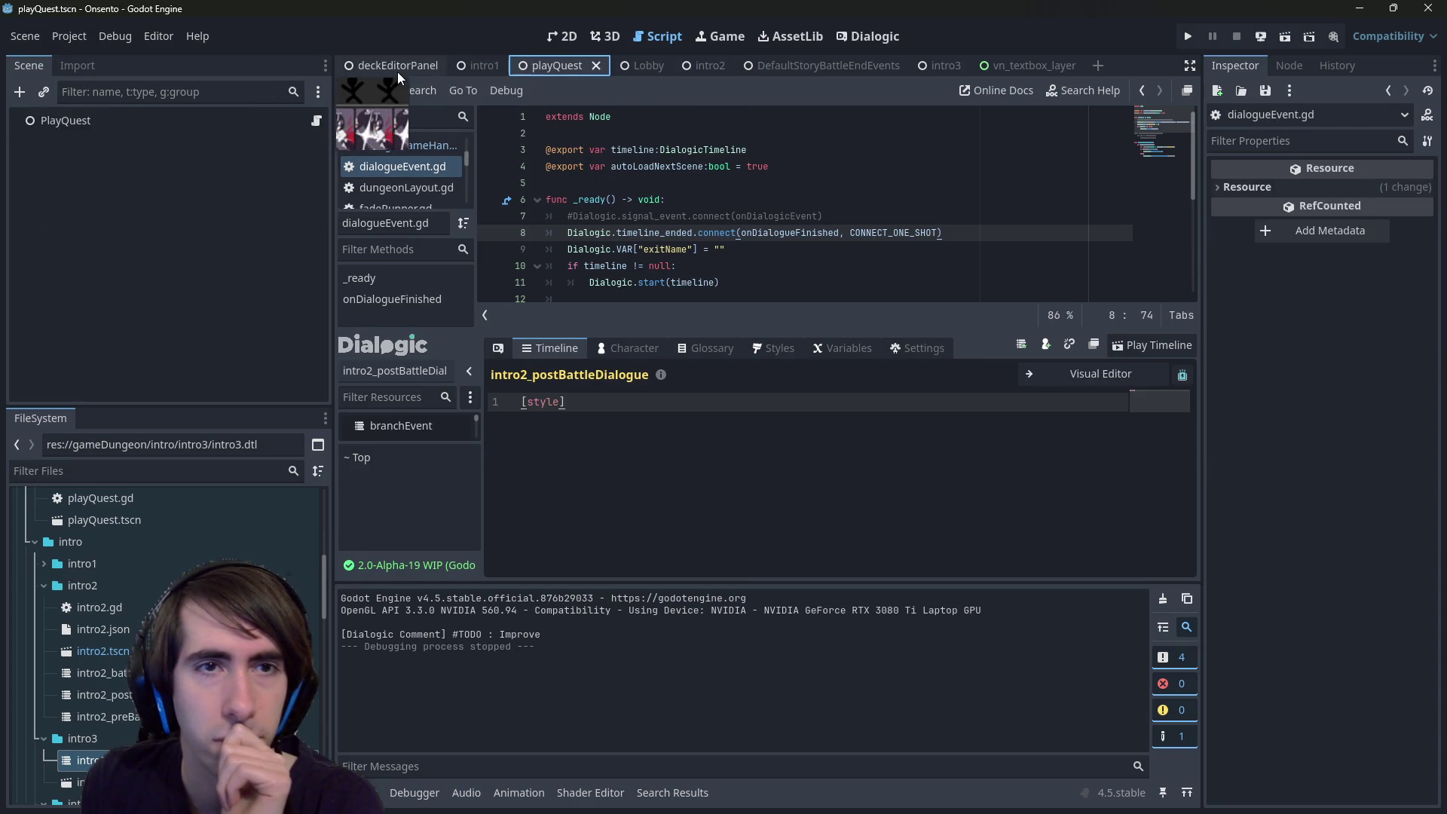
pyautogui.click(500, 59)
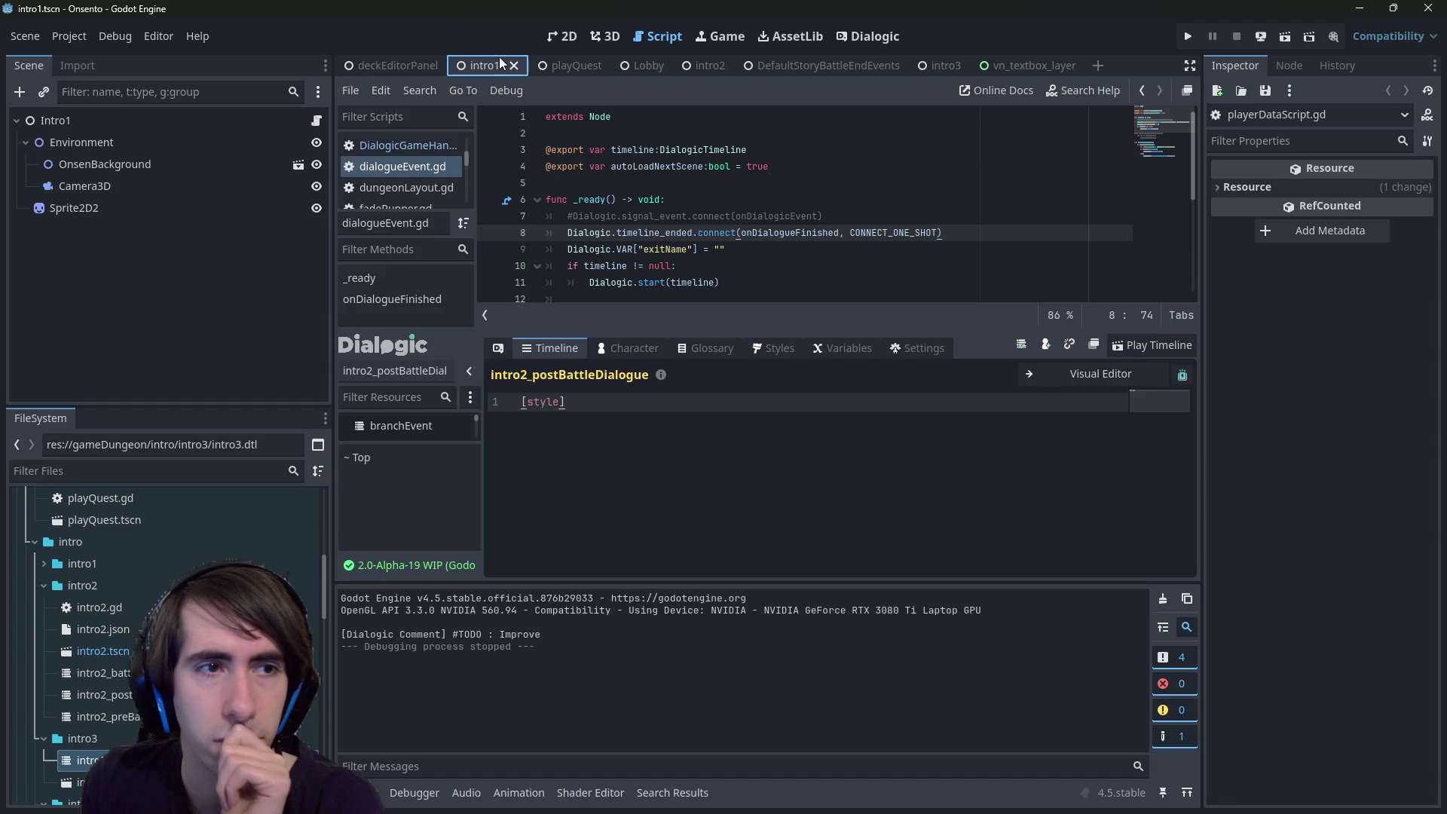
pyautogui.click(712, 67)
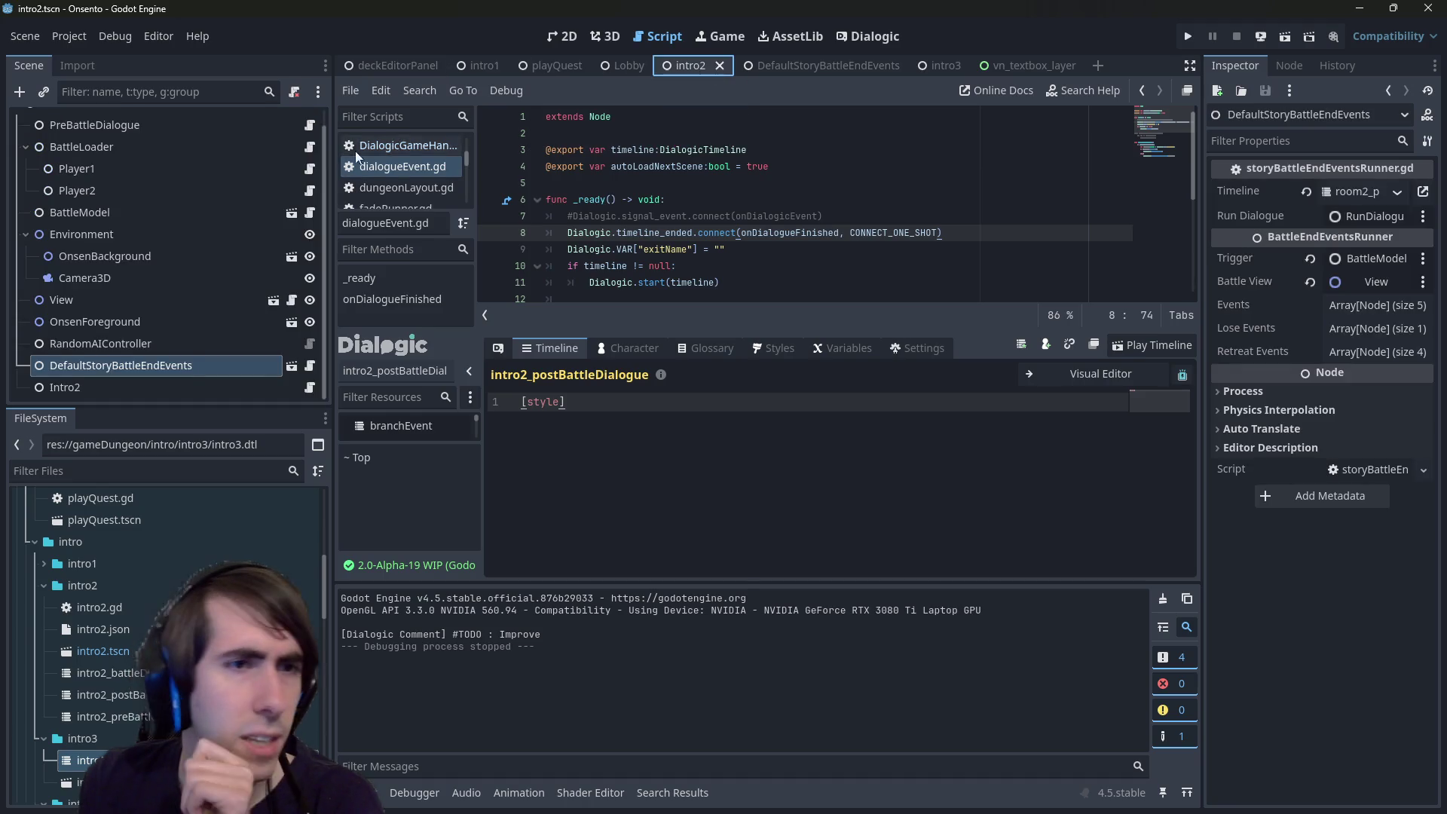
# - Open DefaultStoryBattleEndEvents and RunDialogue's runDialogue.gd, looking over the if timeline != null line
pyautogui.click(291, 365)
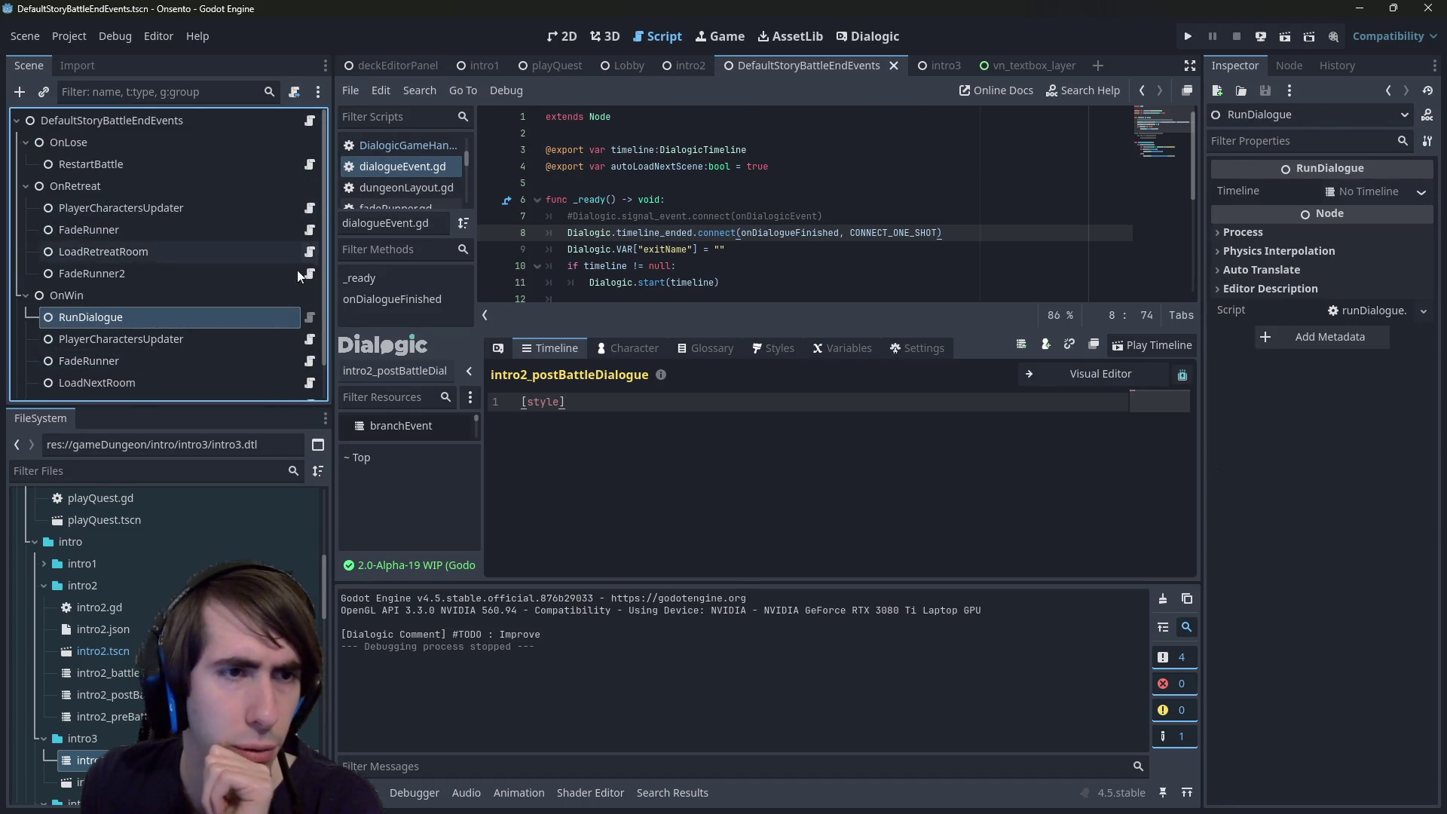
pyautogui.click(309, 318)
pyautogui.moveTo(677, 233); pyautogui.dragTo(546, 233)
pyautogui.click(651, 201)
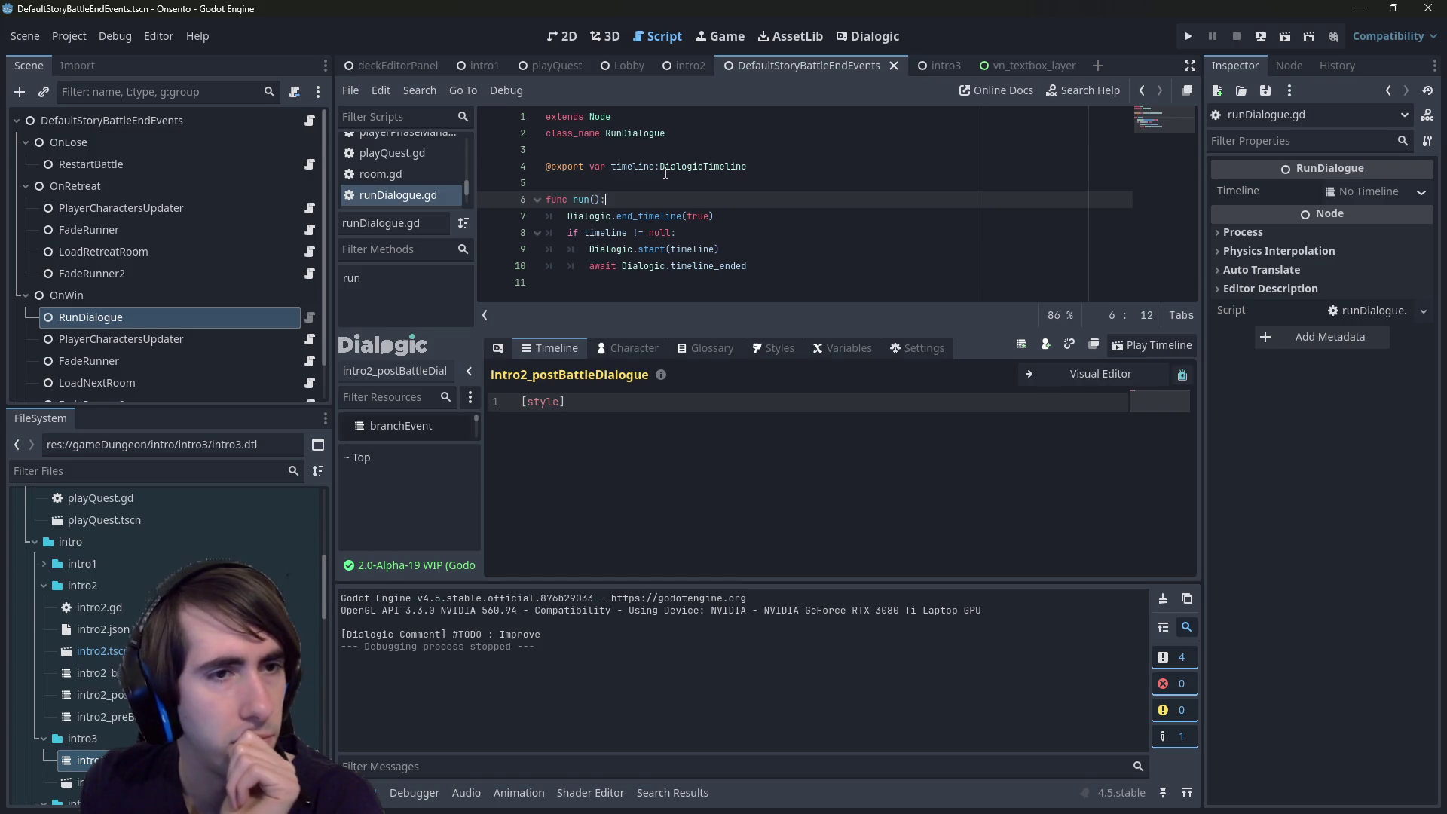
# - Glance at the LoadNextRoom script, then reopen RunDialogue's runDialogue.gd
pyautogui.scroll(-2, 252, 322)
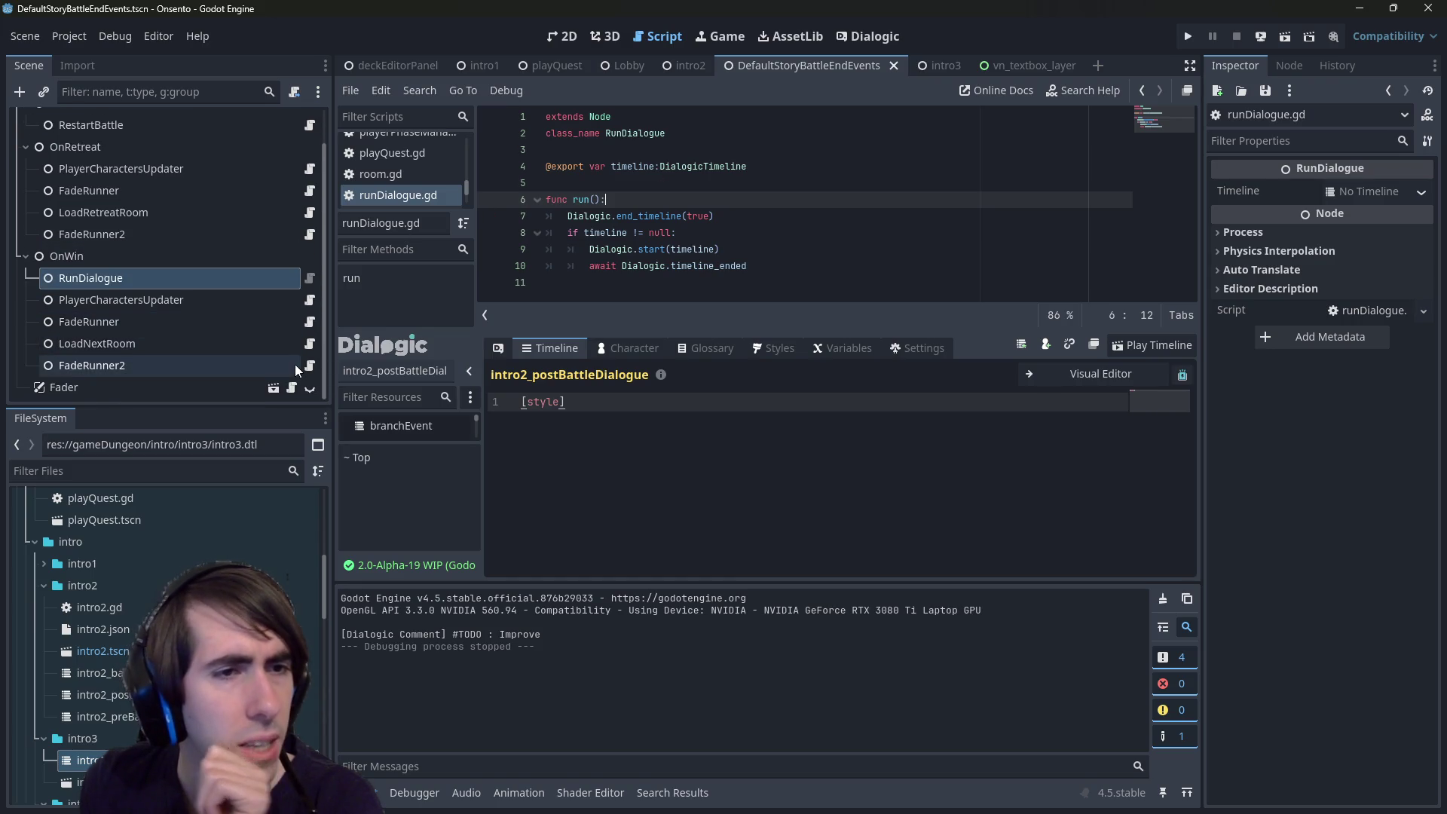
pyautogui.click(311, 345)
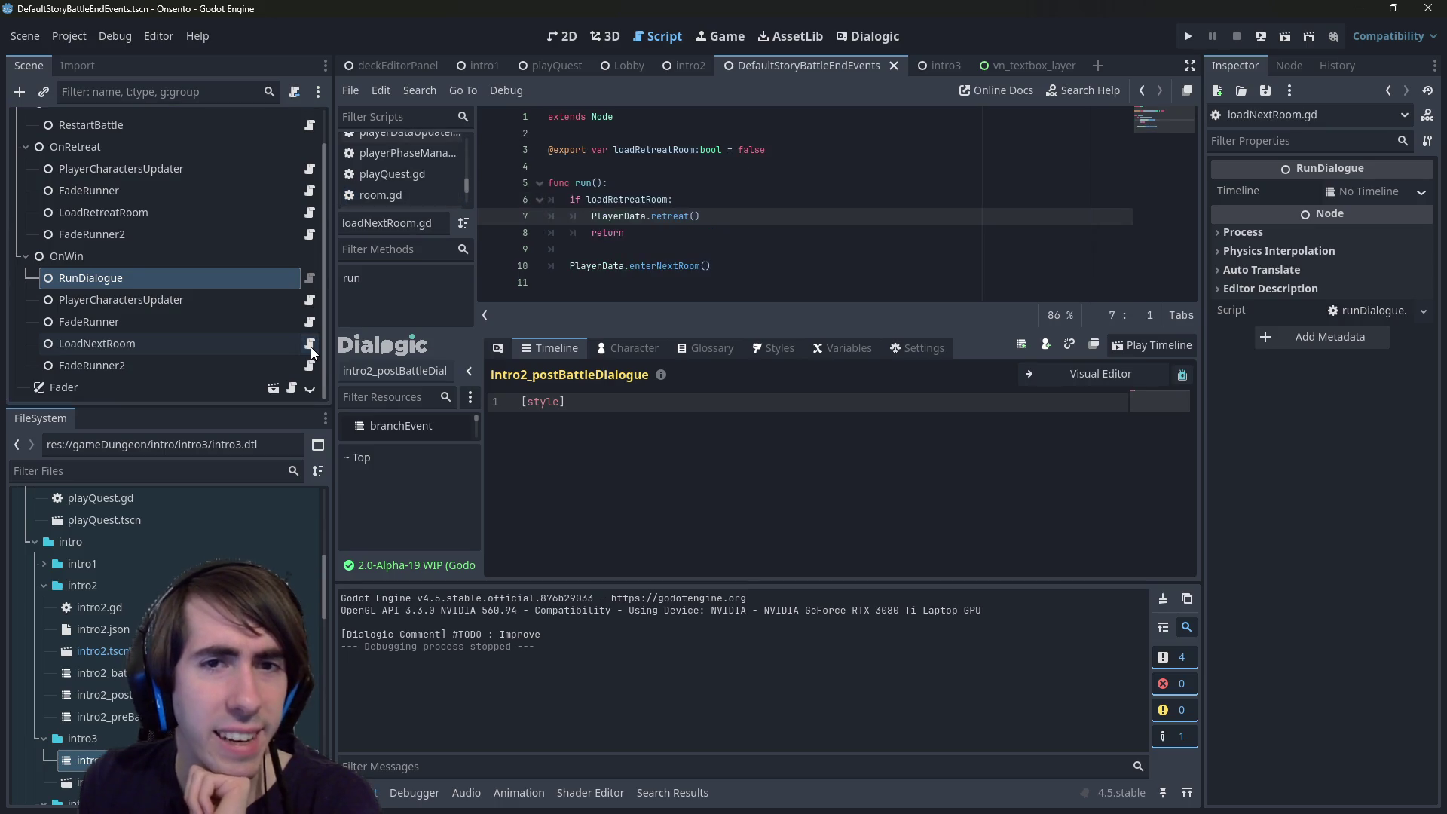
pyautogui.click(256, 295)
pyautogui.click(278, 278)
pyautogui.click(311, 278)
# - Study the end_timeline definition and its await clear line, returning to runDialogue.gd
pyautogui.click(740, 215)
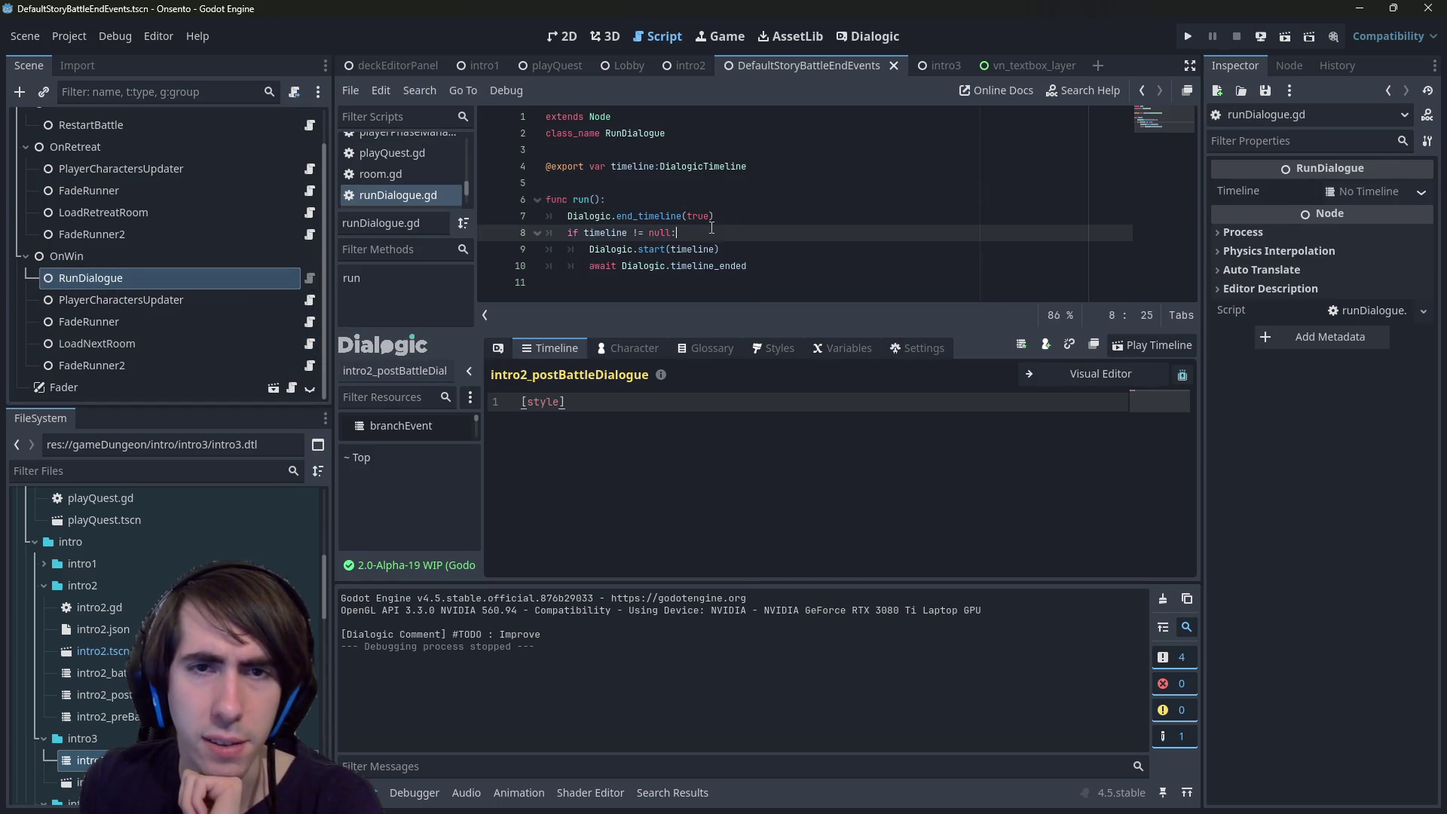
pyautogui.click(674, 216)
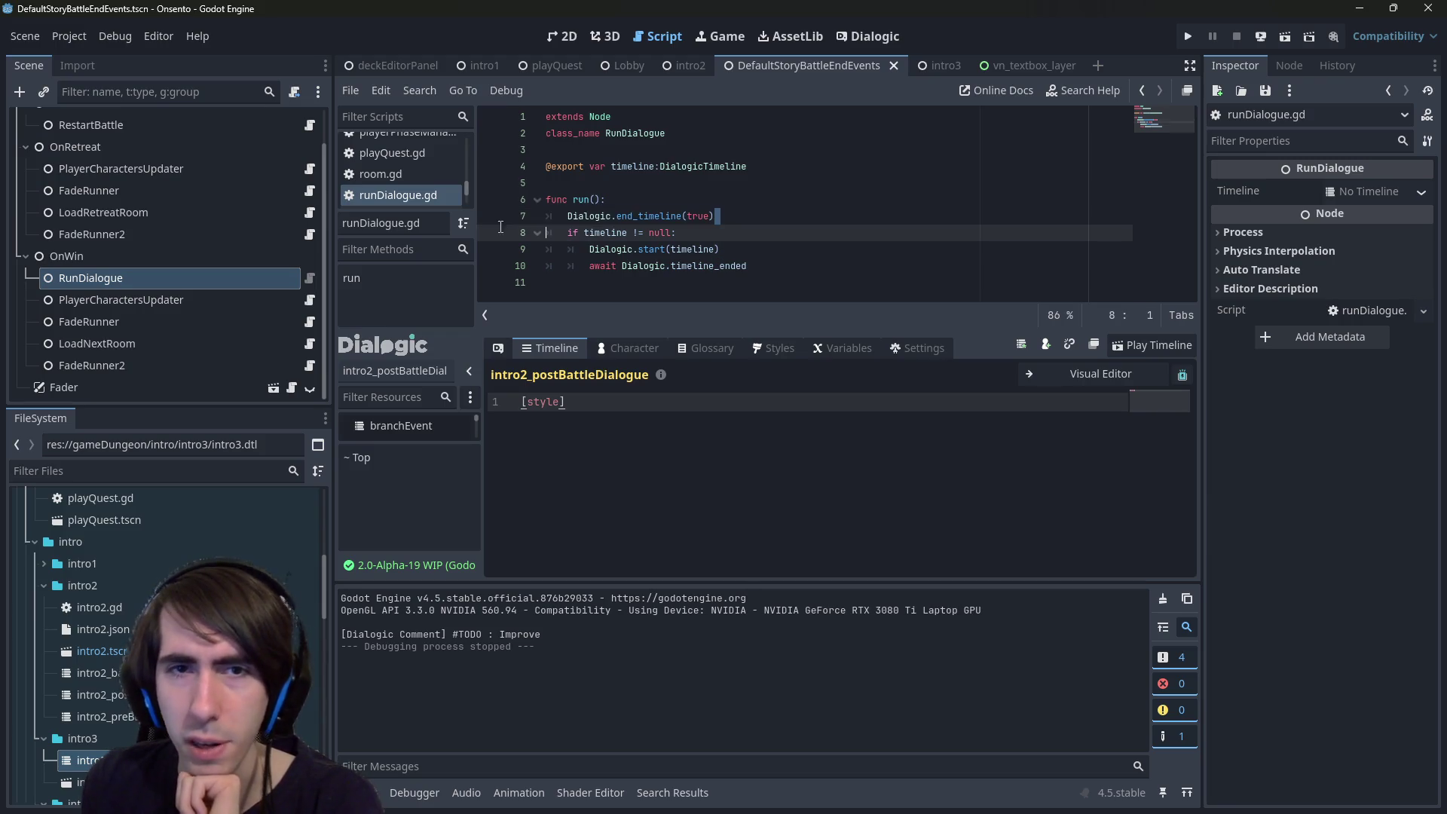
pyautogui.keyDown('ctrl'); pyautogui.click(667, 217); pyautogui.keyUp('ctrl')
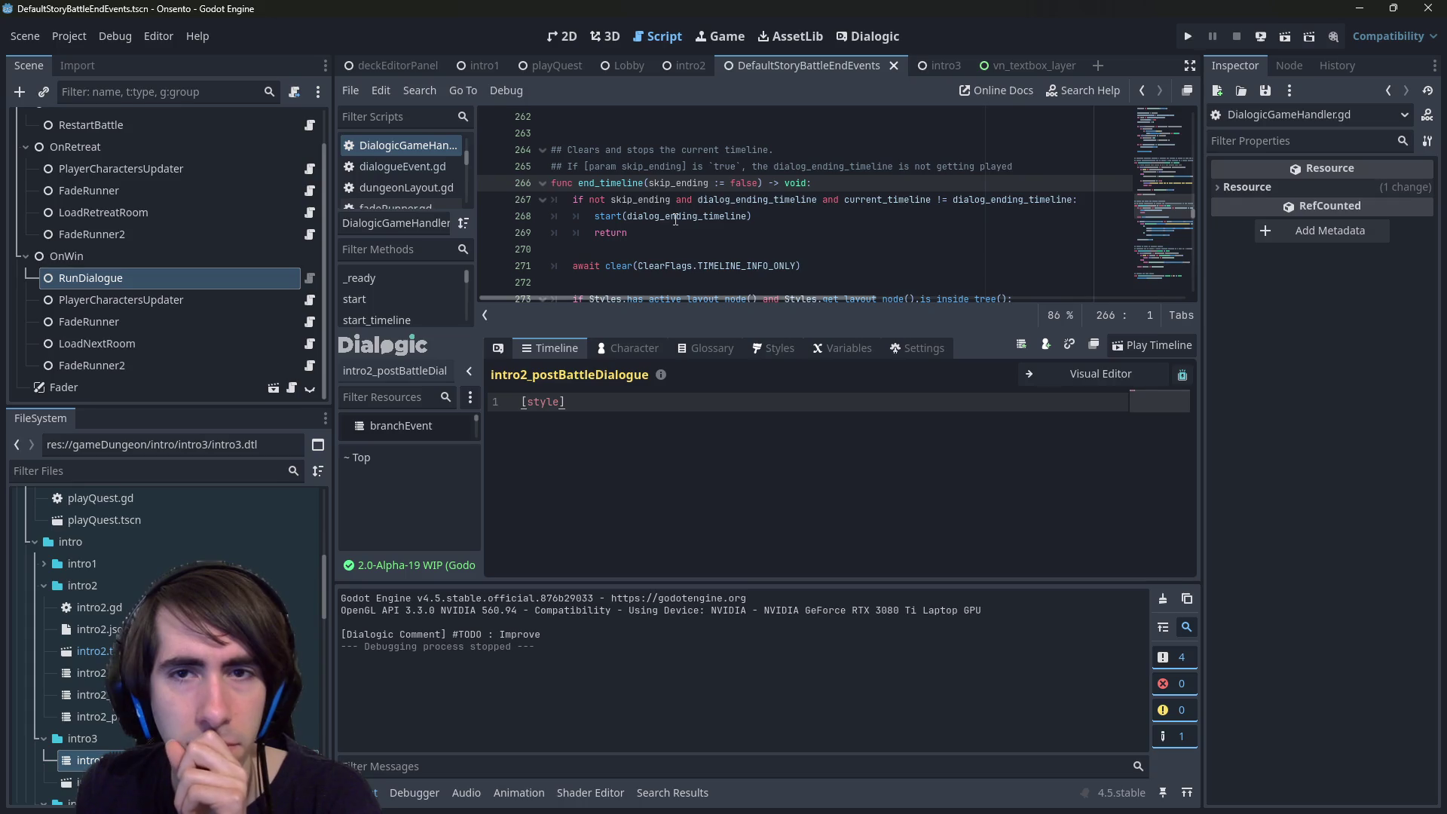
pyautogui.scroll(-1, 675, 218)
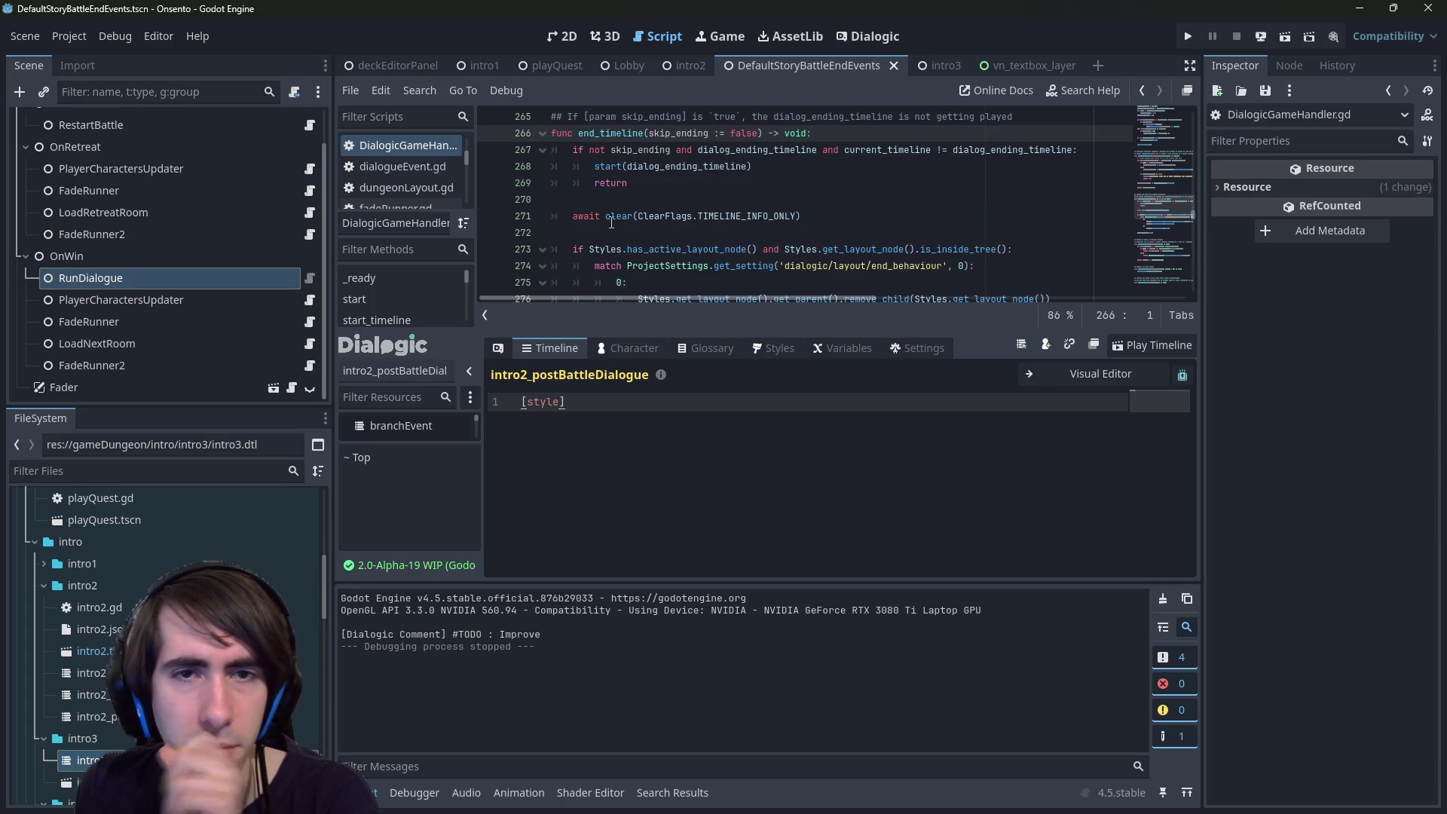
pyautogui.click(584, 216)
pyautogui.scroll(-2, 673, 229)
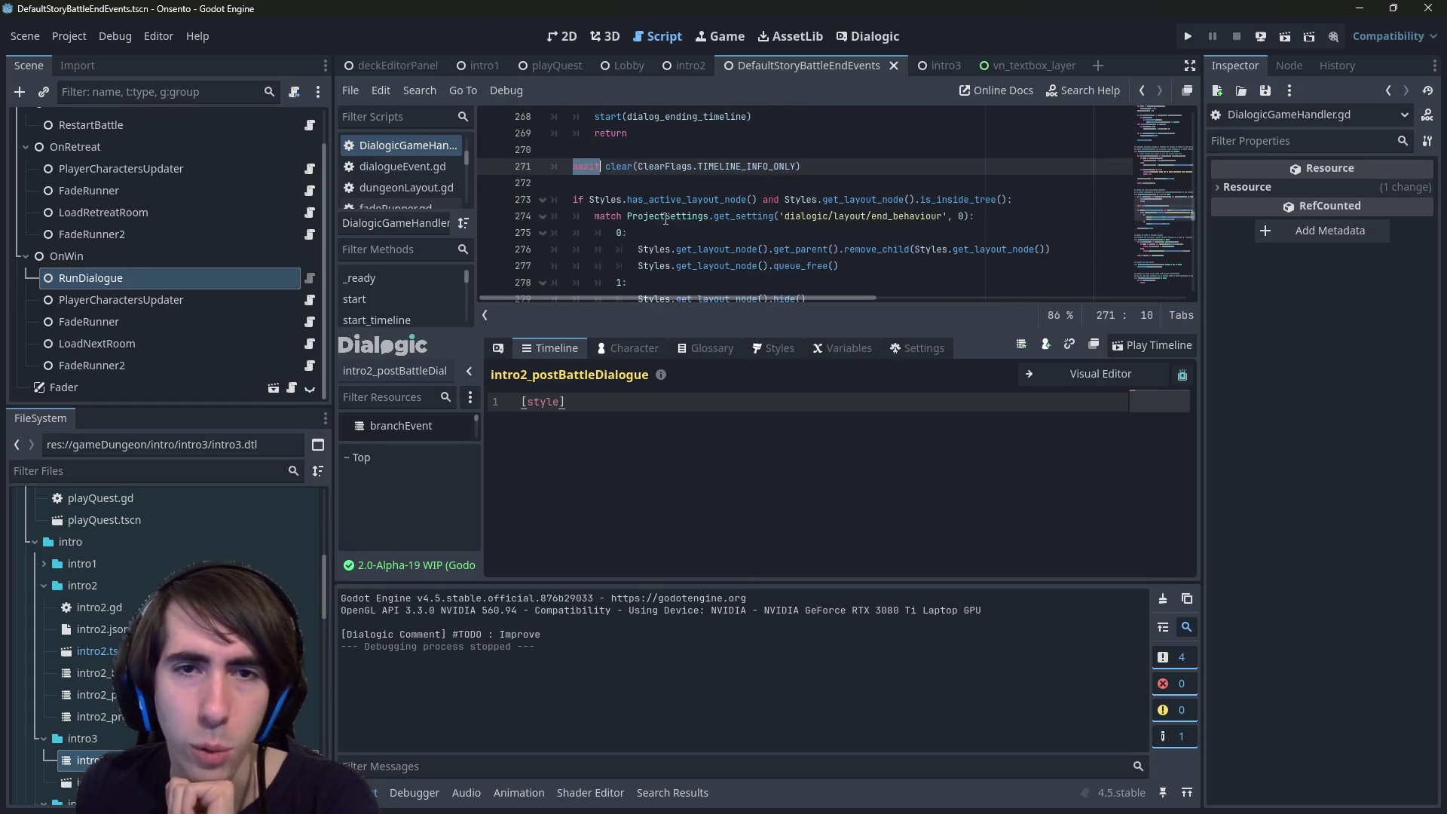
pyautogui.scroll(3, 665, 219)
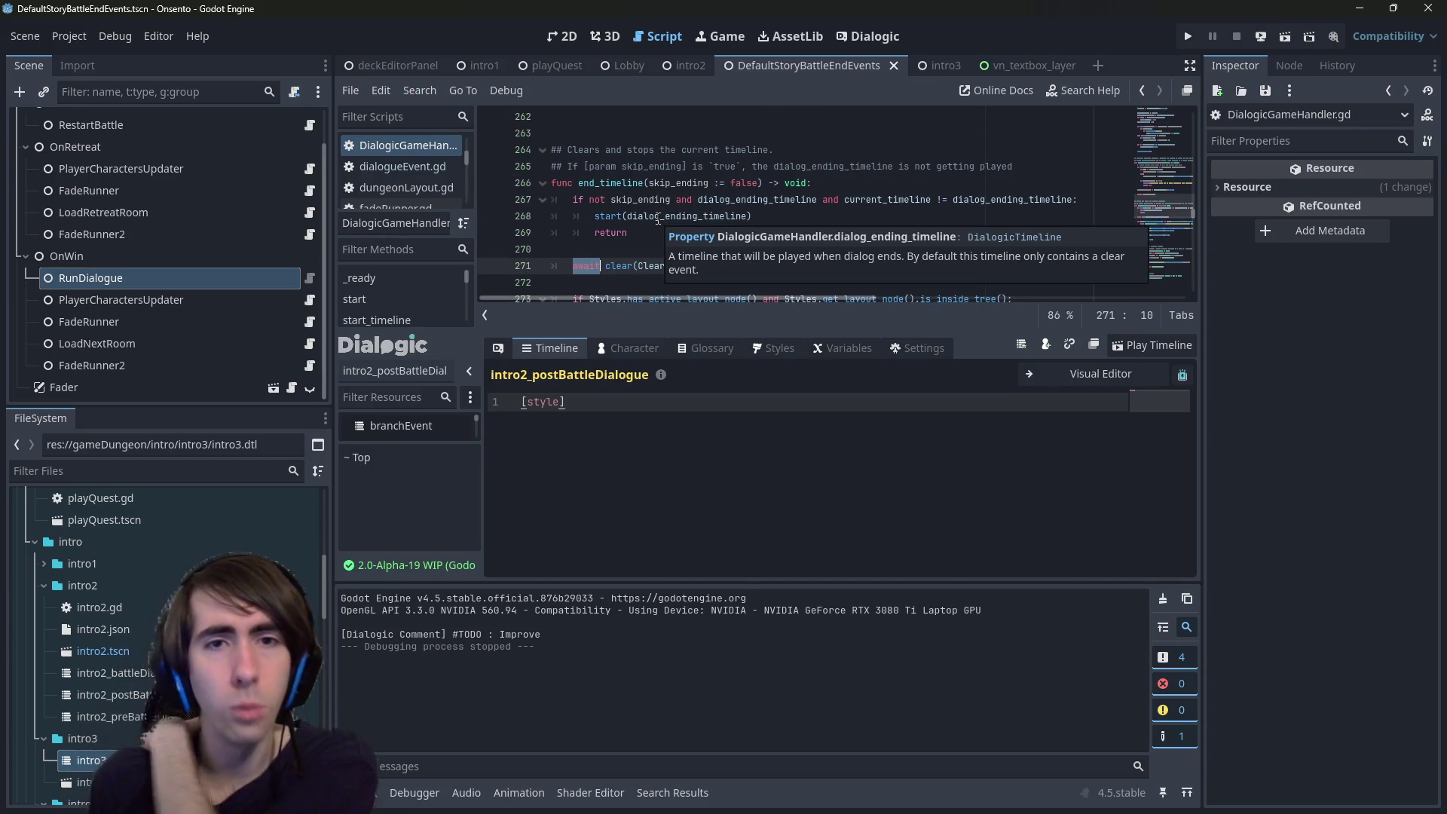
pyautogui.hotkey('alt', 'Left')
pyautogui.hotkey('alt', 'Left')
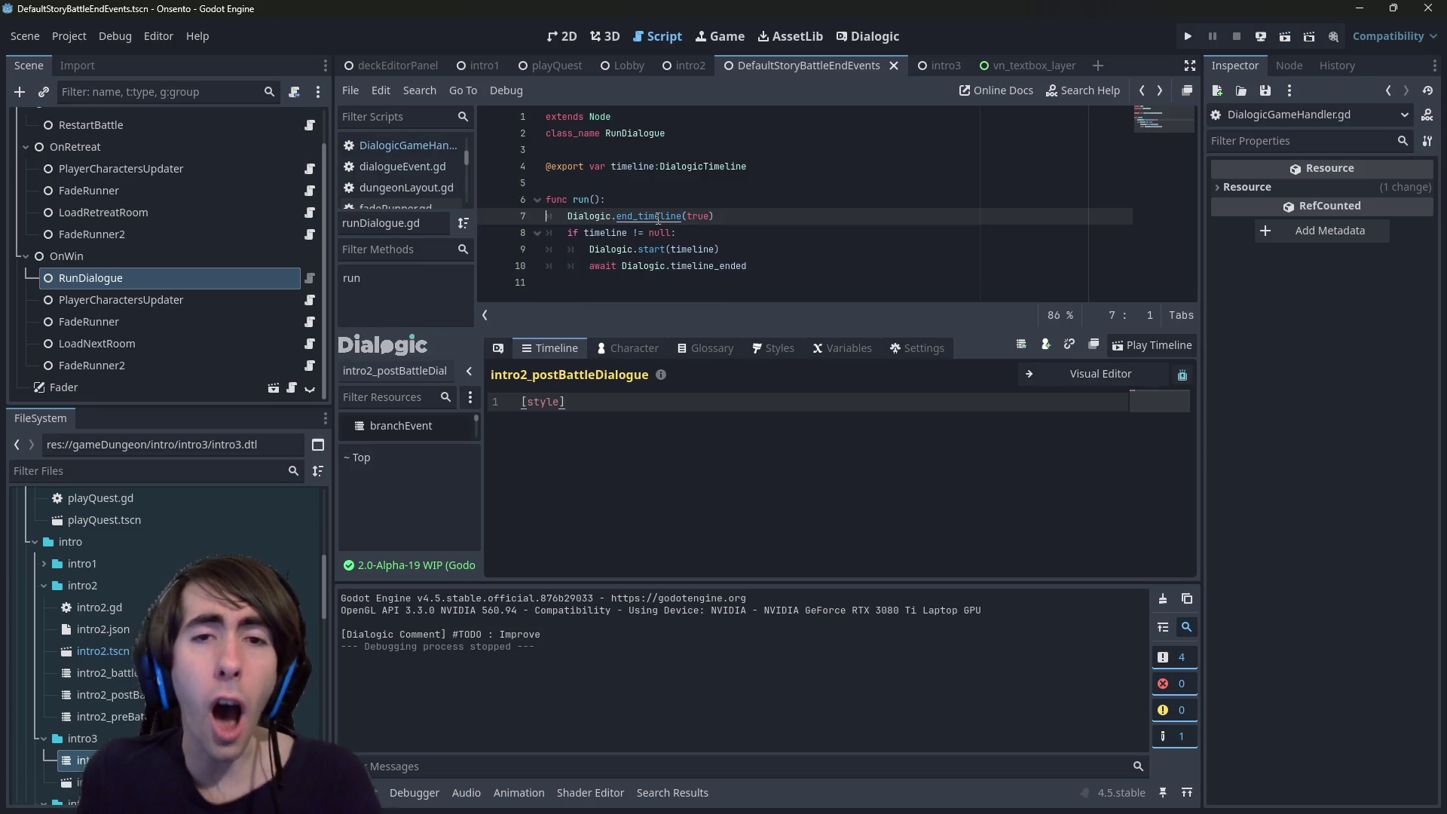
pyautogui.keyDown('ctrl'); pyautogui.click(658, 218); pyautogui.keyUp('ctrl')
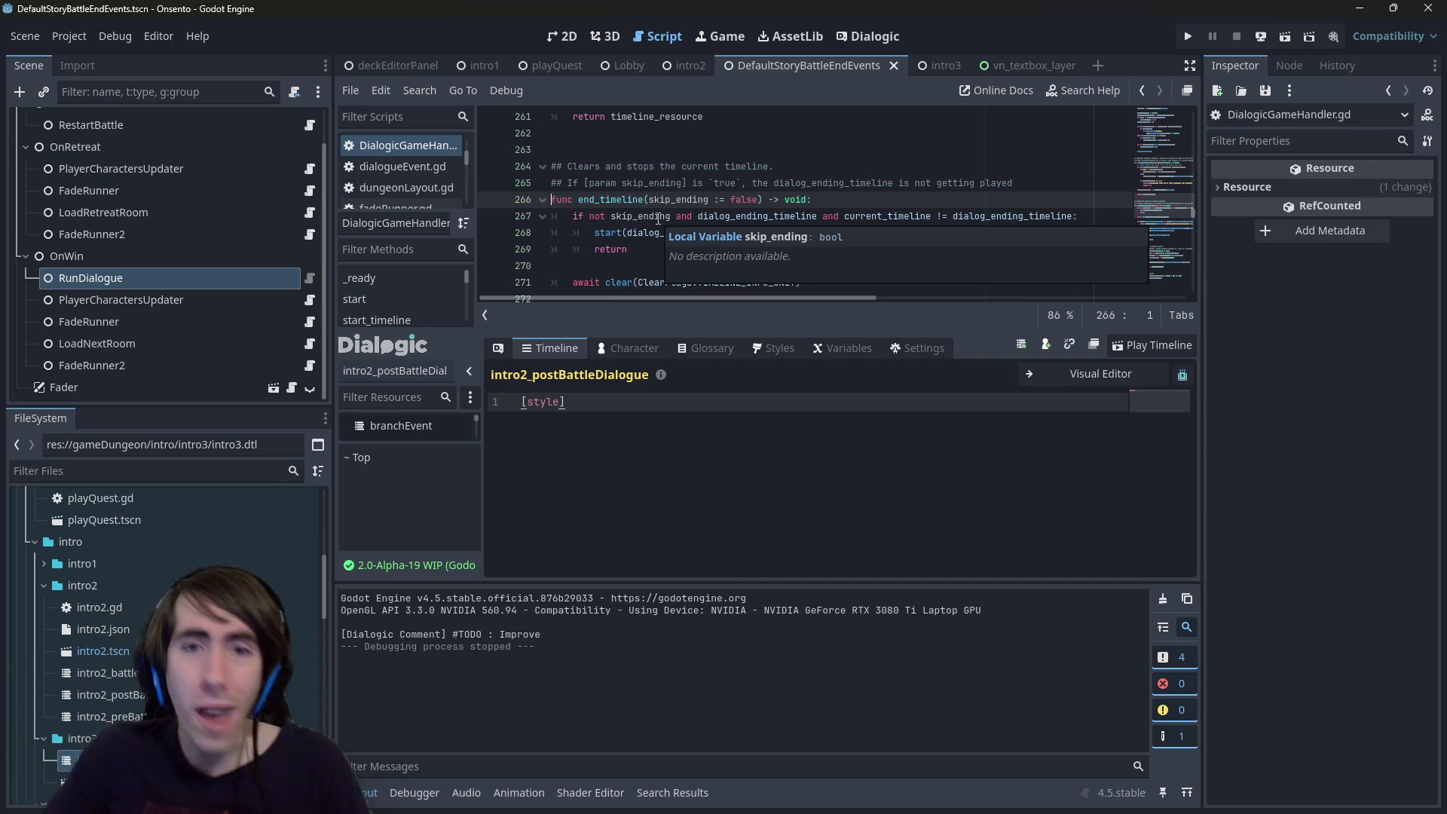
pyautogui.hotkey('alt', 'Left')
# - Prefix the Dialogic.end_timeline(true) call on line 7 with await
pyautogui.press('Up')
pyautogui.press('Right')
pyautogui.press('Right')
pyautogui.press('Right')
pyautogui.press('Down')
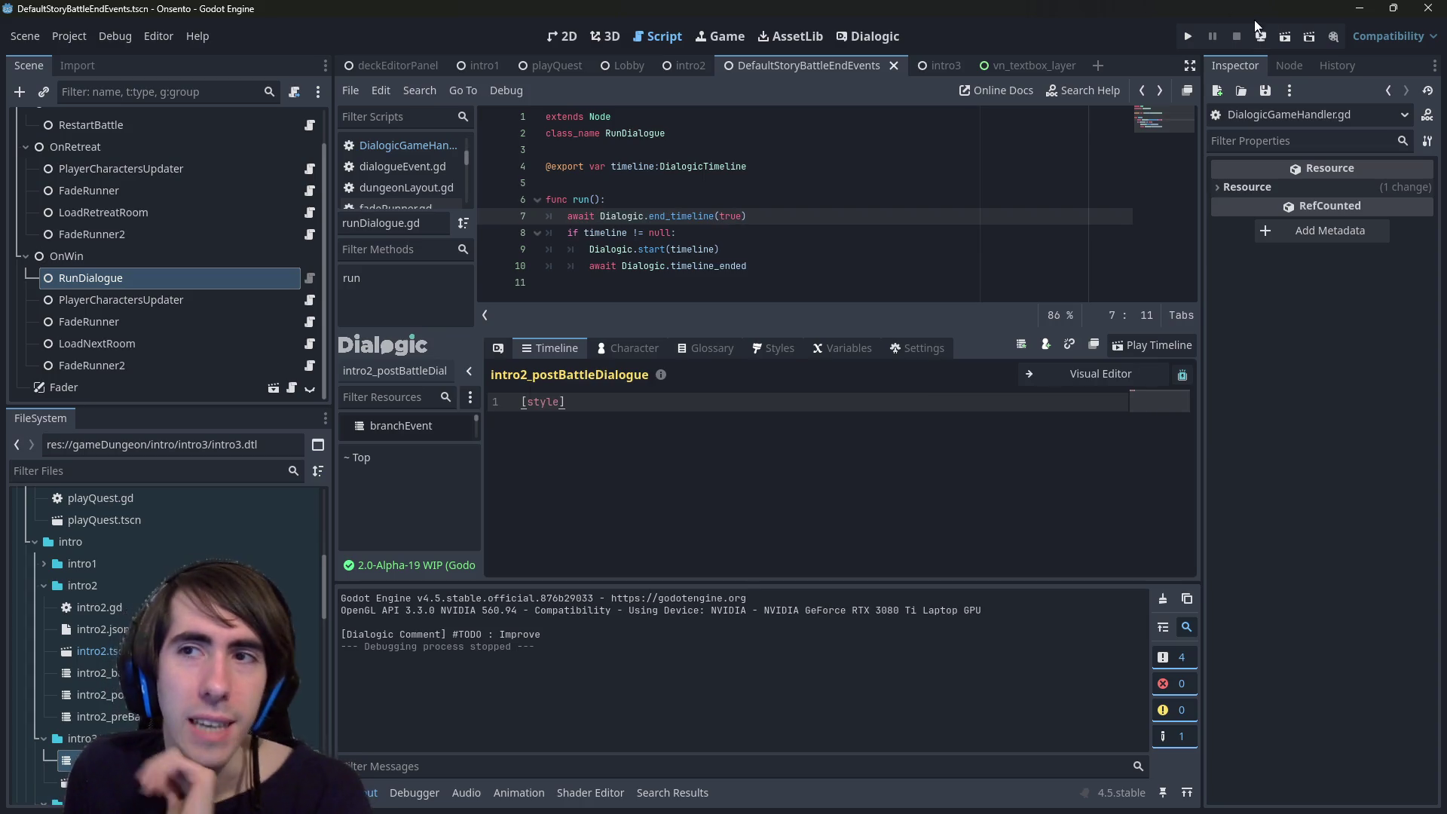
# - Run and stop the game, then switch via Lobby to the playQuest scene tab
pyautogui.click(1285, 38)
pyautogui.click(1237, 38)
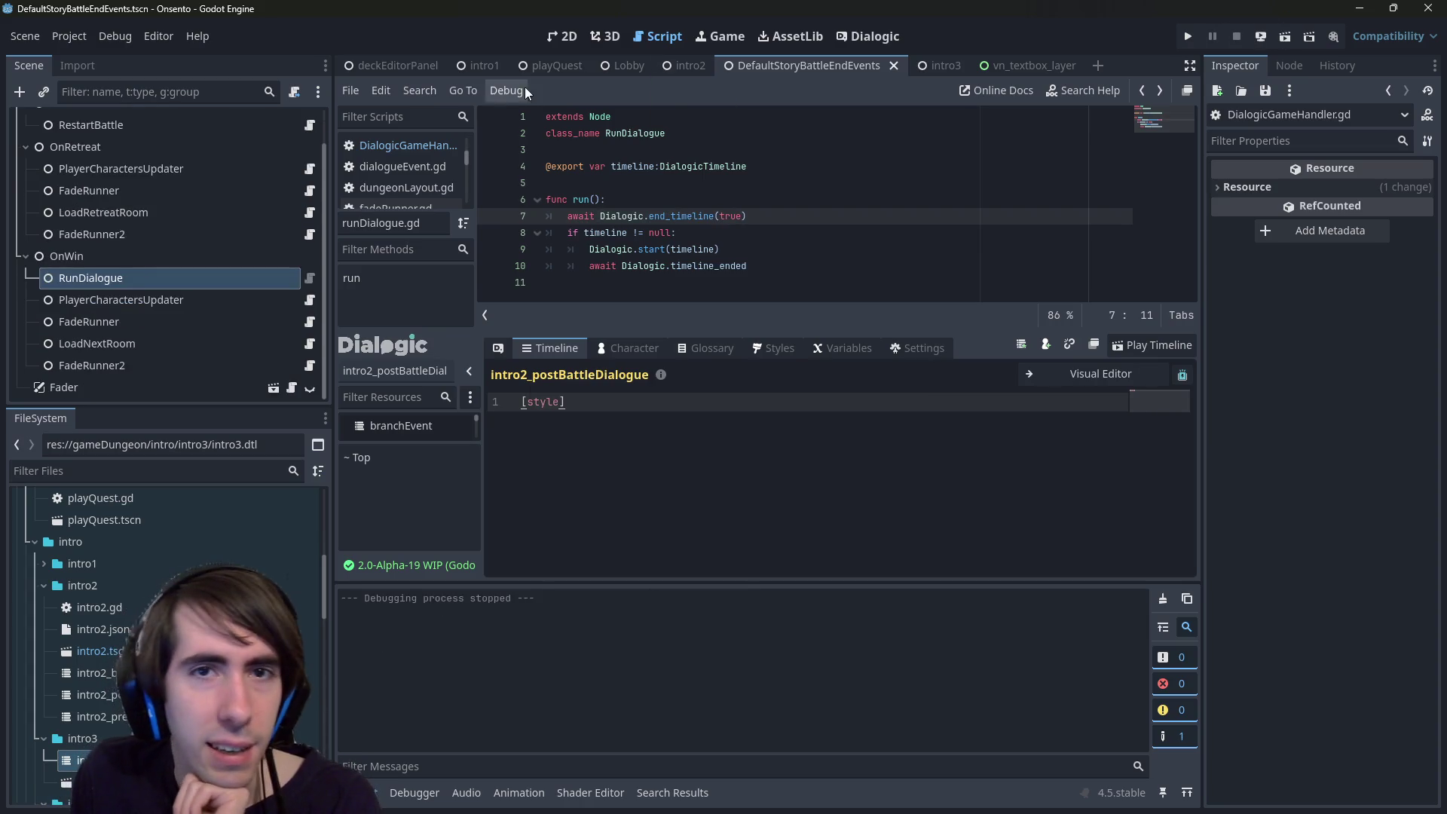
pyautogui.click(619, 63)
pyautogui.click(556, 65)
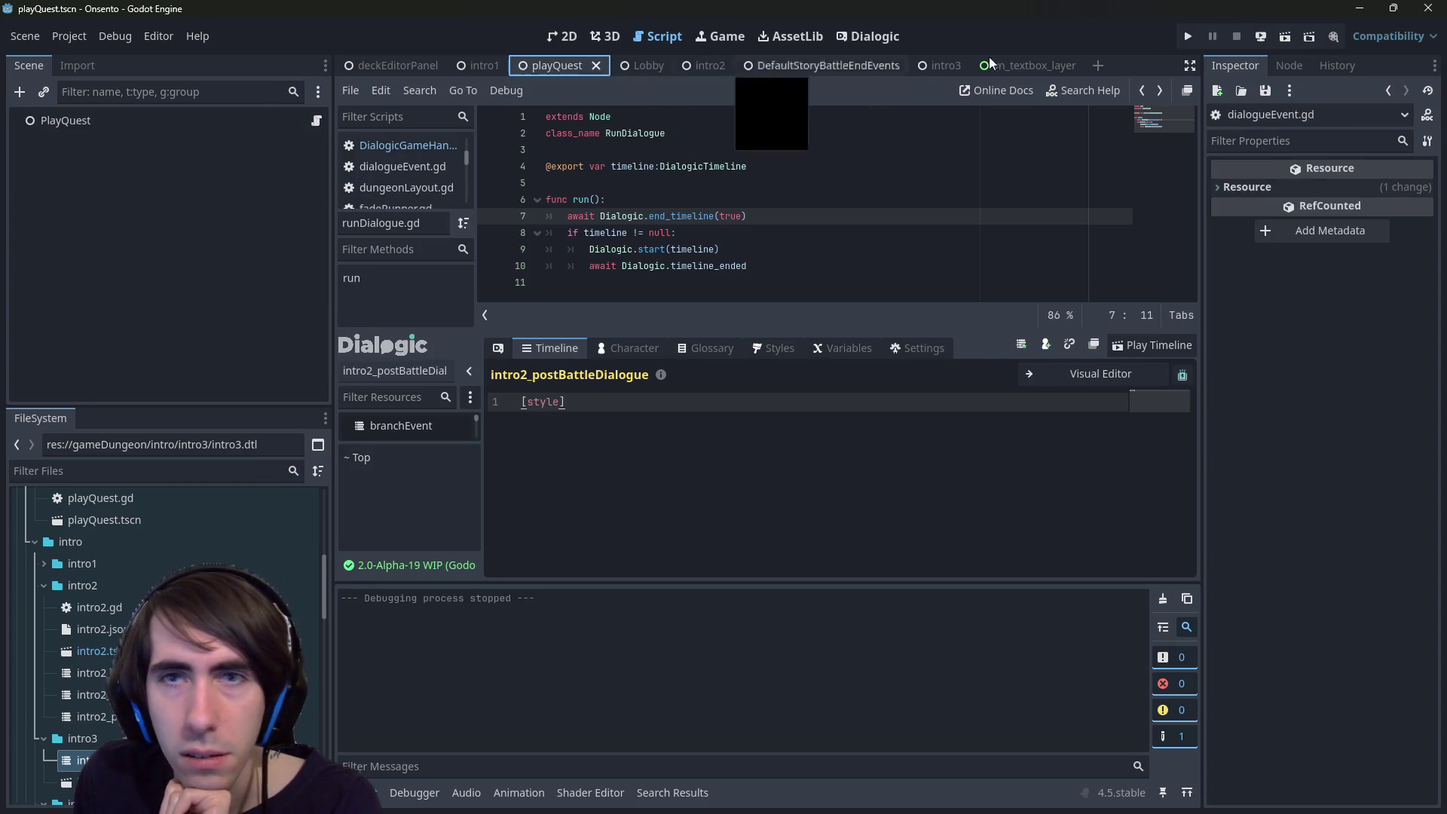
pyautogui.click(1285, 36)
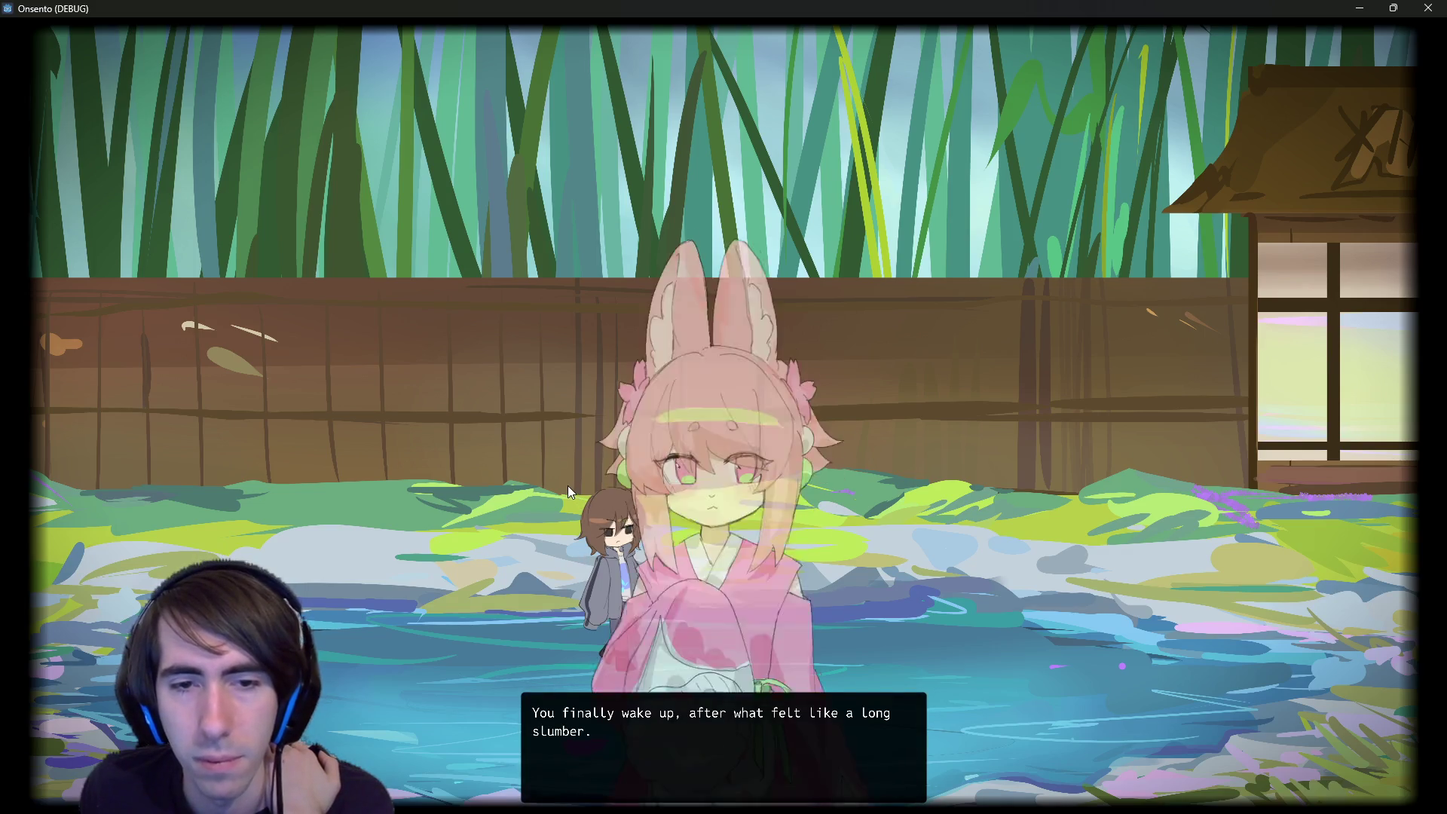
pyautogui.click(569, 462)
pyautogui.click(579, 453)
pyautogui.click(626, 453)
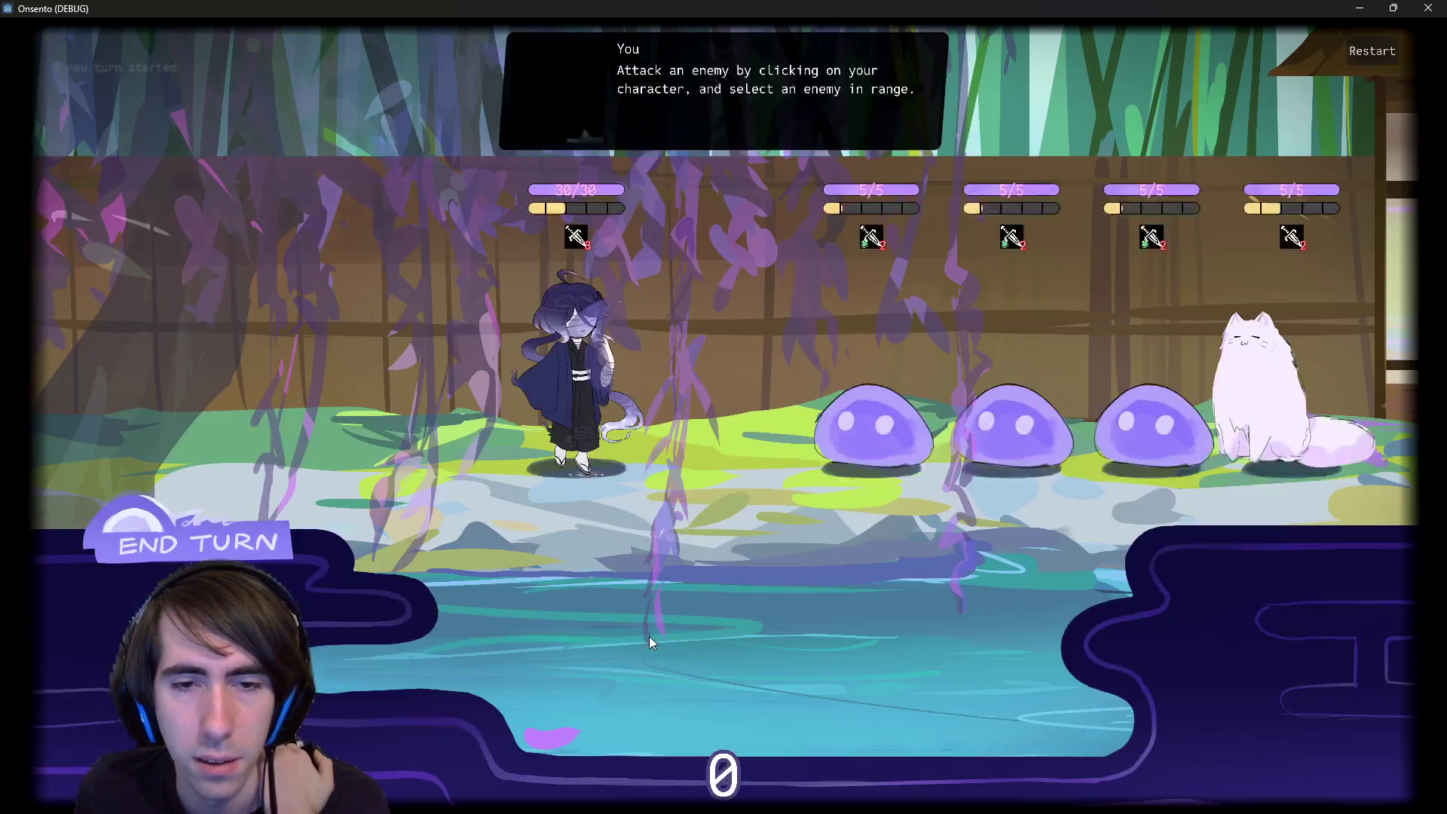
pyautogui.click(596, 445)
pyautogui.click(873, 426)
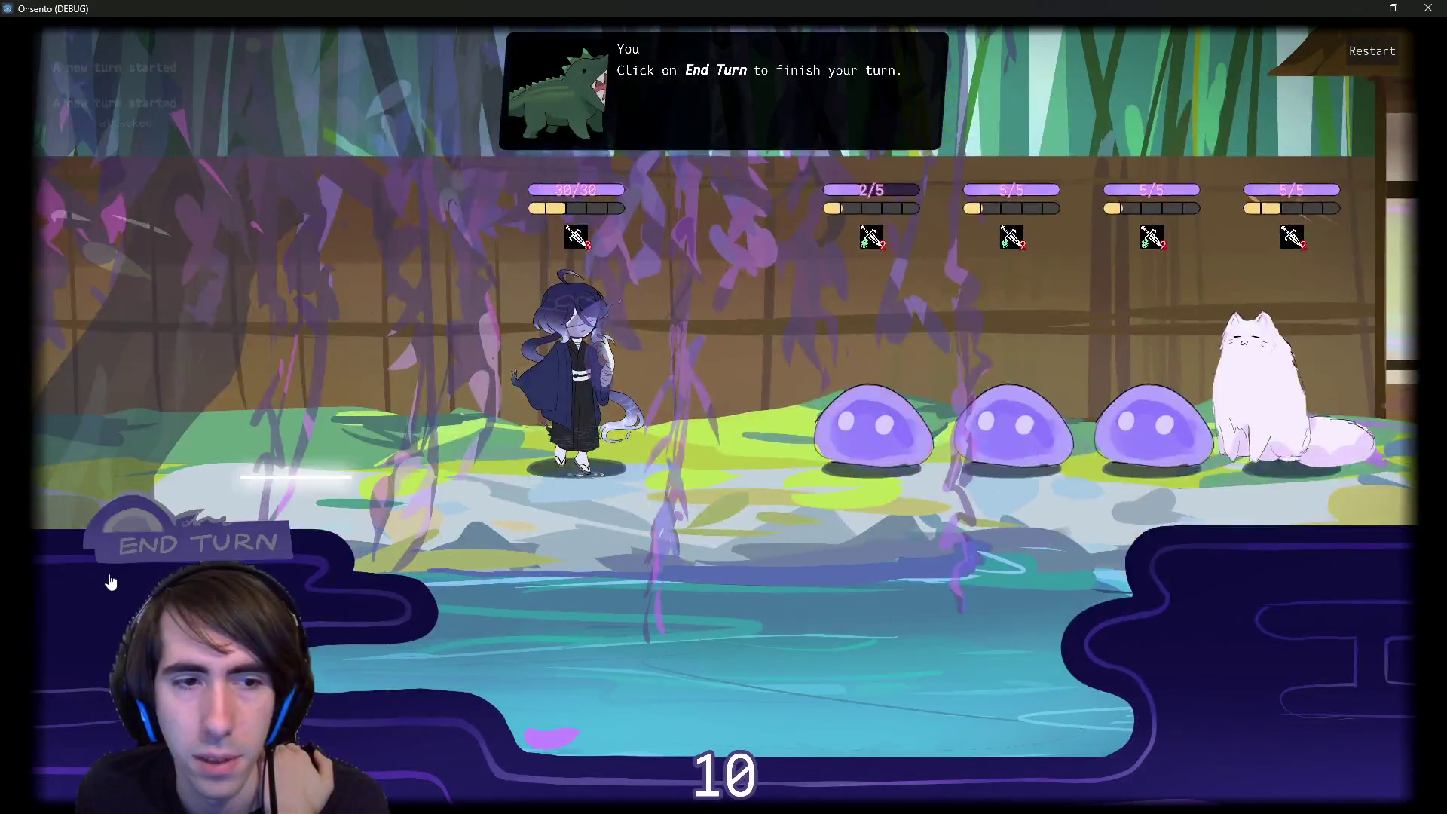
pyautogui.click(151, 544)
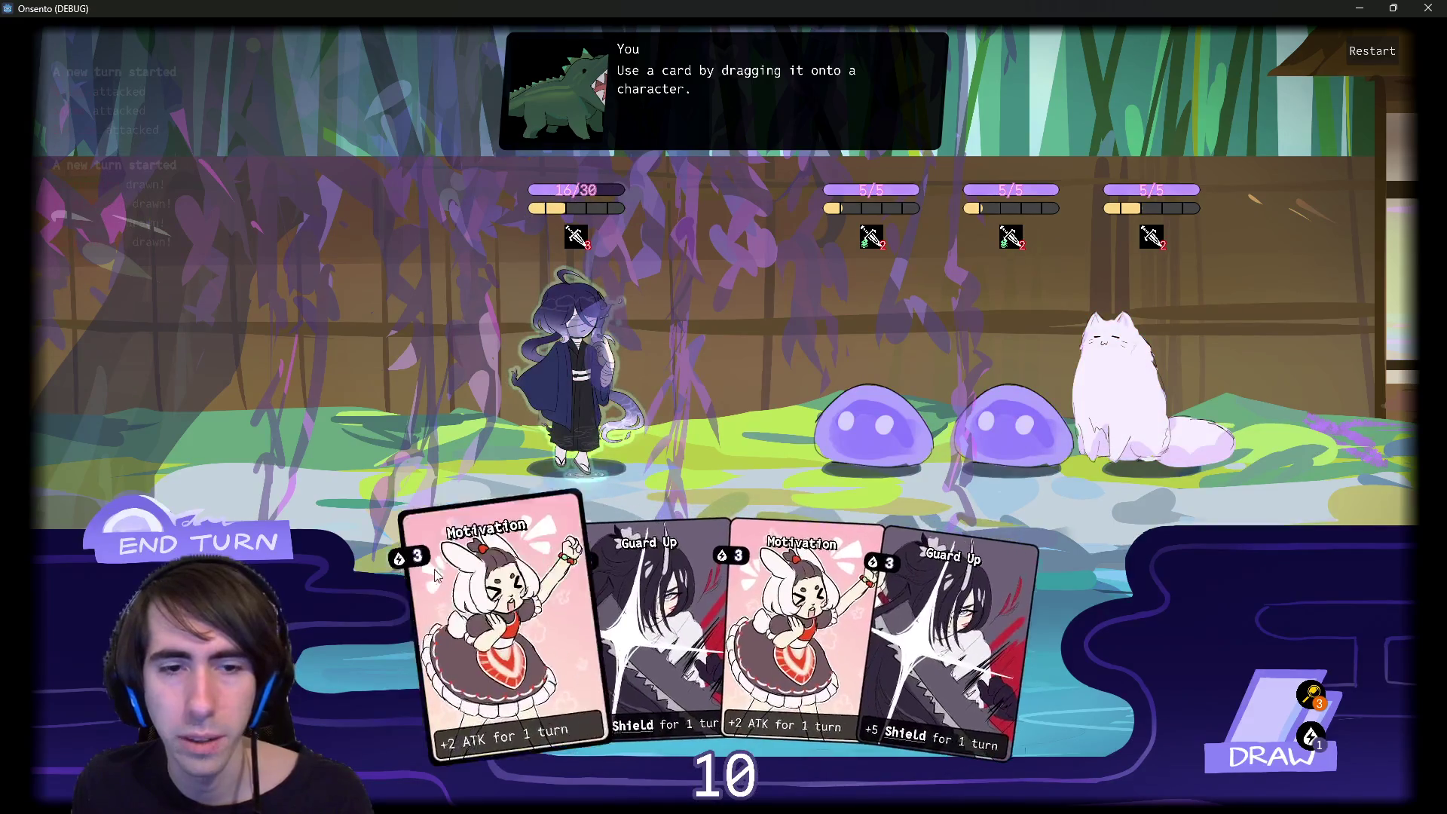
pyautogui.click(237, 549)
pyautogui.click(236, 548)
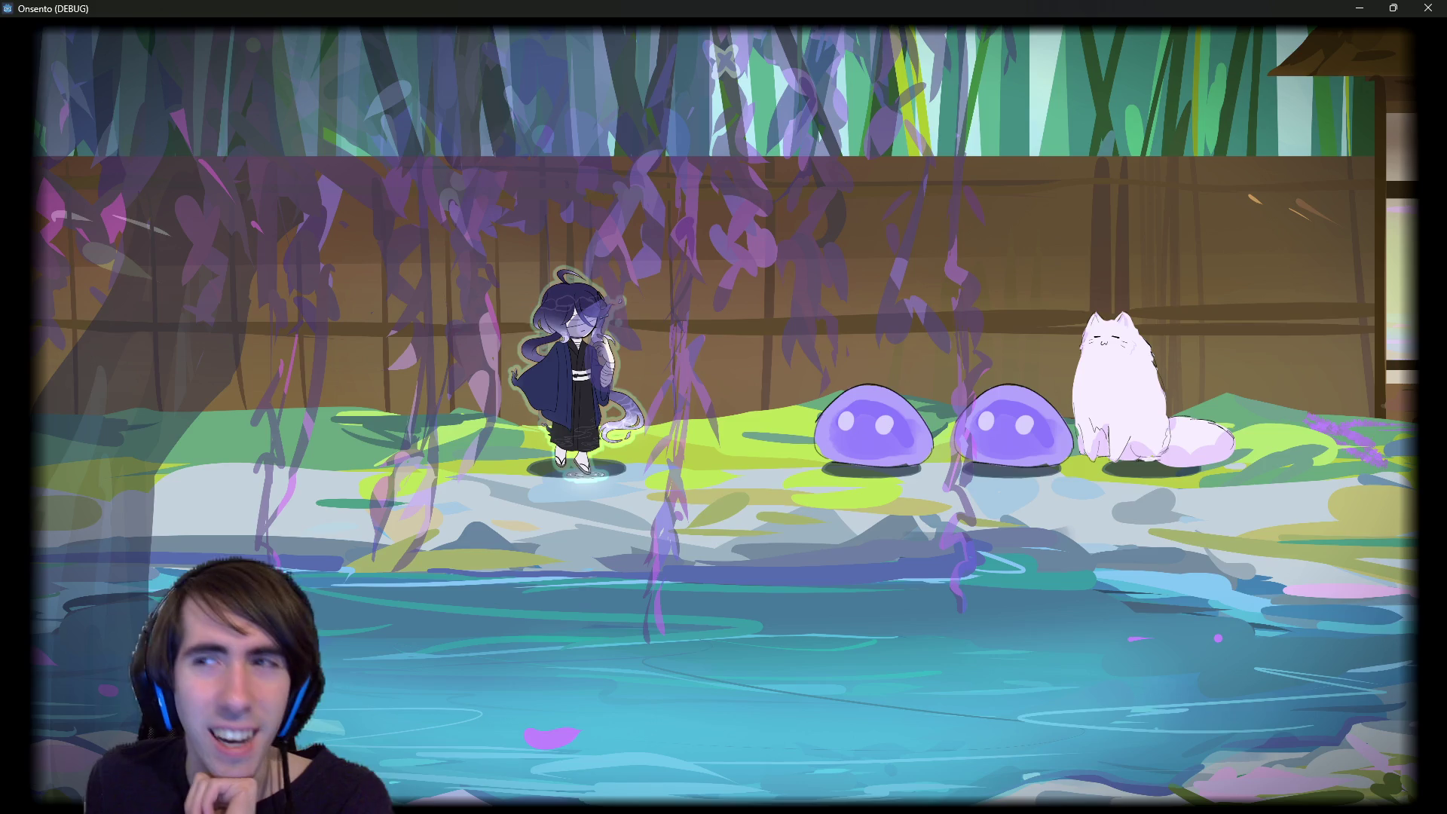
pyautogui.click(1424, 13)
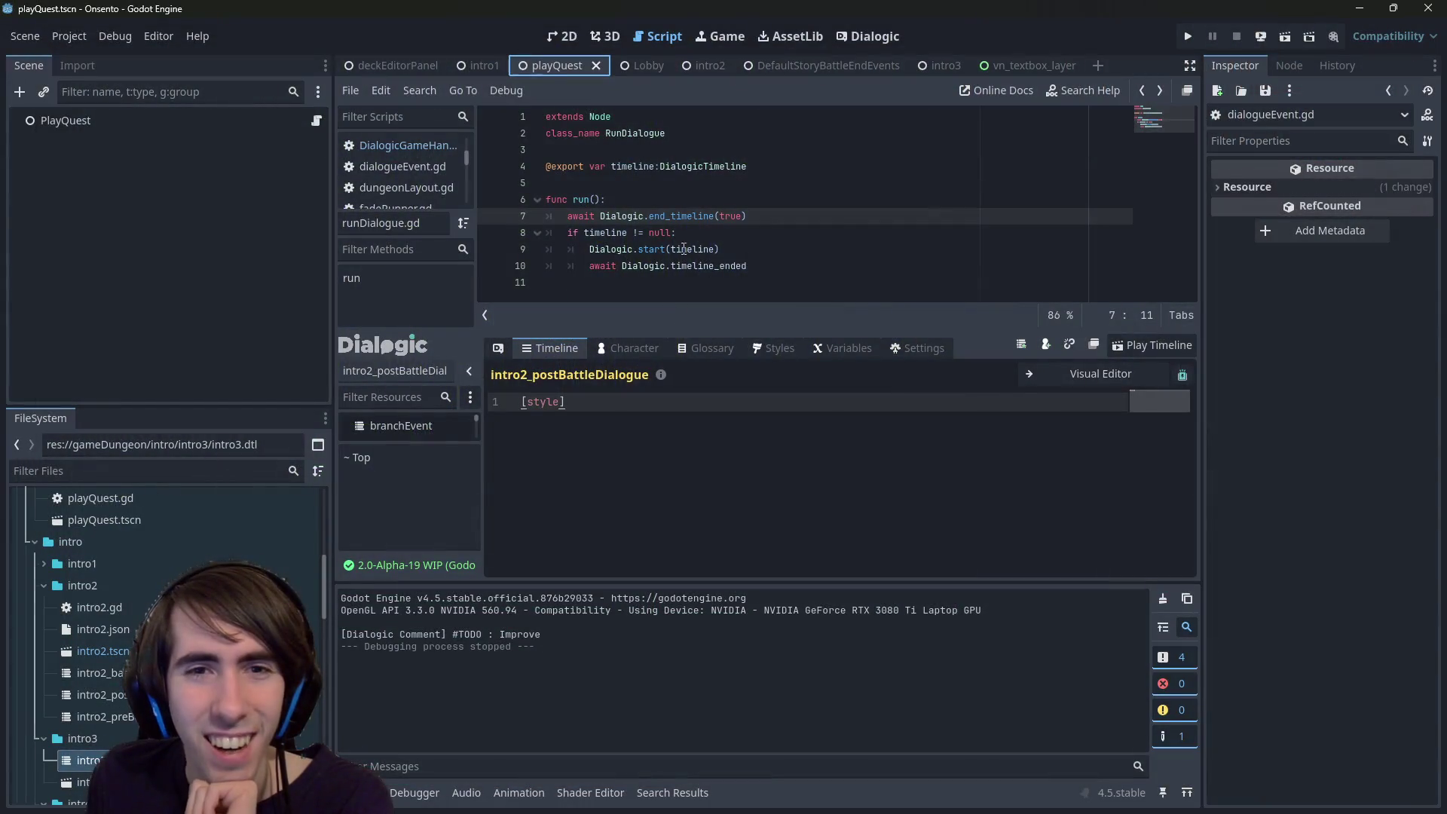
# - Set a breakpoint on line 8's if timeline != null check and run the current scene
pyautogui.tripleClick(574, 232)
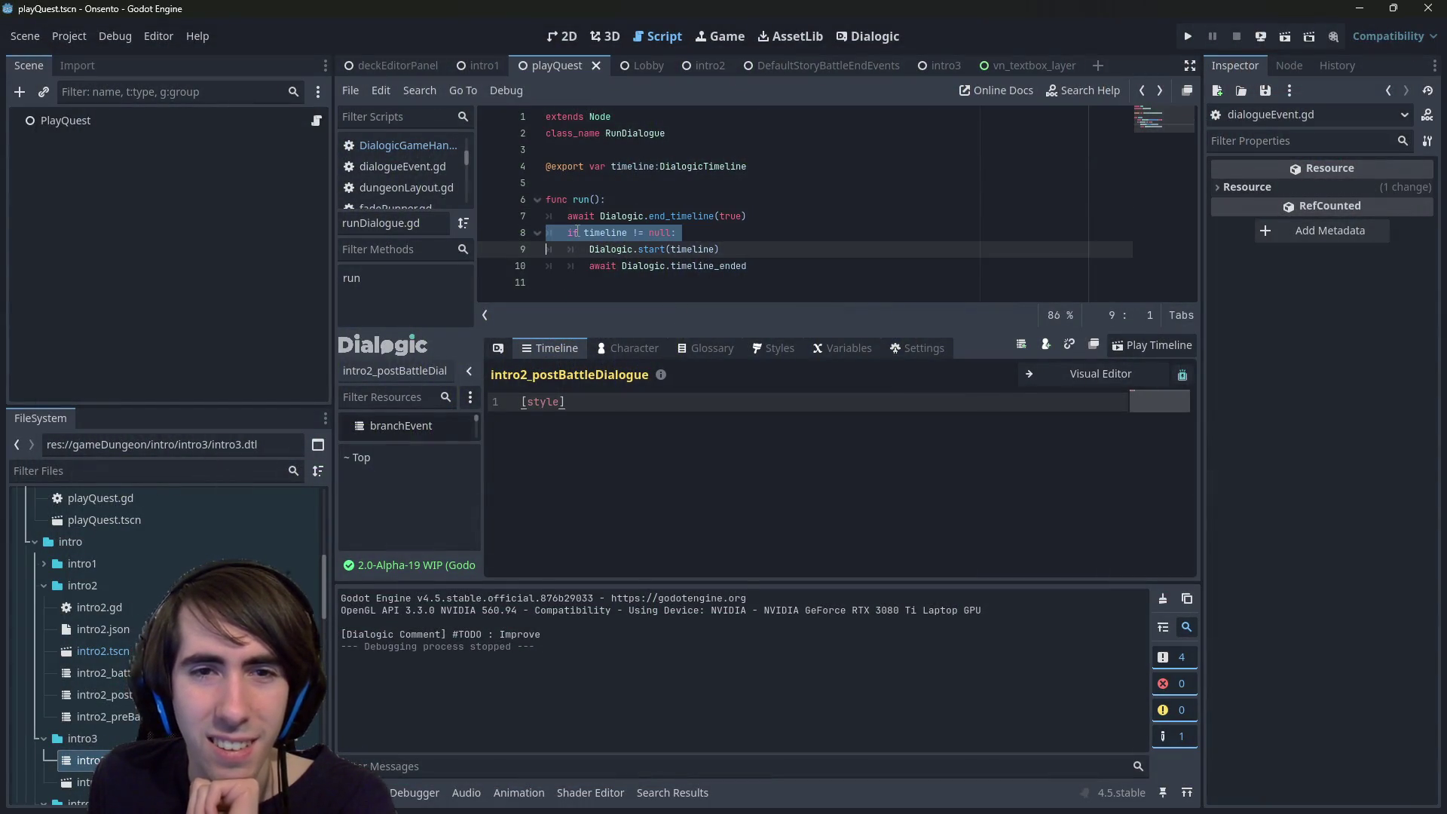
pyautogui.doubleClick(607, 233)
pyautogui.click(752, 257)
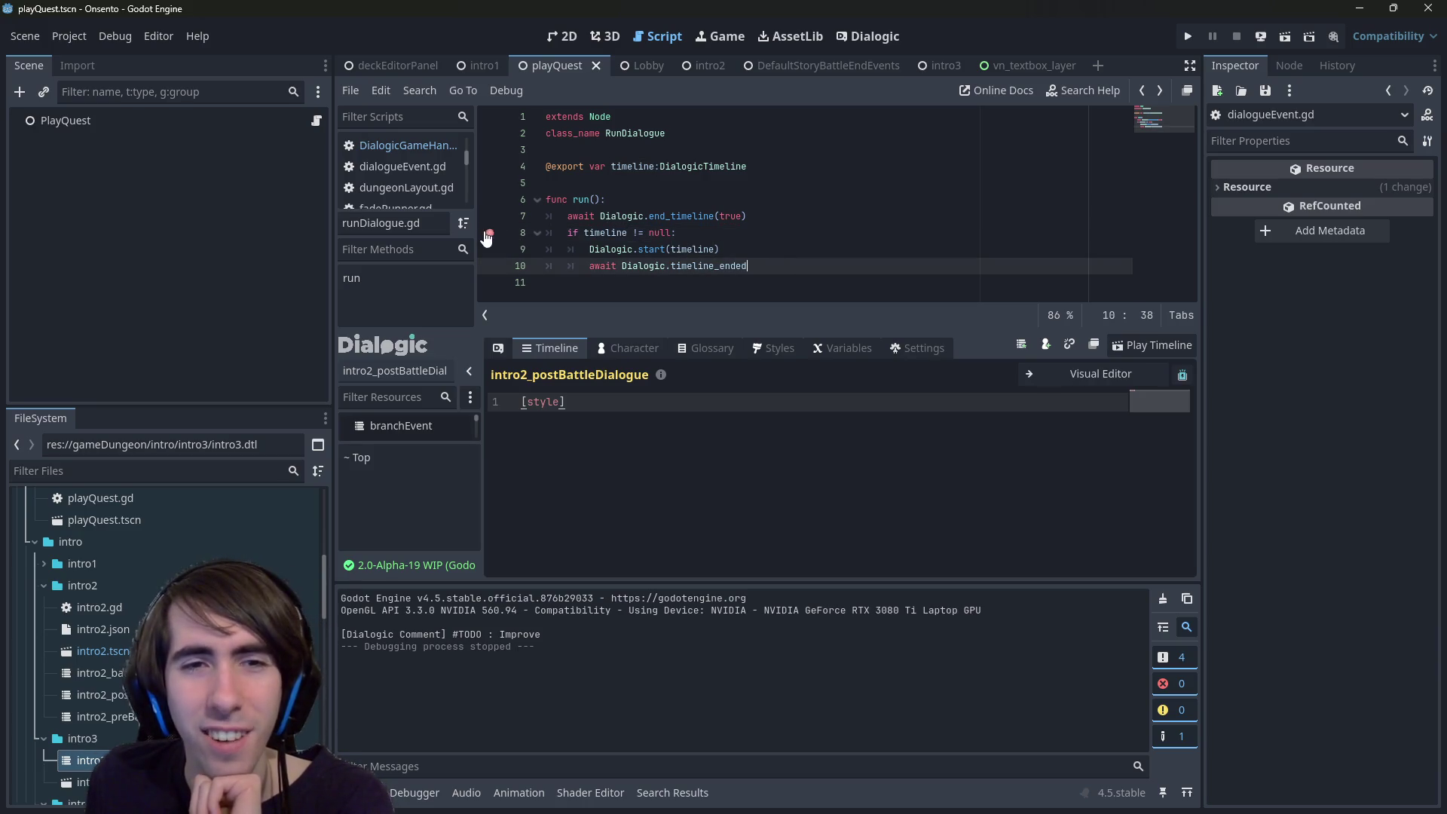
pyautogui.click(1285, 38)
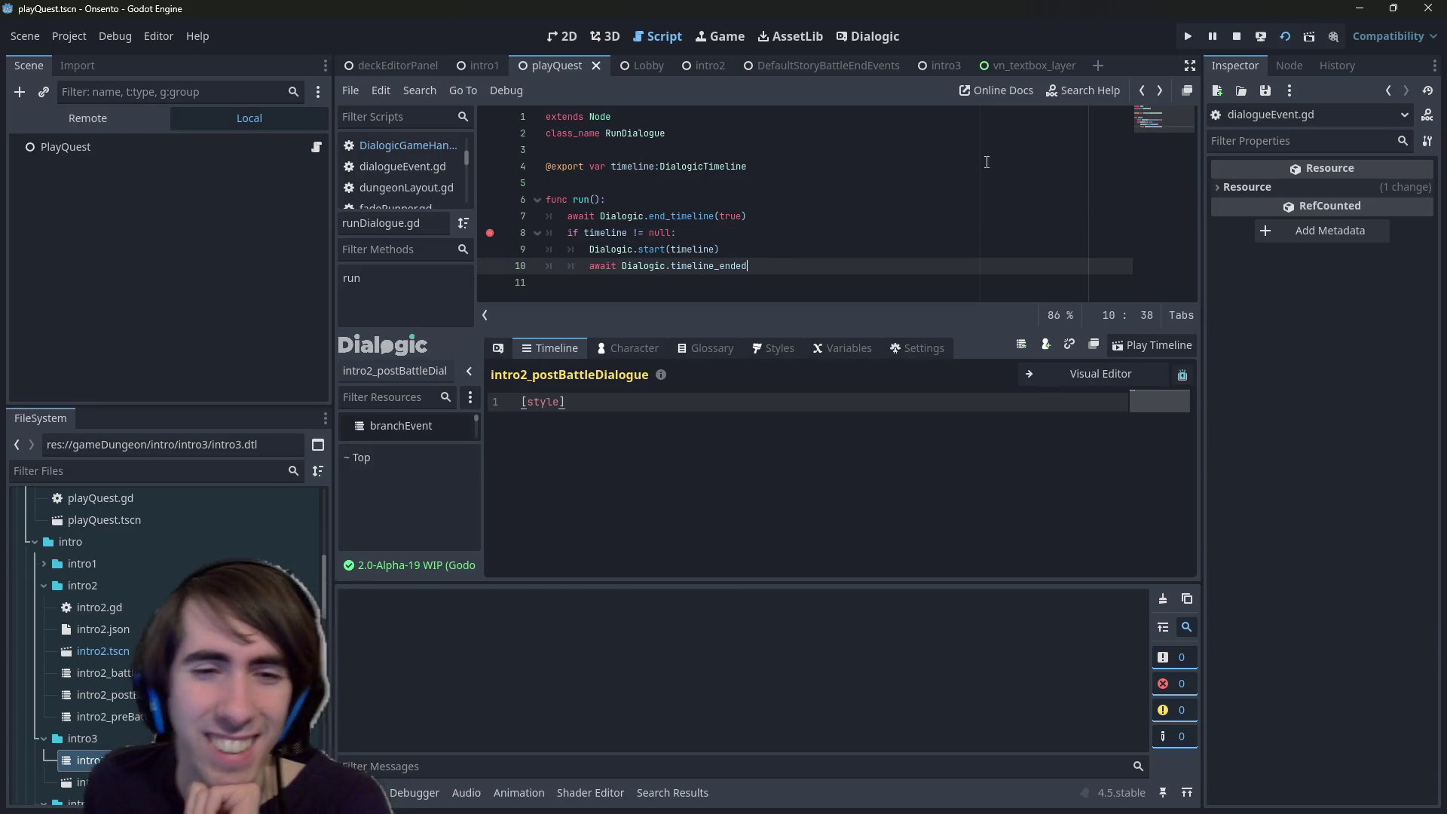
pyautogui.press('Up')
pyautogui.press('Up')
pyautogui.press('Up')
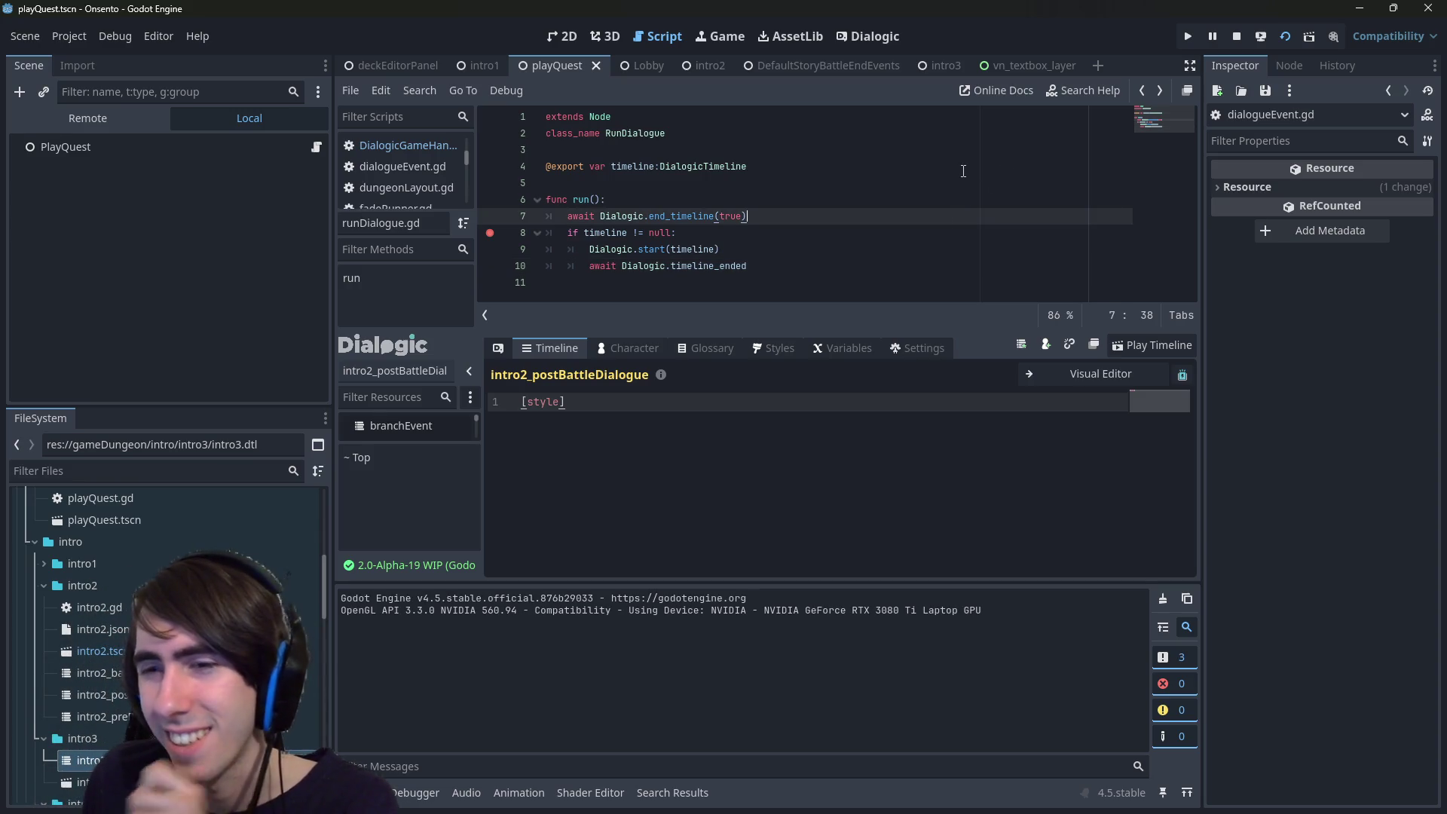
# - In the game, advance the opening dialogue and attack the first slime
pyautogui.click(923, 797)
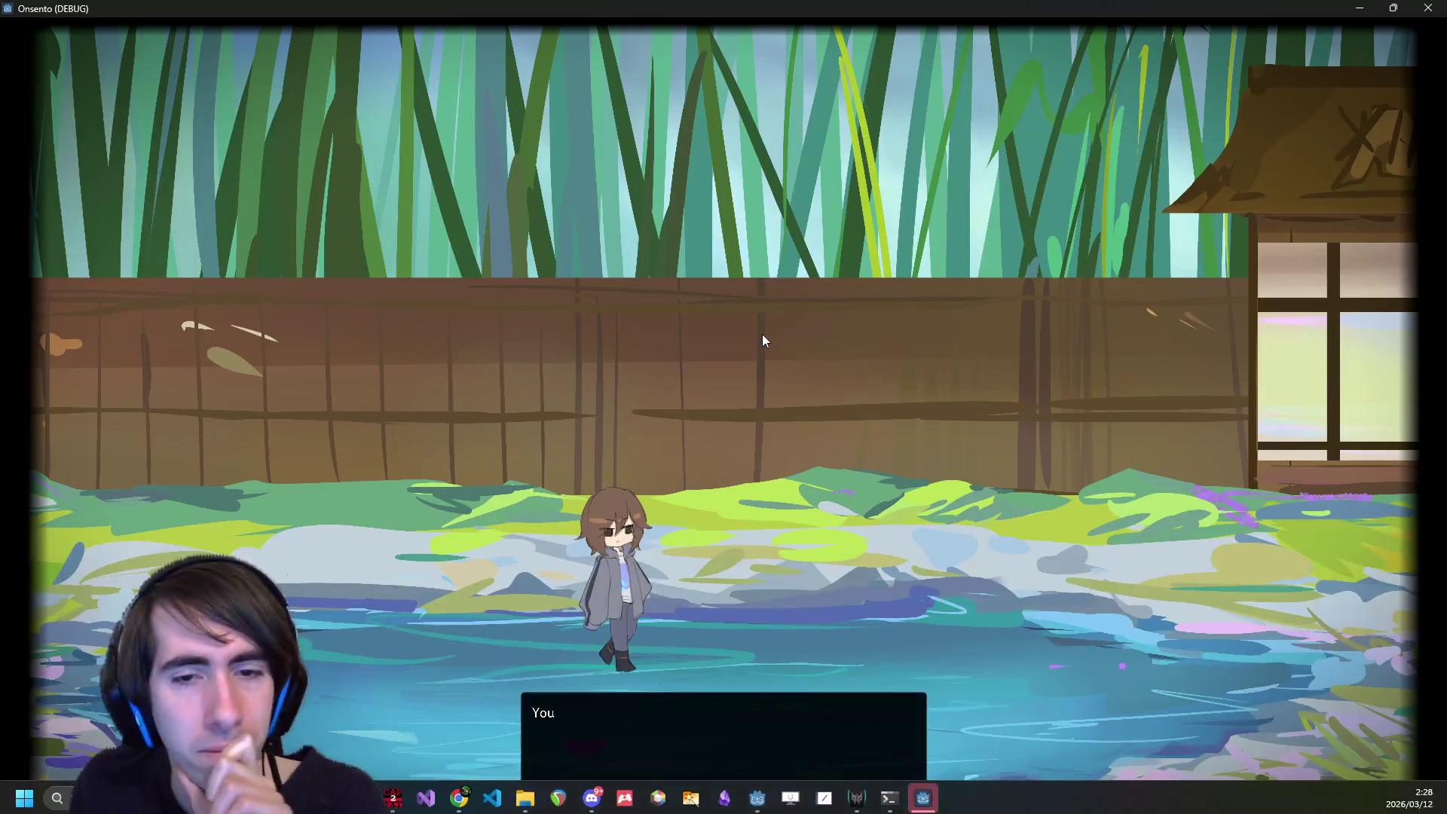
pyautogui.click(709, 299)
pyautogui.click(710, 298)
pyautogui.click(727, 275)
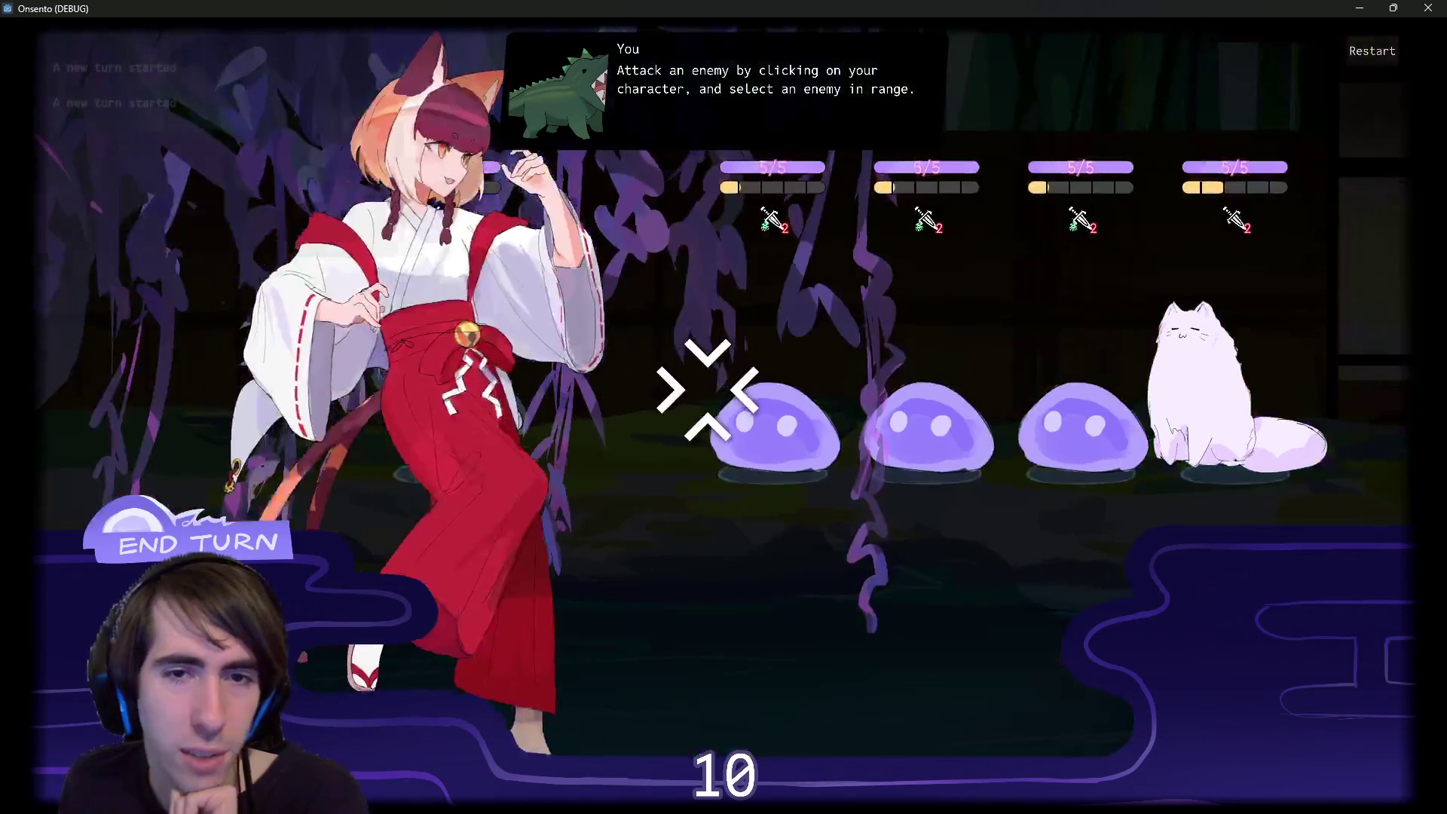
pyautogui.click(707, 389)
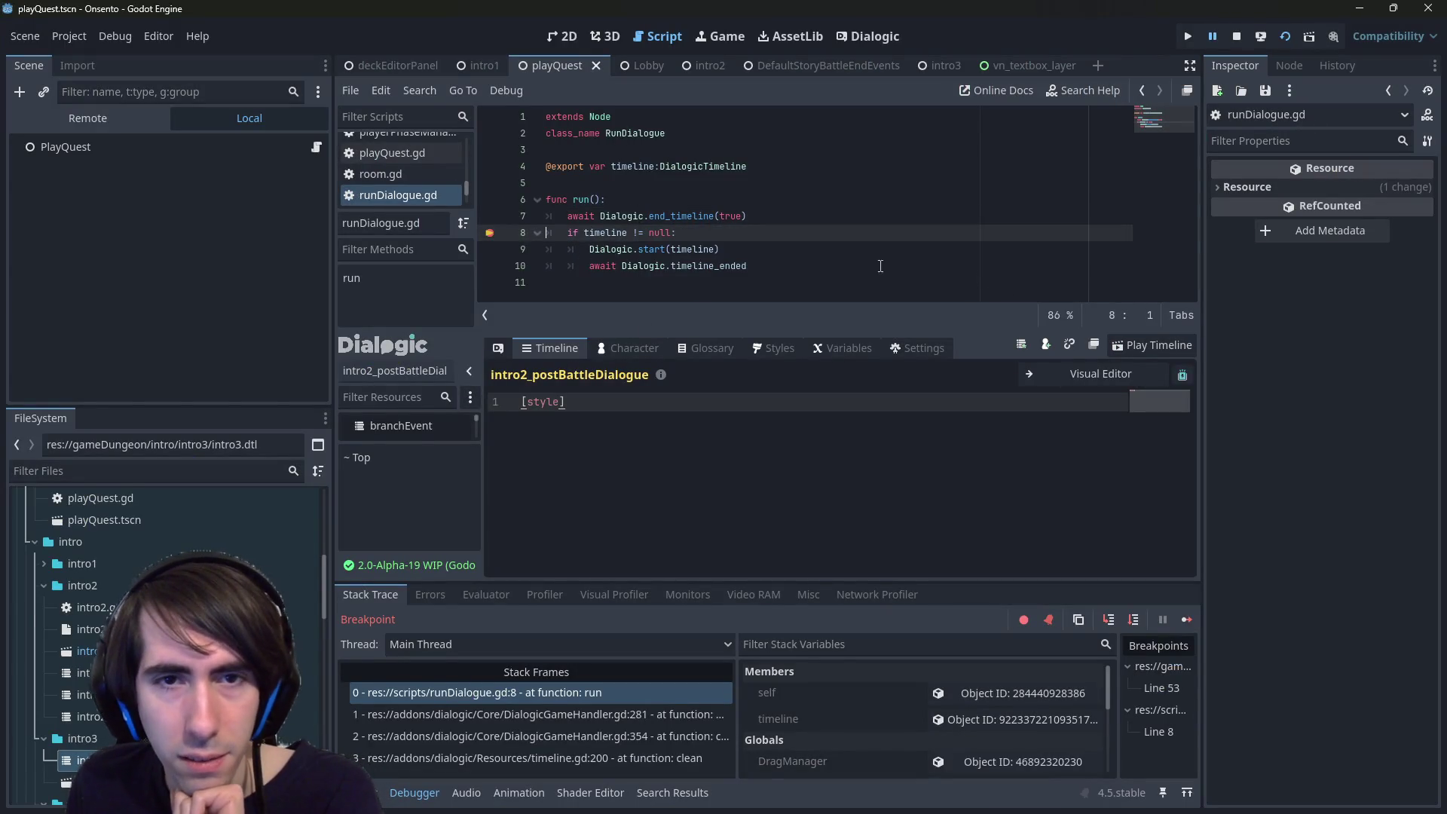
# - Step over run() from the breakpoint past the timeline check into Dialogic's setup code
pyautogui.click(1126, 621)
pyautogui.click(1126, 621)
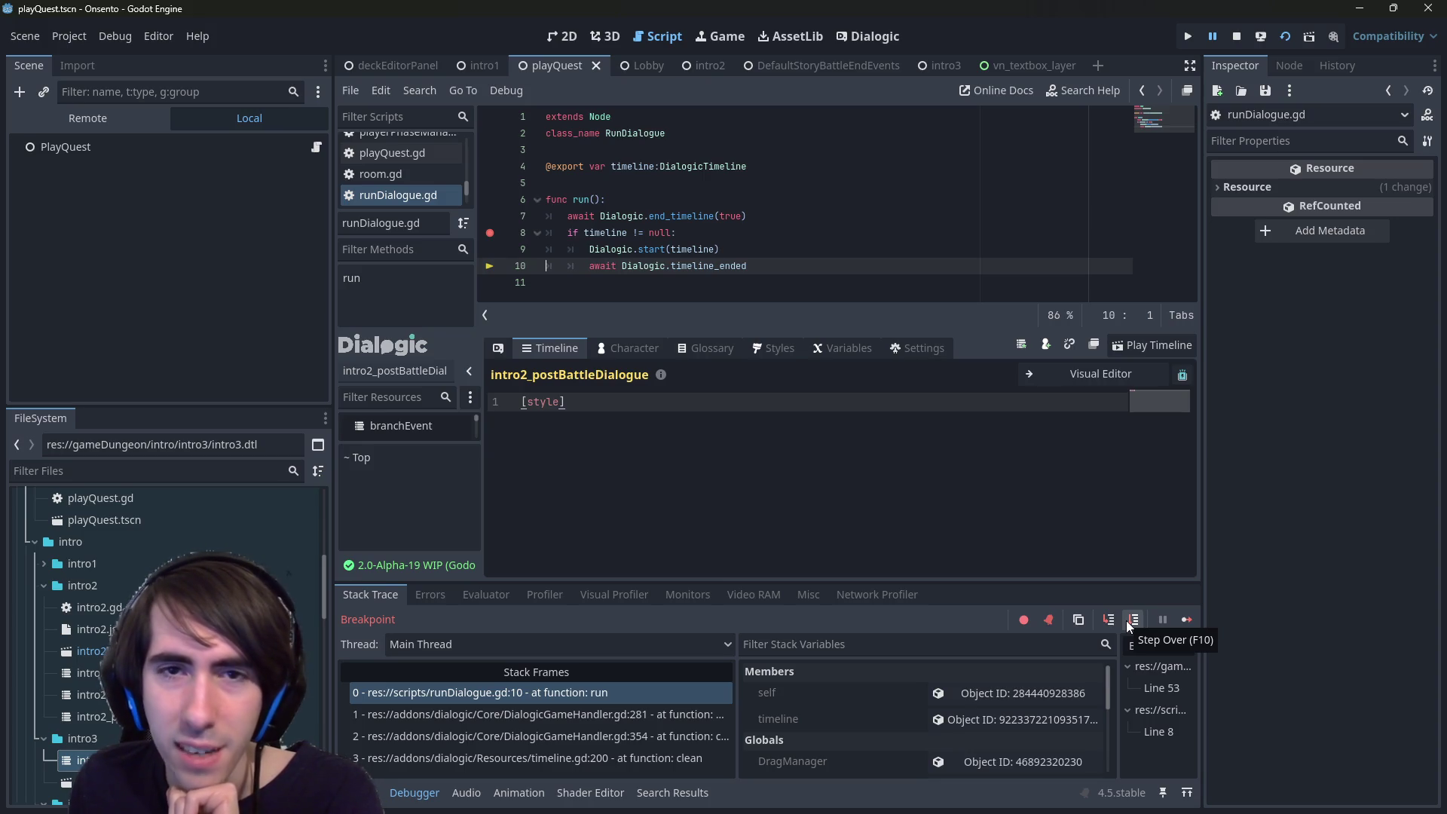
pyautogui.click(1126, 621)
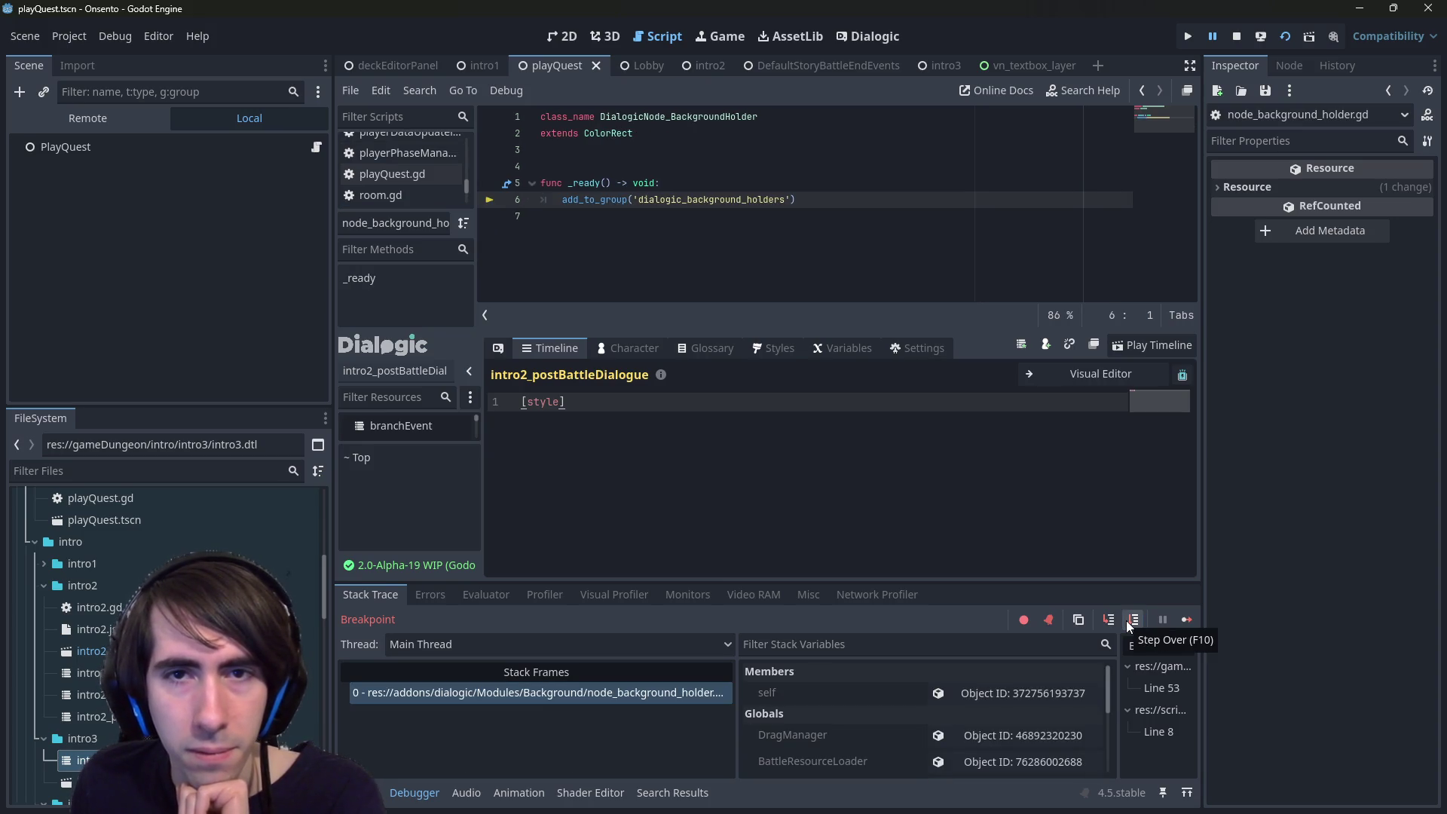
pyautogui.click(1126, 621)
pyautogui.click(806, 234)
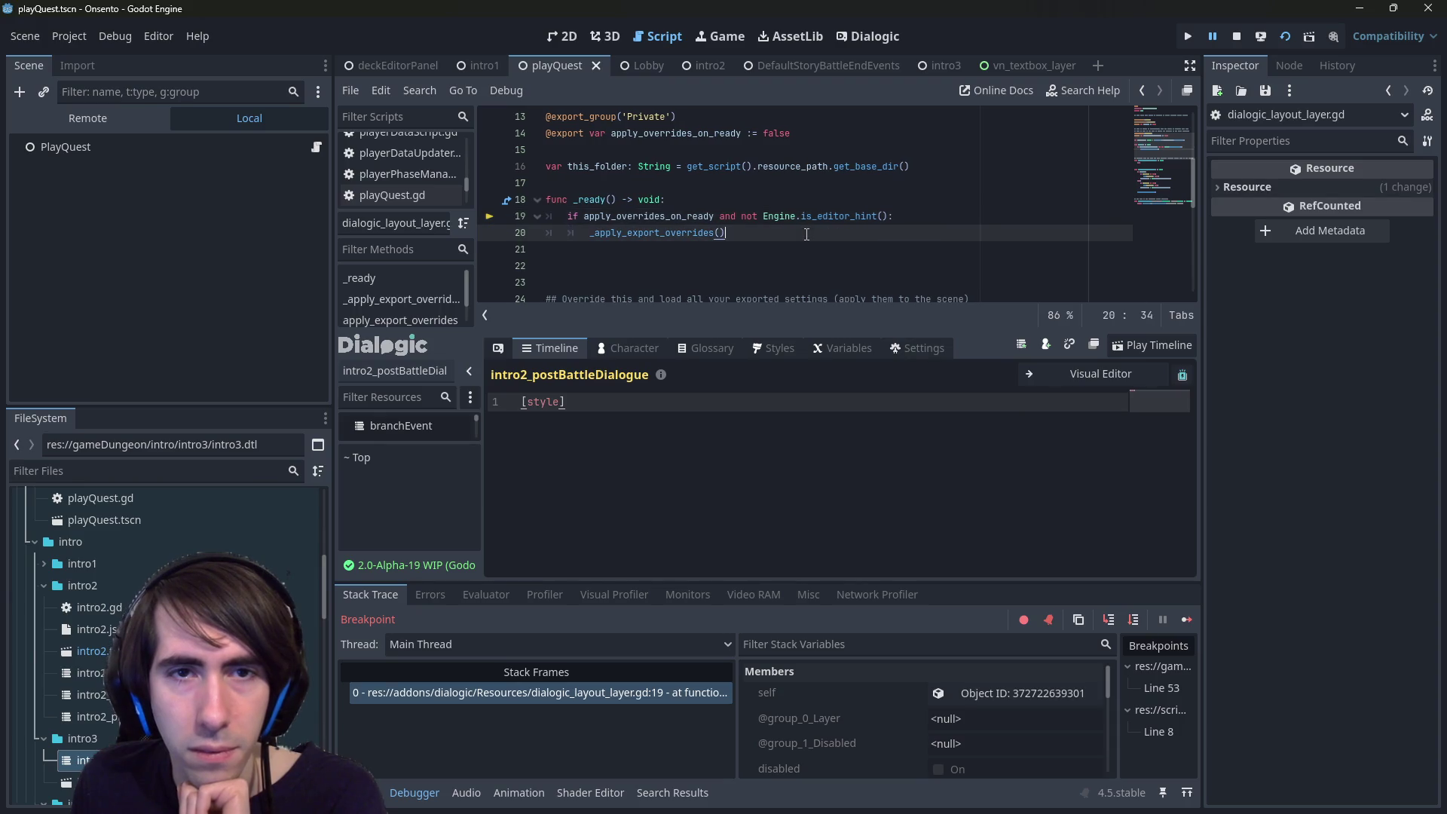
# - Resume execution, advance the post-battle dialogue, and close the game window
pyautogui.click(1181, 622)
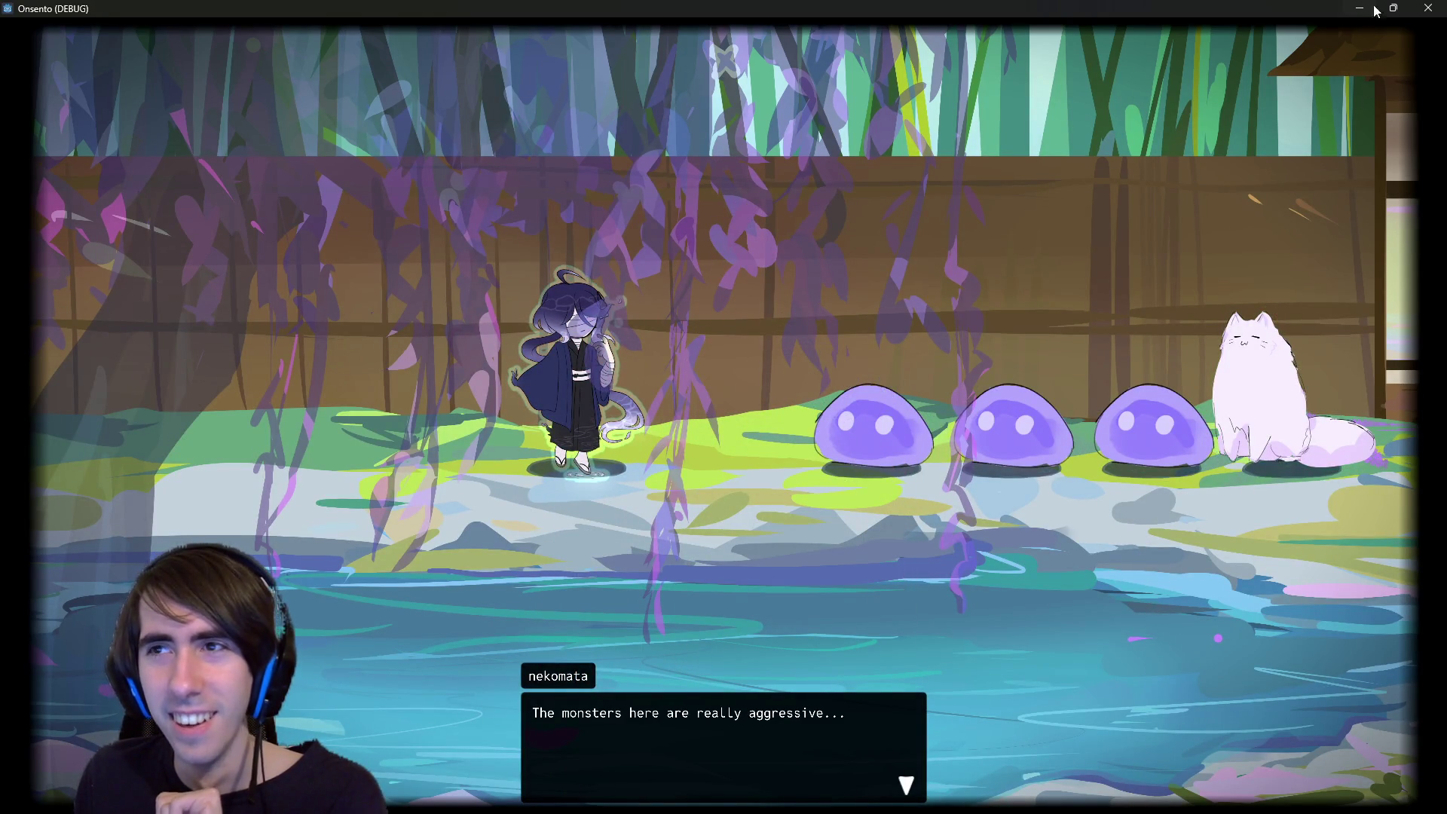
pyautogui.click(1214, 200)
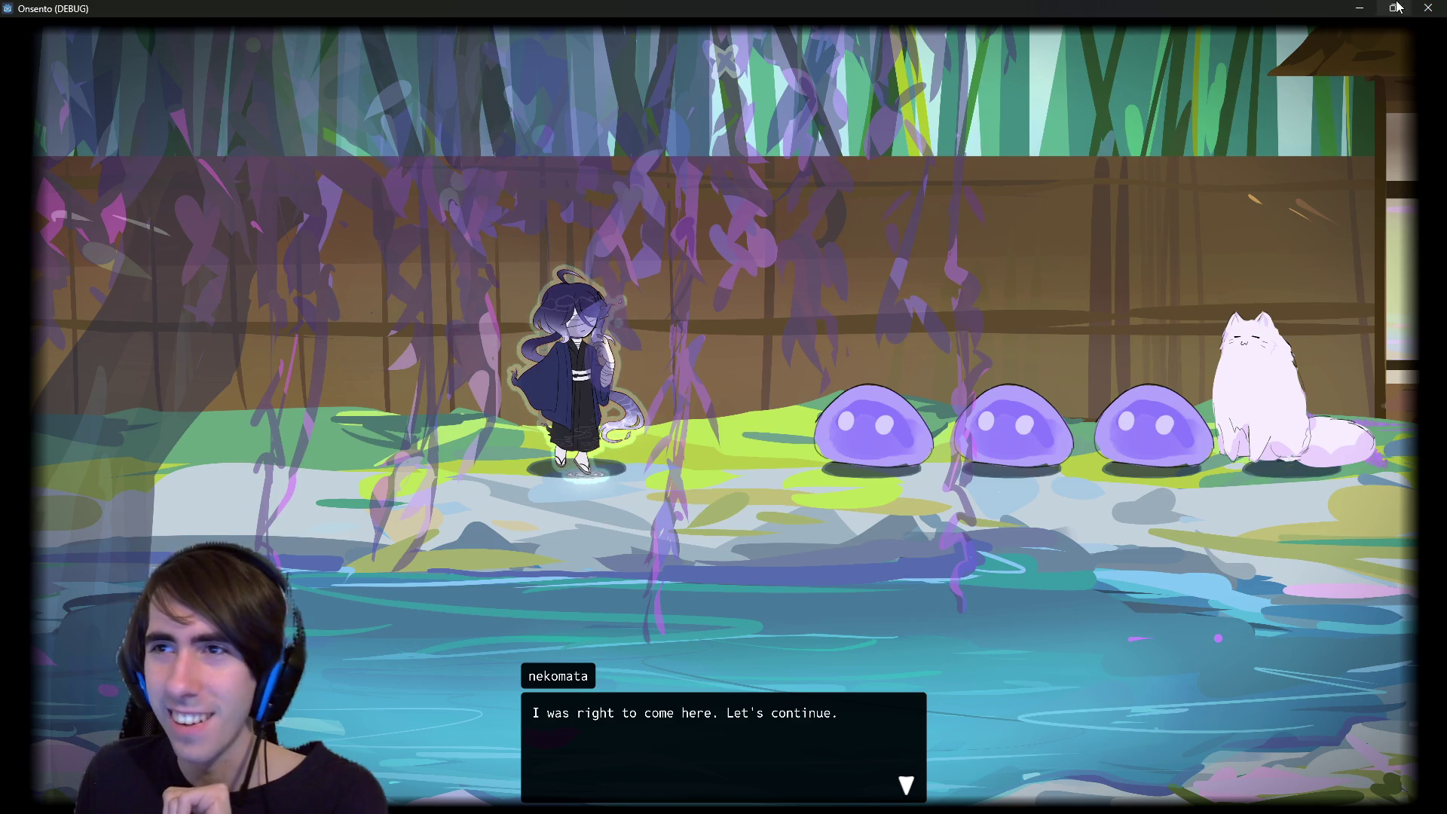
pyautogui.click(1428, 8)
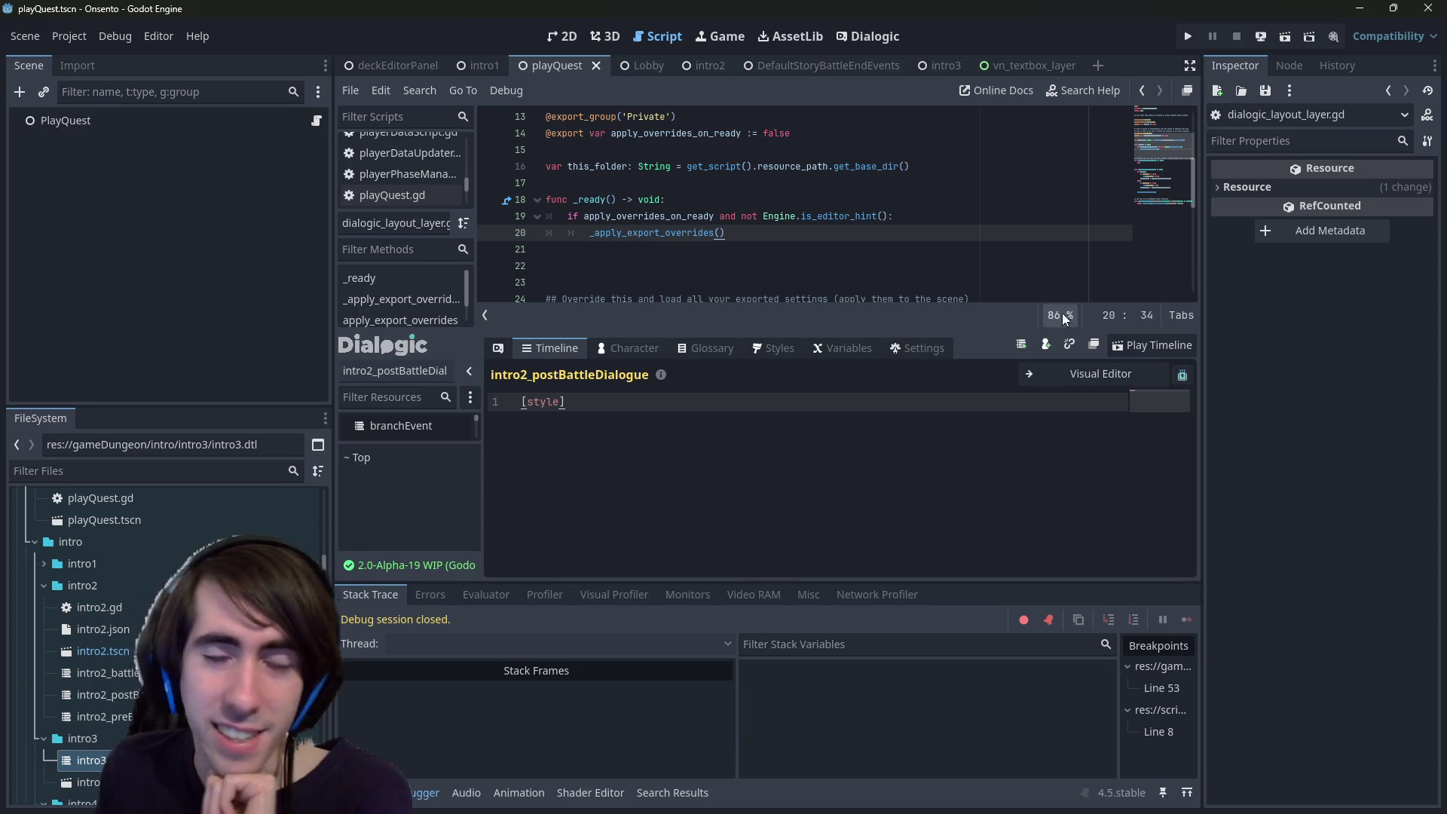
# - Cycle through the editor workspaces and settle on the full-height script editor
pyautogui.click(585, 31)
pyautogui.click(657, 36)
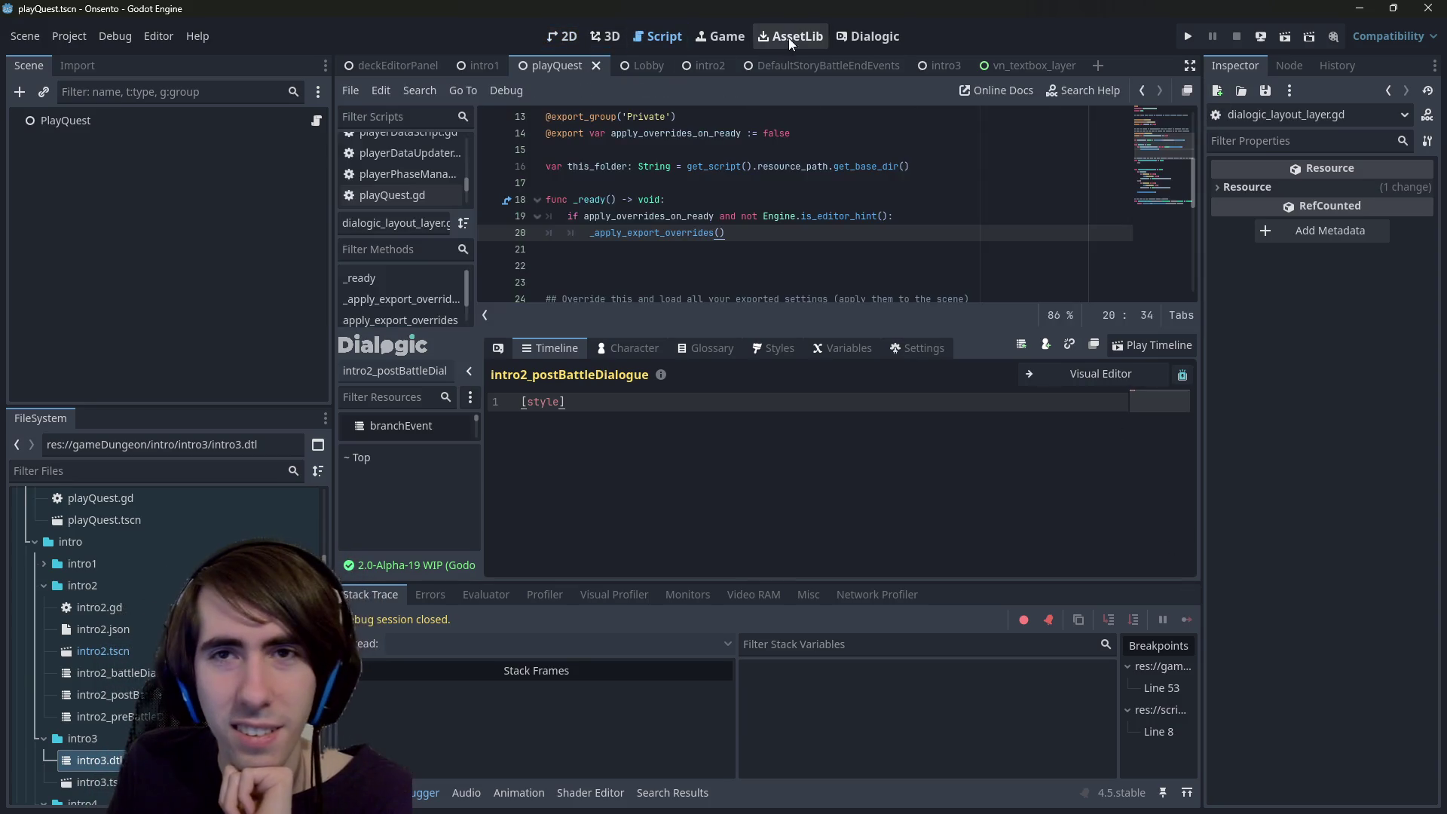
pyautogui.click(874, 36)
pyautogui.click(668, 33)
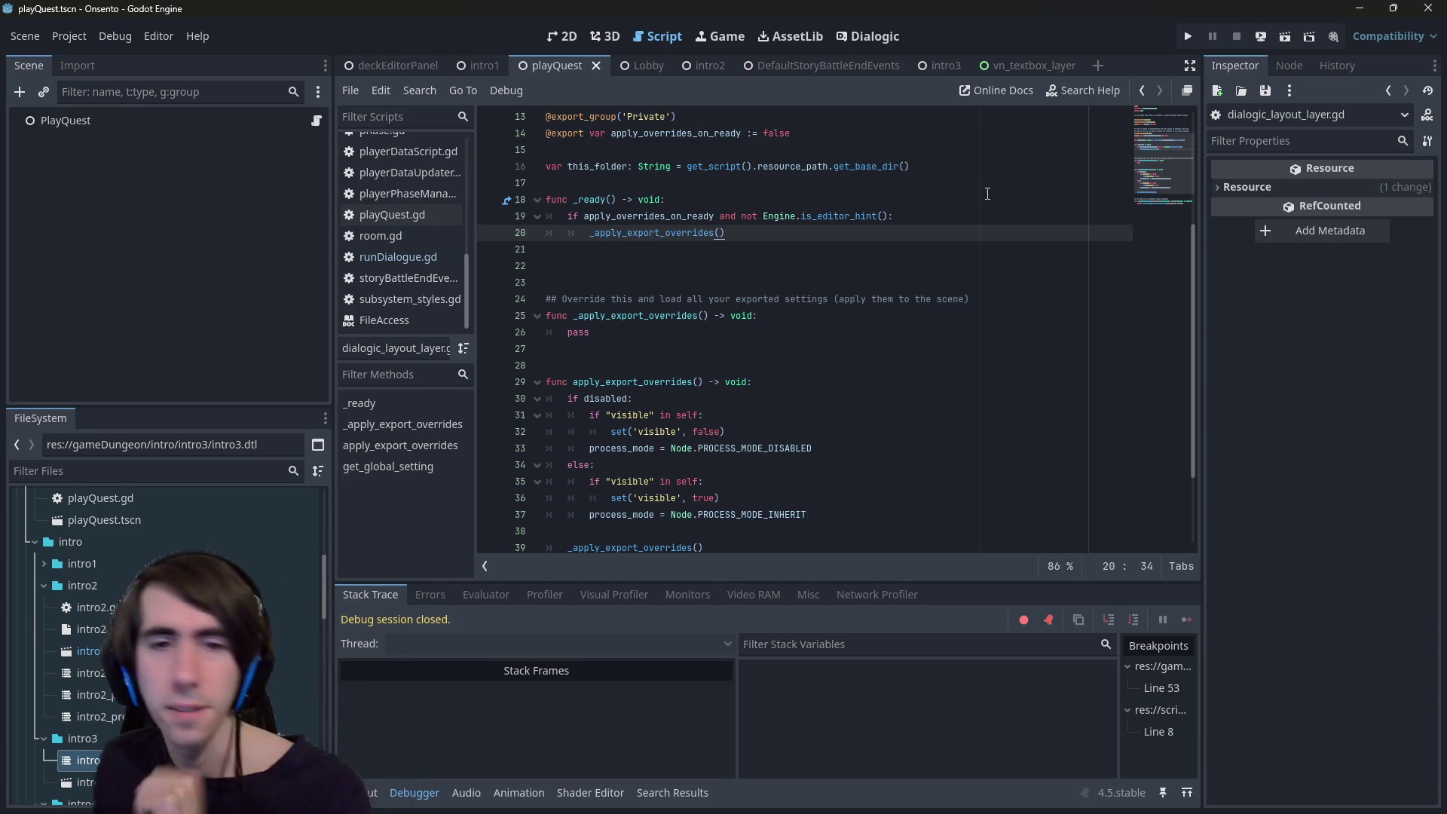
# - Open runDialogue.gd and remove the breakpoint on line 8
pyautogui.click(822, 250)
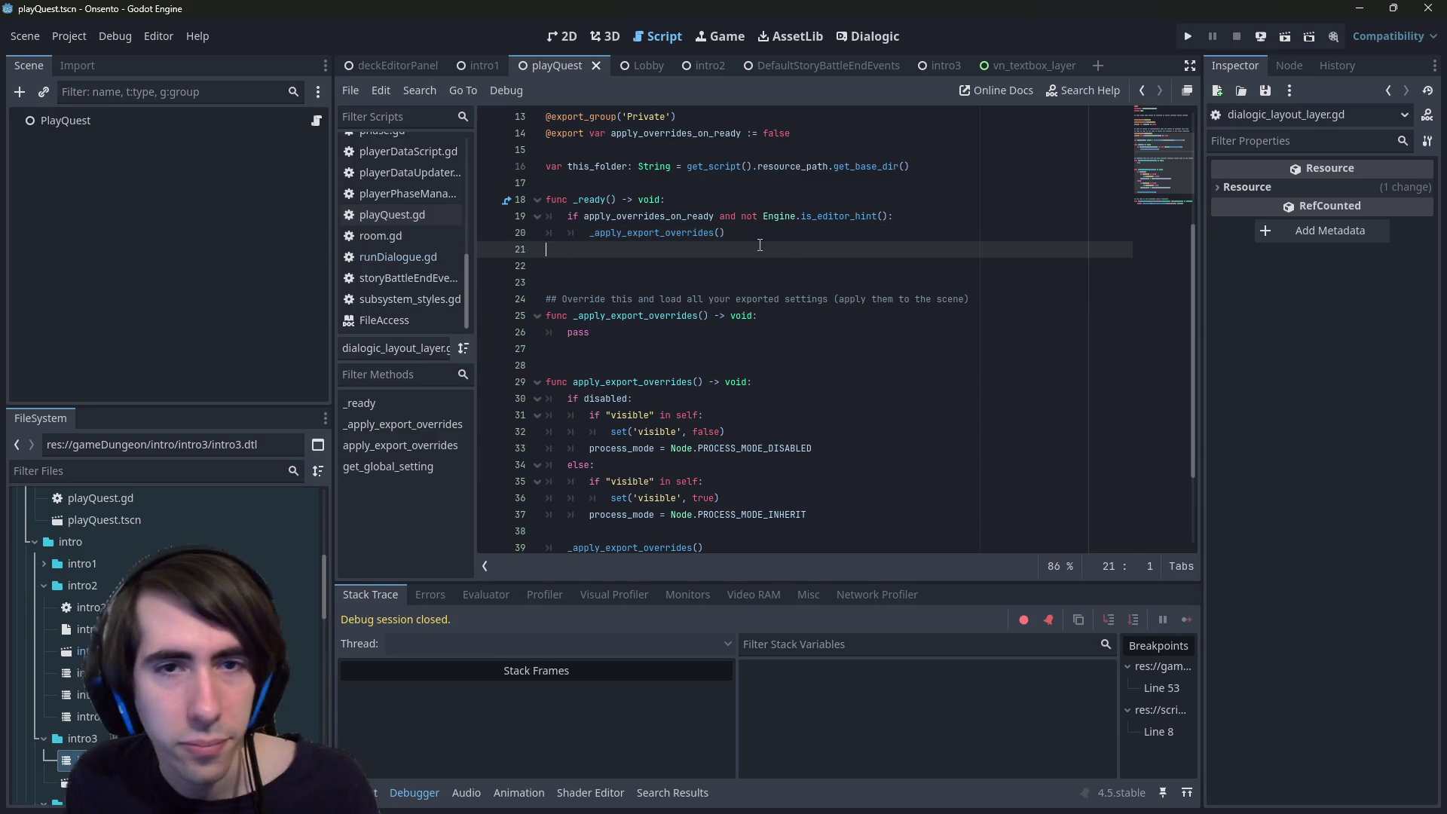
pyautogui.scroll(4, 759, 245)
pyautogui.click(403, 255)
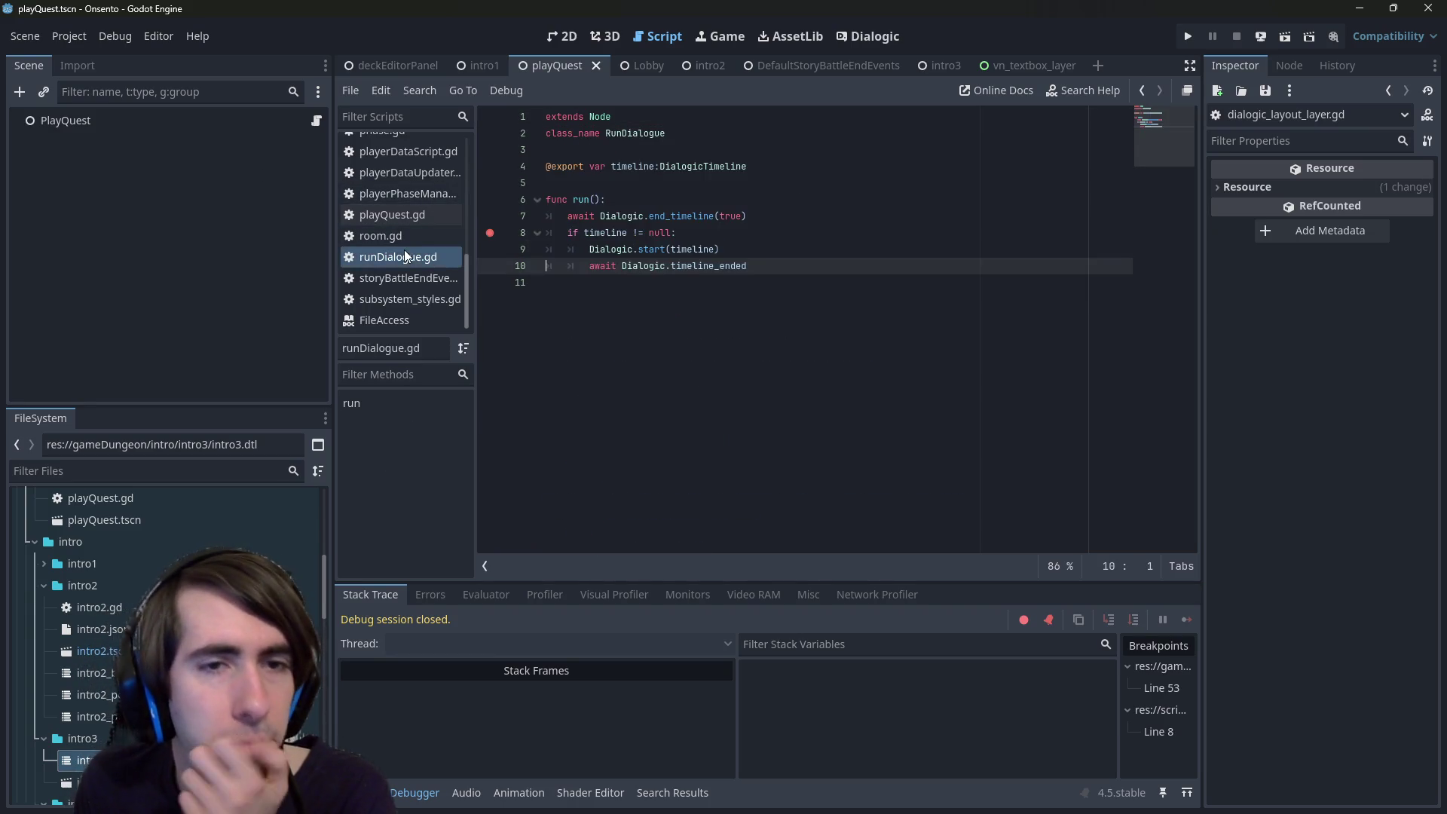
pyautogui.click(491, 234)
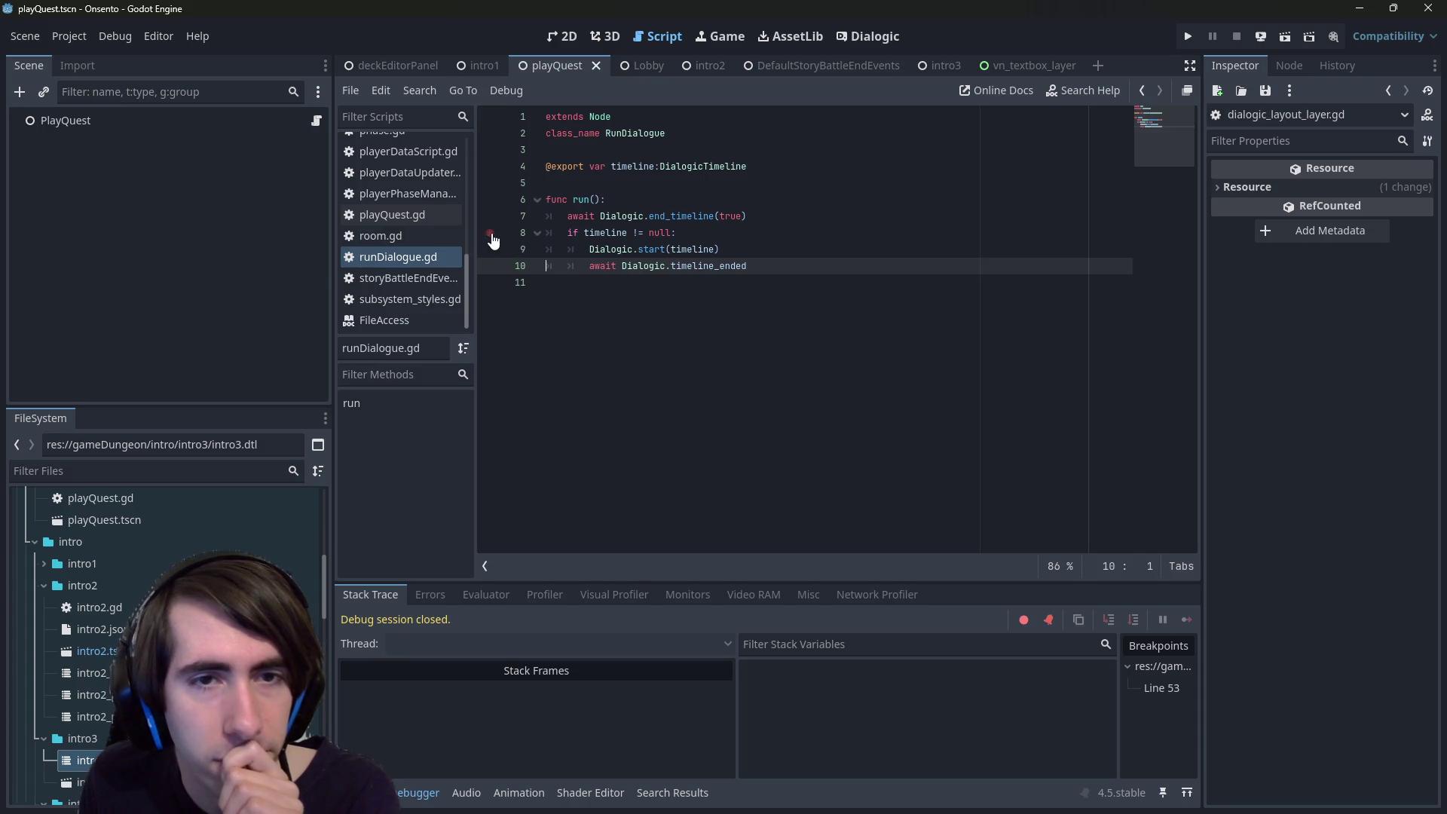
# - Toggle between the 2D view and runDialogue.gd, then open the intro2 scene
pyautogui.click(562, 36)
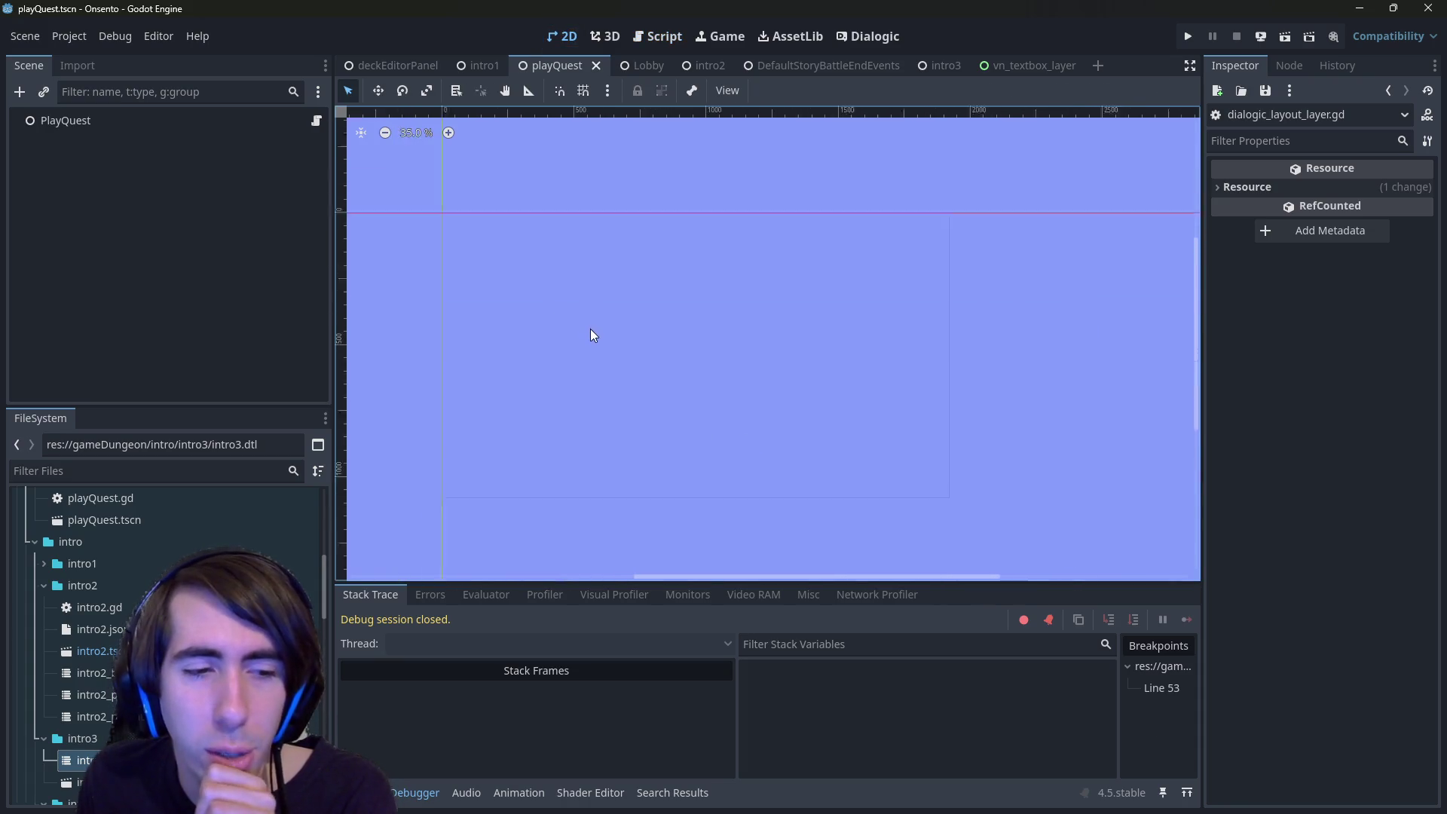
pyautogui.scroll(-1, 856, 455)
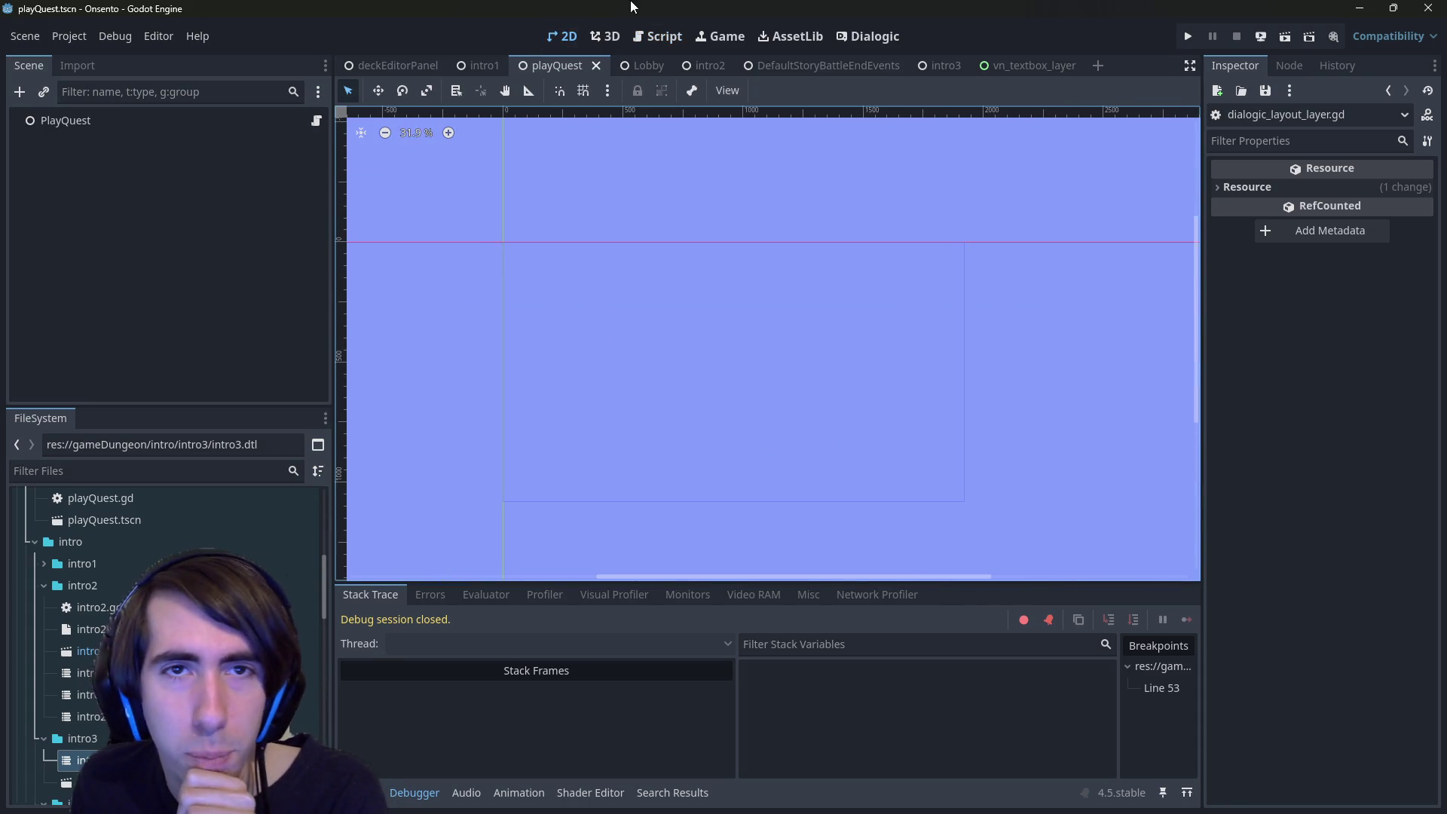
pyautogui.click(649, 37)
pyautogui.scroll(3, 414, 283)
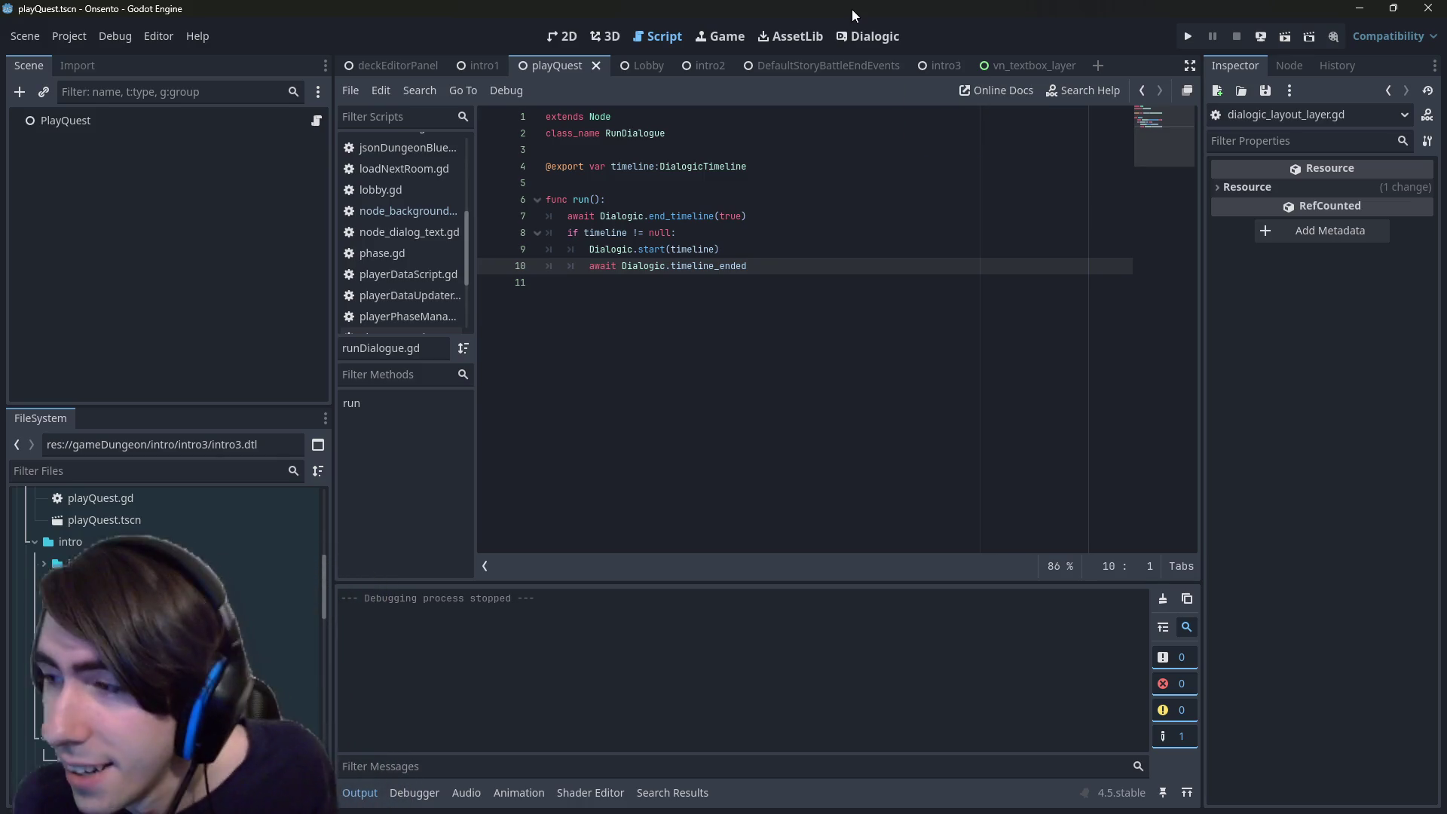
pyautogui.click(561, 35)
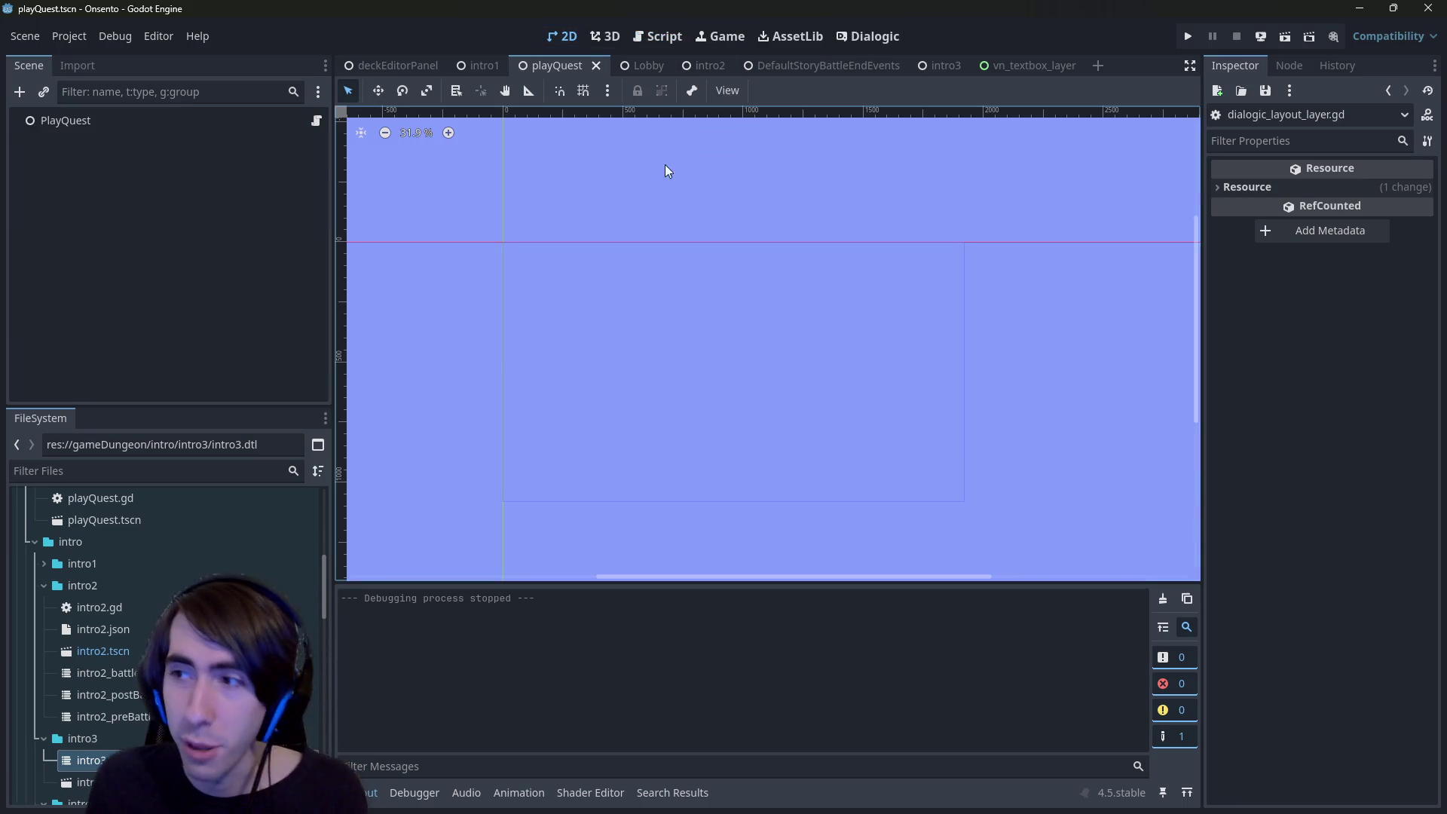
pyautogui.scroll(2, 653, 353)
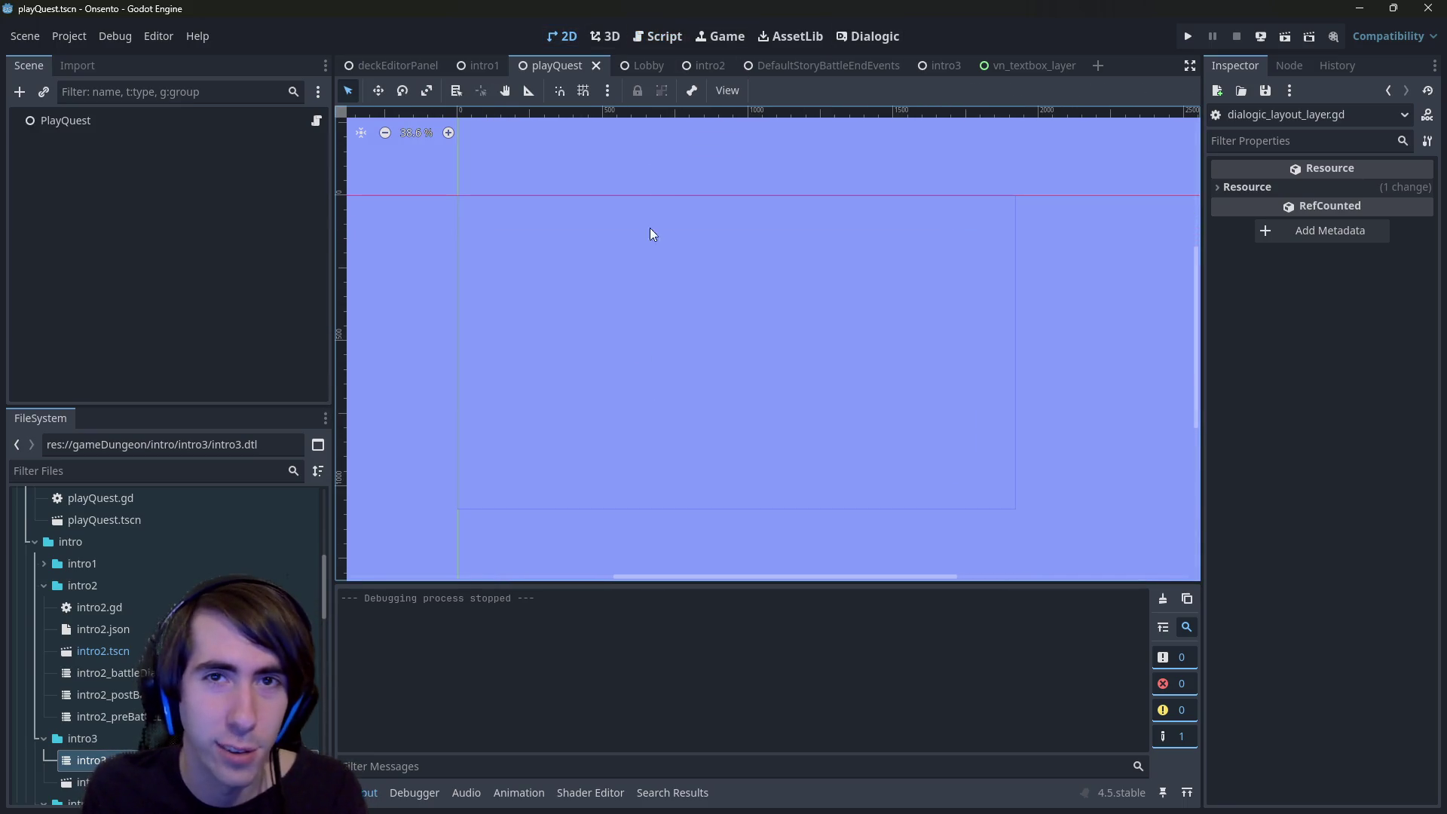
pyautogui.click(657, 36)
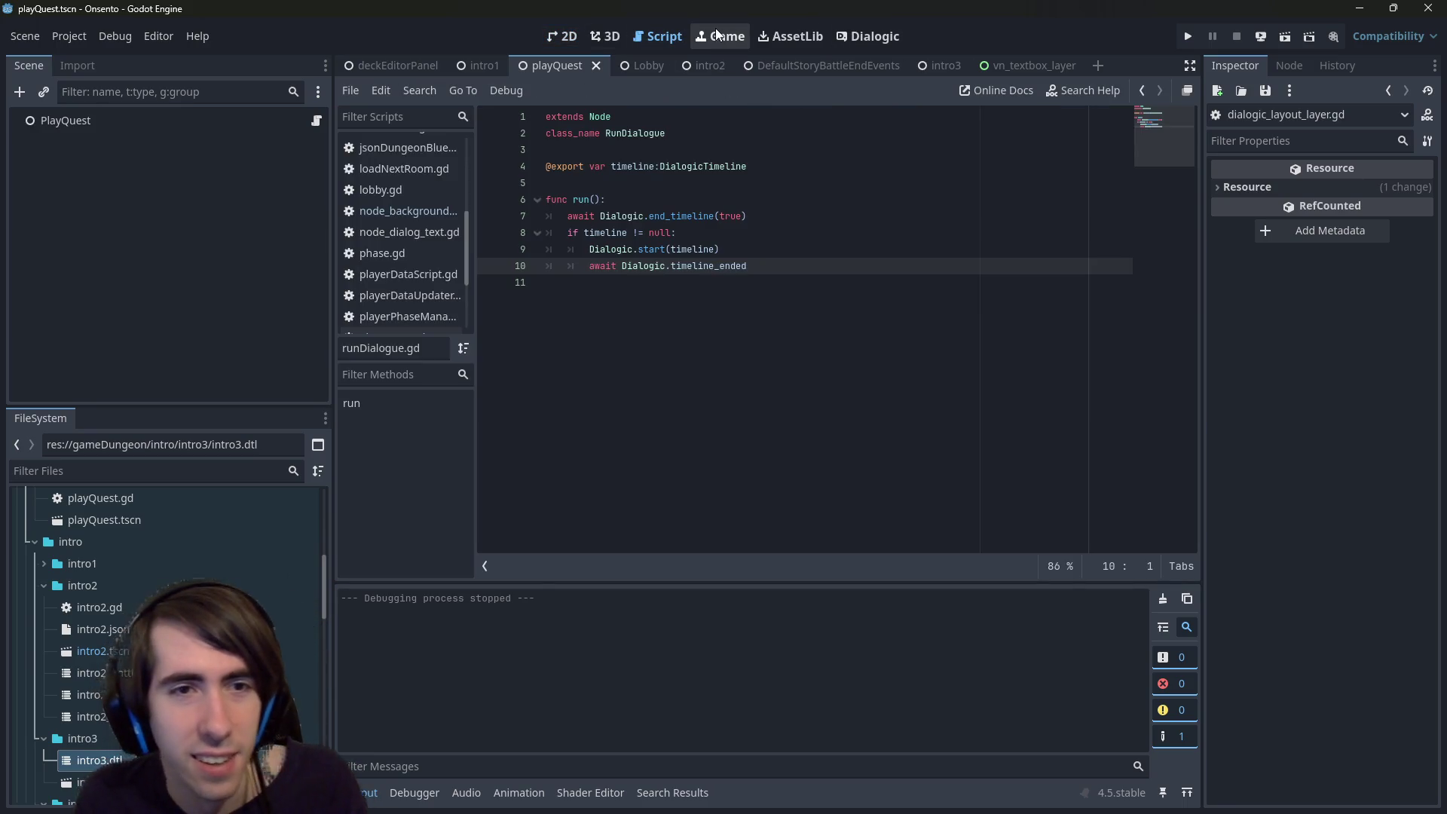
pyautogui.doubleClick(72, 651)
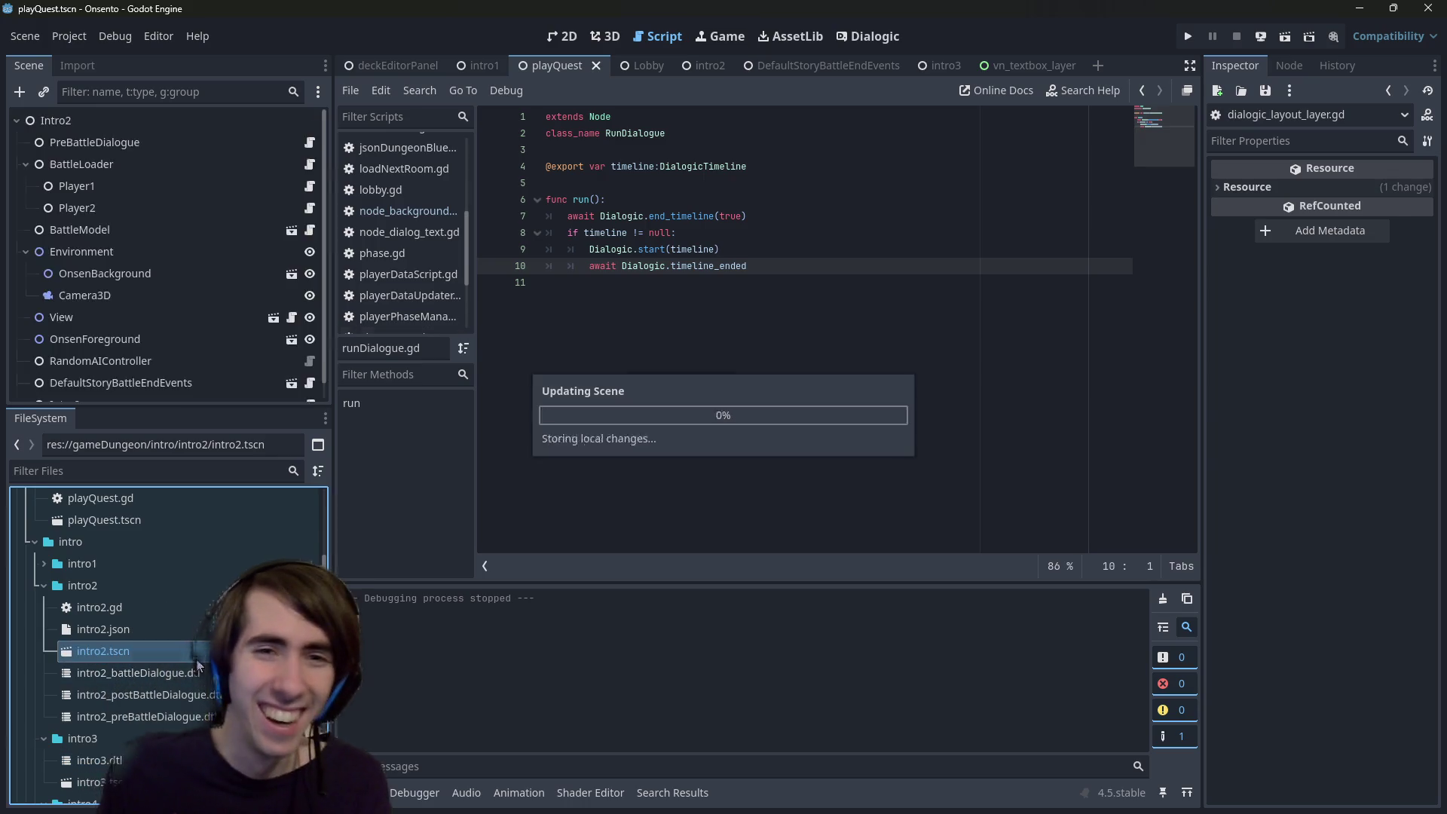
# - Show the intro2_postBattleDialogue timeline in Dialogic and delete the [style] text on line 1
pyautogui.click(563, 36)
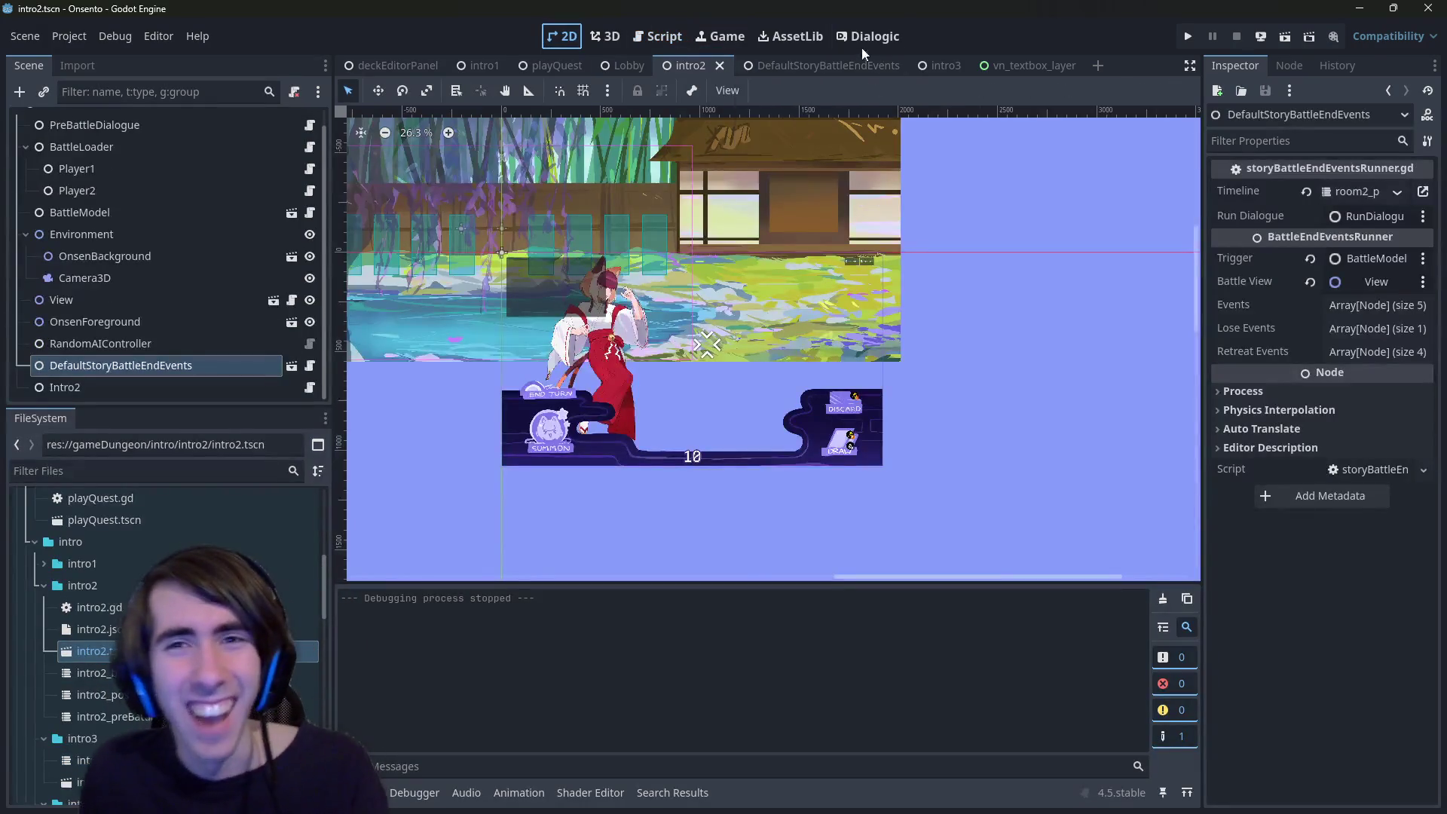
pyautogui.click(867, 38)
pyautogui.click(562, 36)
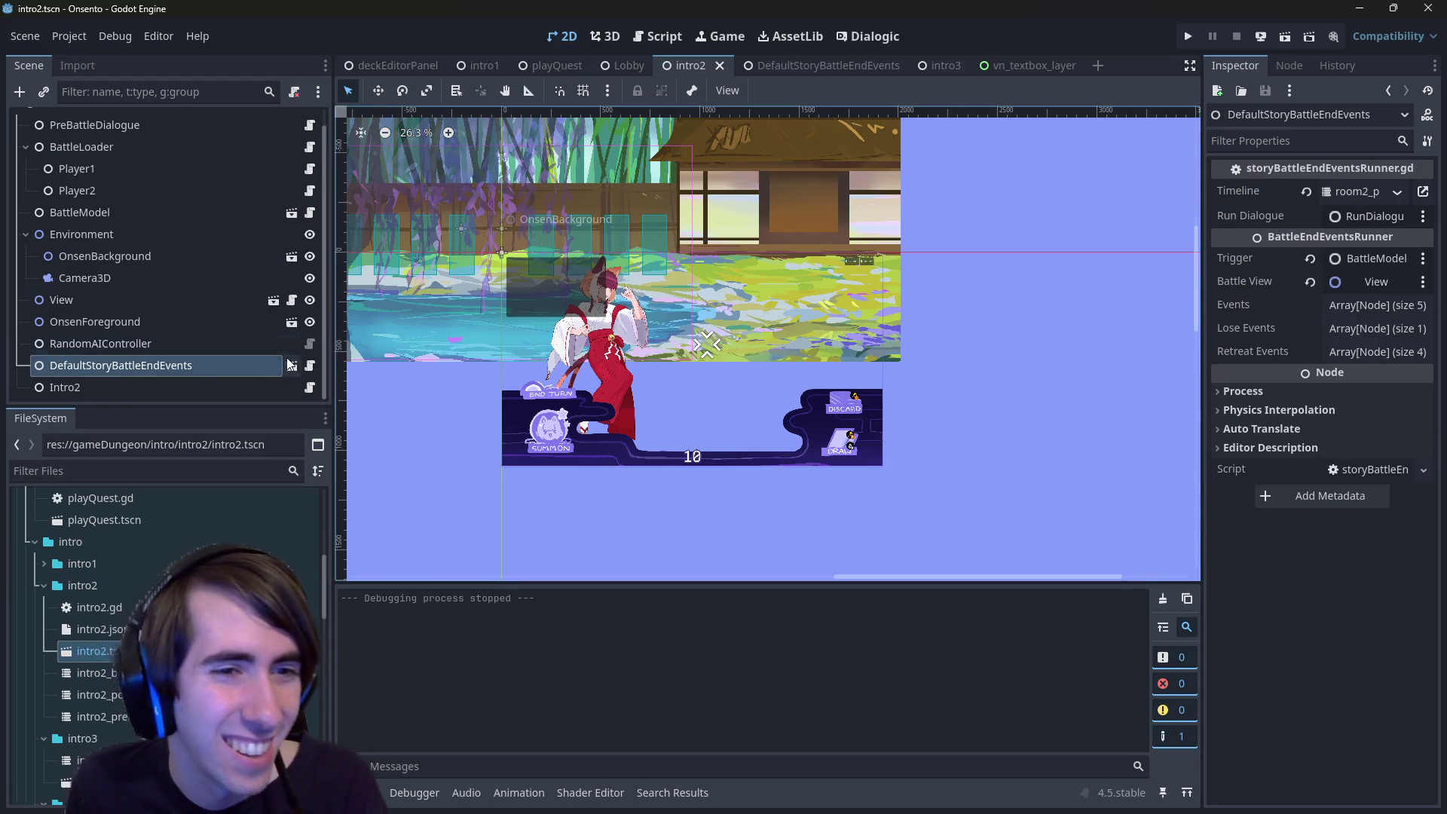
pyautogui.click(871, 36)
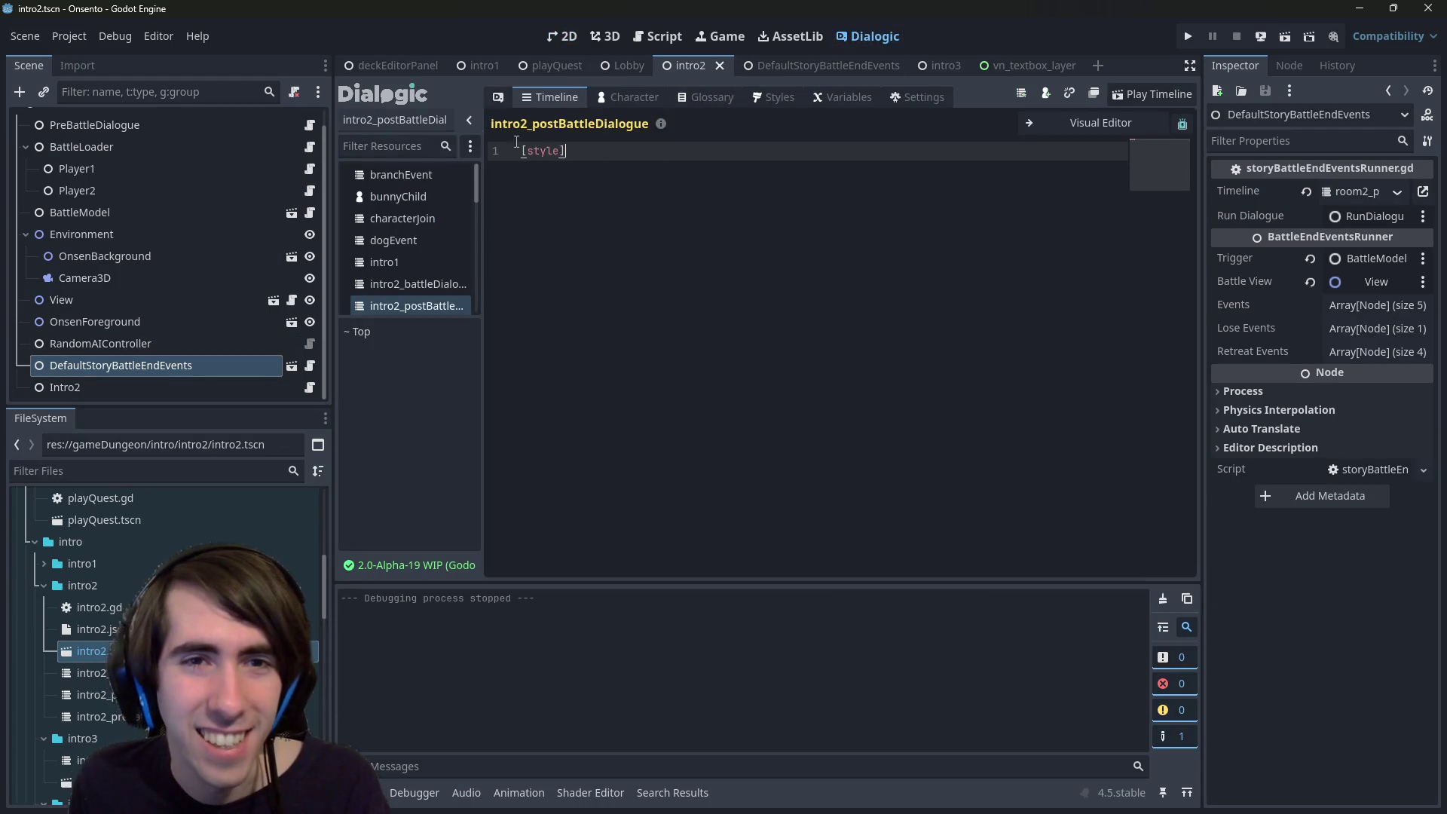
pyautogui.press('BackSpace')
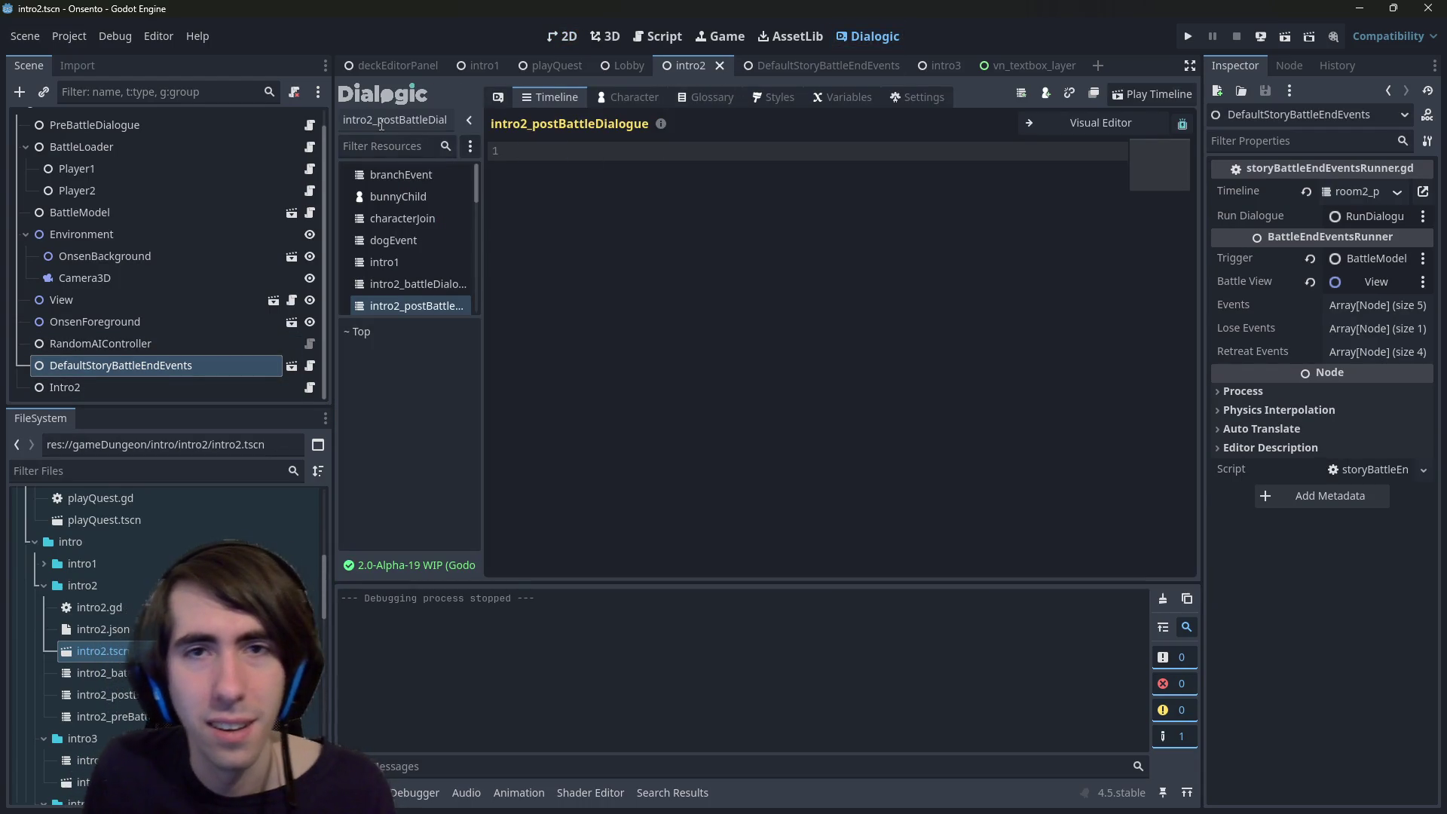
# - Recheck the timeline from the intro2 canvas, then switch to the playQuest scene
pyautogui.click(563, 36)
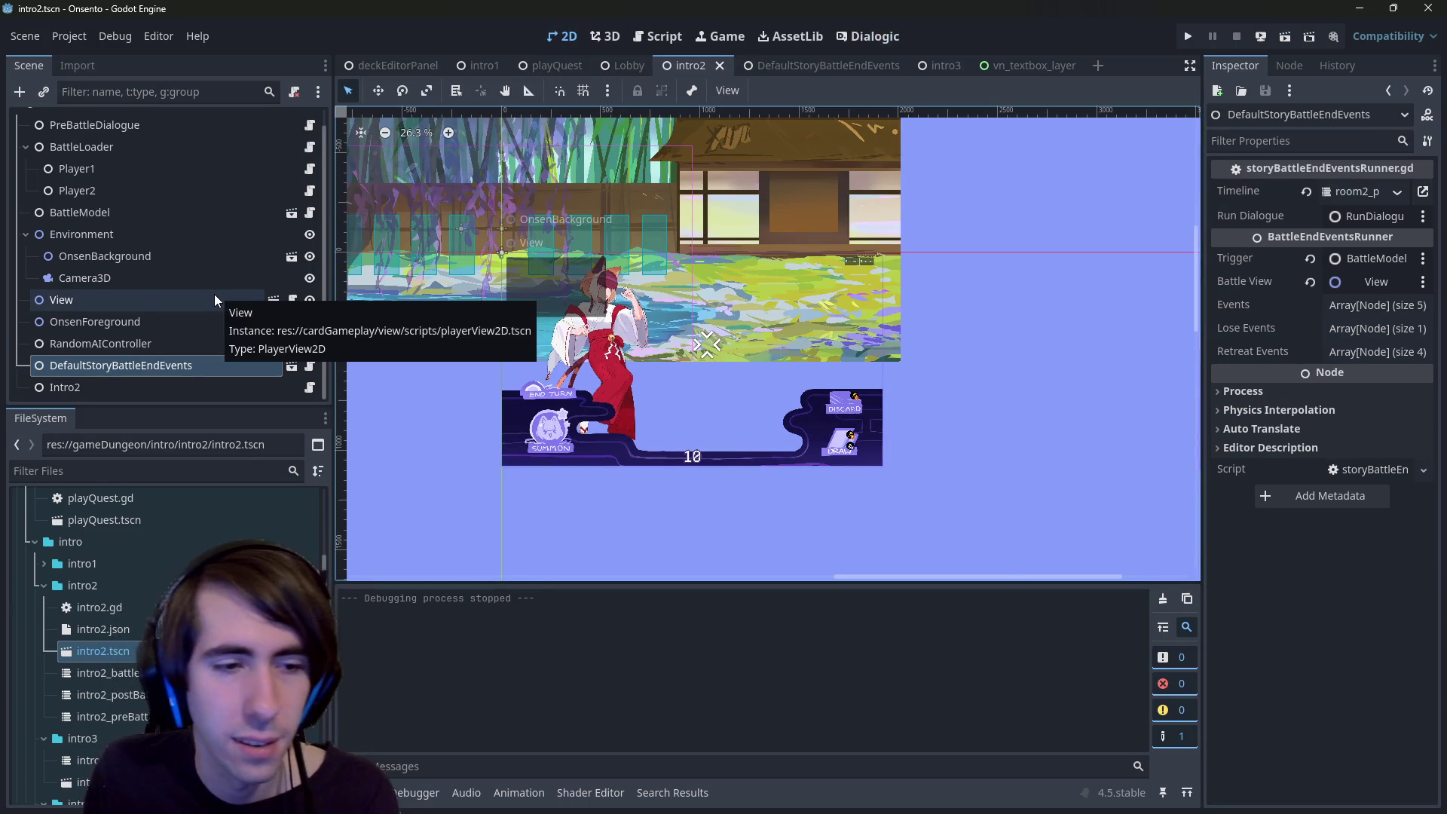
pyautogui.click(867, 36)
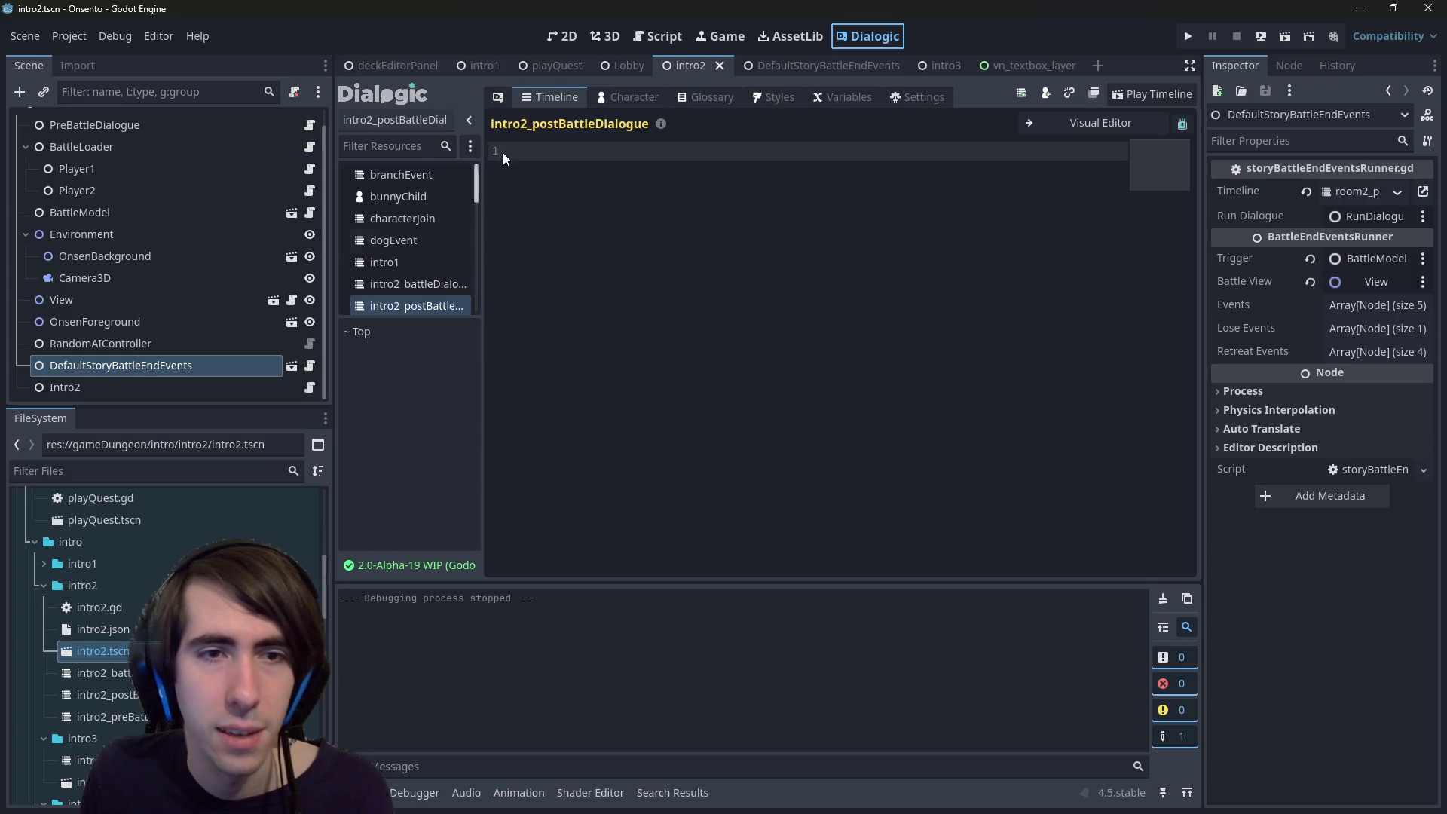
pyautogui.click(560, 35)
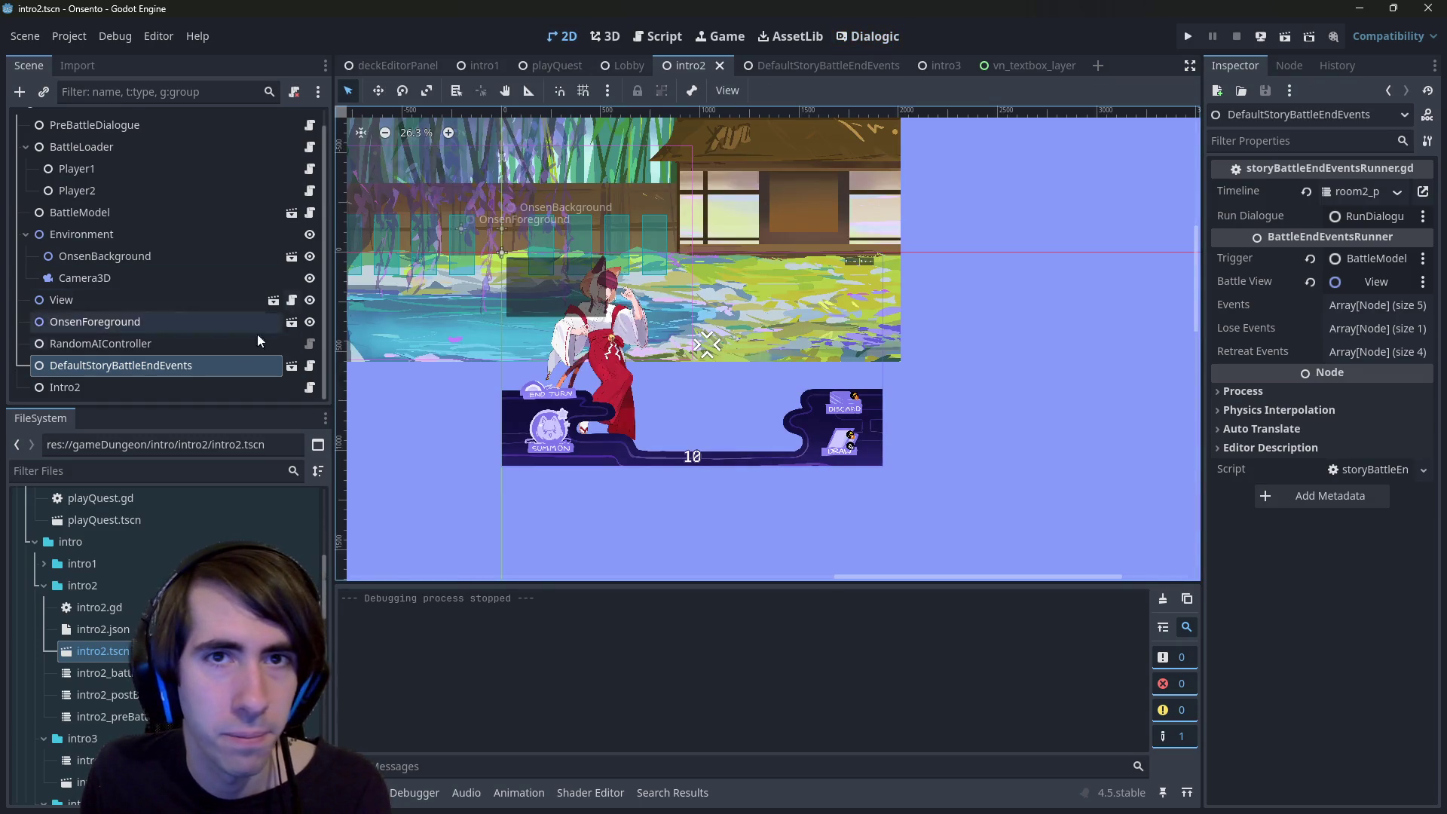
pyautogui.click(544, 66)
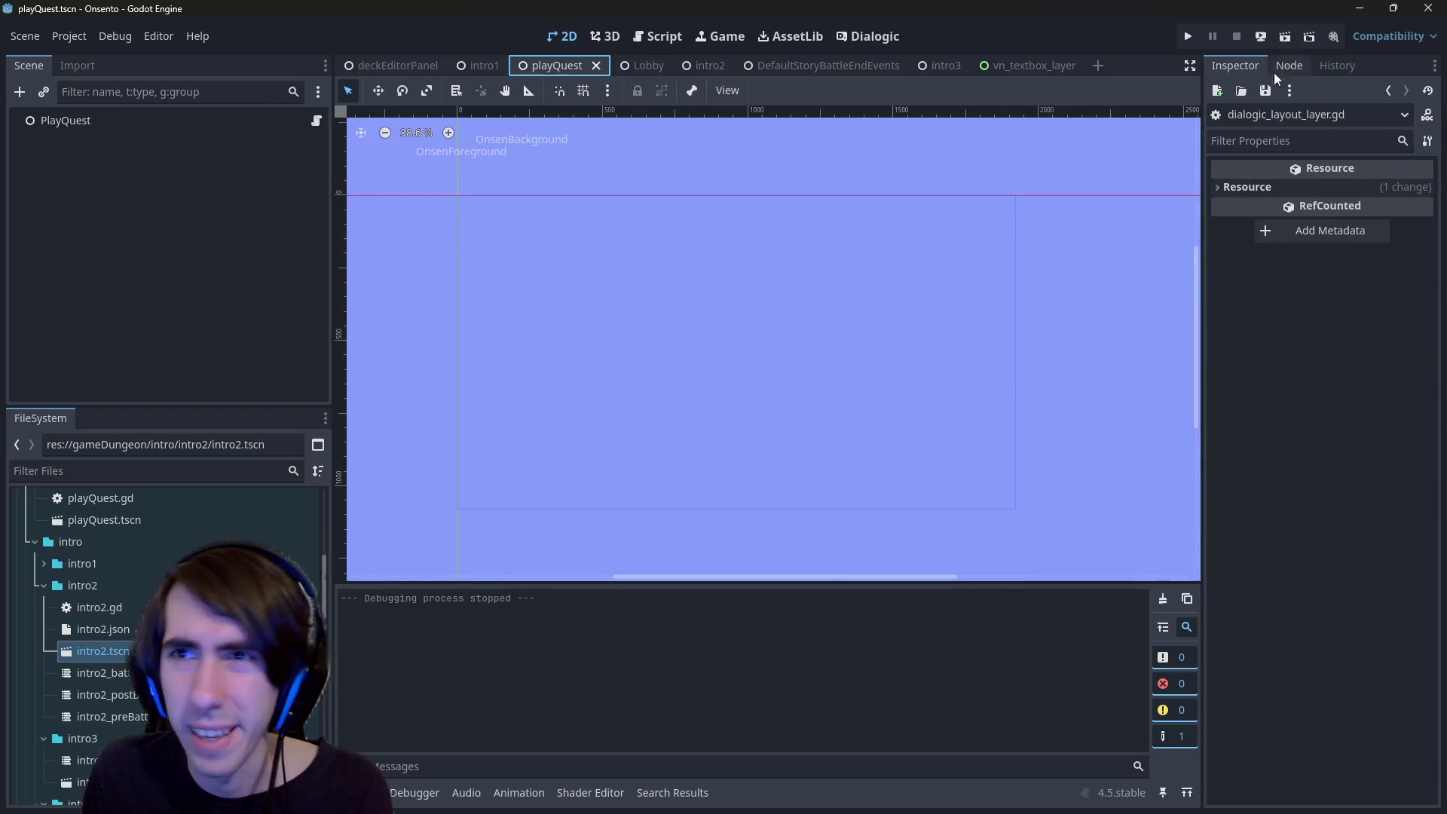
# - Run playQuest, advance the dialogue, attack the first slime, end the turn, then close the game
pyautogui.click(1290, 36)
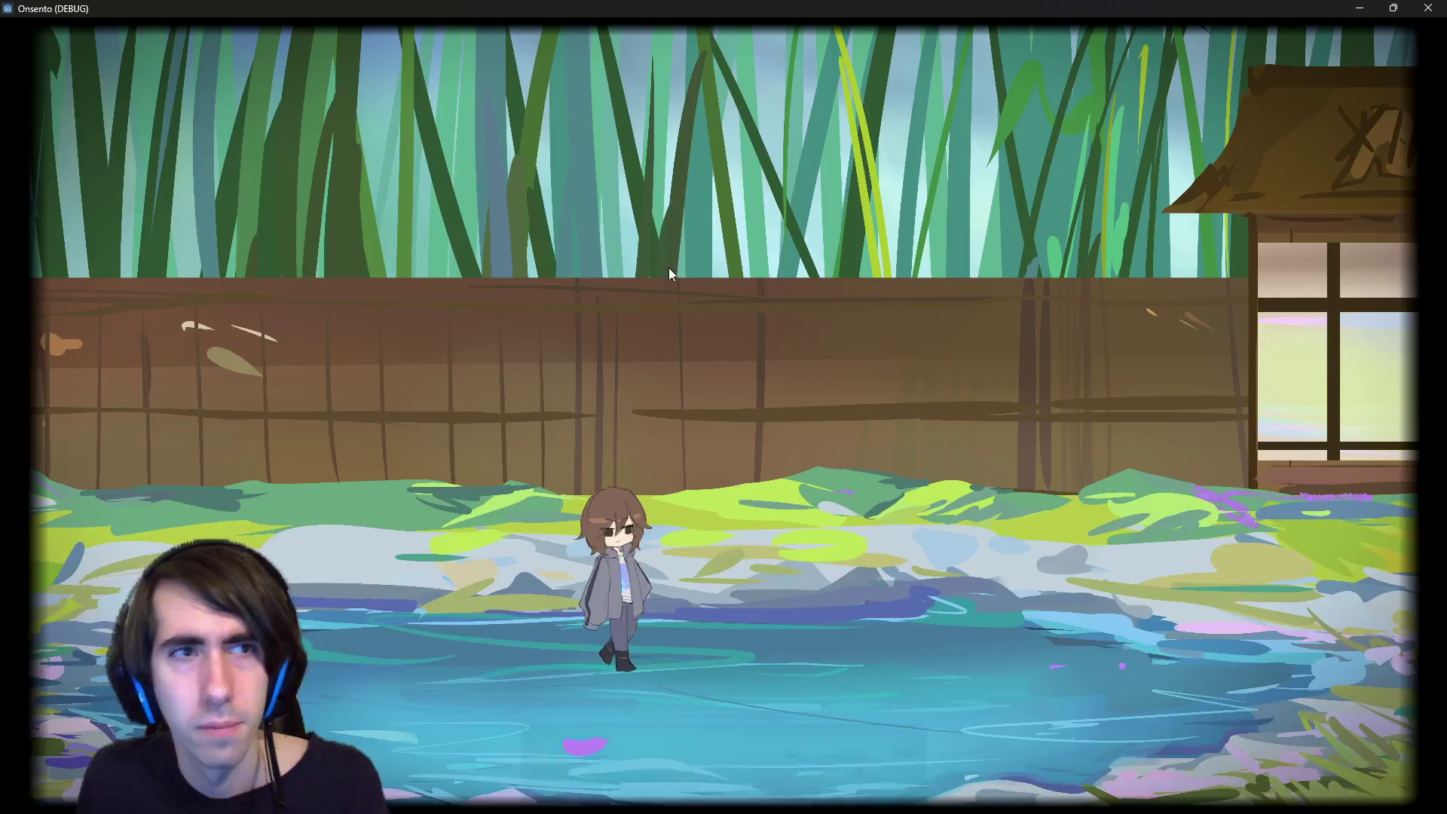
pyautogui.click(588, 297)
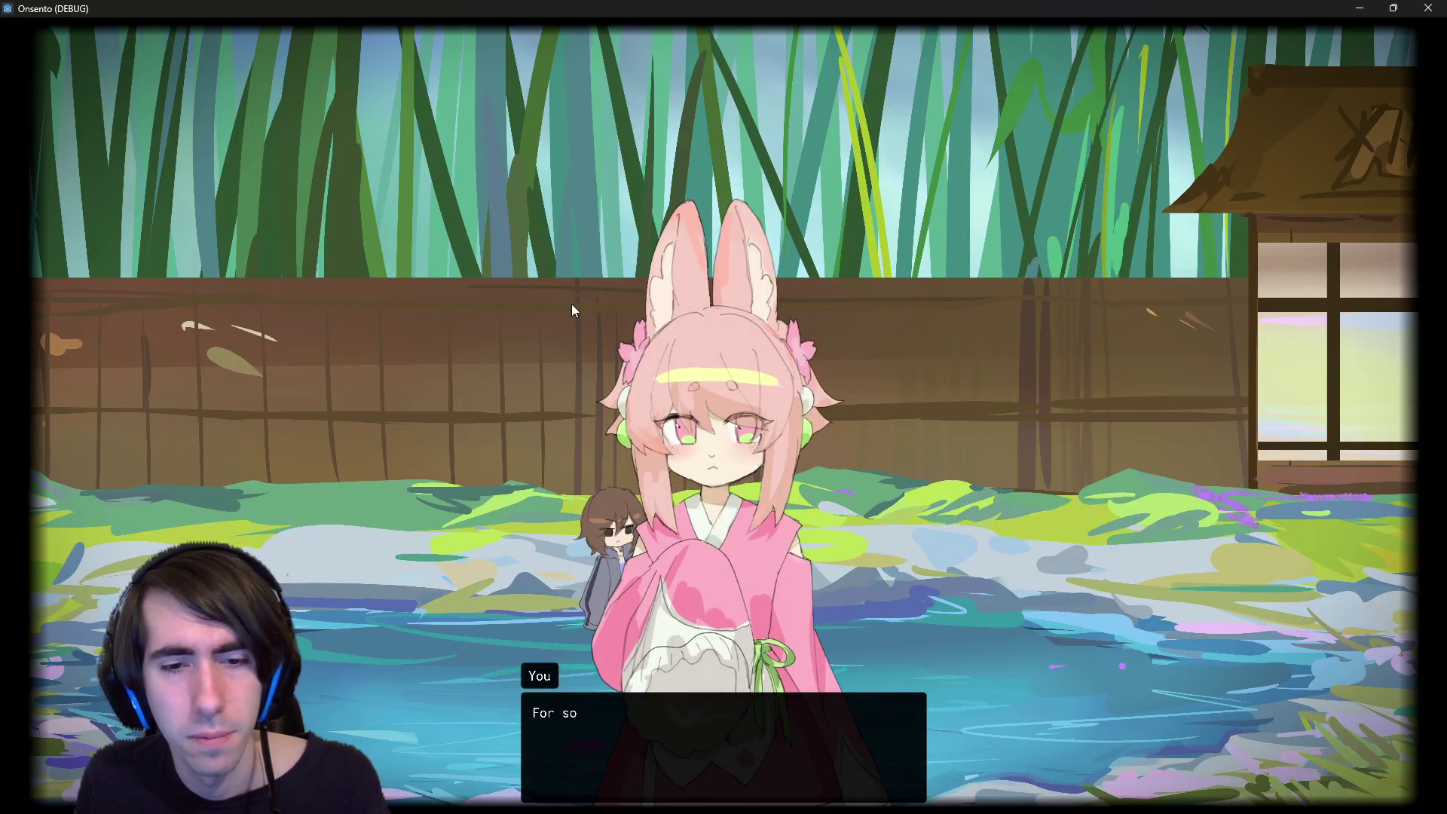
pyautogui.click(571, 309)
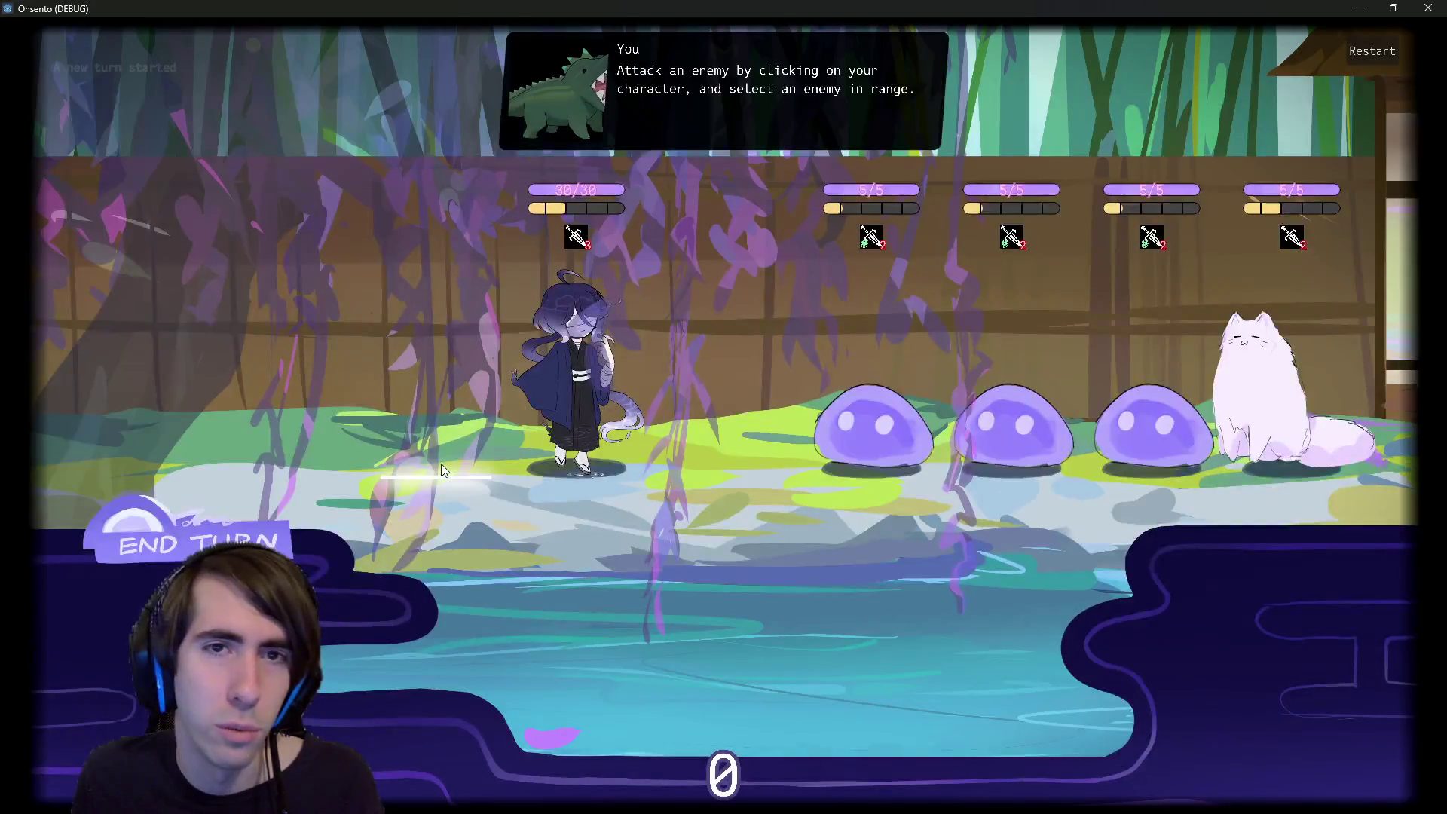
pyautogui.click(505, 396)
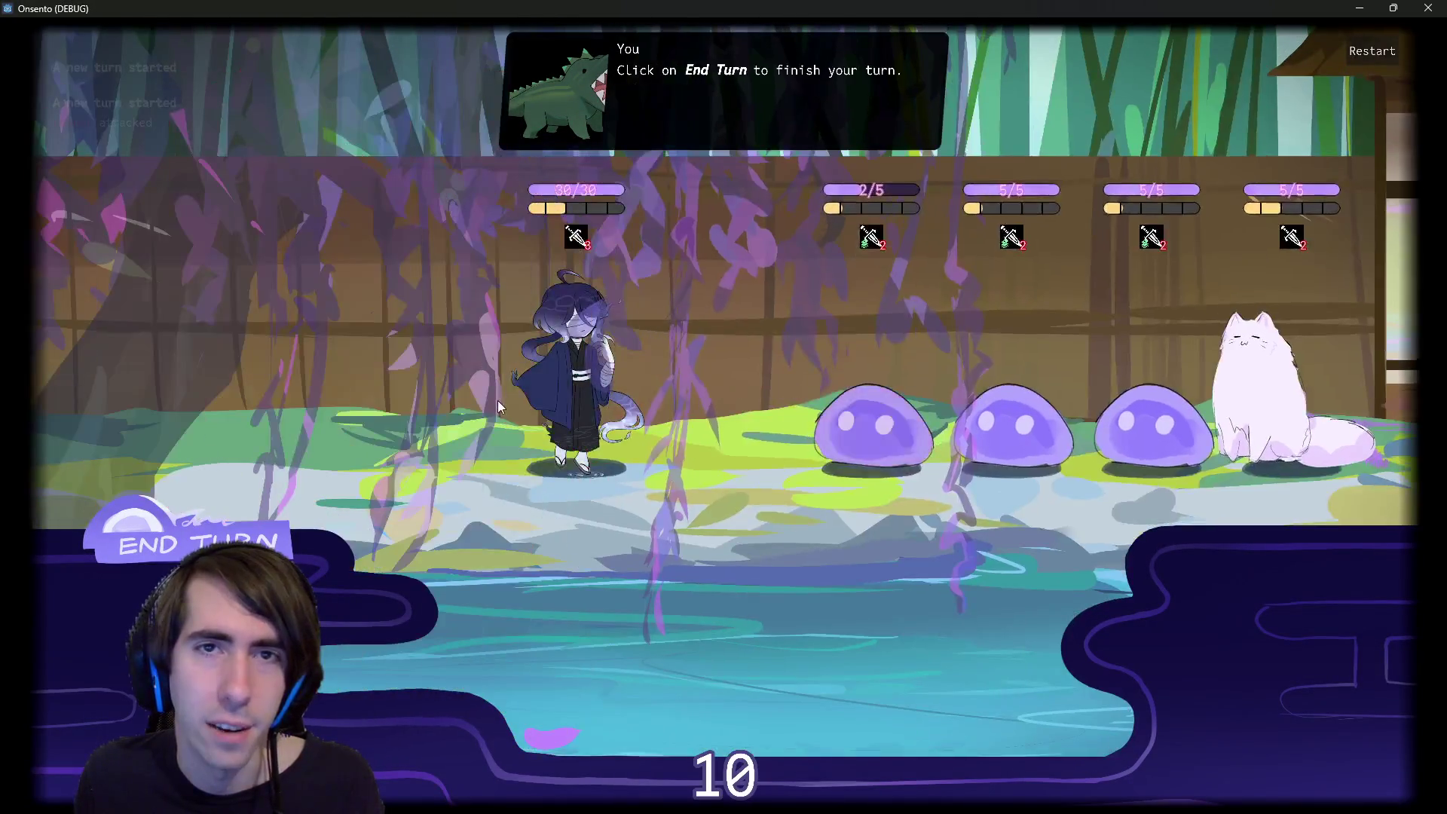
pyautogui.click(264, 544)
pyautogui.click(376, 497)
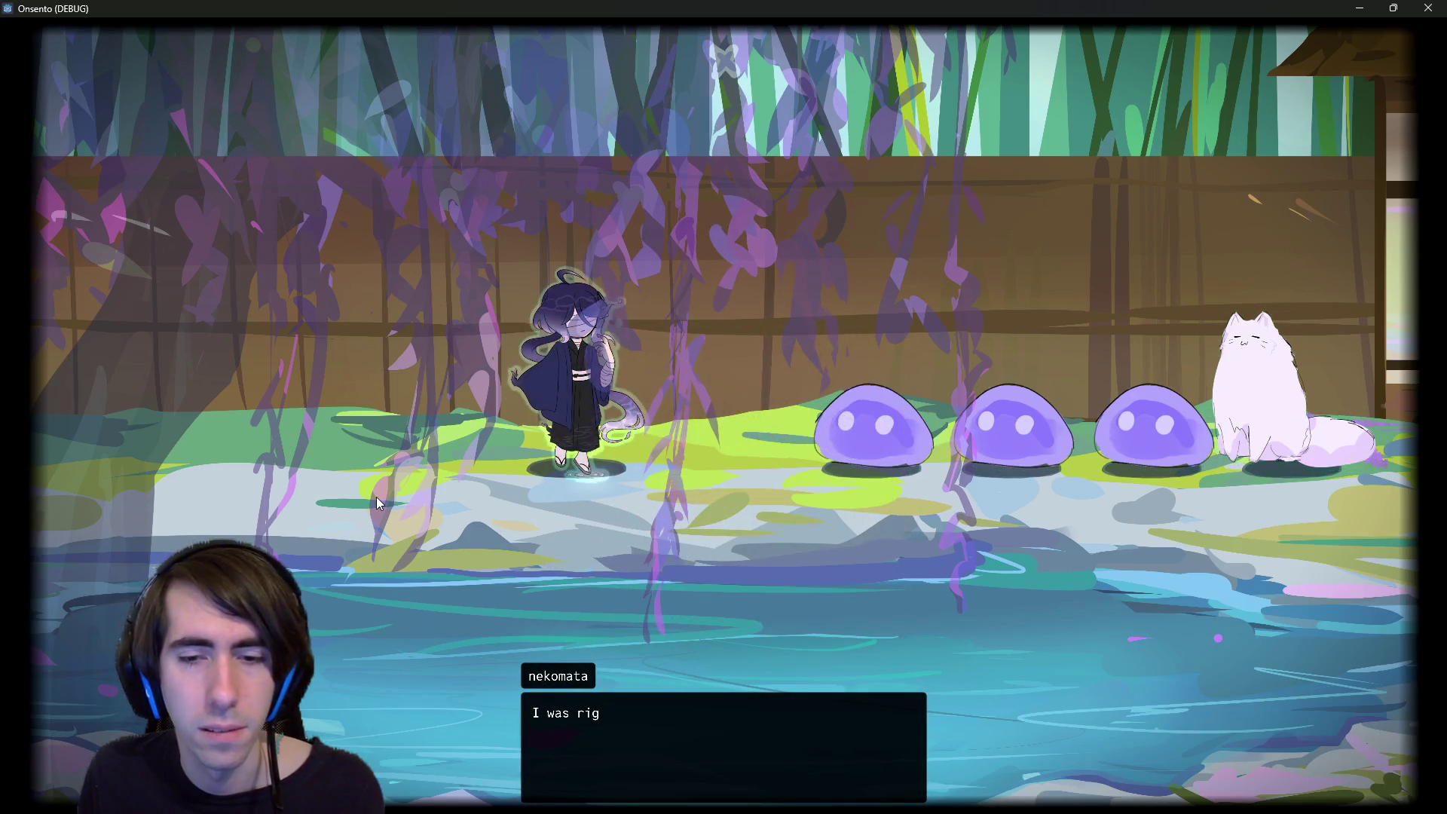
pyautogui.click(377, 503)
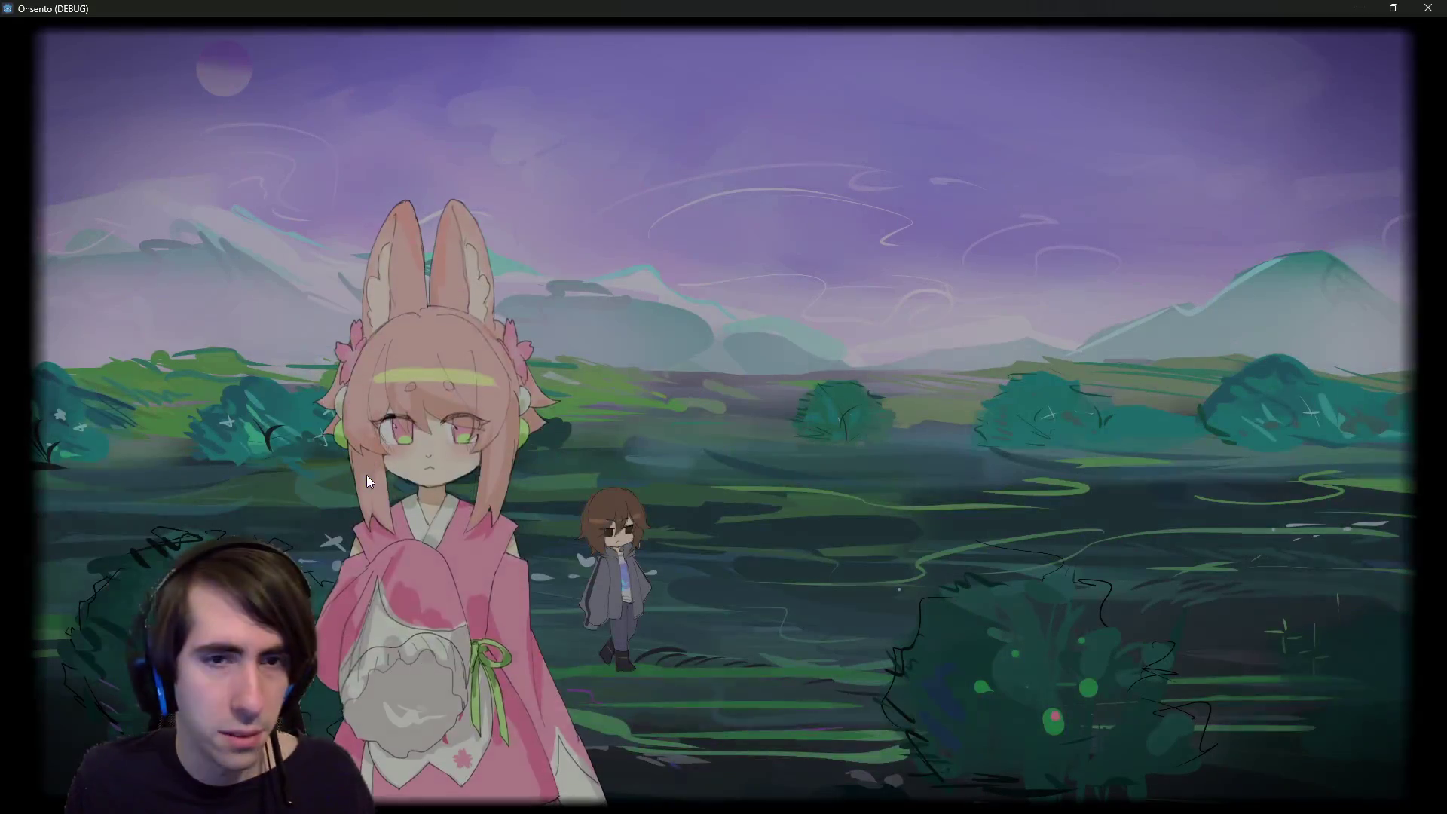
pyautogui.click(377, 445)
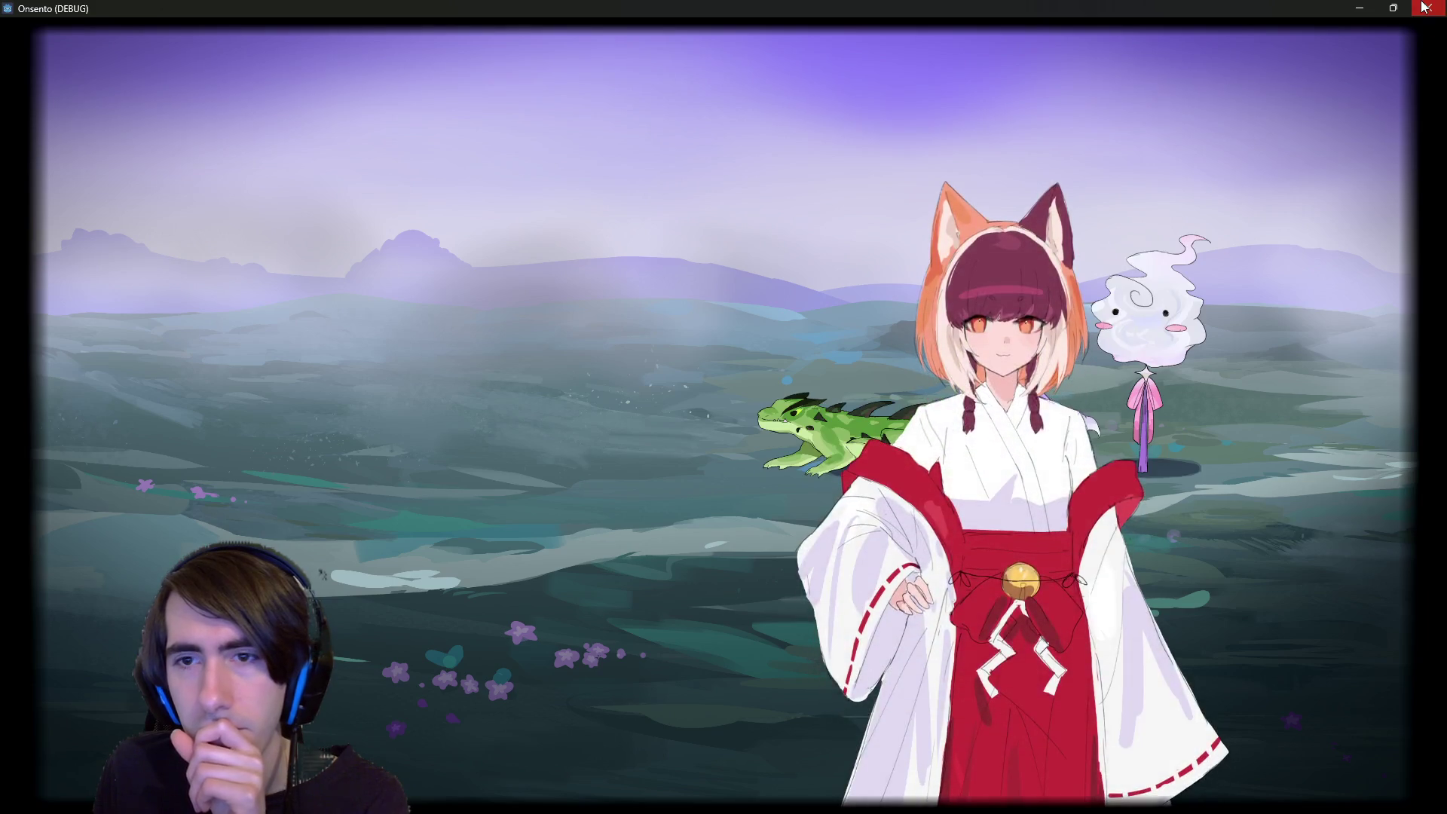
pyautogui.click(1424, 8)
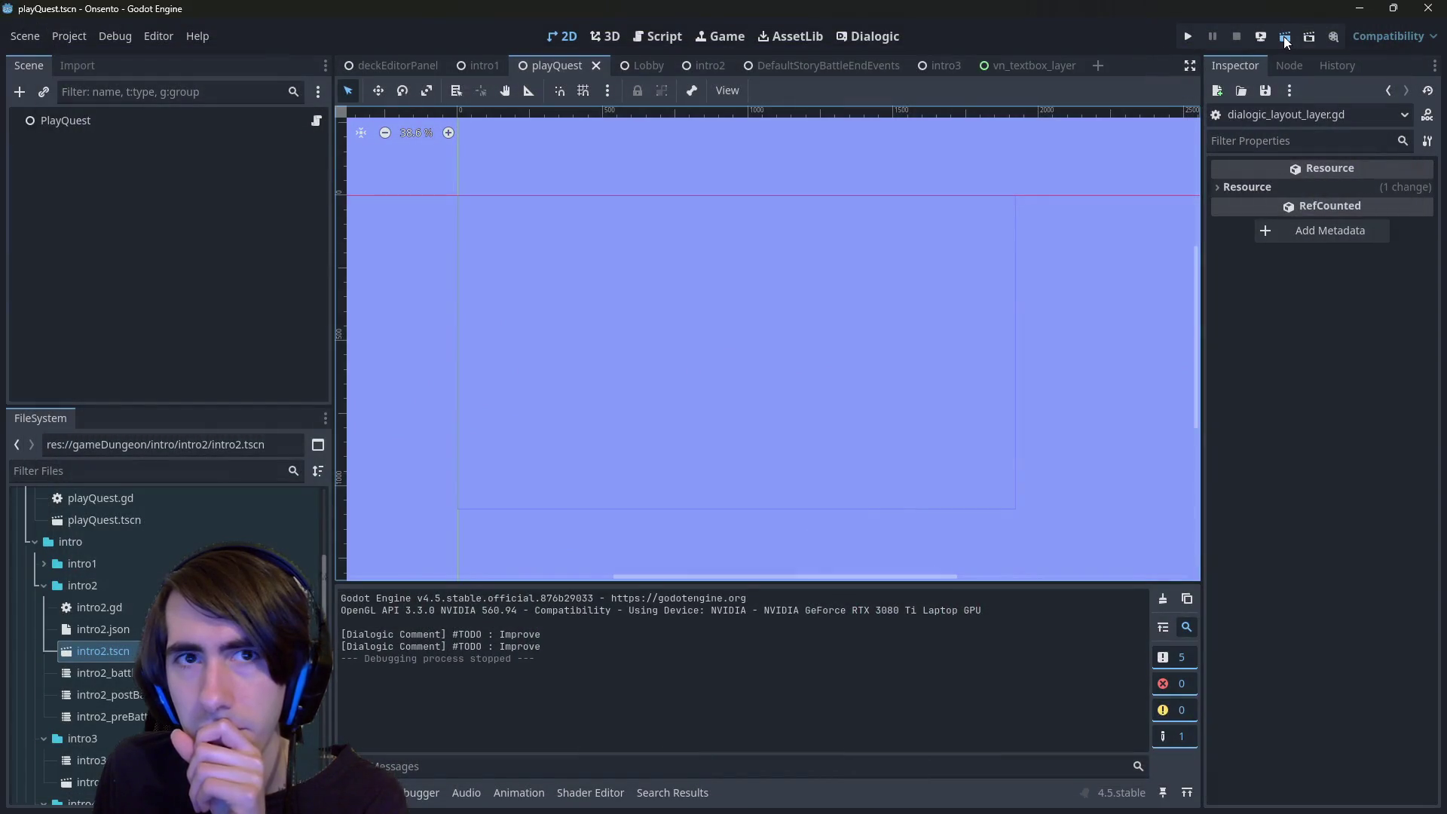
# - Run playQuest again and click through the intro dialogue
pyautogui.click(1283, 36)
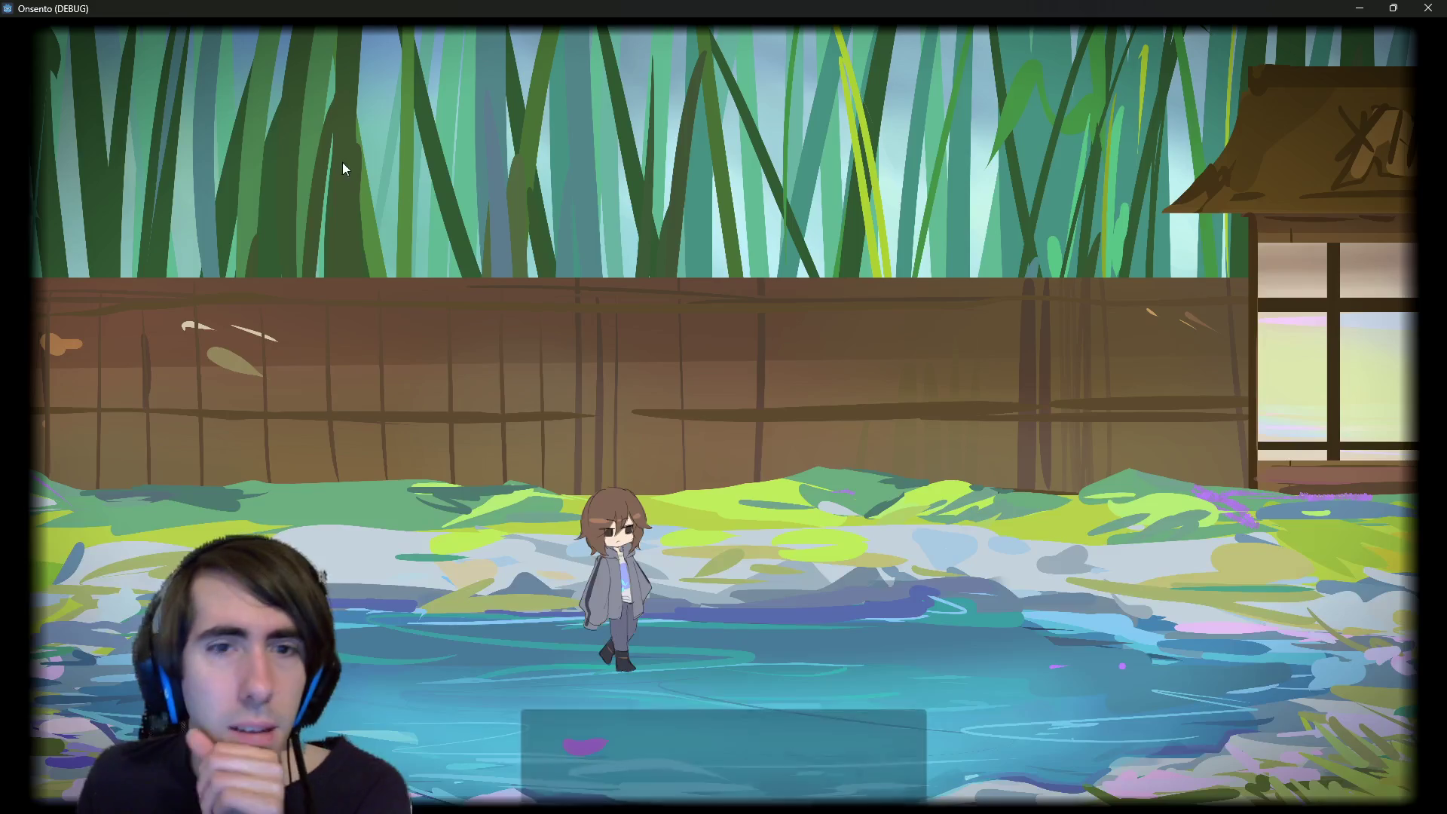
pyautogui.click(521, 149)
pyautogui.click(518, 157)
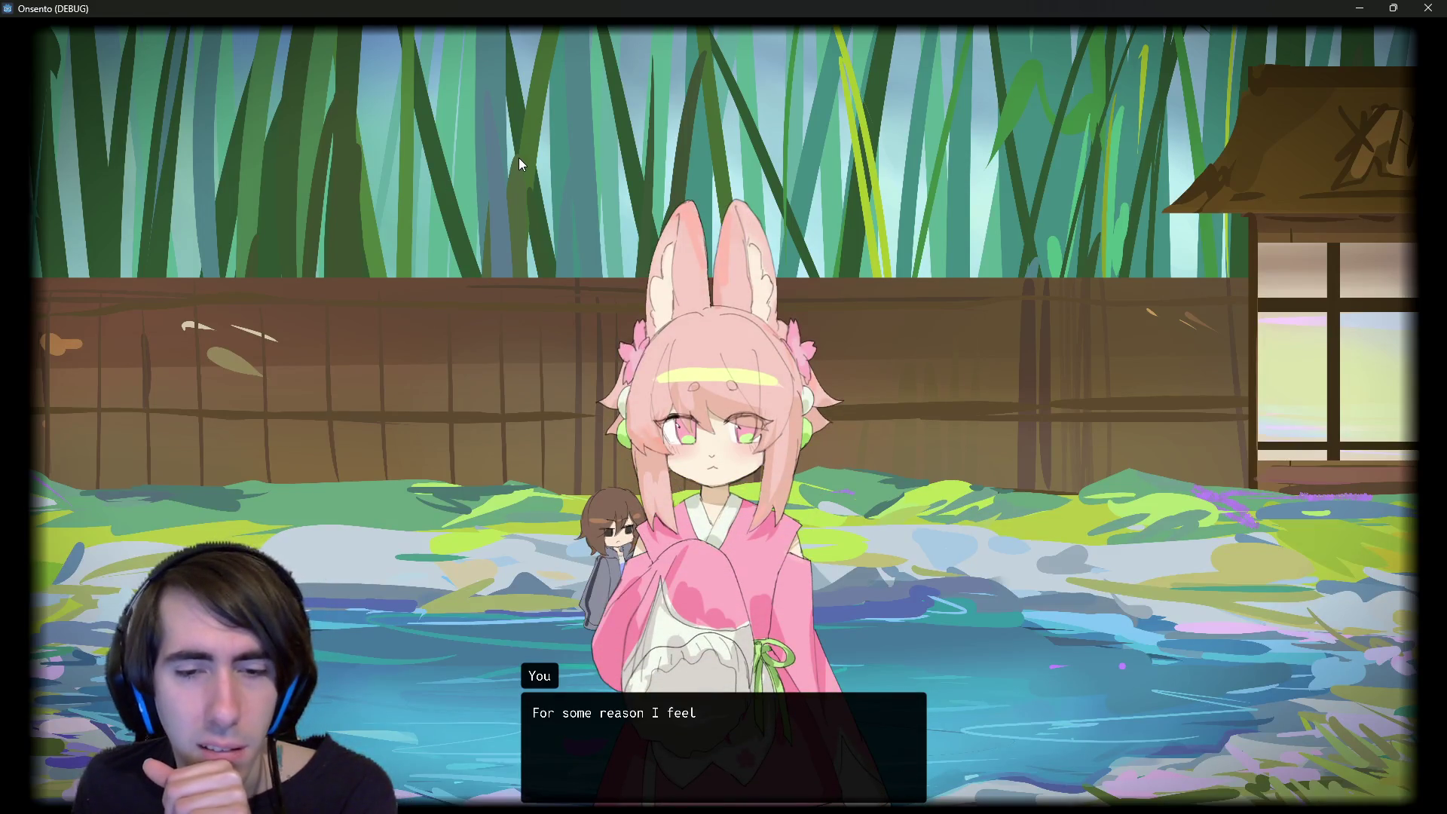
pyautogui.click(519, 157)
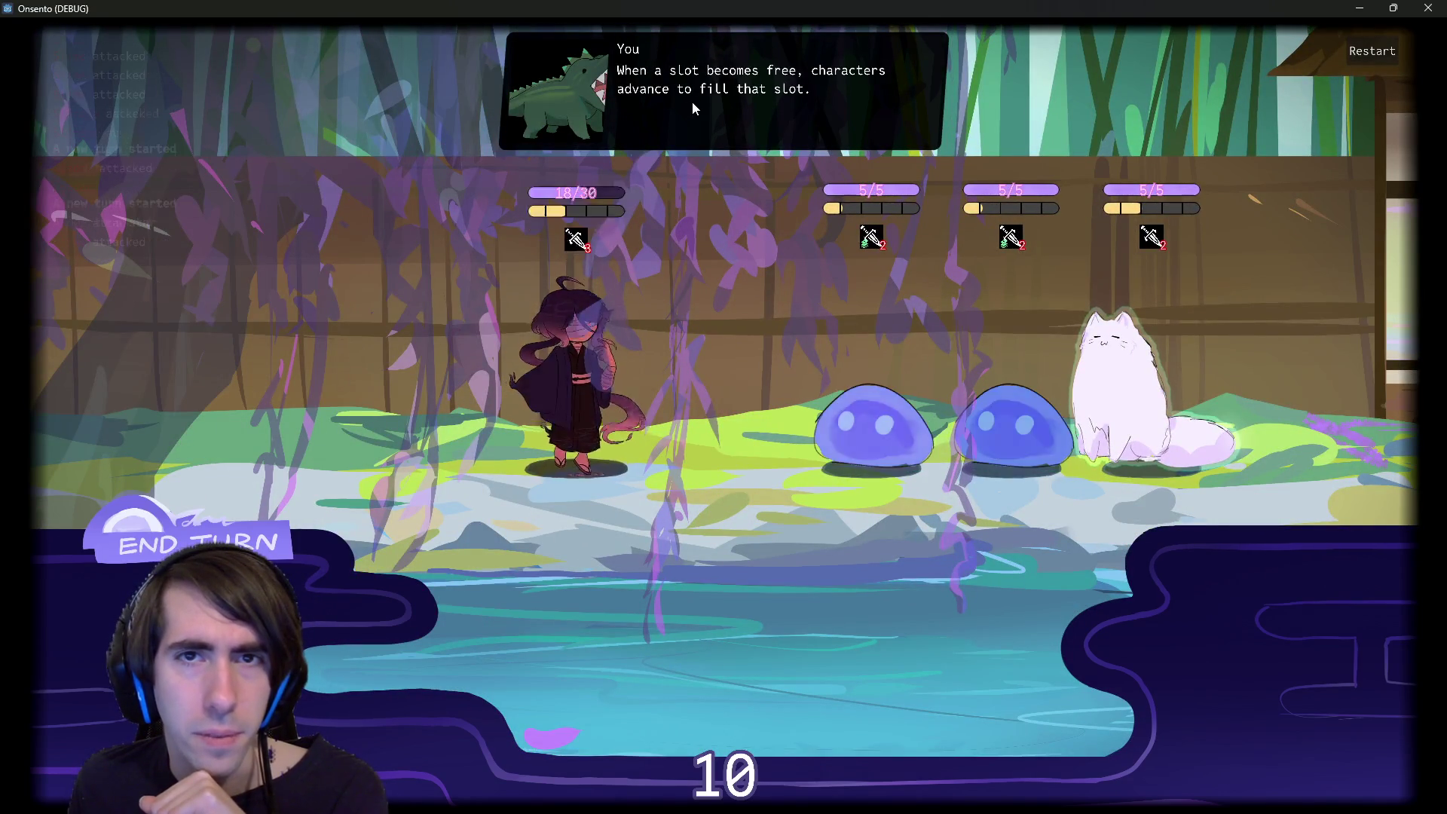
# - End the battle turn without drawing, close the game with Alt+F4, and return to Dialogic
pyautogui.click(132, 532)
pyautogui.click(131, 531)
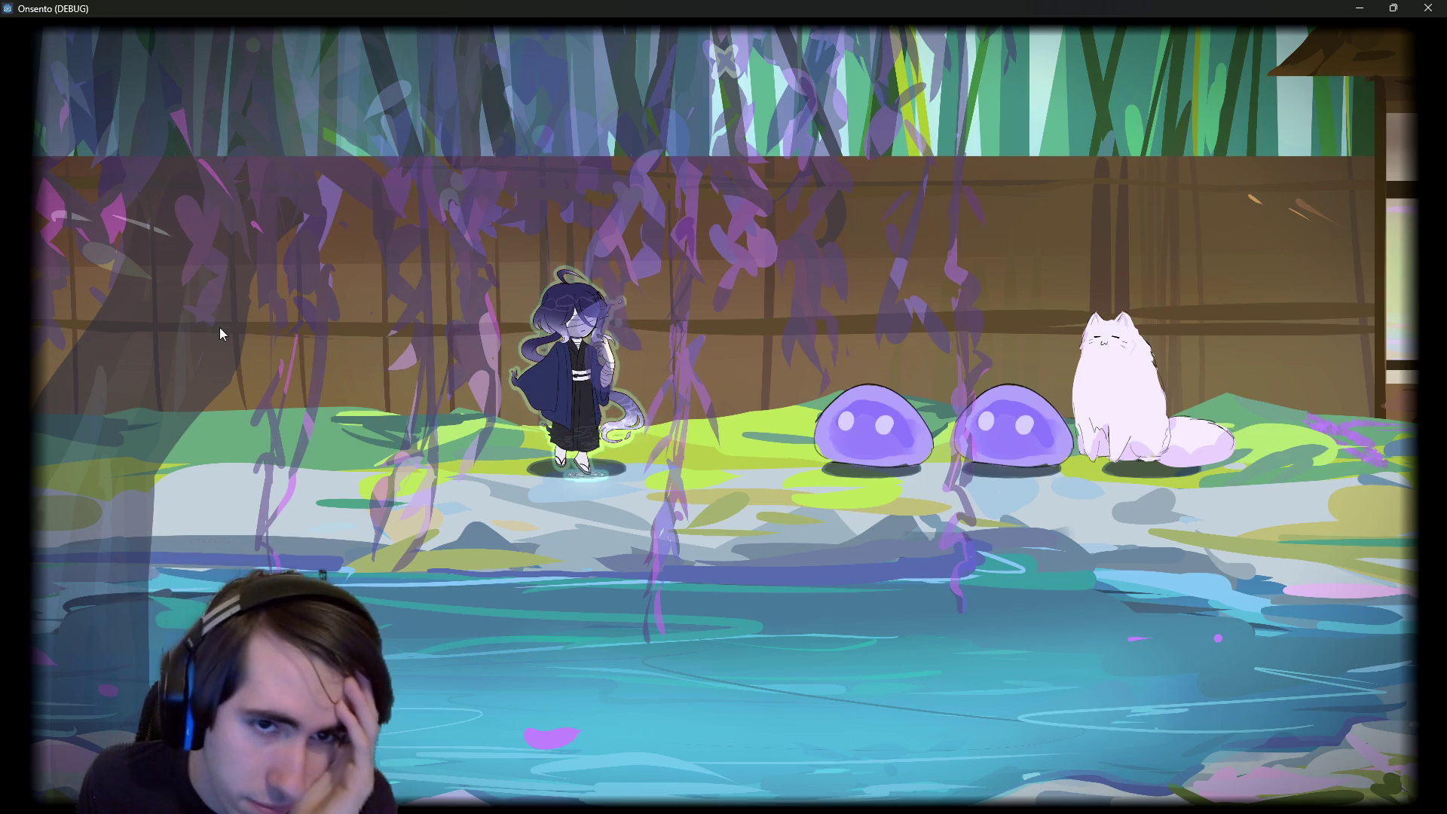
pyautogui.hotkey('alt', 'F4')
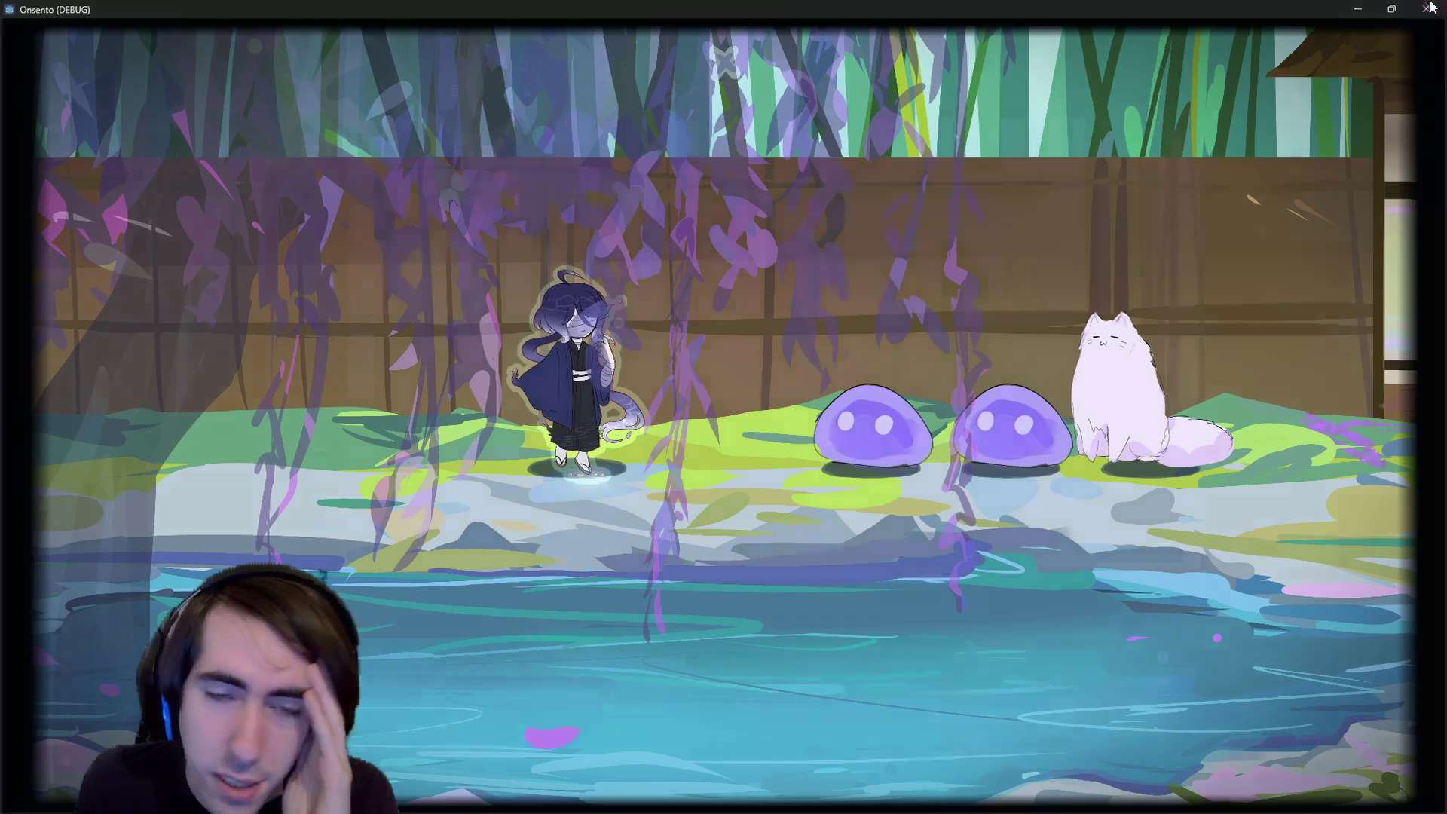
pyautogui.click(853, 34)
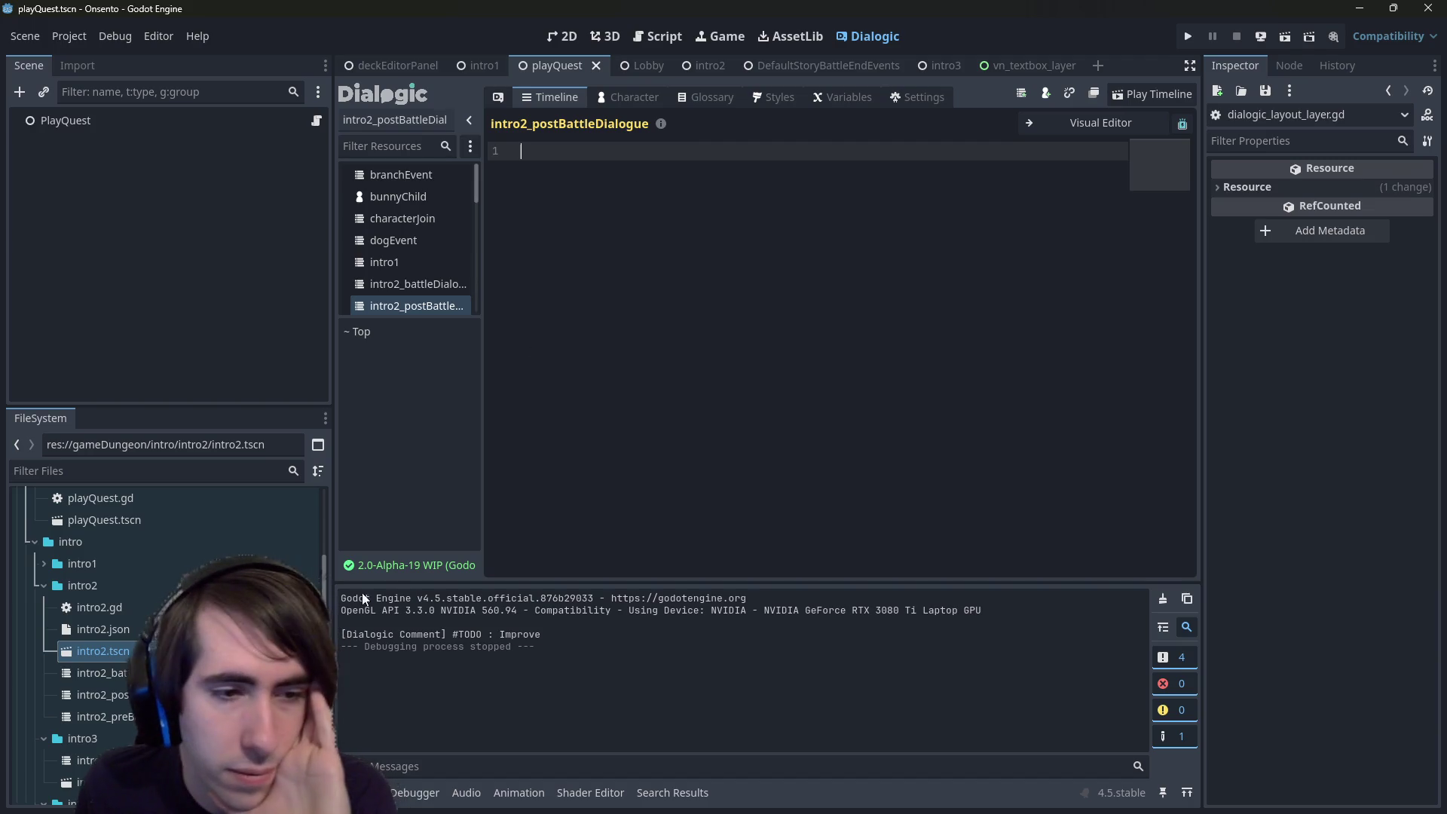
# - Check the timeline_ended await in RunDialogue's script, then open intro2_preBattleDialogue.dtl
pyautogui.doubleClick(98, 651)
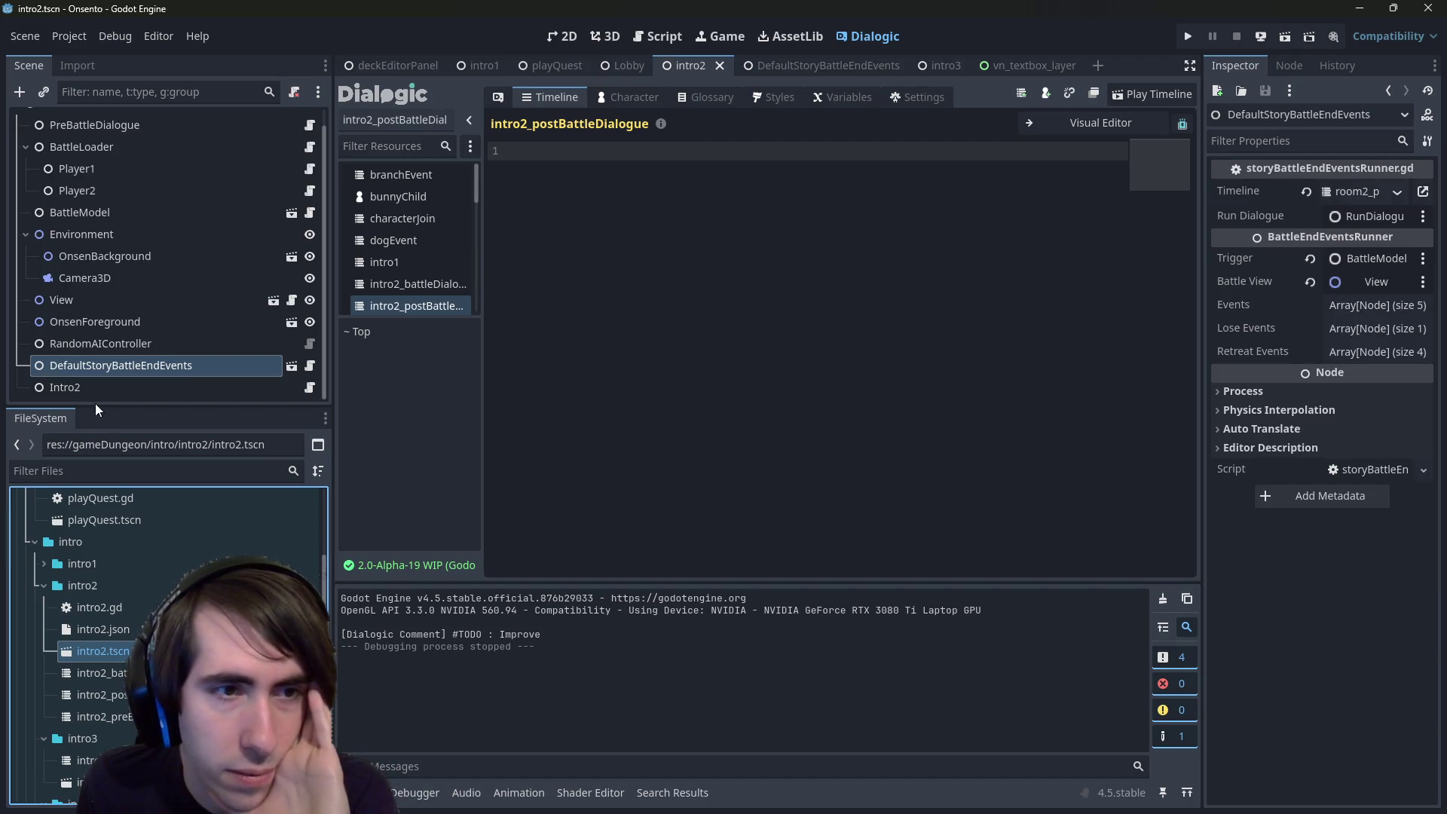
pyautogui.click(290, 364)
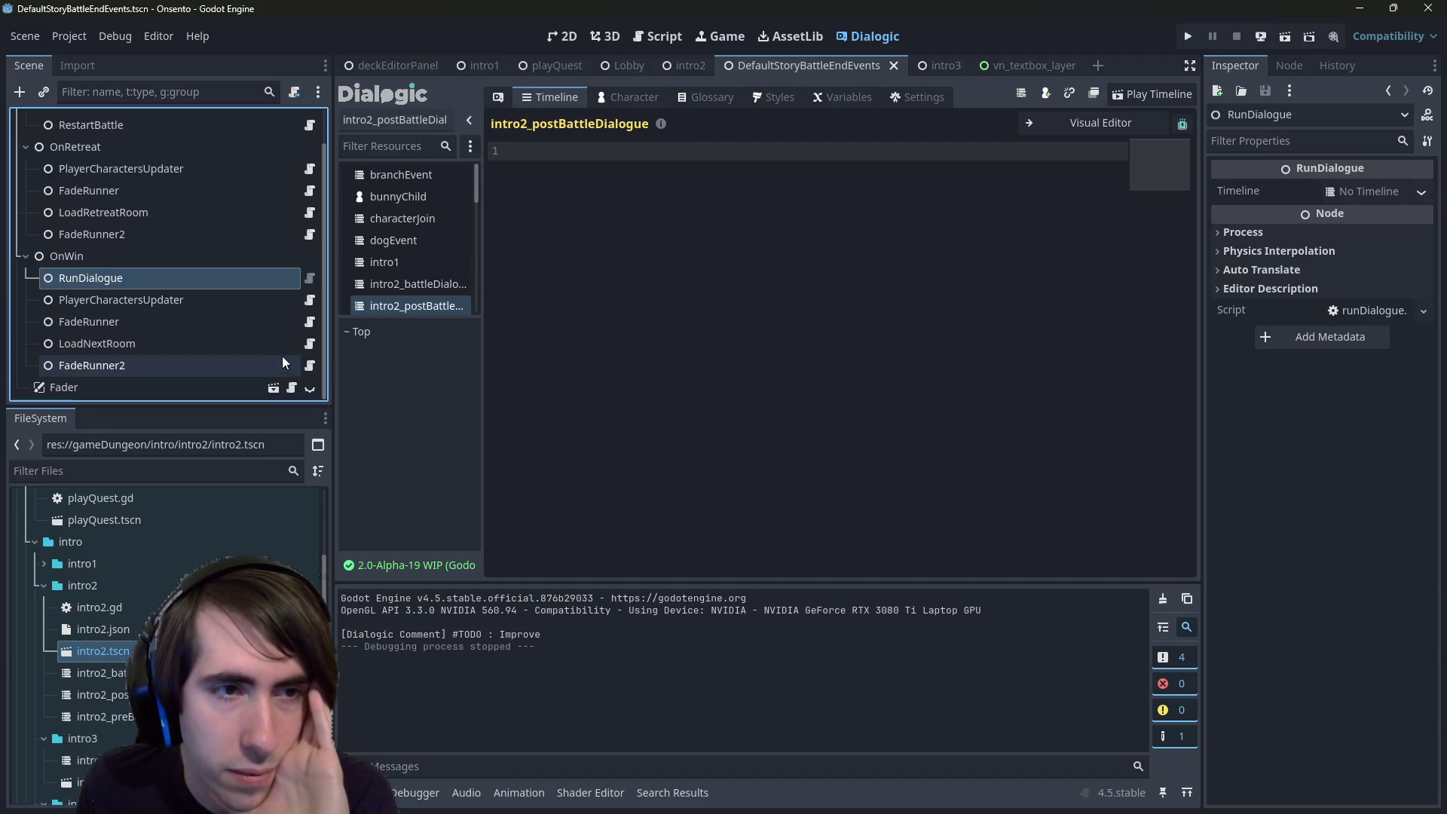
pyautogui.click(308, 283)
pyautogui.doubleClick(737, 265)
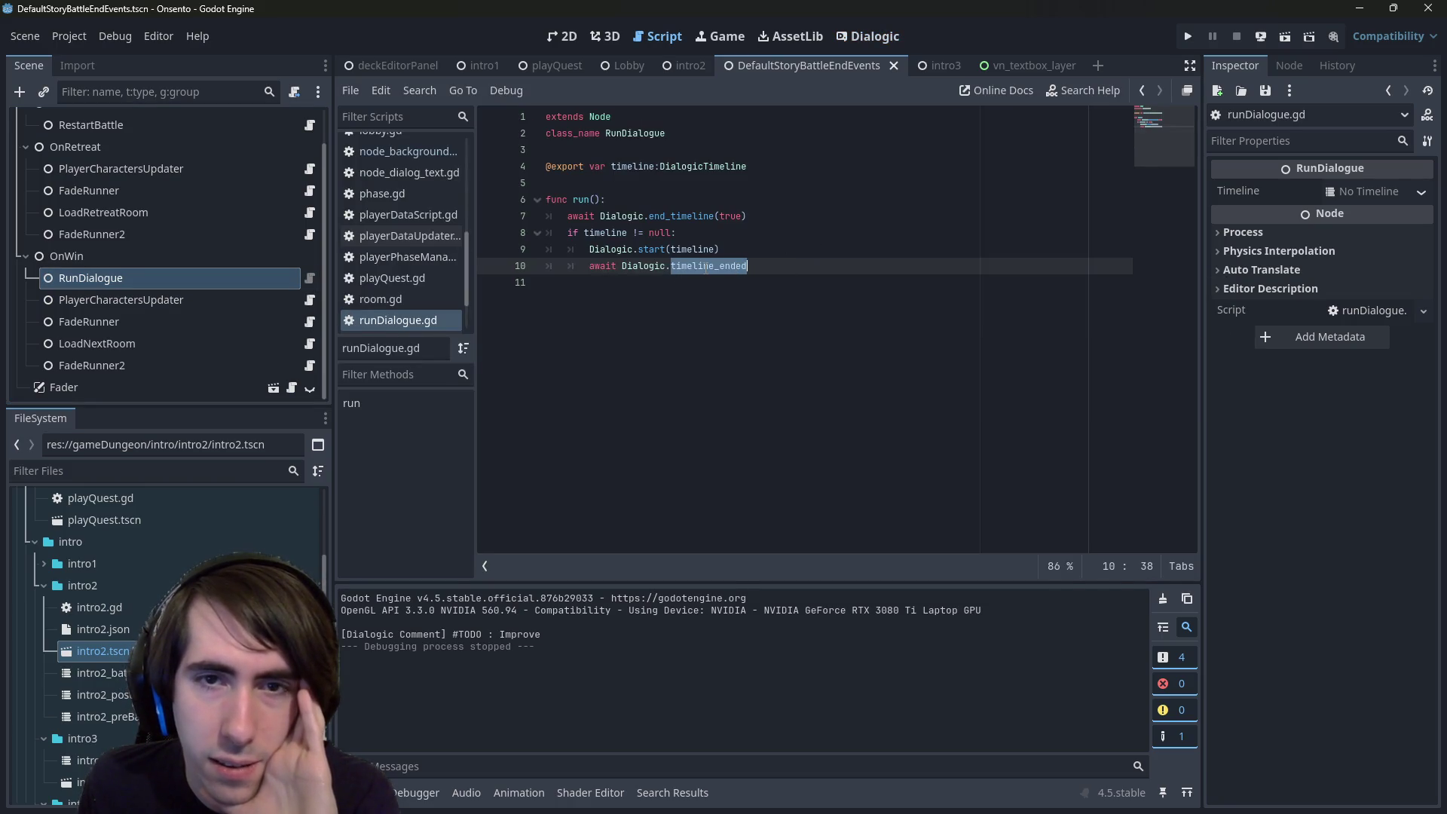
pyautogui.moveTo(705, 266)
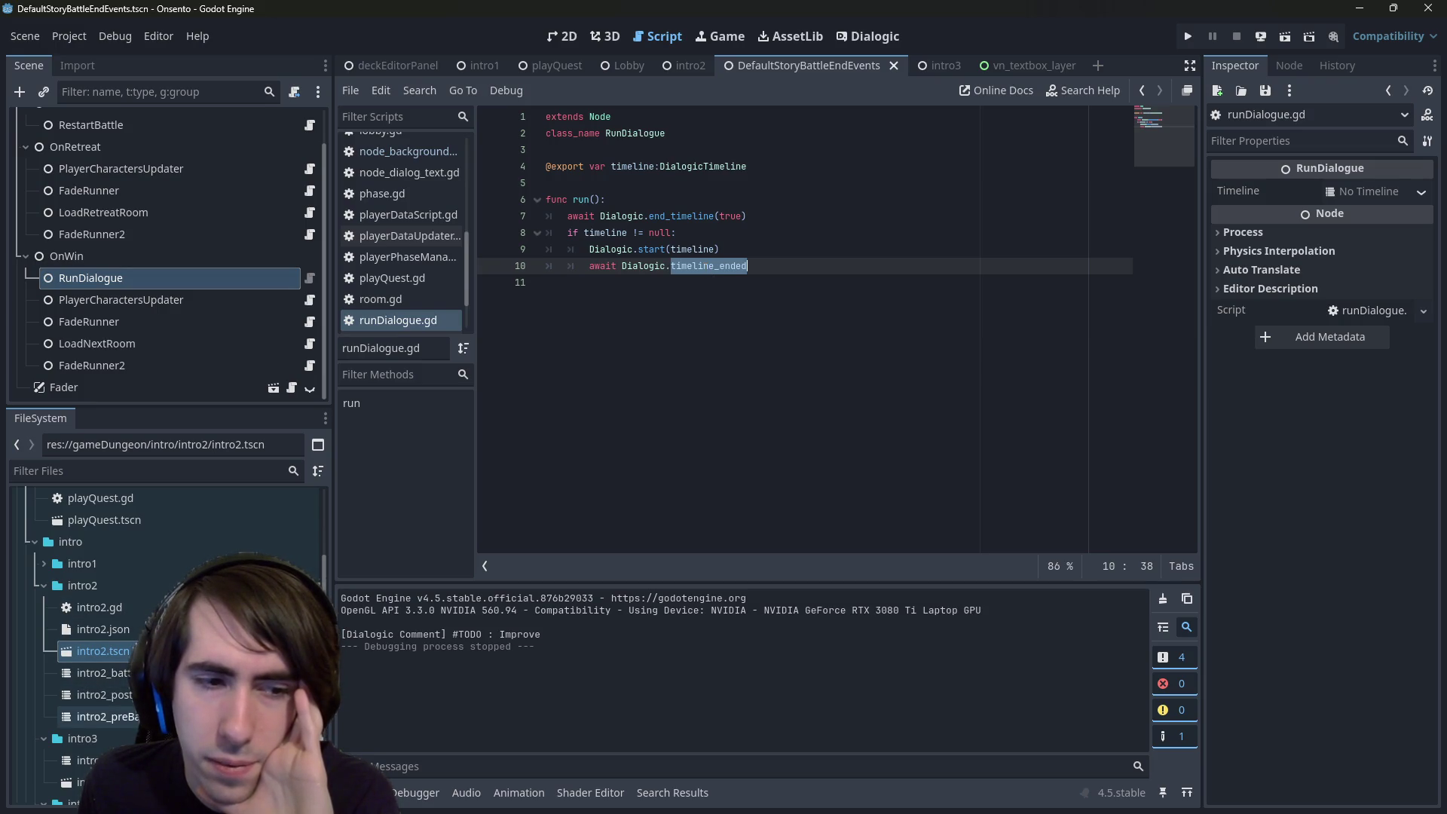
pyautogui.doubleClick(105, 717)
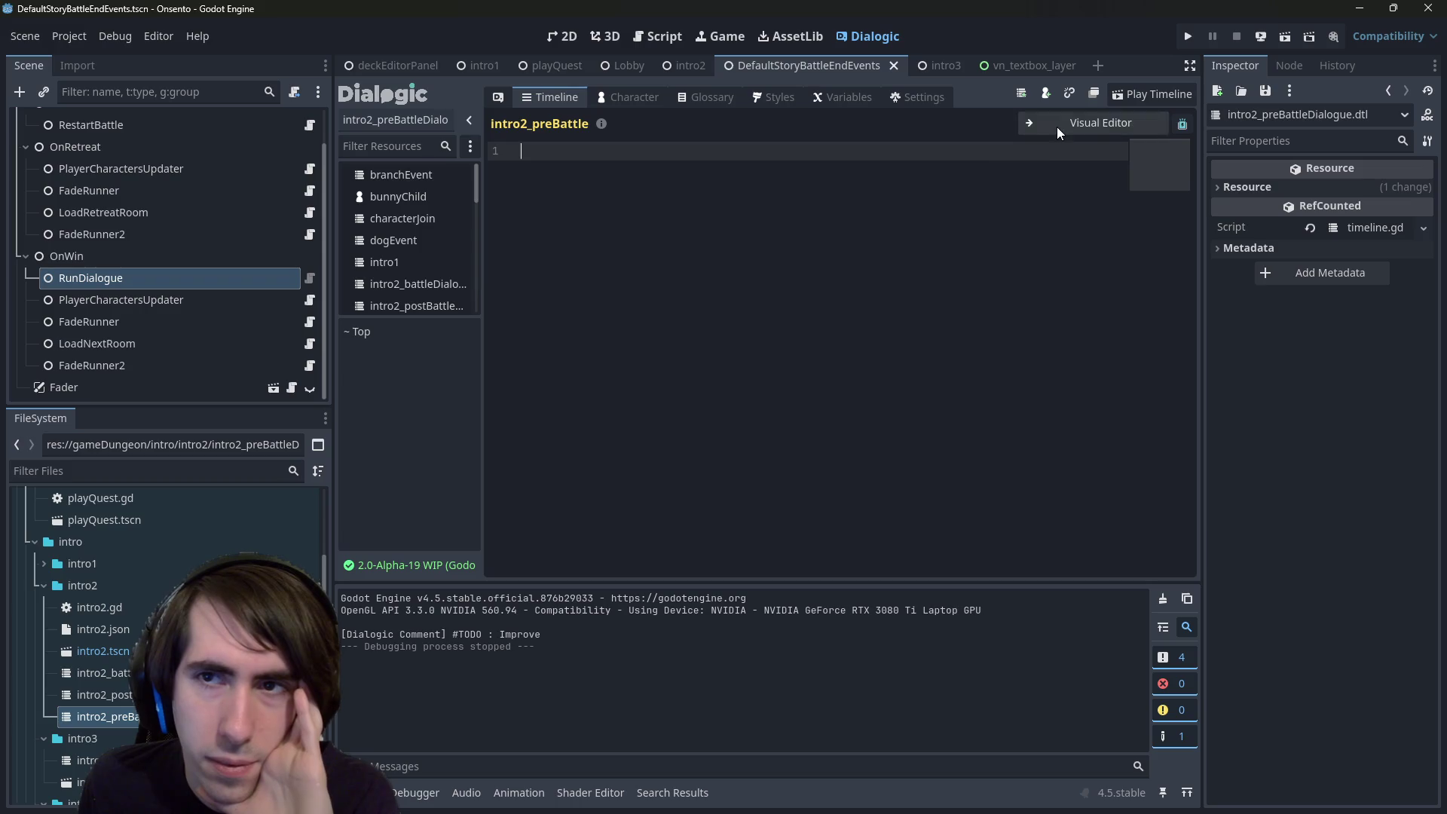
# - Switch to the Visual Editor and append an End Timeline event to intro2_preBattleDialogue
pyautogui.click(1056, 127)
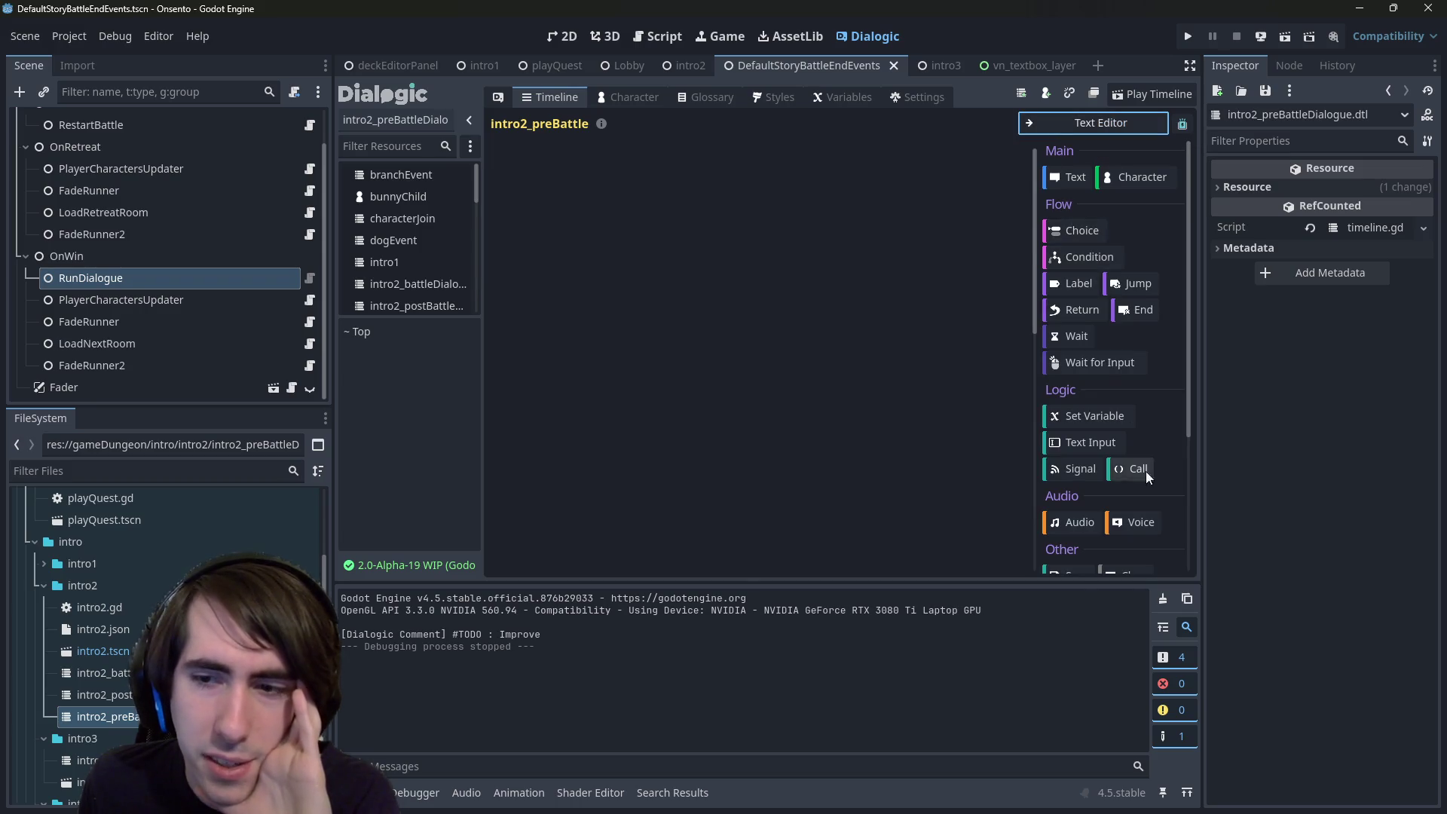
pyautogui.scroll(-5, 1115, 518)
pyautogui.scroll(3, 1110, 517)
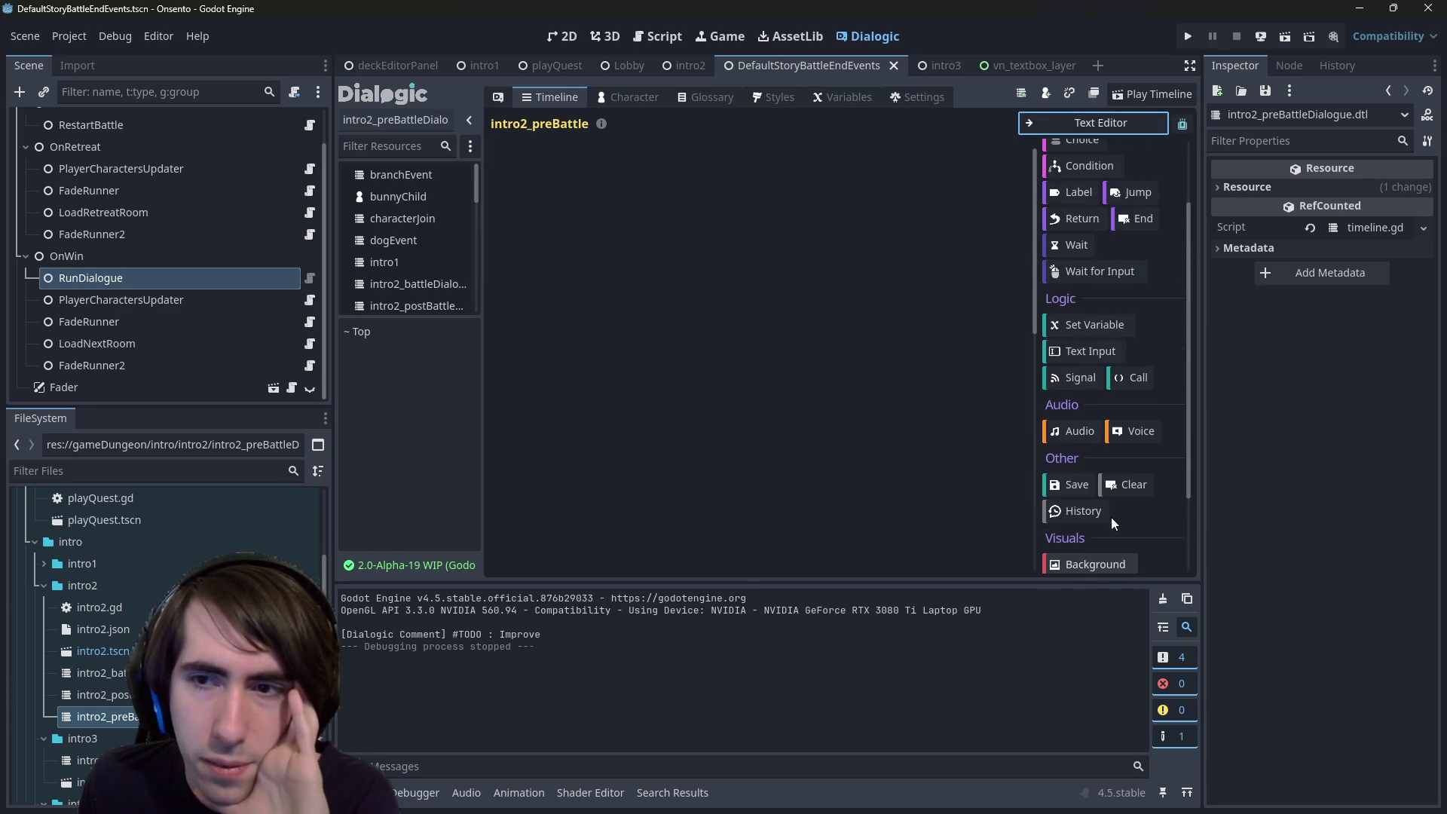
pyautogui.scroll(3, 1111, 517)
pyautogui.click(1141, 309)
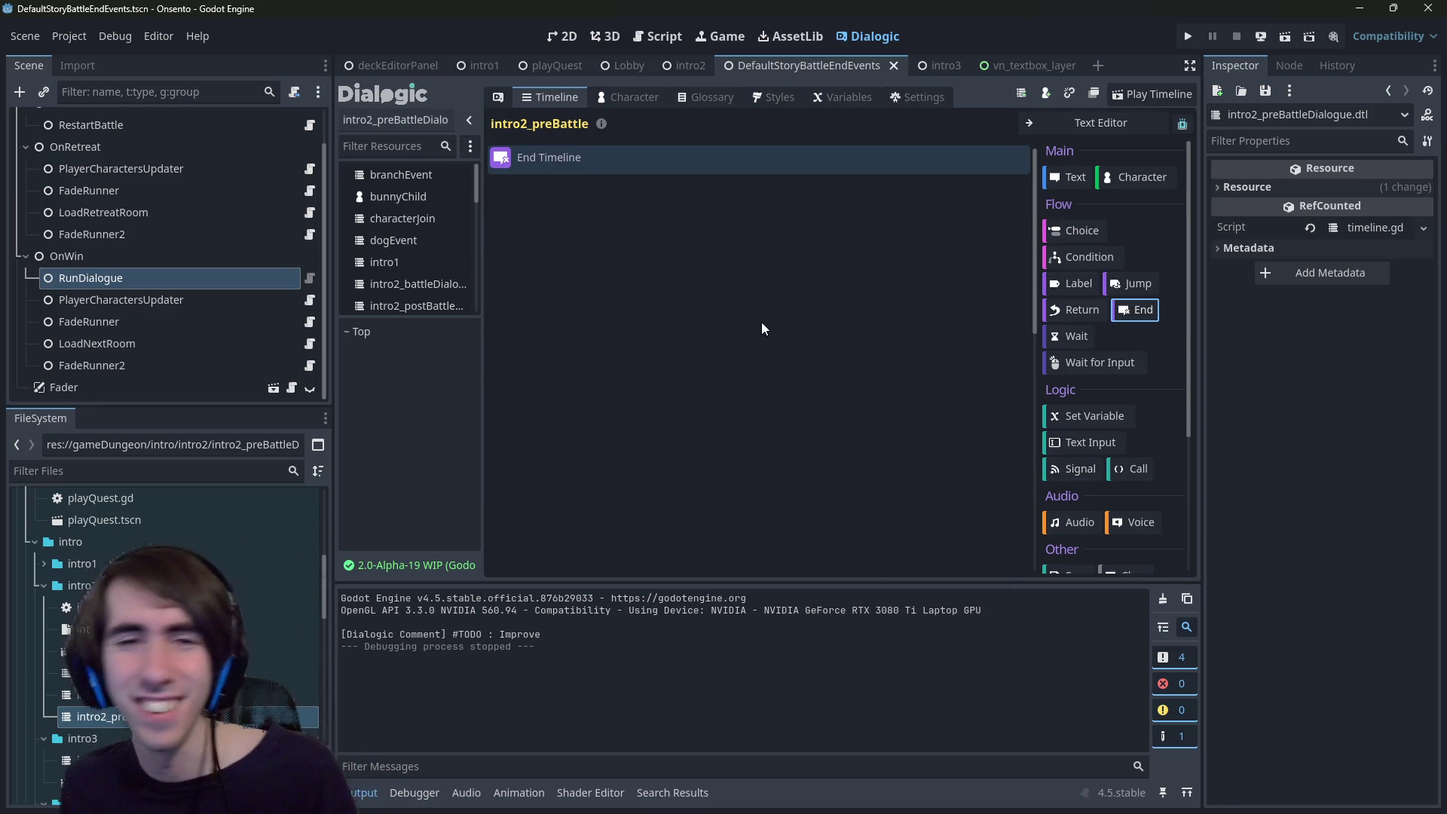
# - Open the neighbouring intro2 battle timeline, append an End Timeline event, and save
pyautogui.click(188, 663)
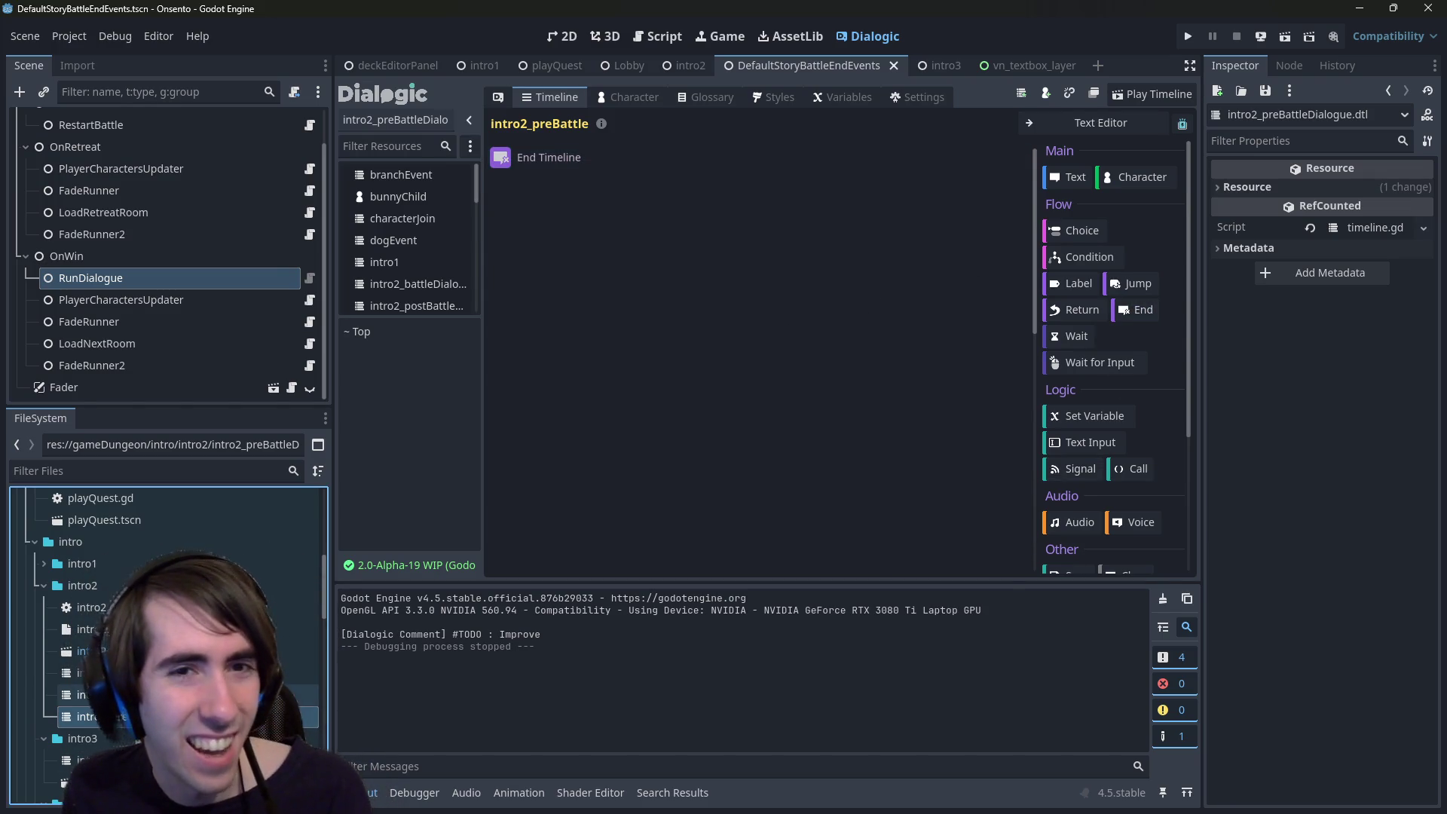
pyautogui.press('Up')
pyautogui.press('Up')
pyautogui.scroll(-5, 755, 461)
pyautogui.click(1143, 310)
pyautogui.hotkey('ctrl', 's')
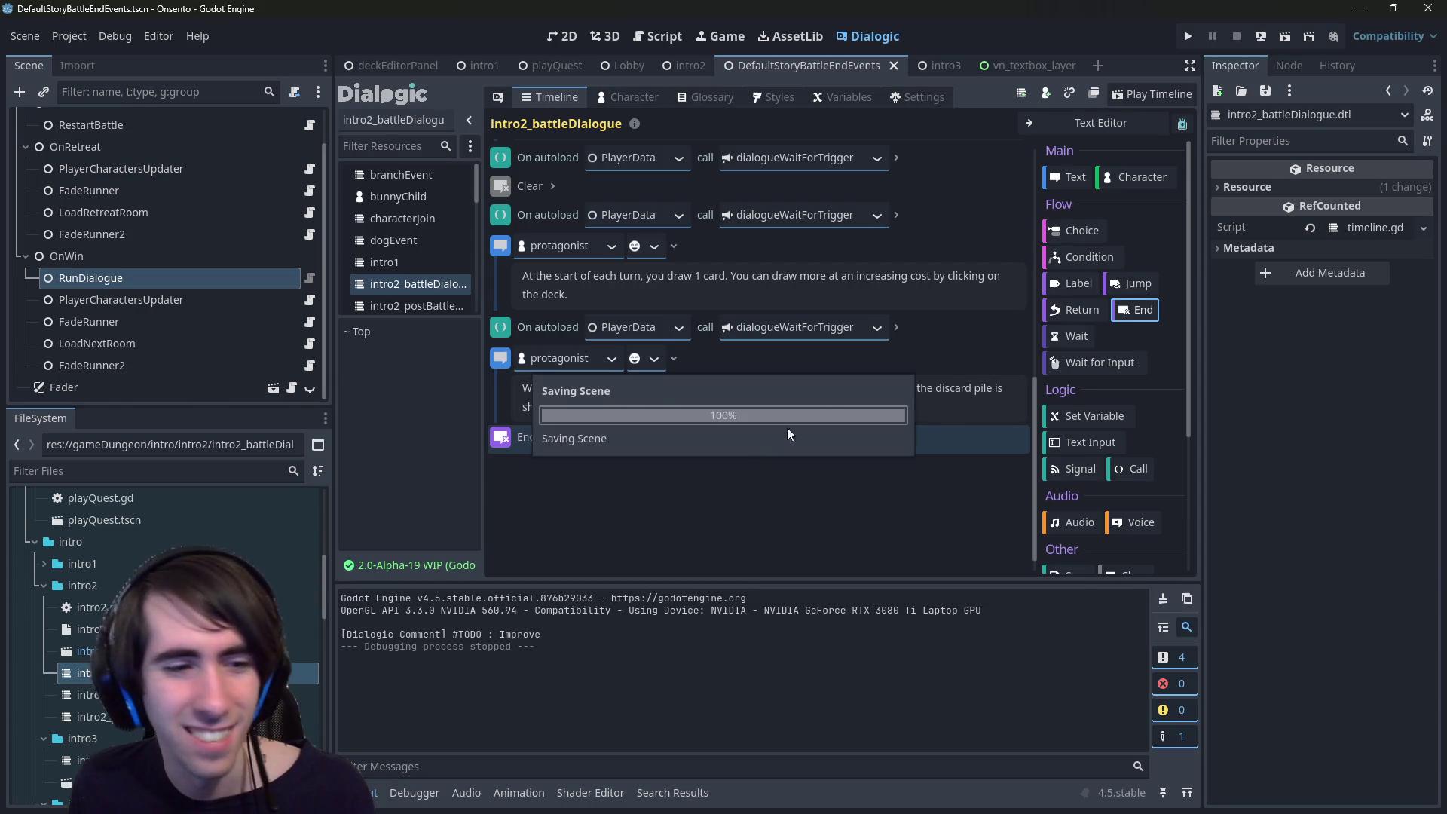
# - Open the intro3 timeline, append an End Timeline event, and save
pyautogui.scroll(-3, 149, 686)
pyautogui.click(142, 630)
pyautogui.click(137, 643)
pyautogui.click(1143, 310)
pyautogui.hotkey('ctrl', 's')
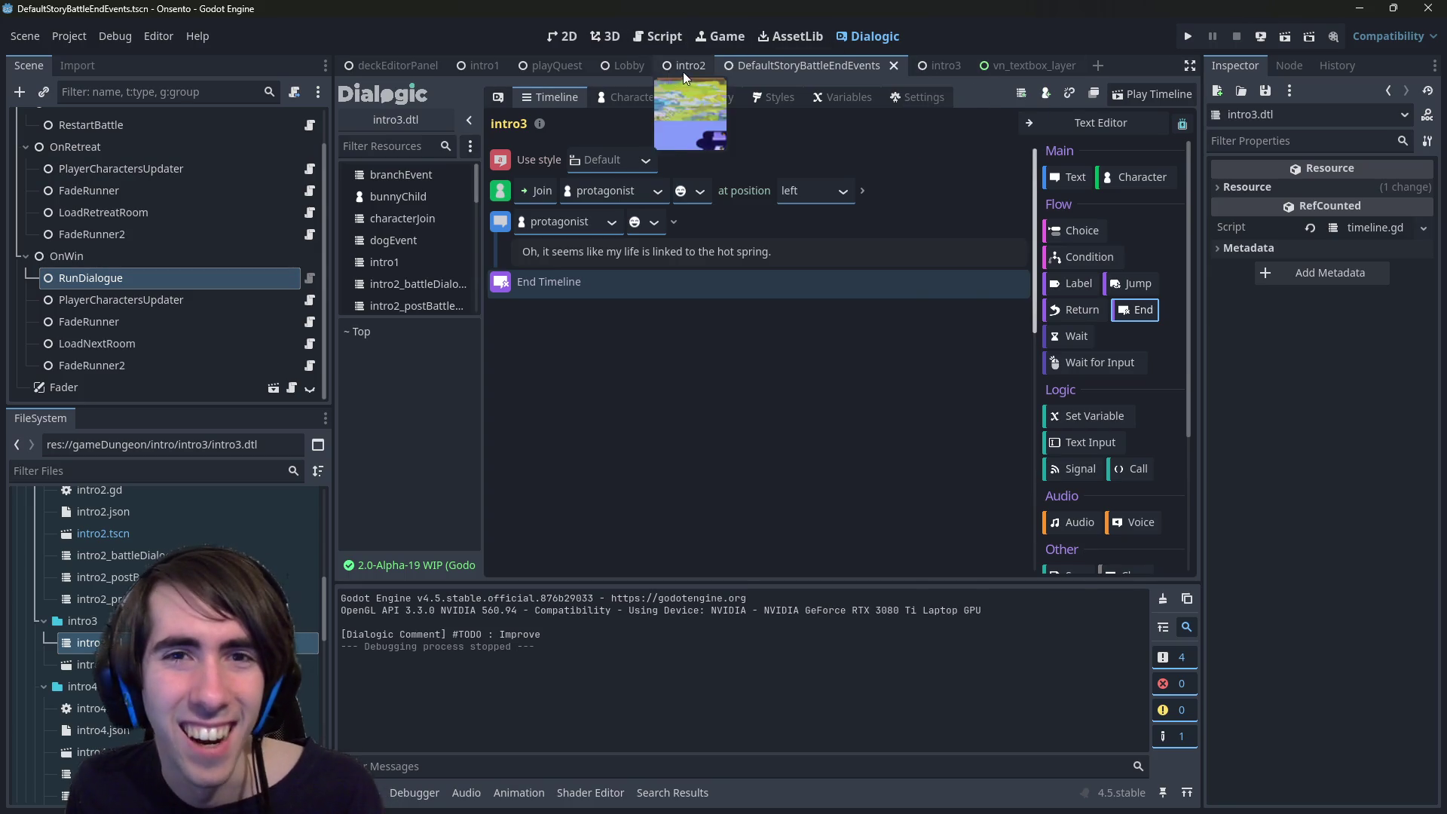
# - Switch to the Lobby scene, launch the game, and advance through the intro dialogue
pyautogui.click(627, 66)
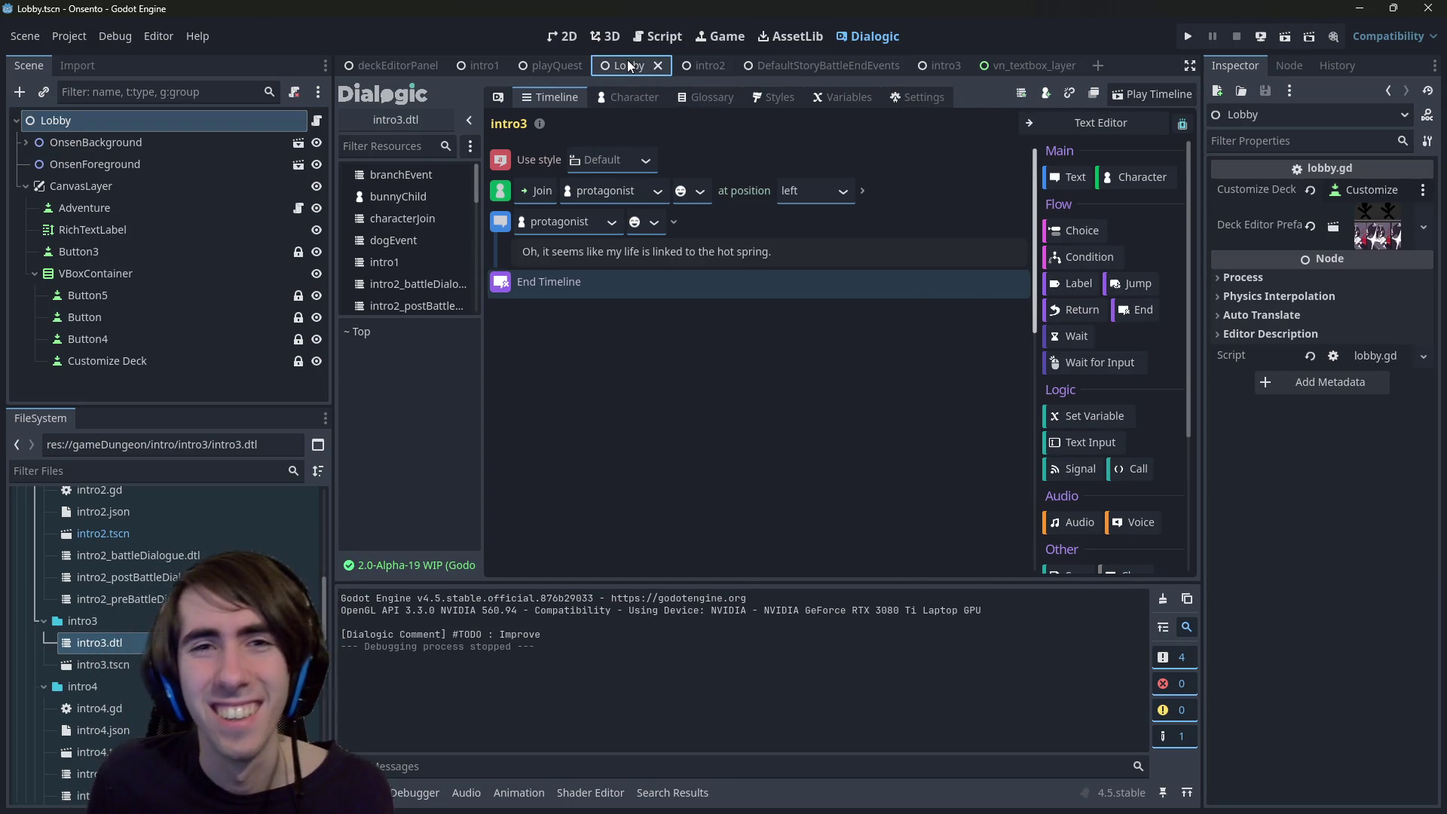
pyautogui.click(1287, 38)
pyautogui.click(536, 67)
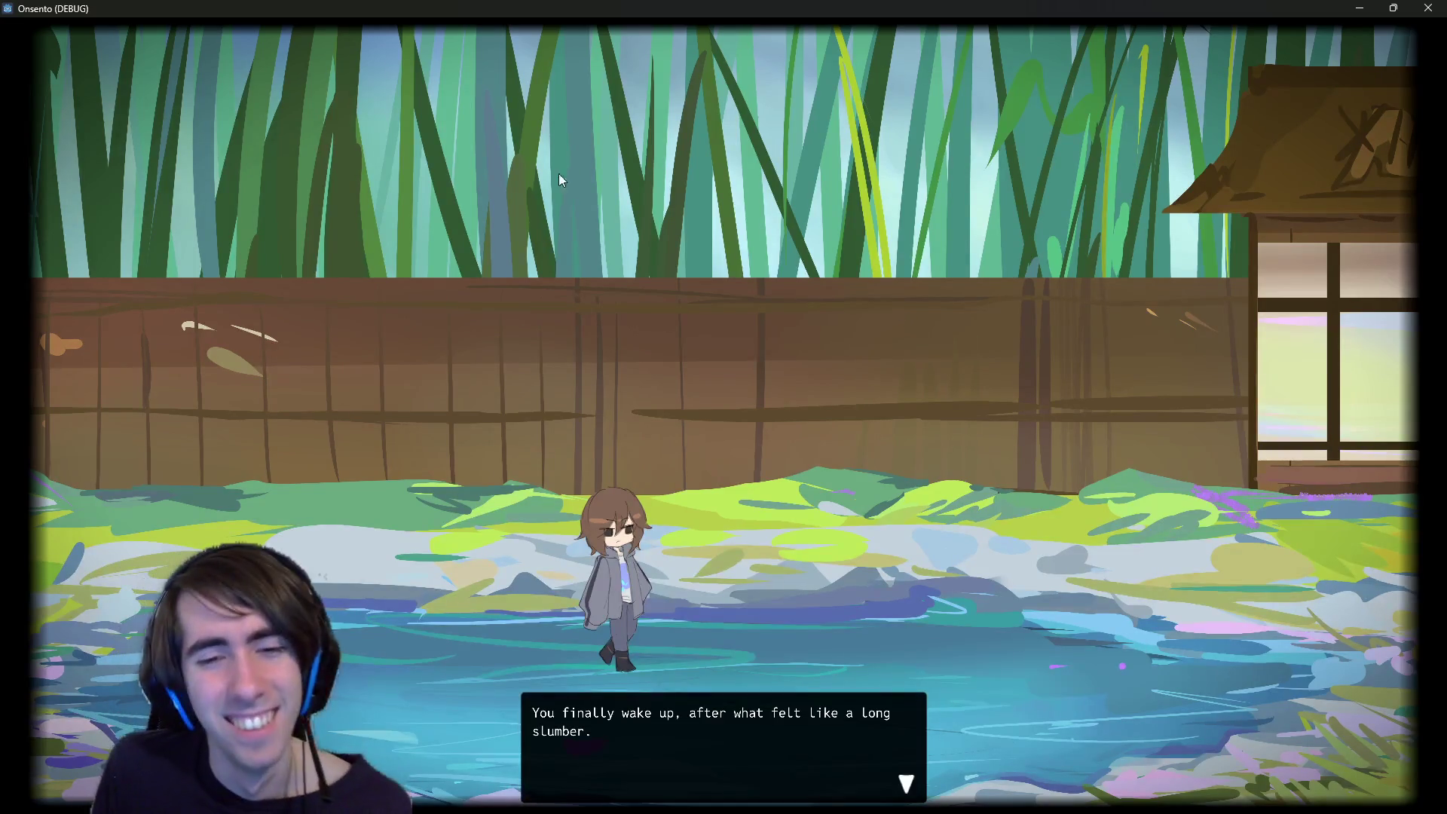
pyautogui.press('space')
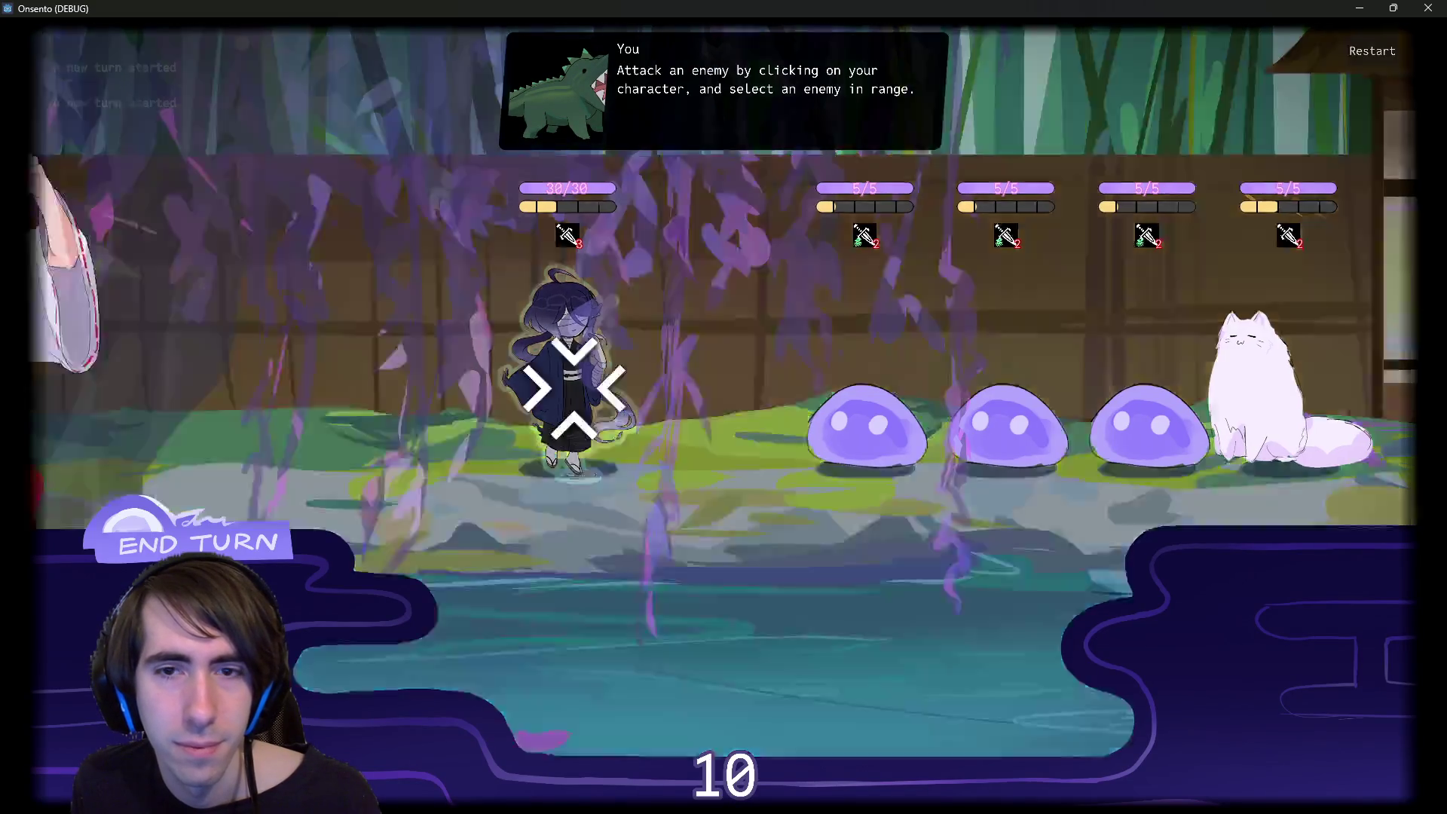
# - Attack the first slime, end the turn, close the game, and open storyBattleEndEventsRunner.gd in intro2
pyautogui.click(866, 426)
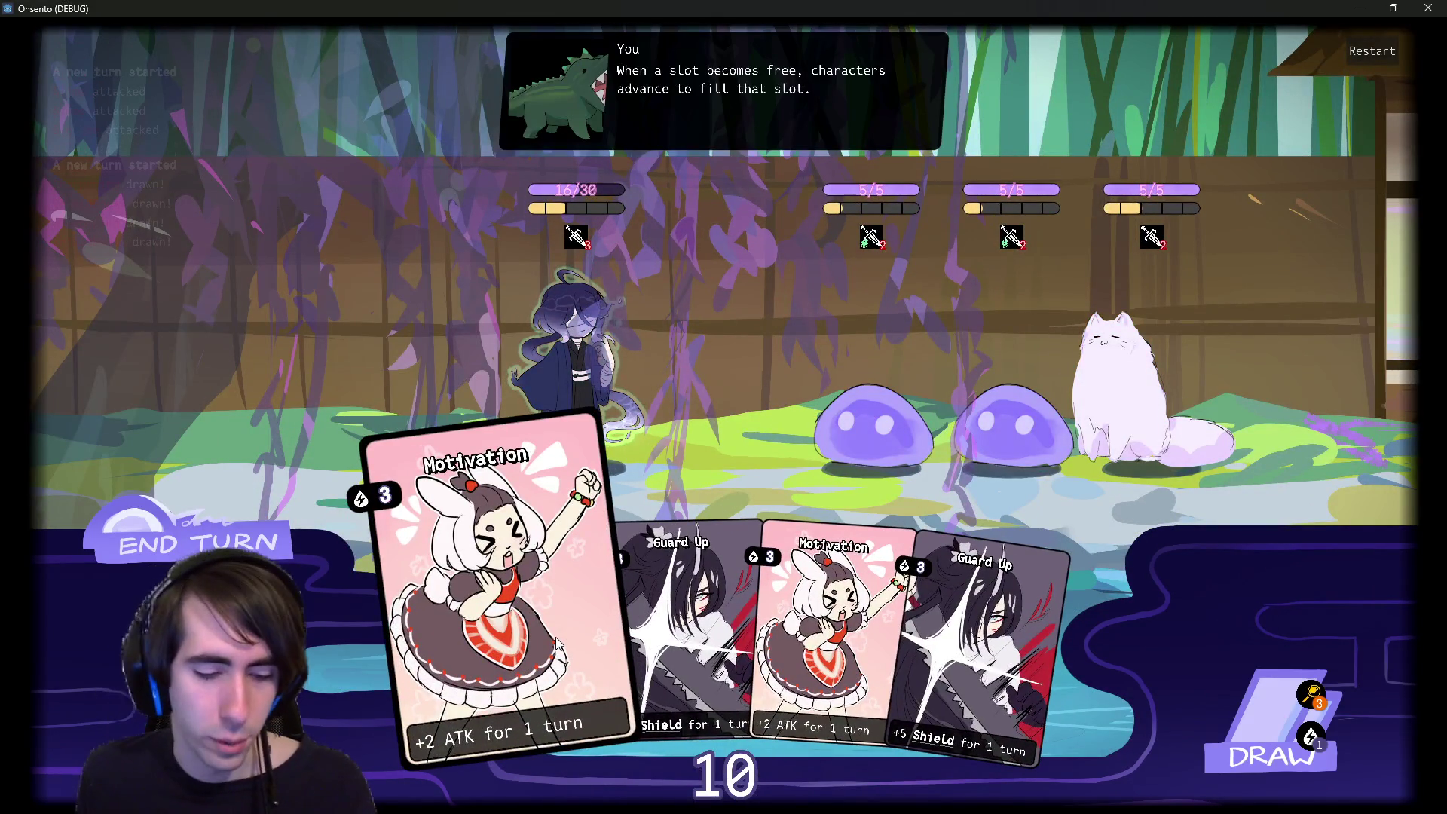
pyautogui.click(189, 541)
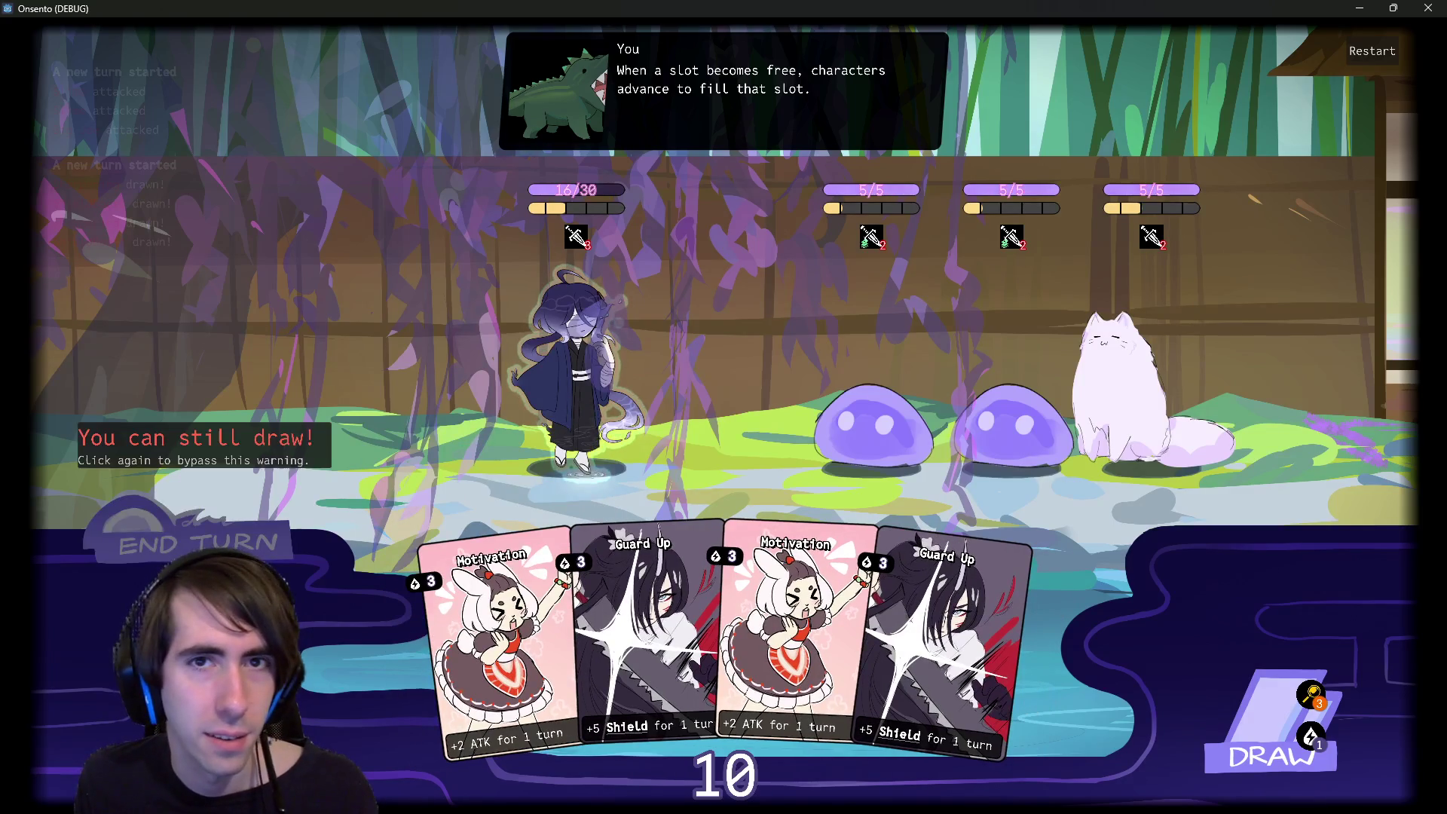
pyautogui.click(188, 541)
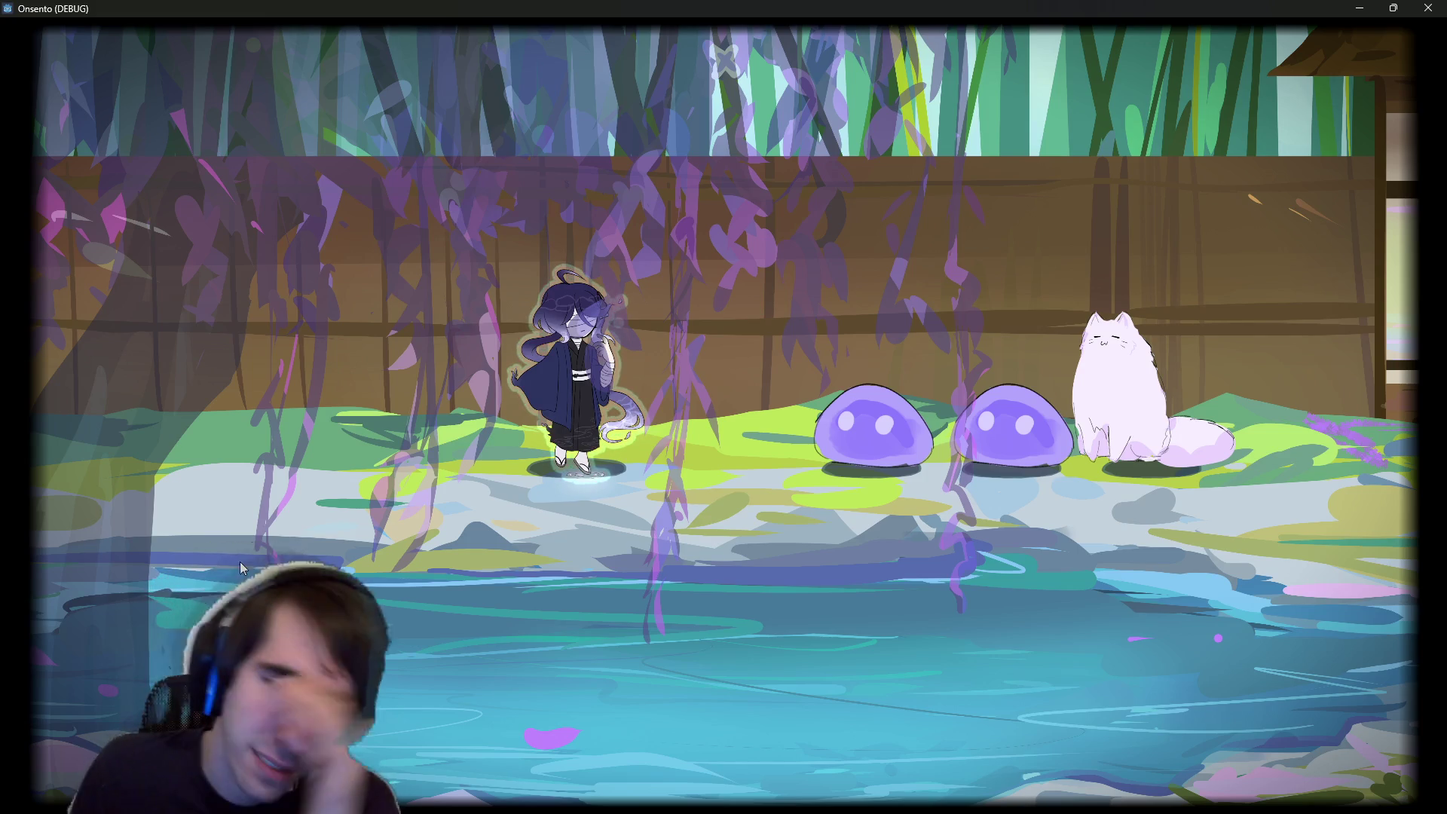
pyautogui.click(1429, 6)
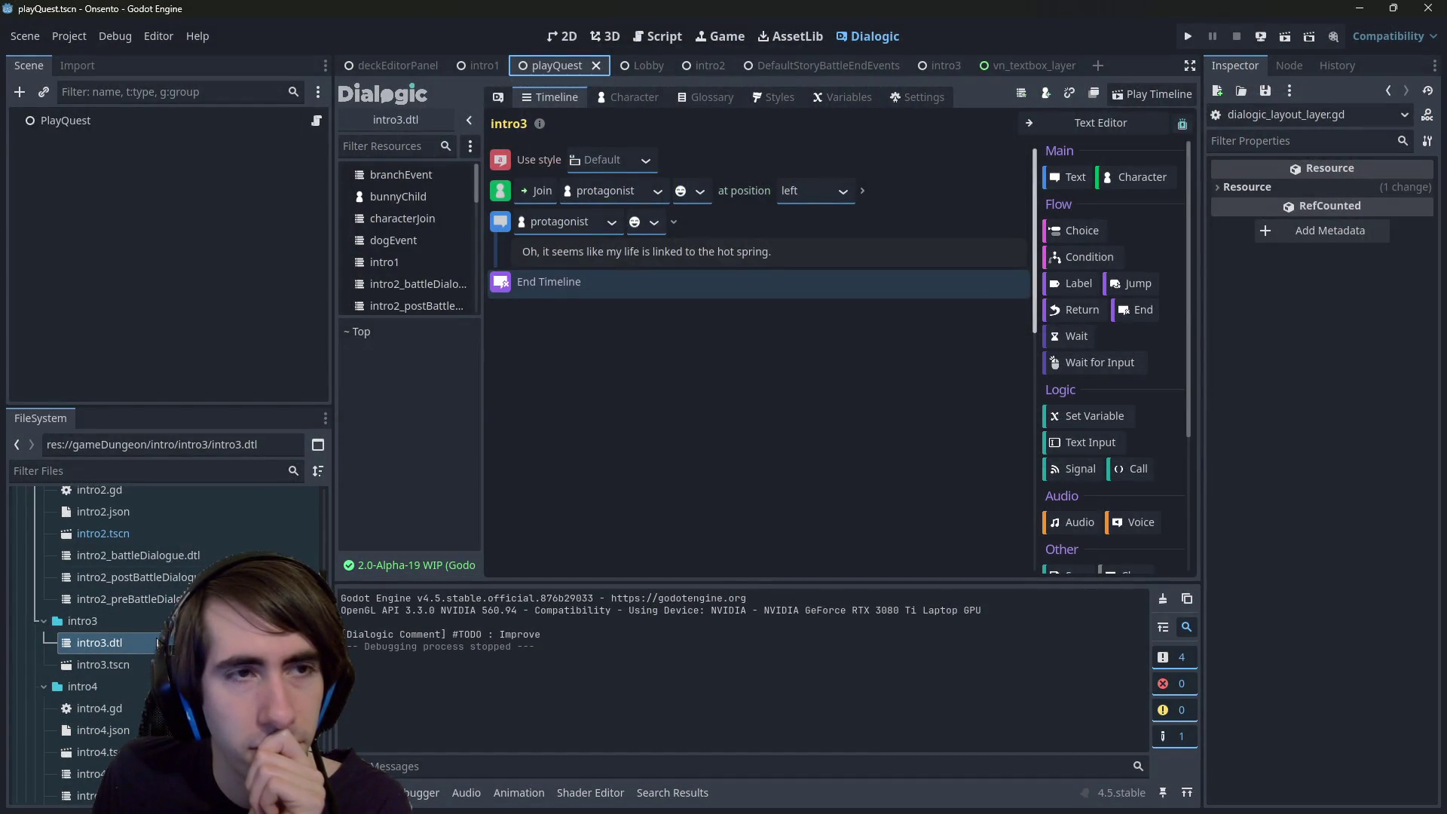
pyautogui.click(712, 70)
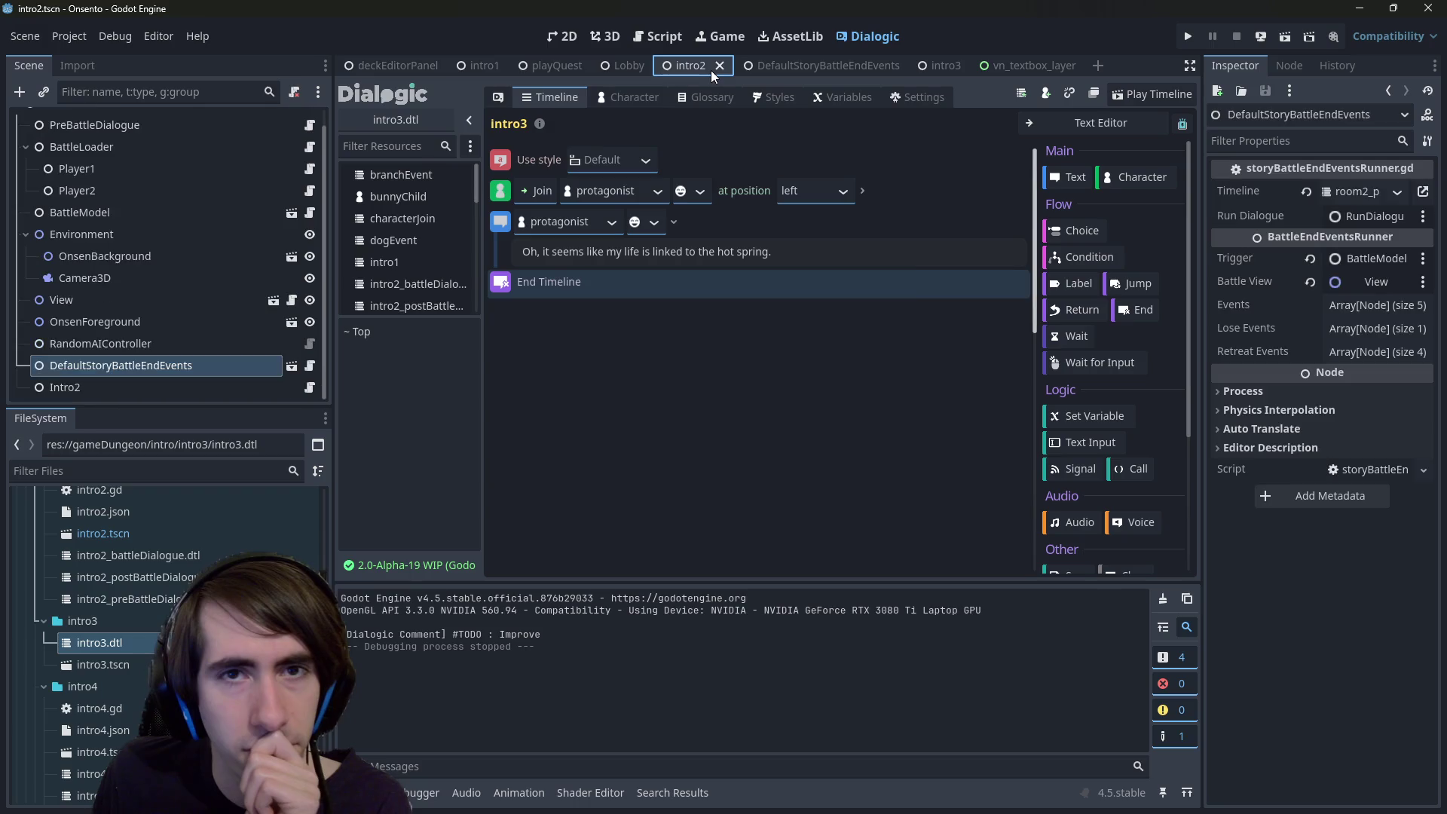
pyautogui.click(302, 365)
# - Open RunDialogue's script, select line 7, and check completions after end_timeline(true)
pyautogui.click(295, 366)
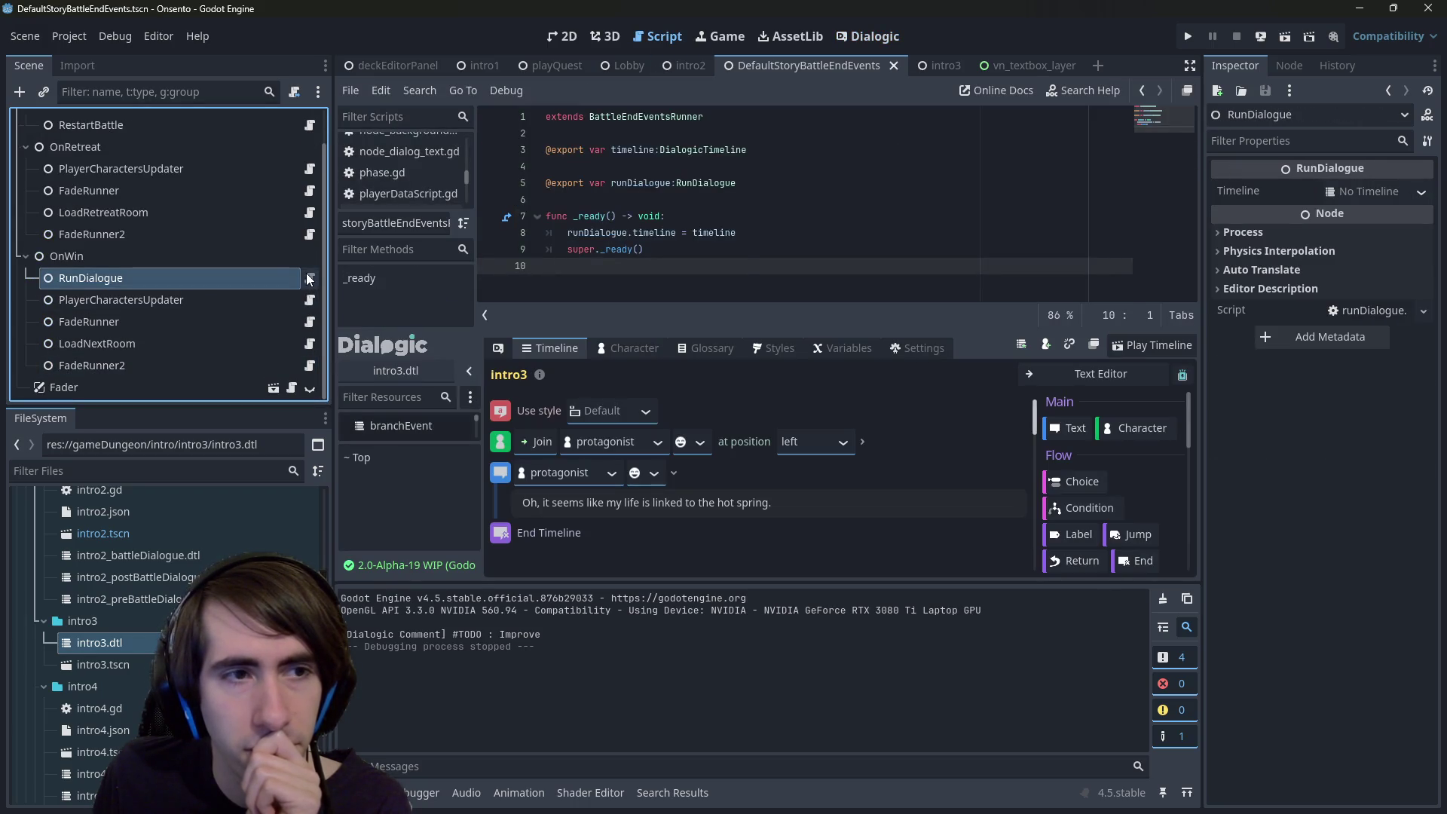
pyautogui.click(309, 279)
pyautogui.moveTo(748, 266); pyautogui.dragTo(479, 223)
pyautogui.press('End')
pyautogui.hotkey('shift', 'Home')
pyautogui.hotkey('shift', 'Home')
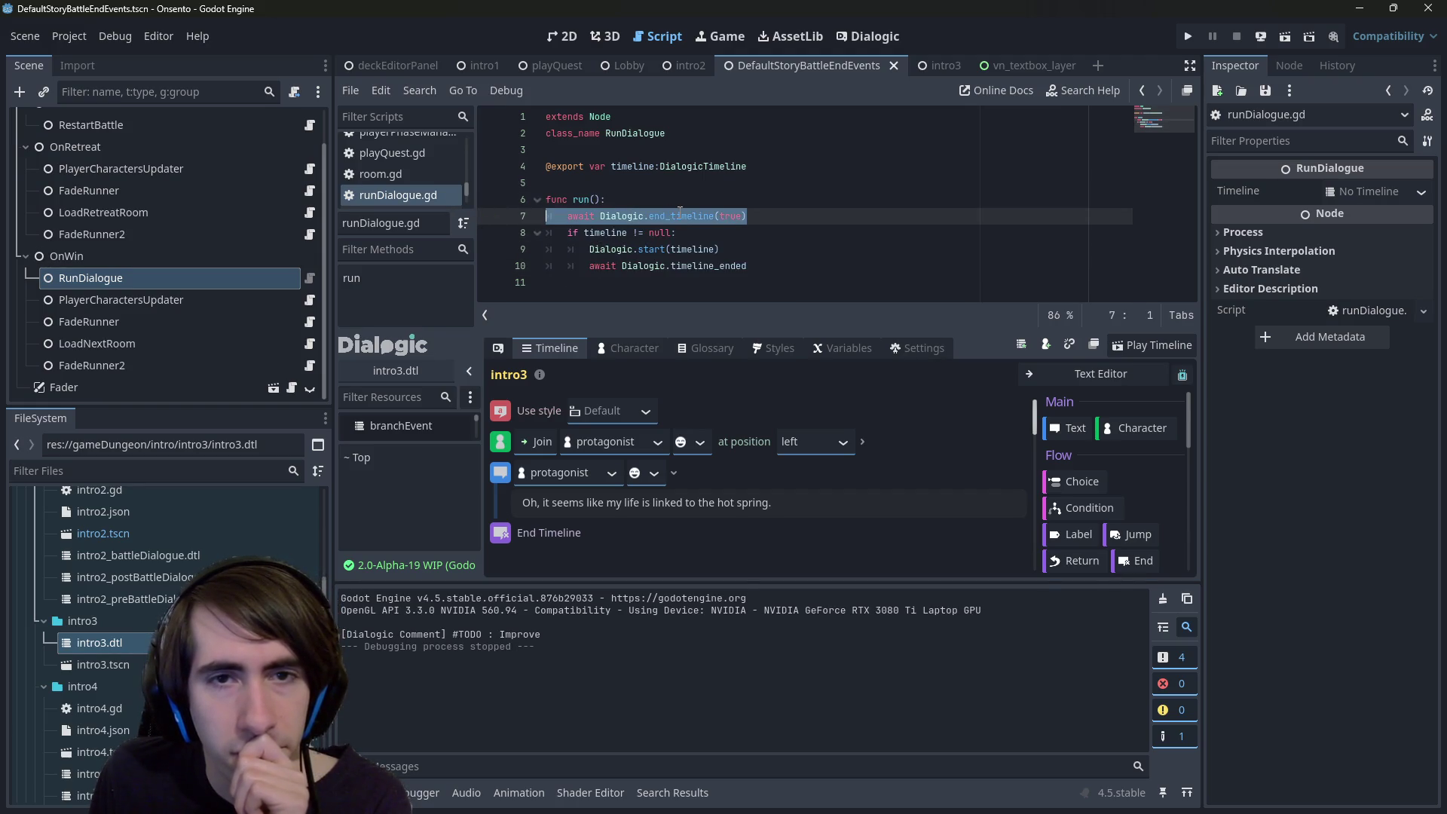
pyautogui.moveTo(680, 211)
pyautogui.click(777, 218)
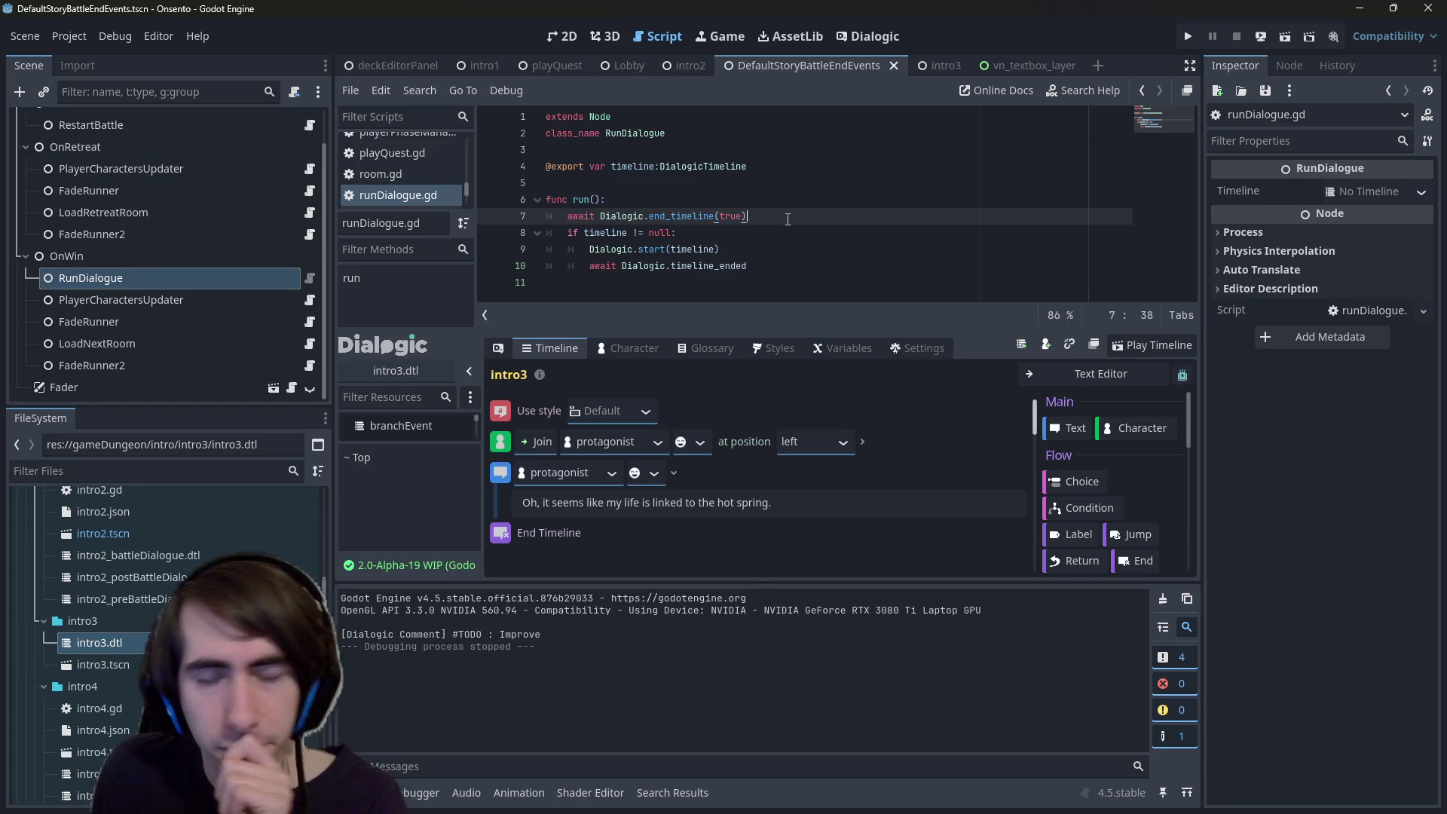
pyautogui.write('.ti')
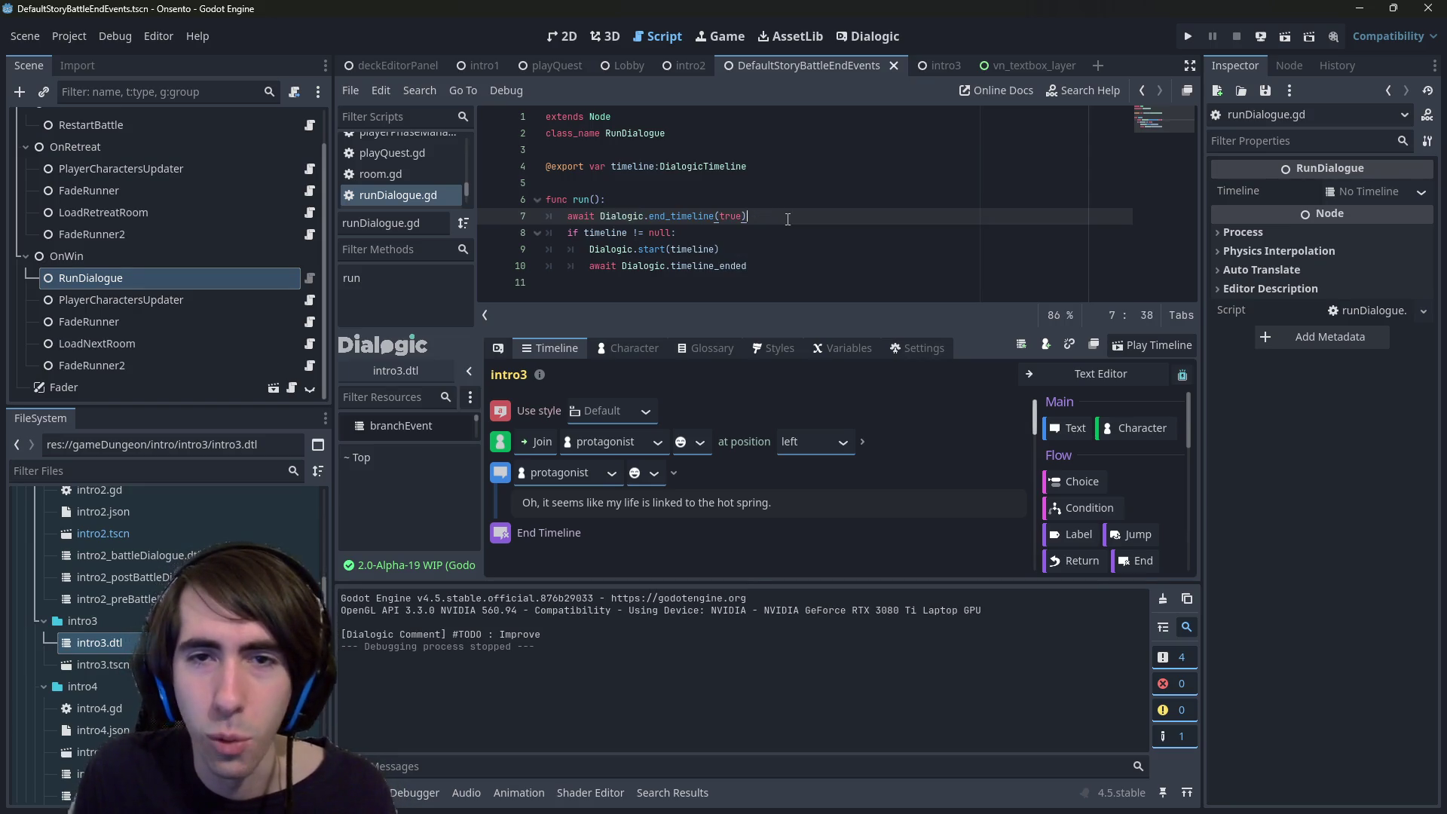
# - Read end_timeline's definition in DialogicGameHandler.gd, then navigate back to runDialogue.gd line 7
pyautogui.keyDown('ctrl'); pyautogui.click(656, 217); pyautogui.keyUp('ctrl')
pyautogui.scroll(-3, 633, 173)
pyautogui.click(633, 168)
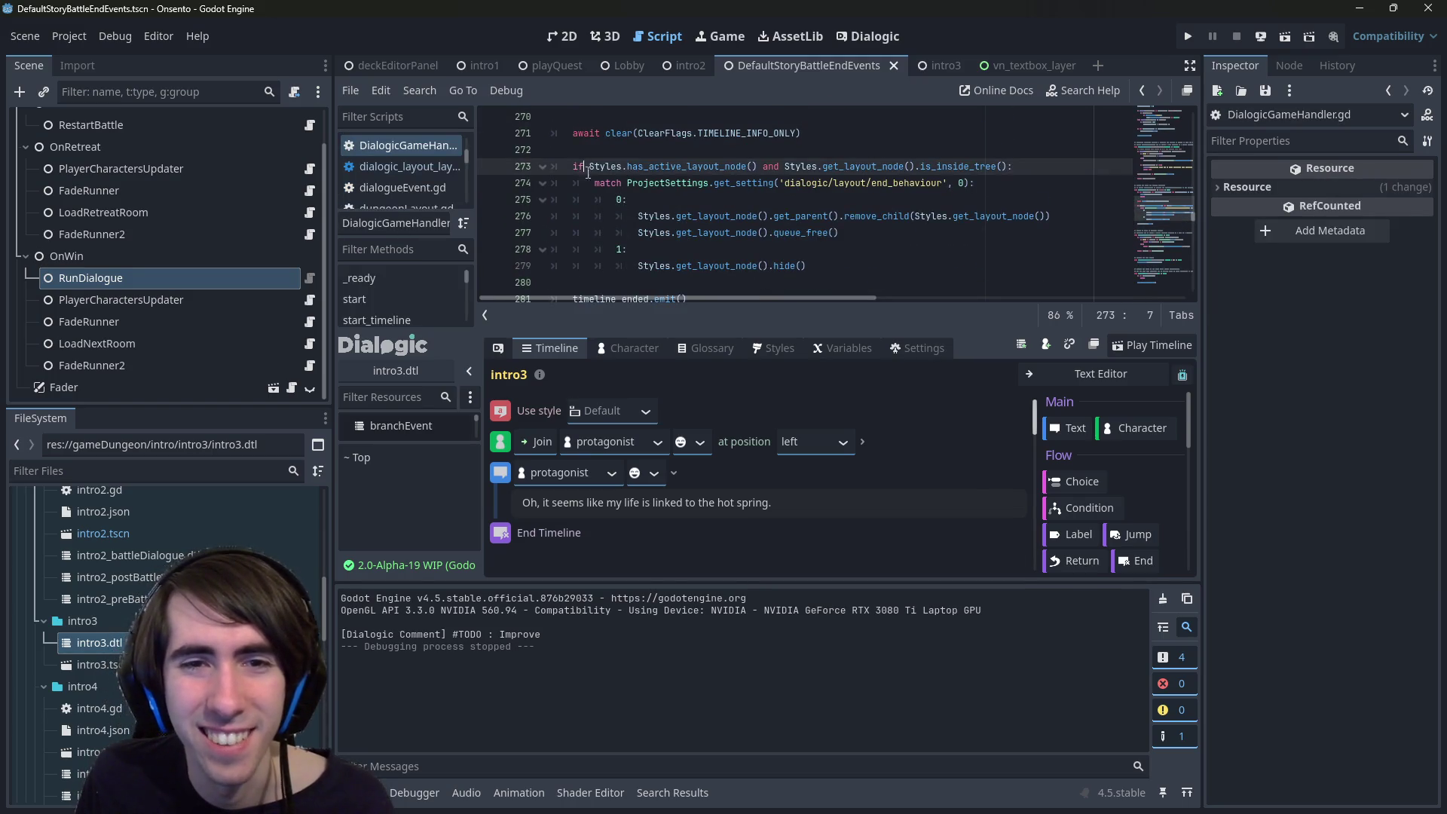
pyautogui.scroll(-1, 633, 174)
pyautogui.click(633, 251)
pyautogui.scroll(2, 632, 254)
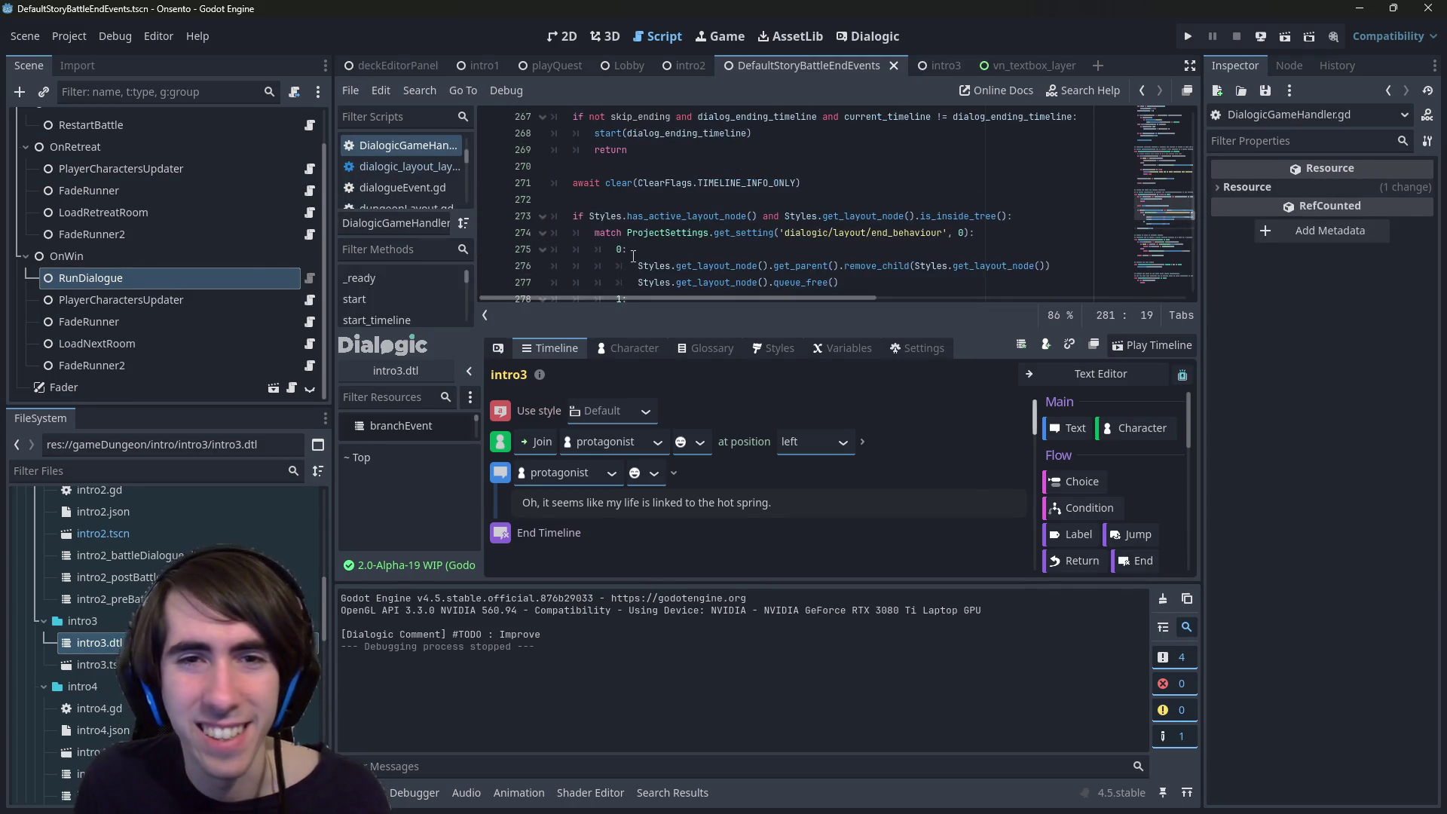
pyautogui.hotkey('alt', 'Left')
pyautogui.hotkey('alt', 'Left')
pyautogui.hotkey('ctrl', 'Right')
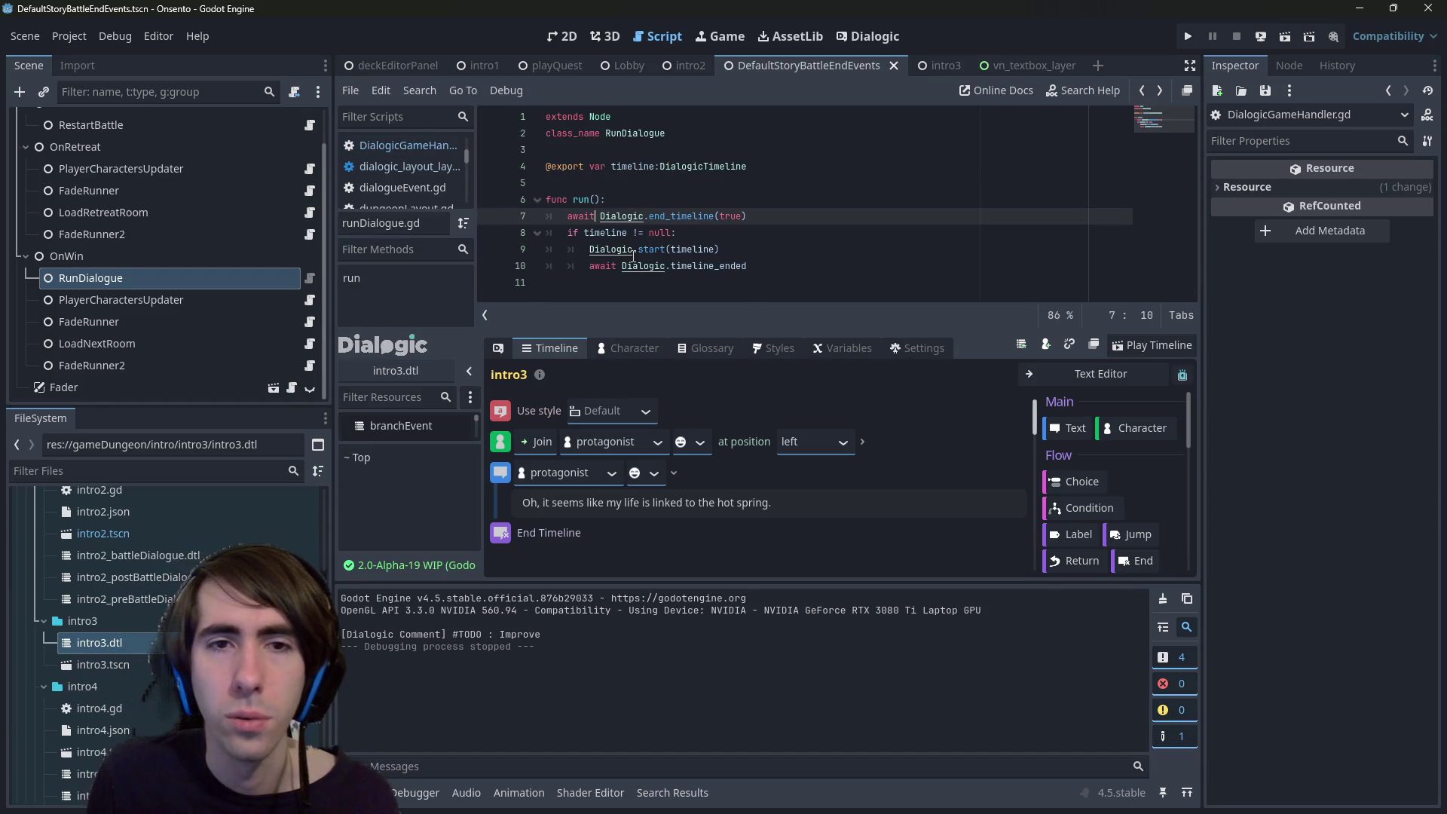
# - Remove 'await' from the end_timeline call and insert a new line above it
pyautogui.hotkey('ctrl', 'BackSpace')
pyautogui.press('Down')
pyautogui.press('Down')
pyautogui.press('Down')
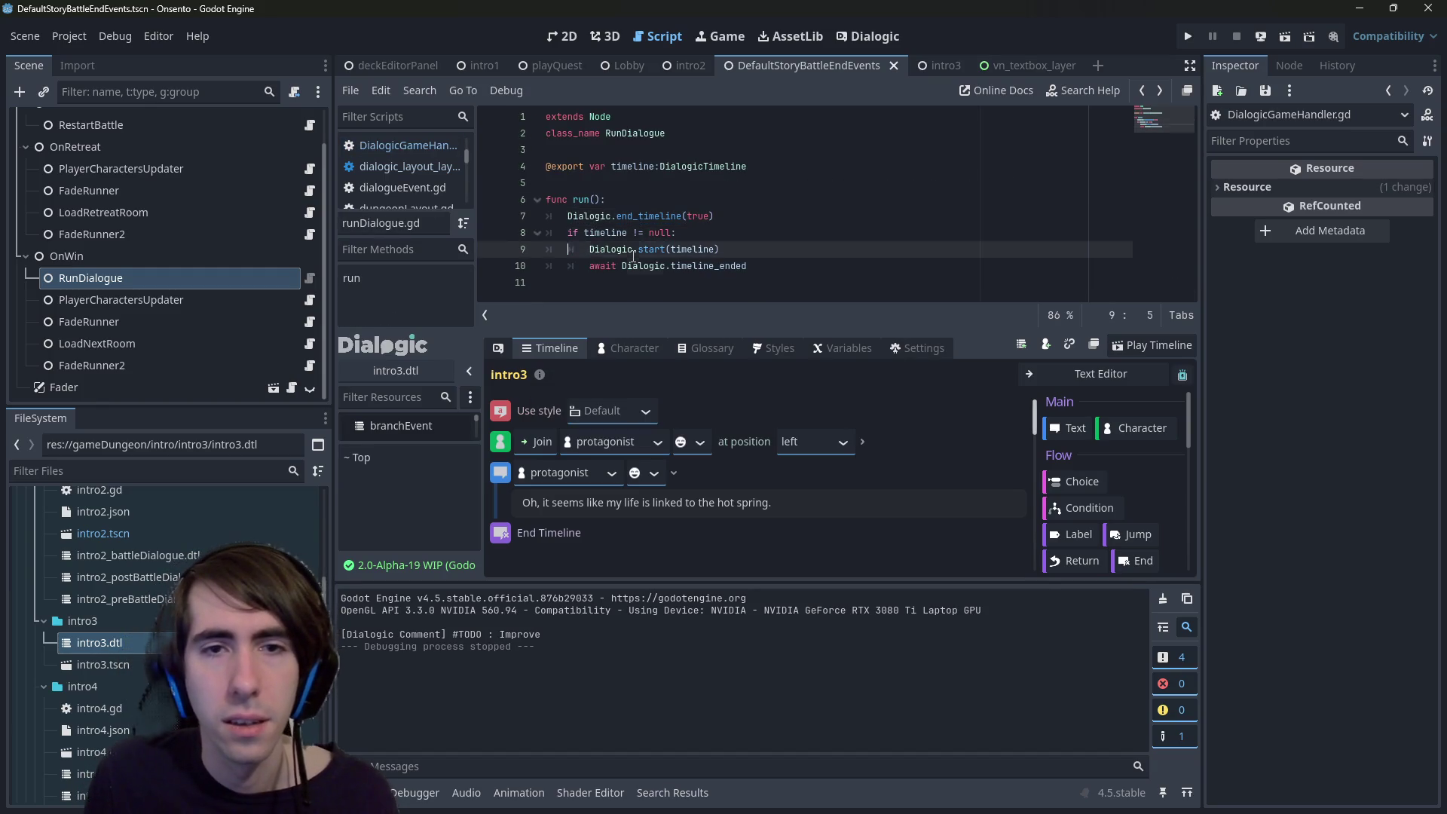
pyautogui.hotkey('ctrl', 'Right')
pyautogui.press('Up')
pyautogui.press('Up')
pyautogui.press('Up')
pyautogui.press('Return')
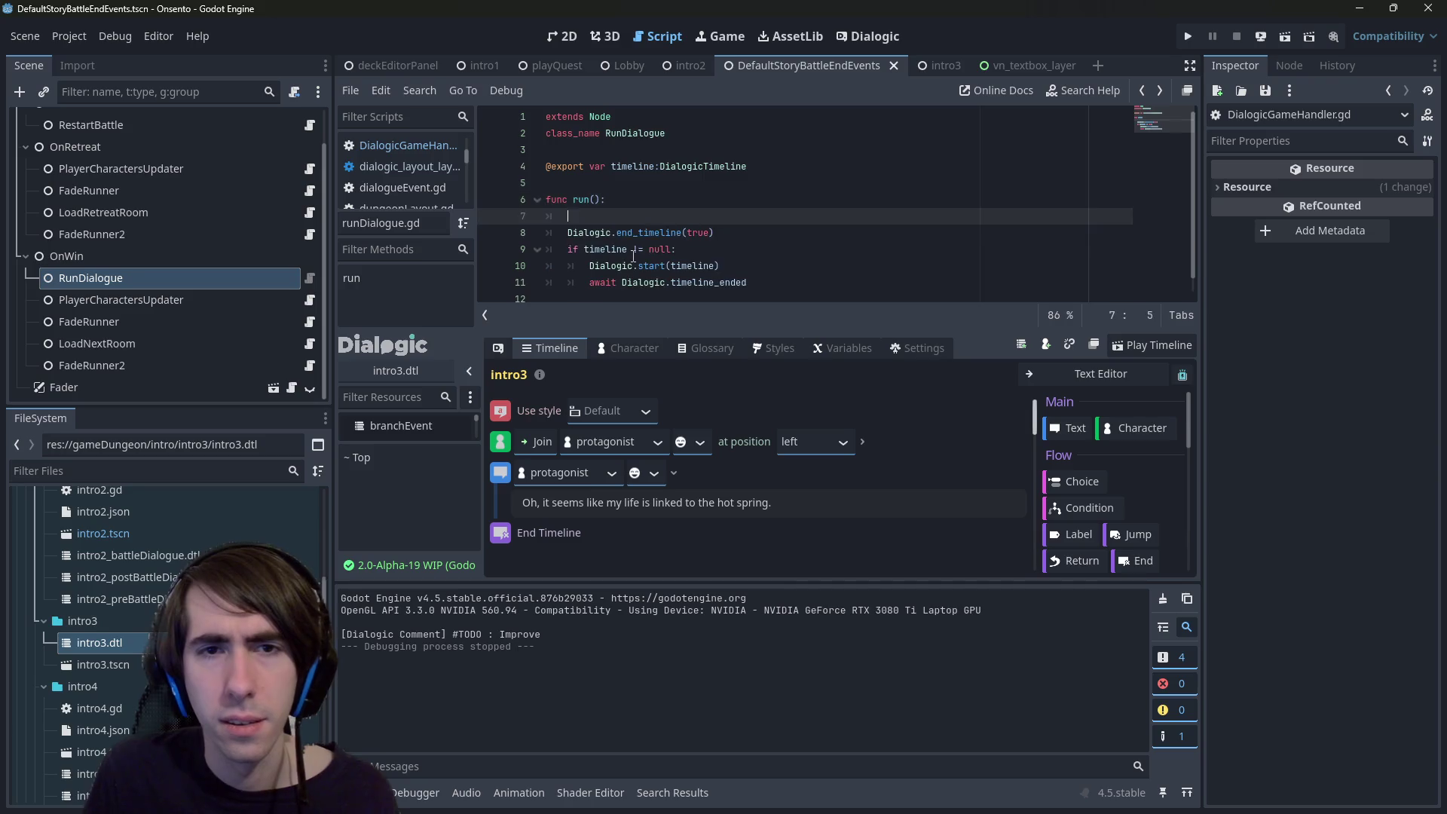
# - Write the condition 'if Dialogic.current_timeline != null:' using code completion
pyautogui.press('BackSpace')
pyautogui.write('Dialg')
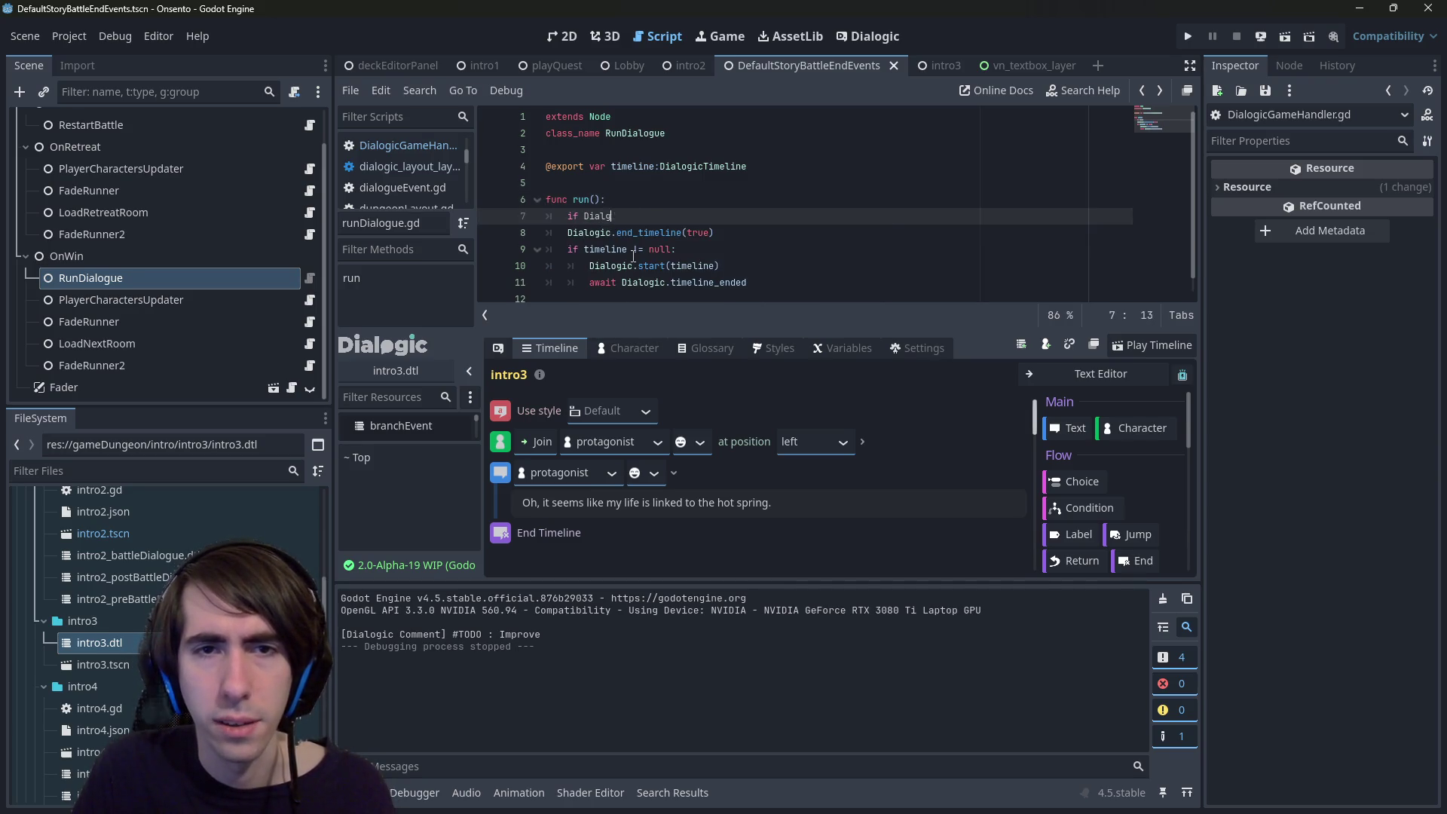
pyautogui.write('ic..time')
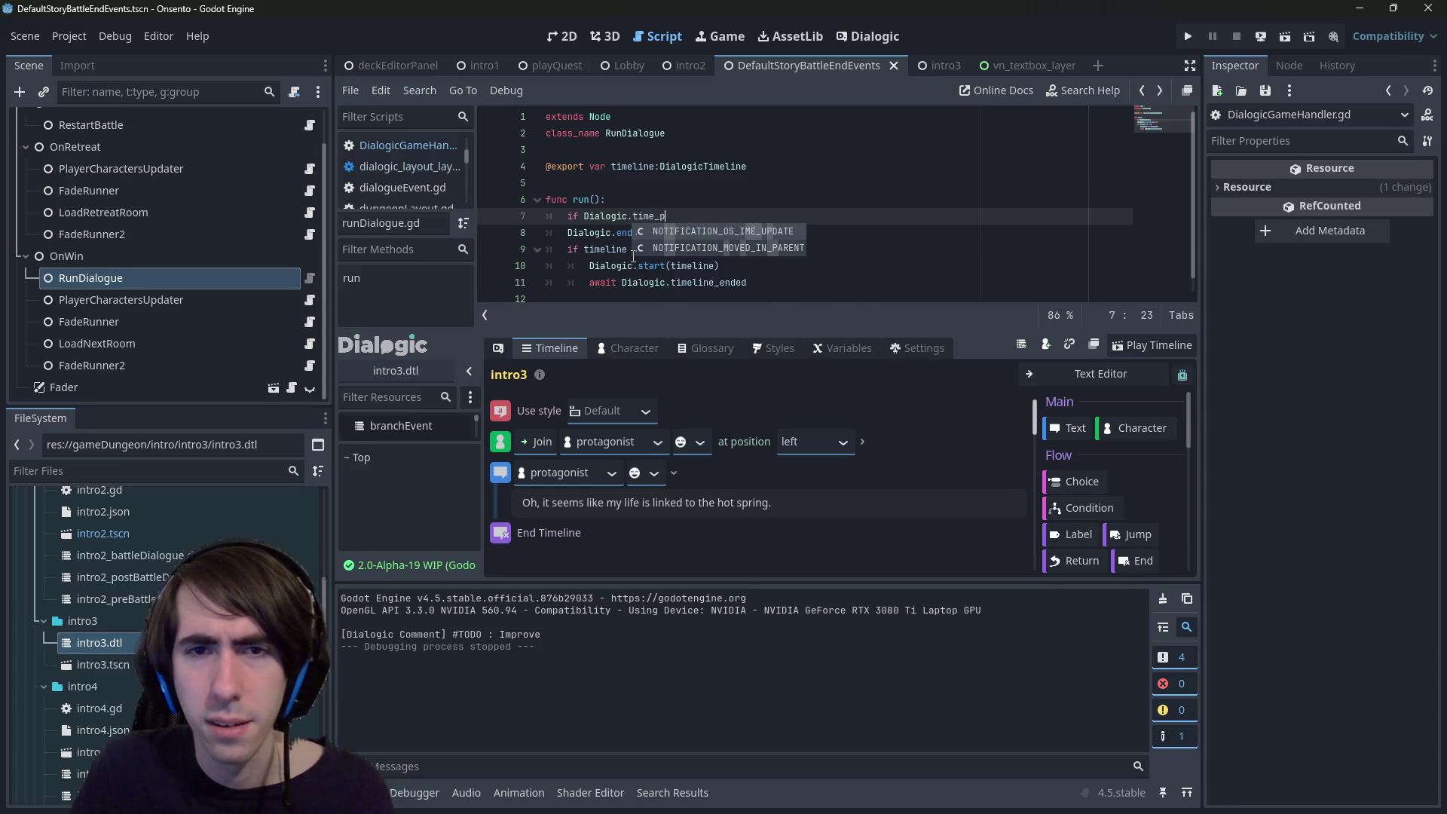
pyautogui.write('line_p')
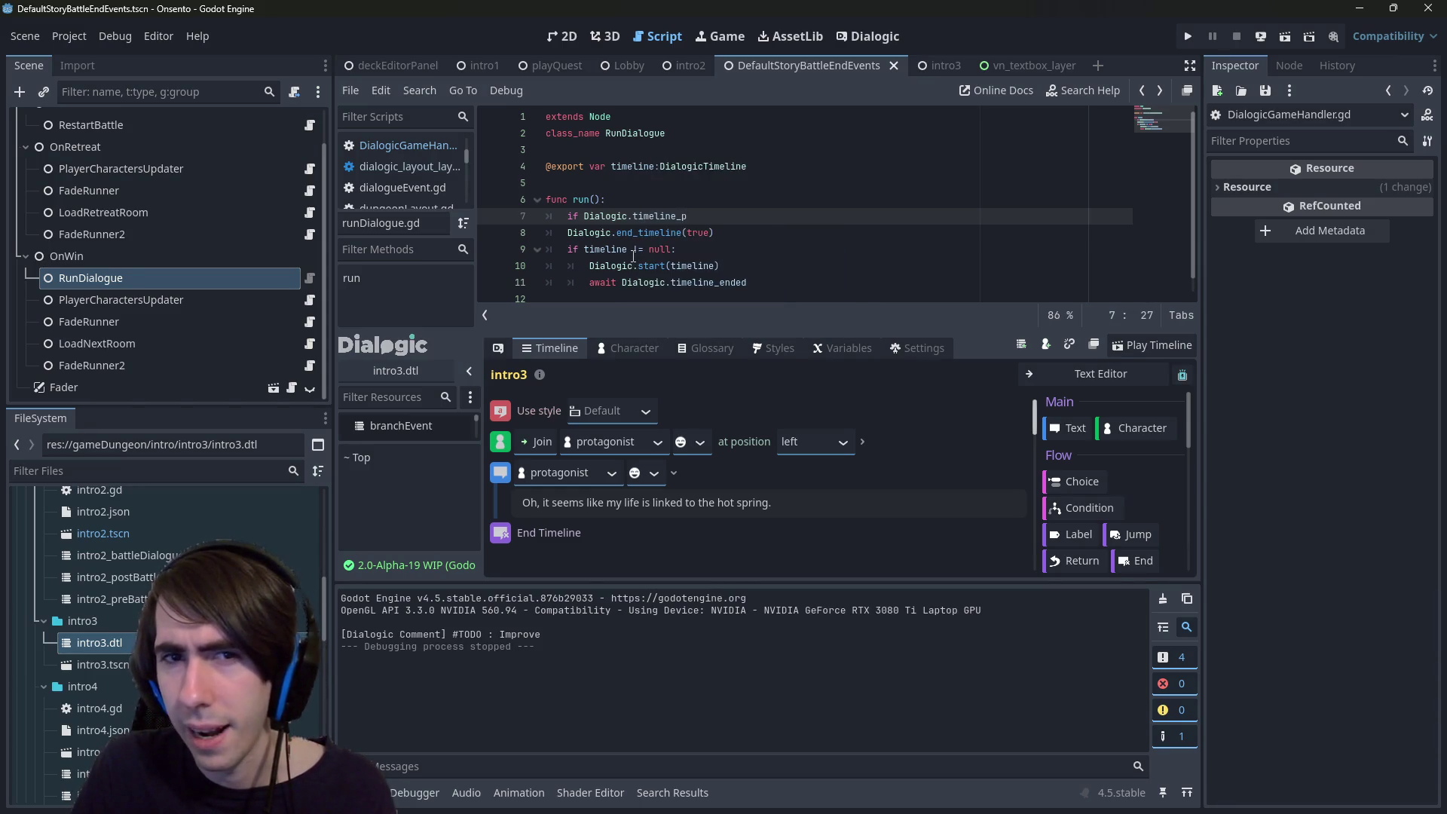
pyautogui.write('_')
pyautogui.hotkey('ctrl', 'BackSpace')
pyautogui.write('i')
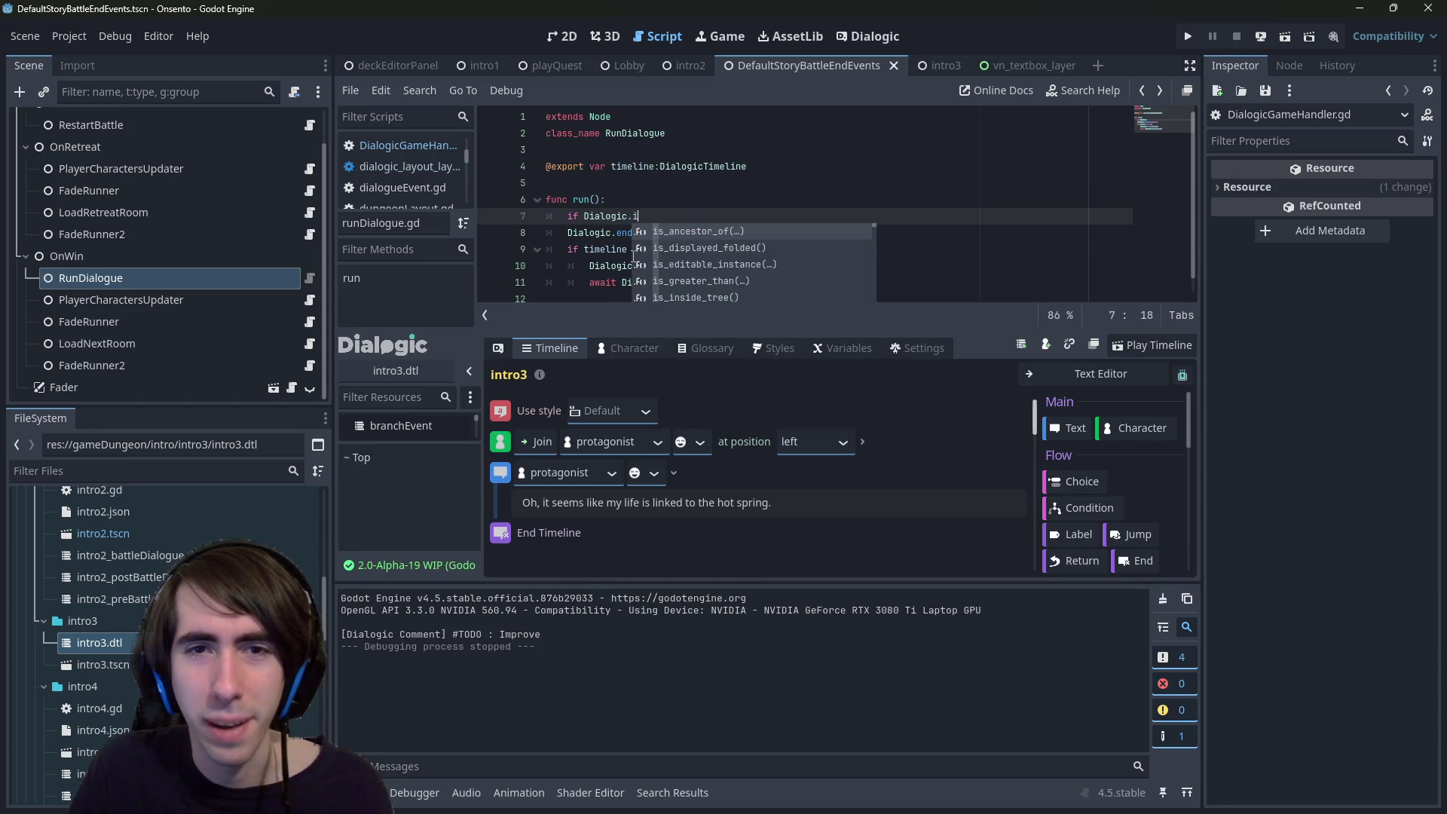
pyautogui.write('s_playing')
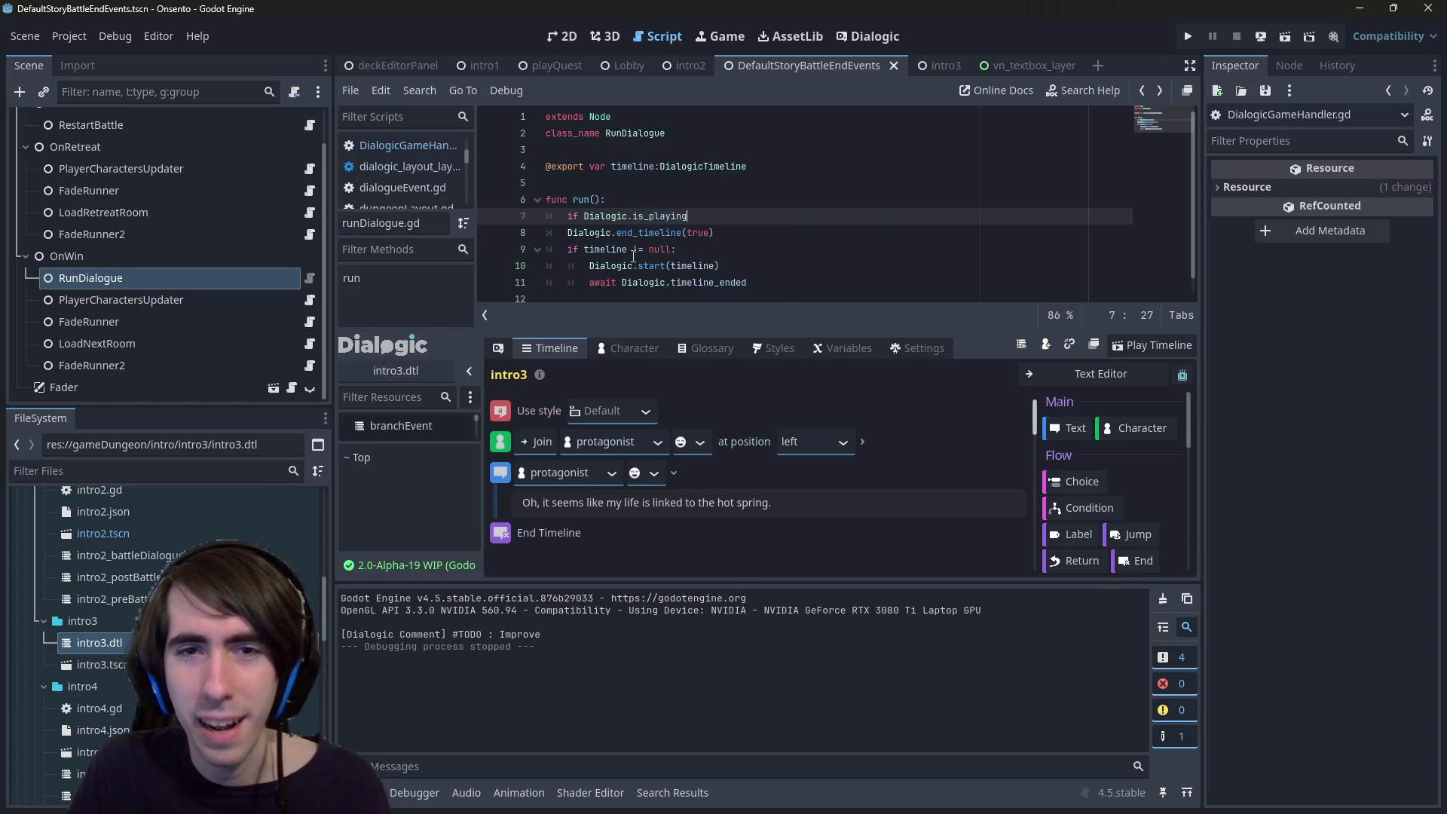
pyautogui.hotkey('ctrl', 'space')
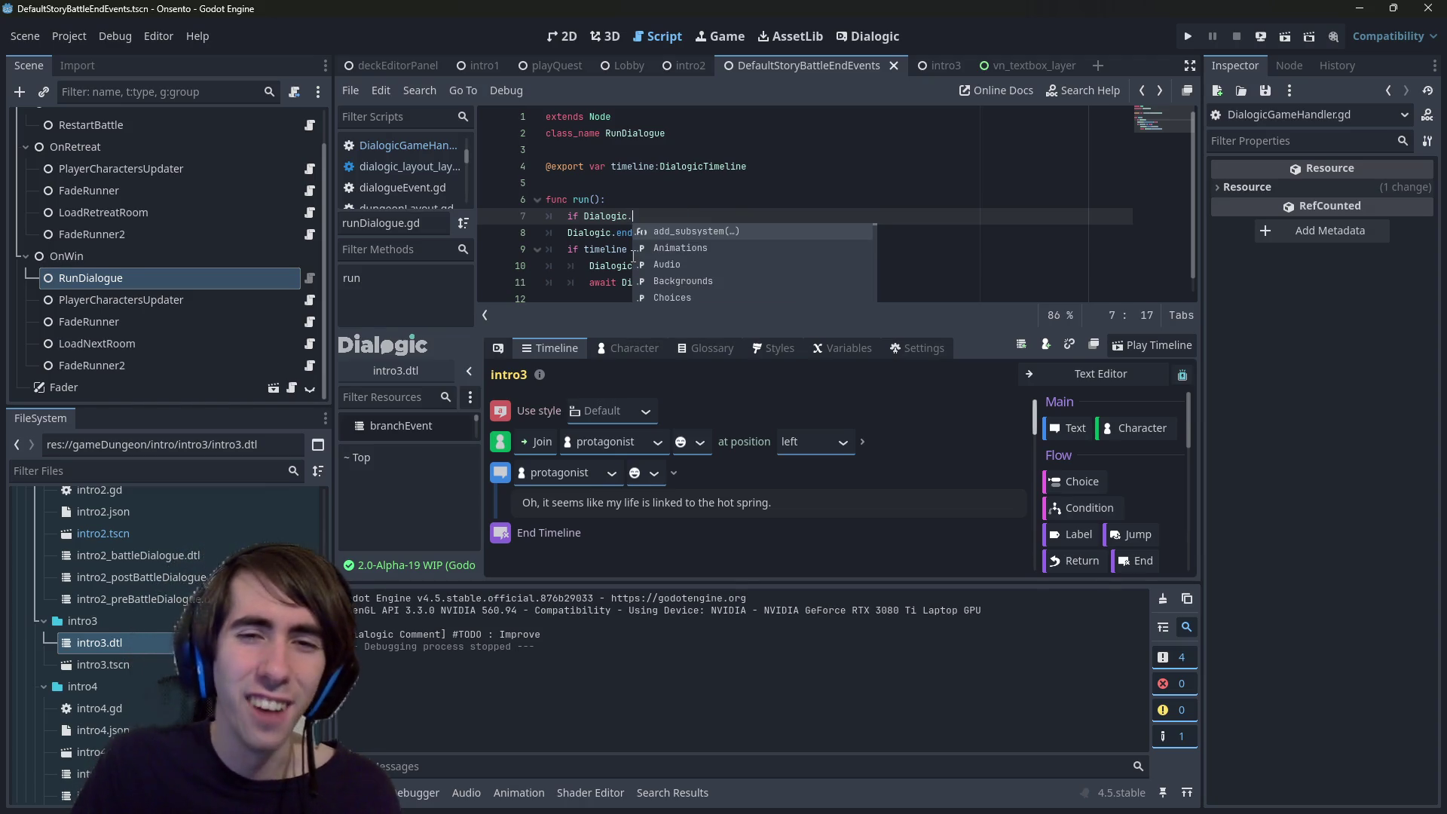
pyautogui.write('dialogic')
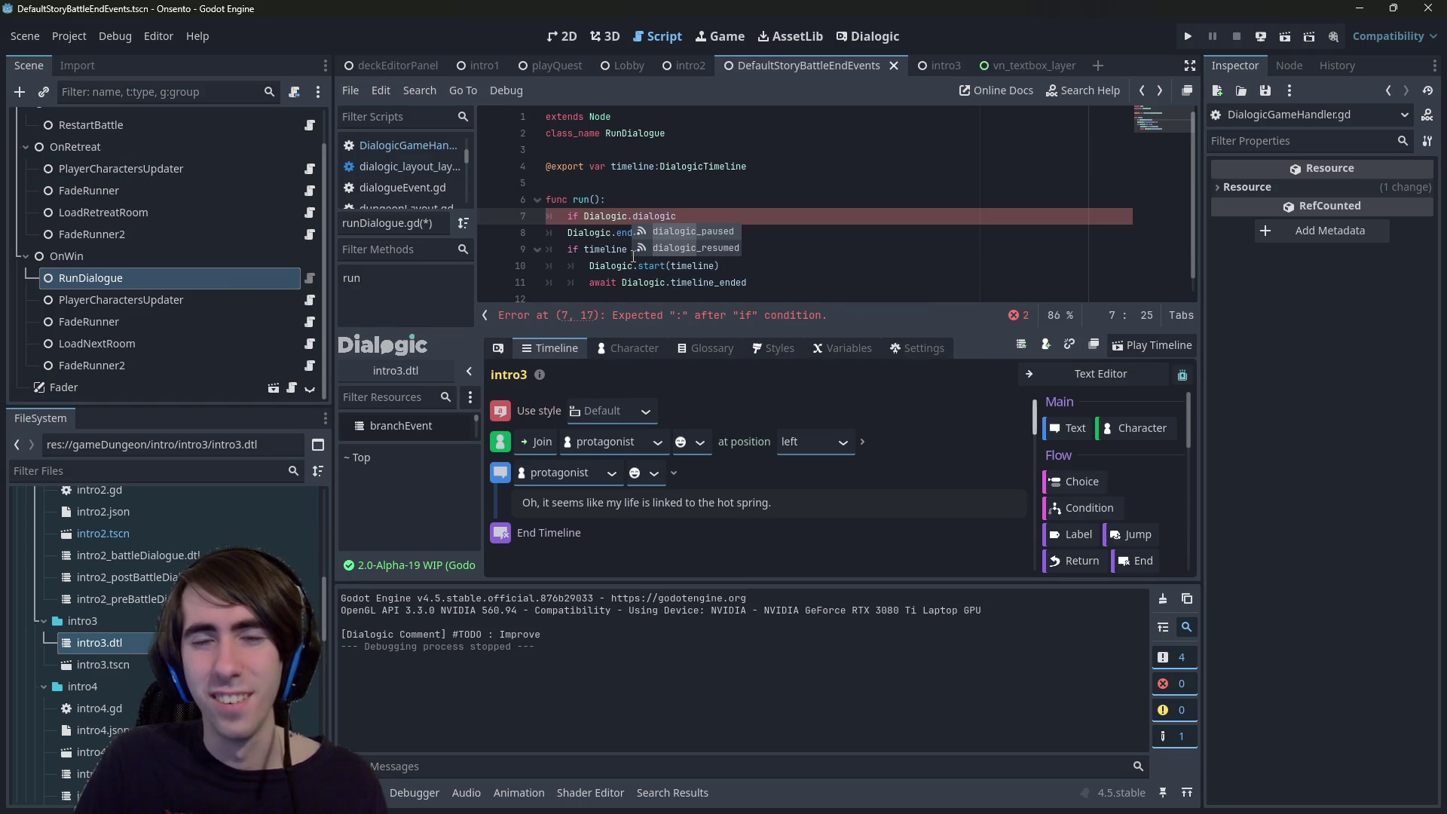
pyautogui.press('BackSpace')
pyautogui.press('BackSpace')
pyautogui.press('BackSpace')
pyautogui.write('timeline')
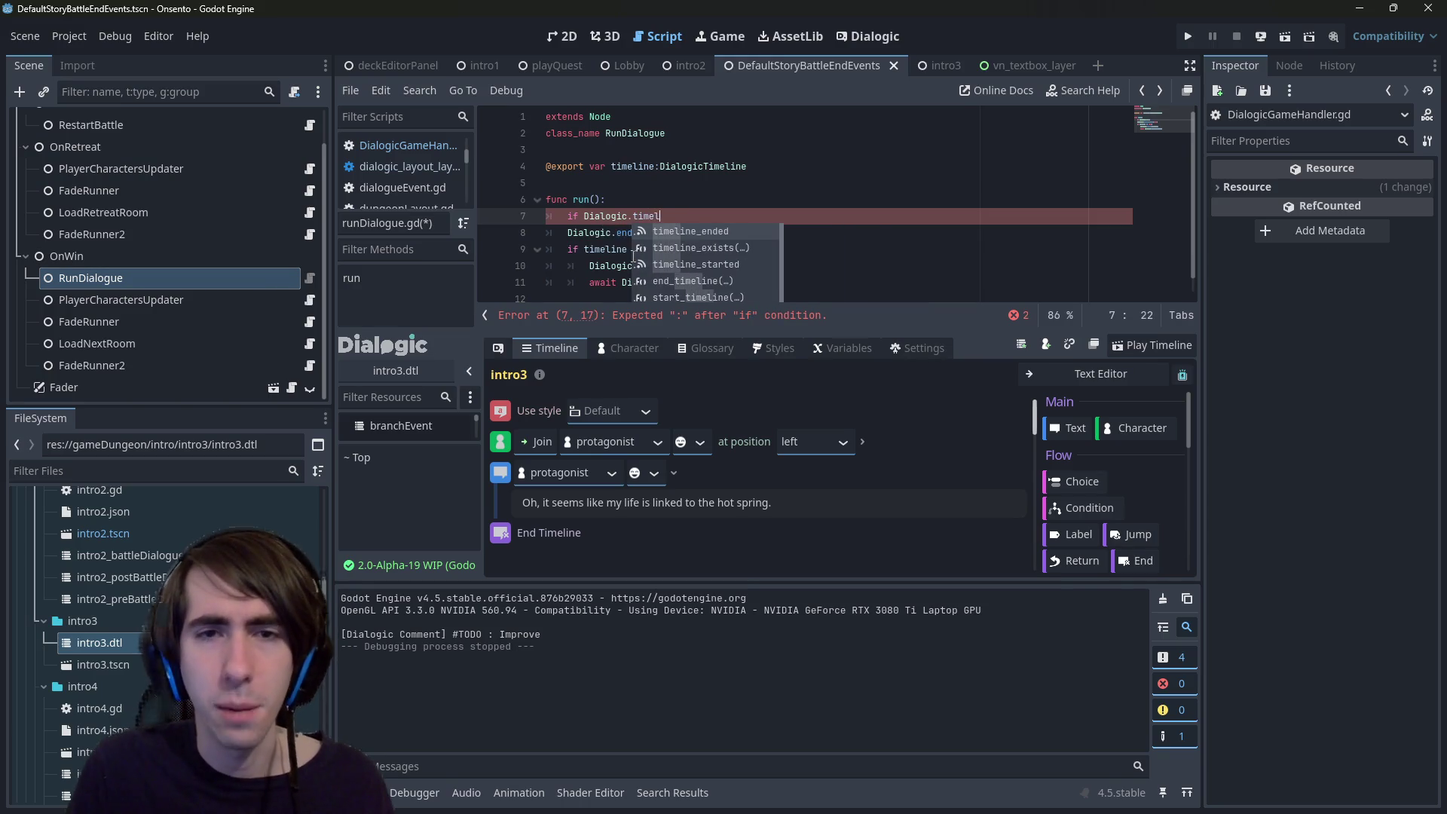
pyautogui.press('Down')
pyautogui.press('Down')
pyautogui.press('Down')
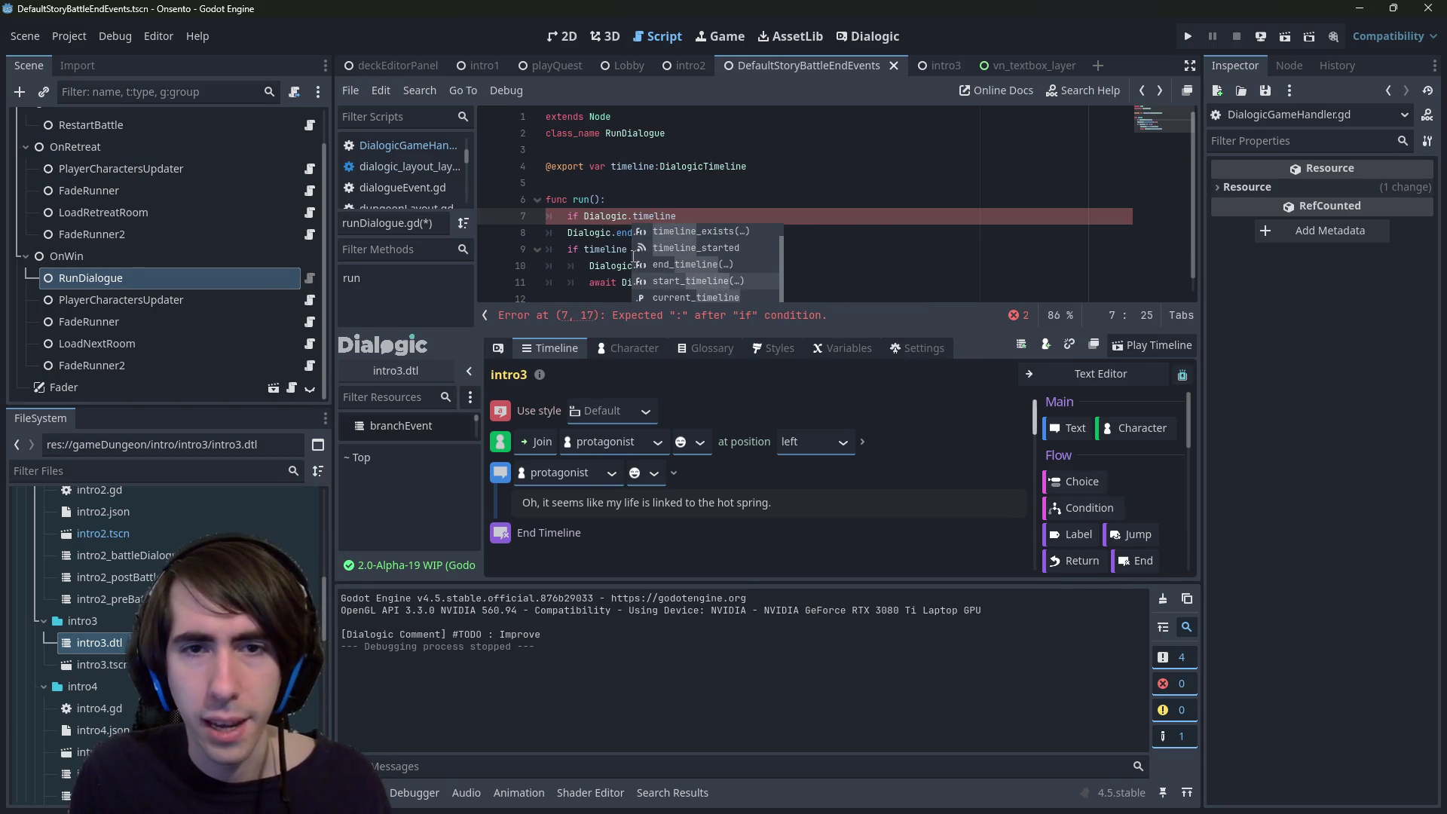
pyautogui.press('Return')
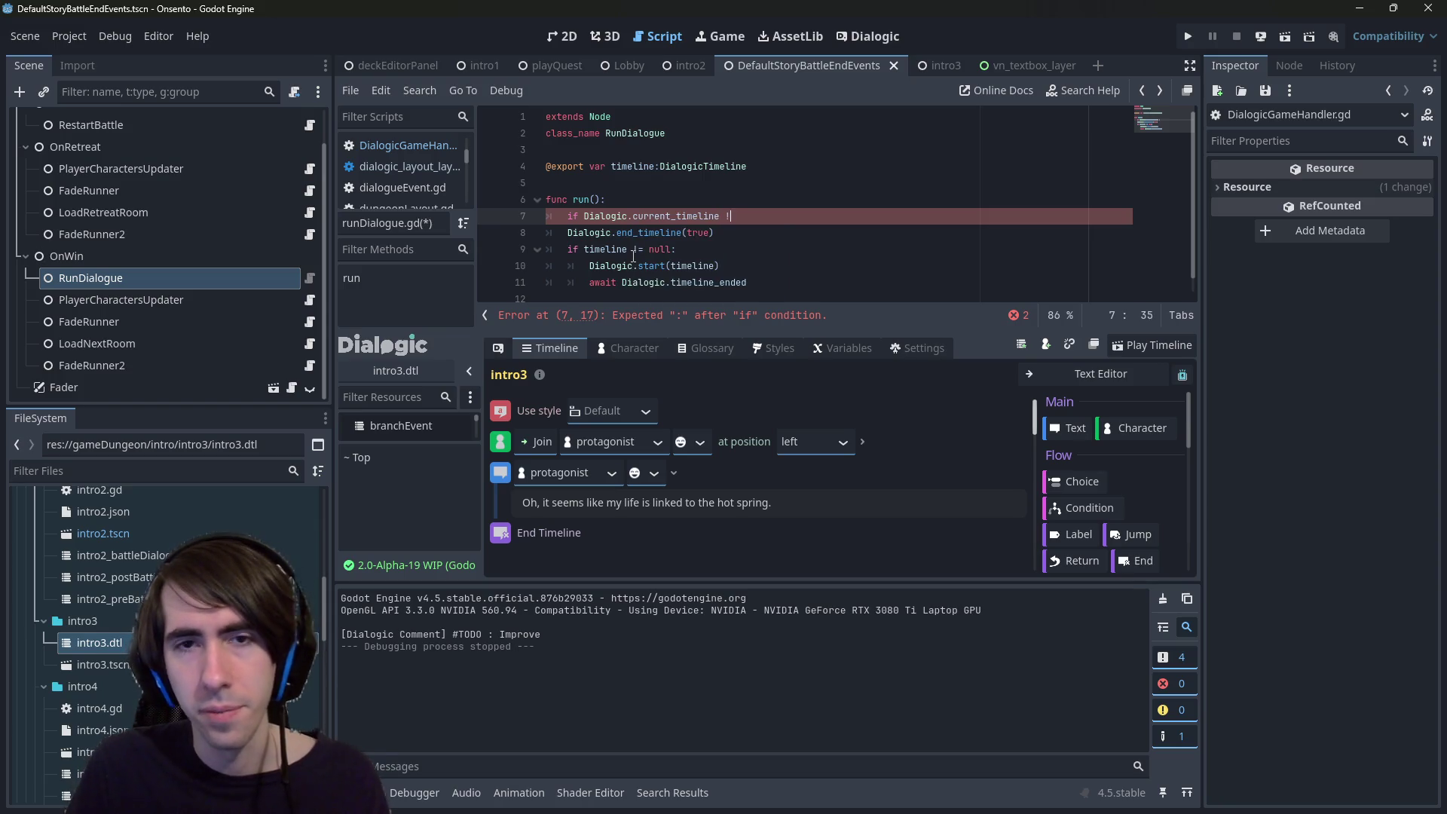
pyautogui.write('= null')
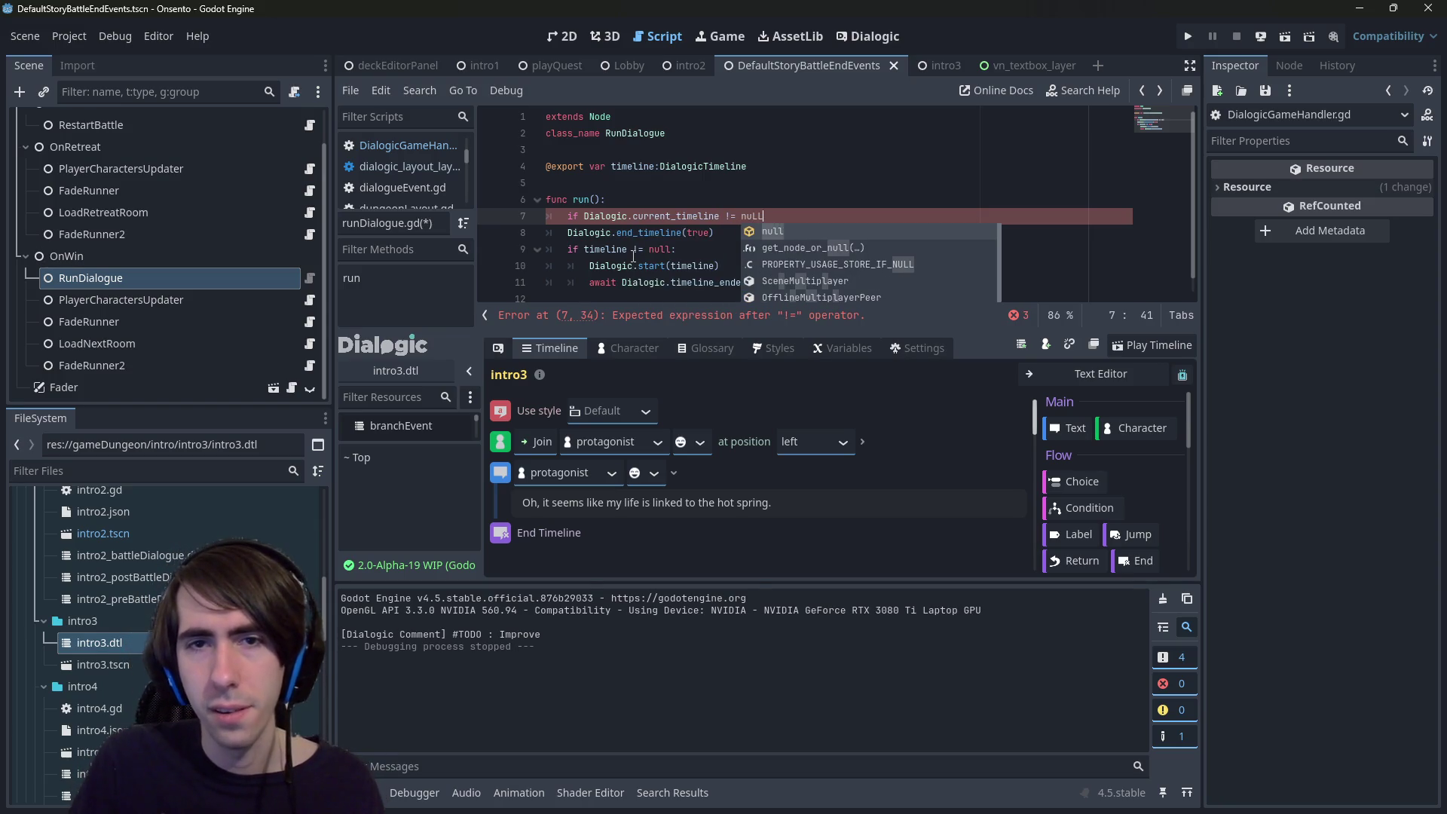
pyautogui.write(':')
# - Indent end_timeline(true) under the check, save, and leave one blank line after it
pyautogui.press('Down')
pyautogui.press('Home')
pyautogui.press('Tab')
pyautogui.hotkey('ctrl', 's')
pyautogui.press('End')
pyautogui.press('Return')
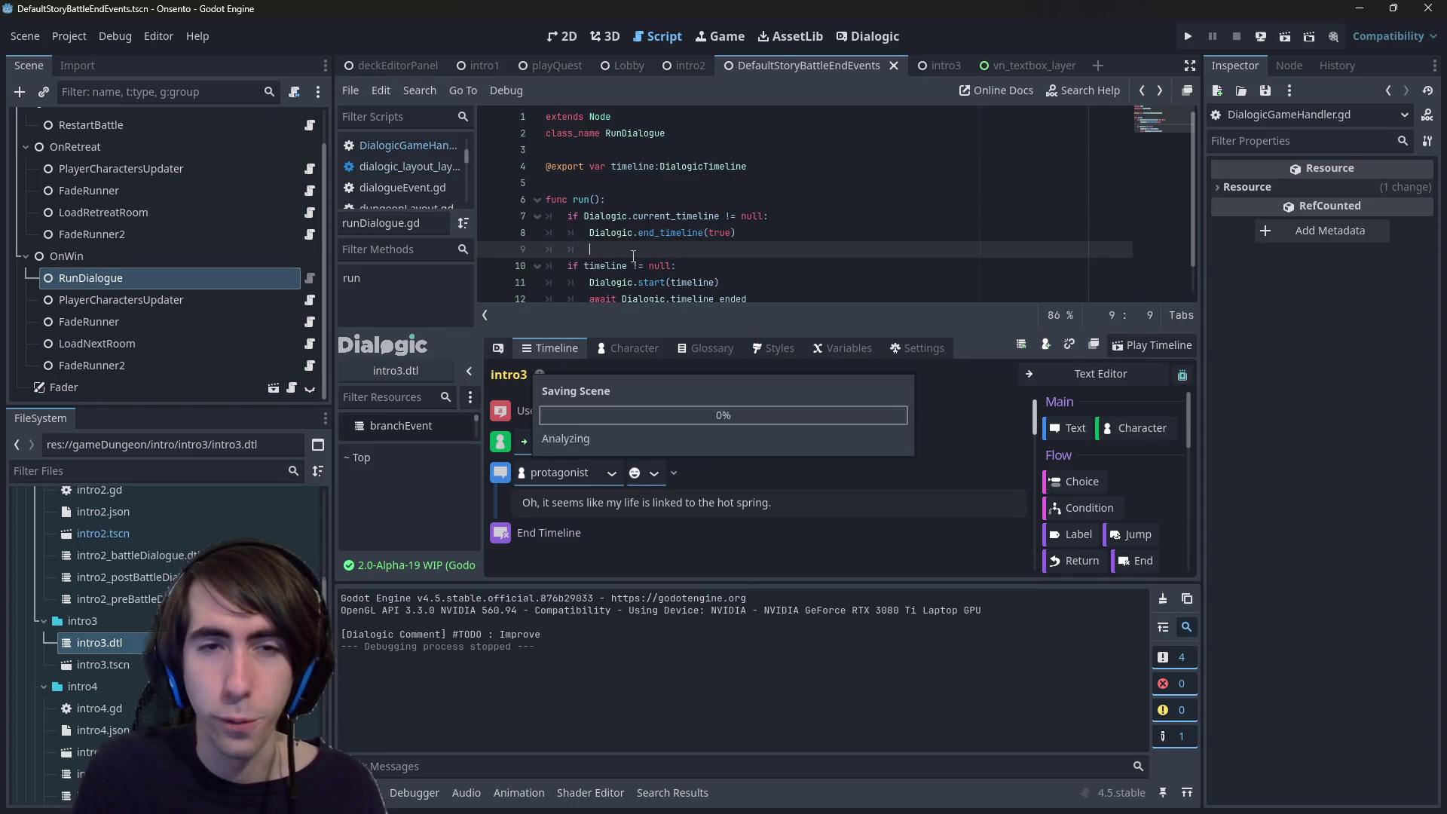
pyautogui.press('Return')
pyautogui.press('Up')
pyautogui.press('Delete')
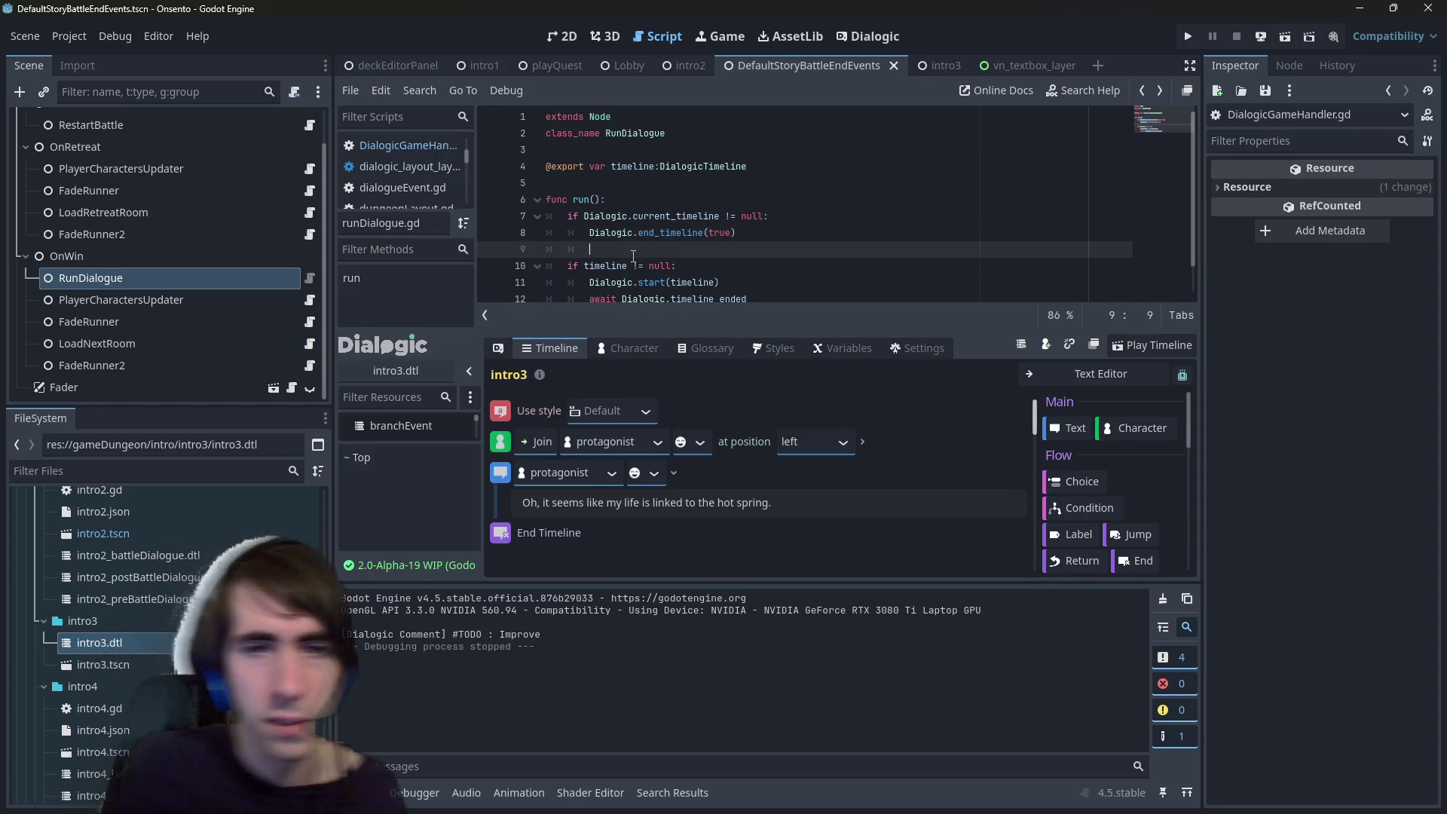
# - Scroll through the script, then open the intro2_battleDialogue timeline
pyautogui.scroll(-1, 633, 256)
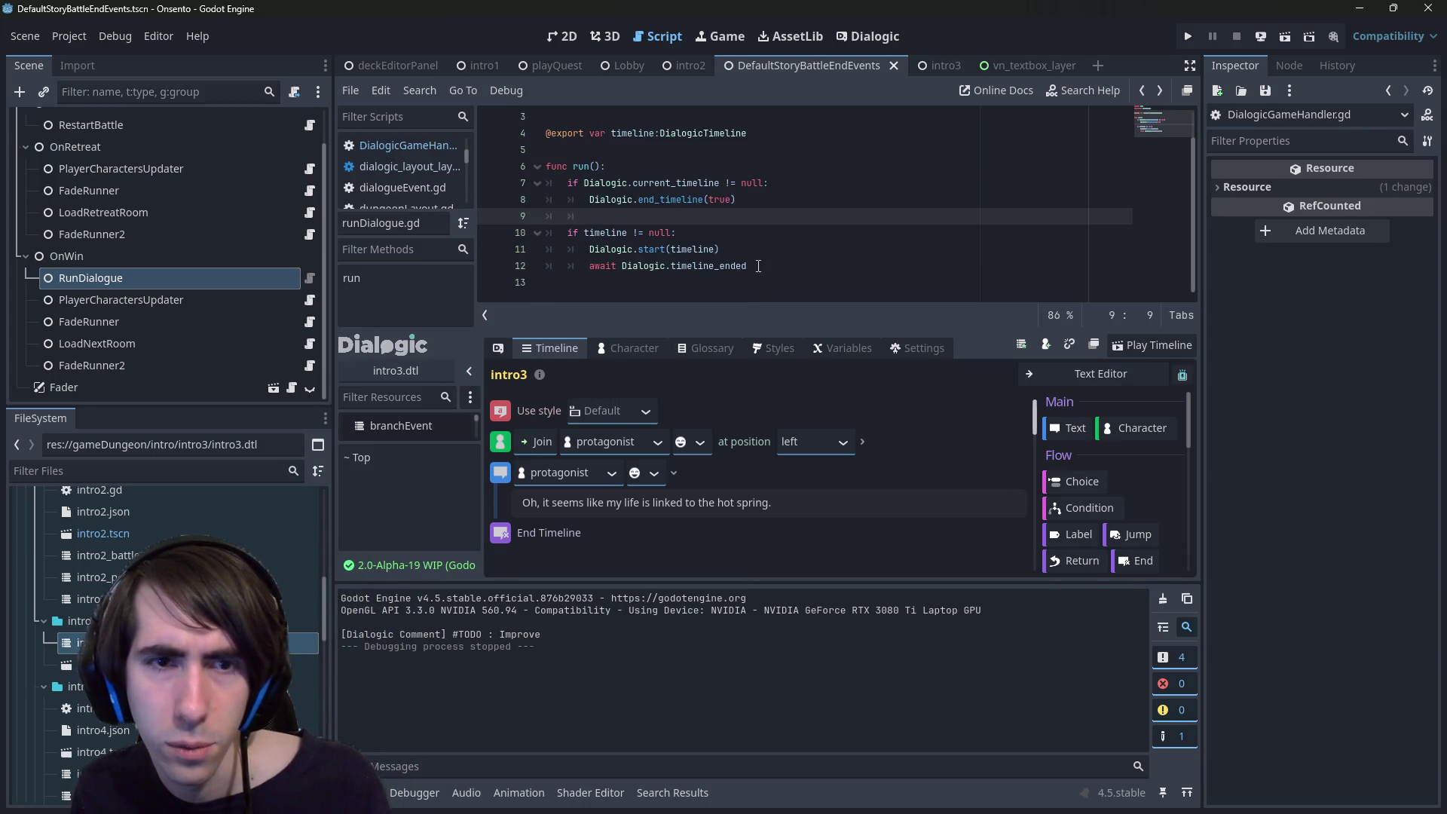
pyautogui.scroll(2, 136, 577)
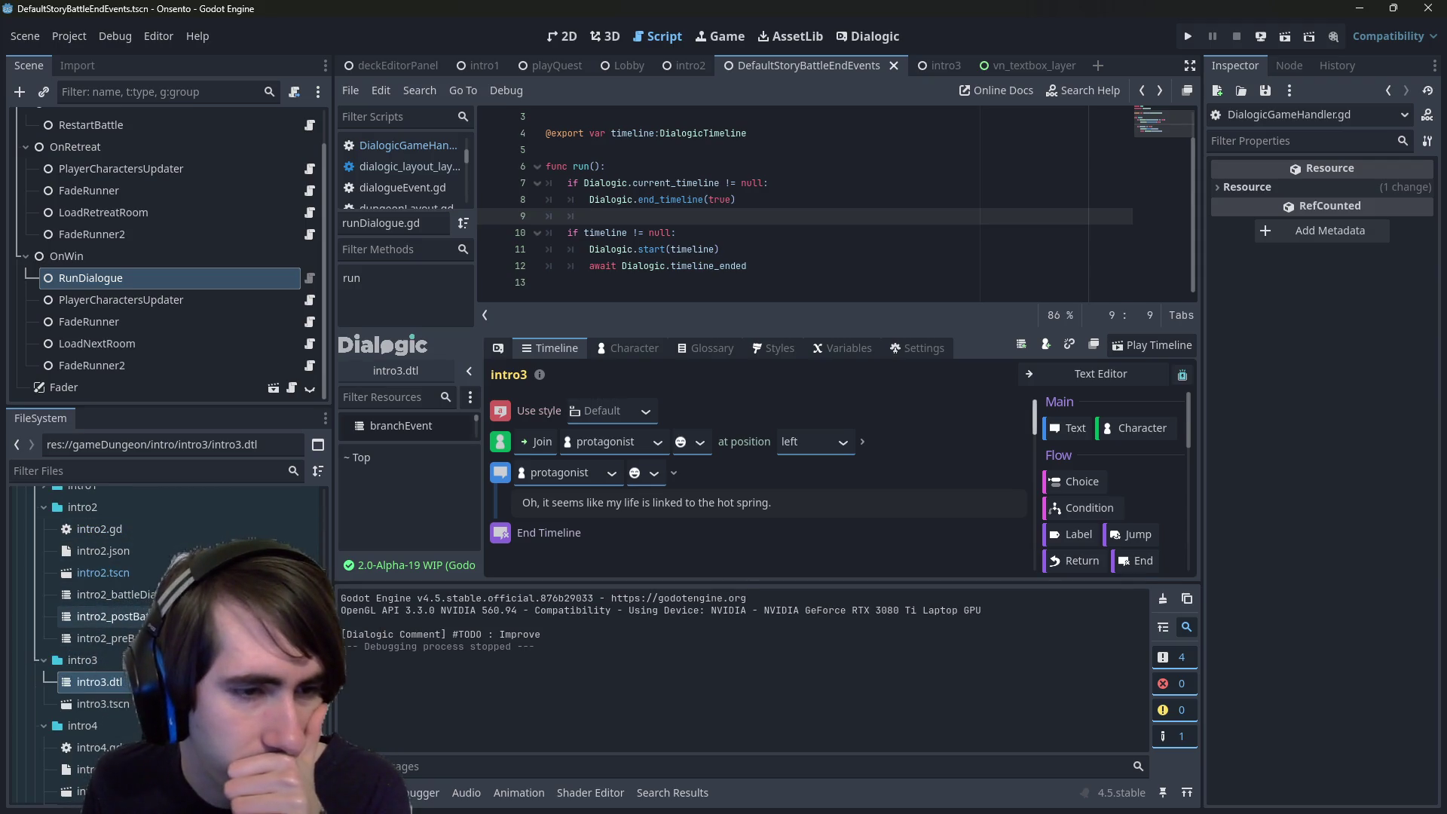
pyautogui.doubleClick(114, 595)
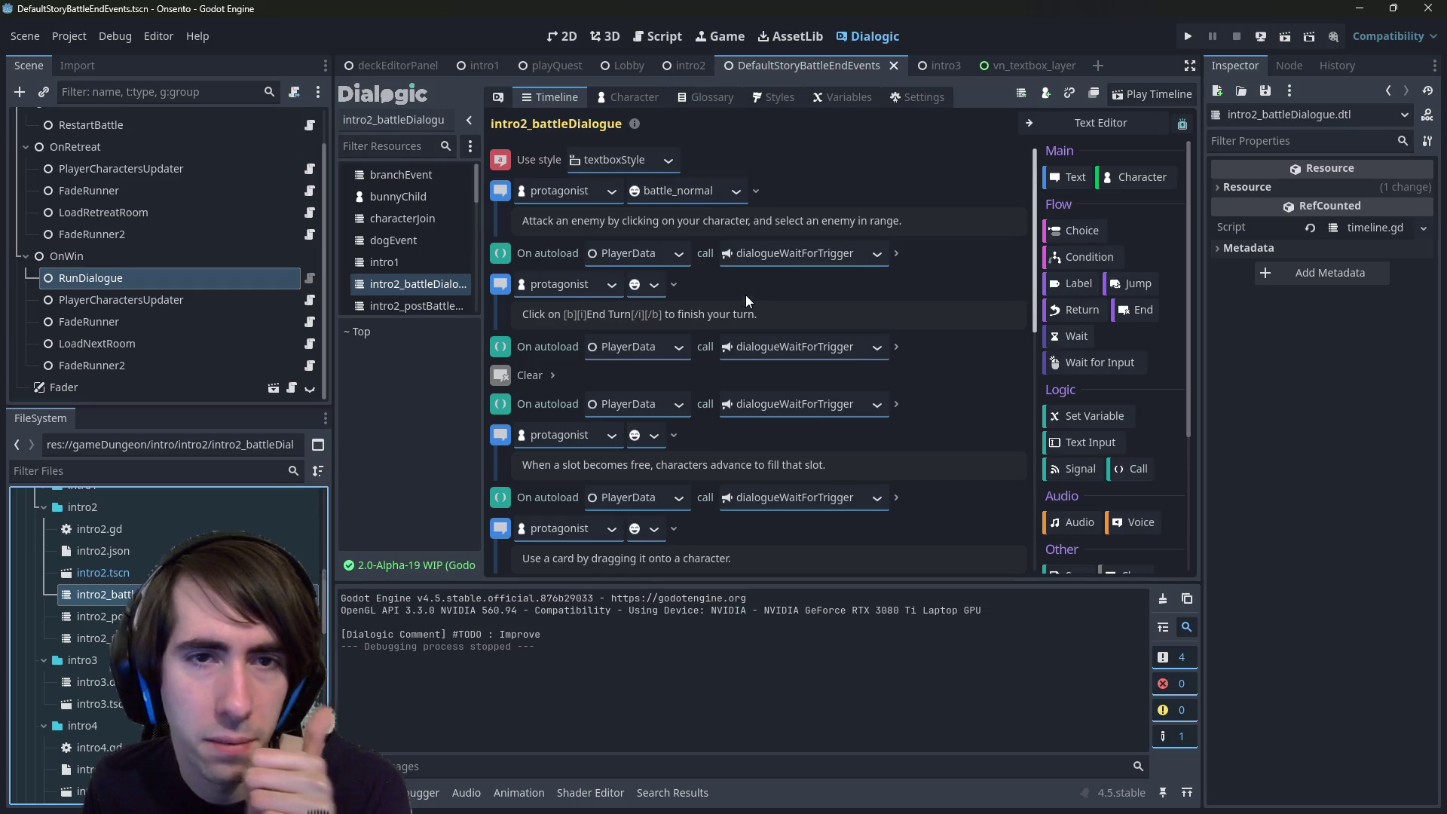
# - Scroll through the intro2_battleDialogue events, then open intro2.json from the file list
pyautogui.scroll(-5, 734, 305)
pyautogui.scroll(4, 737, 308)
pyautogui.scroll(-2, 739, 315)
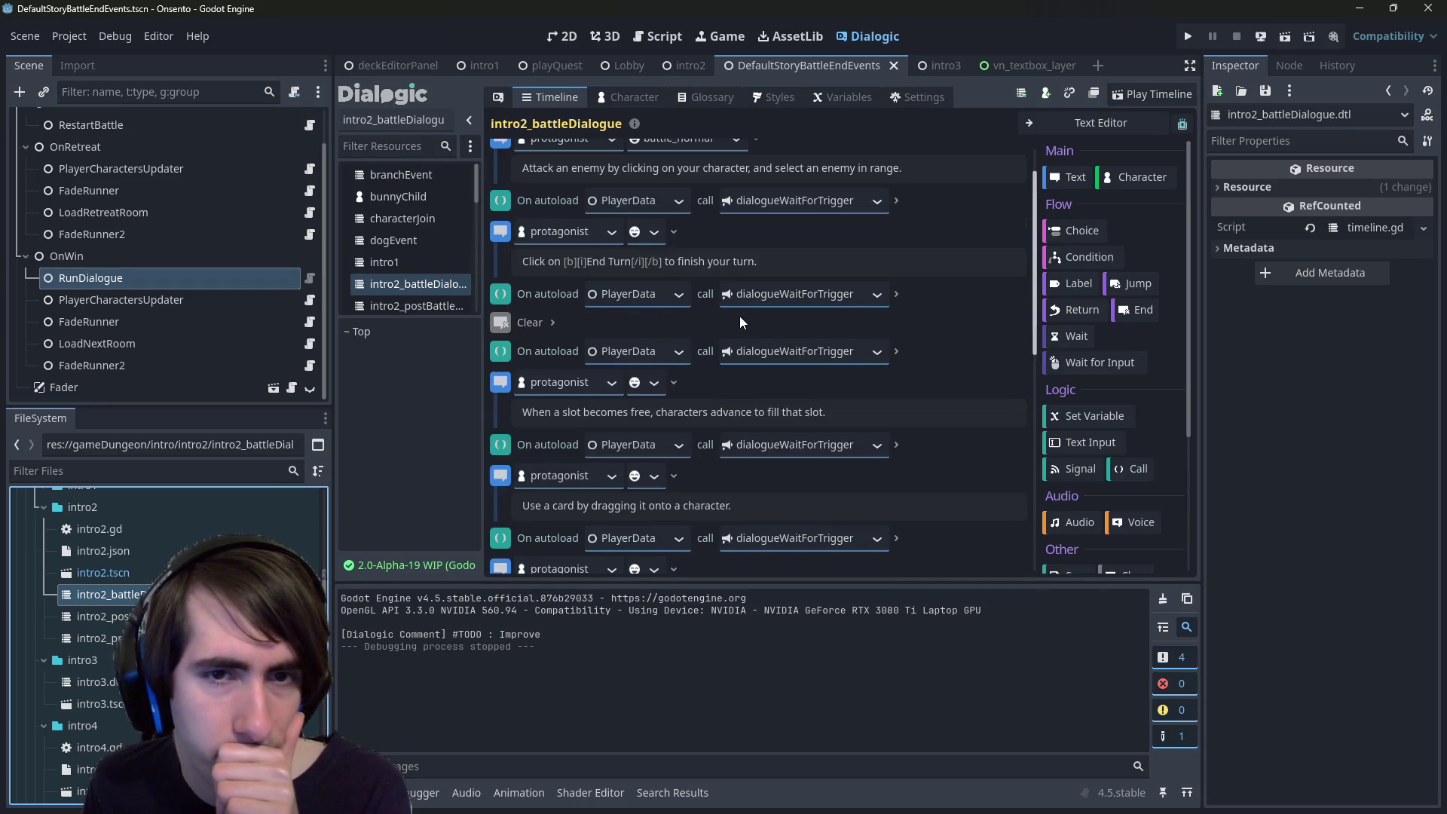
pyautogui.scroll(2, 570, 352)
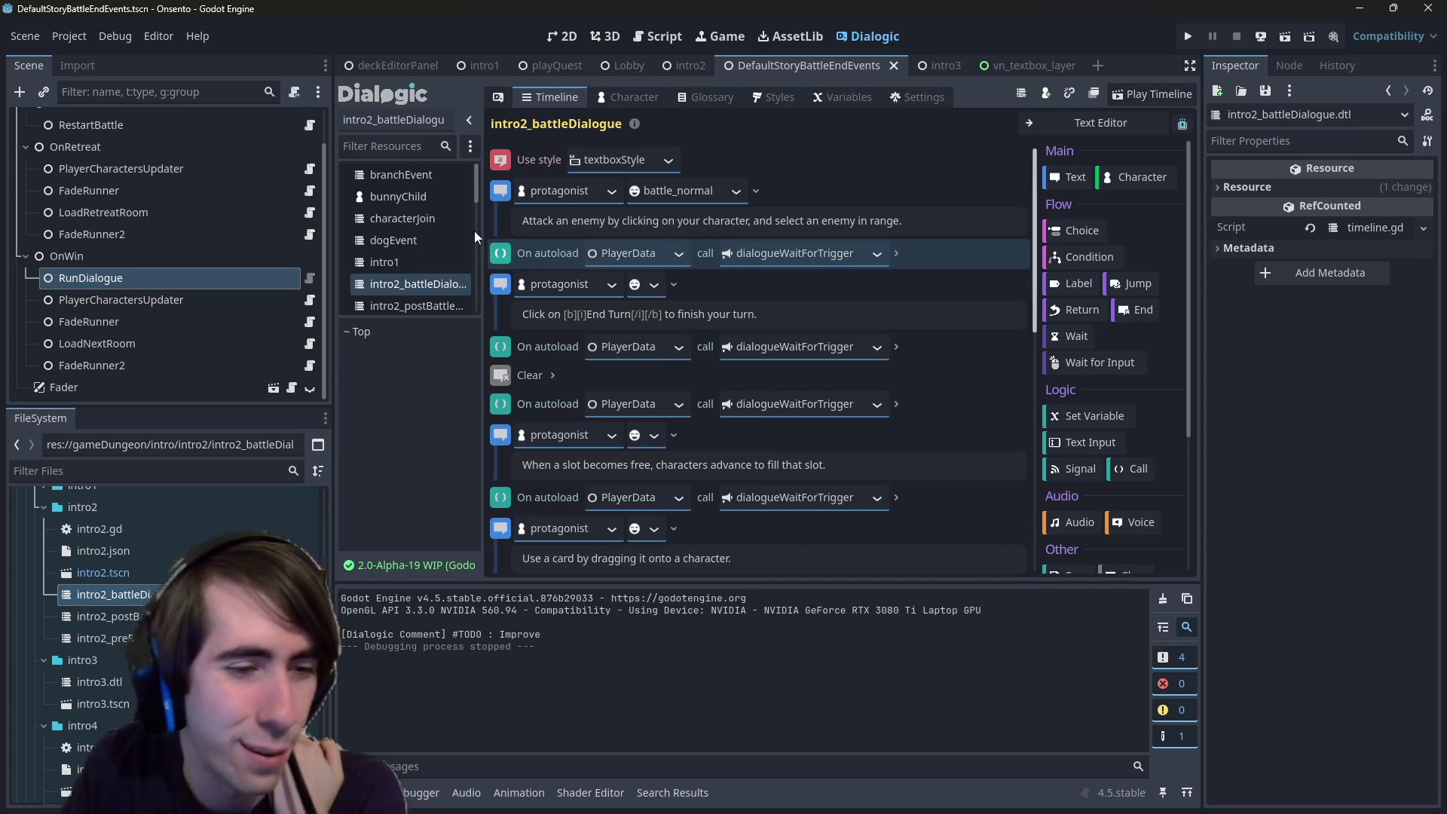
pyautogui.scroll(-5, 694, 411)
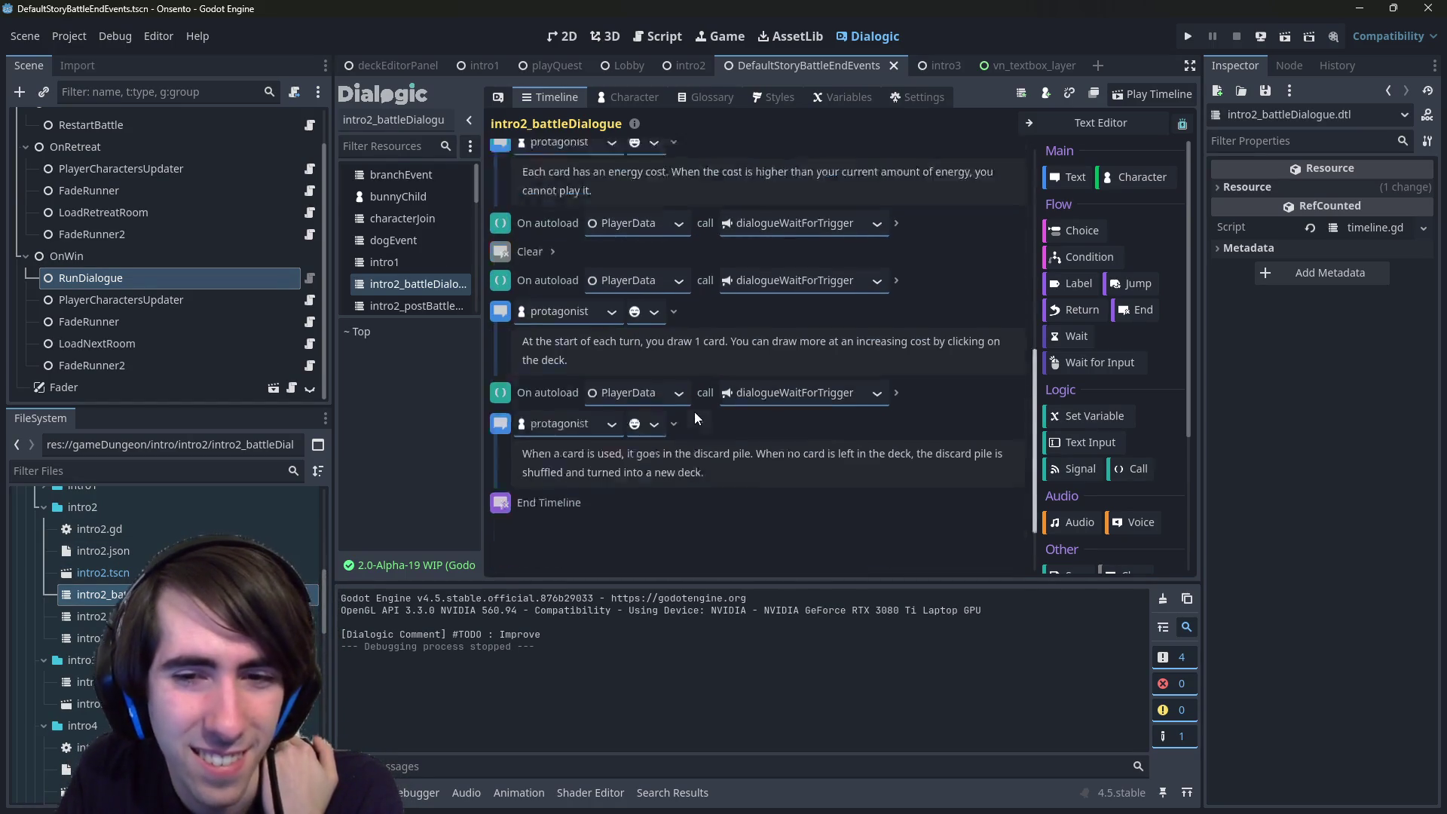
pyautogui.scroll(-3, 819, 398)
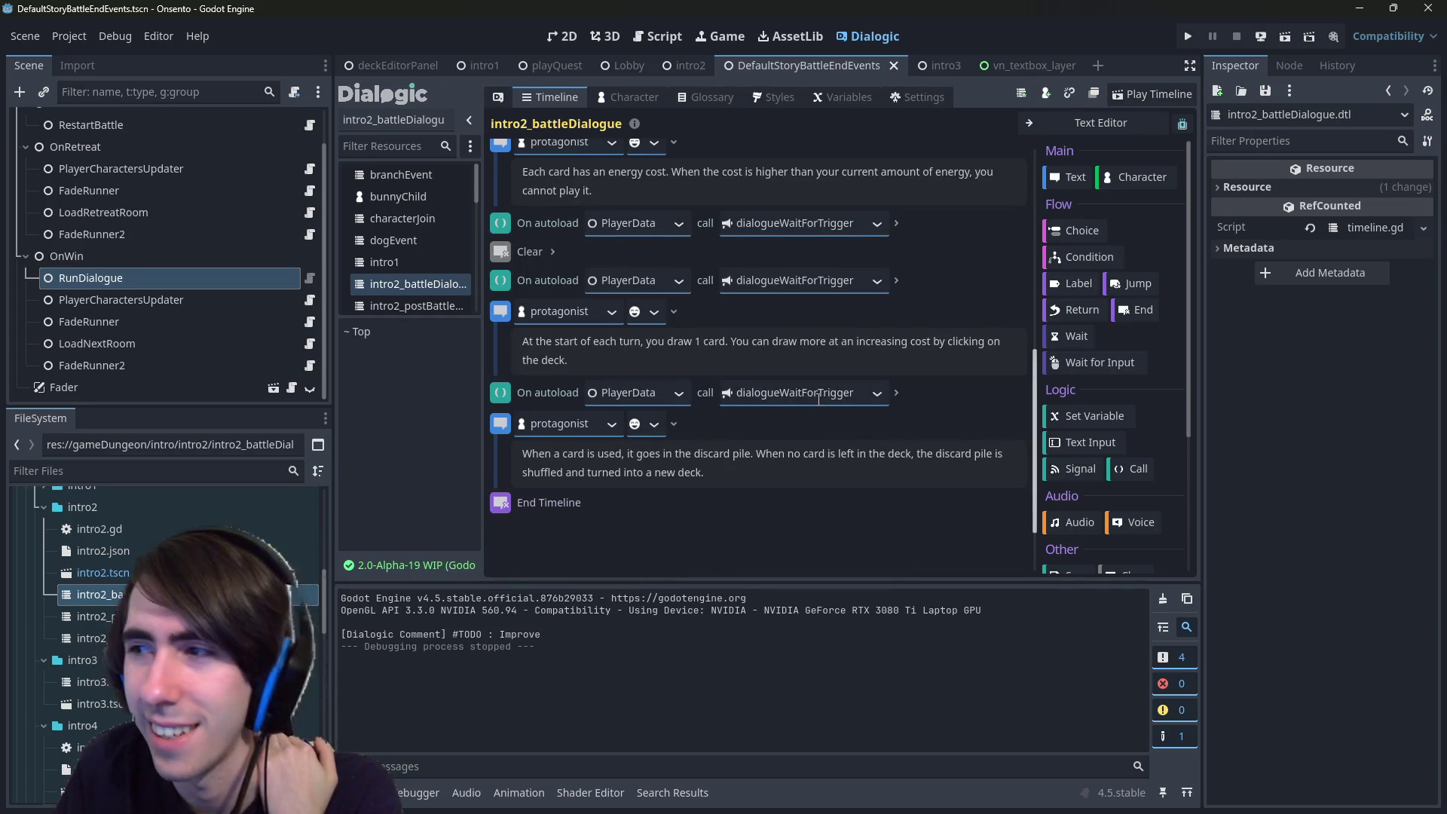
pyautogui.scroll(4, 819, 398)
pyautogui.scroll(2, 818, 400)
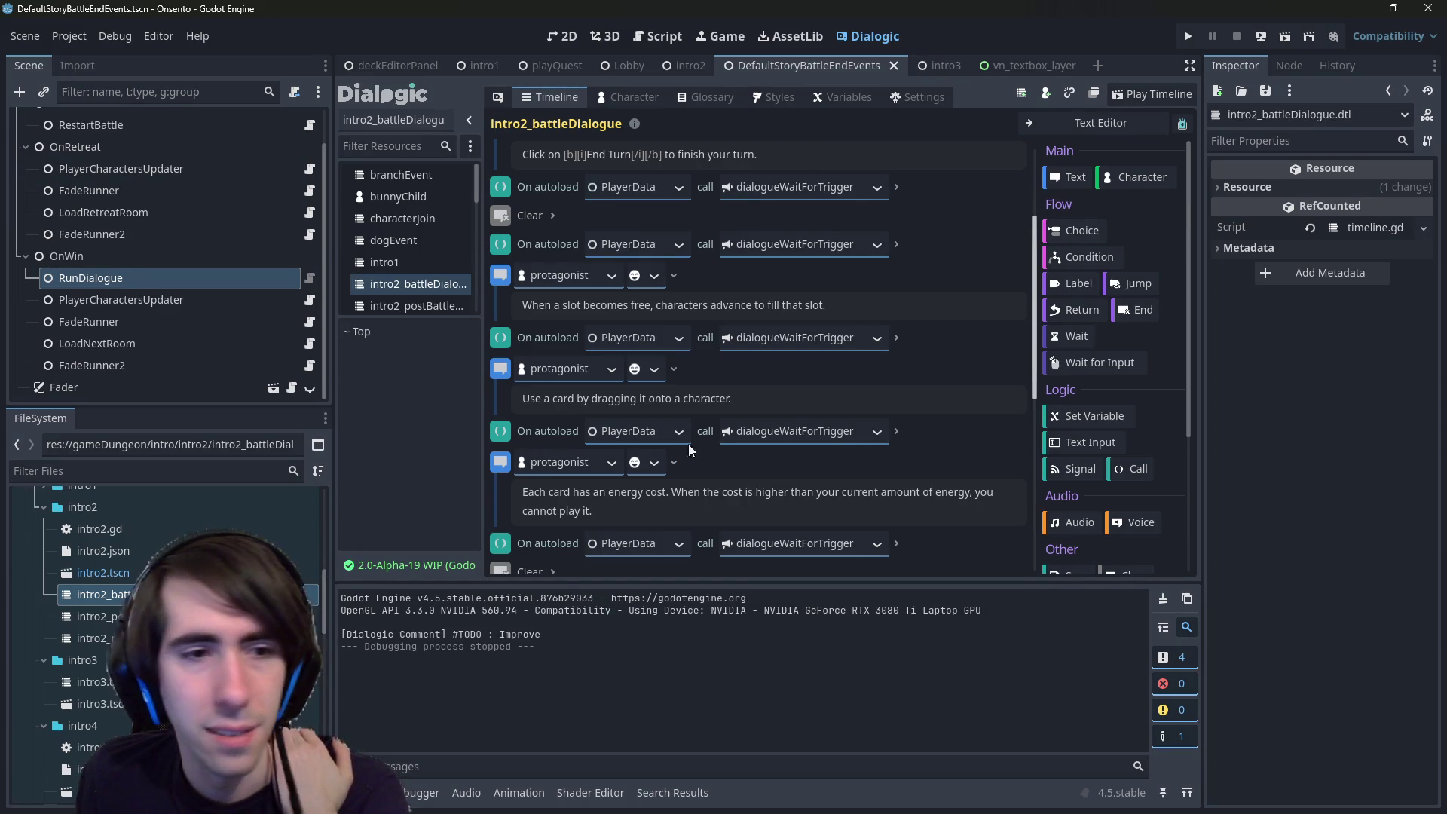
pyautogui.click(309, 595)
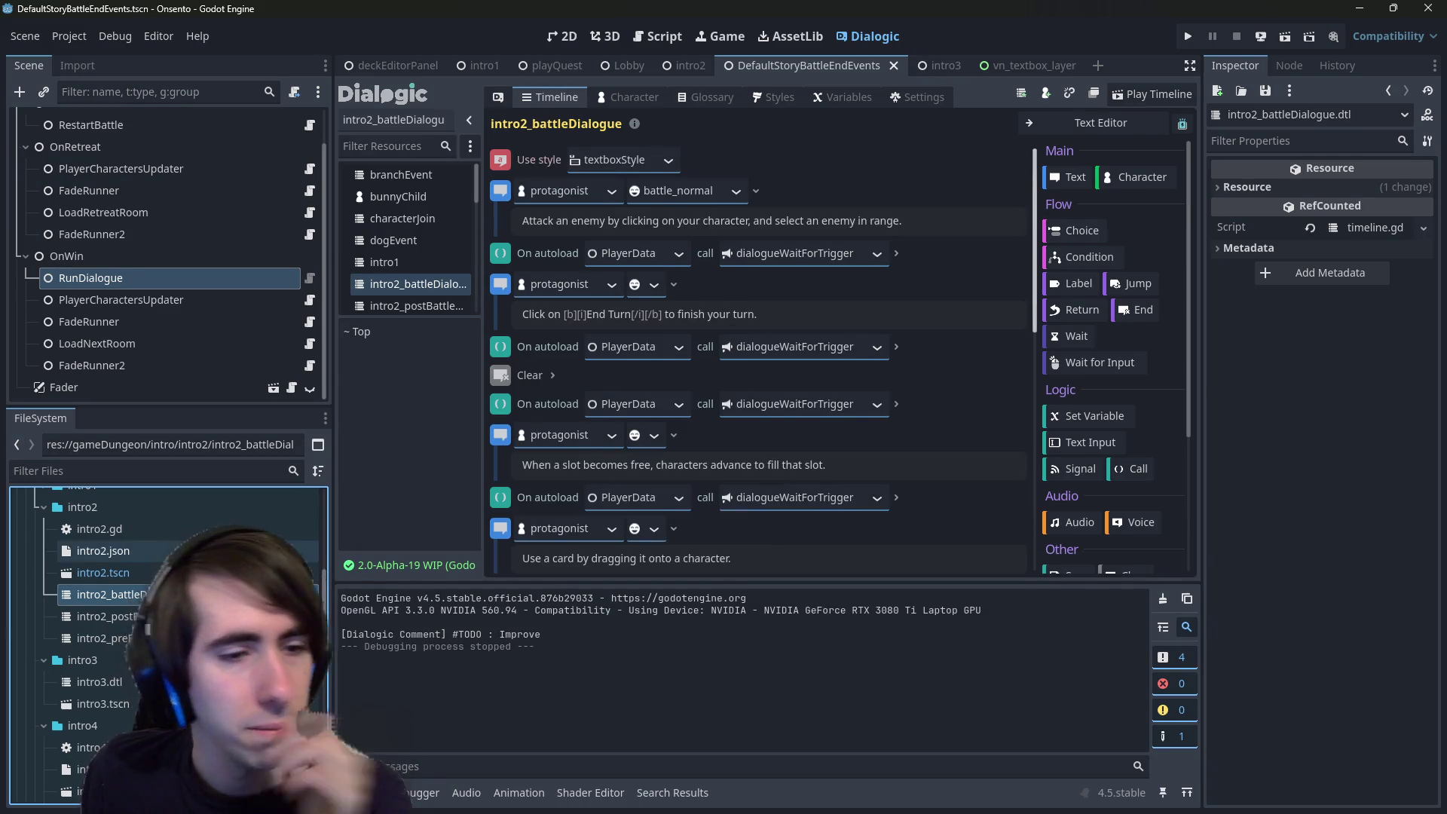
pyautogui.doubleClick(103, 551)
# - Look over playQuest.gd's quest-loading code, then return to runDialogue.gd in the script editor
pyautogui.scroll(3, 174, 517)
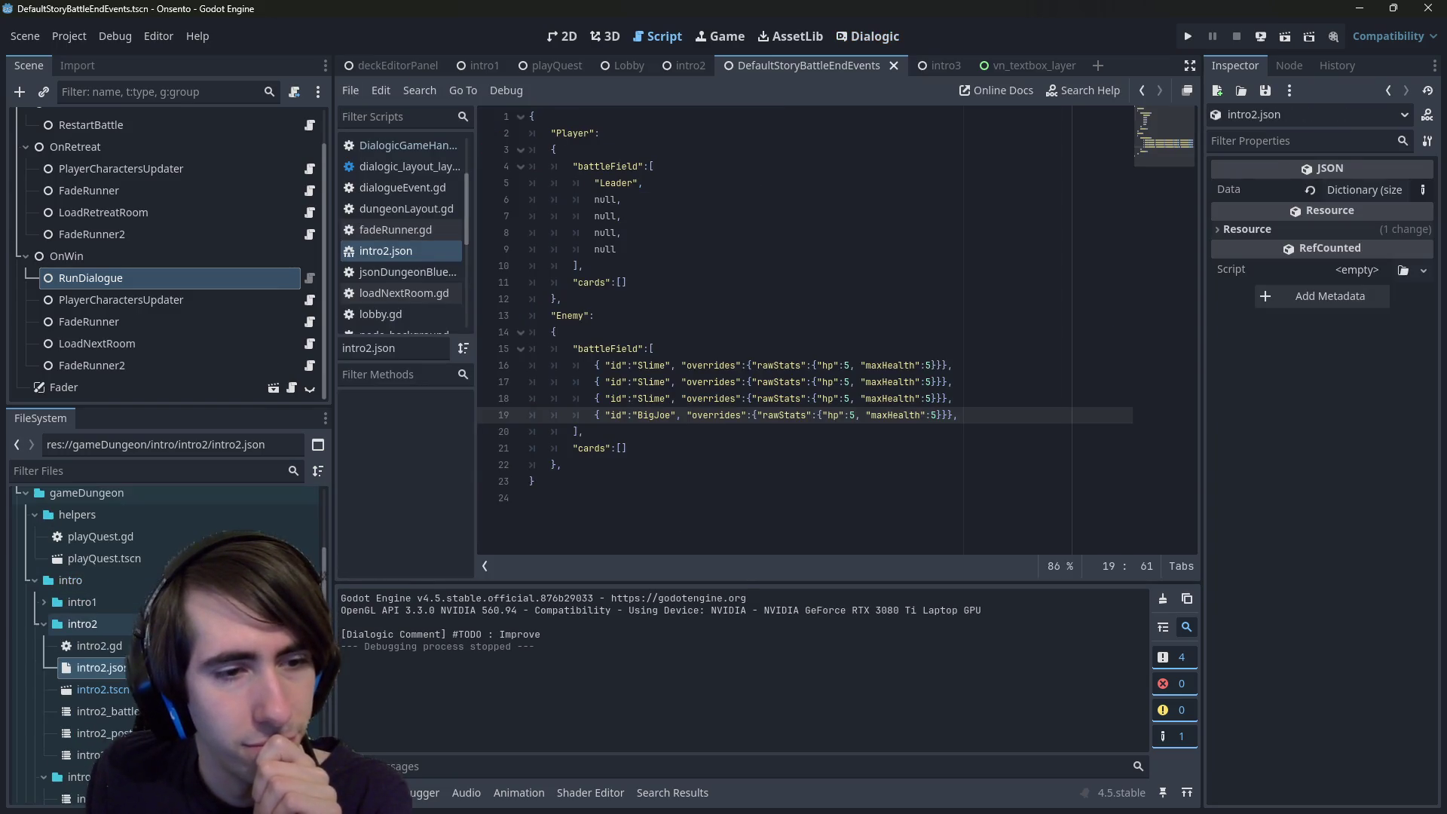
pyautogui.doubleClick(168, 500)
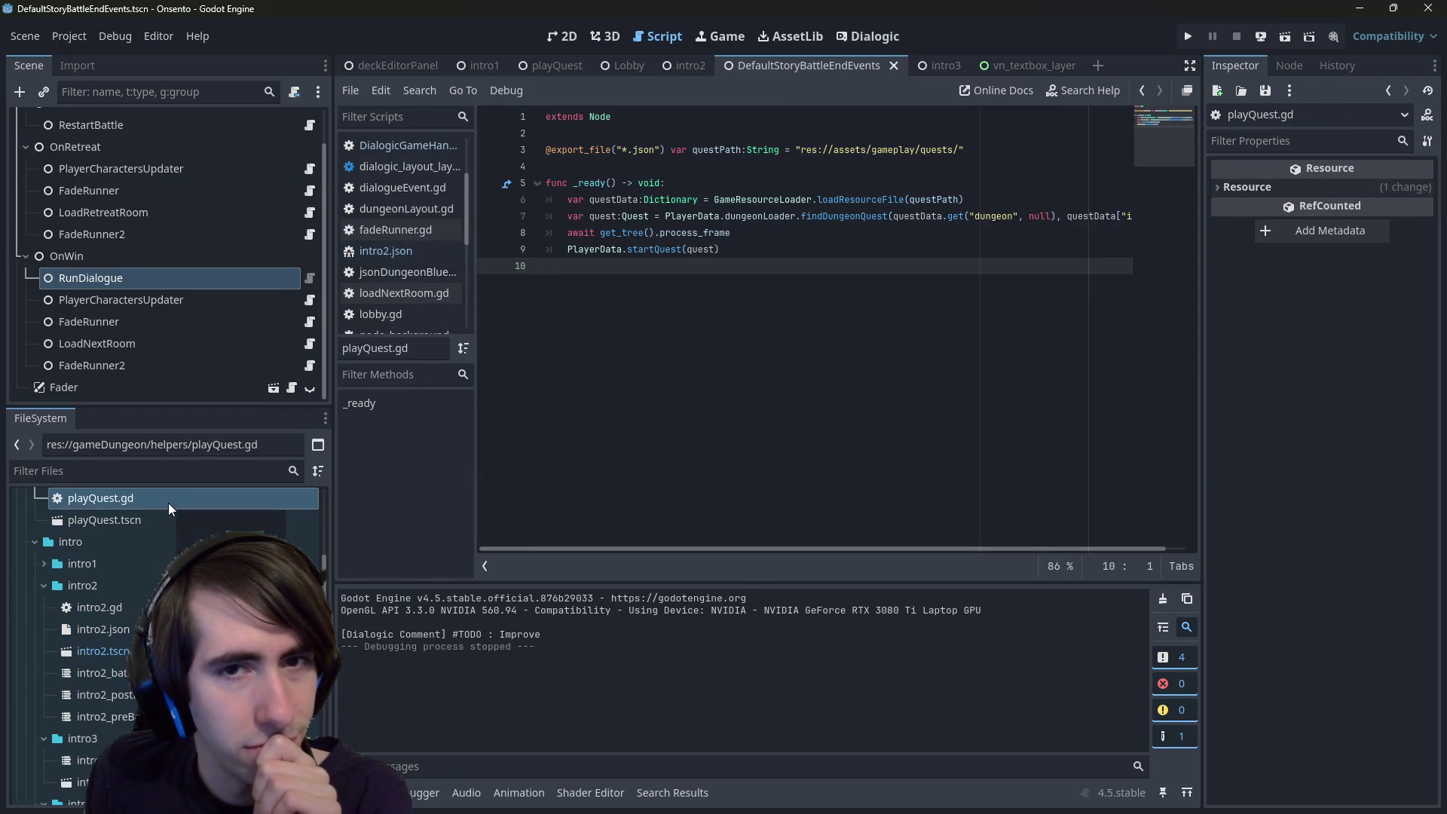
pyautogui.rightClick(757, 427)
pyautogui.click(721, 373)
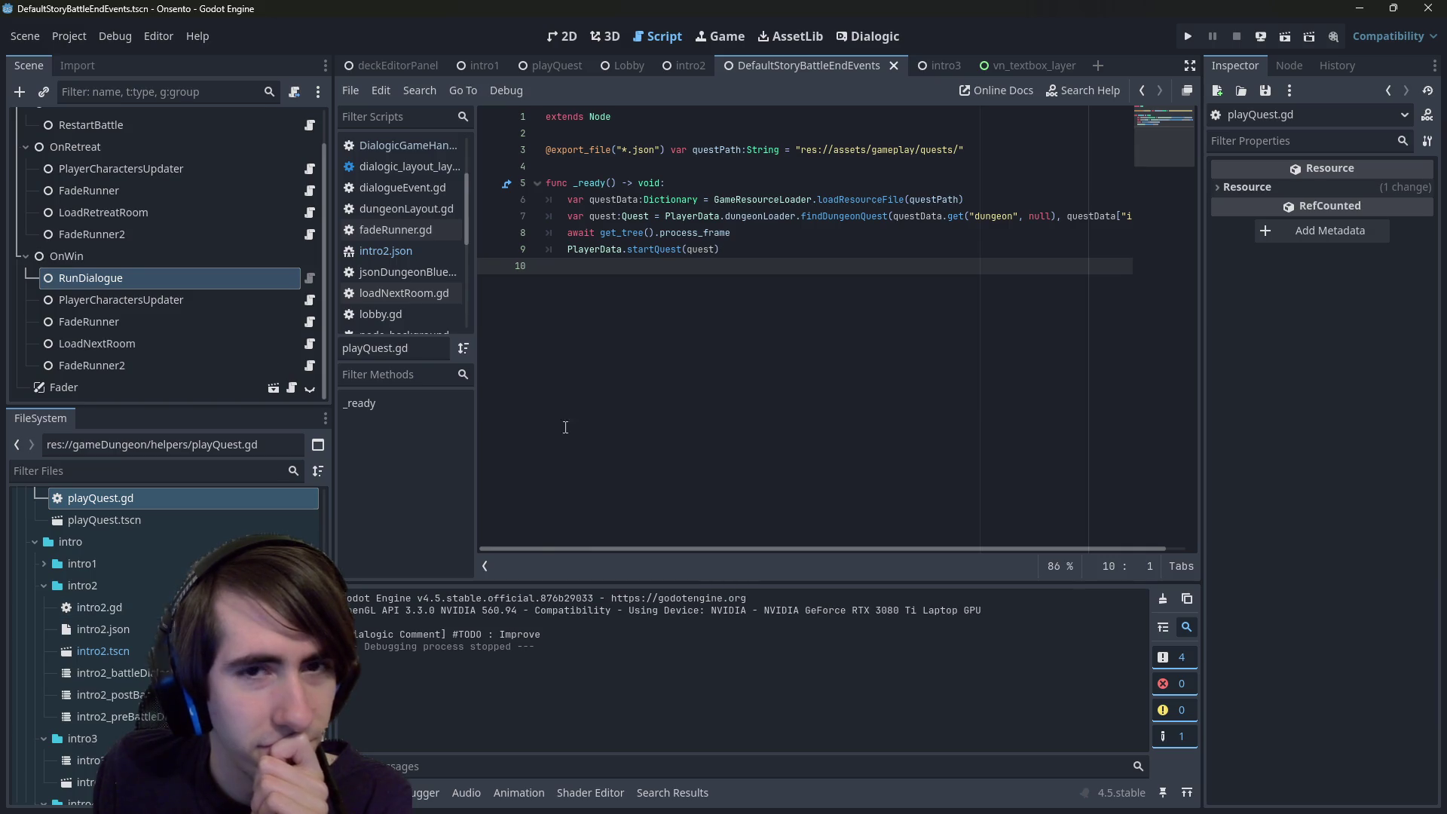
pyautogui.click(310, 278)
pyautogui.click(763, 235)
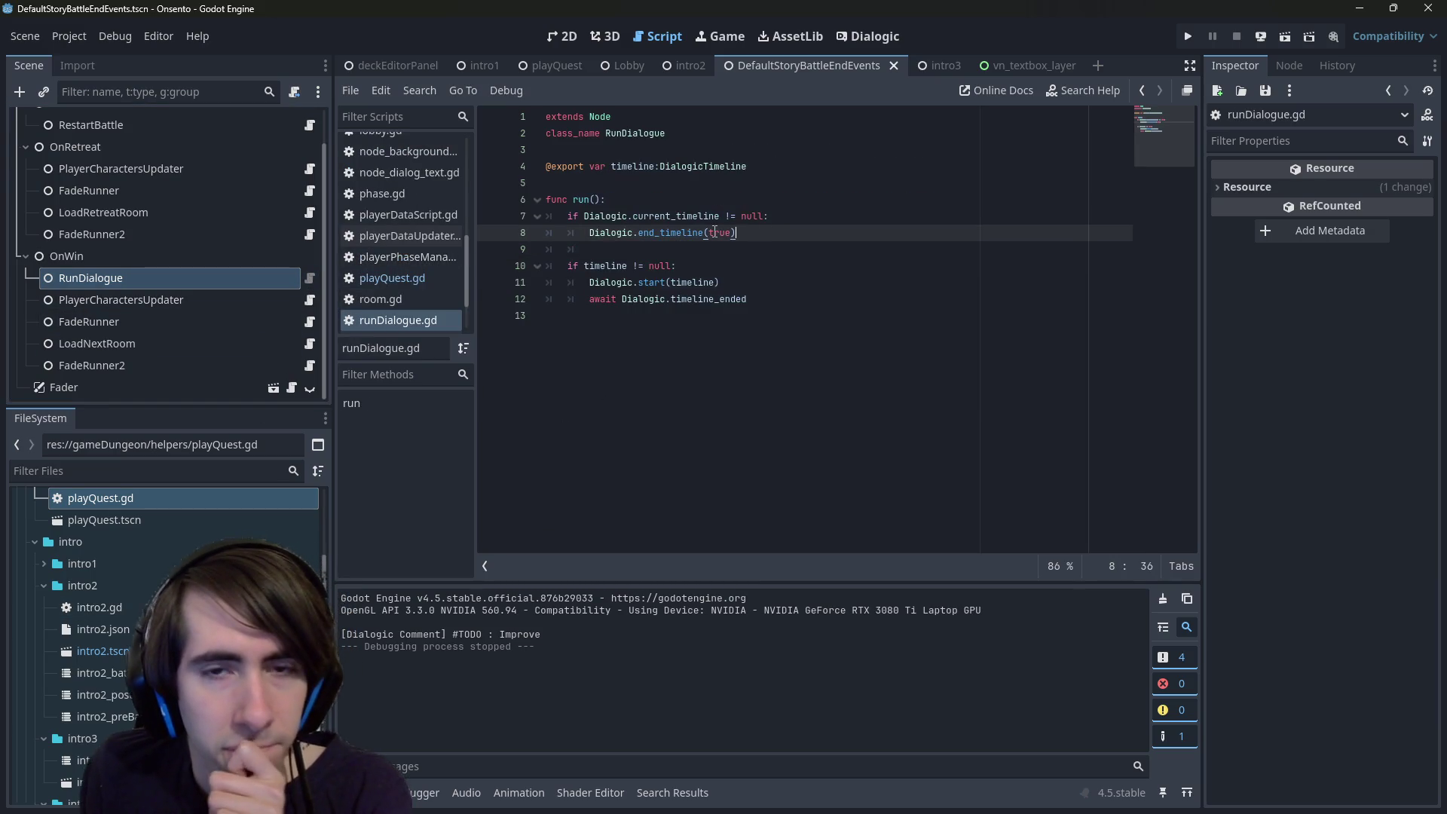
pyautogui.moveTo(699, 232)
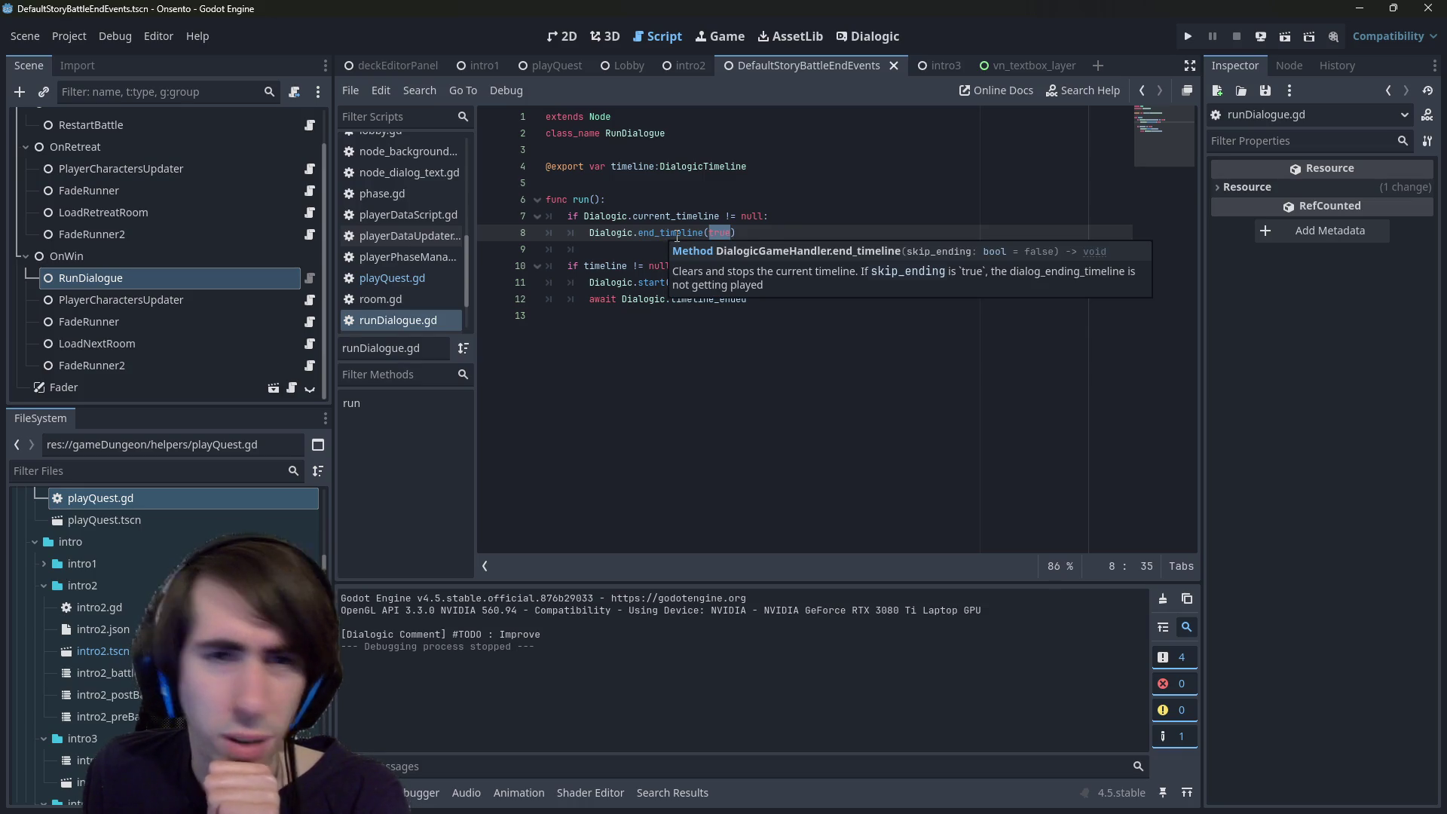
pyautogui.click(628, 252)
pyautogui.keyDown('ctrl'); pyautogui.click(670, 233); pyautogui.keyUp('ctrl')
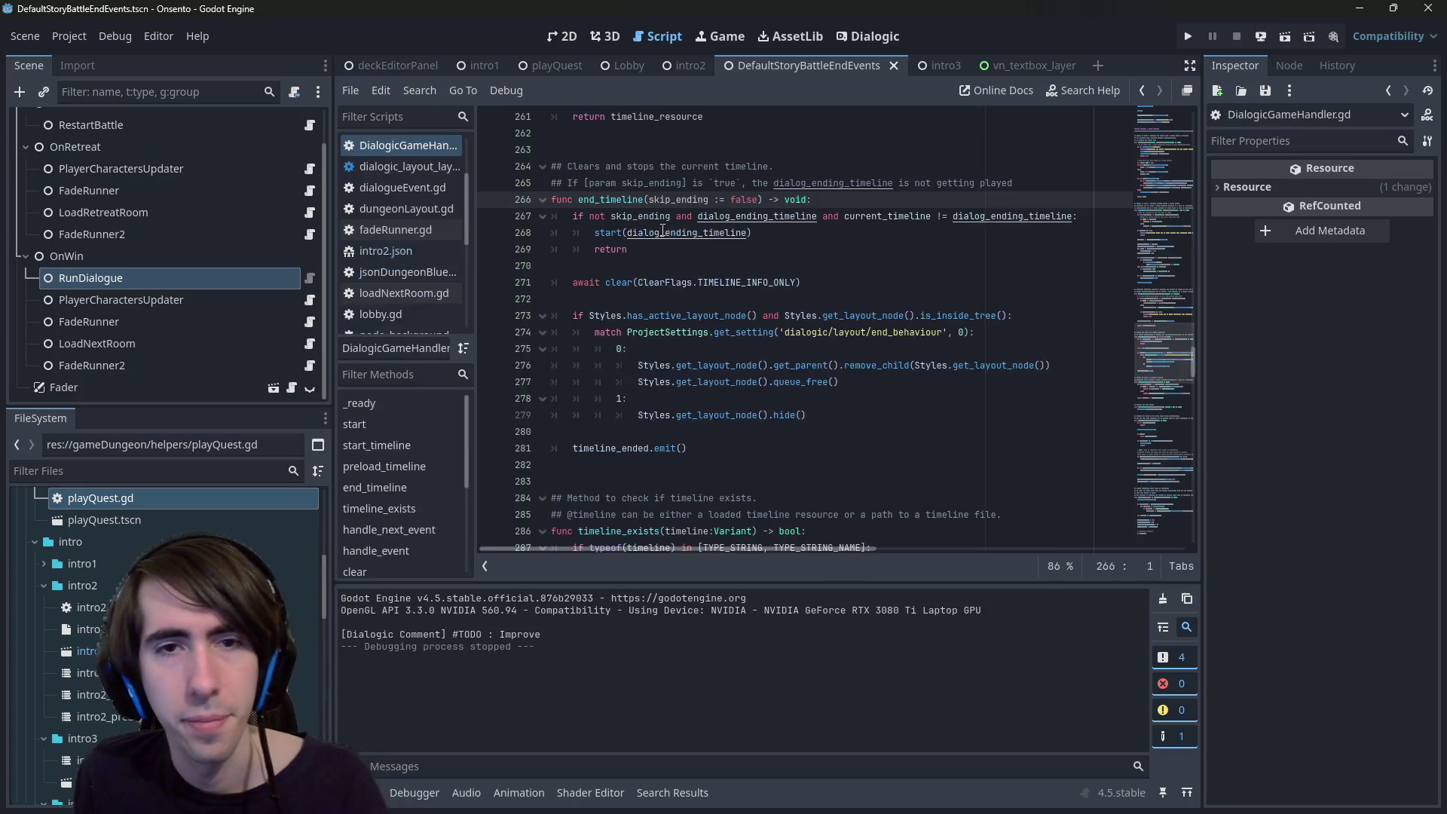
pyautogui.click(630, 279)
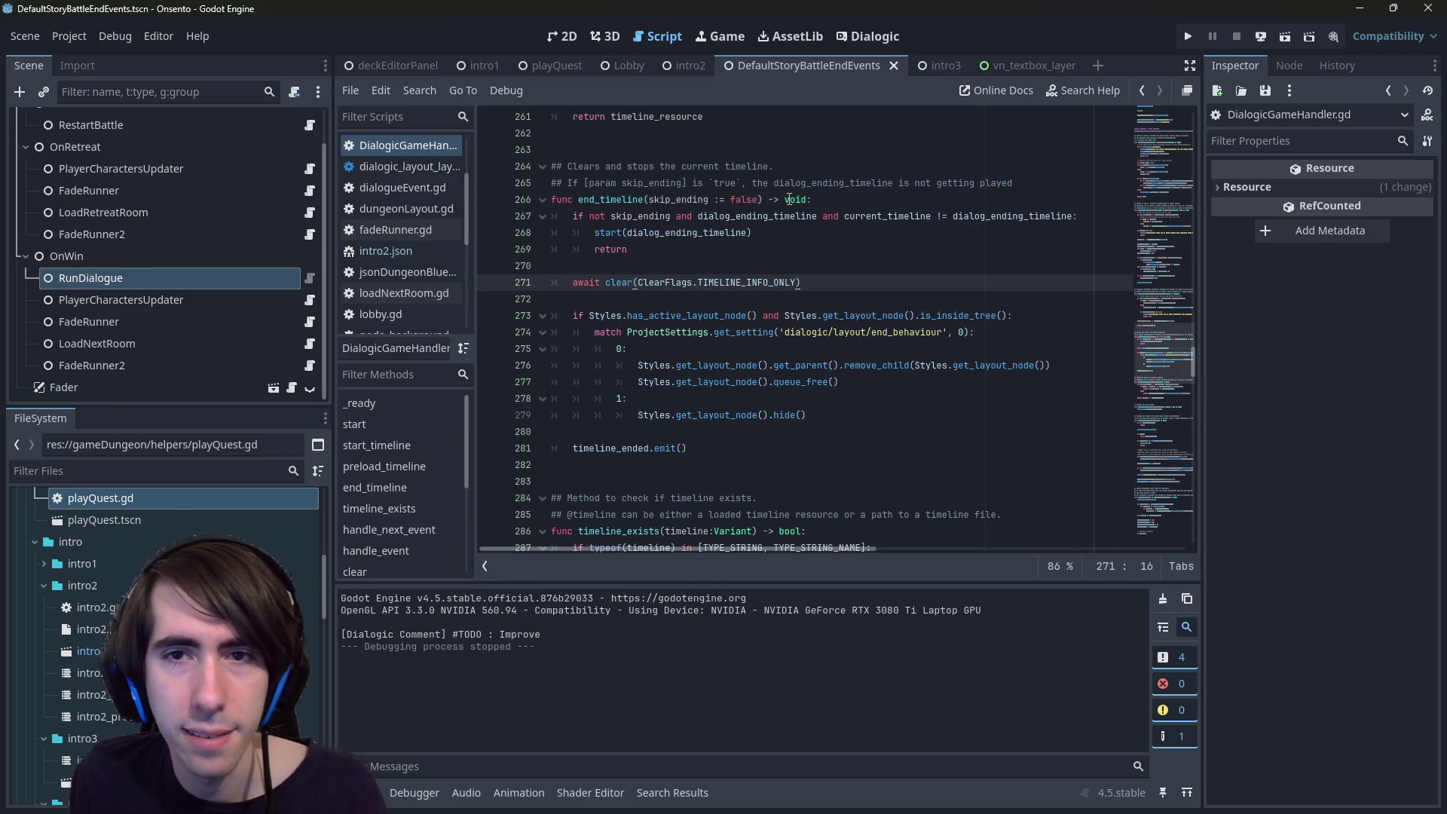
pyautogui.hotkey('alt', 'Left')
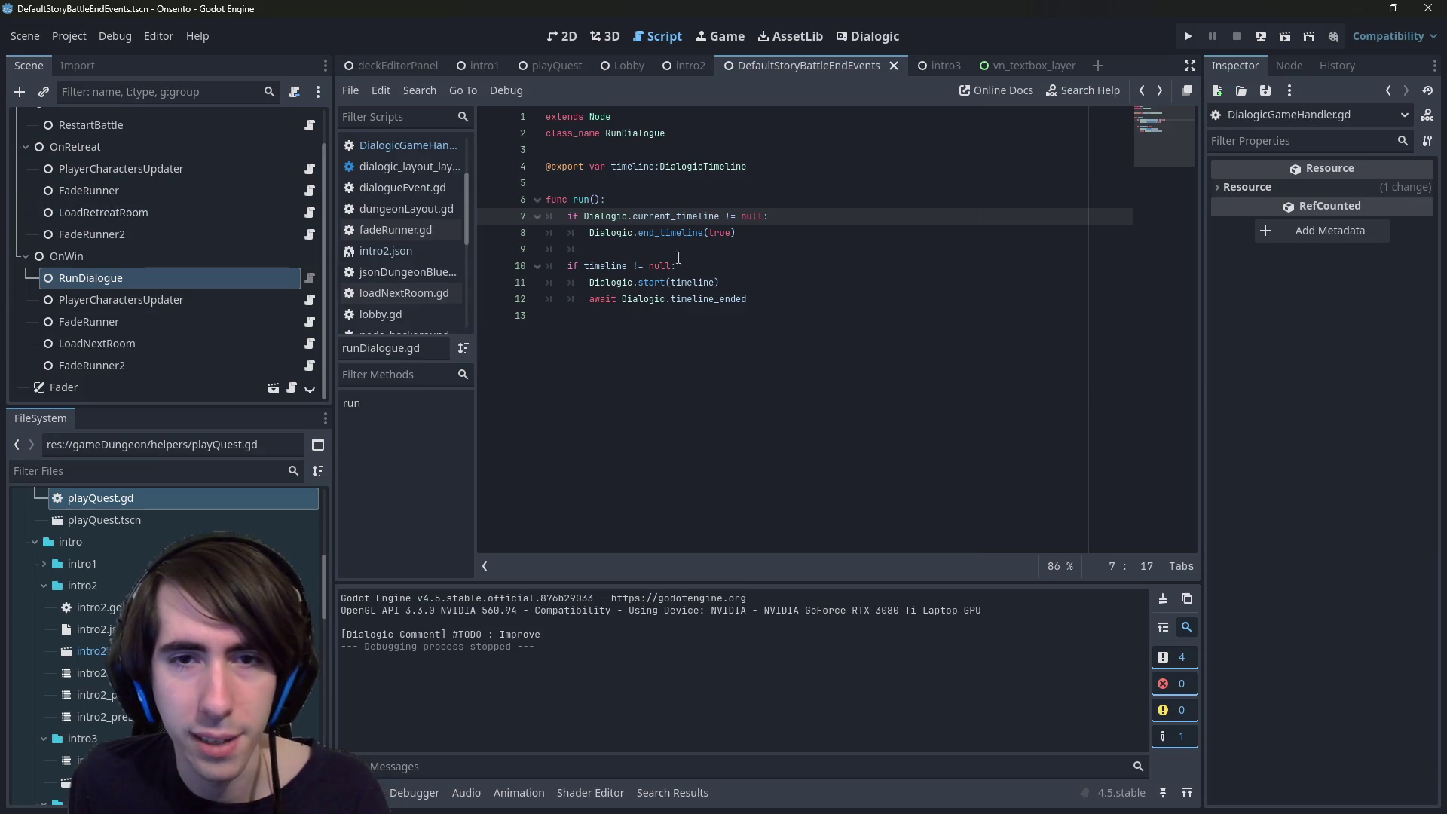
pyautogui.moveTo(775, 309); pyautogui.dragTo(625, 295)
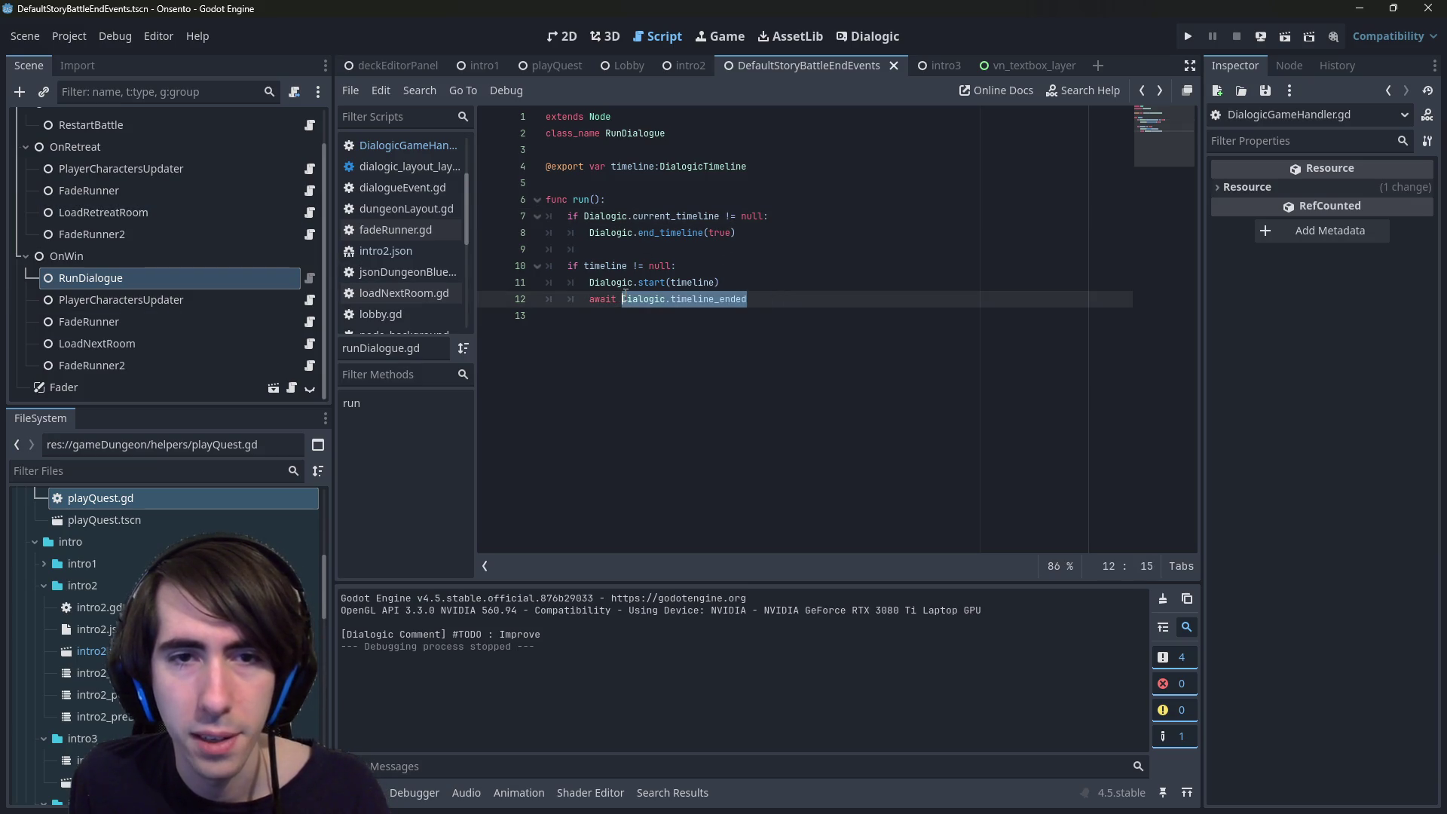
# - Add a Dialogic.timeline_ended.connect() line inside the current-timeline check
pyautogui.hotkey('ctrl', 'c')
pyautogui.click(801, 217)
pyautogui.press('Return')
pyautogui.hotkey('ctrl', 'v')
pyautogui.write('.')
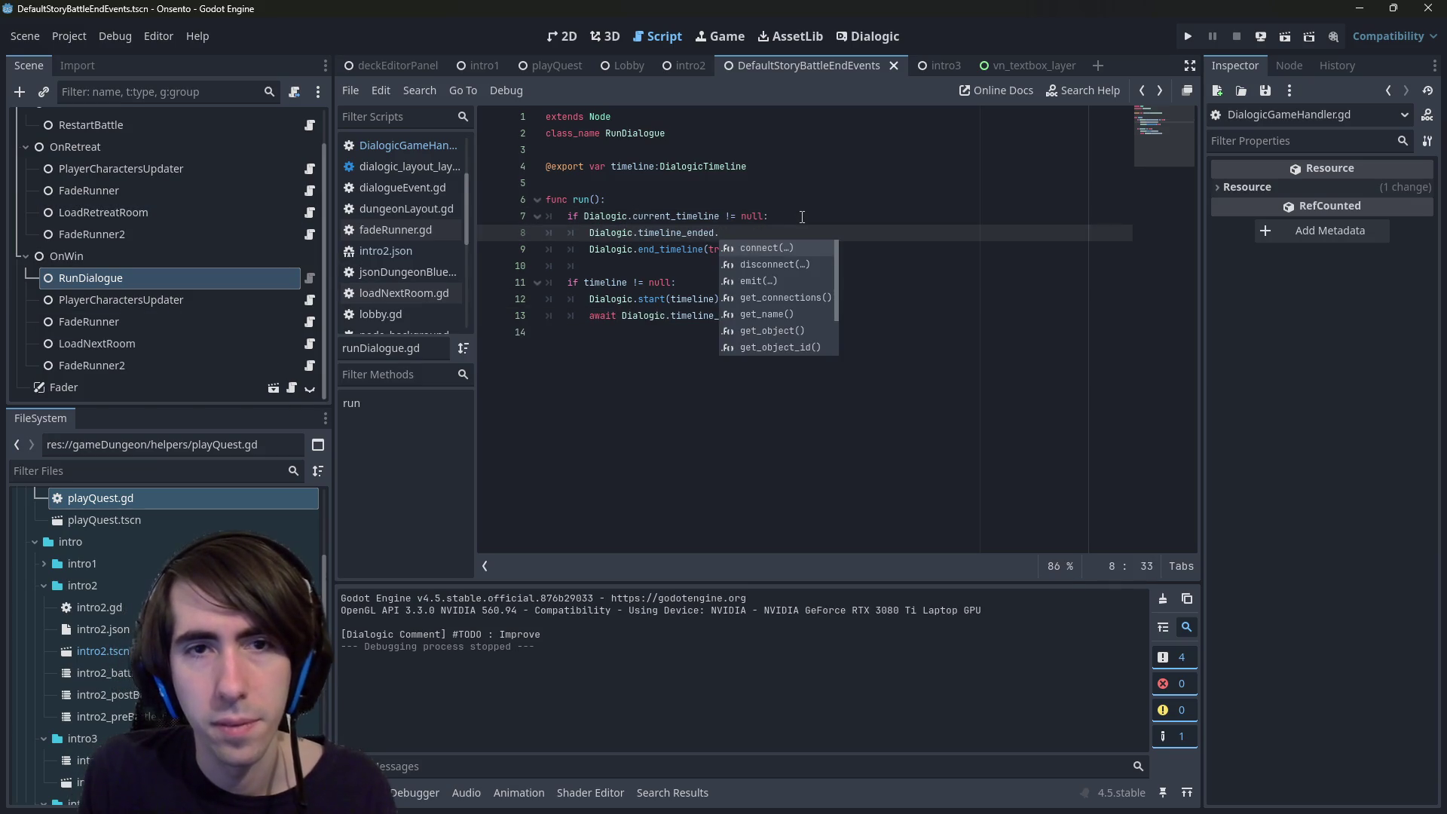
pyautogui.press('Return')
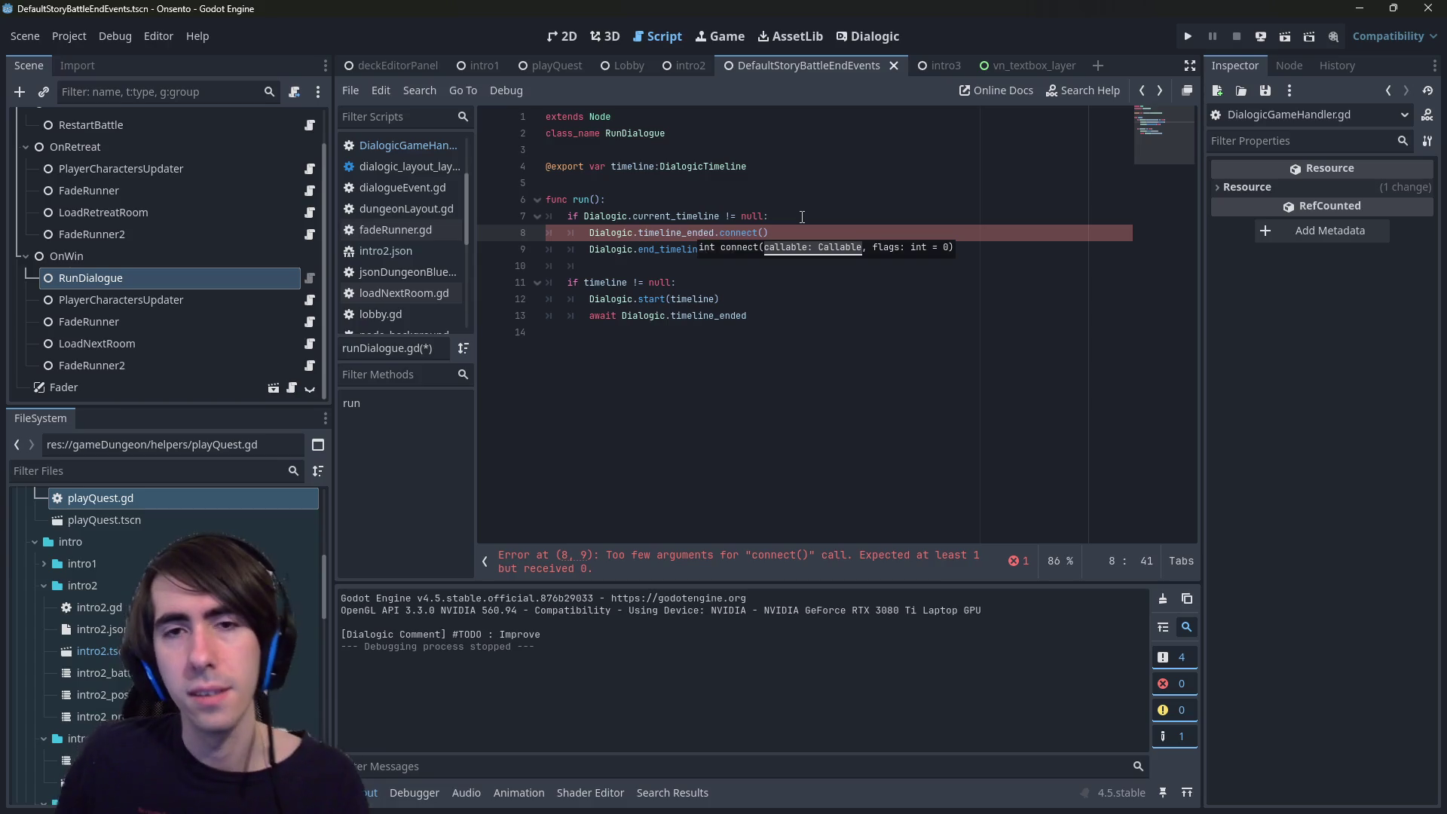
# - Inspect end_timeline's definition and its early return, then go back to runDialogue.gd
pyautogui.keyDown('ctrl'); pyautogui.click(661, 259); pyautogui.keyUp('ctrl')
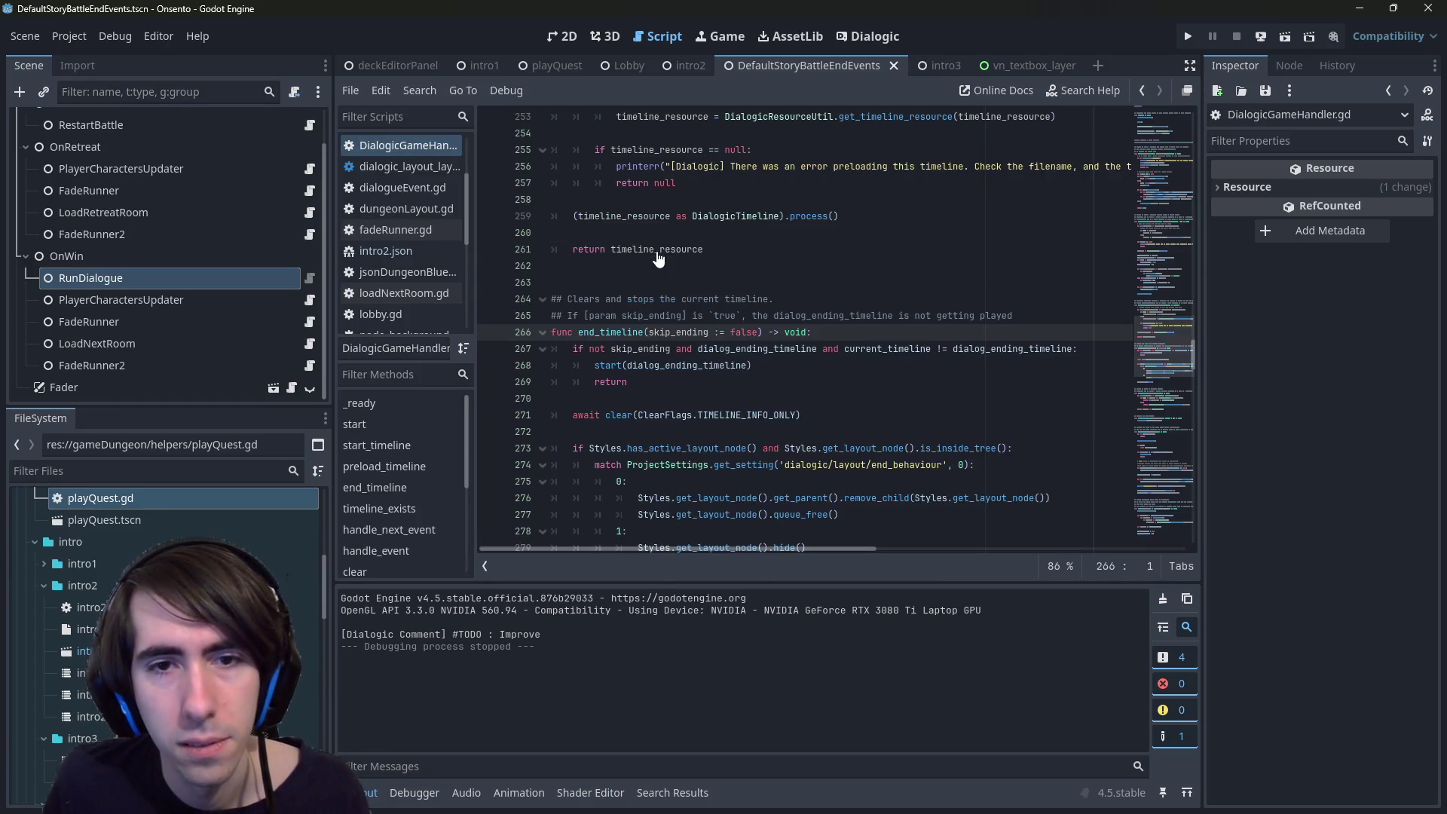
pyautogui.doubleClick(625, 382)
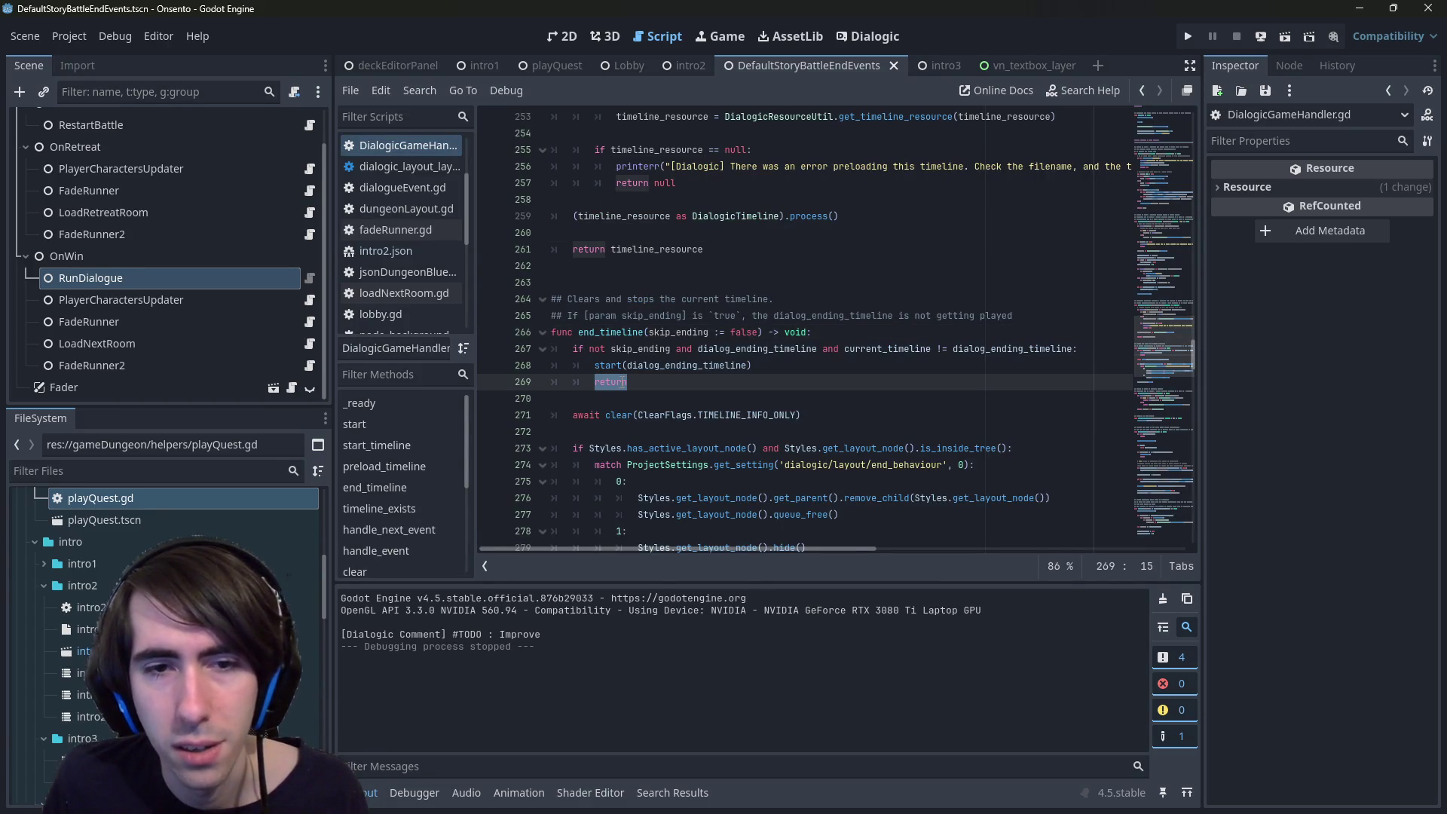
pyautogui.scroll(-1, 622, 382)
pyautogui.moveTo(622, 373)
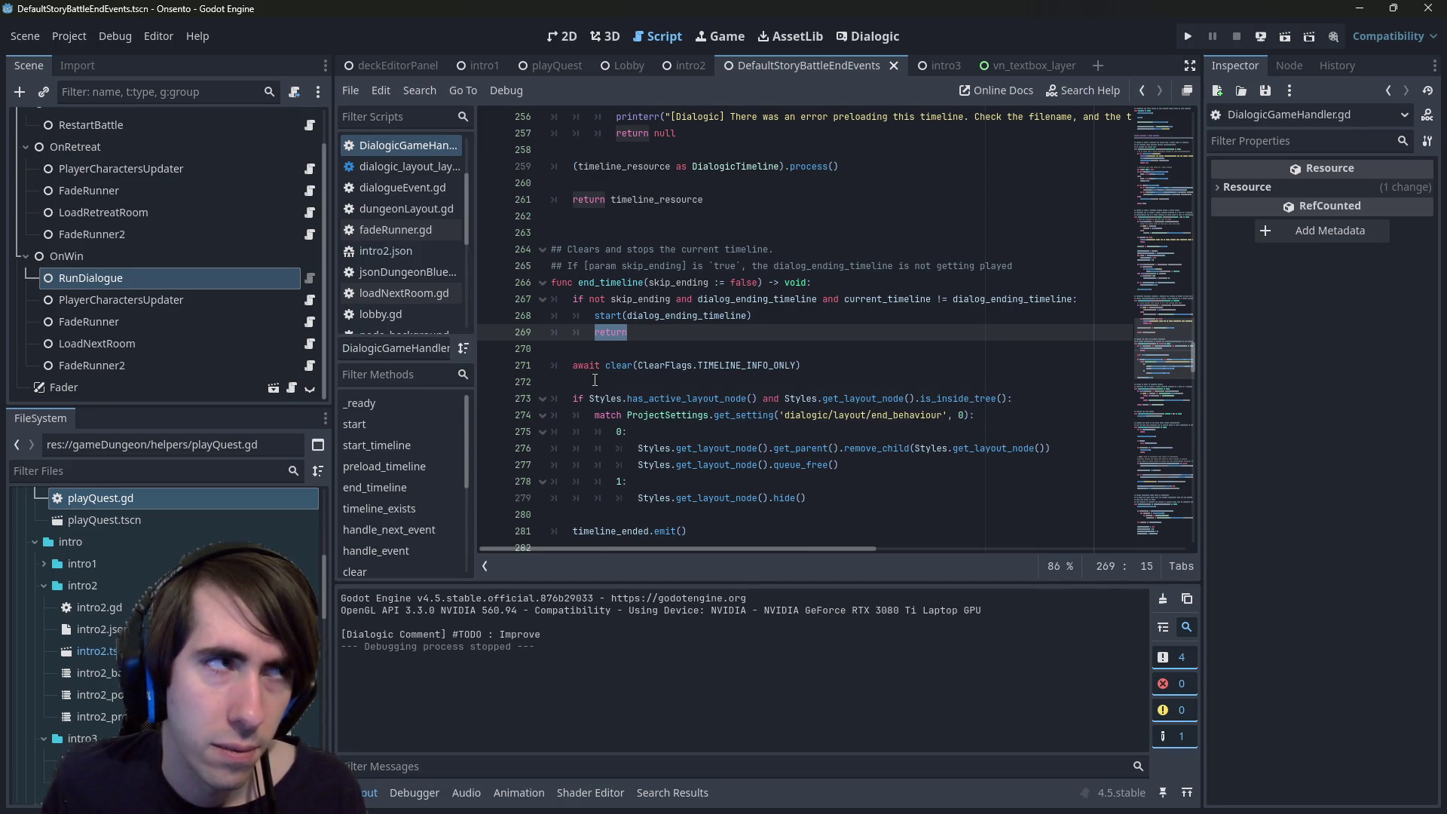
pyautogui.hotkey('alt', 'Left')
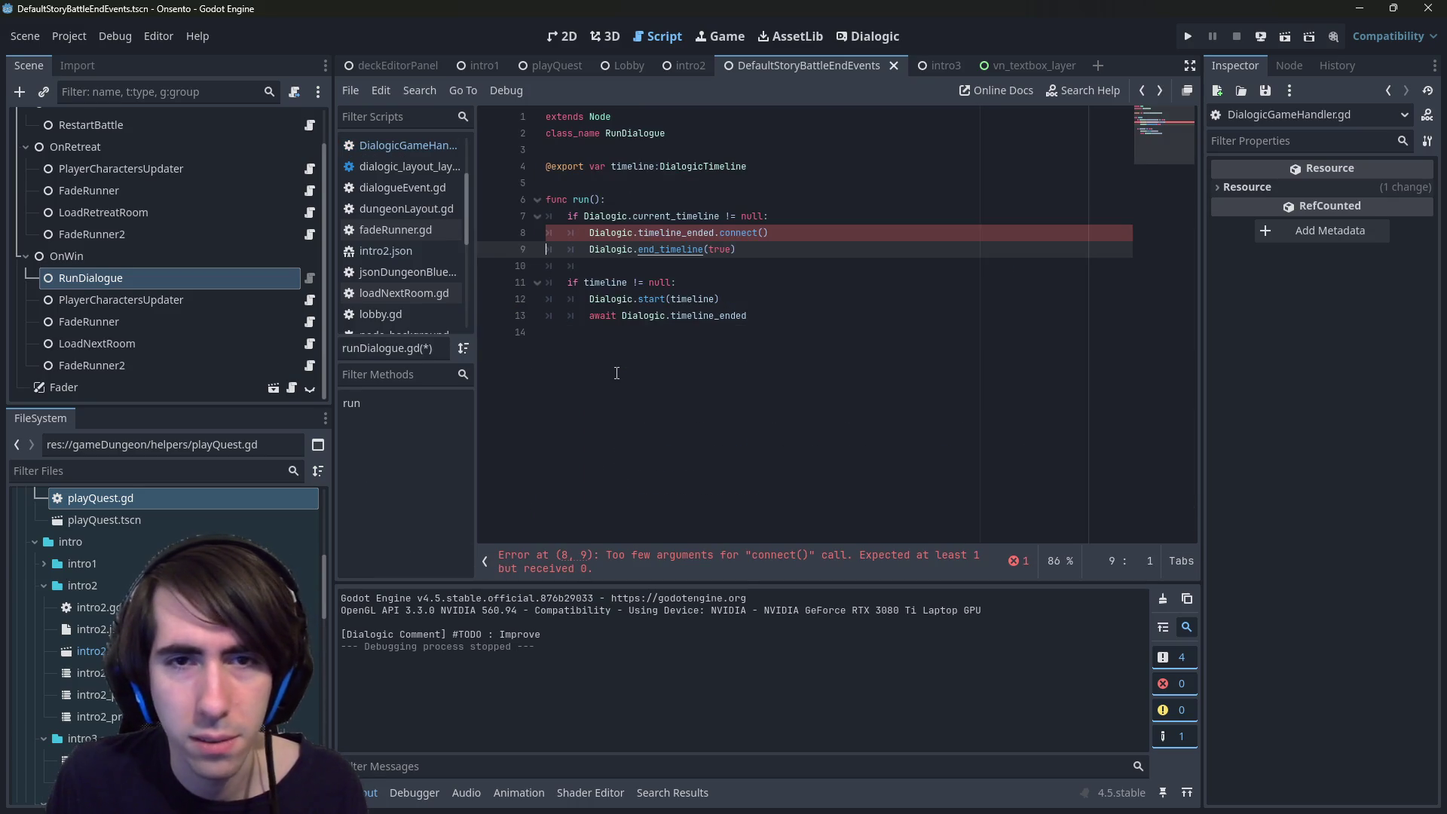
# - Undo the connect() line and make line 8 await Dialogic.end_timeline(true)
pyautogui.hotkey('ctrl', 'z')
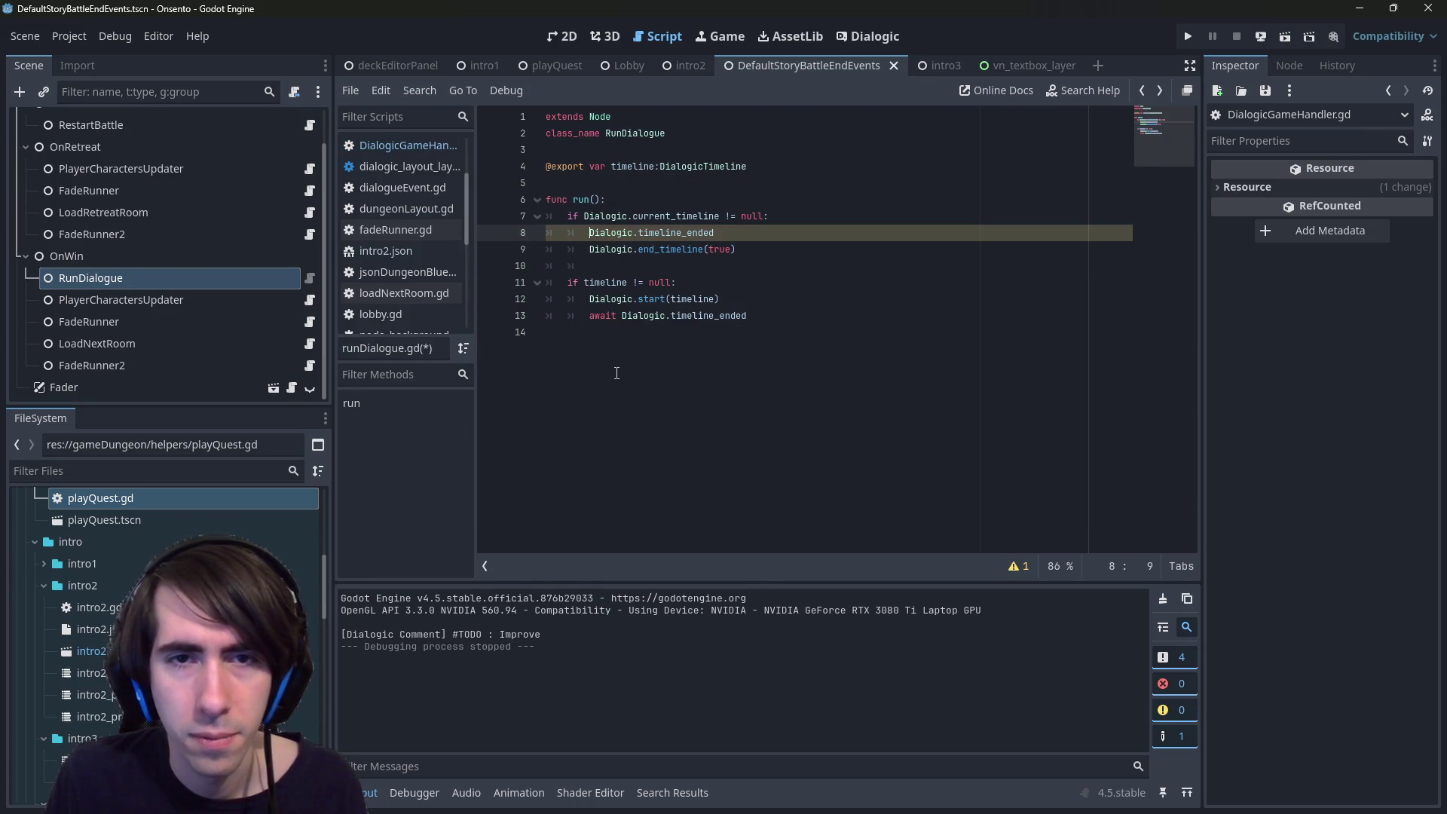
pyautogui.hotkey('ctrl', 'z')
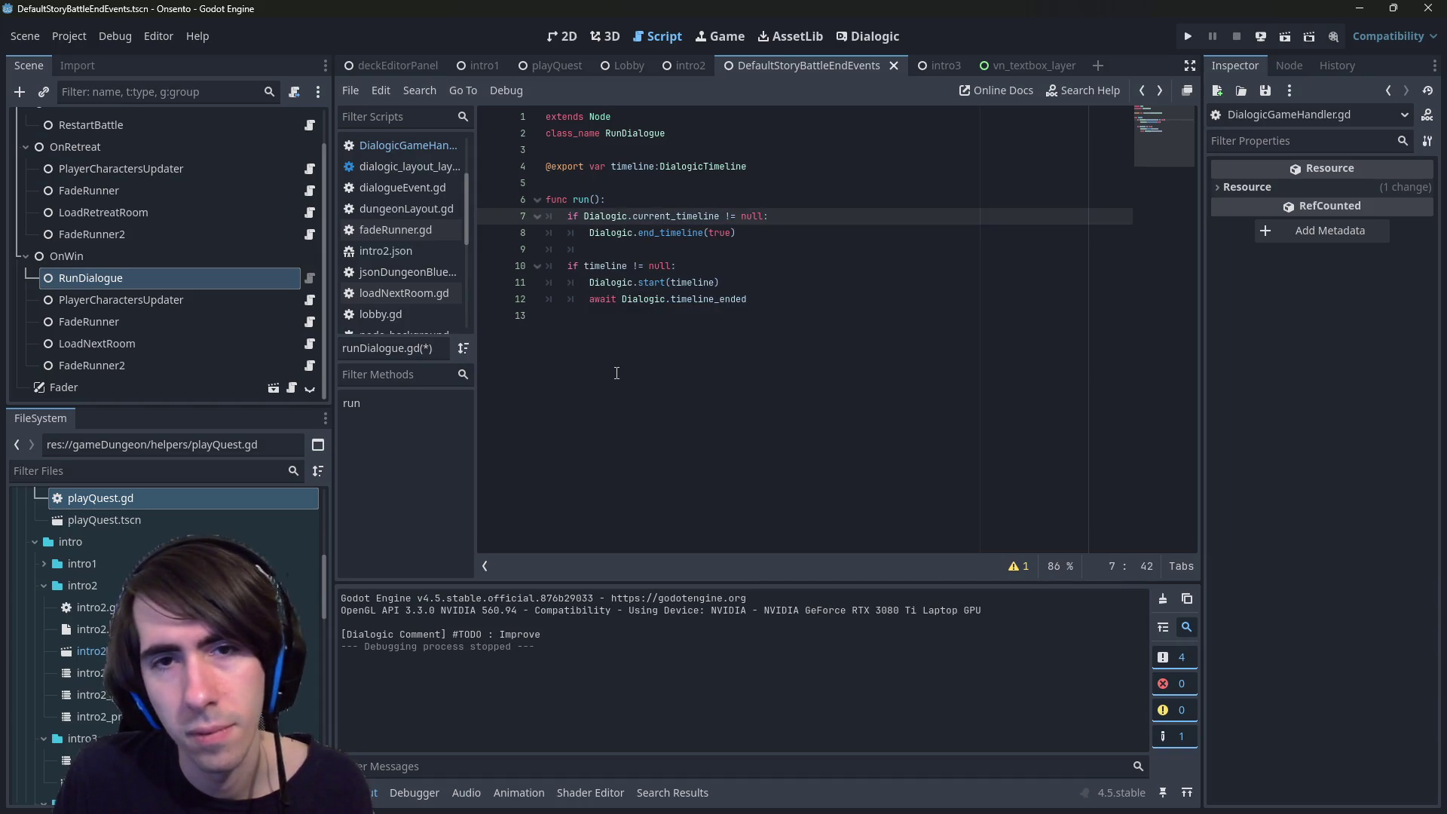
pyautogui.hotkey('ctrl', 'z')
pyautogui.write('await')
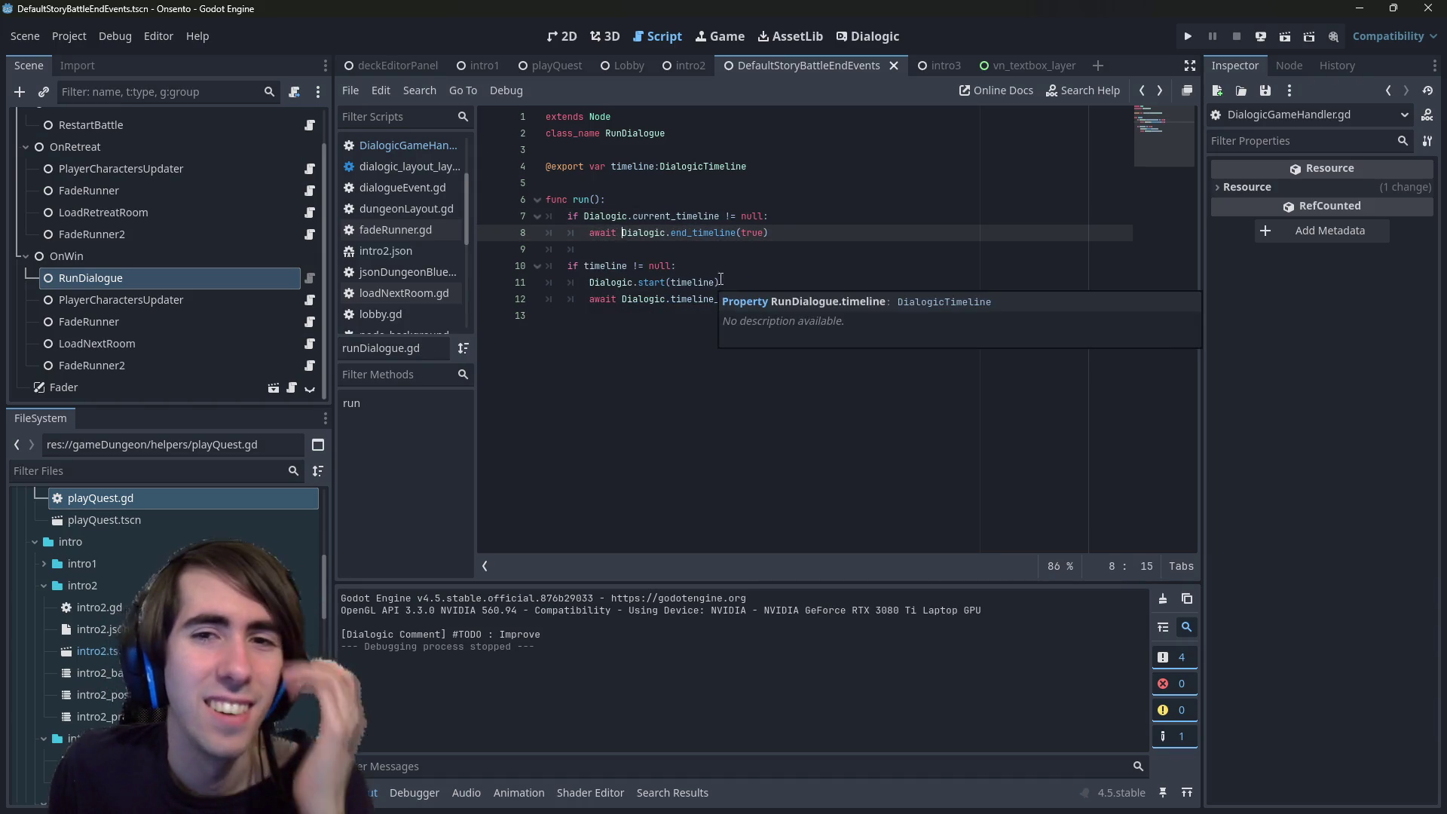
pyautogui.click(732, 250)
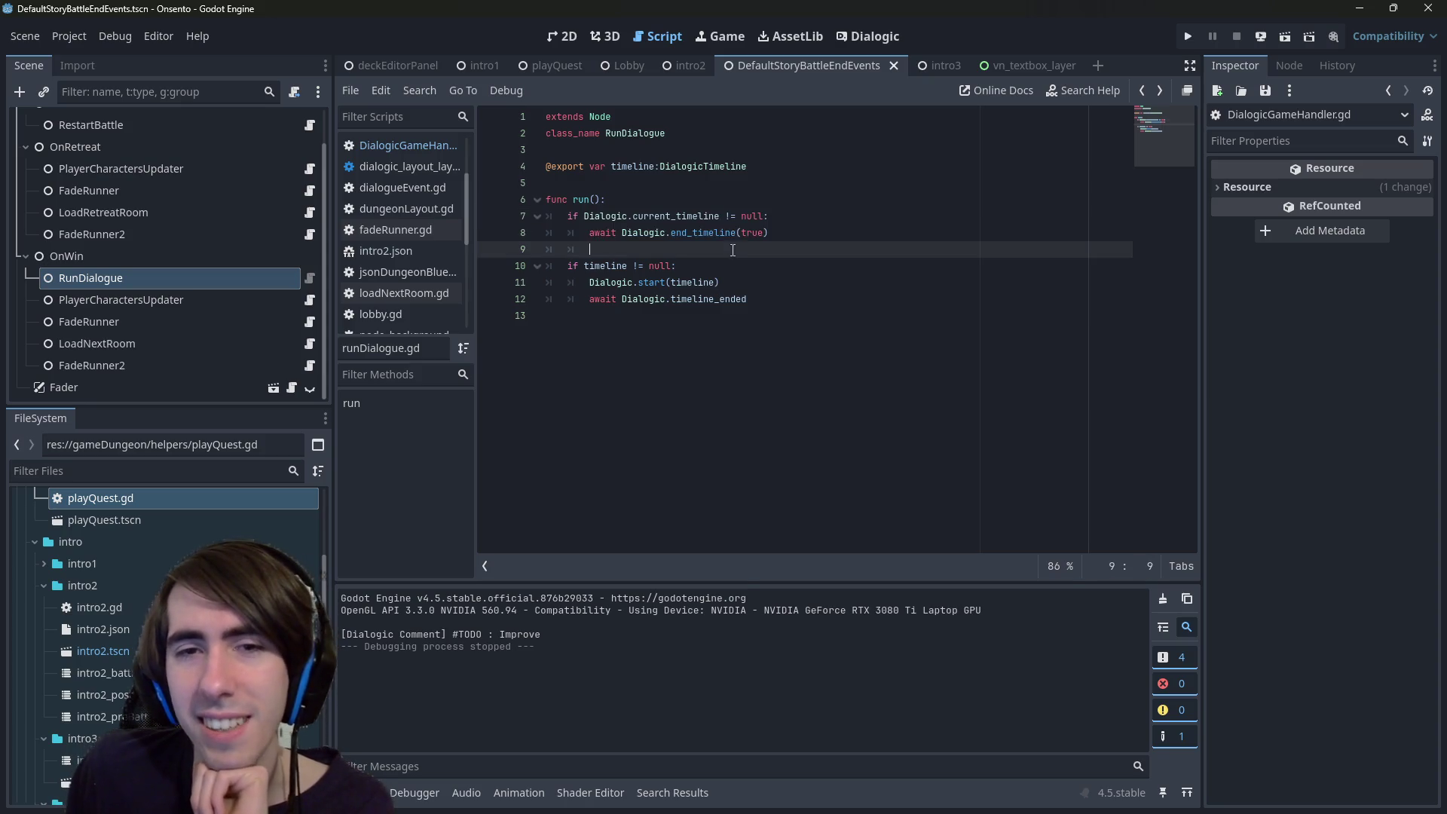
pyautogui.click(716, 216)
pyautogui.press('Down')
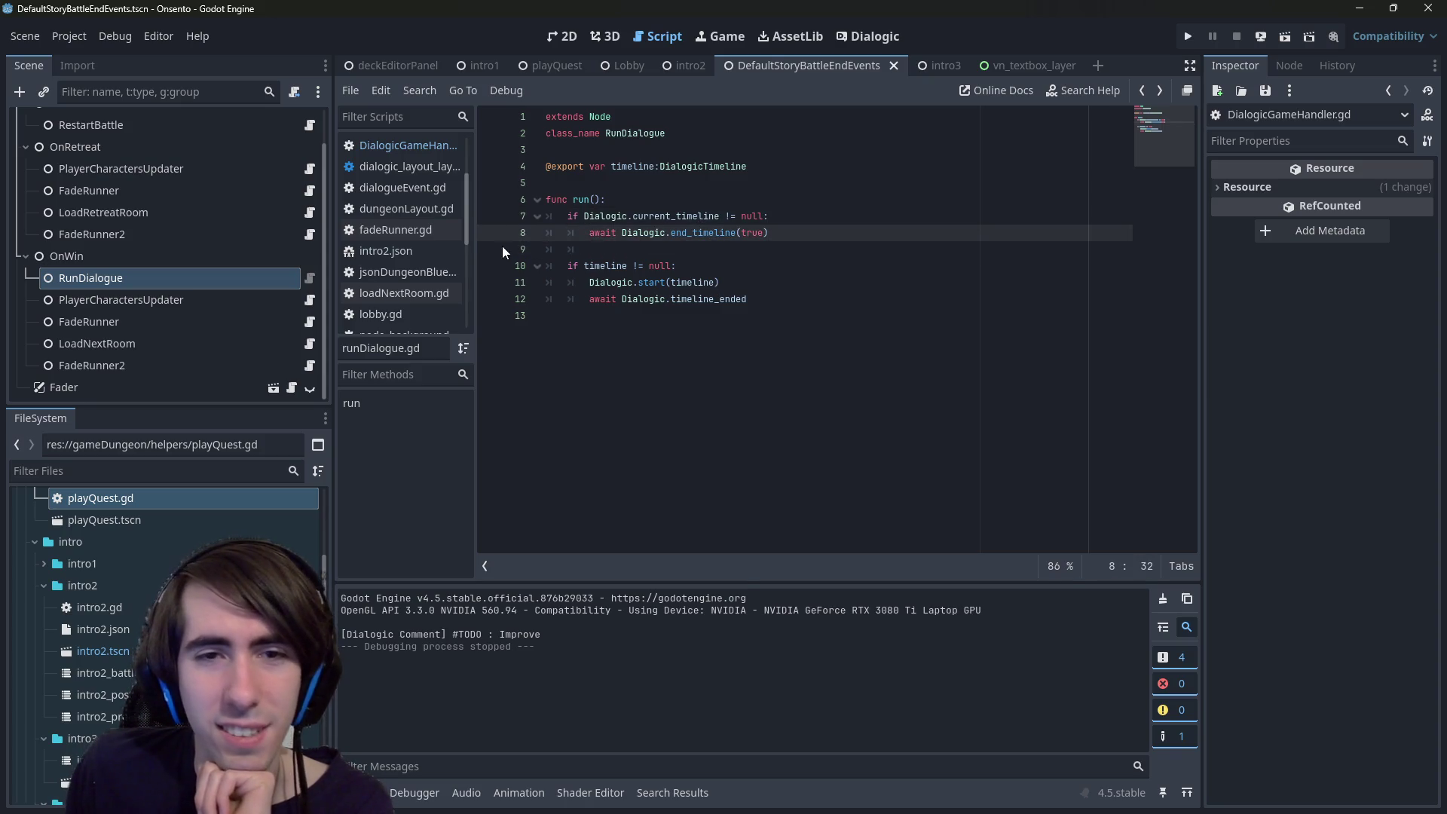
pyautogui.moveTo(629, 279); pyautogui.dragTo(746, 299)
pyautogui.click(703, 300)
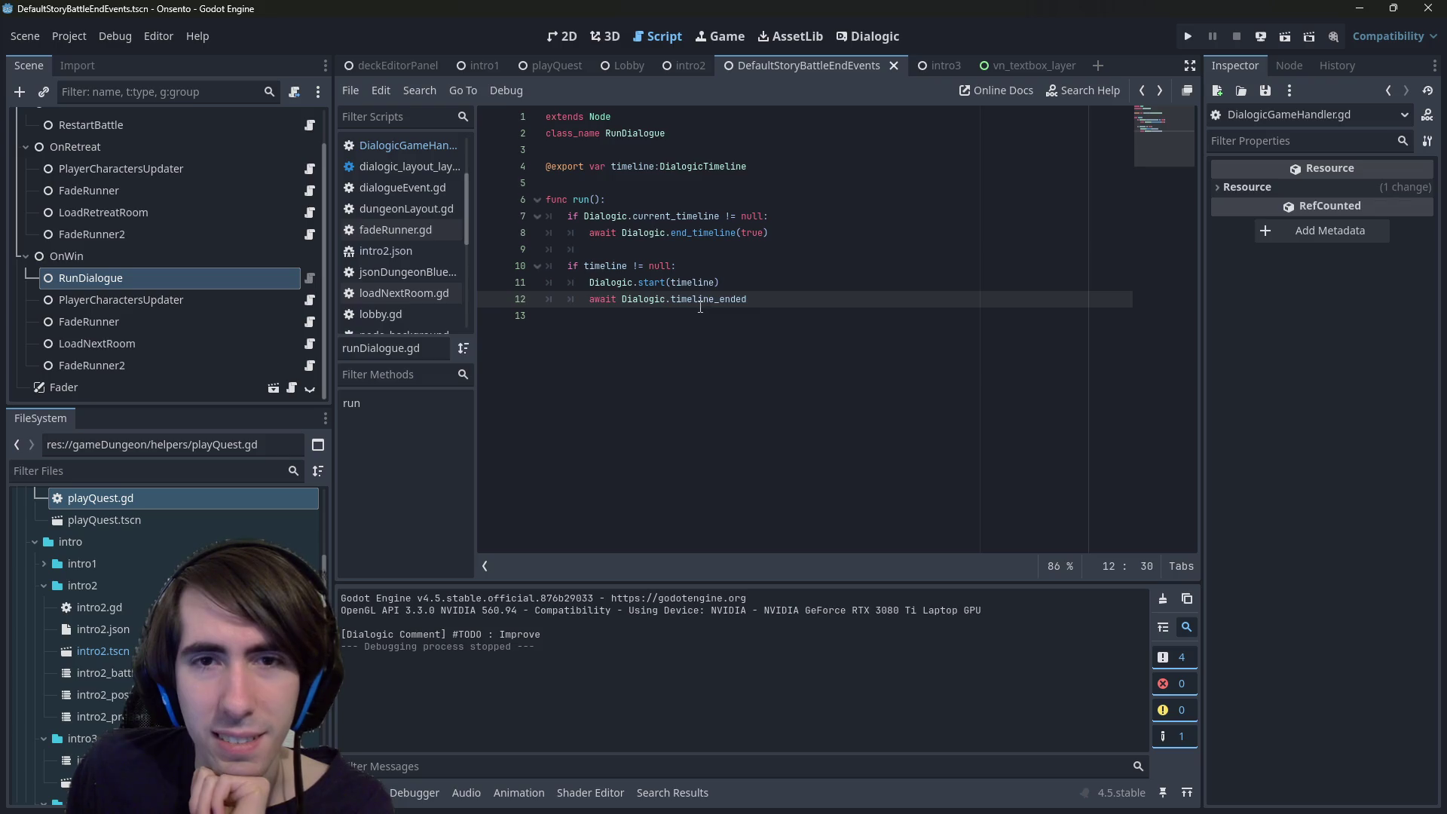
pyautogui.moveTo(768, 233); pyautogui.dragTo(431, 223)
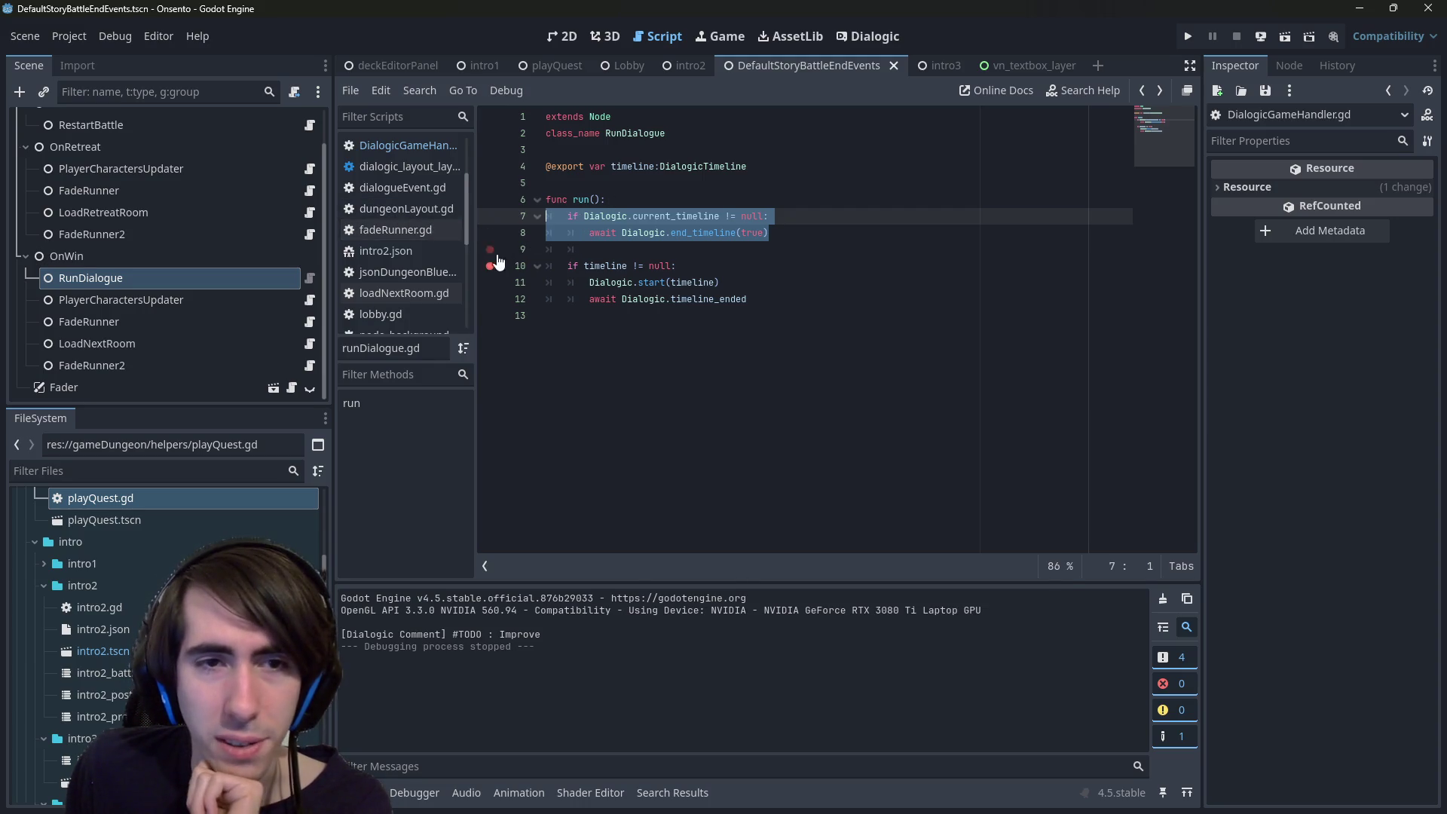
pyautogui.click(803, 219)
# - Copy runDialogue.gd's current-timeline check block and open cheatManager.gd
pyautogui.hotkey('ctrl', 'alt', 'o')
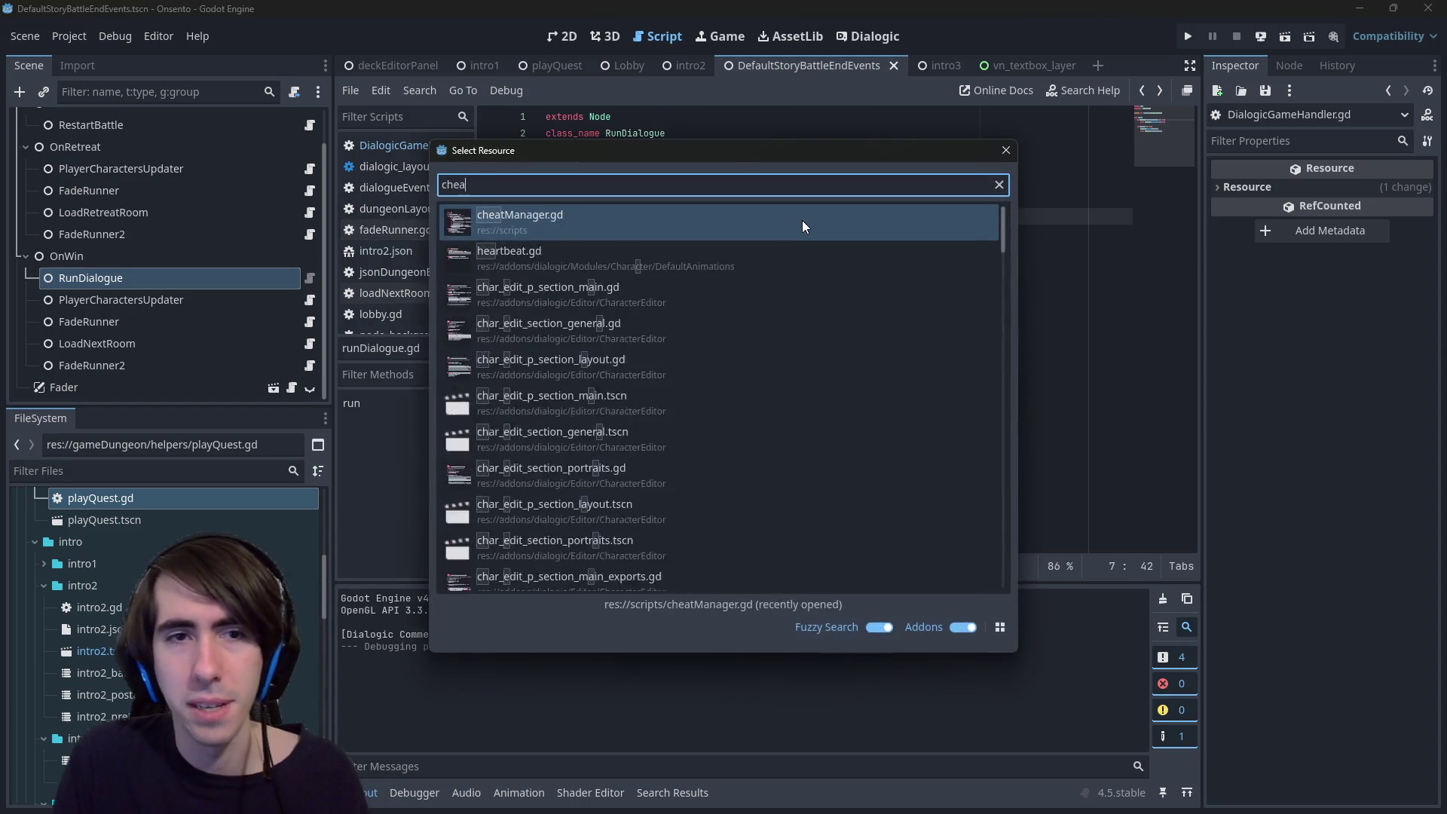
pyautogui.write('cheat')
pyautogui.press('Return')
pyautogui.hotkey('alt', 'Left')
pyautogui.hotkey('alt', 'Left')
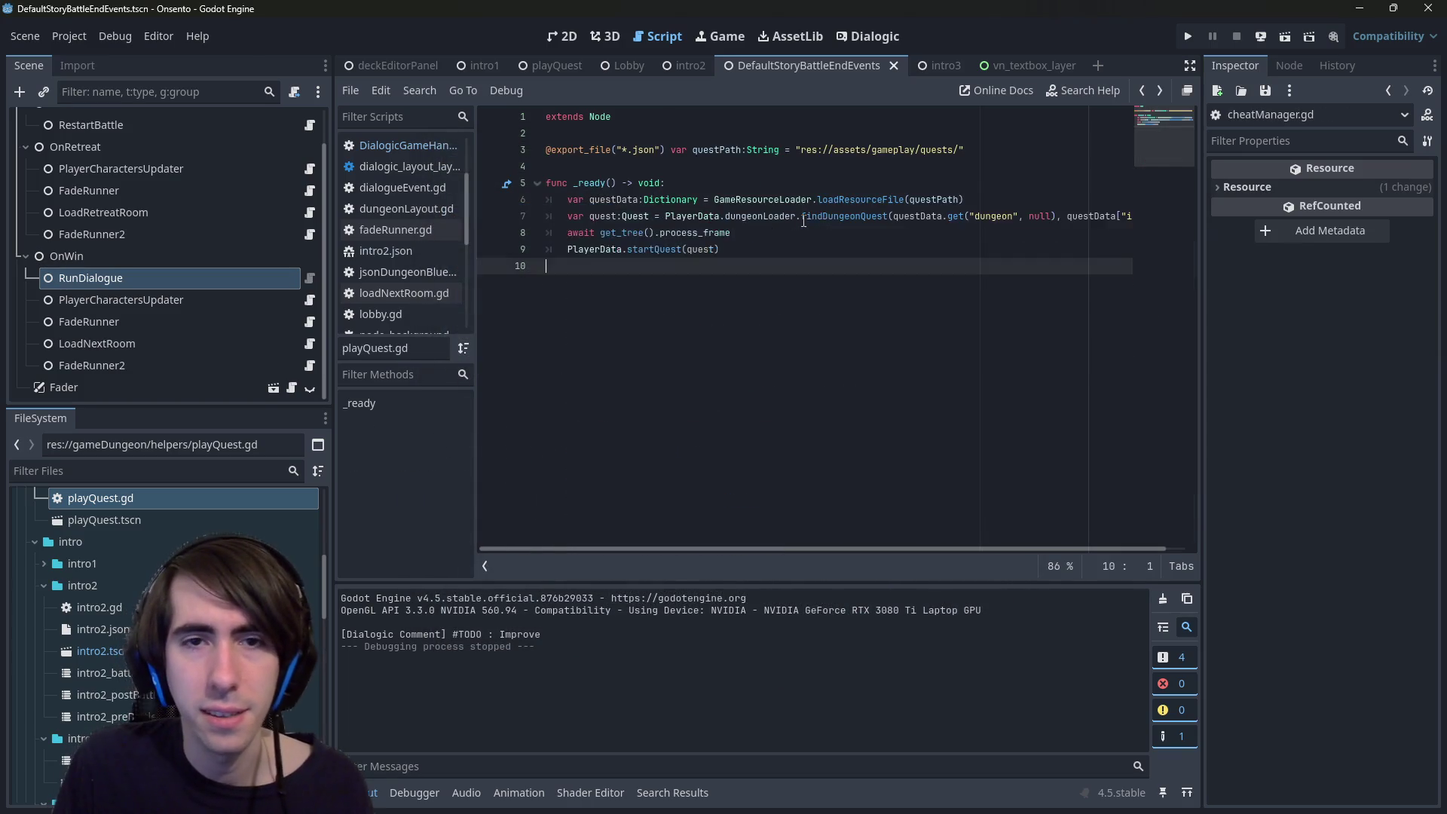
pyautogui.moveTo(815, 233); pyautogui.dragTo(548, 216)
pyautogui.hotkey('ctrl', 'c')
pyautogui.hotkey('alt', 'Right')
pyautogui.hotkey('alt', 'Left')
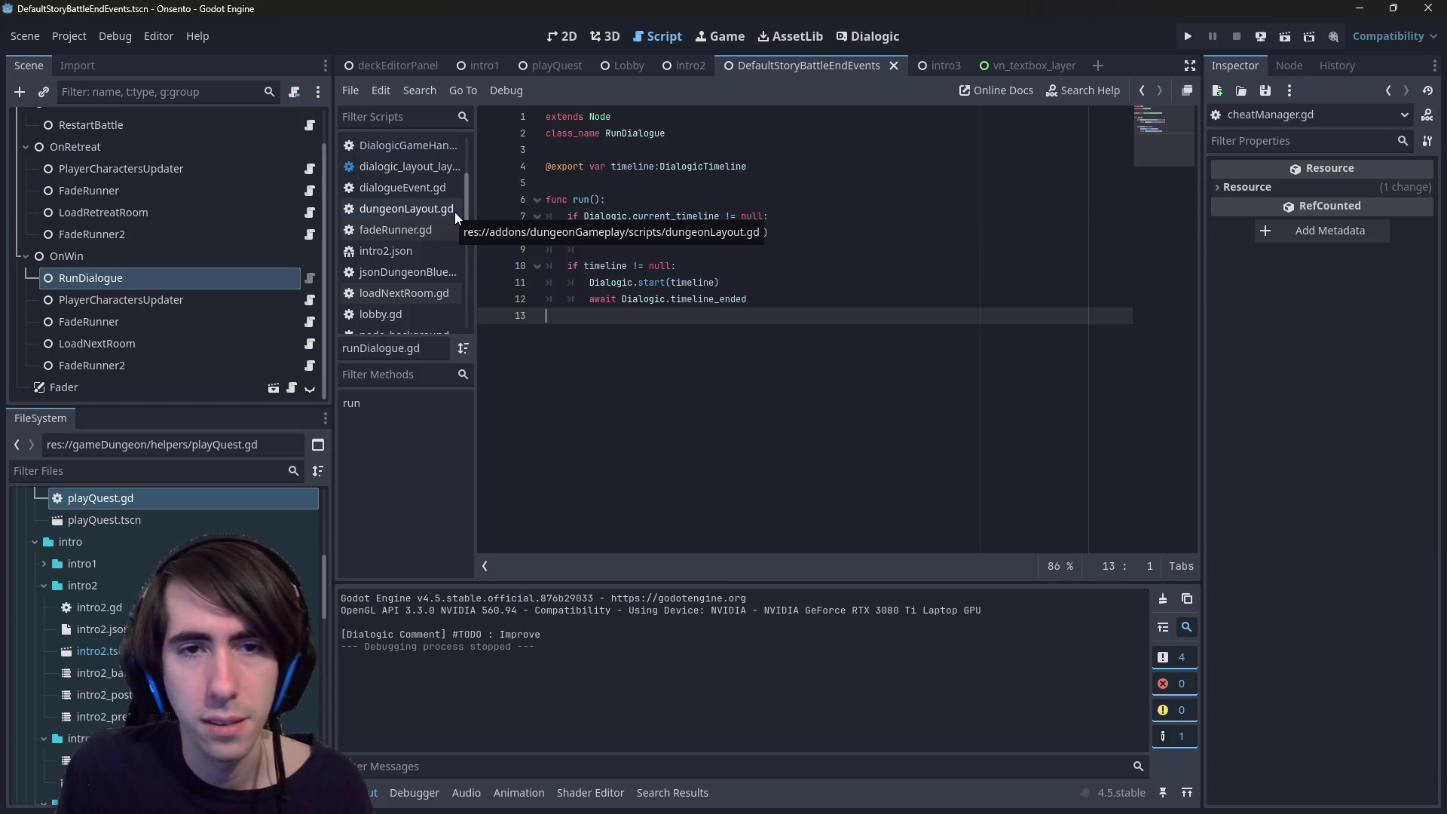
pyautogui.hotkey('ctrl', 'alt', 'o')
pyautogui.write('cheate')
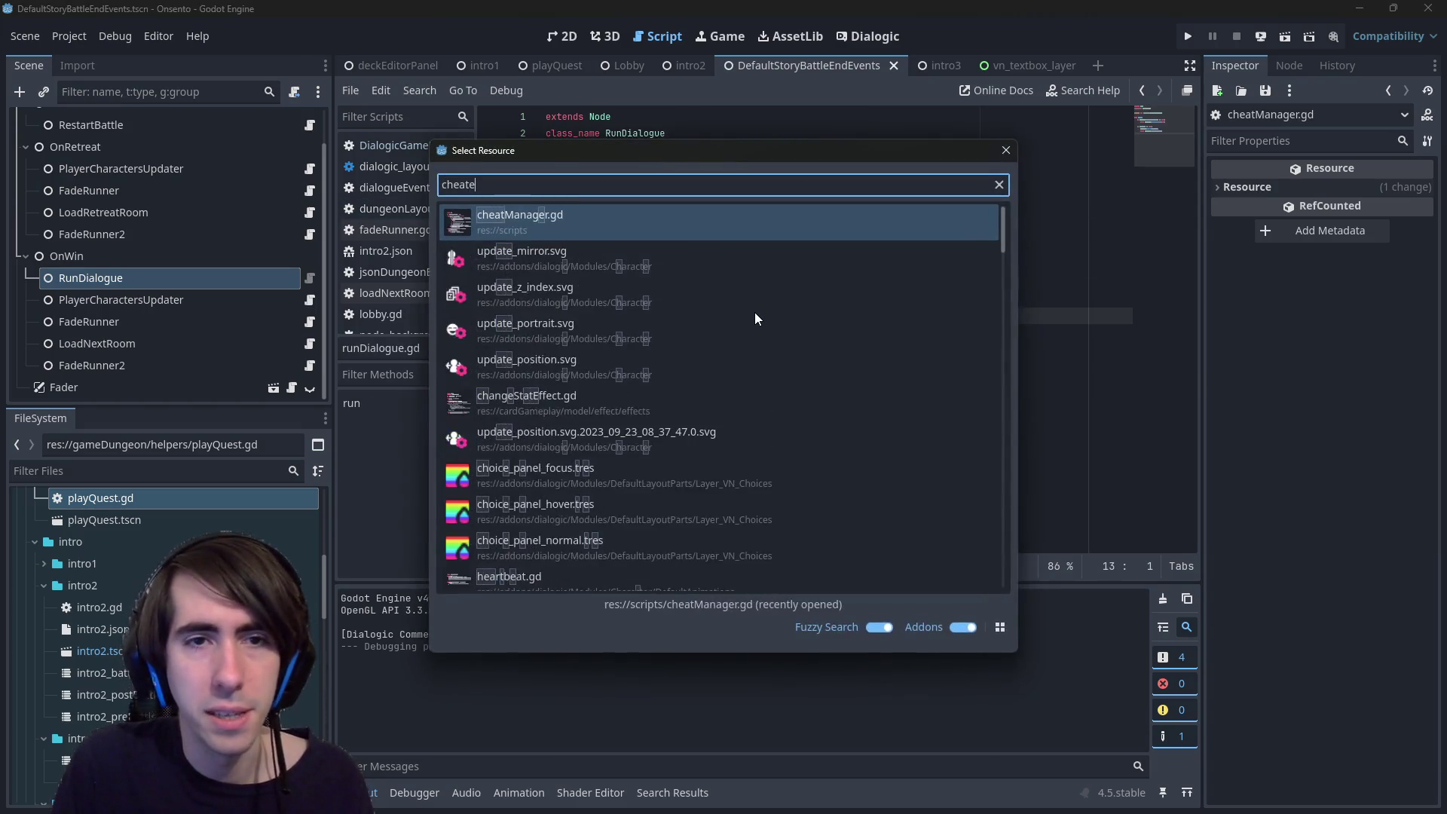
pyautogui.press('Return')
# - Paste the current-timeline check into the key handler, indenting the await end_timeline call
pyautogui.click(708, 282)
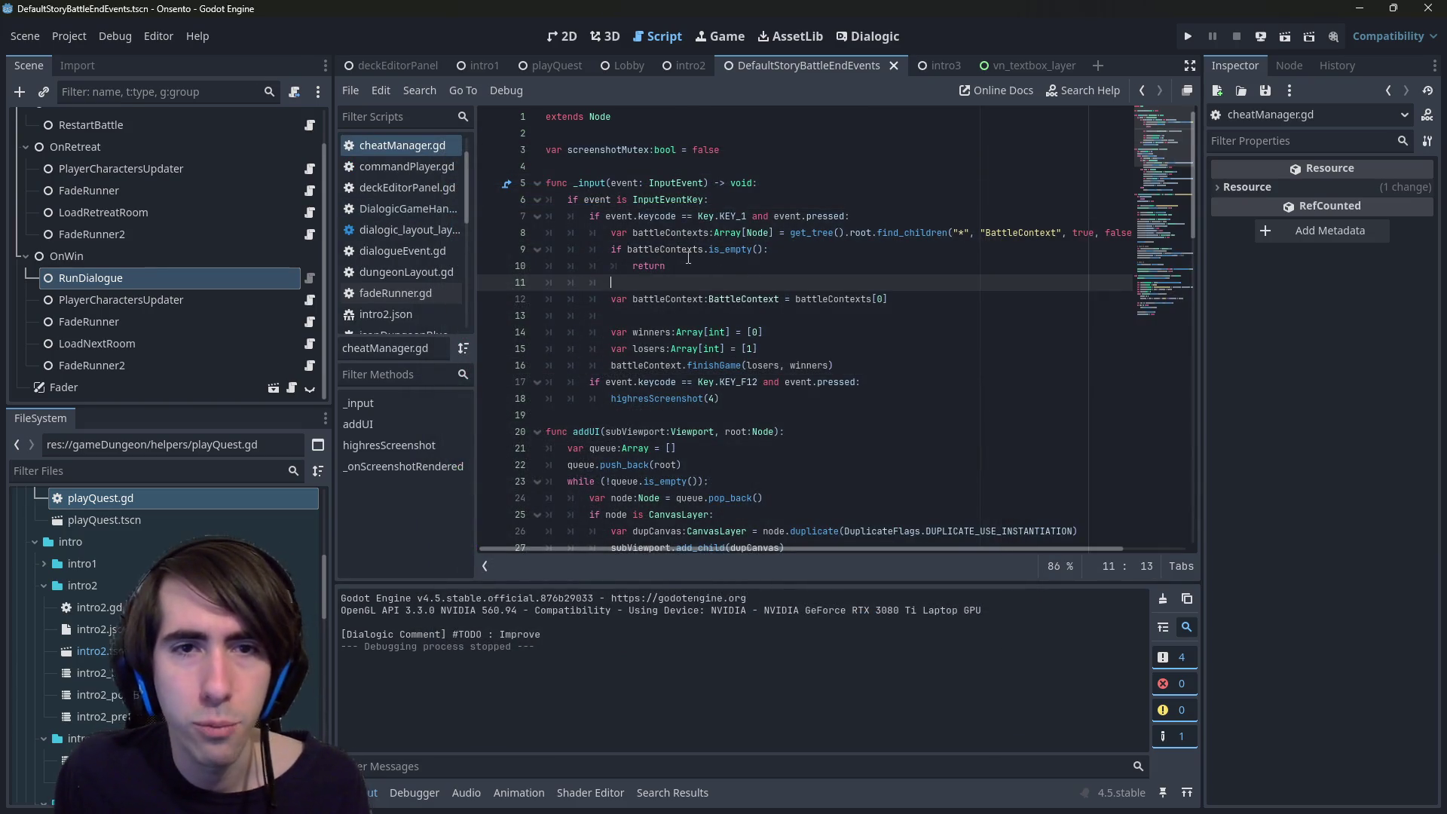
pyautogui.click(762, 200)
pyautogui.press('Return')
pyautogui.press('Return')
pyautogui.press('Up')
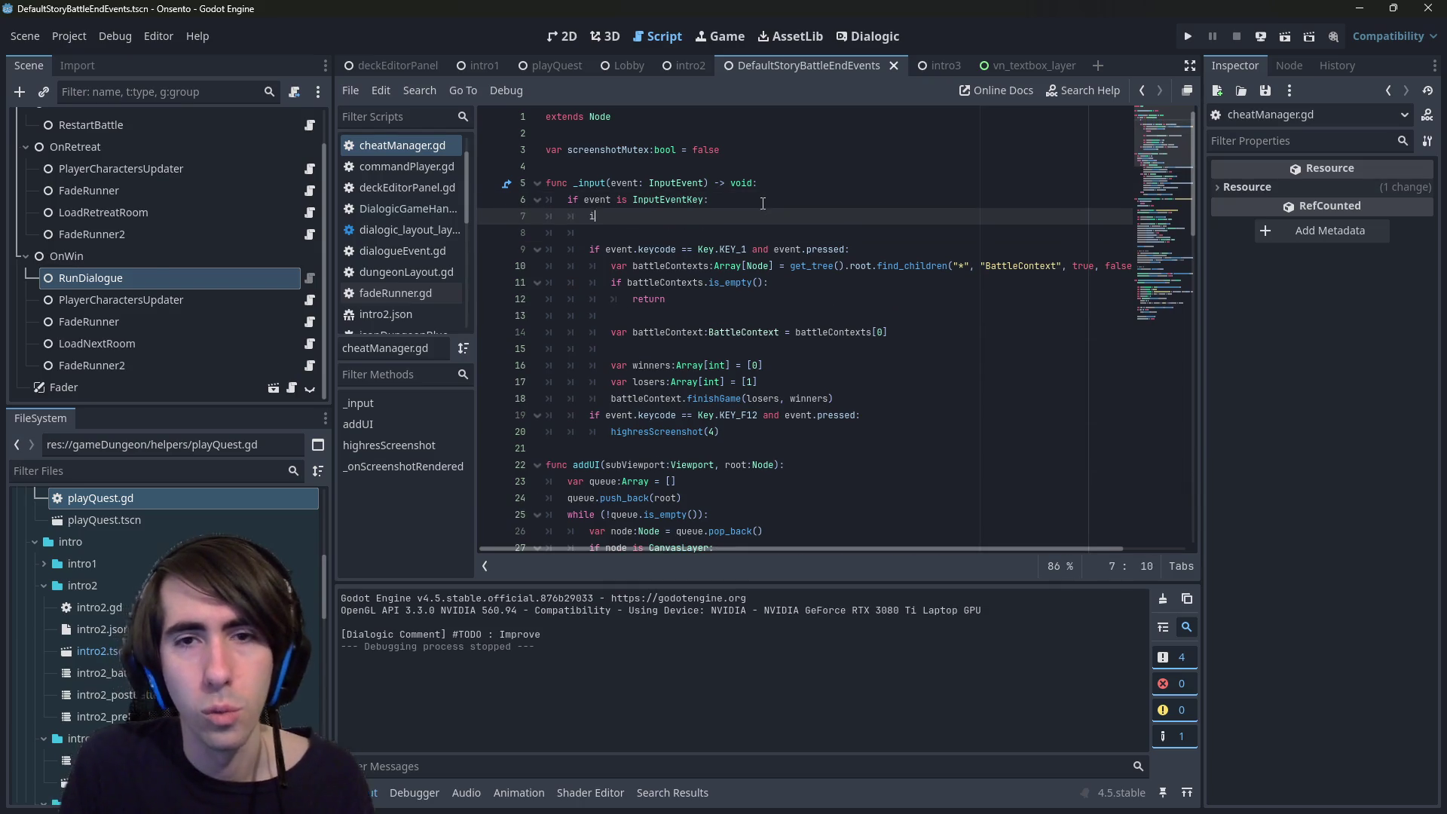
pyautogui.press('Return')
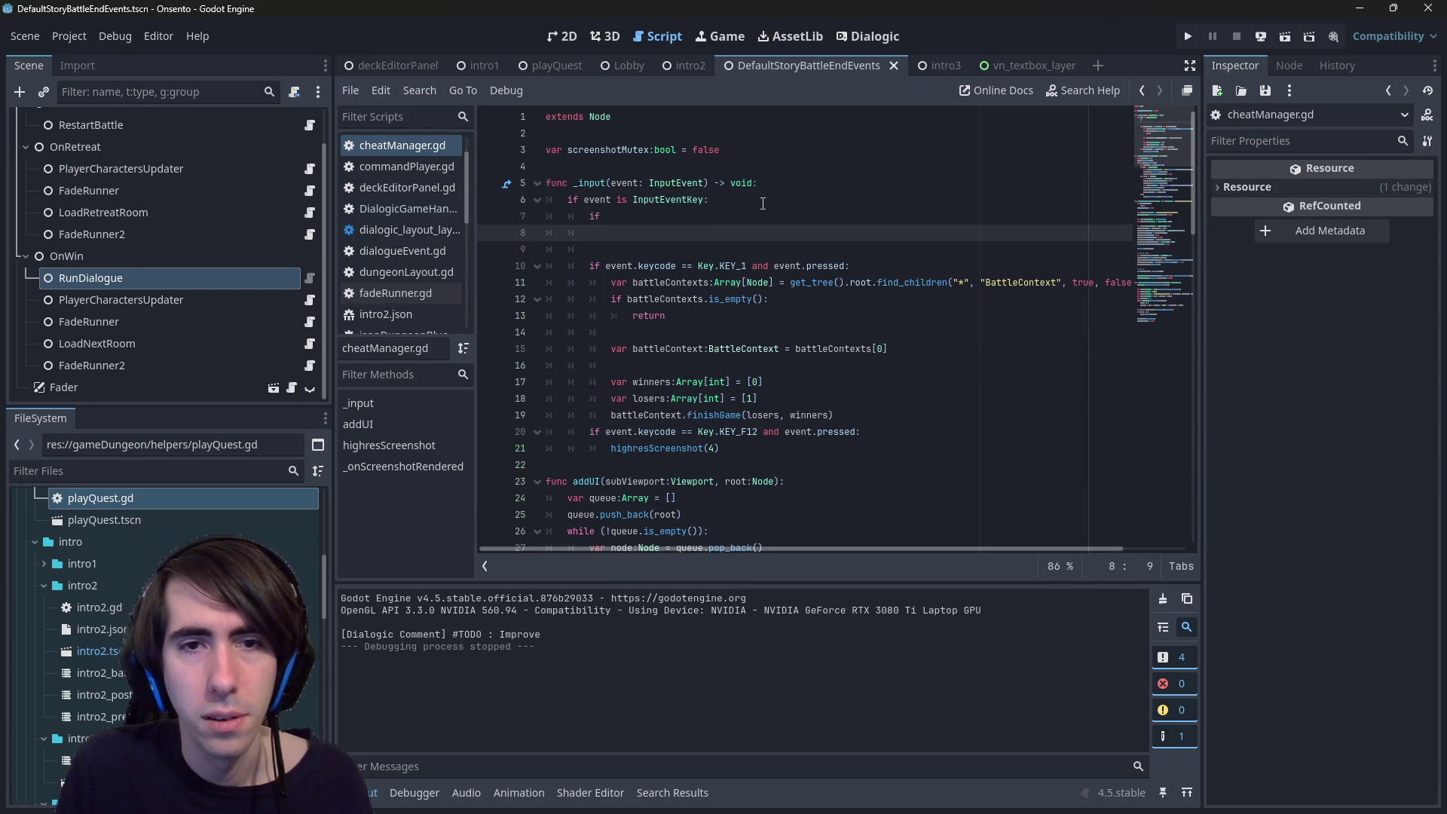
pyautogui.hotkey('ctrl', 'v')
pyautogui.click(634, 233)
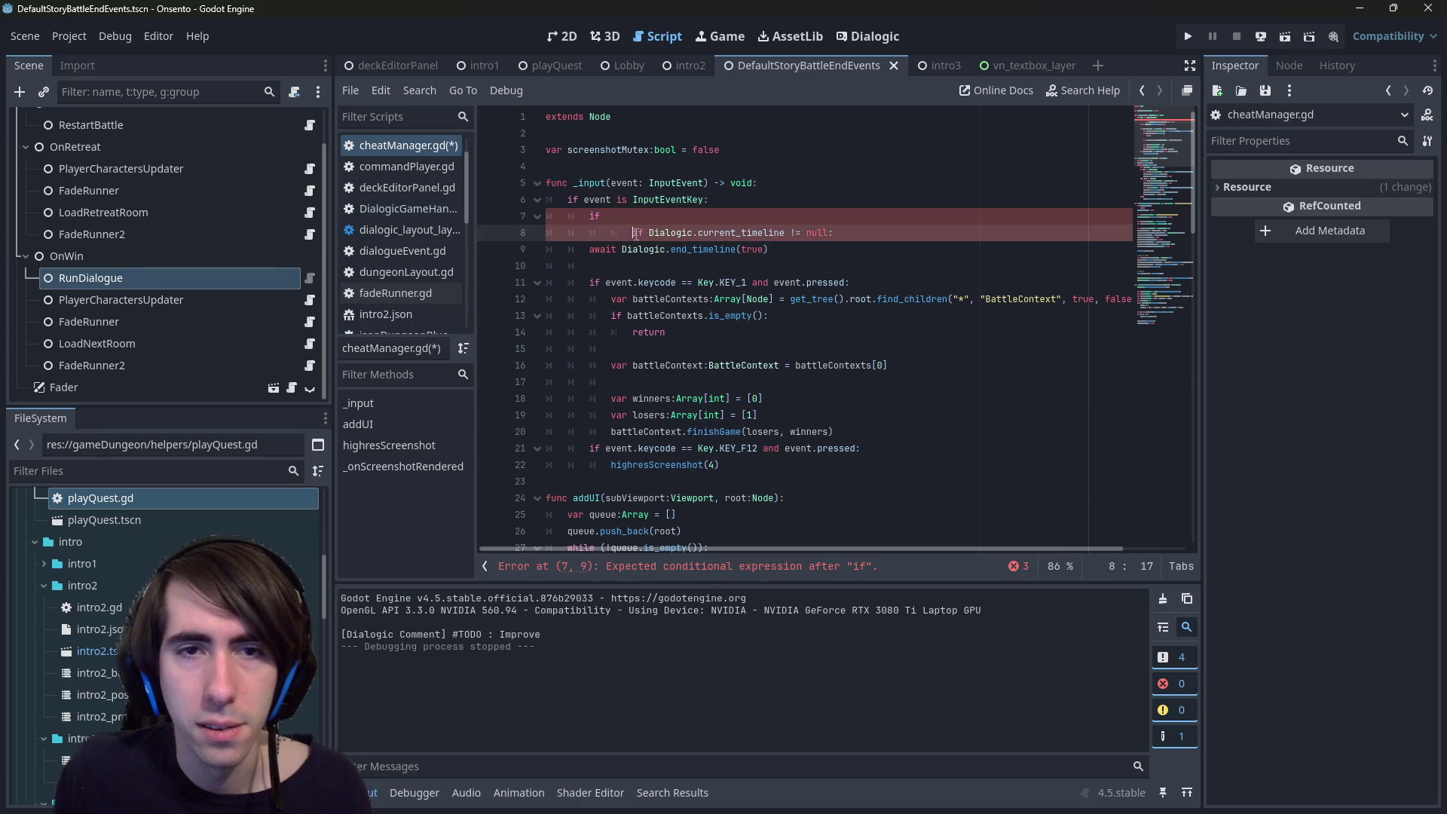
pyautogui.click(587, 249)
pyautogui.press('Tab')
# - Make the pasted check's condition KEY_2, save, then show the playQuest scene
pyautogui.moveTo(882, 284); pyautogui.dragTo(492, 290)
pyautogui.hotkey('ctrl', 'c')
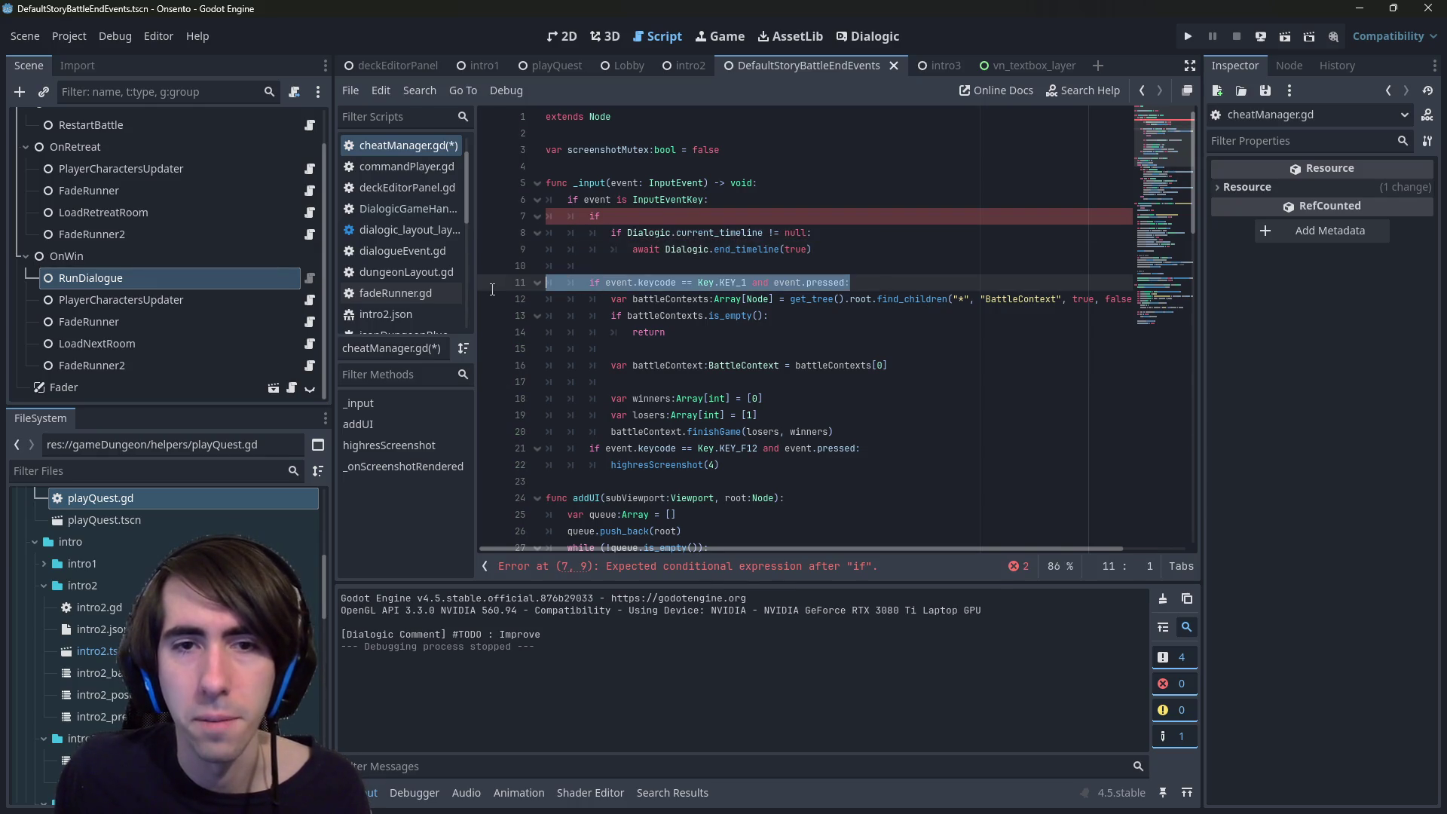
pyautogui.click(689, 218)
pyautogui.hotkey('ctrl', 'v')
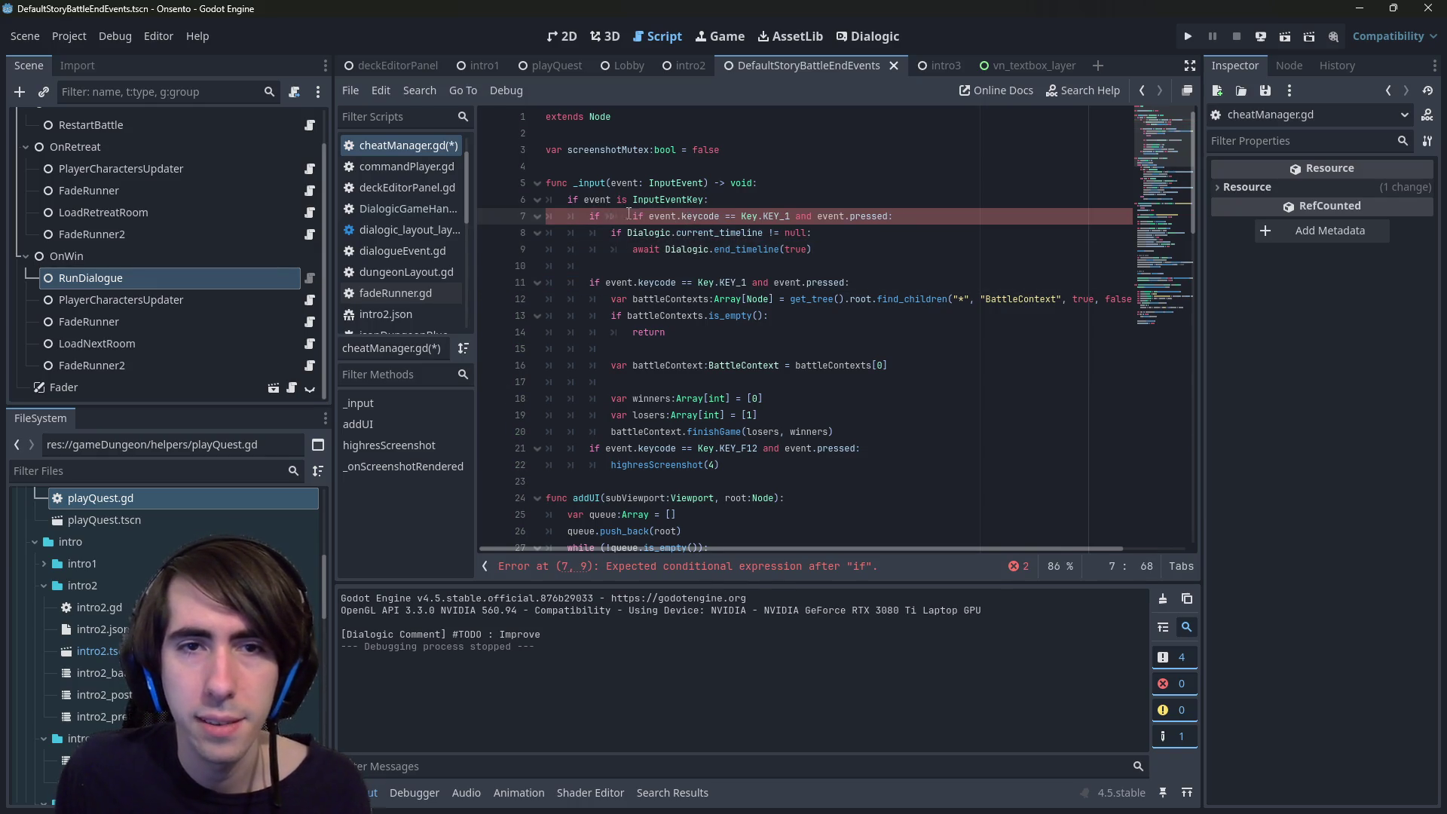
pyautogui.press('BackSpace')
pyautogui.press('BackSpace')
pyautogui.press('BackSpace')
pyautogui.hotkey('ctrl', 's')
pyautogui.hotkey('ctrl', 'Right')
pyautogui.hotkey('ctrl', 'Right')
pyautogui.hotkey('ctrl', 'Right')
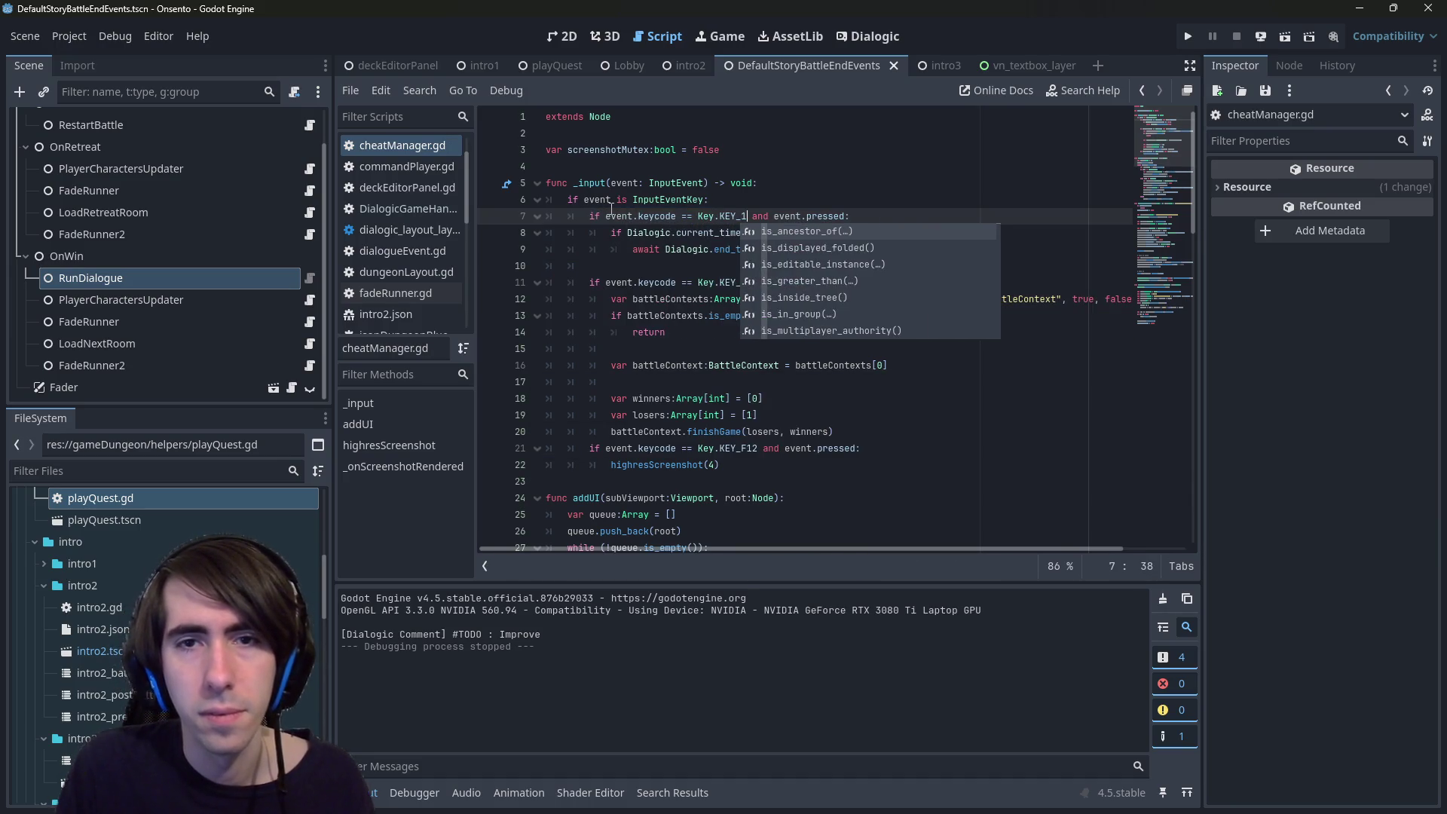
pyautogui.press('BackSpace')
pyautogui.write('2')
pyautogui.click(610, 166)
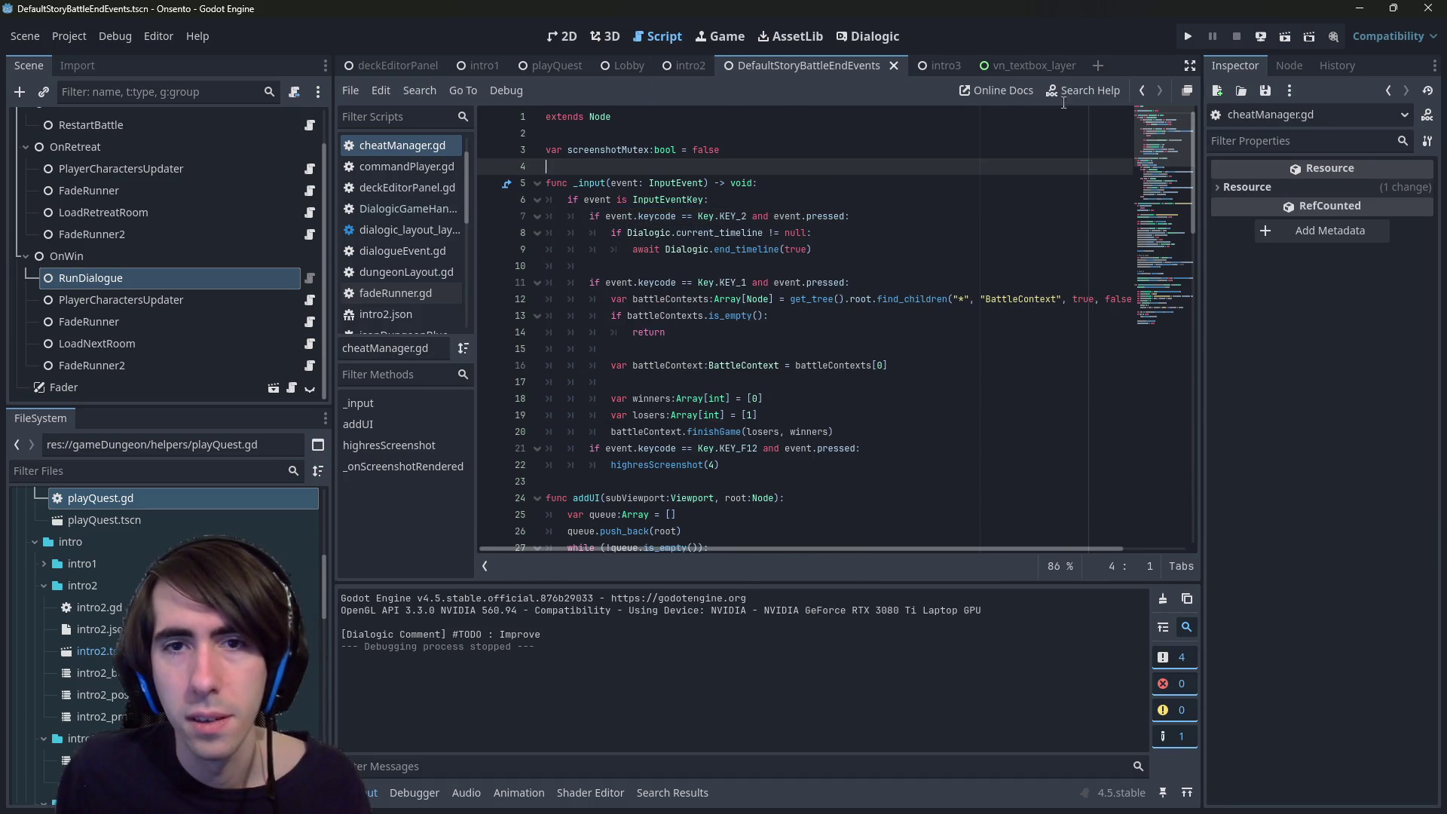
pyautogui.click(618, 66)
pyautogui.click(544, 72)
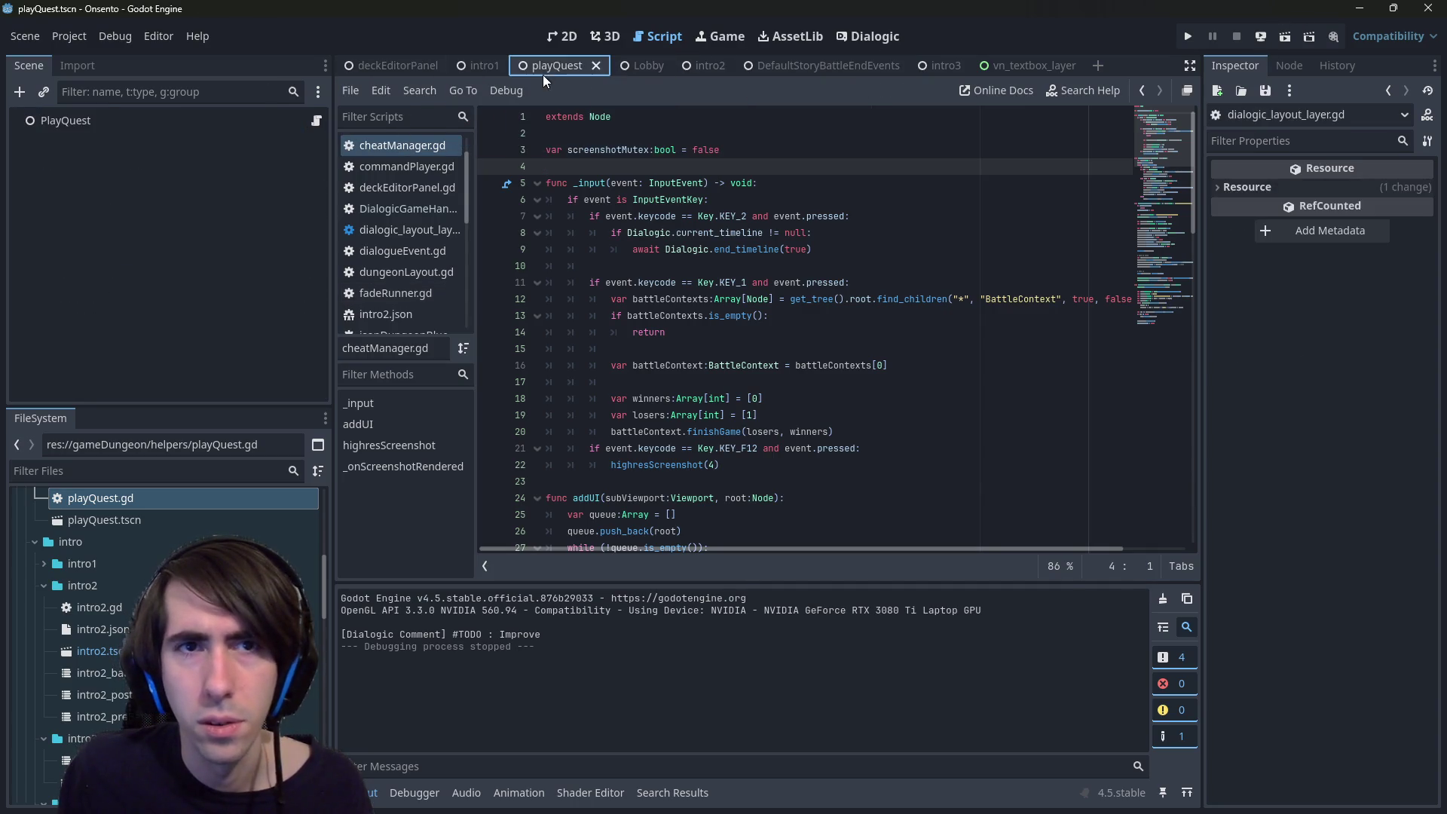
pyautogui.click(1269, 35)
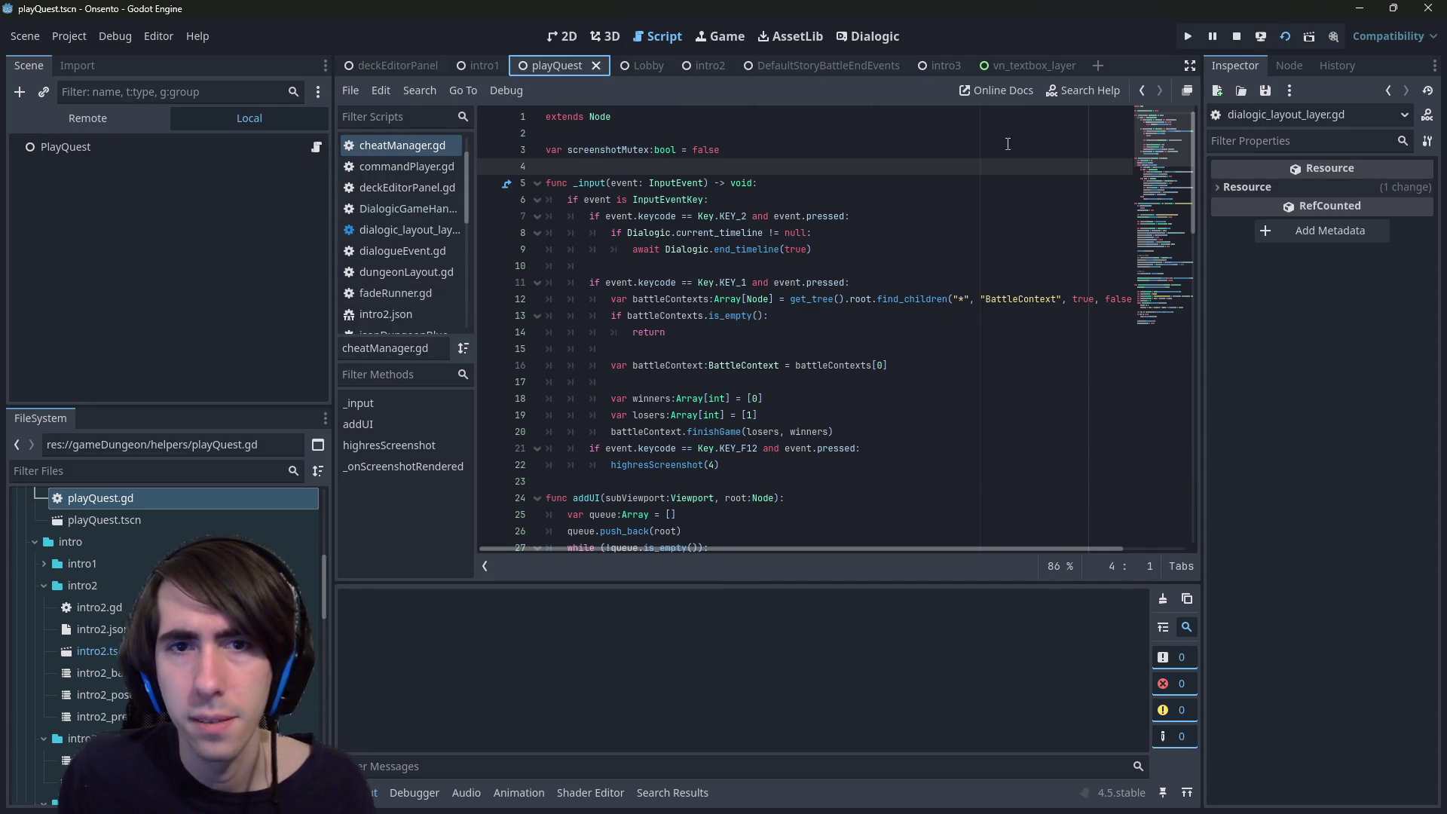
pyautogui.click(890, 255)
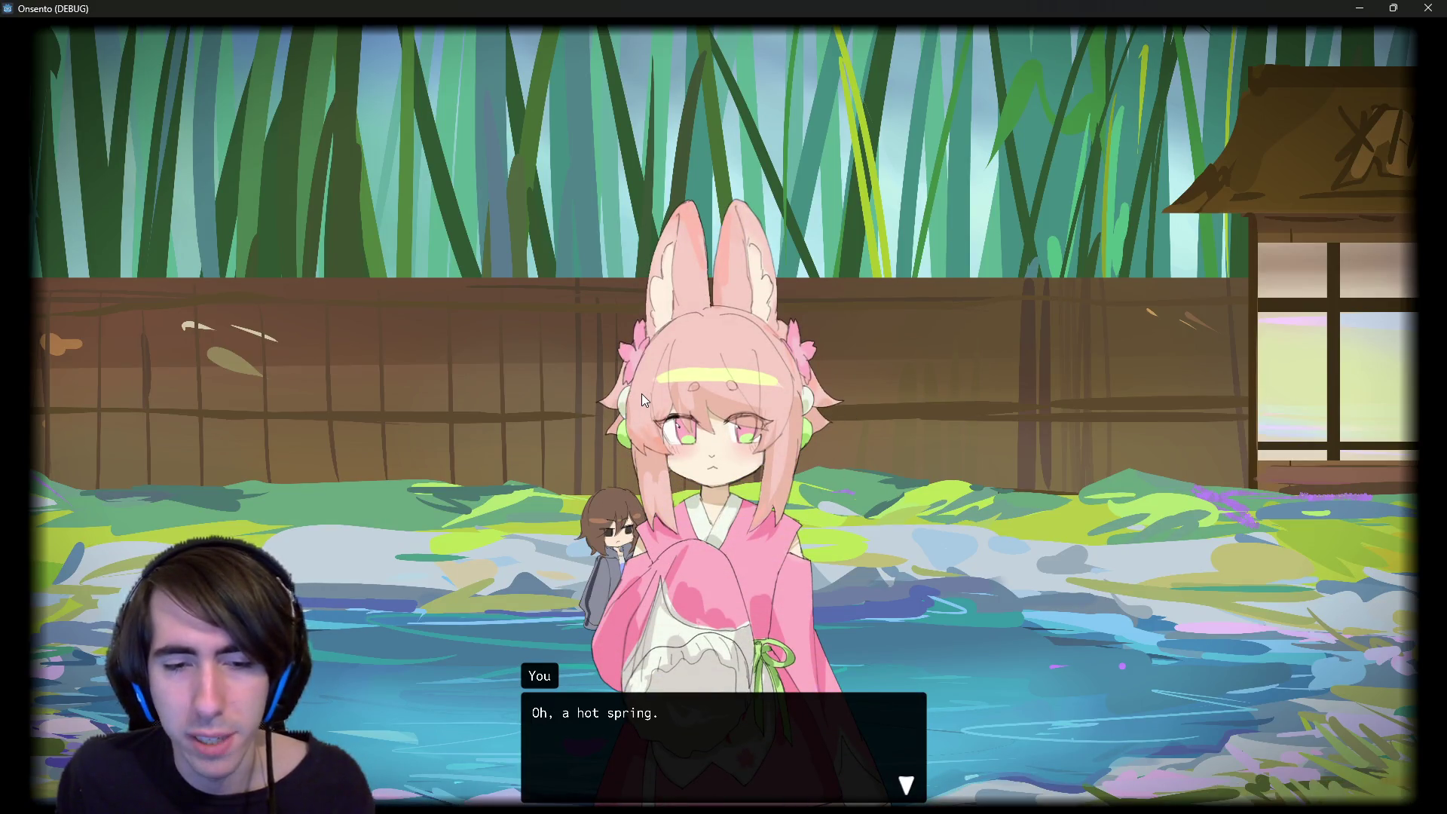
pyautogui.click(641, 394)
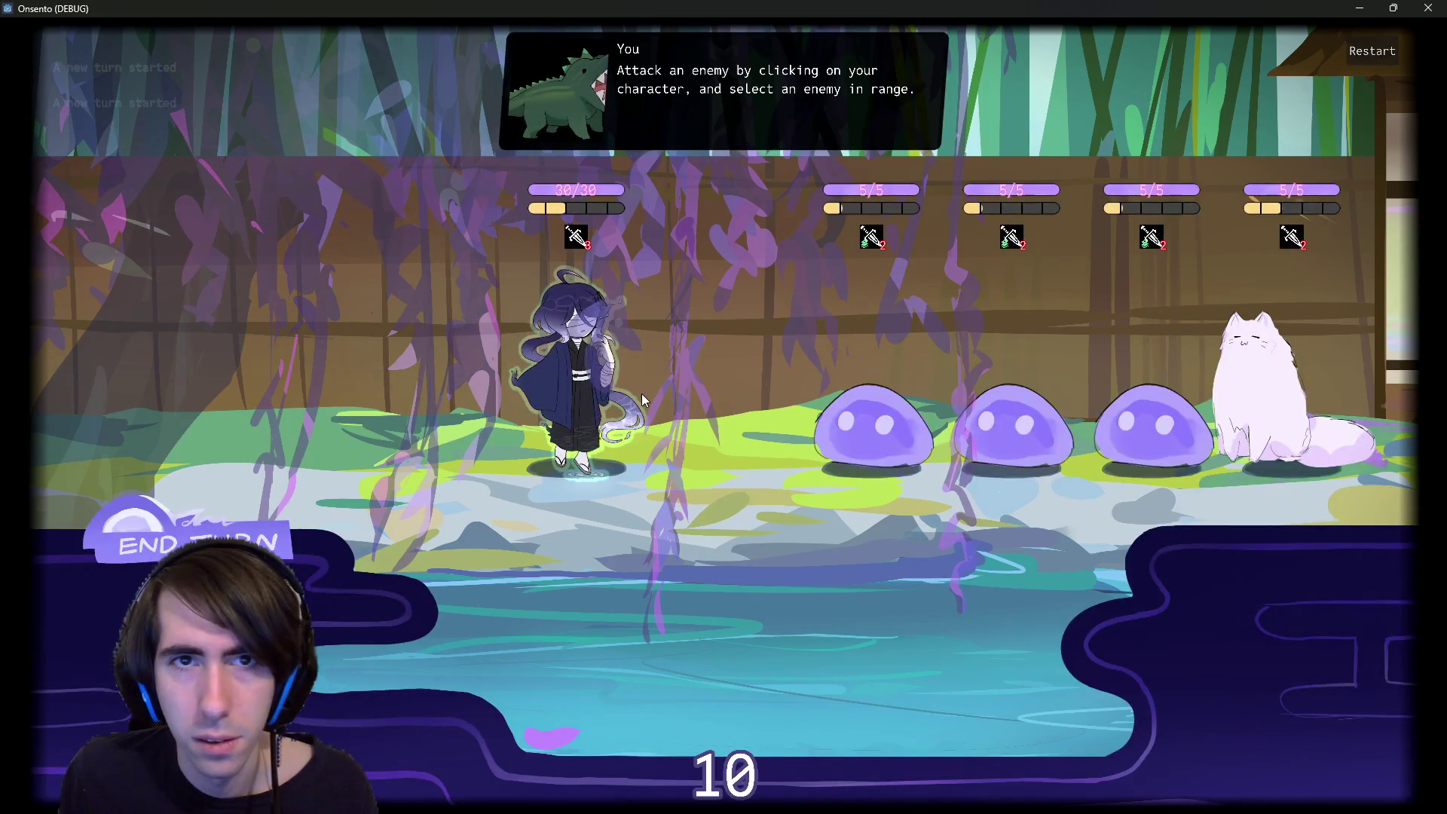
pyautogui.click(744, 348)
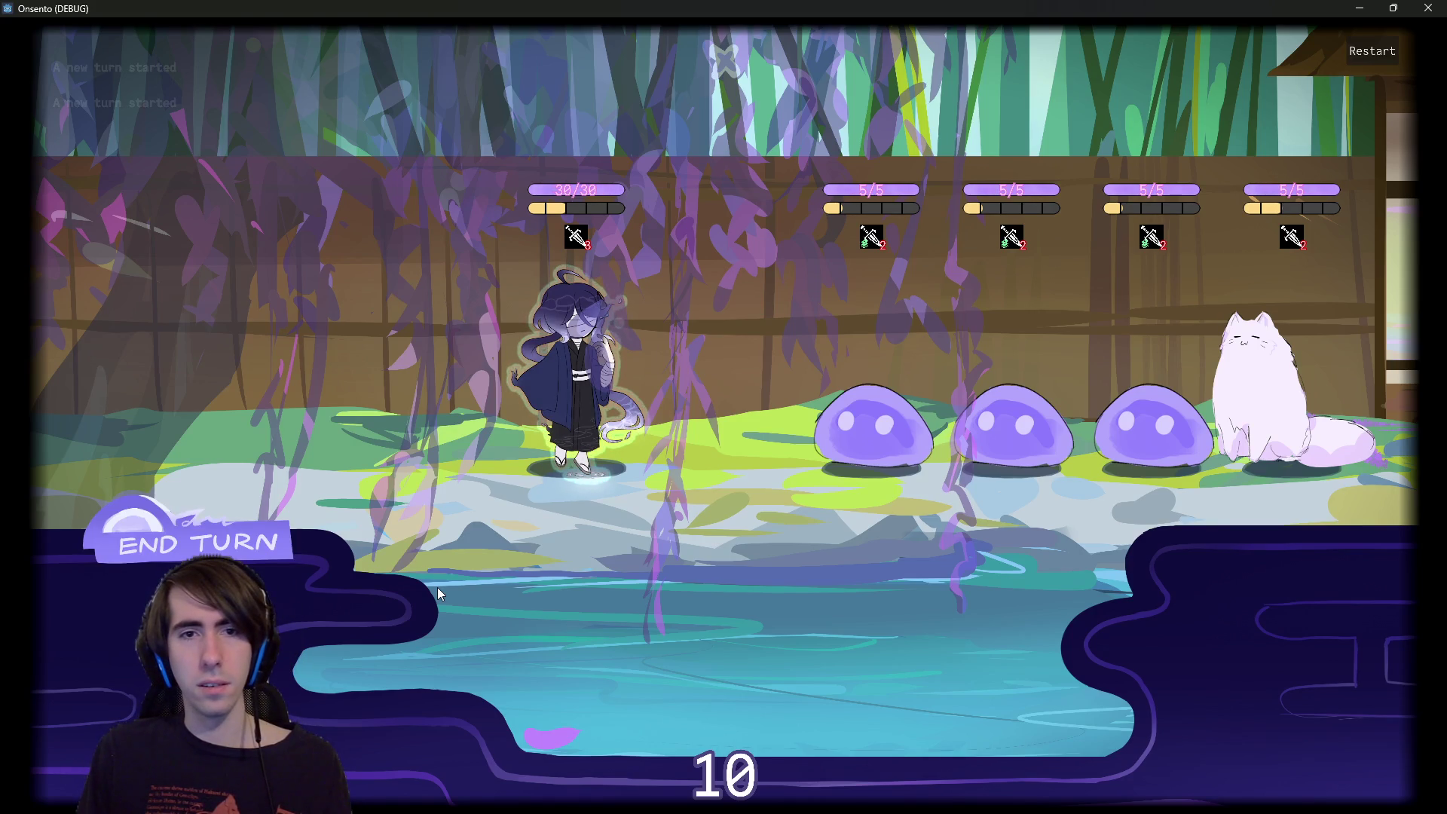
pyautogui.click(196, 553)
pyautogui.click(196, 552)
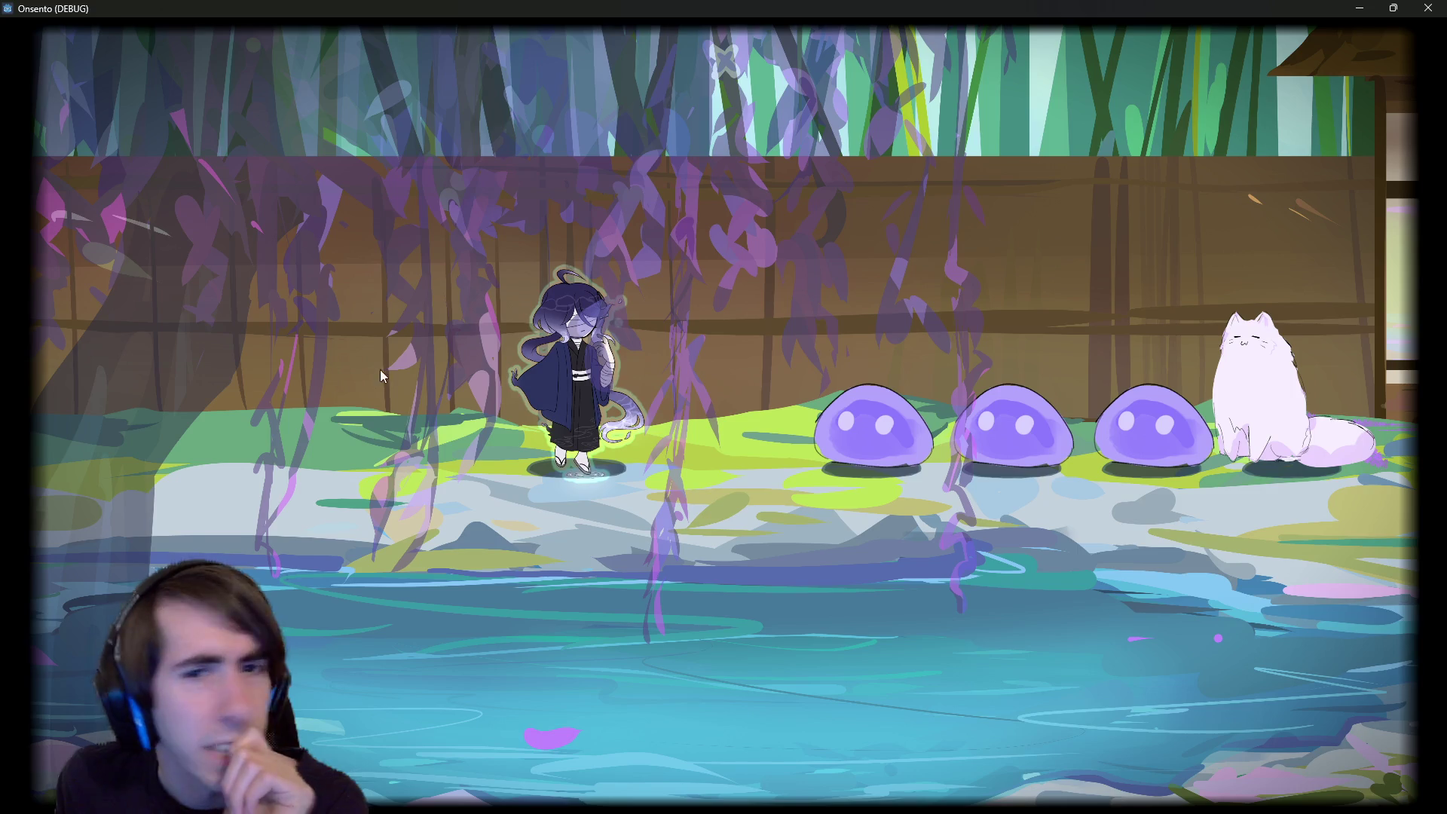
pyautogui.hotkey('alt', 'F4')
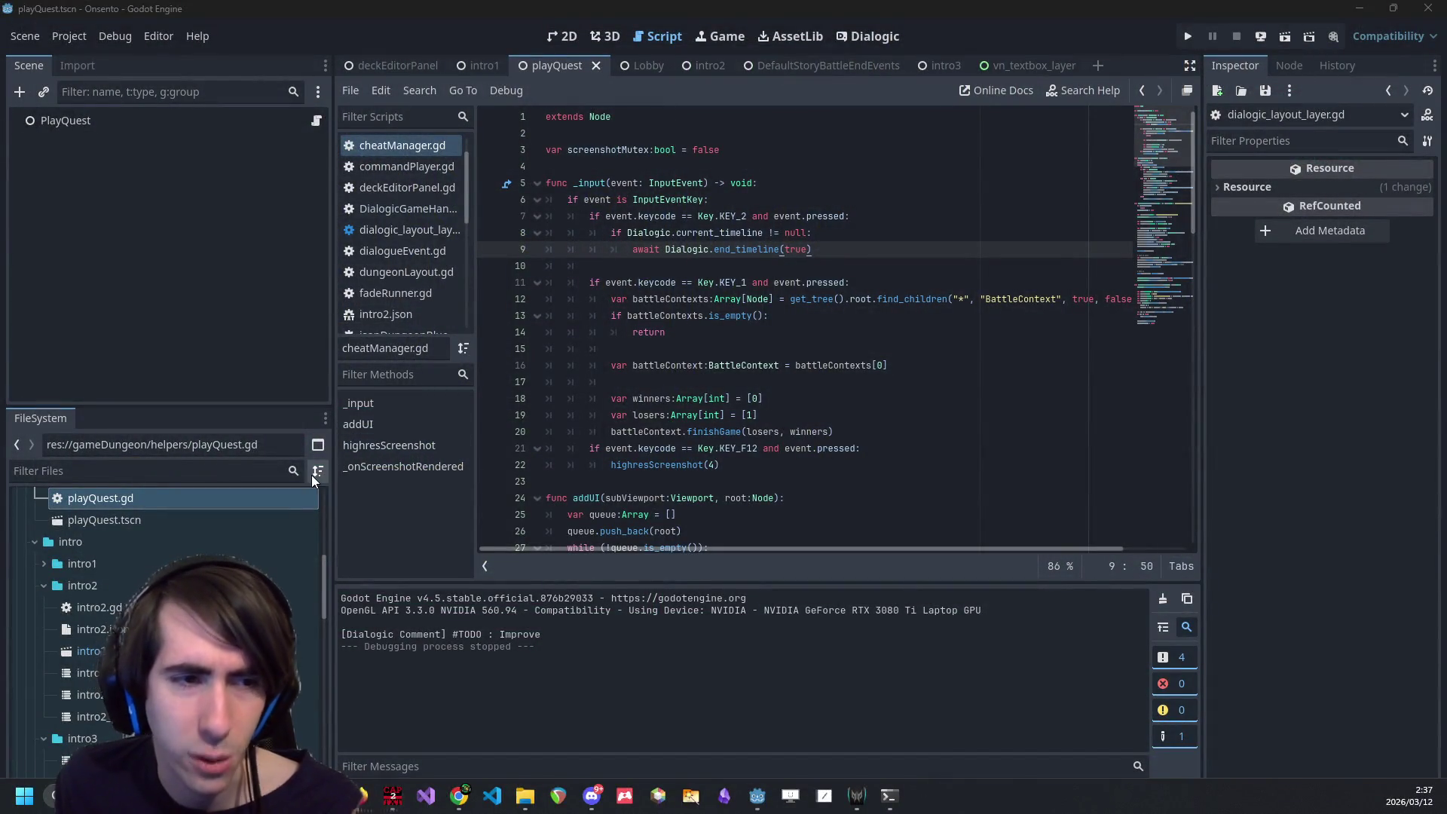
# - Browse intro2.json and the intro2 battle and post-battle timelines in the FileSystem dock
pyautogui.scroll(3, 189, 602)
pyautogui.scroll(-3, 188, 603)
pyautogui.scroll(3, 189, 603)
pyautogui.scroll(-9, 188, 603)
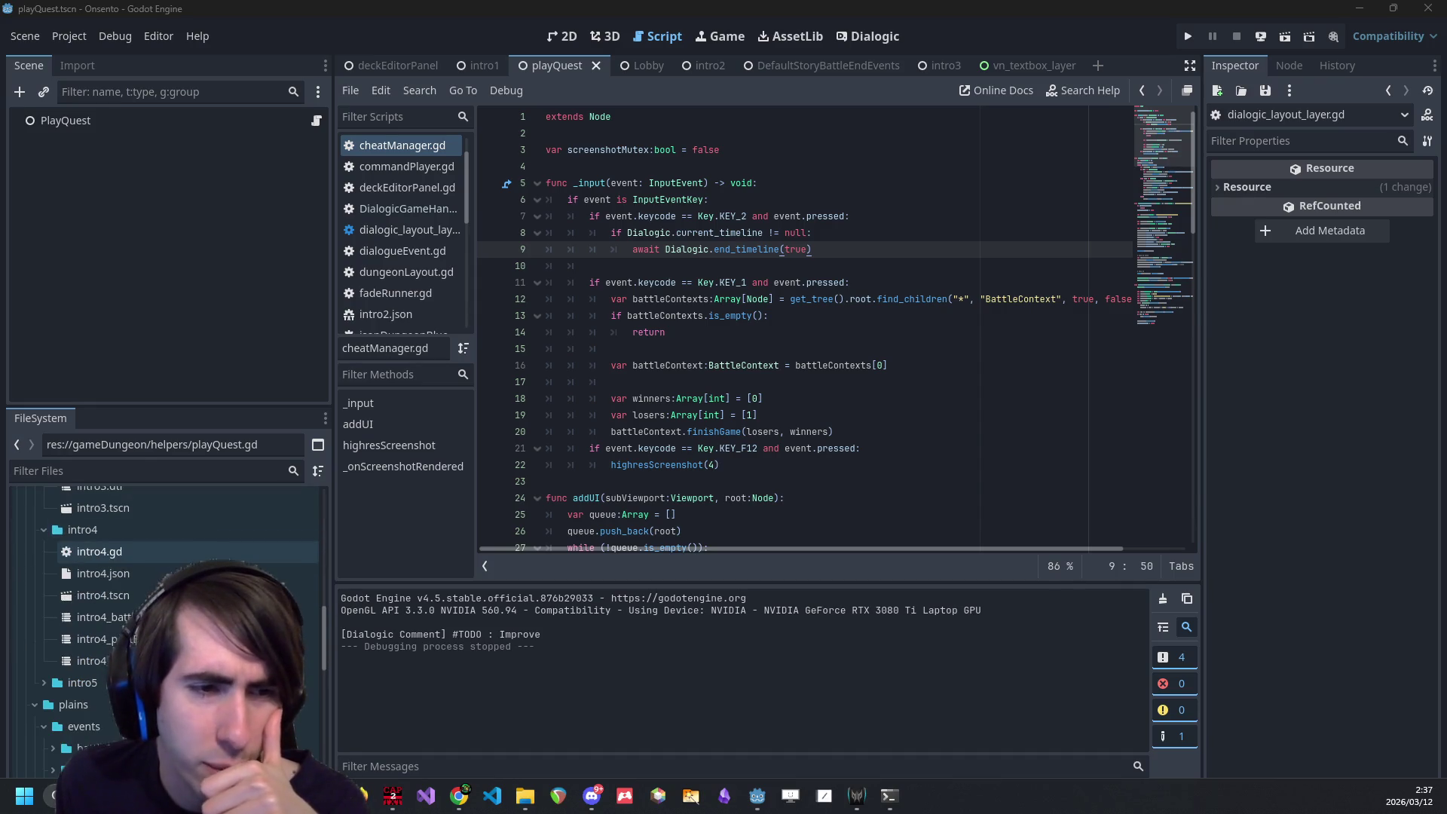
pyautogui.scroll(3, 156, 557)
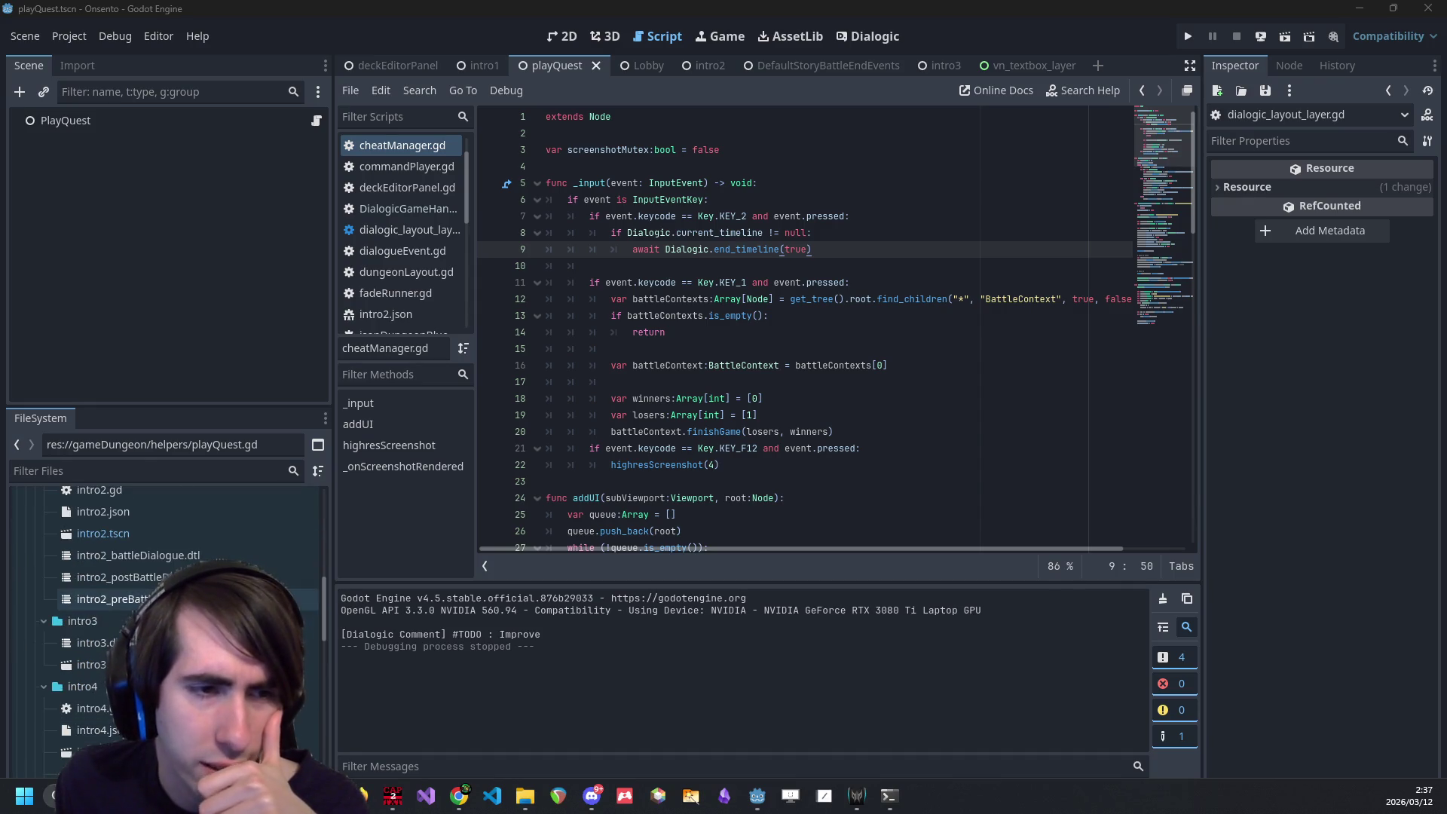
pyautogui.doubleClick(156, 515)
pyautogui.doubleClick(146, 577)
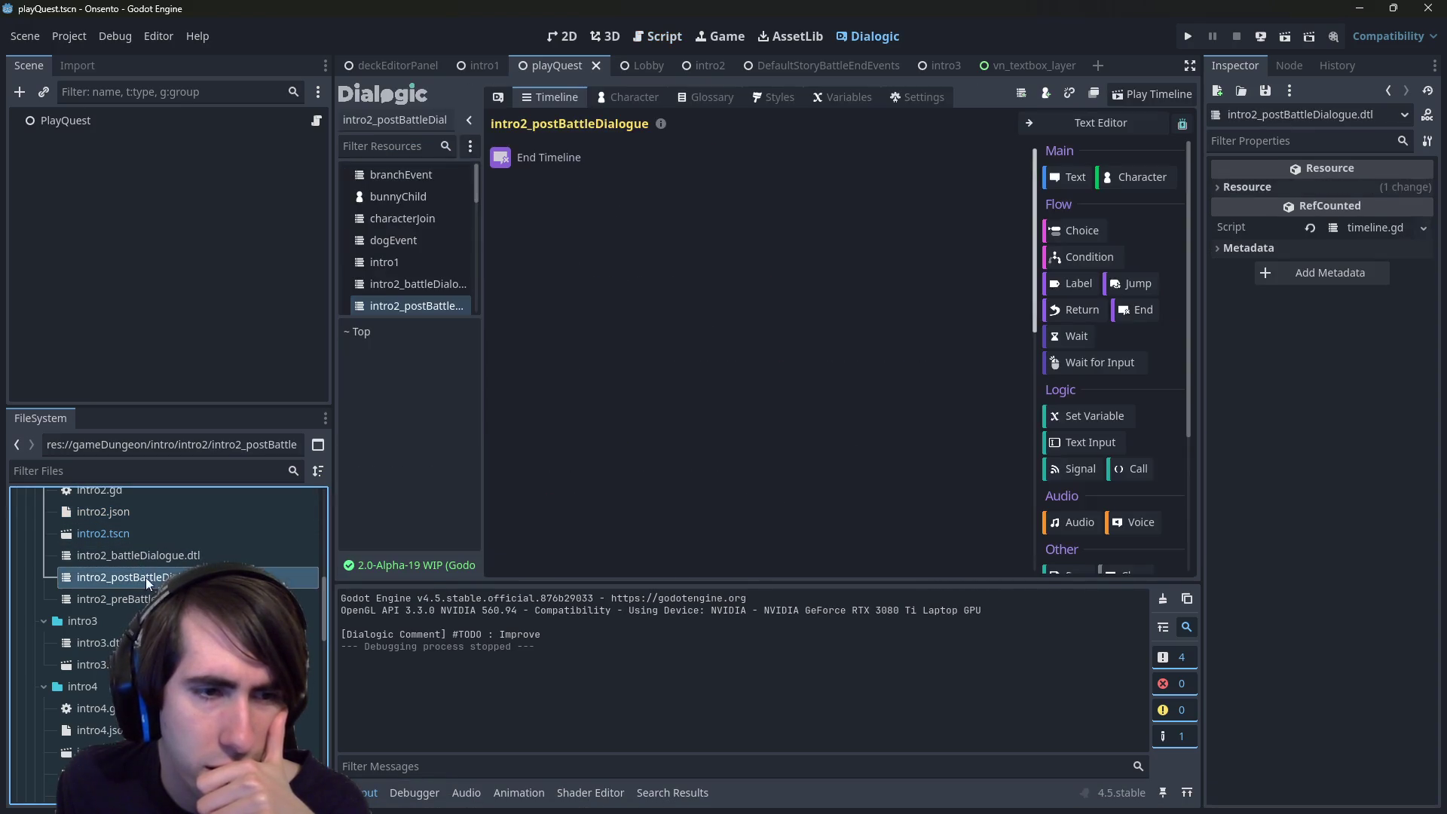
pyautogui.doubleClick(147, 554)
pyautogui.scroll(-5, 598, 422)
pyautogui.scroll(10, 599, 422)
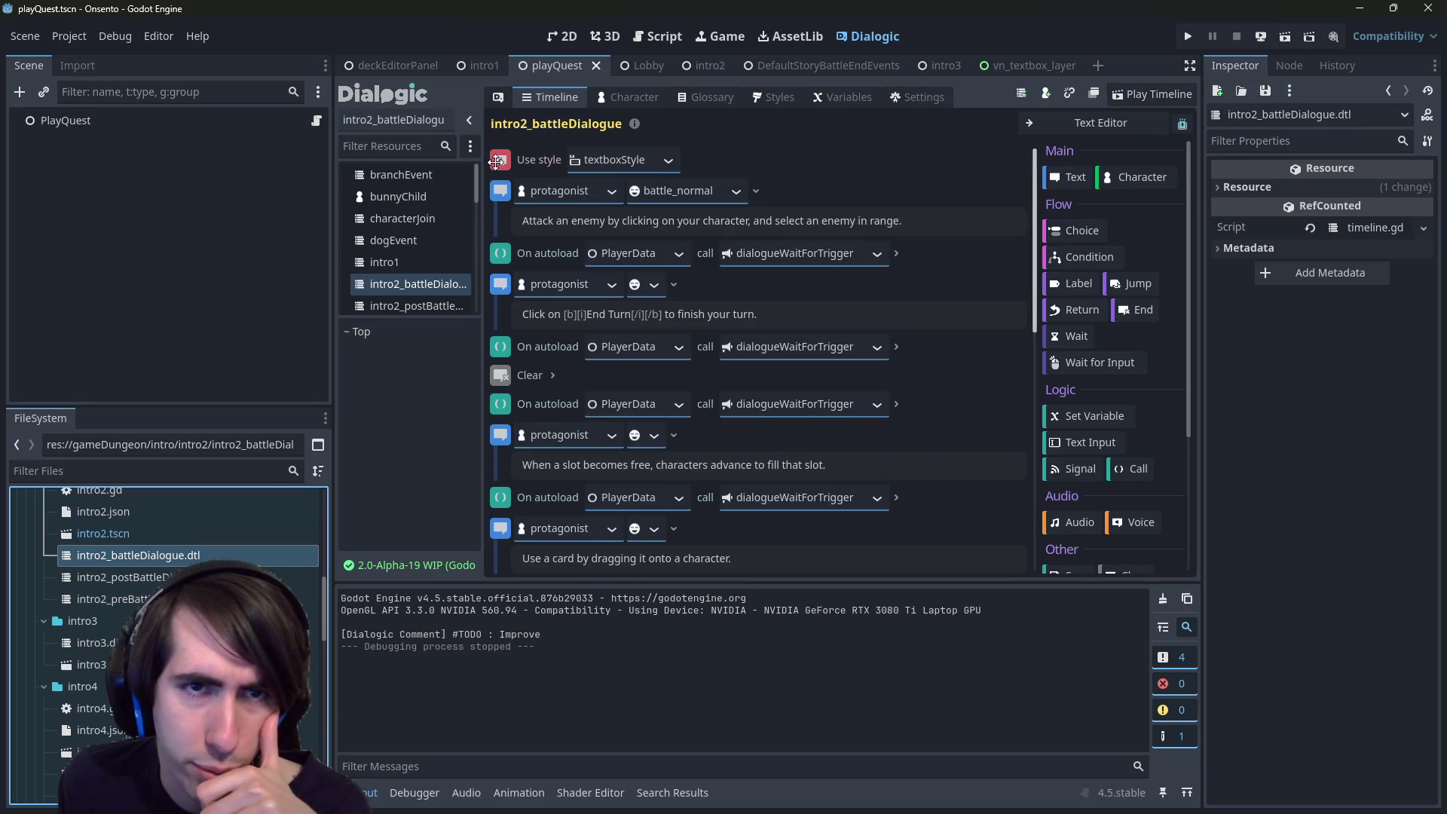
pyautogui.click(495, 161)
# - Open intro2_postBattleDialogue, add a text event, then delete it
pyautogui.click(153, 579)
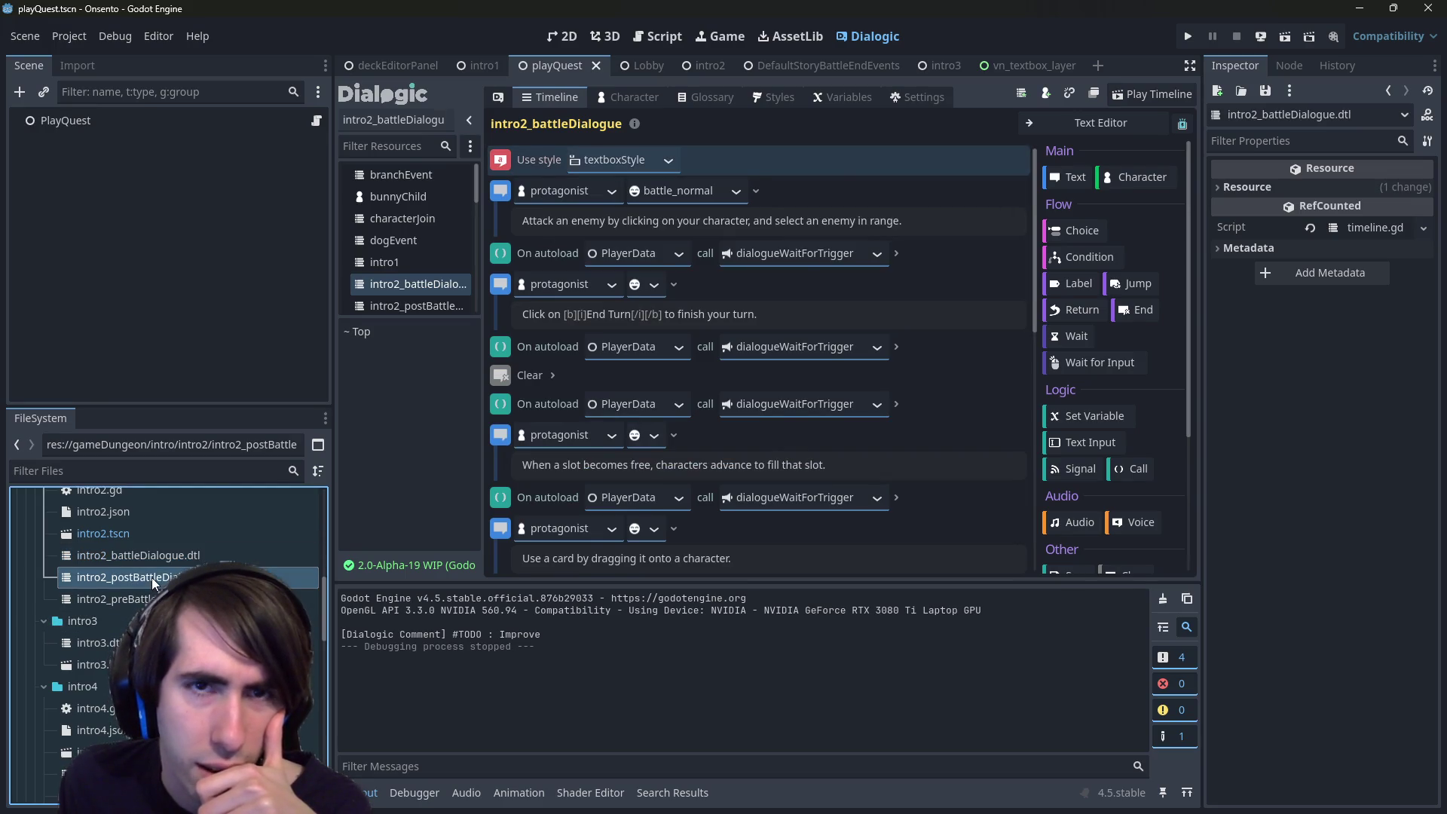
pyautogui.doubleClick(153, 579)
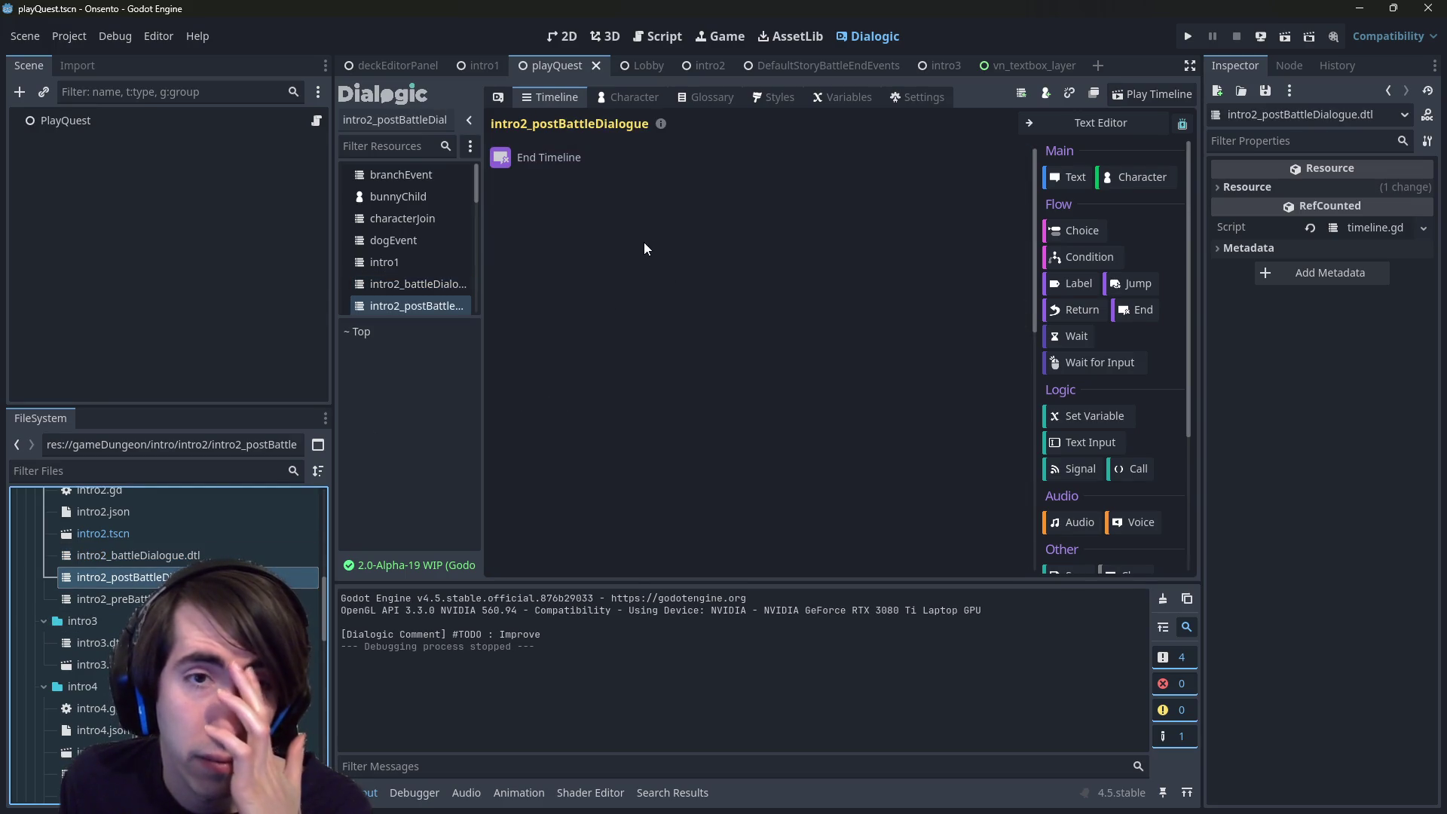
pyautogui.moveTo(1069, 177); pyautogui.dragTo(504, 188)
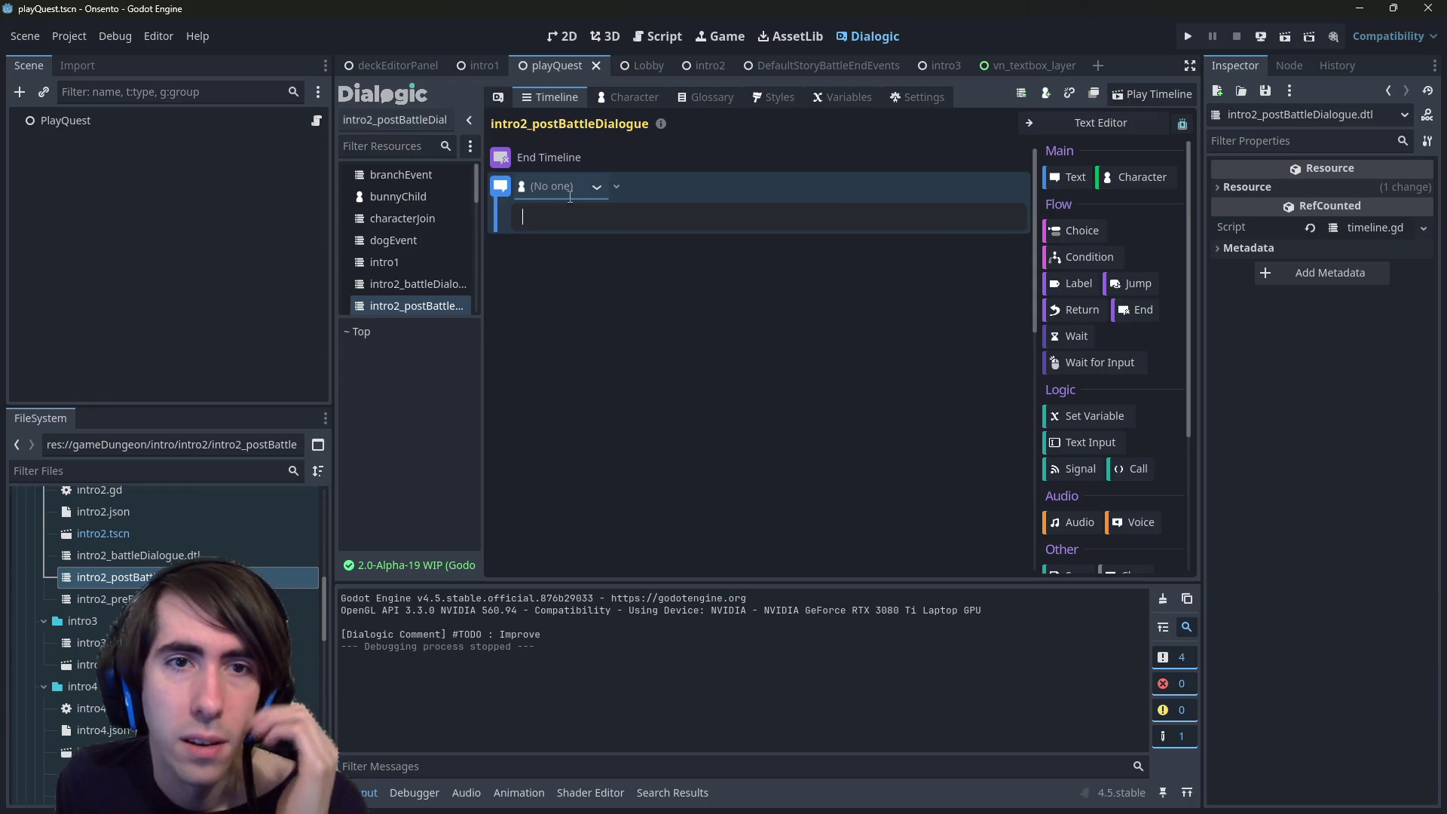
pyautogui.rightClick(504, 188)
pyautogui.click(571, 368)
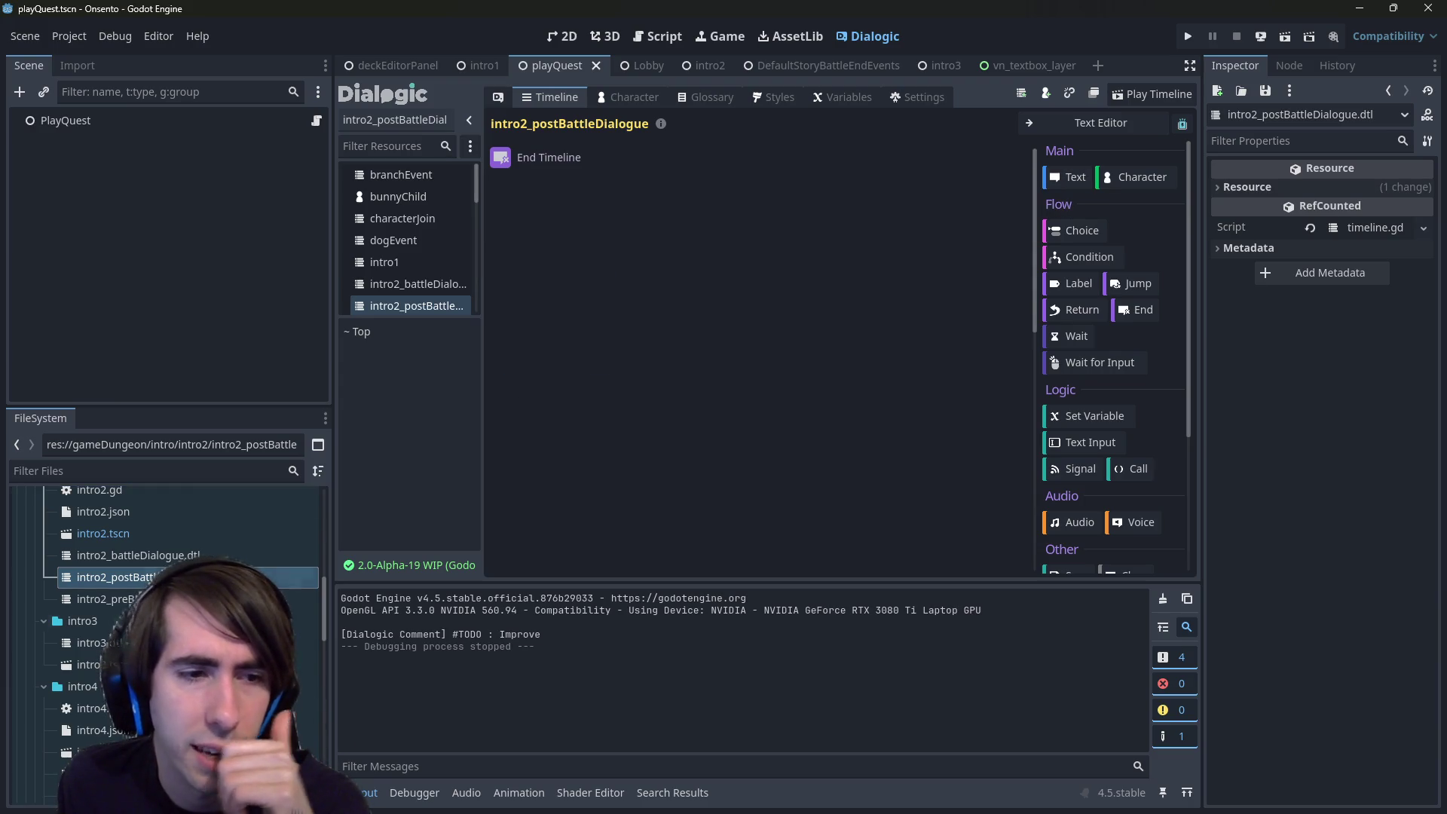
# - Compare with the intro3 and intro2_battleDialogue timelines, then add a text event to intro2_postBattleDialogue
pyautogui.doubleClick(98, 642)
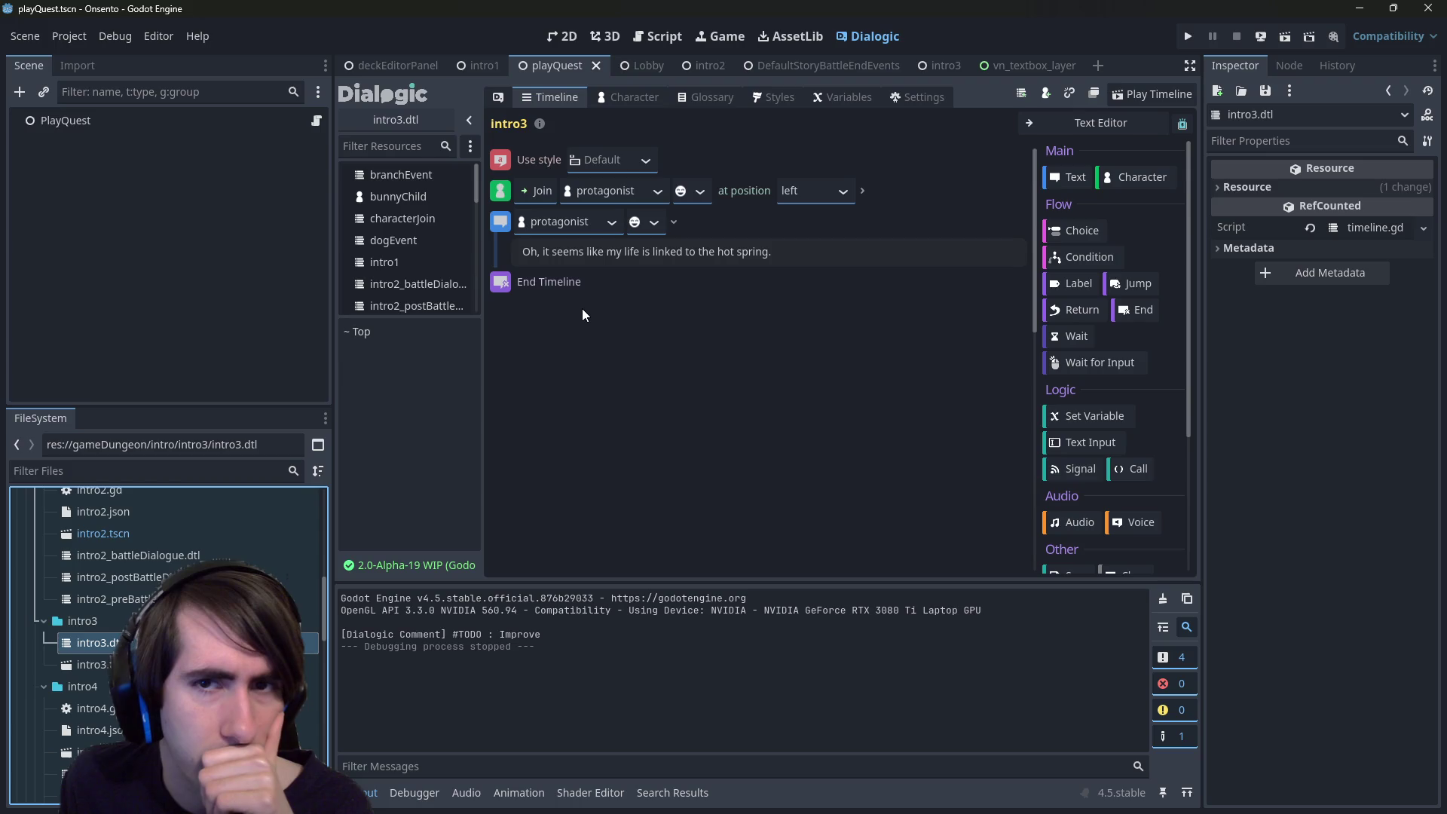
pyautogui.click(155, 577)
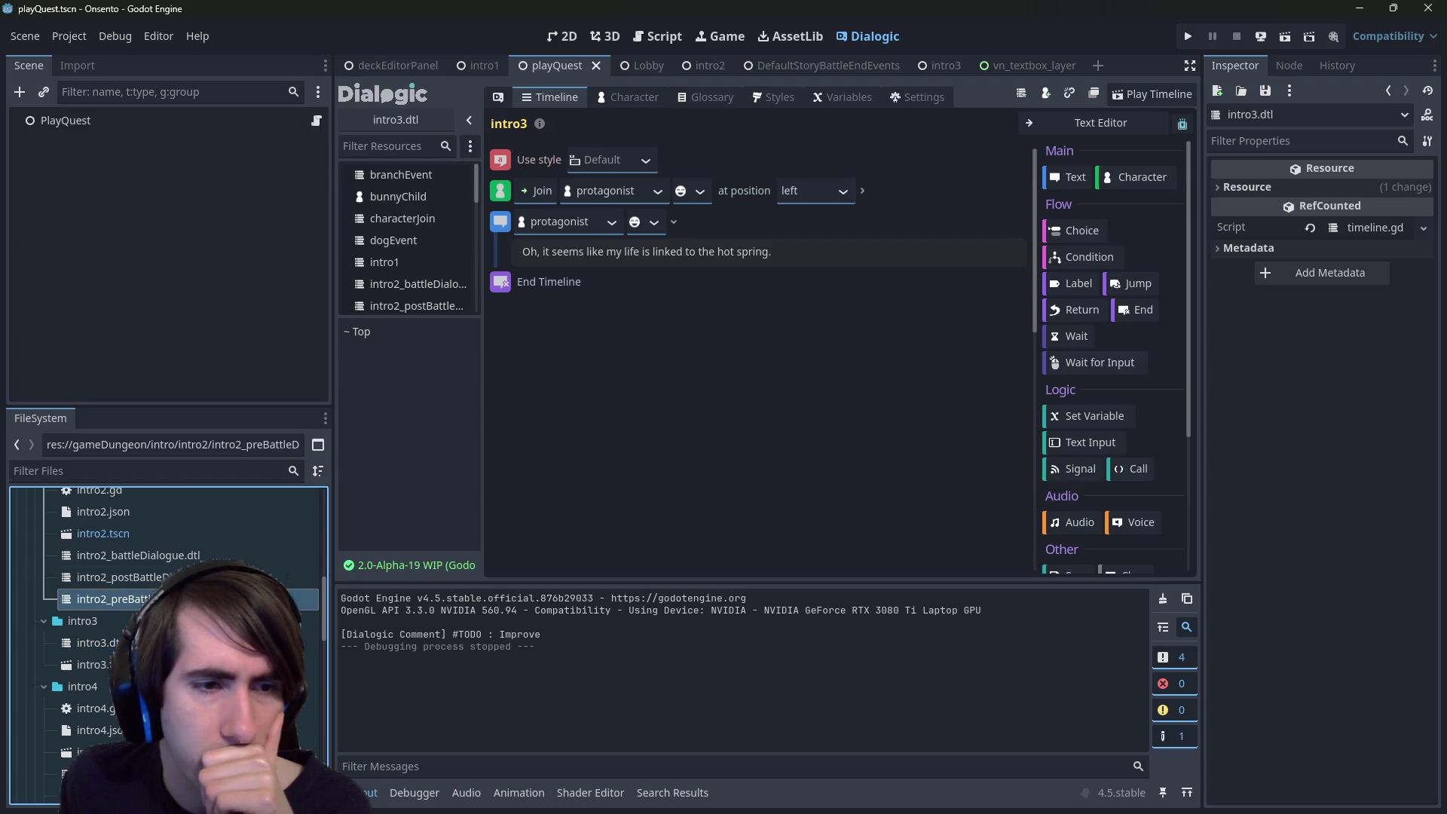
pyautogui.click(154, 555)
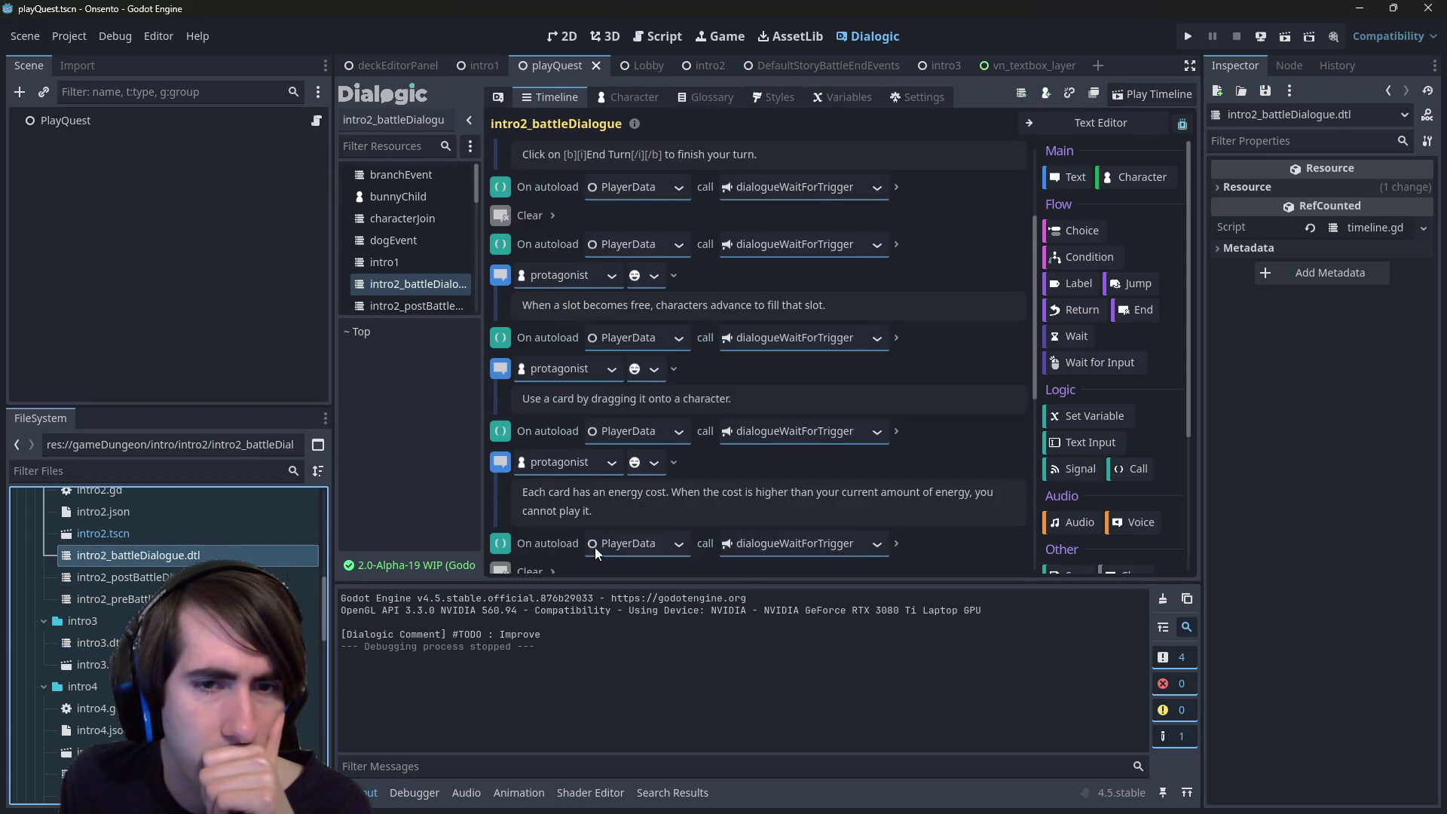
pyautogui.scroll(-5, 594, 547)
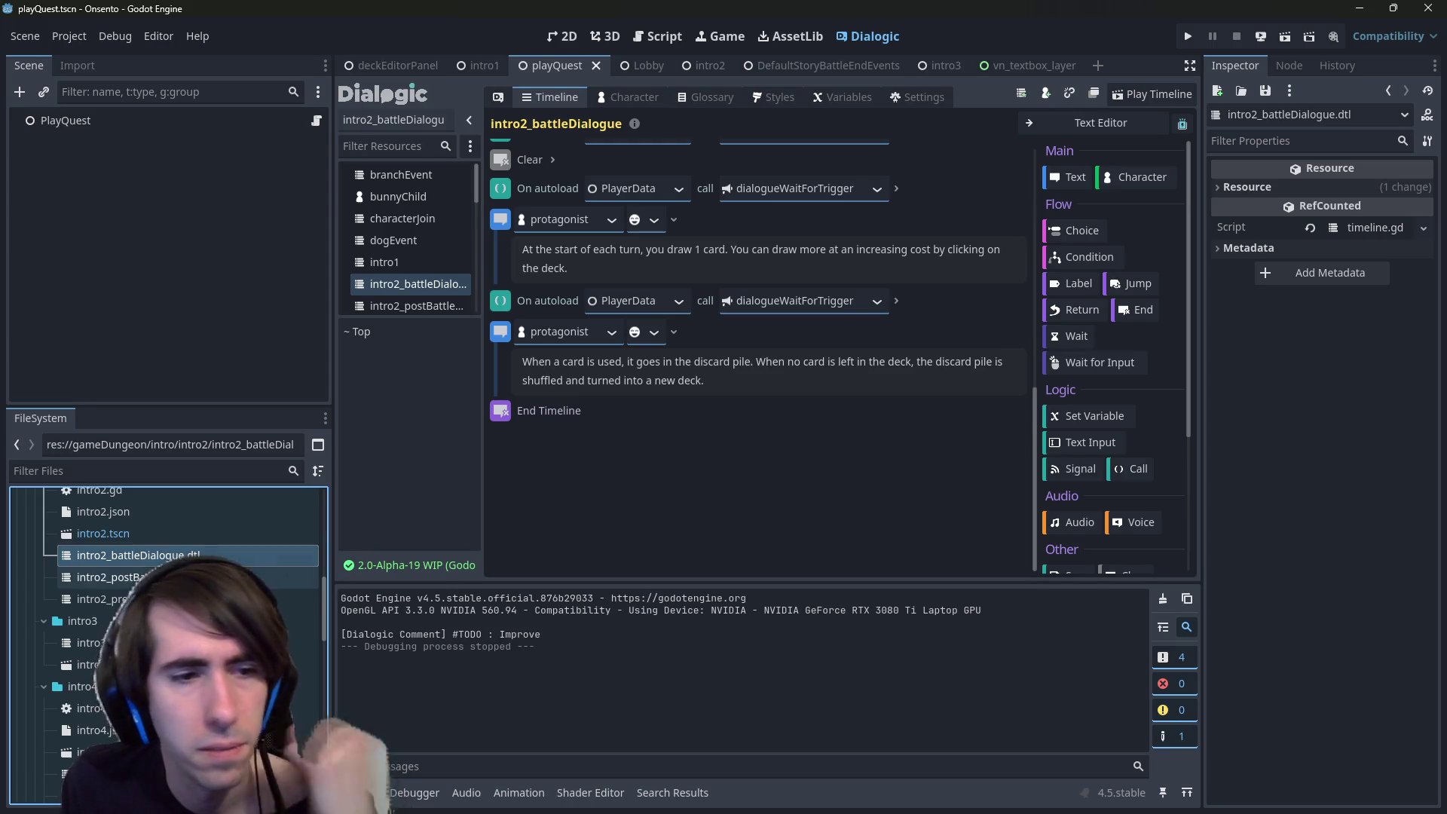
pyautogui.click(154, 577)
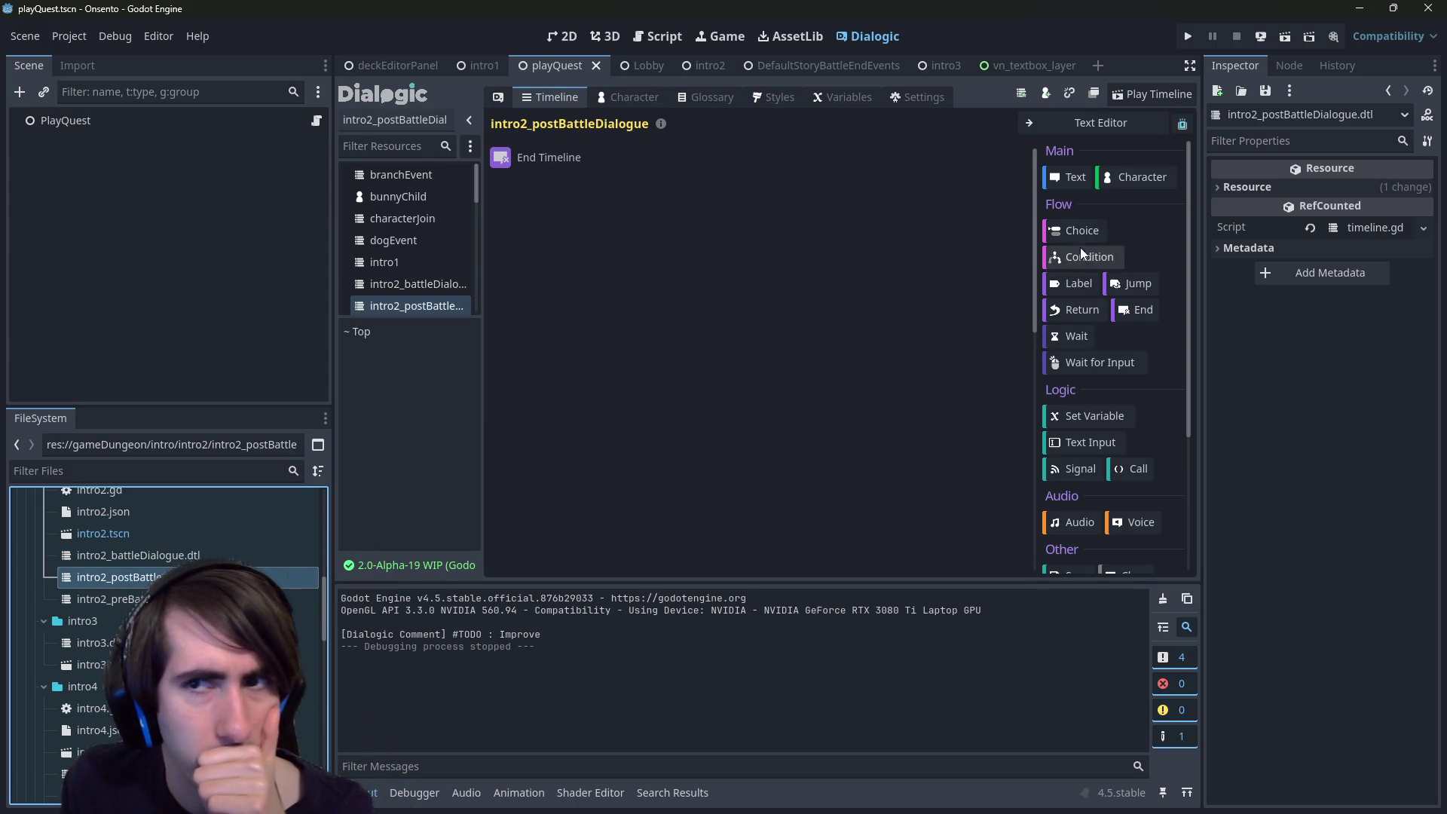
pyautogui.click(1070, 177)
# - Move the text event above End Timeline, enter 'Test', and run the project to try it
pyautogui.moveTo(502, 181); pyautogui.dragTo(502, 155)
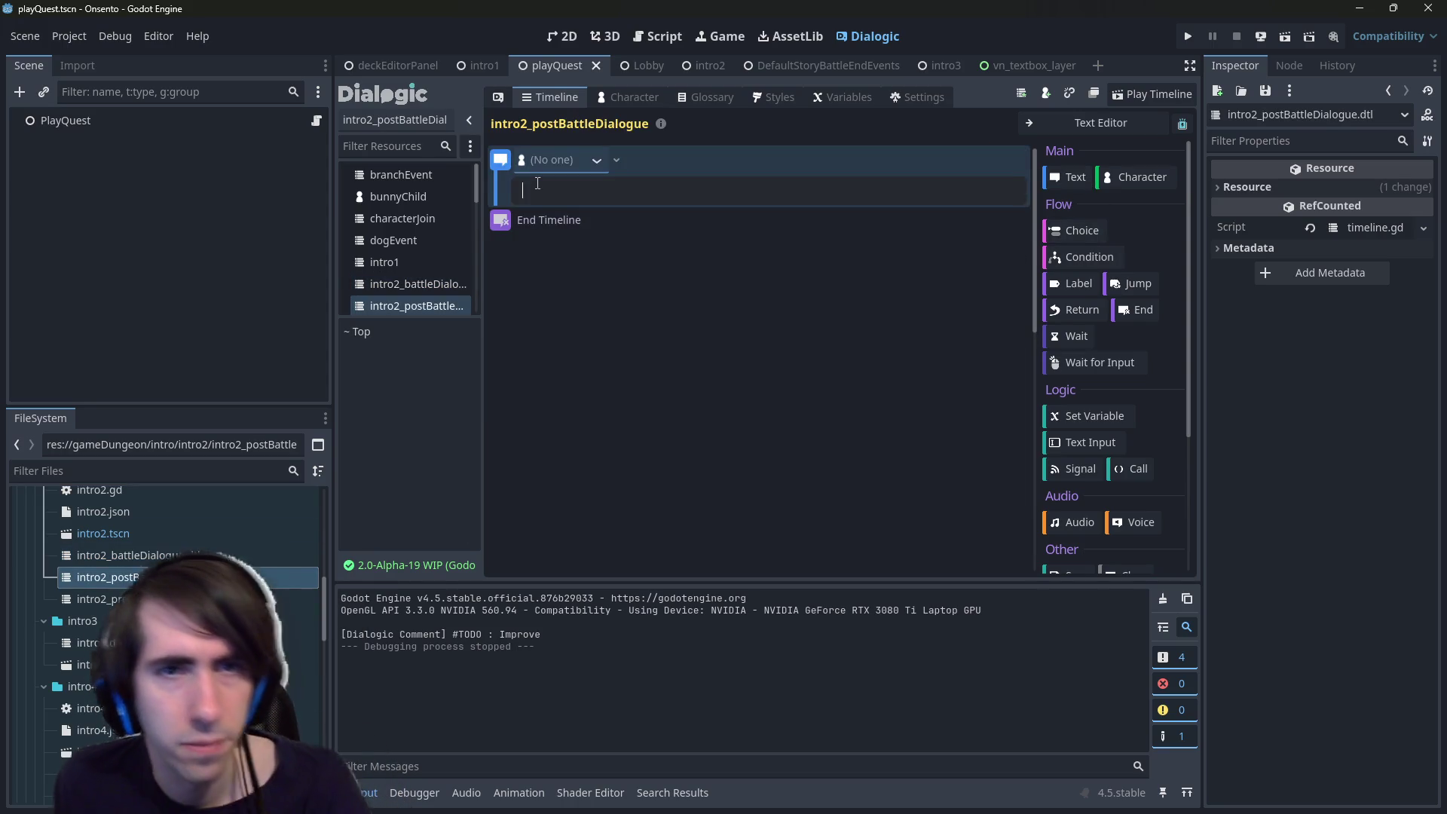
pyautogui.write('Test')
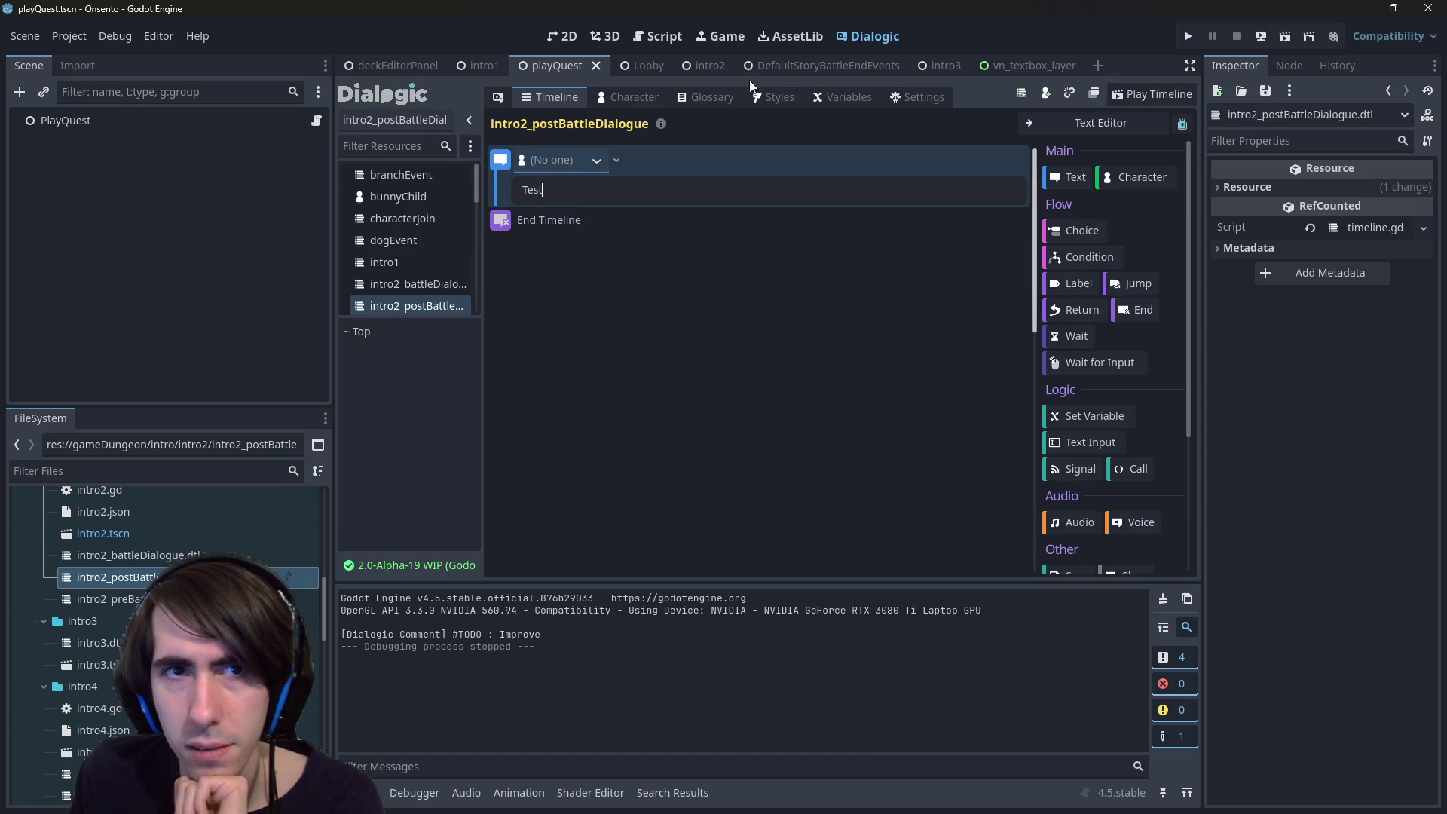
pyautogui.click(1283, 38)
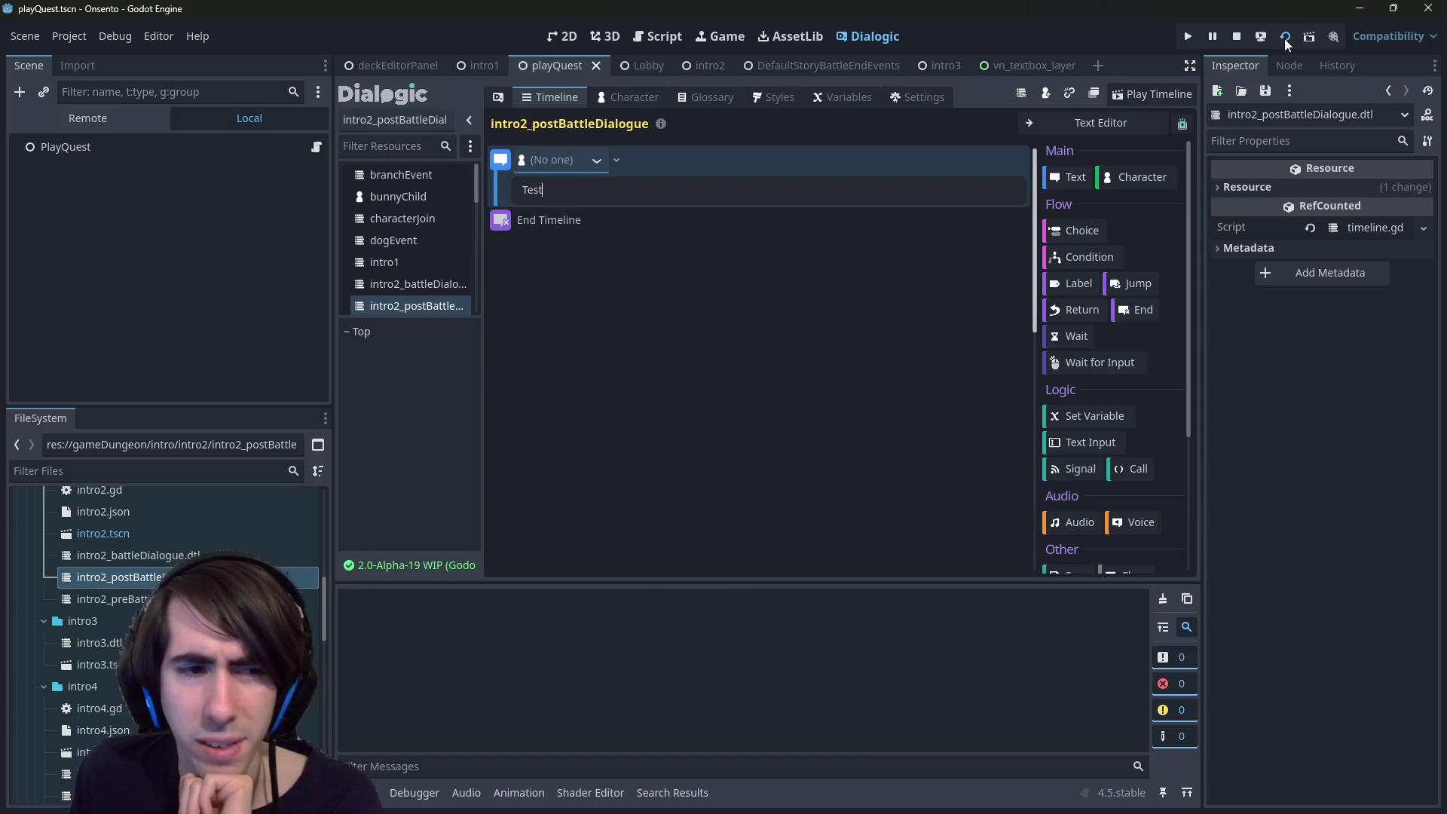
pyautogui.click(1246, 33)
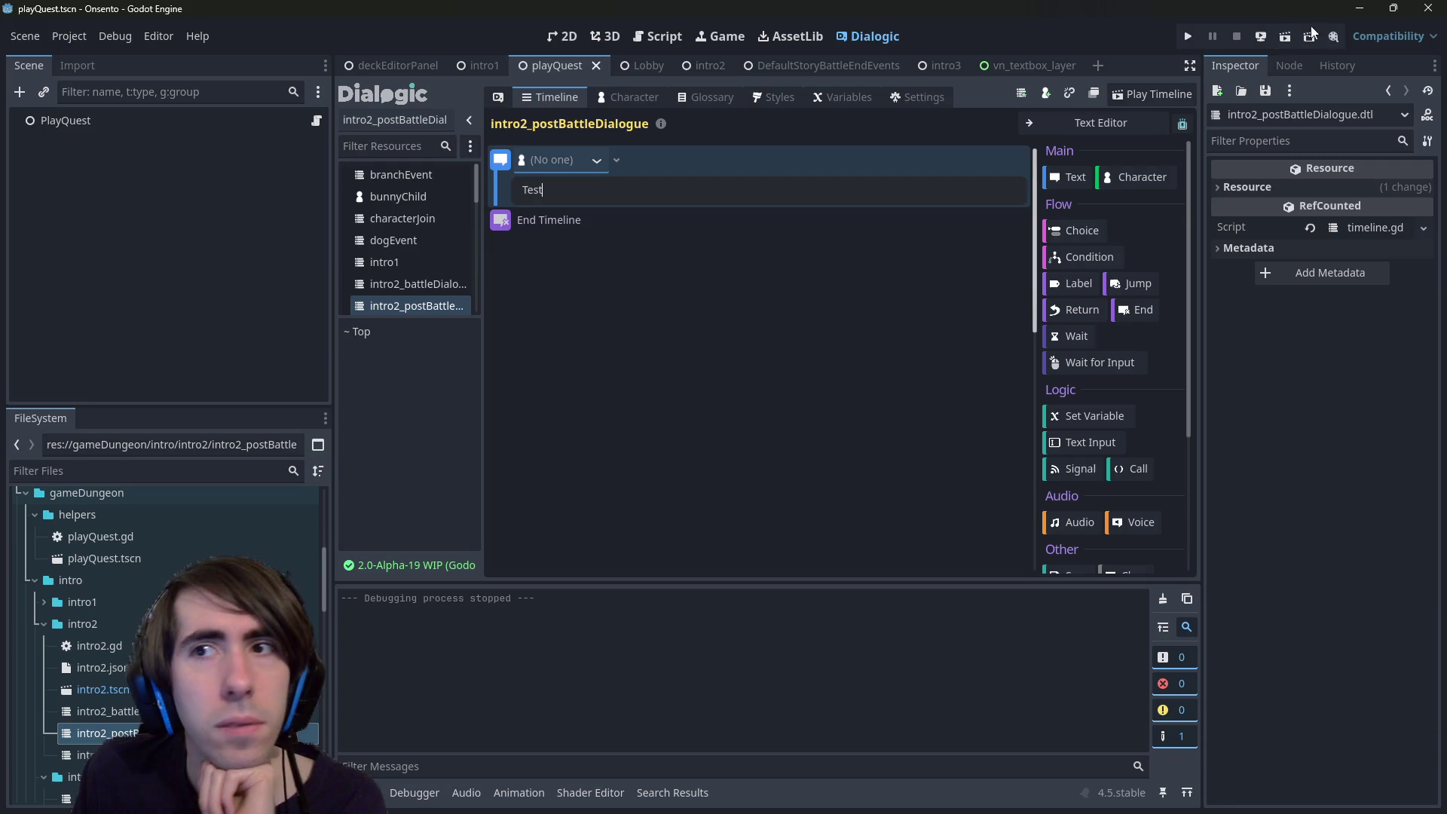
pyautogui.click(1283, 38)
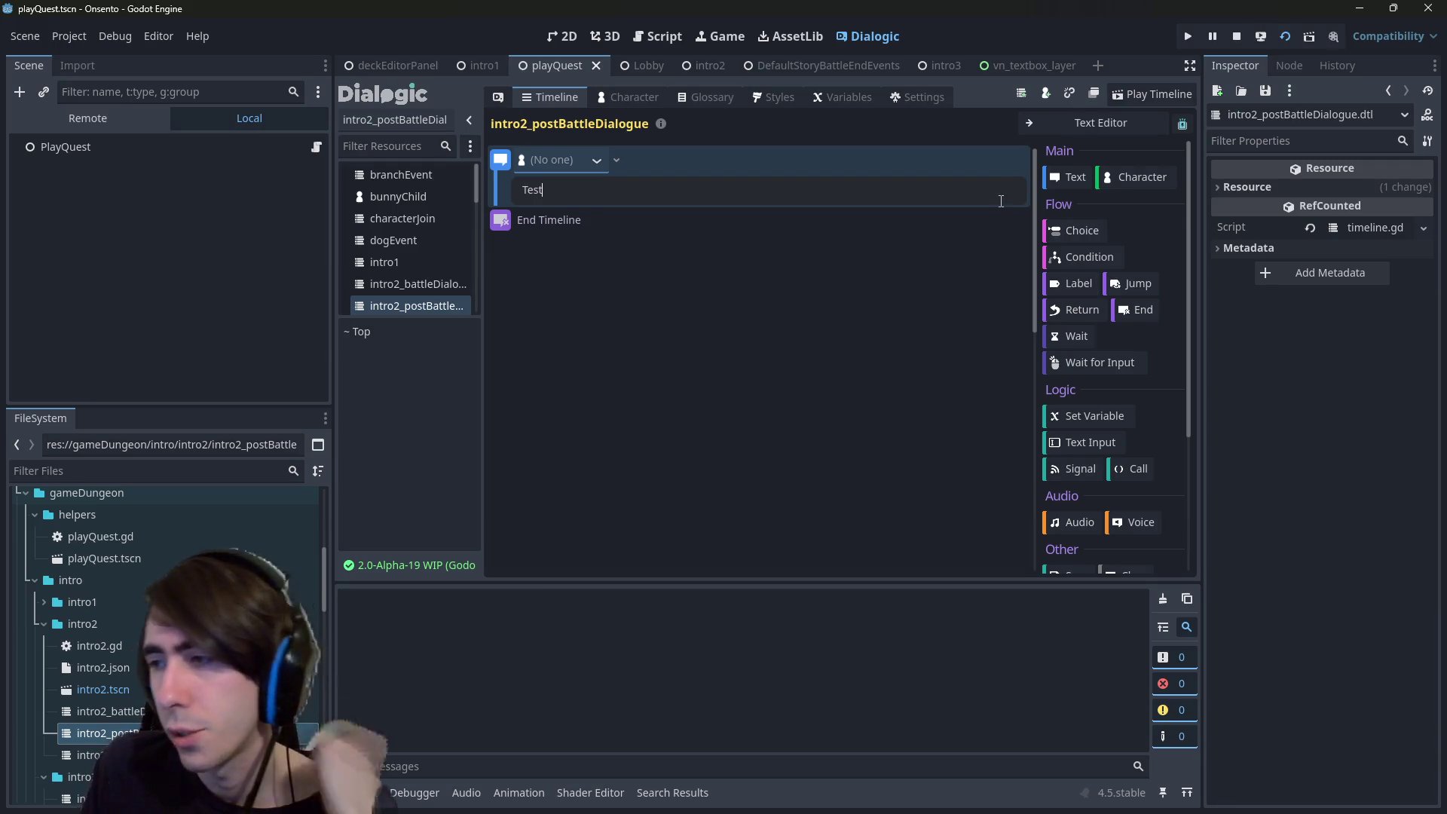
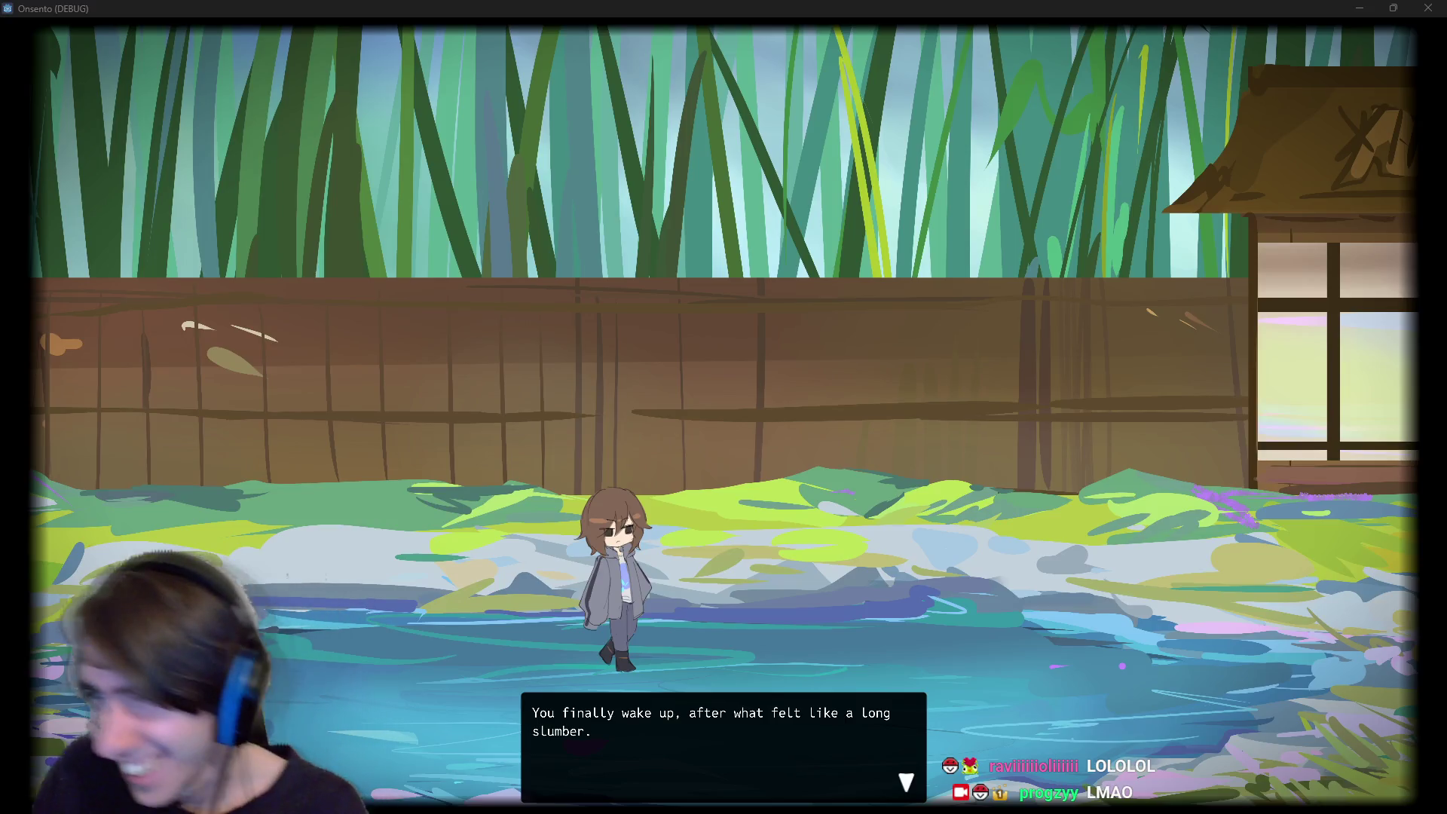
# - Advance the opening dialogue and attack the first slime with the player character
pyautogui.click(874, 458)
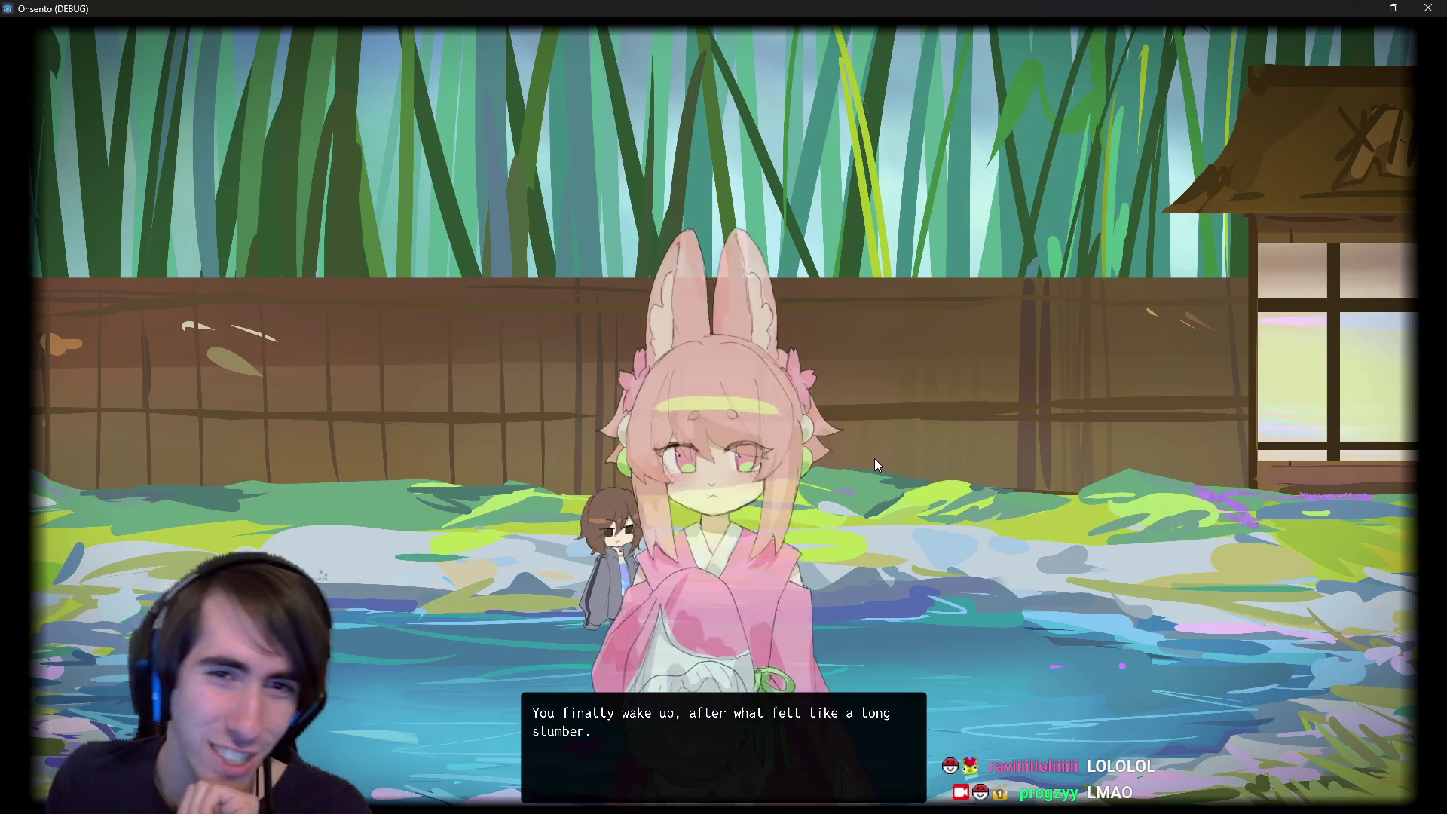
pyautogui.click(874, 458)
pyautogui.click(874, 458)
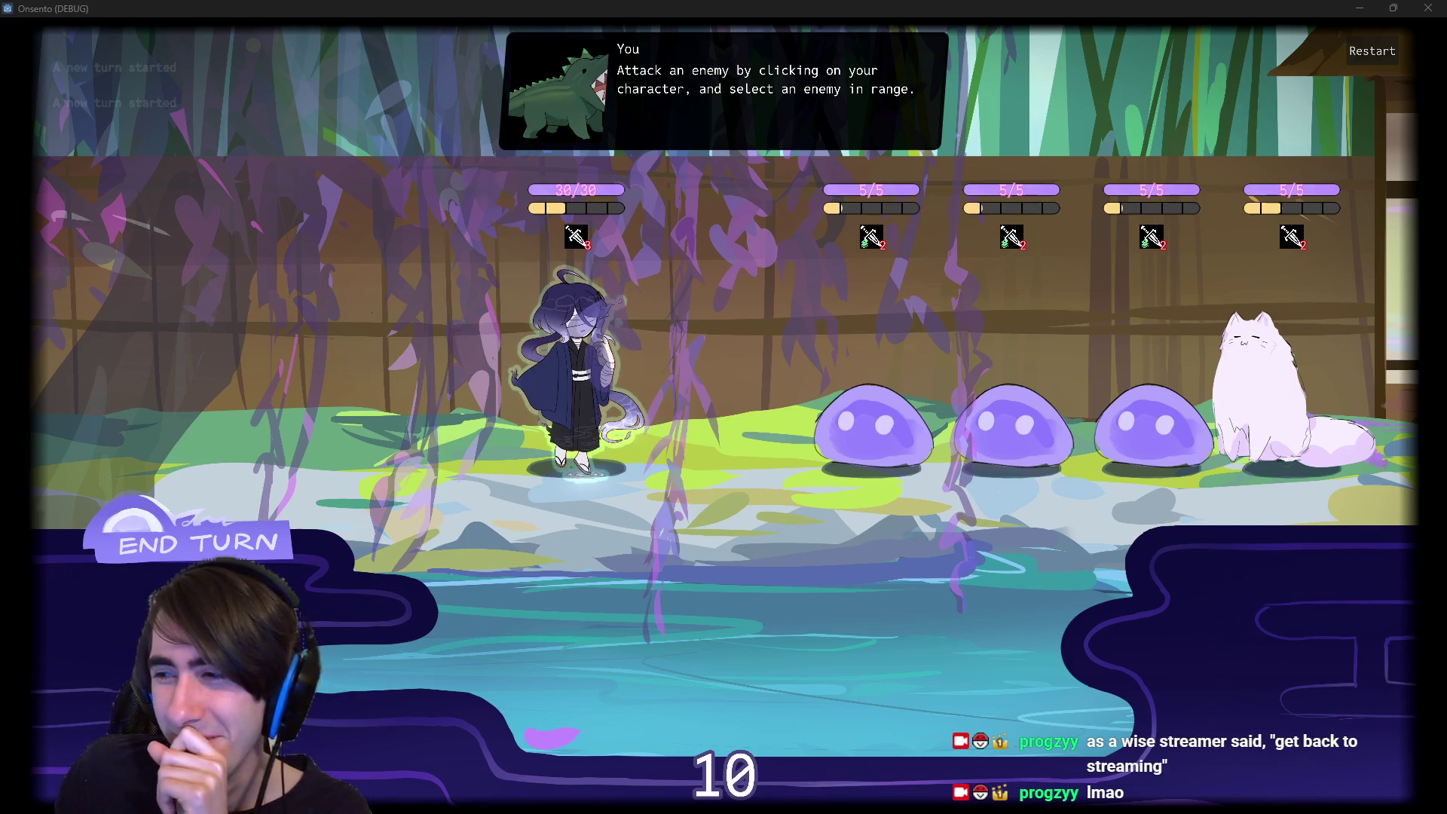
pyautogui.click(581, 323)
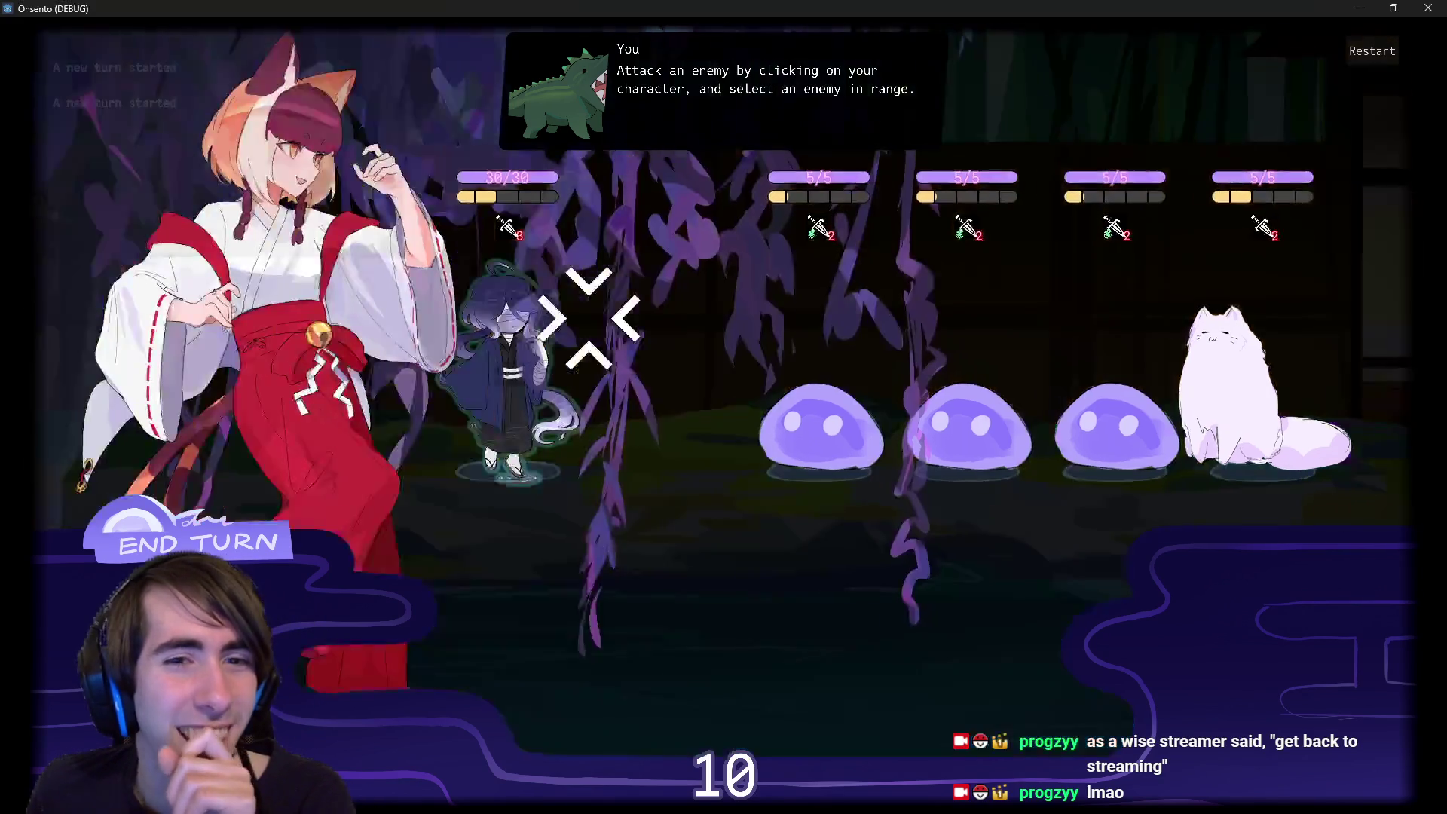
pyautogui.click(629, 290)
pyautogui.click(627, 284)
pyautogui.click(769, 414)
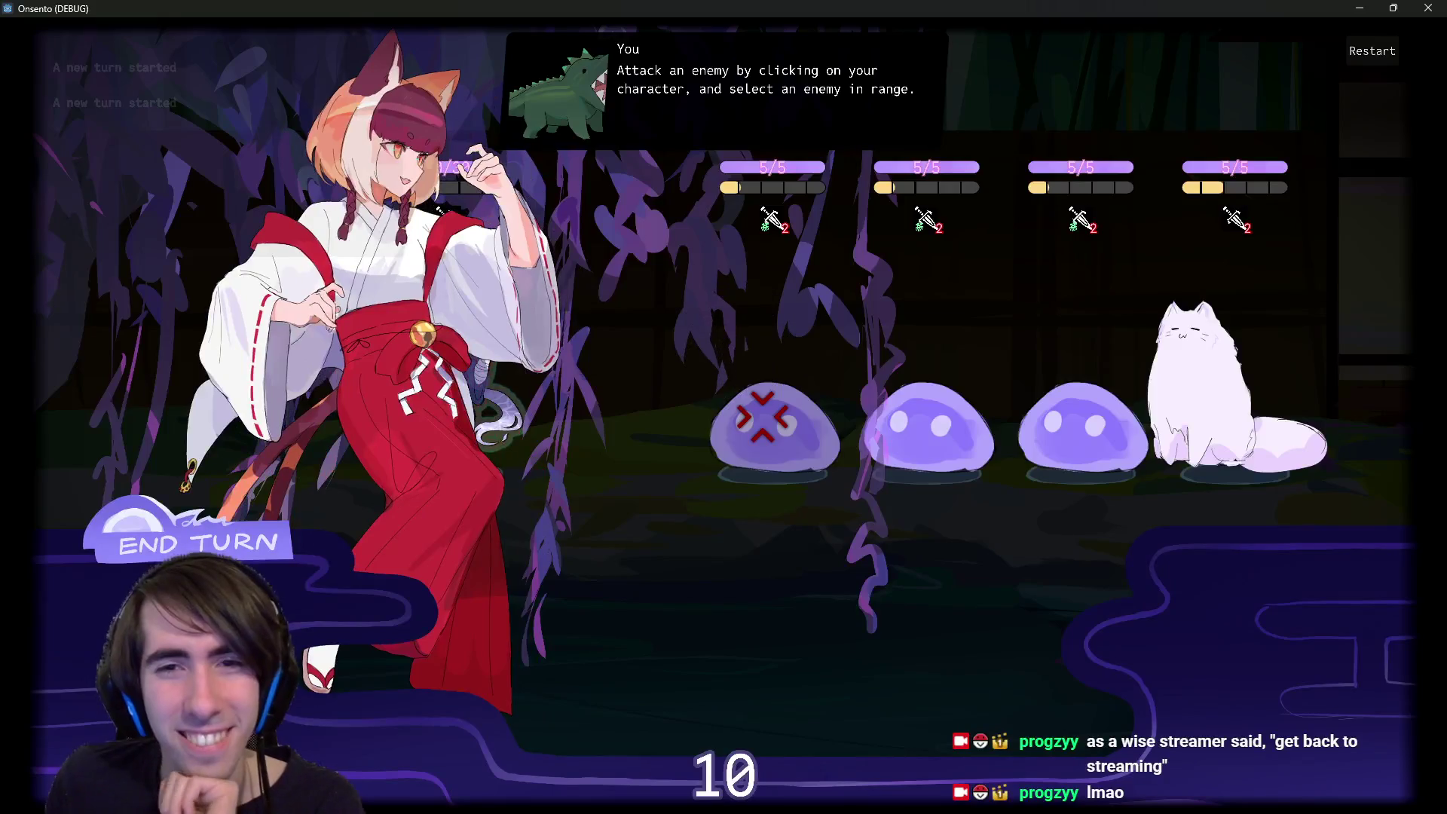
# - End the turn twice, dismissing the tutorial tip, then shrink the game window to reveal the editor
pyautogui.click(229, 543)
pyautogui.moveTo(196, 76)
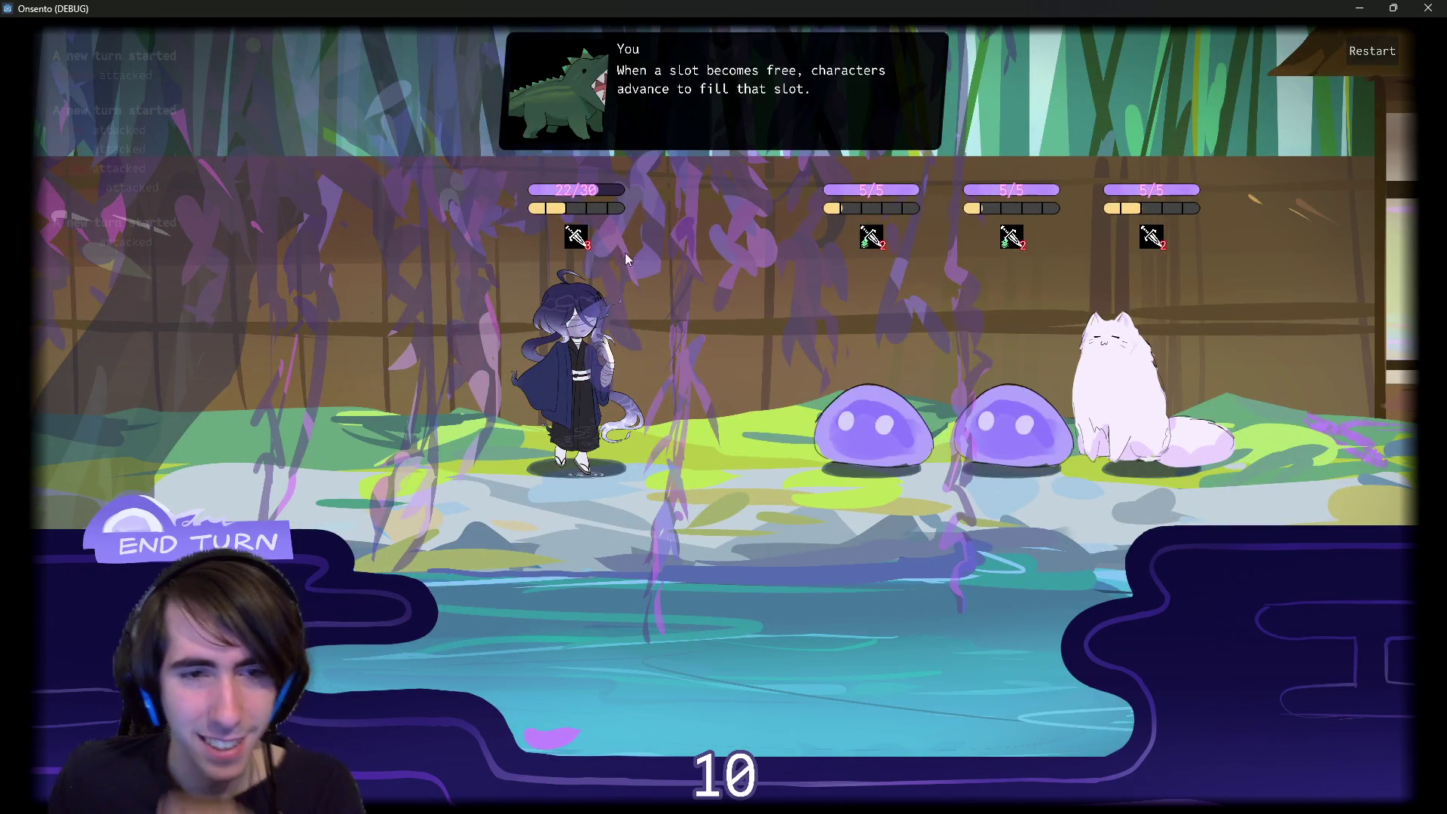
pyautogui.click(632, 294)
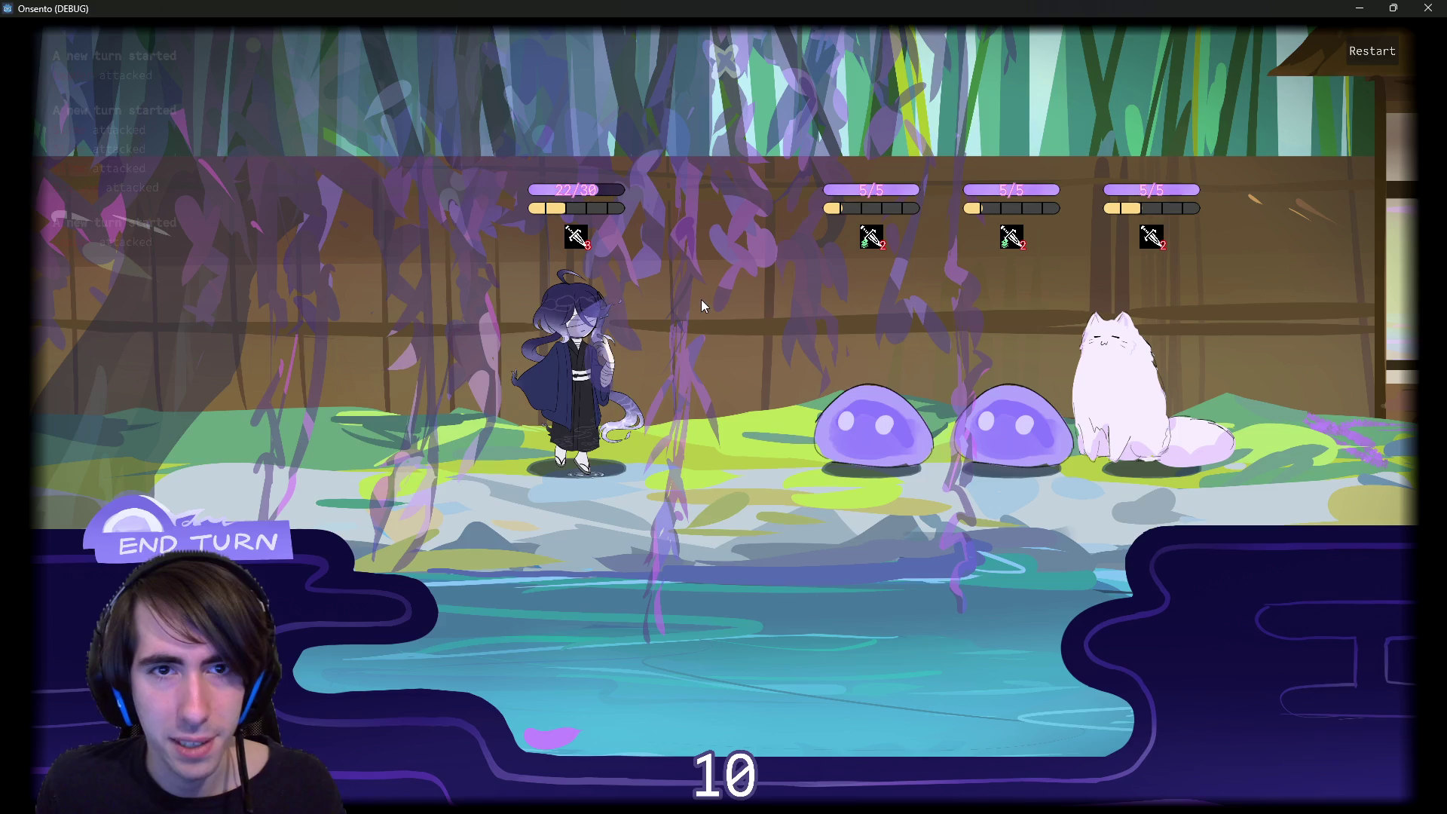
pyautogui.click(252, 538)
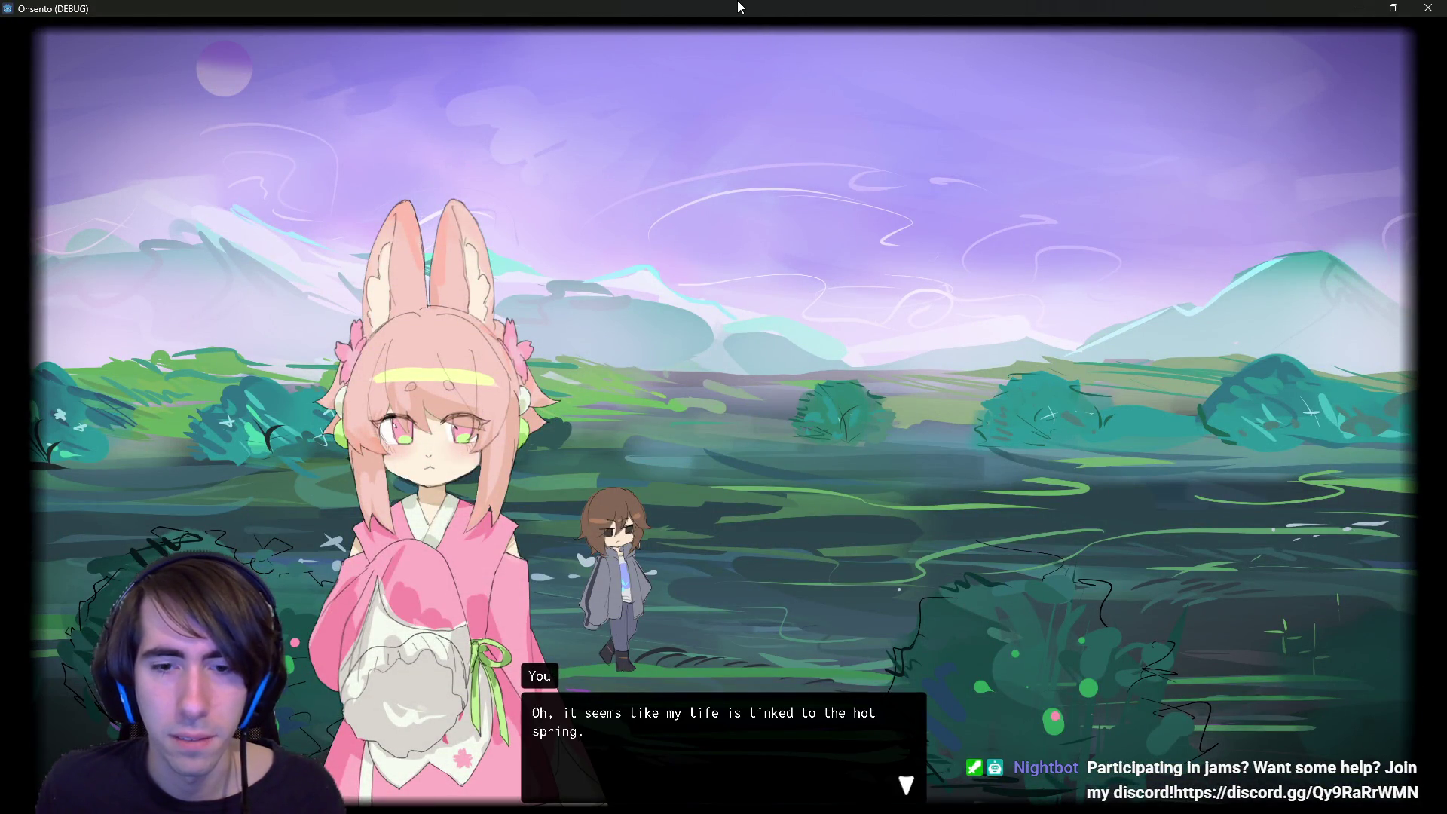
pyautogui.click(1357, 9)
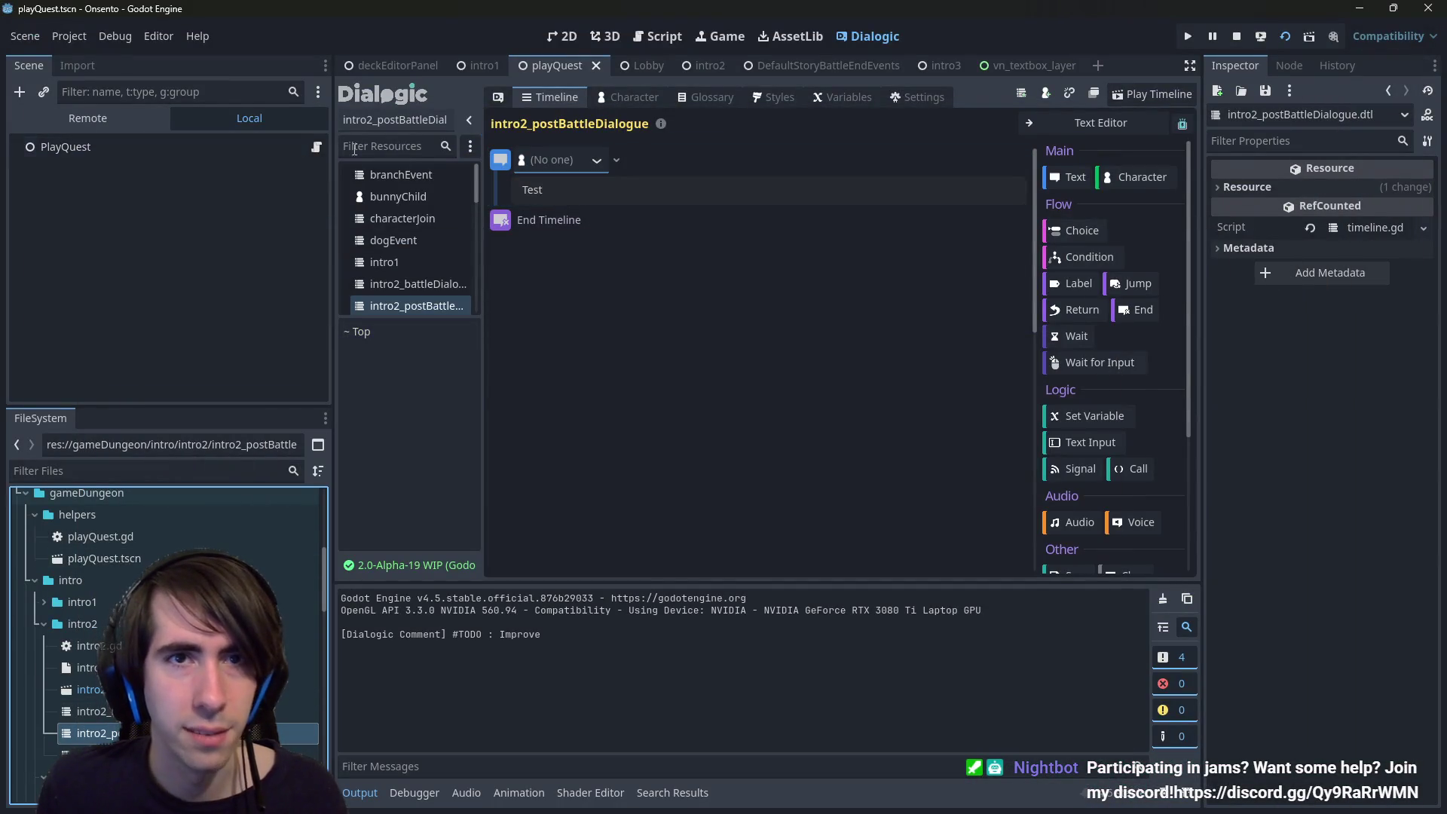
# - Assign intro2_postBattleDialogue.dtl as the battle-end Timeline in intro2.tscn and save the scene
pyautogui.doubleClick(91, 689)
pyautogui.scroll(-1, 128, 332)
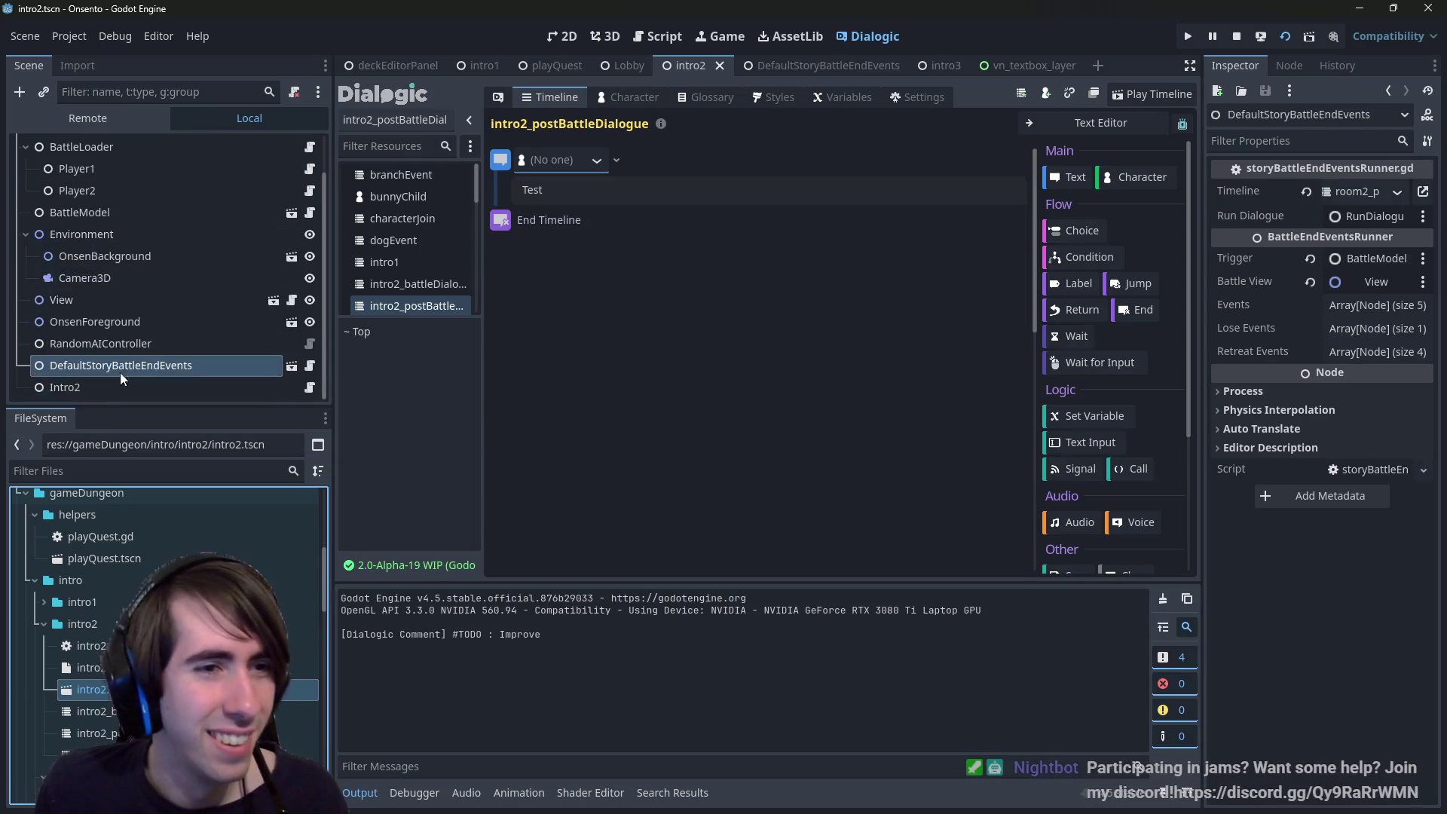
pyautogui.moveTo(1192, 199); pyautogui.dragTo(971, 203)
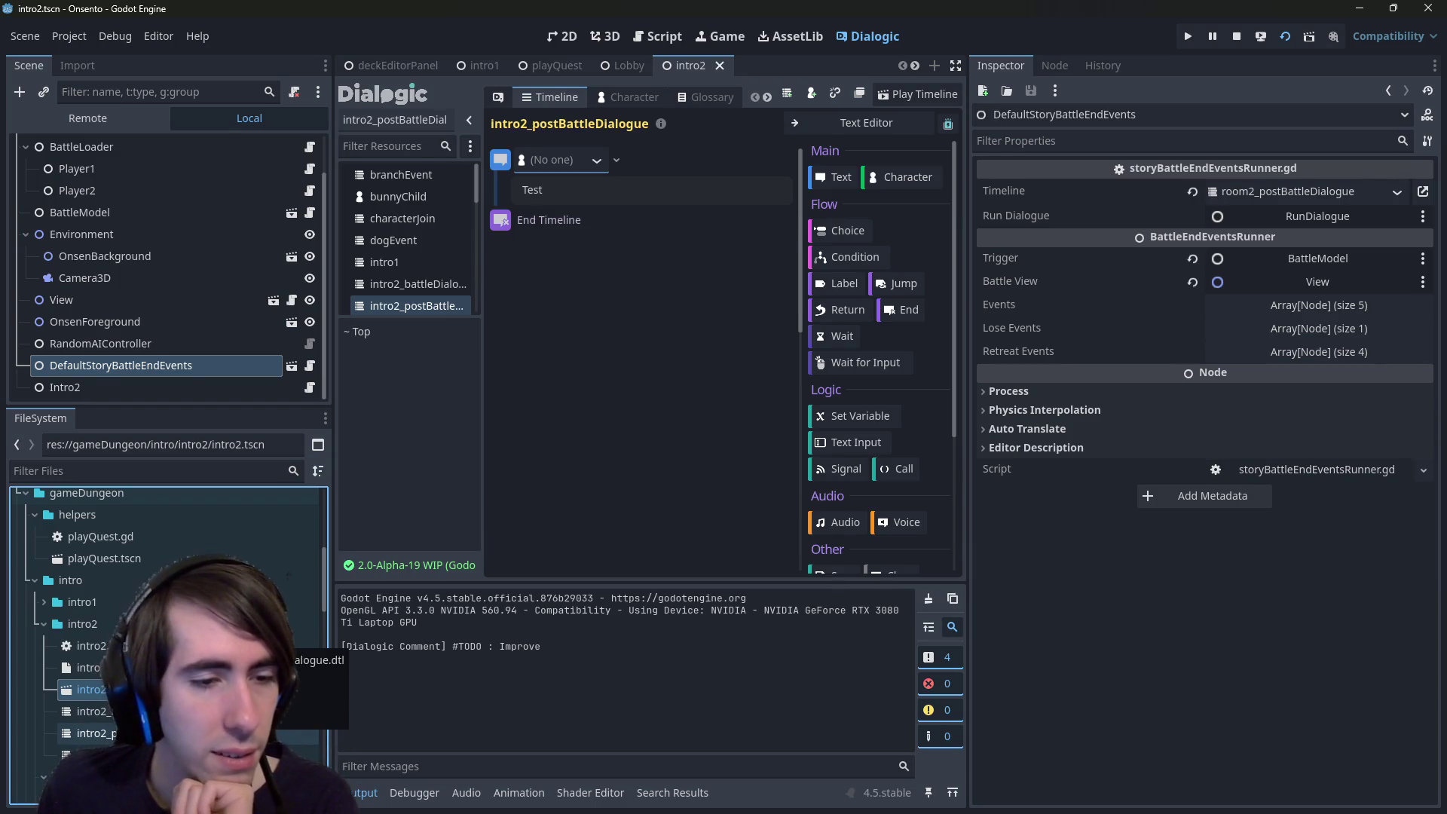
pyautogui.moveTo(151, 732); pyautogui.dragTo(1322, 200)
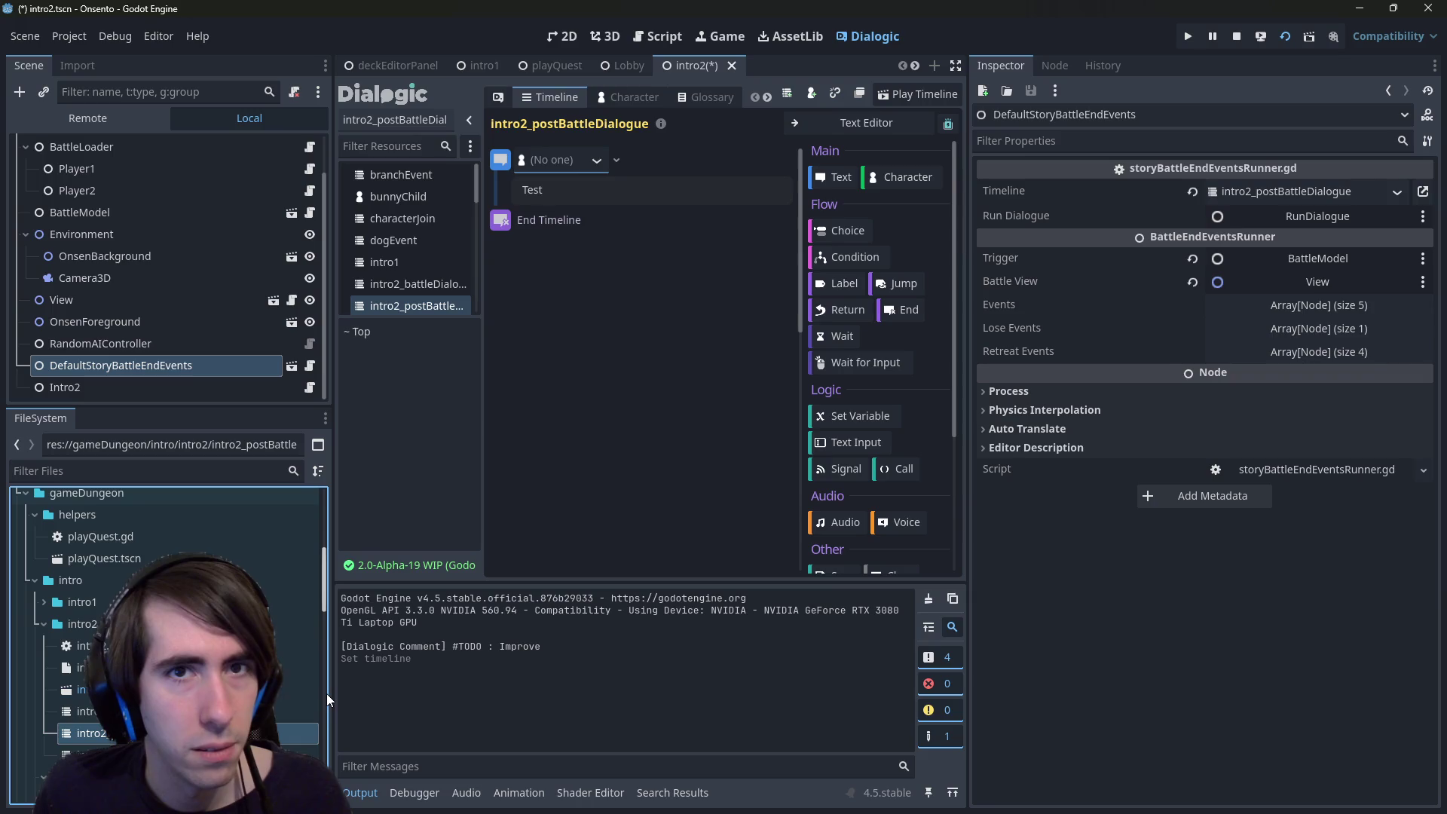
pyautogui.hotkey('ctrl', 's')
# - Inspect the BattleLoader and PreBattleDialogue nodes' timeline settings in intro2.tscn
pyautogui.click(188, 688)
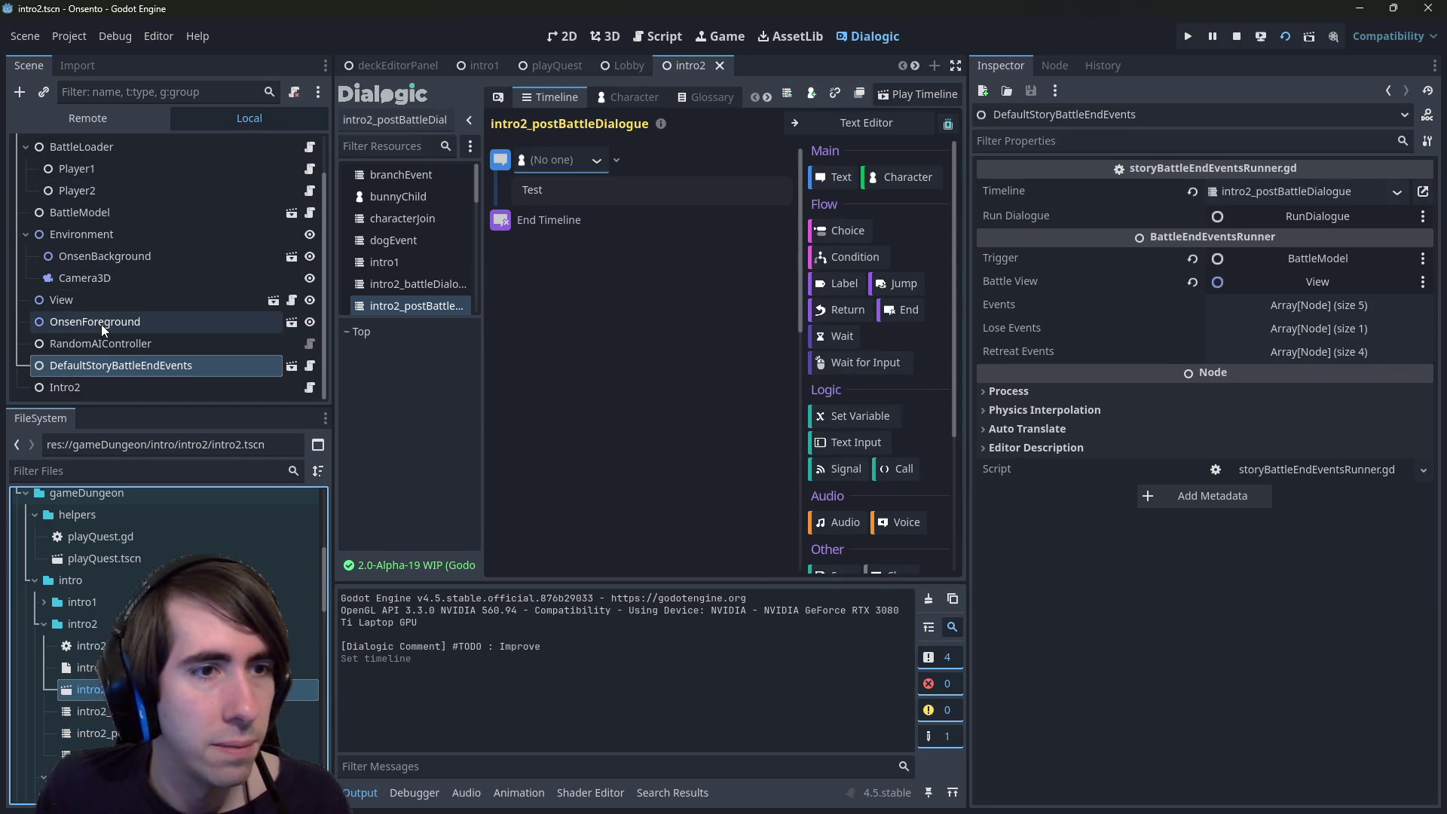
pyautogui.click(112, 148)
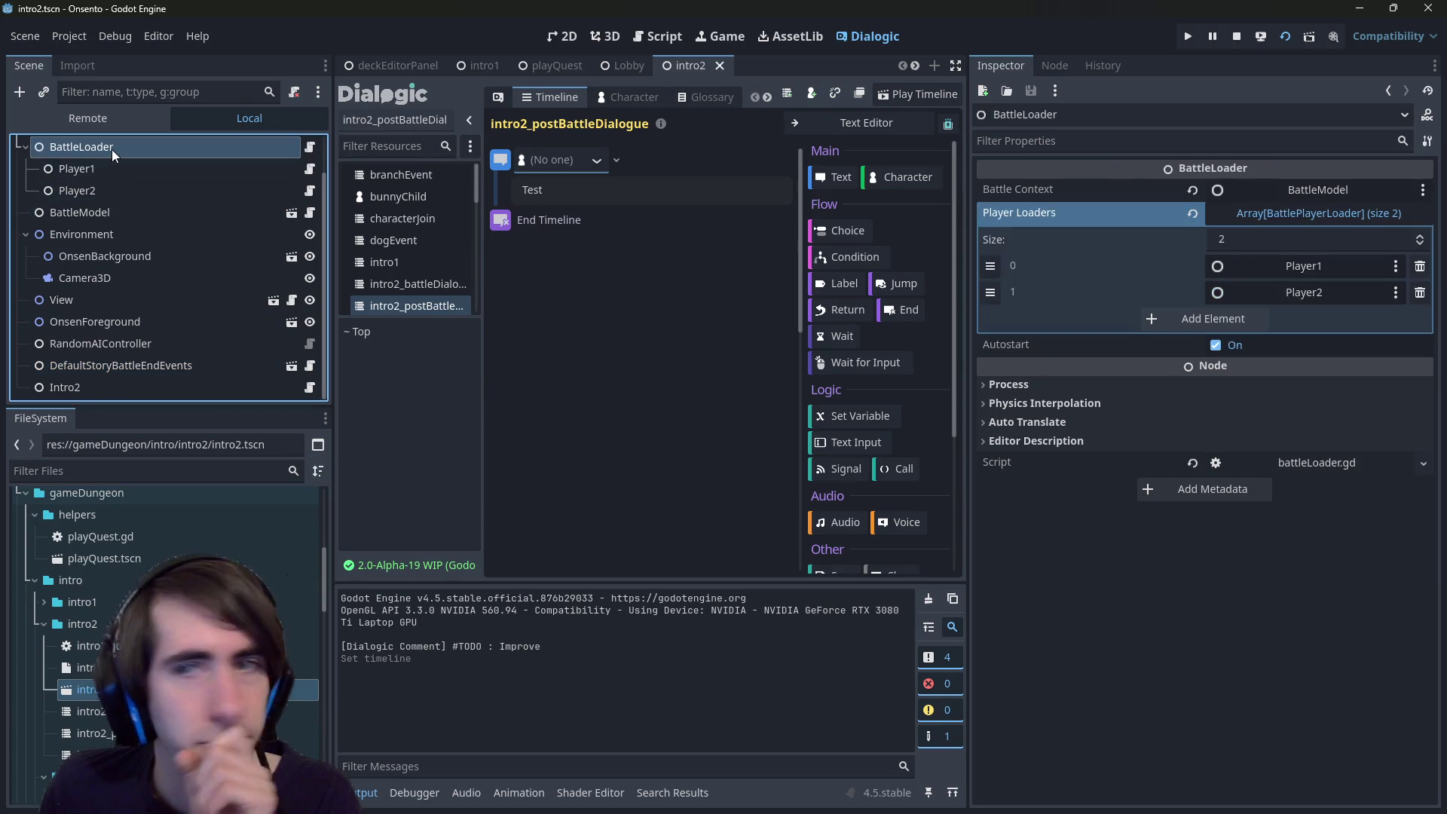
pyautogui.scroll(1, 113, 166)
pyautogui.click(115, 175)
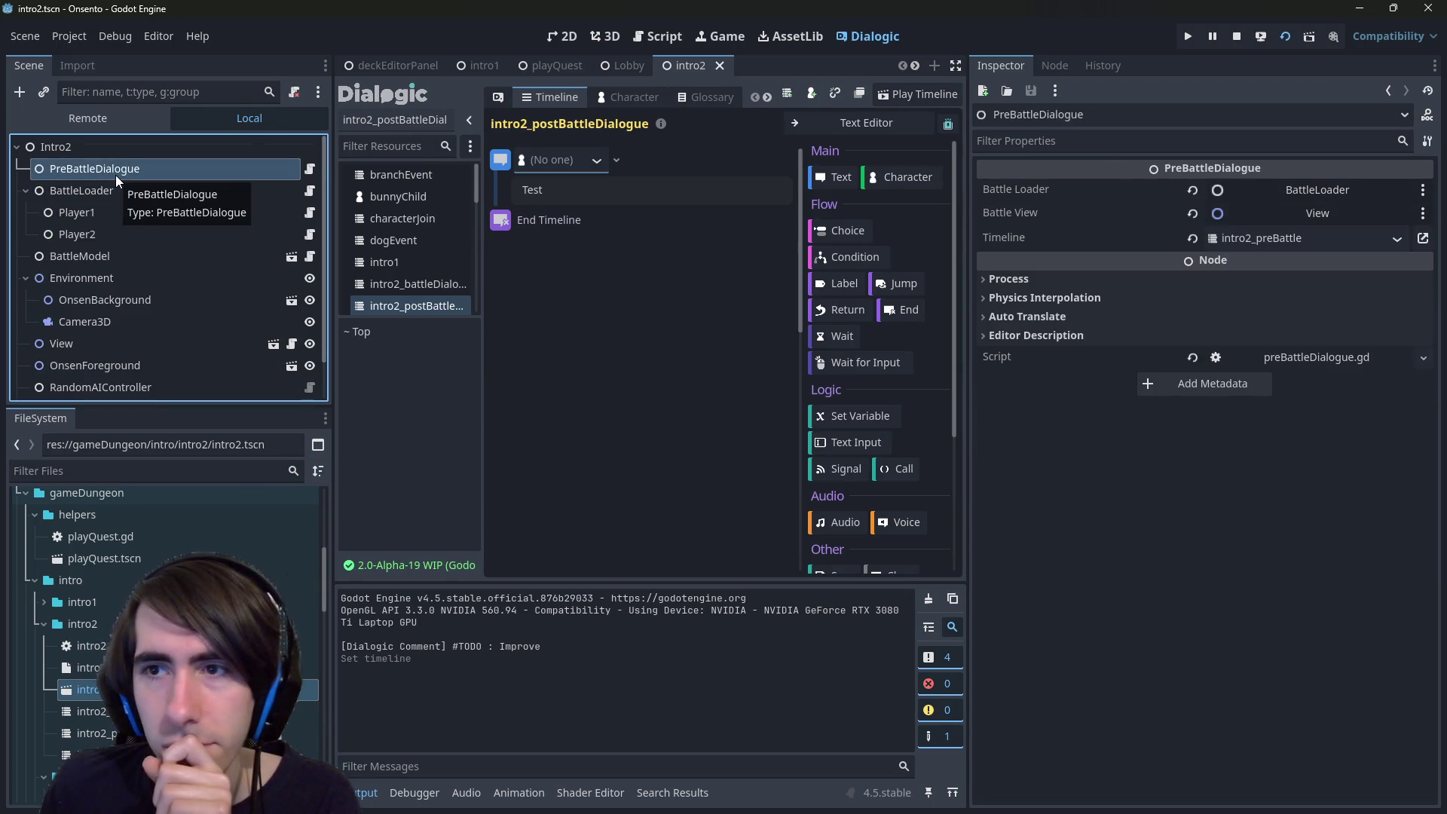
pyautogui.scroll(-1, 115, 175)
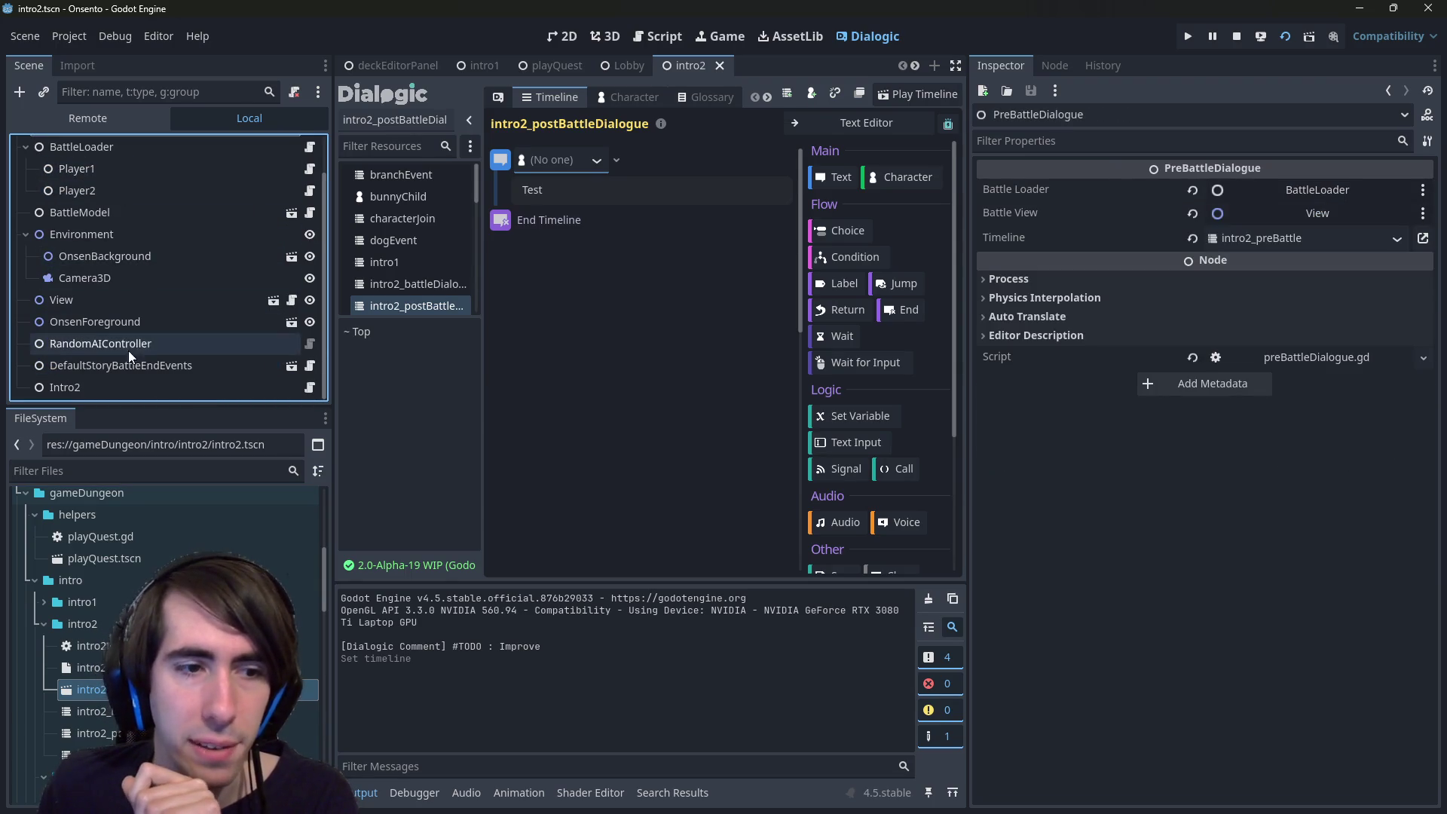
# - Restart the running scene and search project resources for 'room2.dtl'
pyautogui.click(1231, 33)
pyautogui.click(1283, 43)
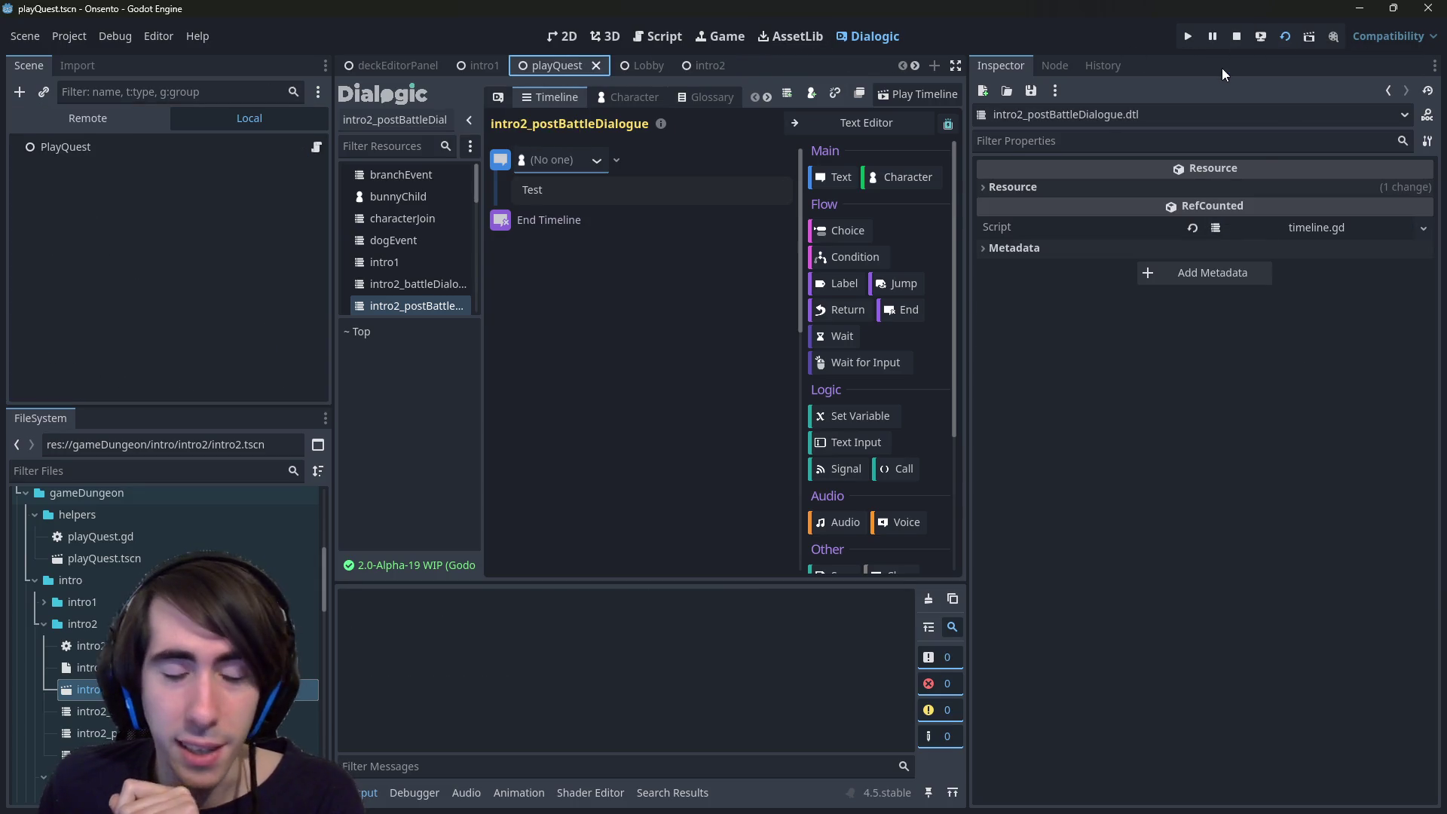
pyautogui.hotkey('alt', 'shift', 'o')
pyautogui.write('room2.dtl')
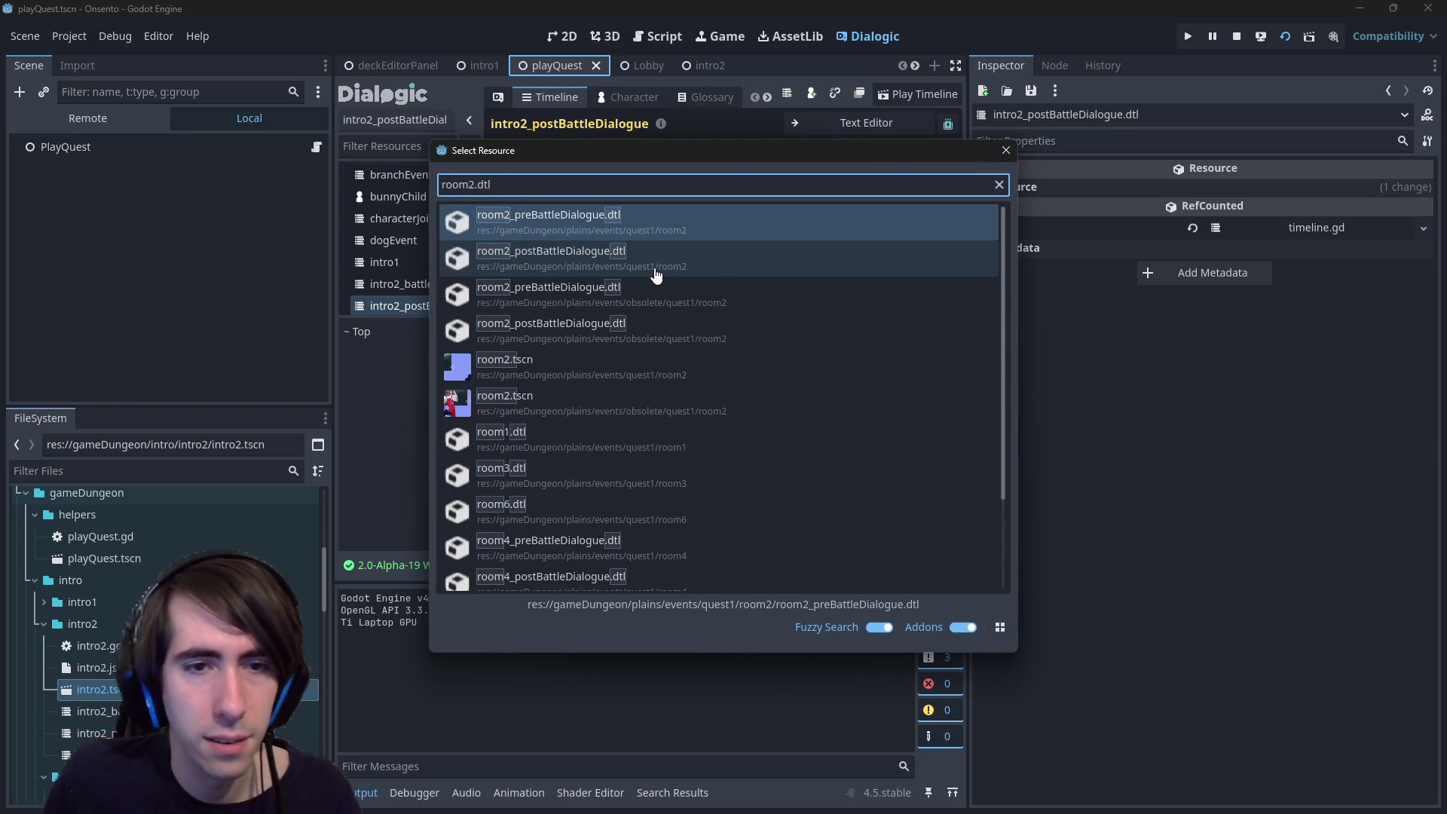
# - Open room2_postBattleDialogue.dtl from plains/events/quest1/room2, then advance the game's opening dialogue
pyautogui.moveTo(923, 797)
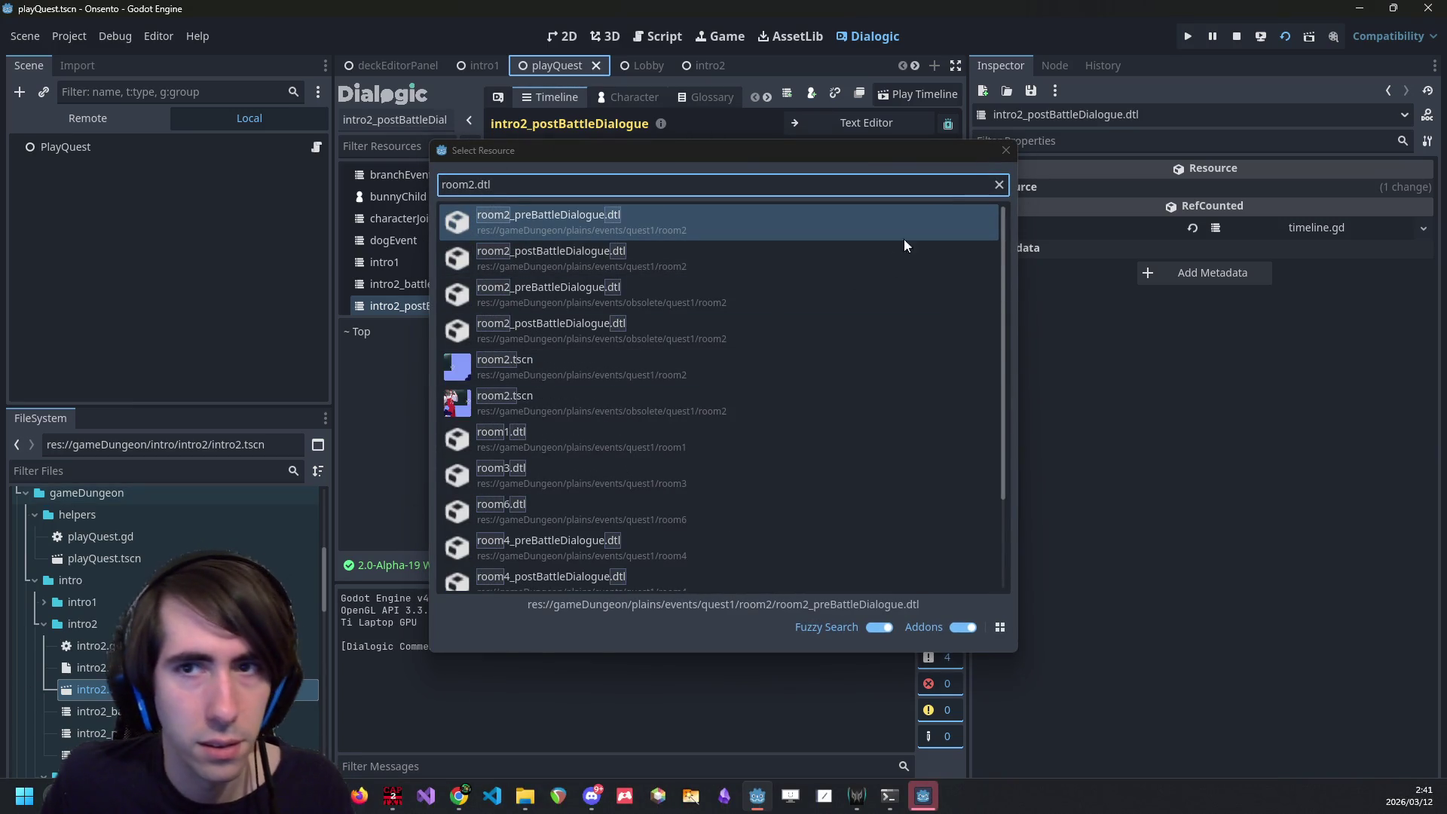
pyautogui.click(1007, 151)
pyautogui.scroll(-10, 166, 618)
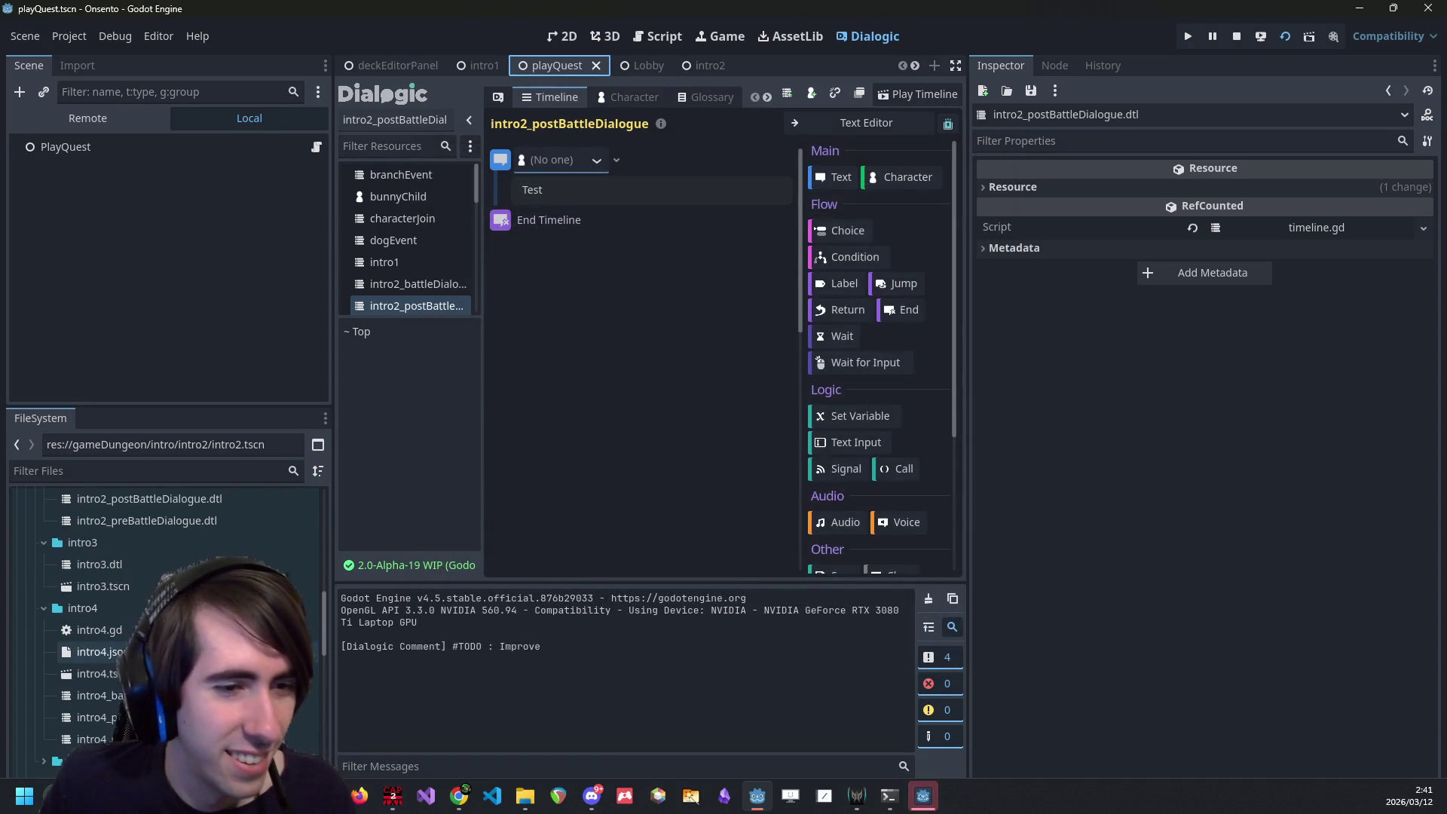
pyautogui.doubleClick(102, 675)
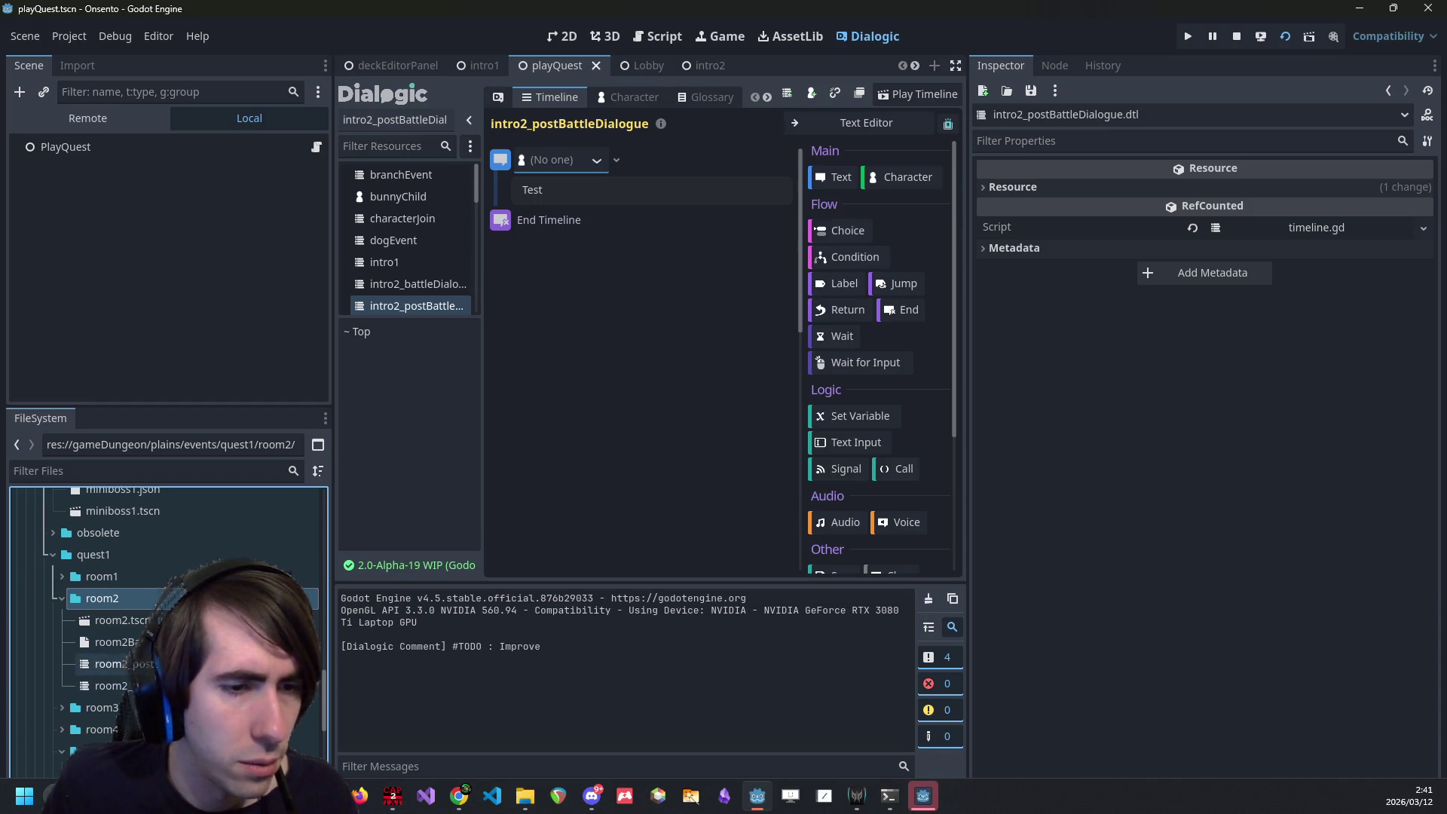
pyautogui.doubleClick(113, 663)
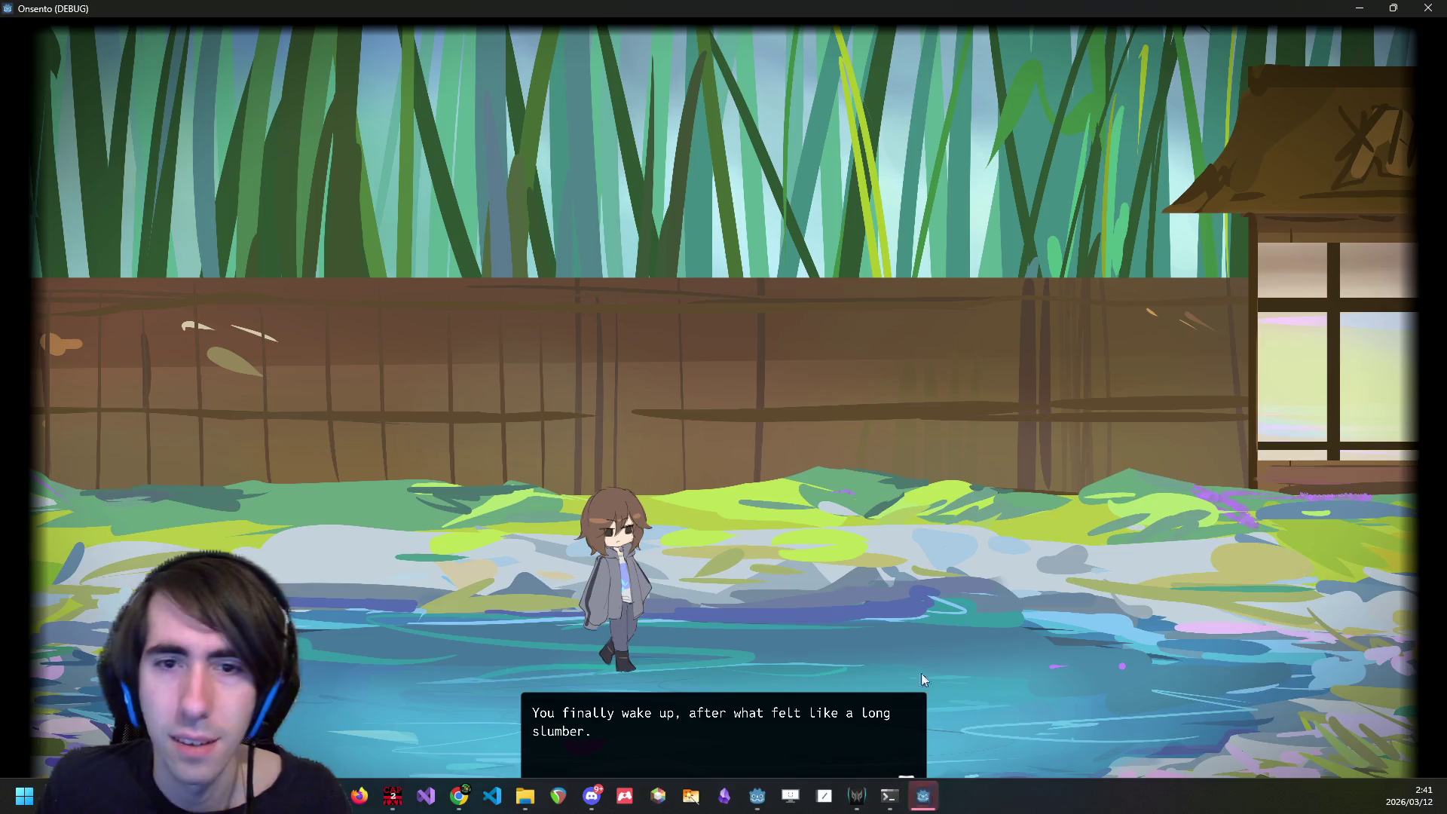
pyautogui.click(847, 474)
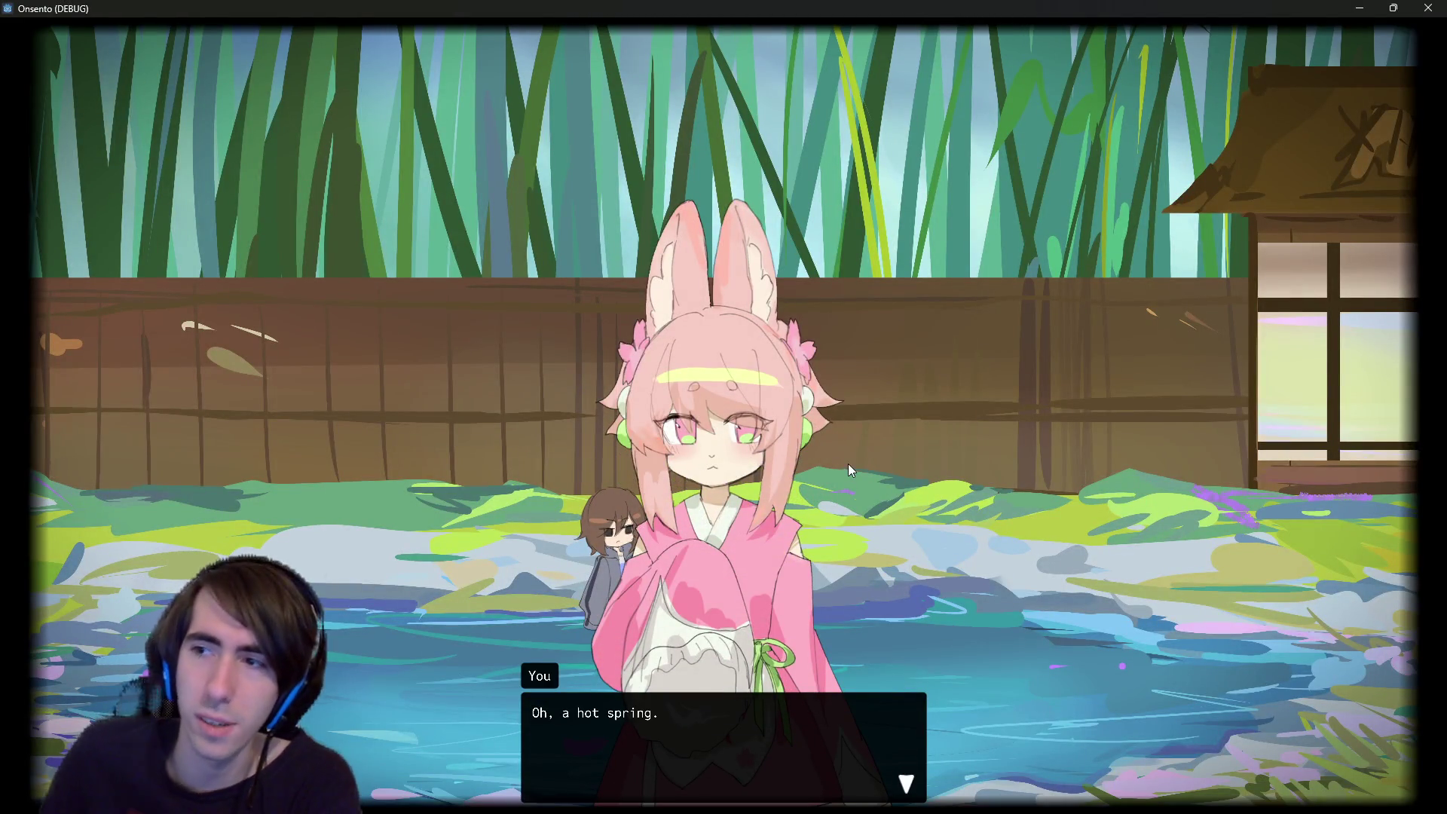
# - Skip through the intro dialogue and attack the first slime with the player character
pyautogui.click(849, 468)
pyautogui.click(847, 465)
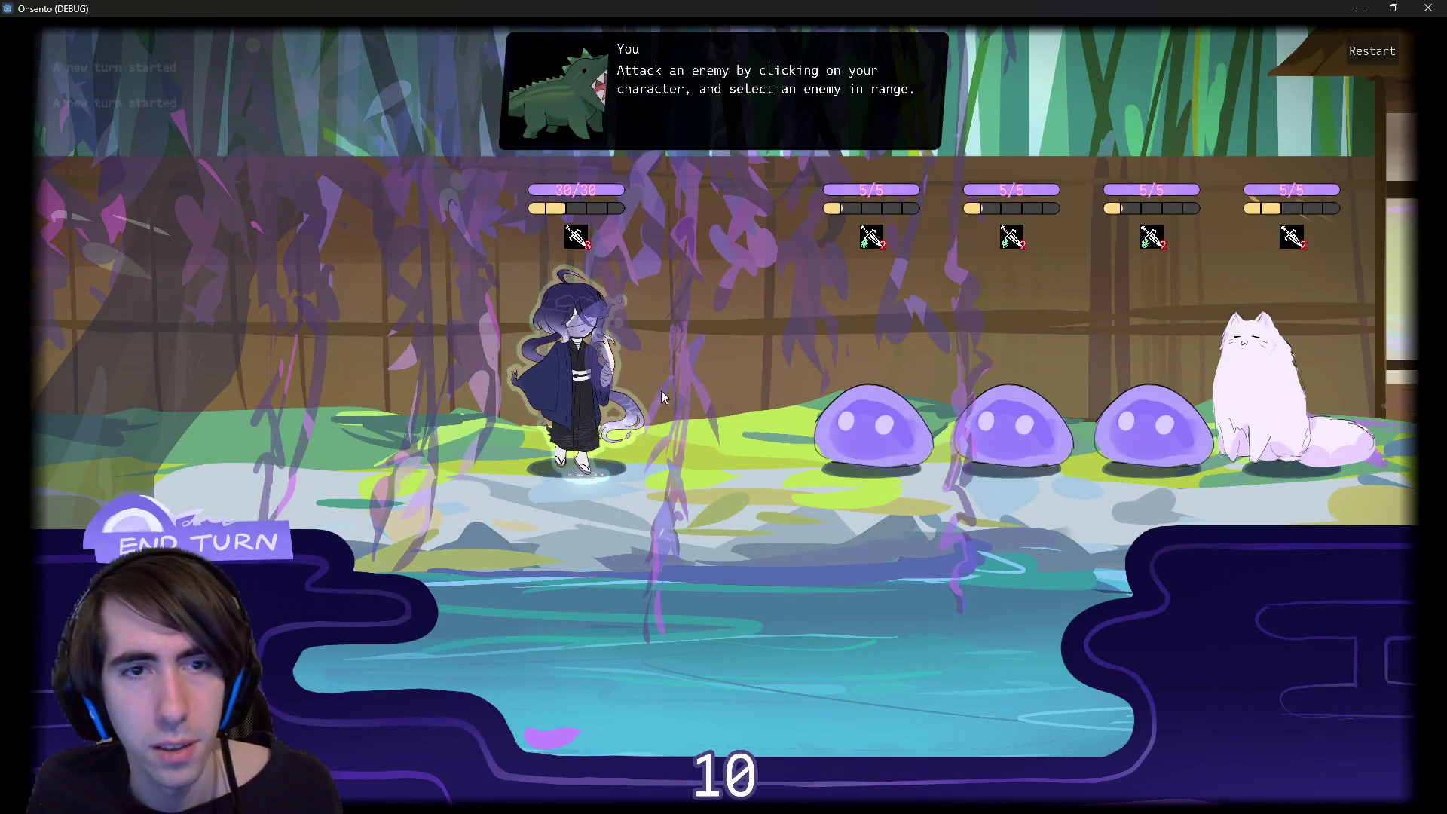
pyautogui.click(576, 362)
pyautogui.click(874, 426)
# - End the turn past the draw warning until the battle clears, then close the game window
pyautogui.moveTo(391, 196)
pyautogui.click(237, 534)
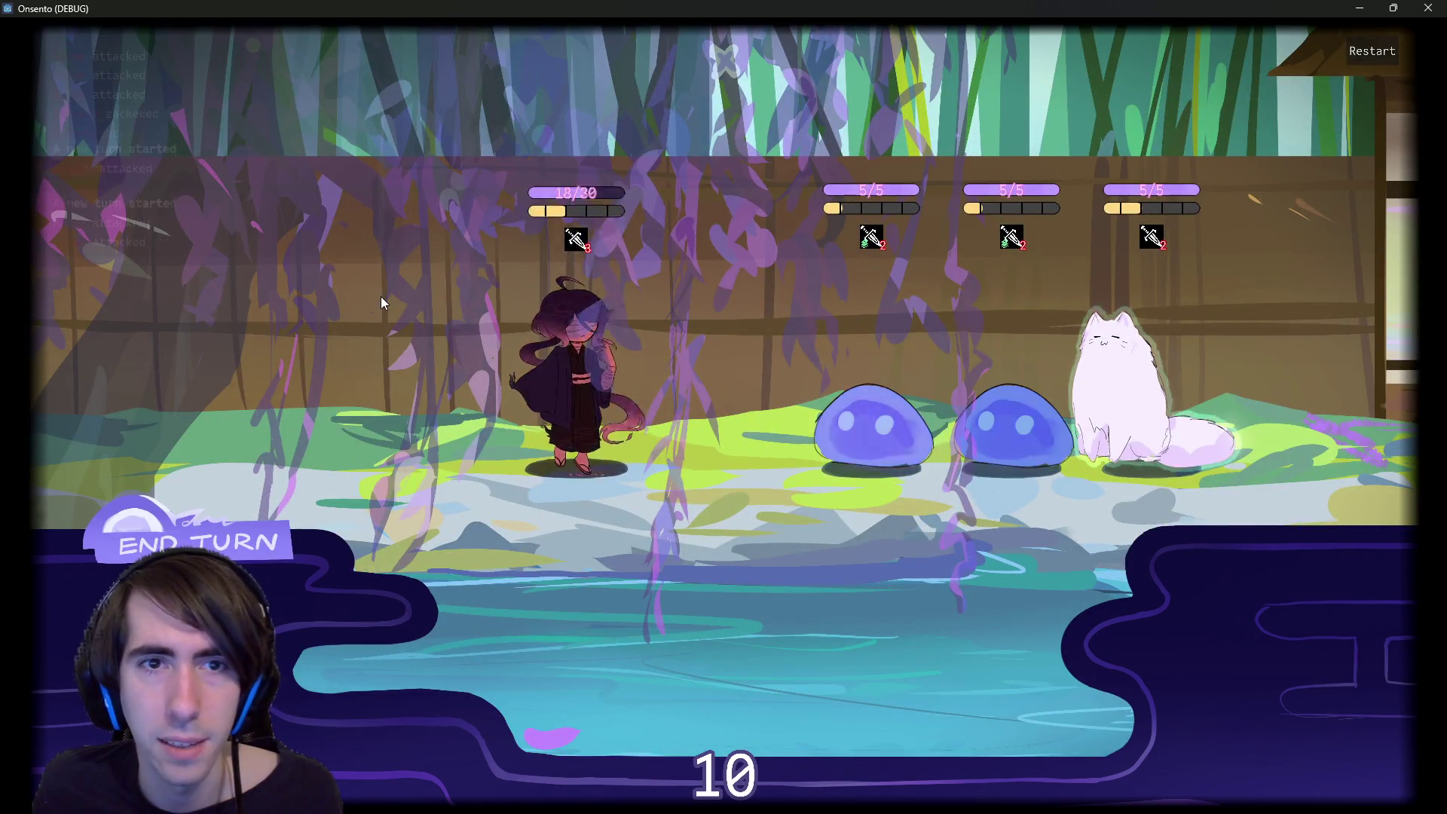
pyautogui.click(185, 524)
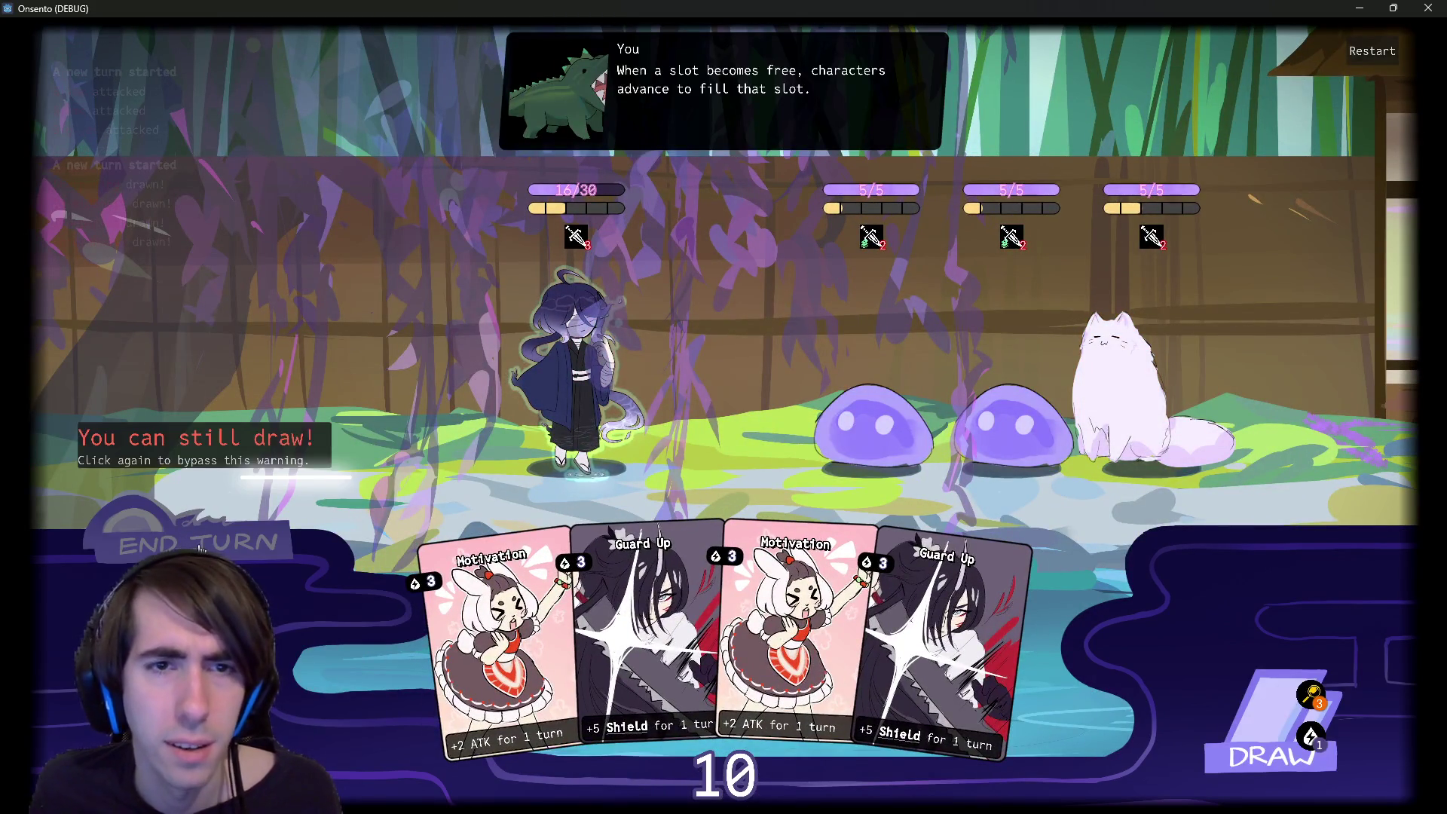
pyautogui.click(197, 544)
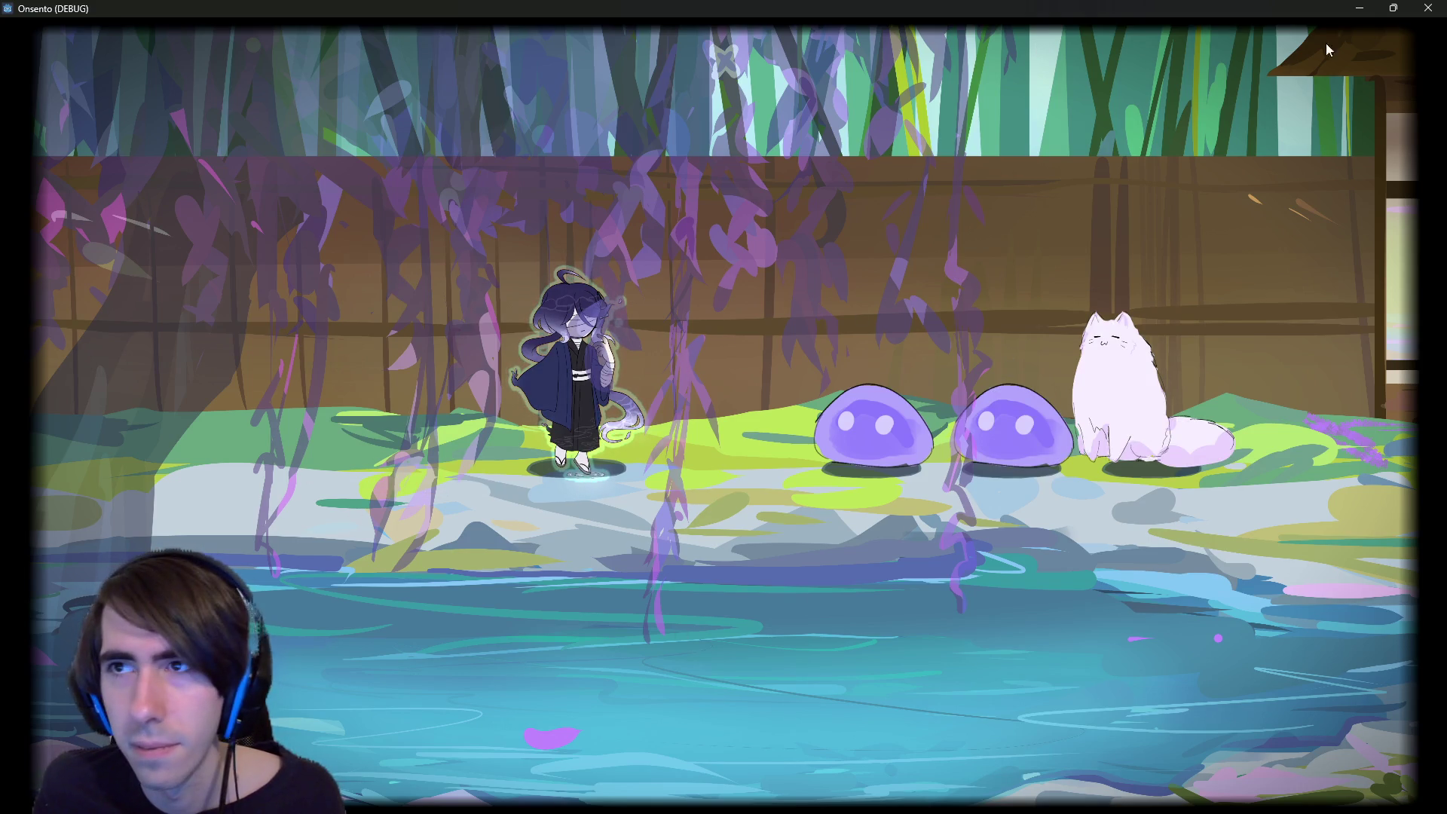
pyautogui.click(1425, 8)
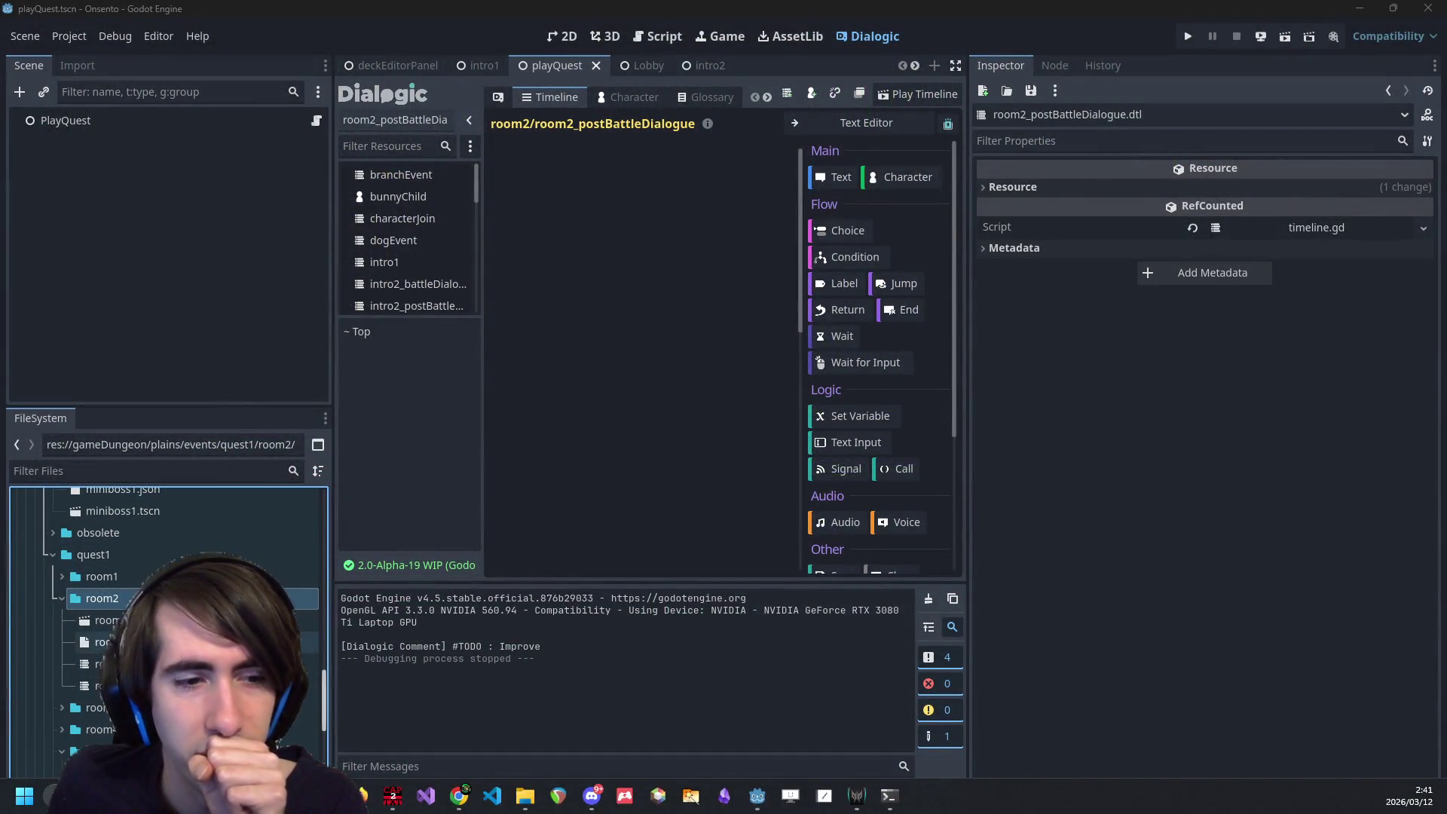
pyautogui.scroll(10, 166, 618)
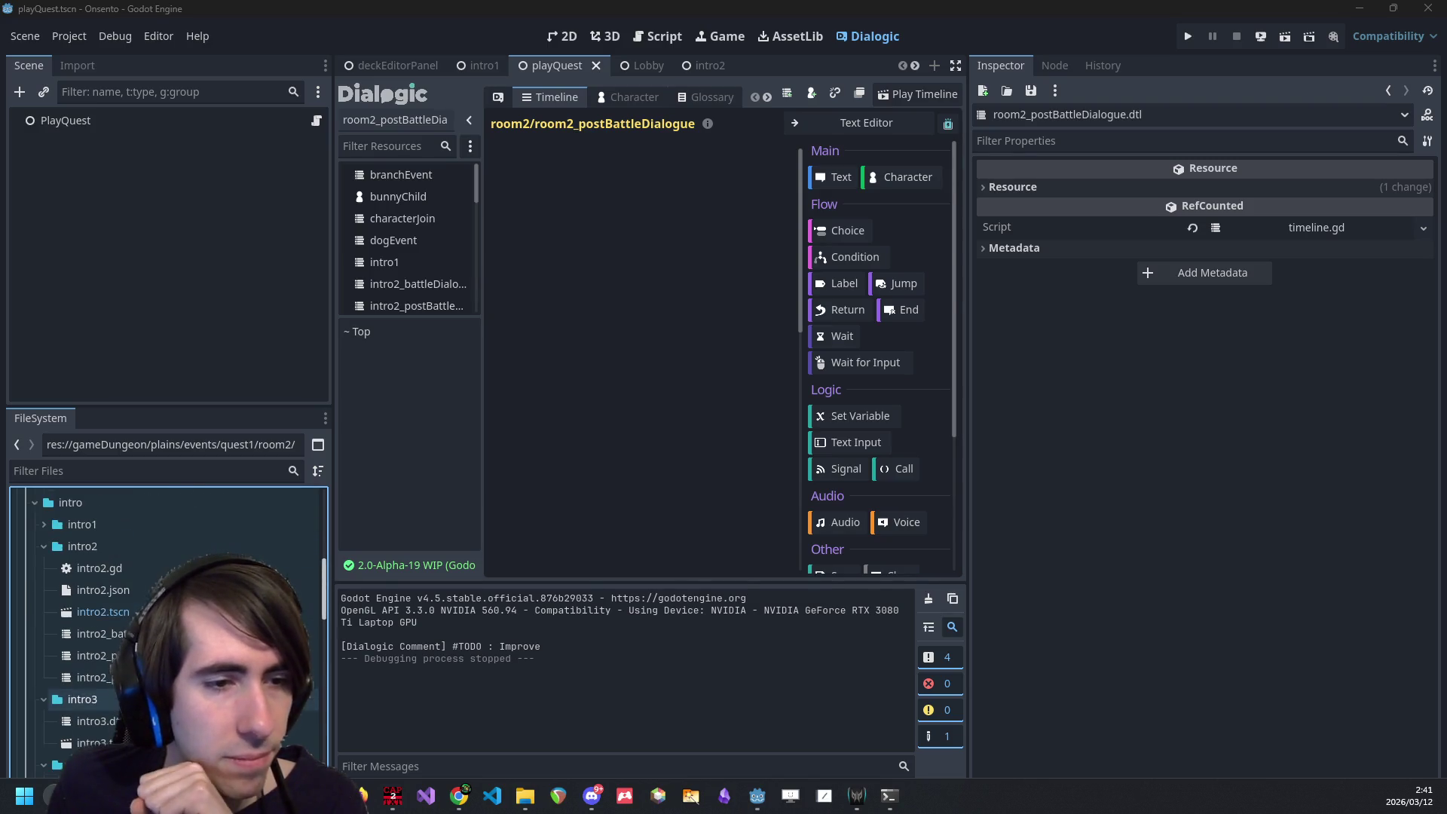
pyautogui.doubleClick(102, 611)
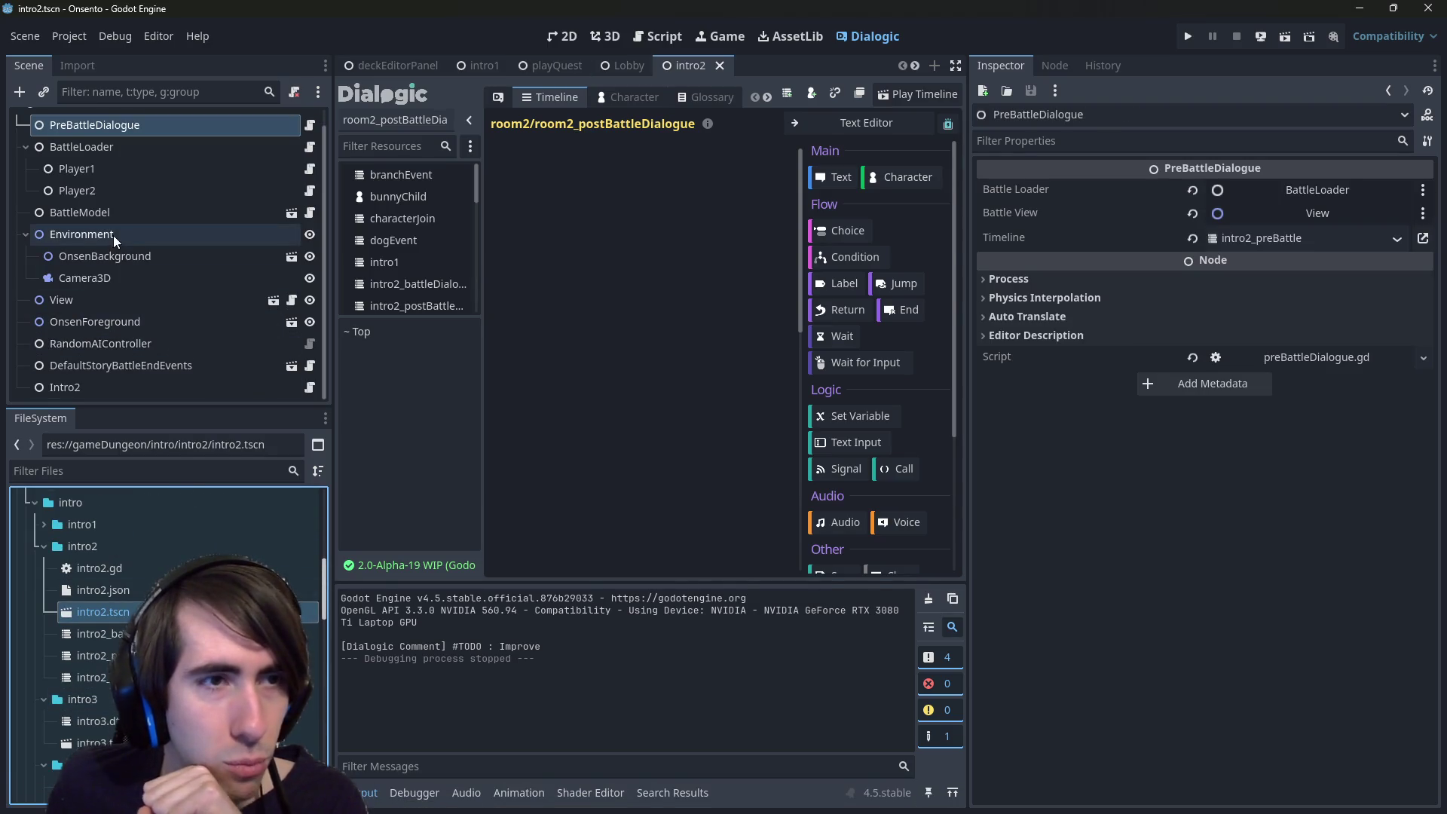
pyautogui.click(116, 365)
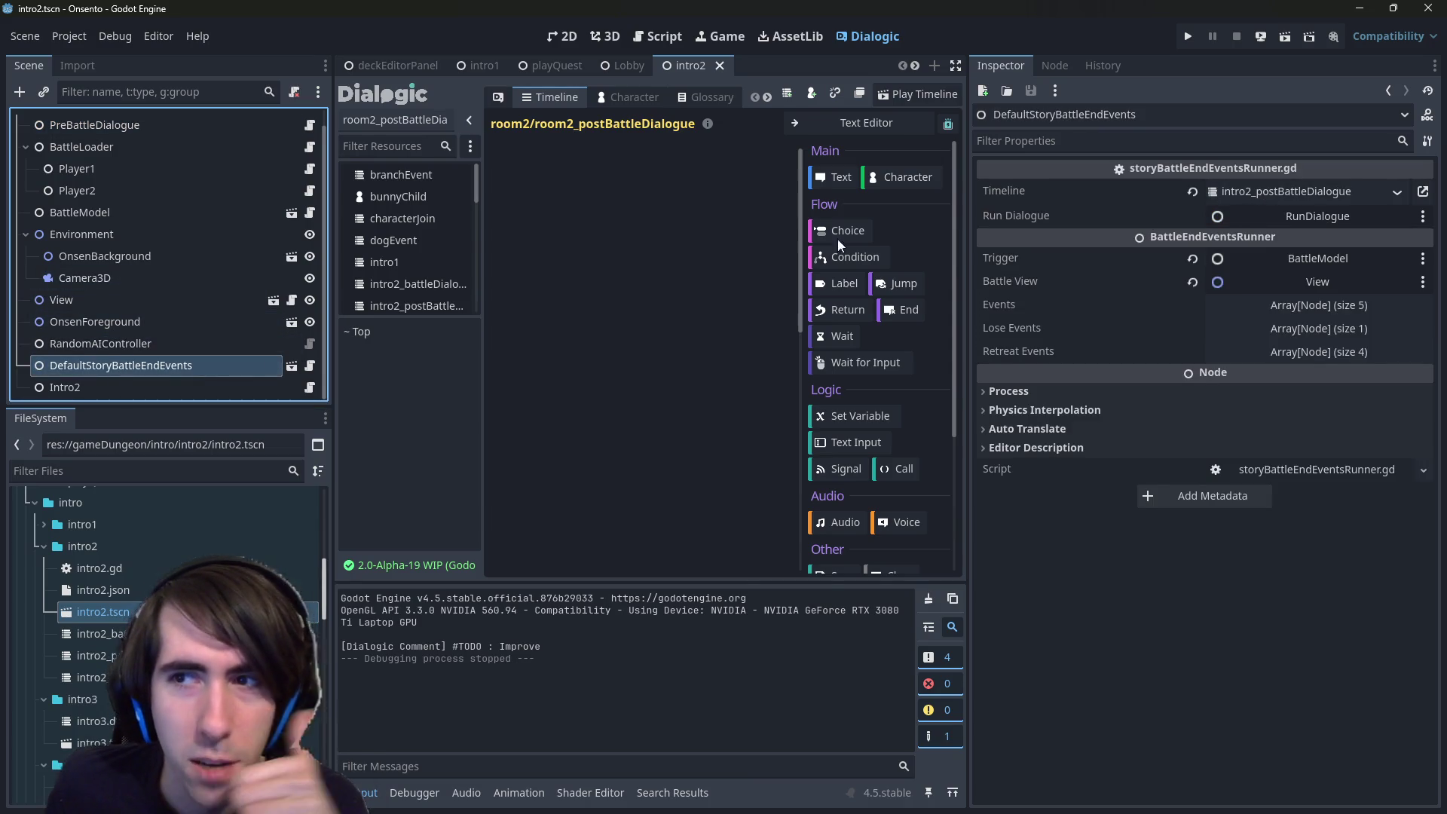
pyautogui.scroll(-2, 133, 644)
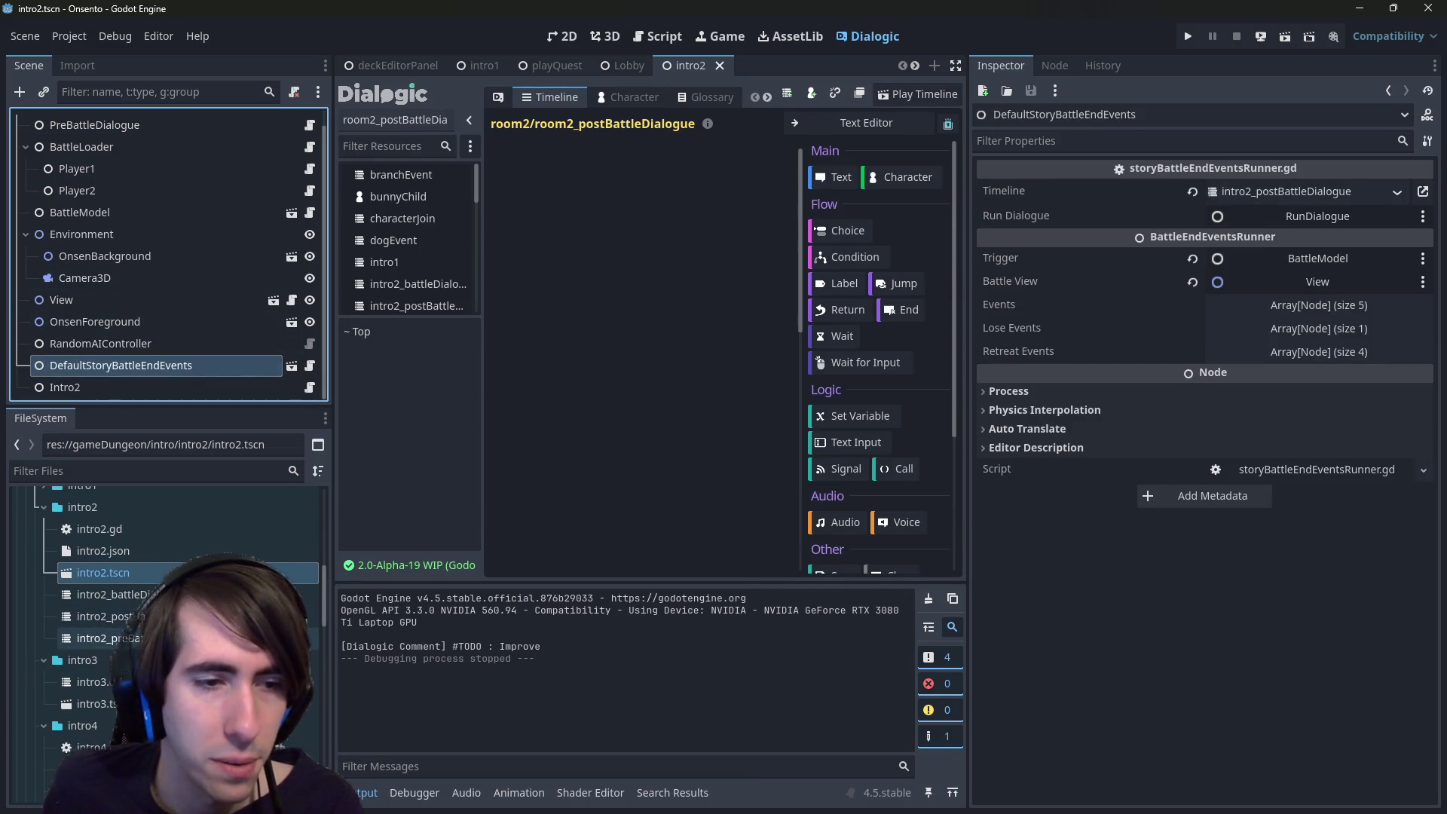
pyautogui.doubleClick(106, 616)
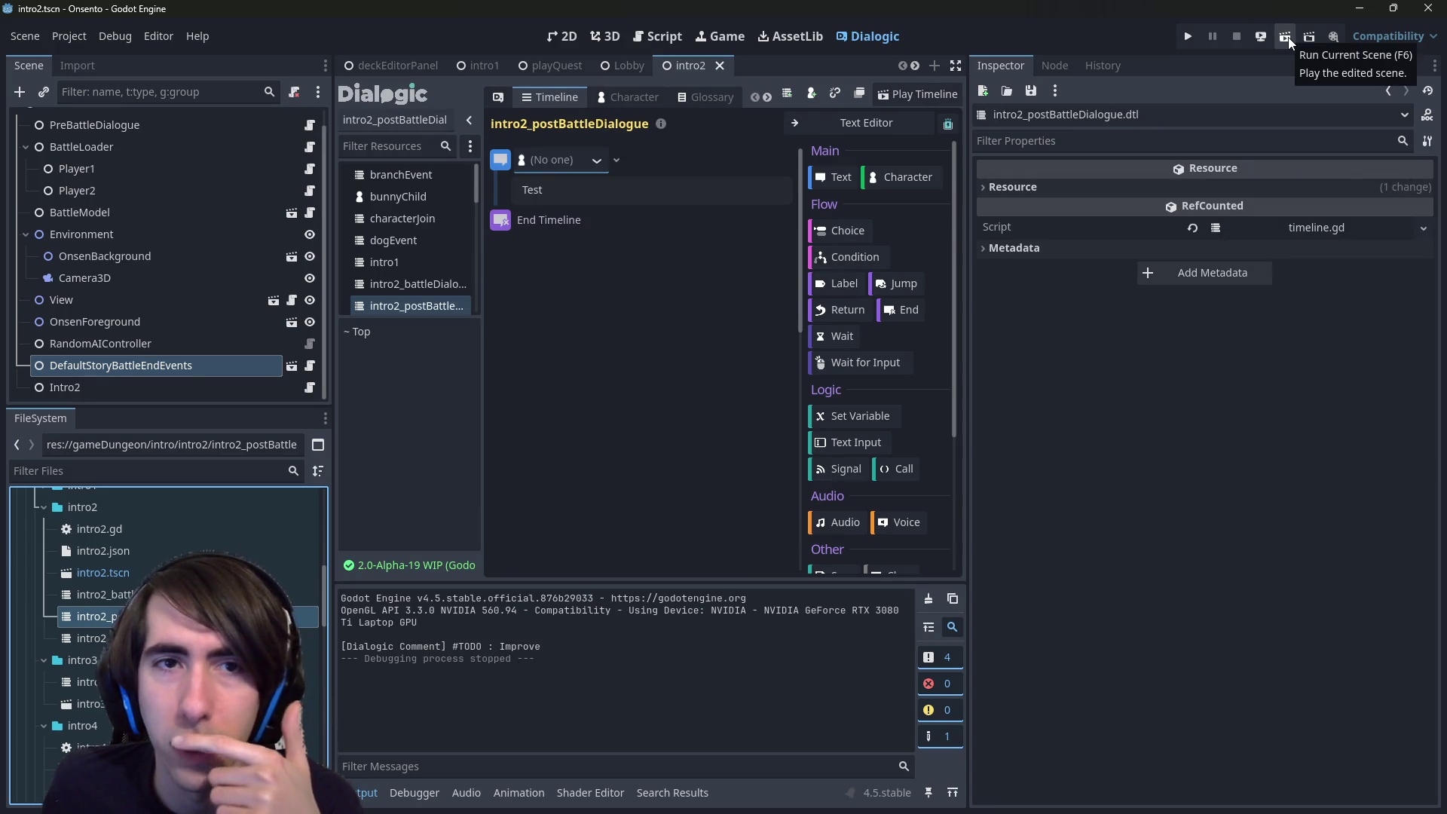
pyautogui.scroll(2, 166, 633)
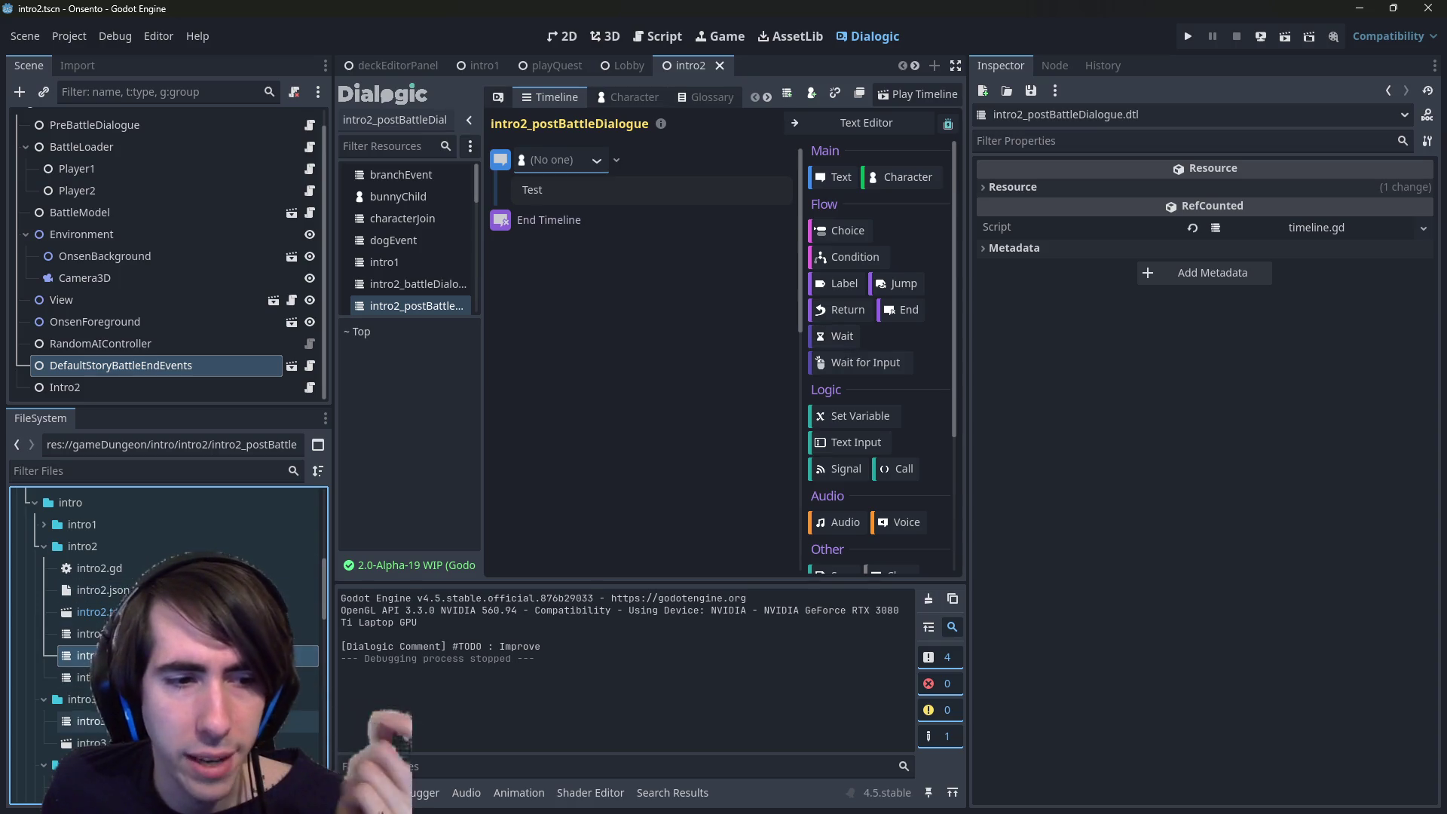
# - Copy the textboxStyle style line from the intro2_battleDialogue timeline's text view
pyautogui.scroll(2, 166, 633)
pyautogui.doubleClick(87, 672)
pyautogui.click(867, 122)
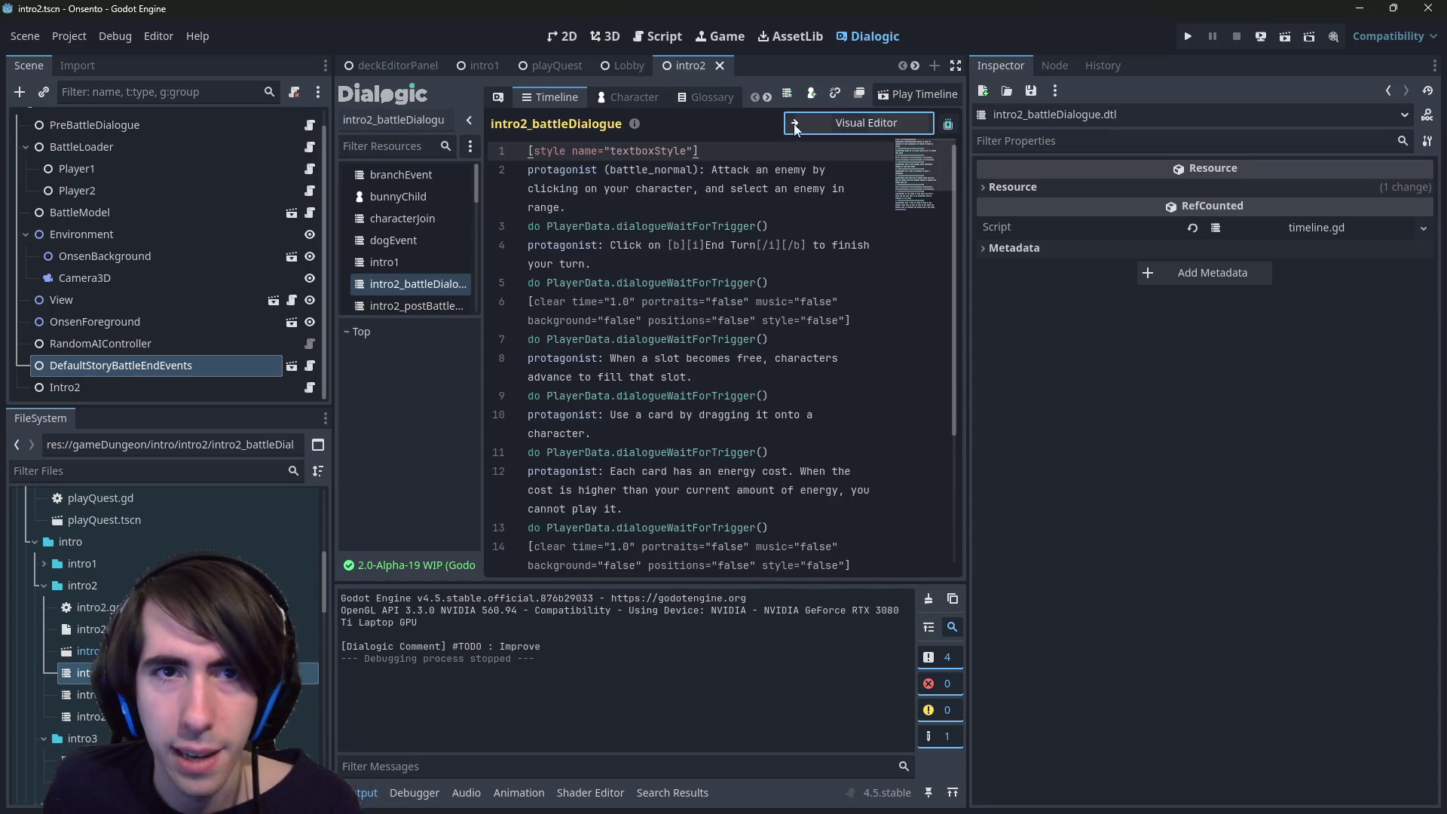
pyautogui.tripleClick(890, 150)
pyautogui.click(866, 122)
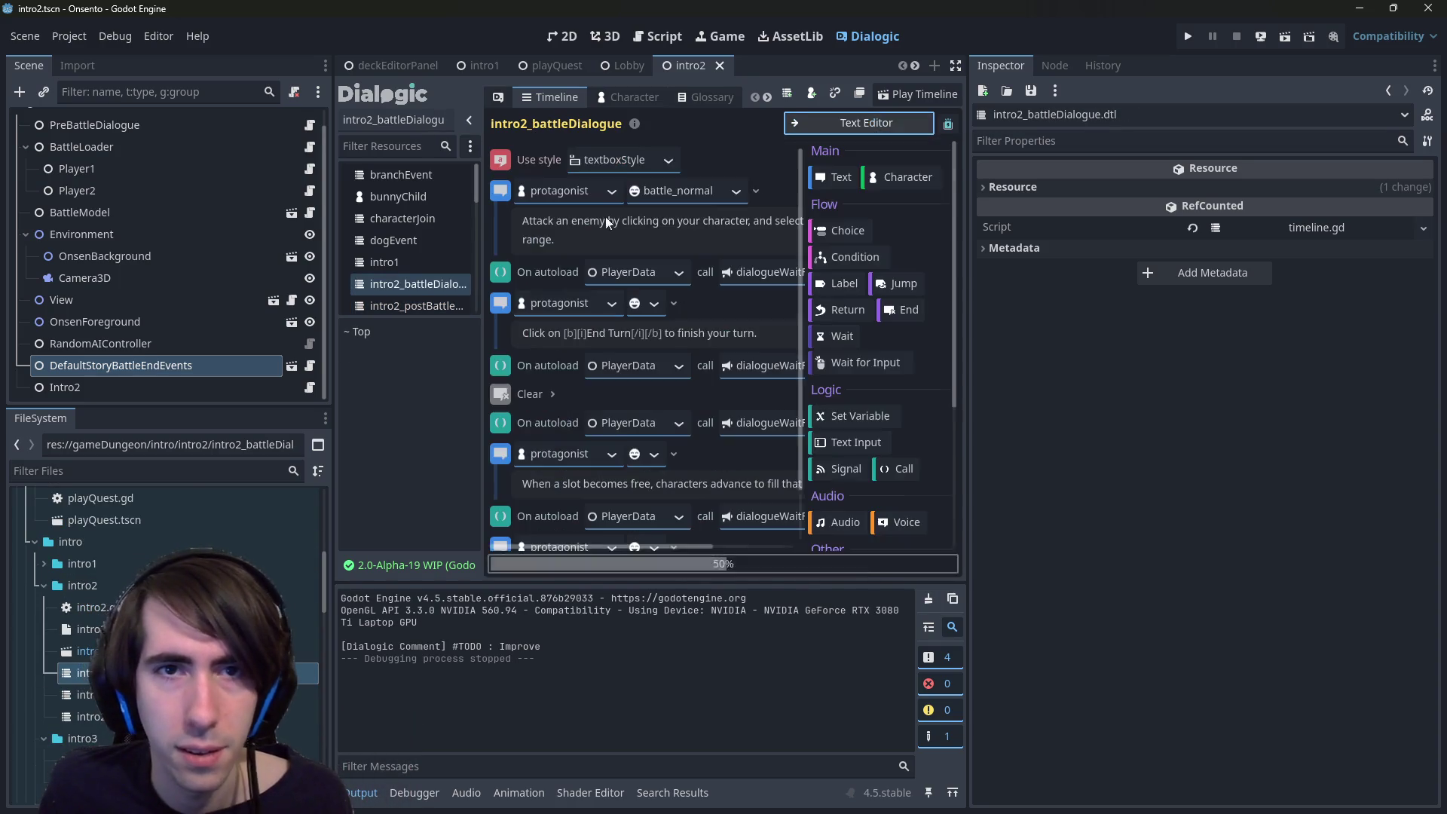
# - Paste the textboxStyle line as line 1 of intro2_postBattleDialogue, above Test
pyautogui.doubleClick(86, 716)
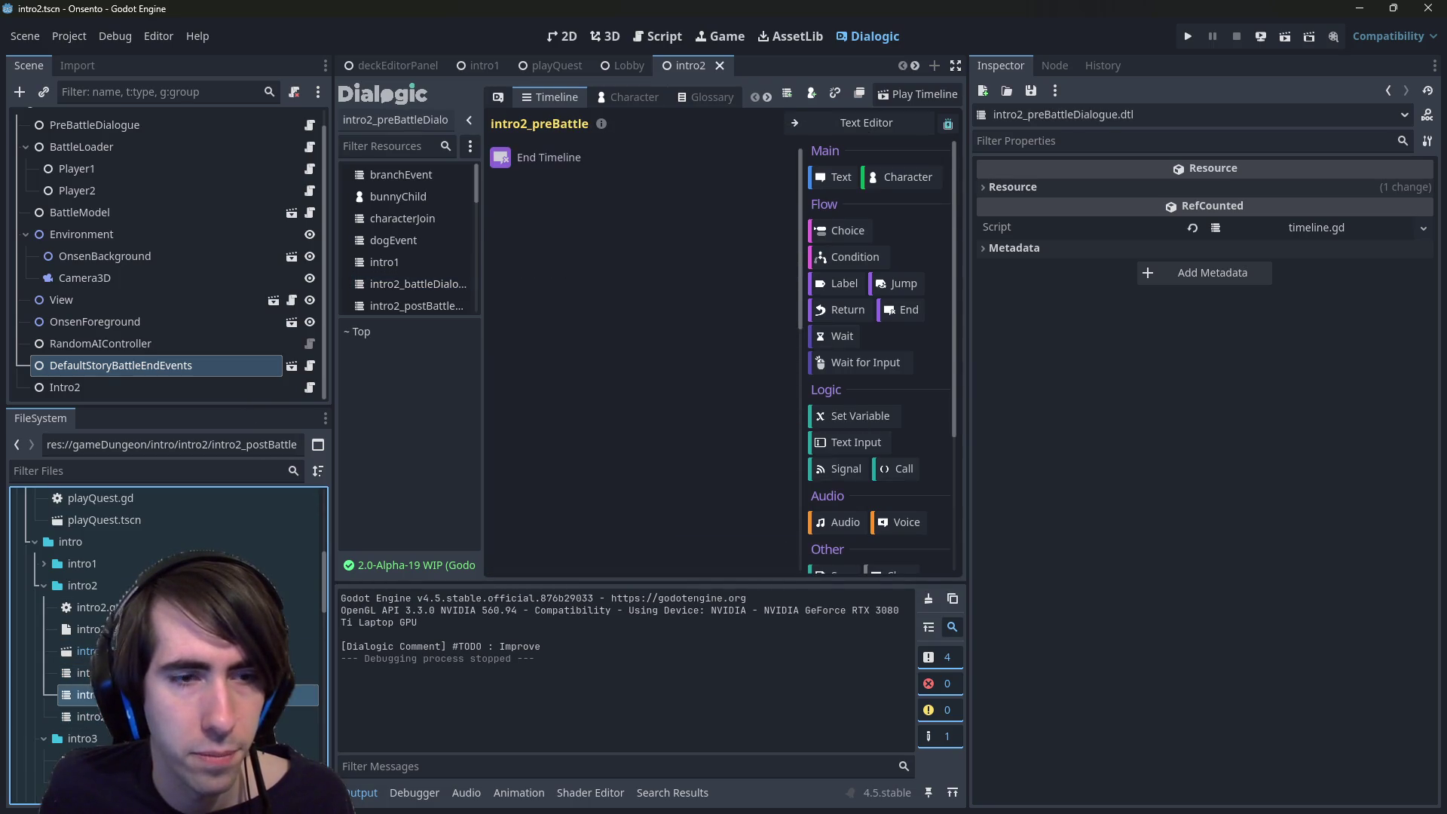
pyautogui.doubleClick(84, 694)
pyautogui.click(888, 128)
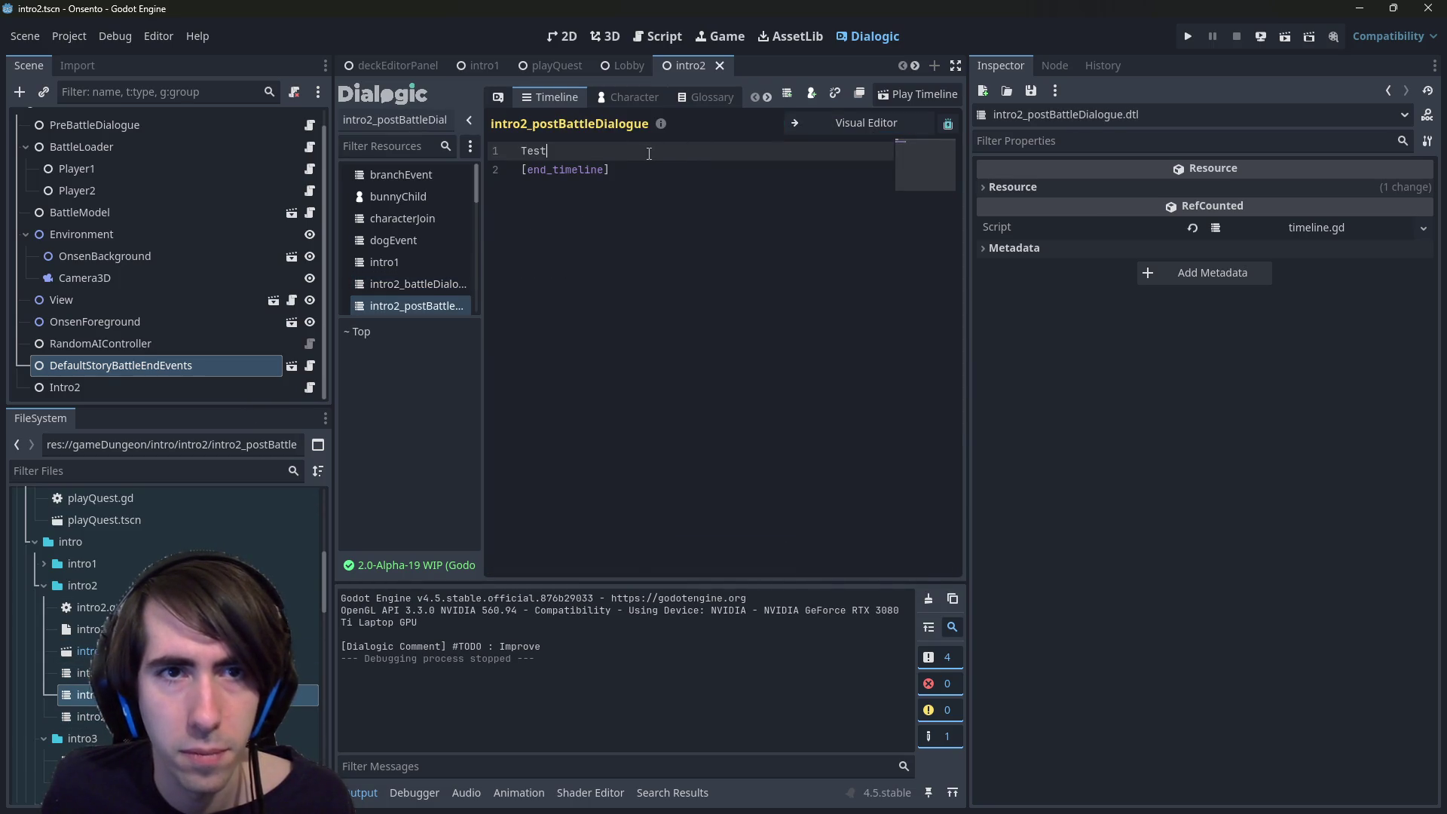
pyautogui.hotkey('ctrl', 'shift', 'Return')
pyautogui.write('[style name="textboxStyle"]')
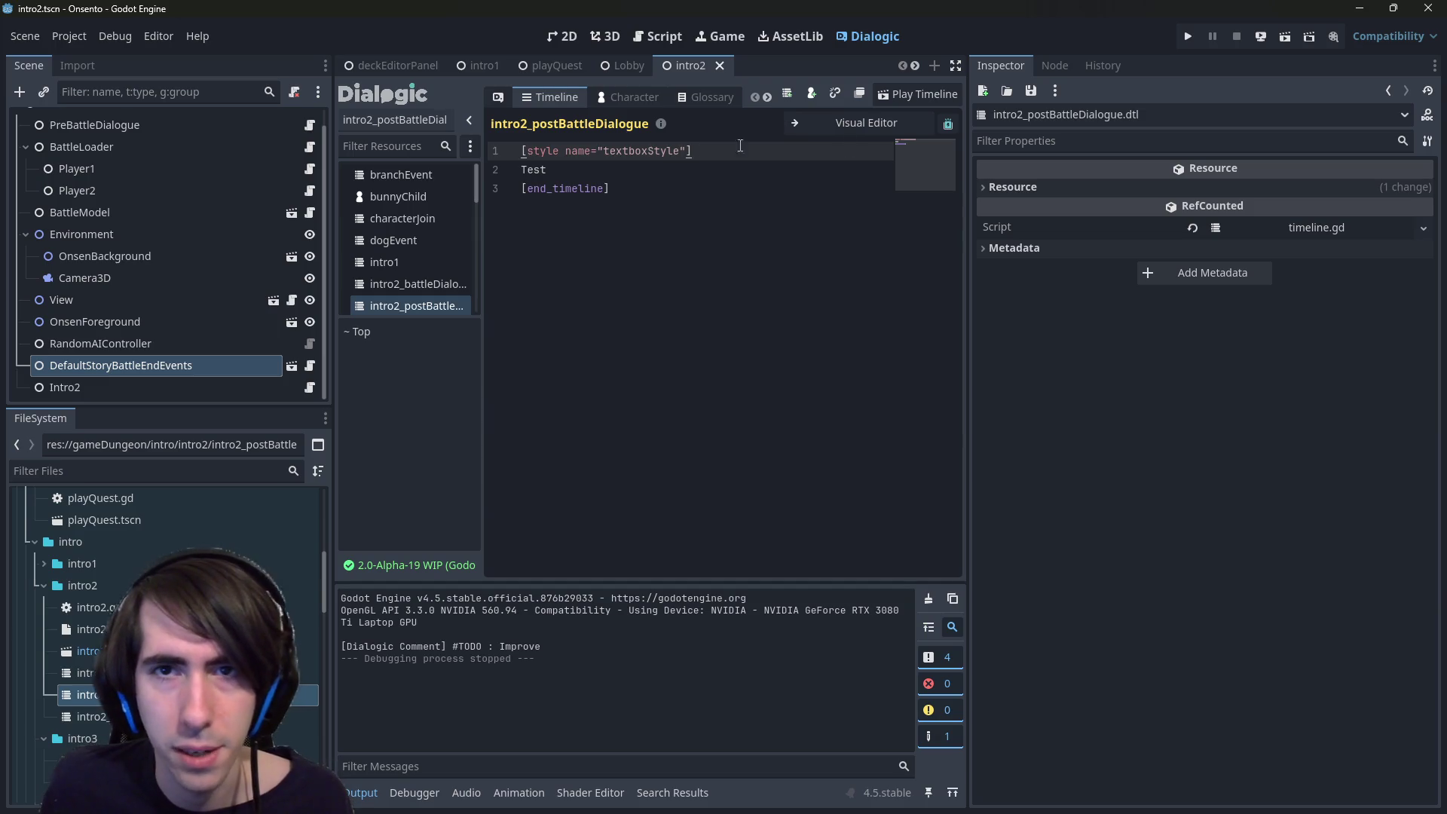
# - Set the post-battle timeline's style to base_style, save, and run the game from playQuest
pyautogui.click(862, 124)
pyautogui.click(625, 160)
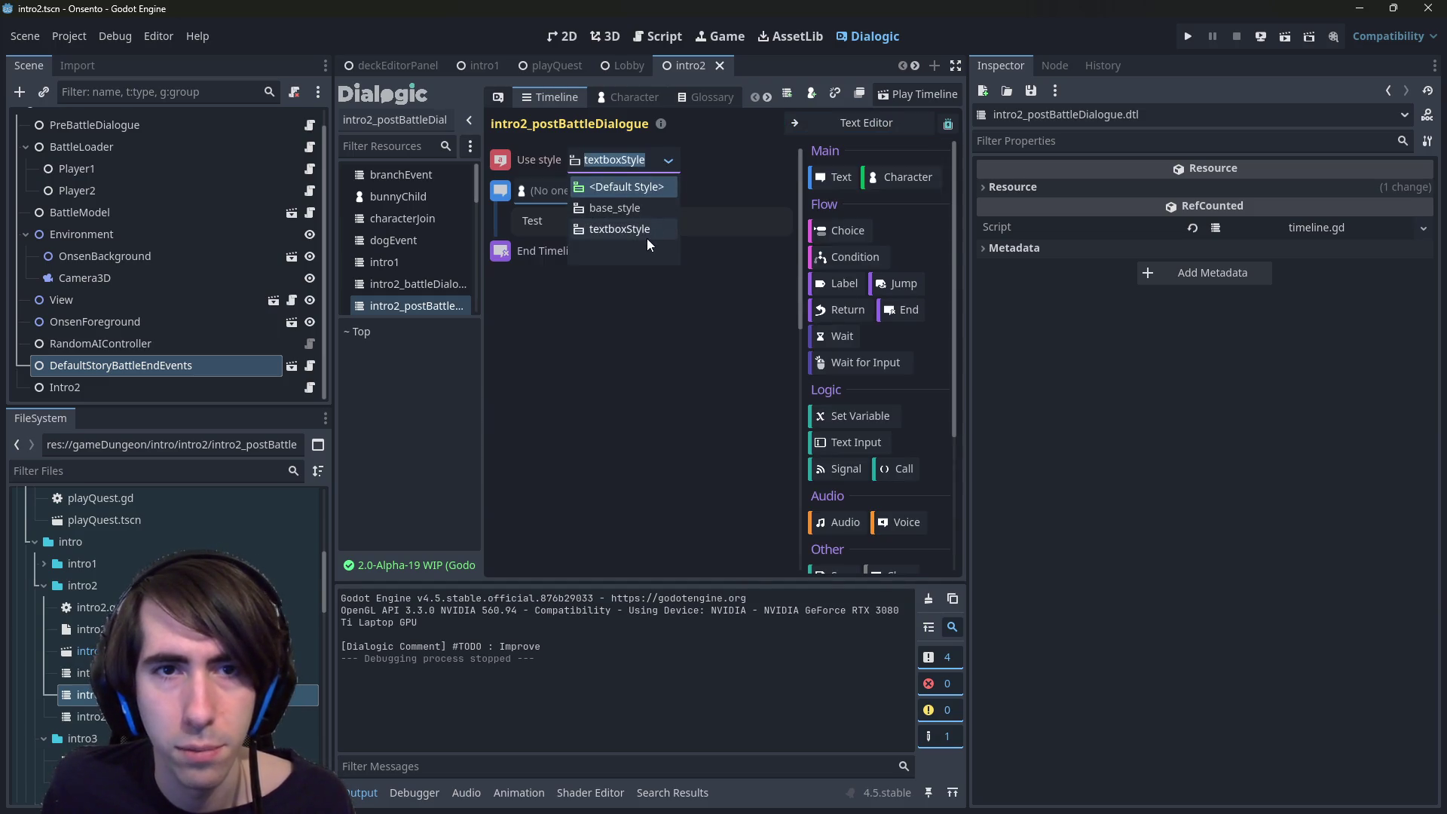
pyautogui.click(636, 208)
pyautogui.hotkey('ctrl', 's')
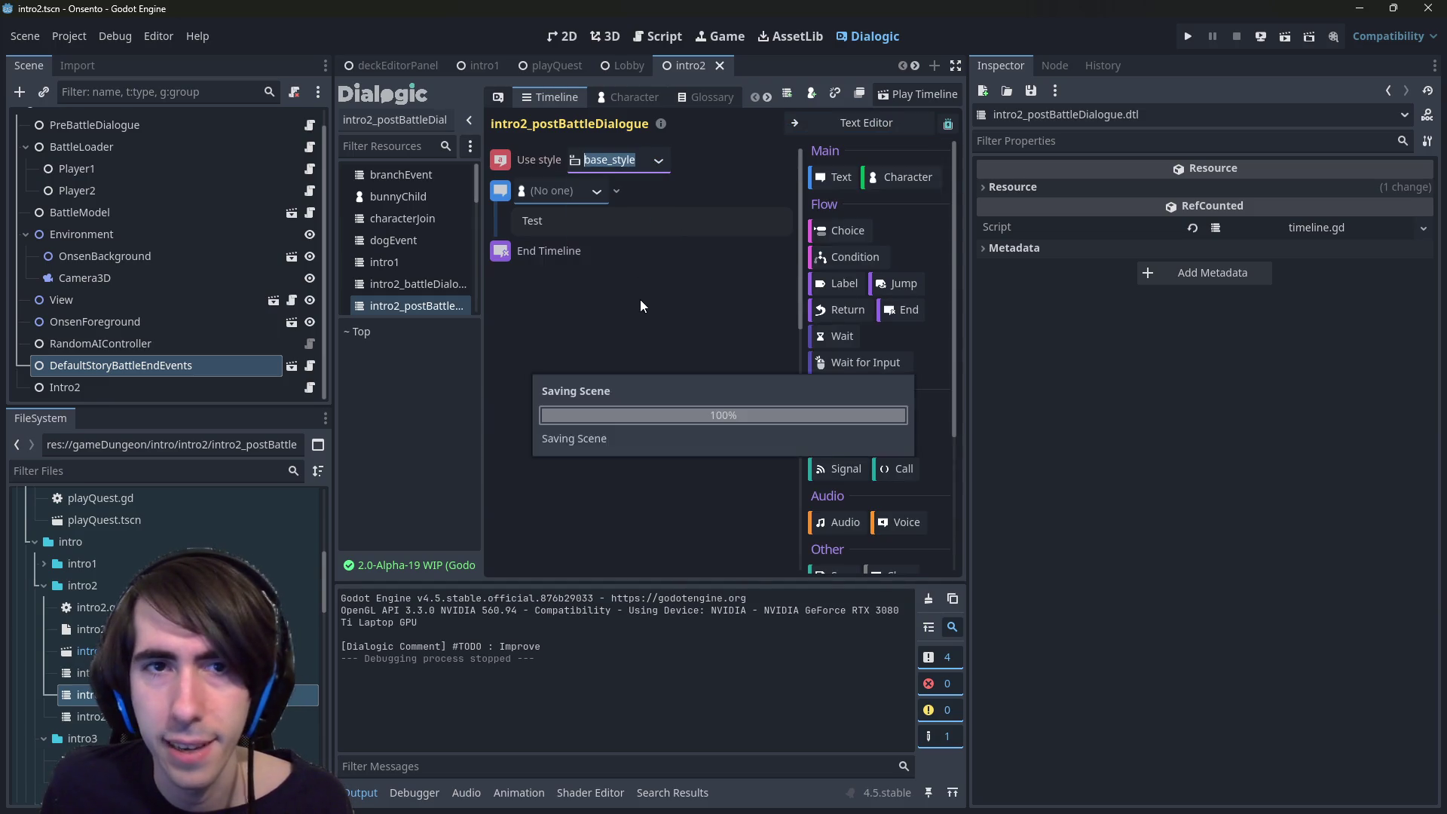
pyautogui.click(658, 160)
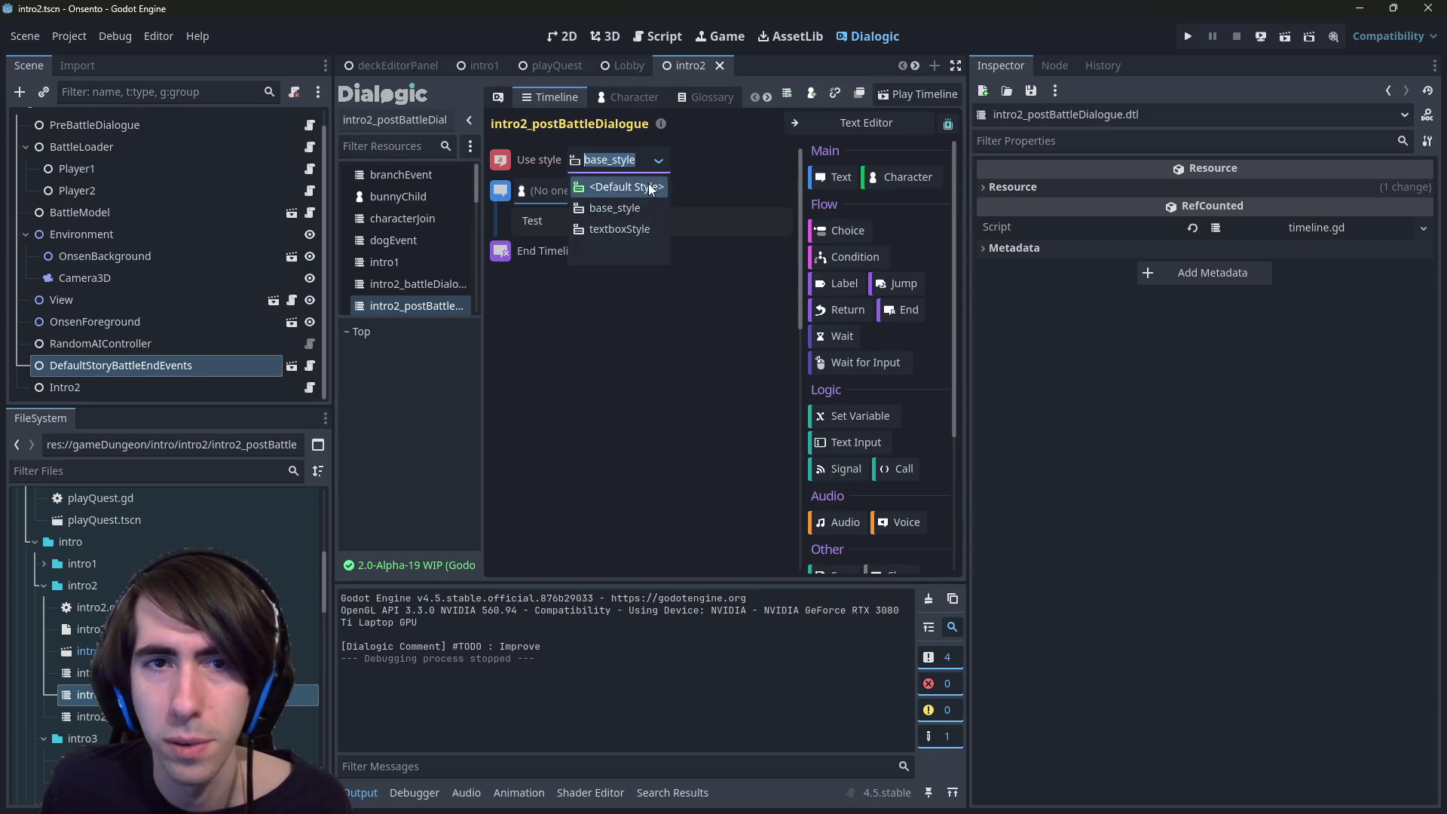
pyautogui.click(641, 208)
pyautogui.hotkey('ctrl', 's')
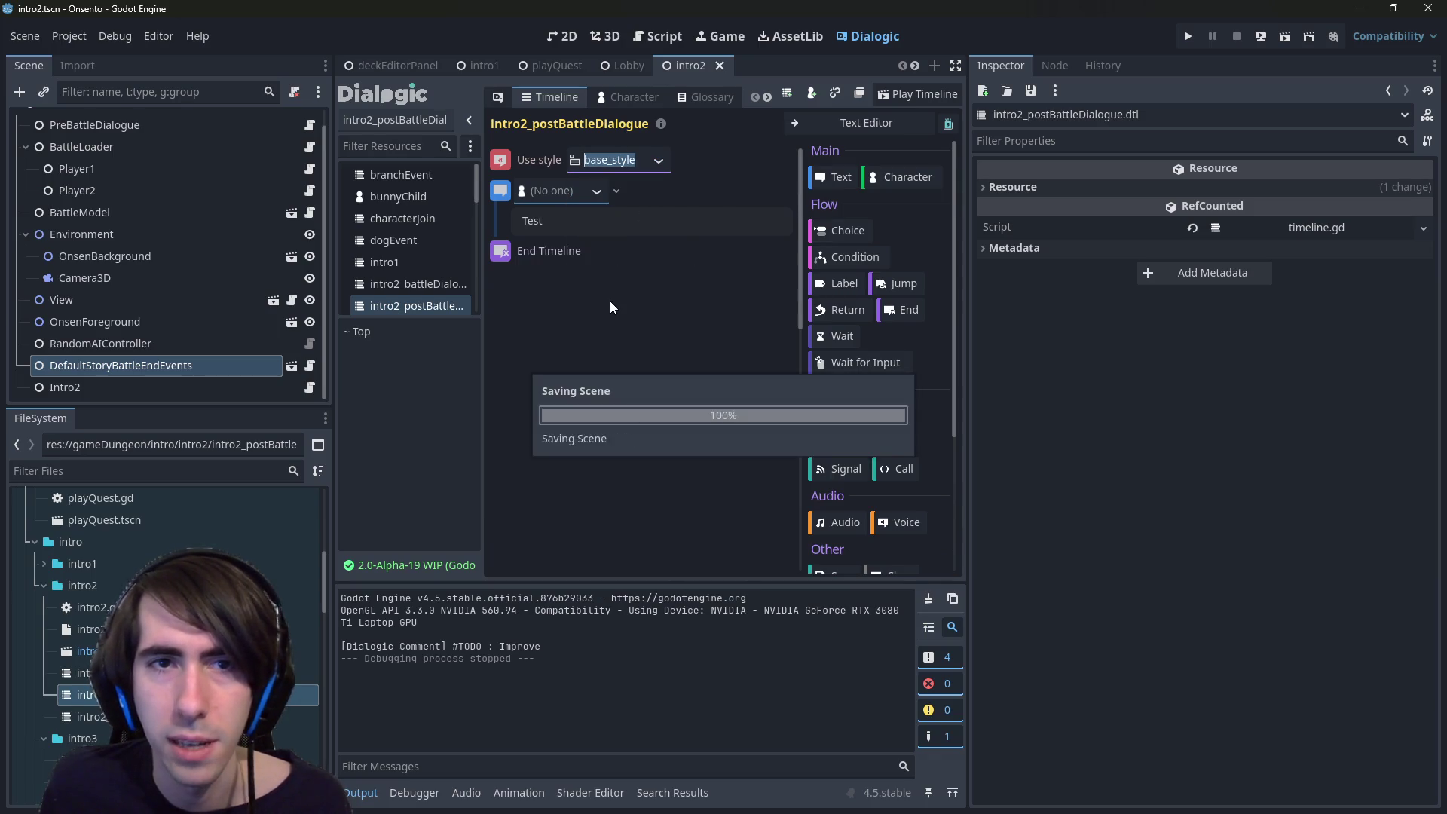
pyautogui.click(536, 66)
pyautogui.click(1281, 35)
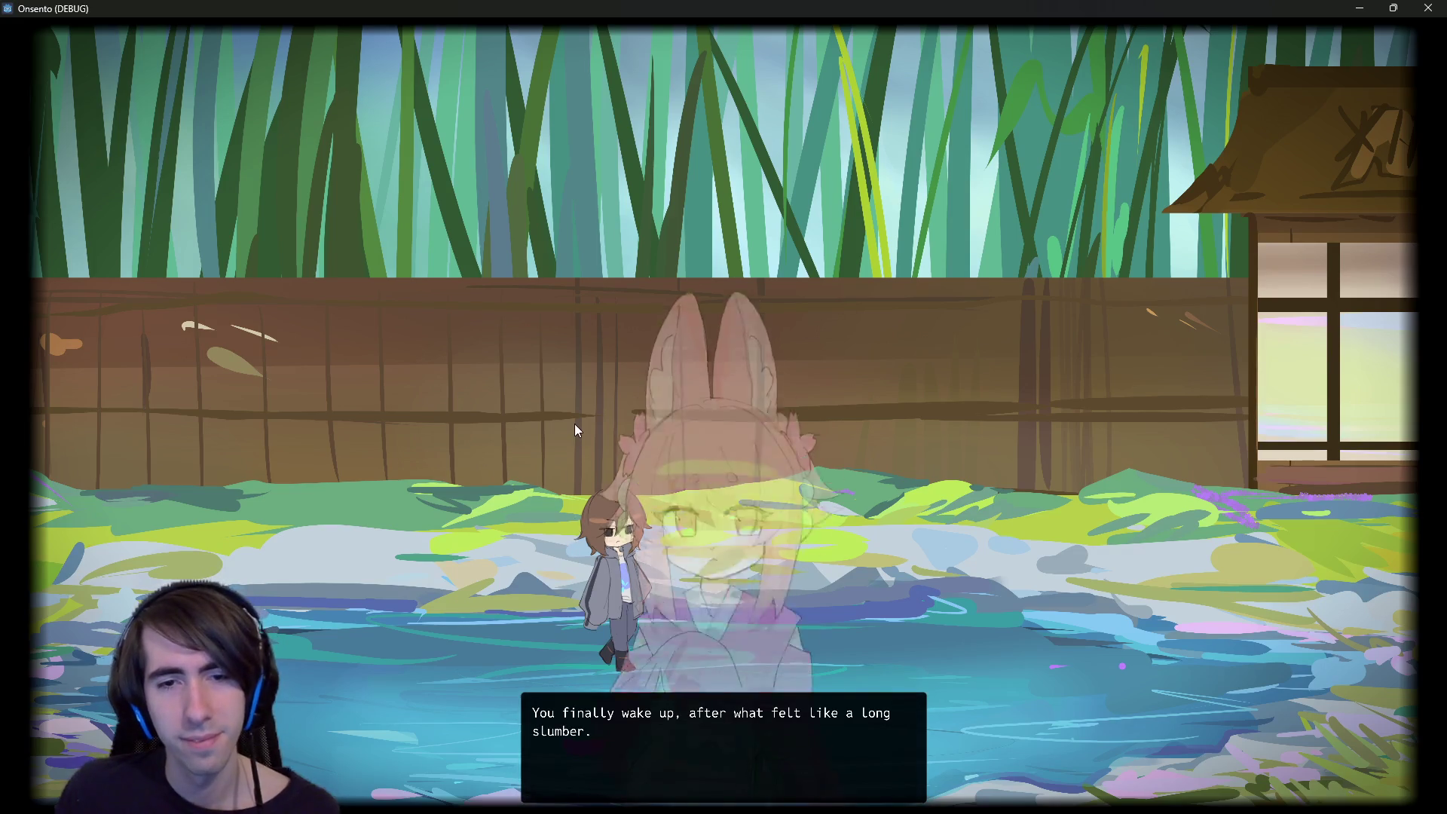
# - Advance the dialogue, kill the wounded 2/5 slime with a card, end turns, and minimize the game
pyautogui.press('space')
pyautogui.press('space')
pyautogui.press('space')
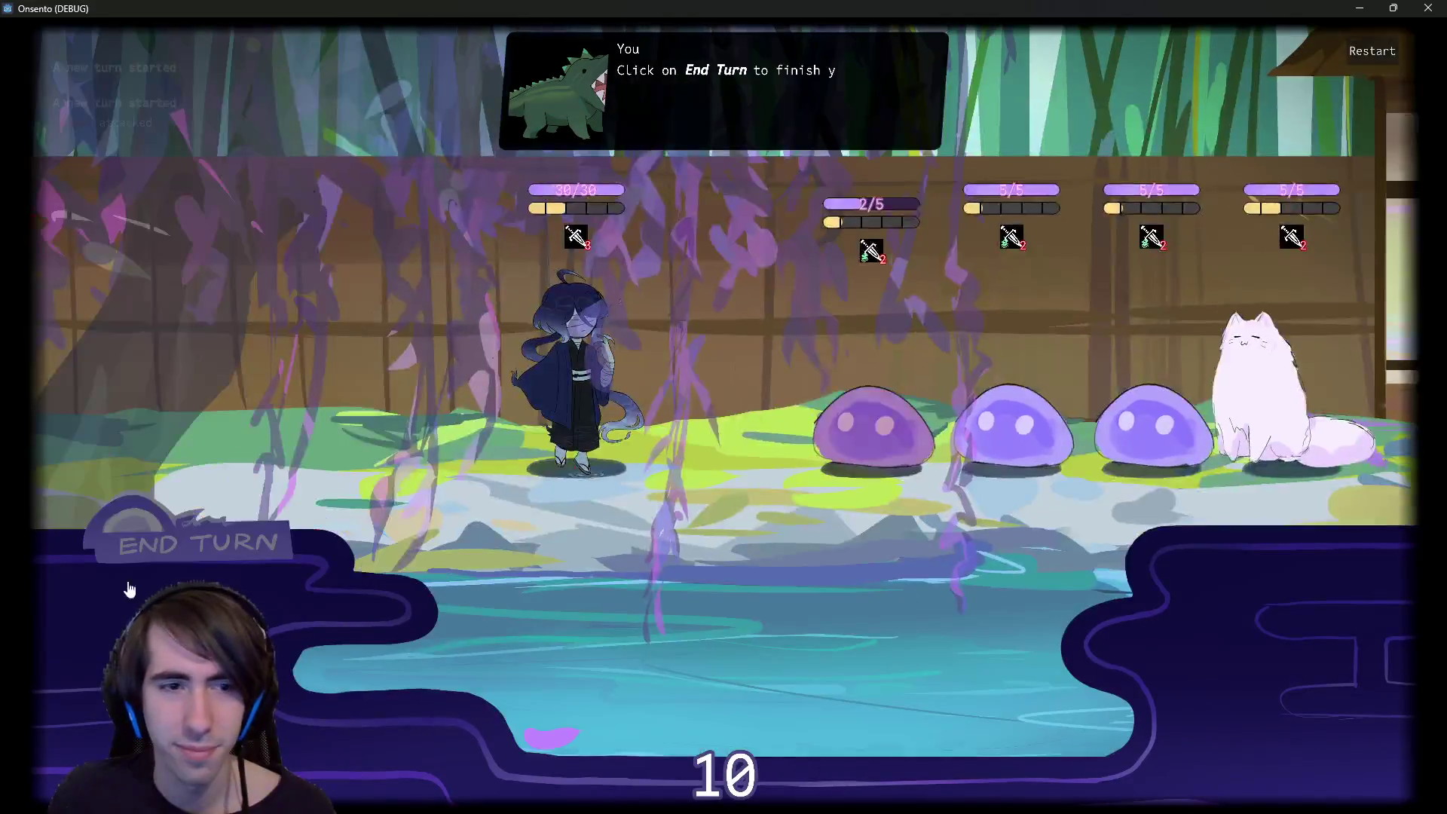
pyautogui.click(132, 546)
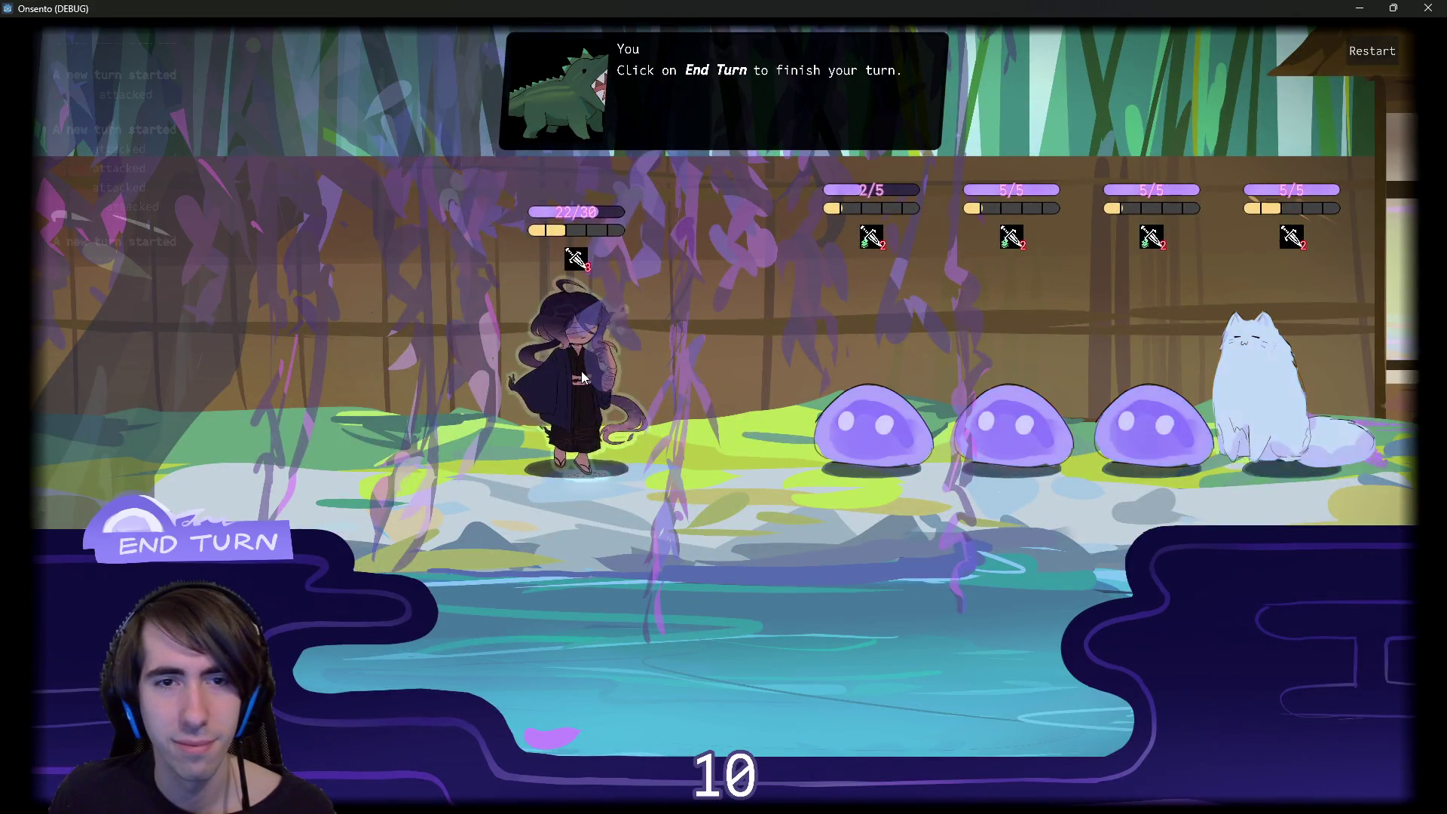
pyautogui.moveTo(583, 376); pyautogui.dragTo(872, 422)
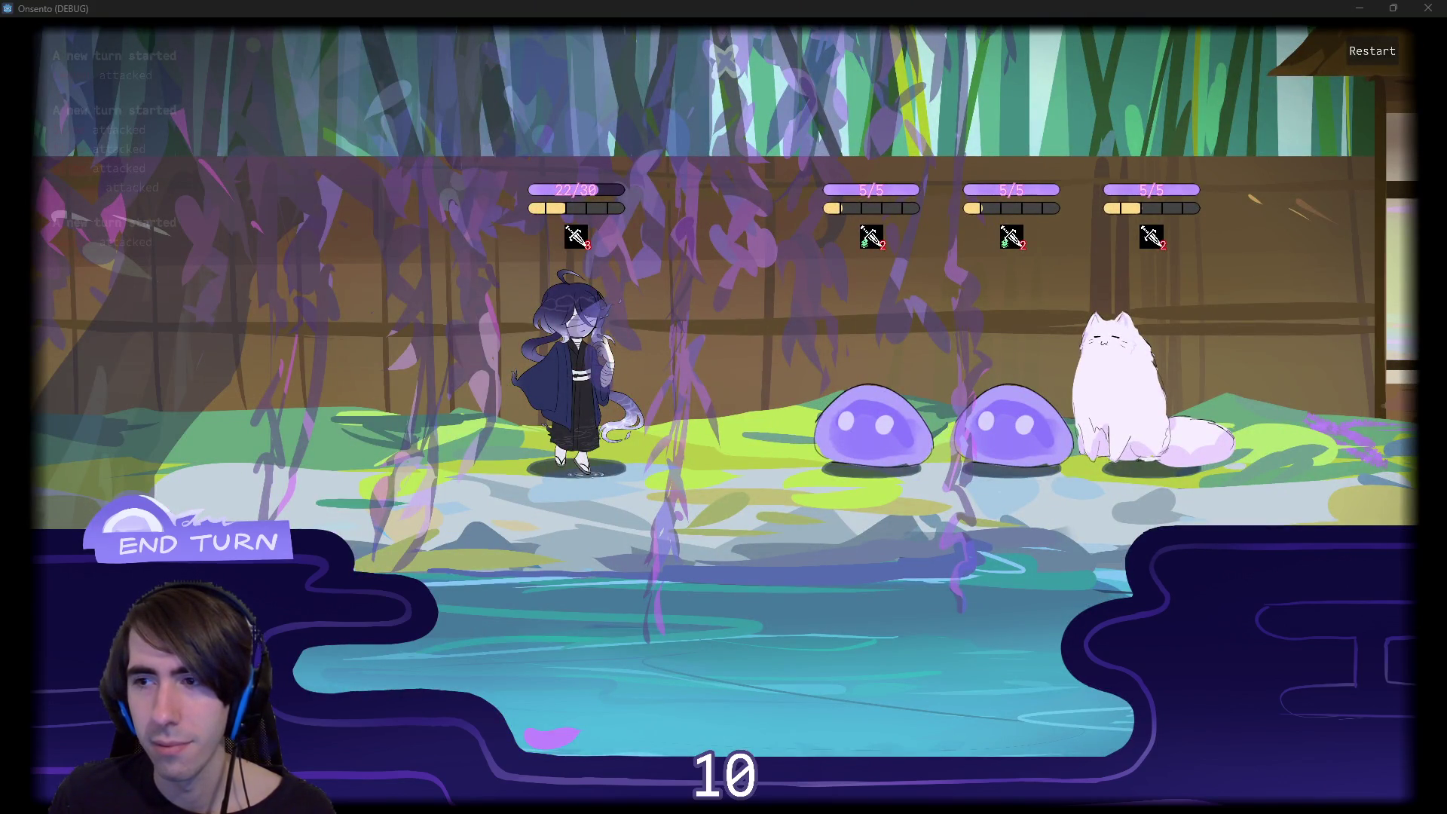
pyautogui.hotkey('alt', 'Tab')
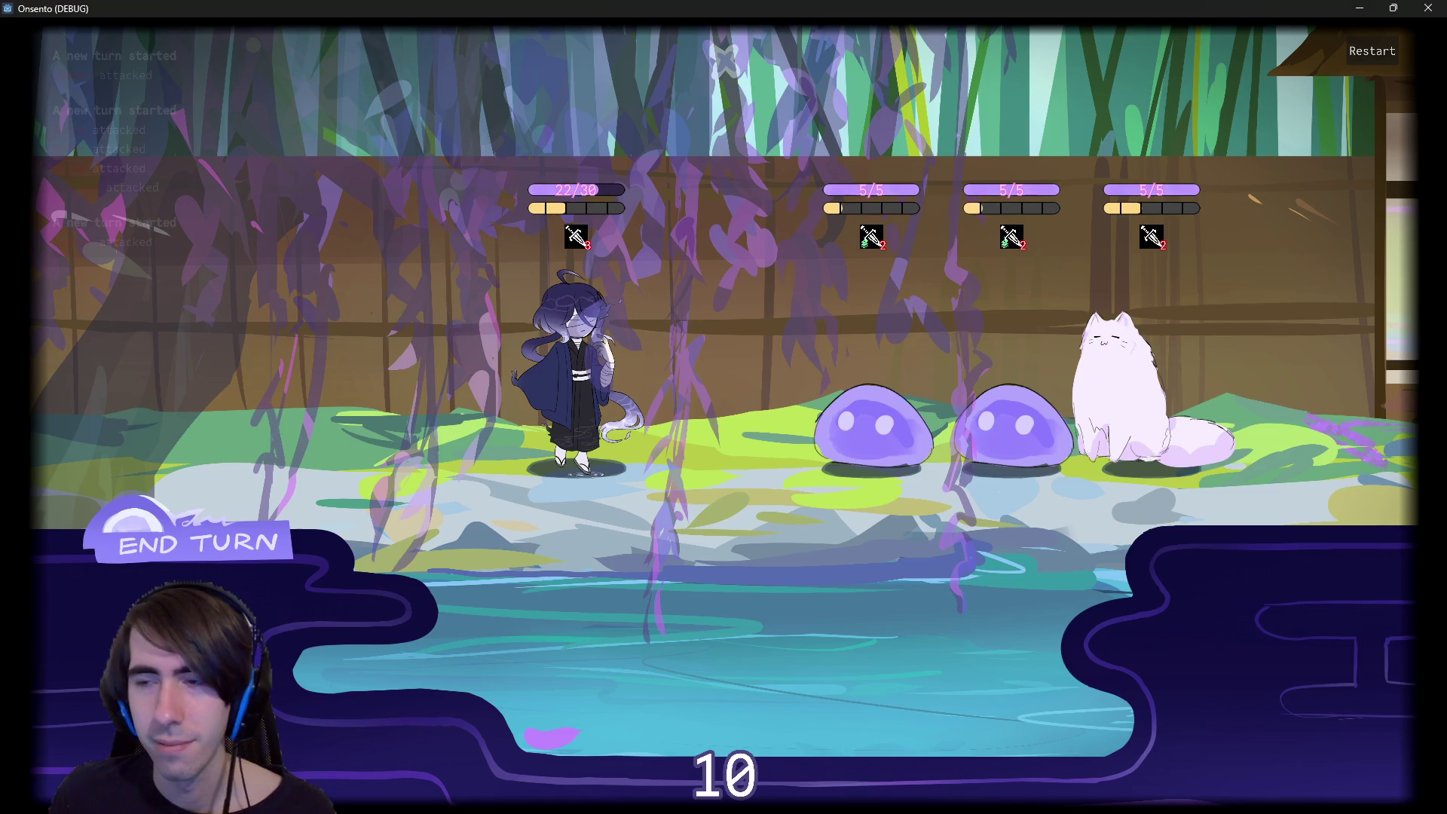
pyautogui.click(294, 510)
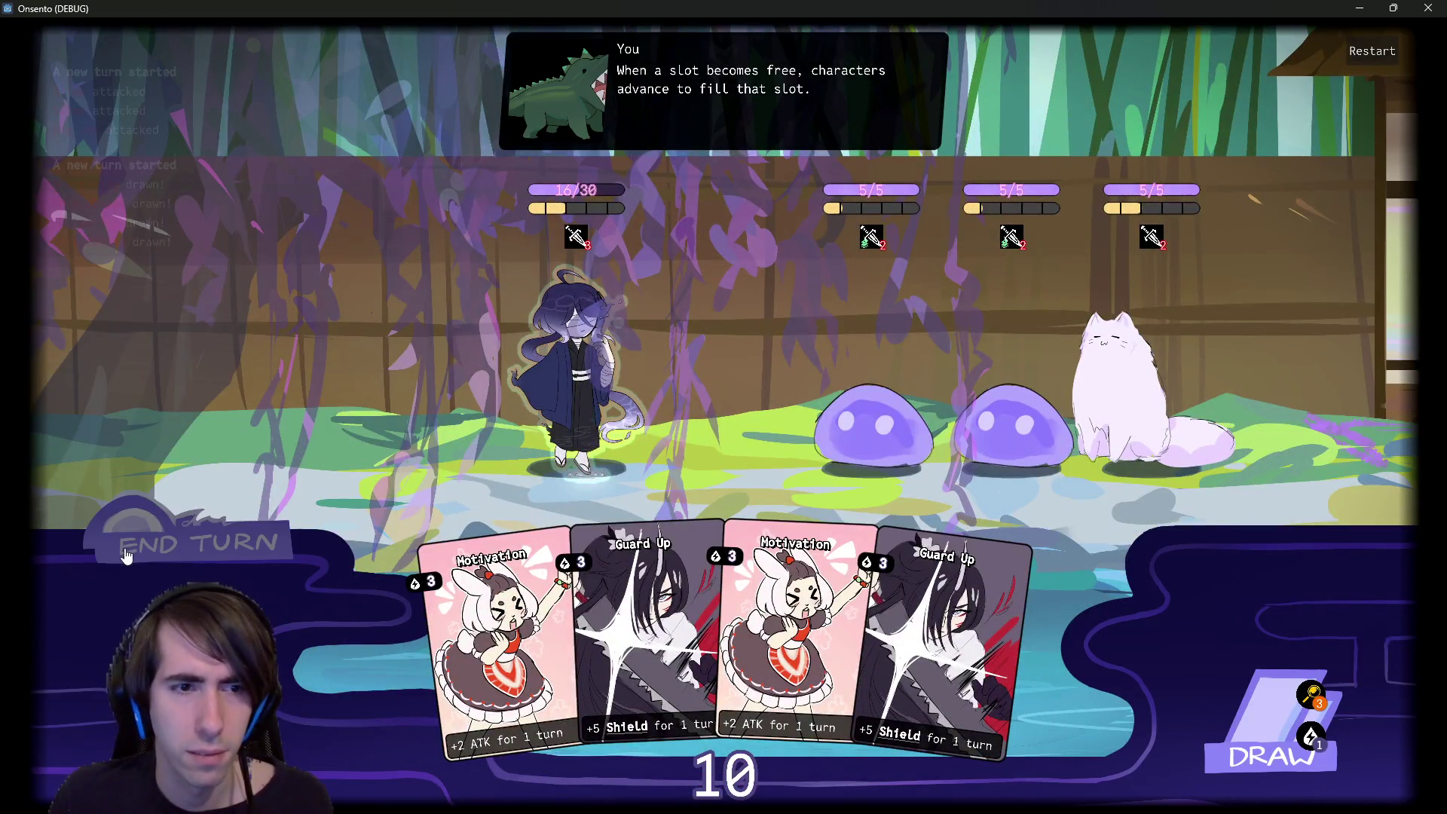
pyautogui.click(124, 549)
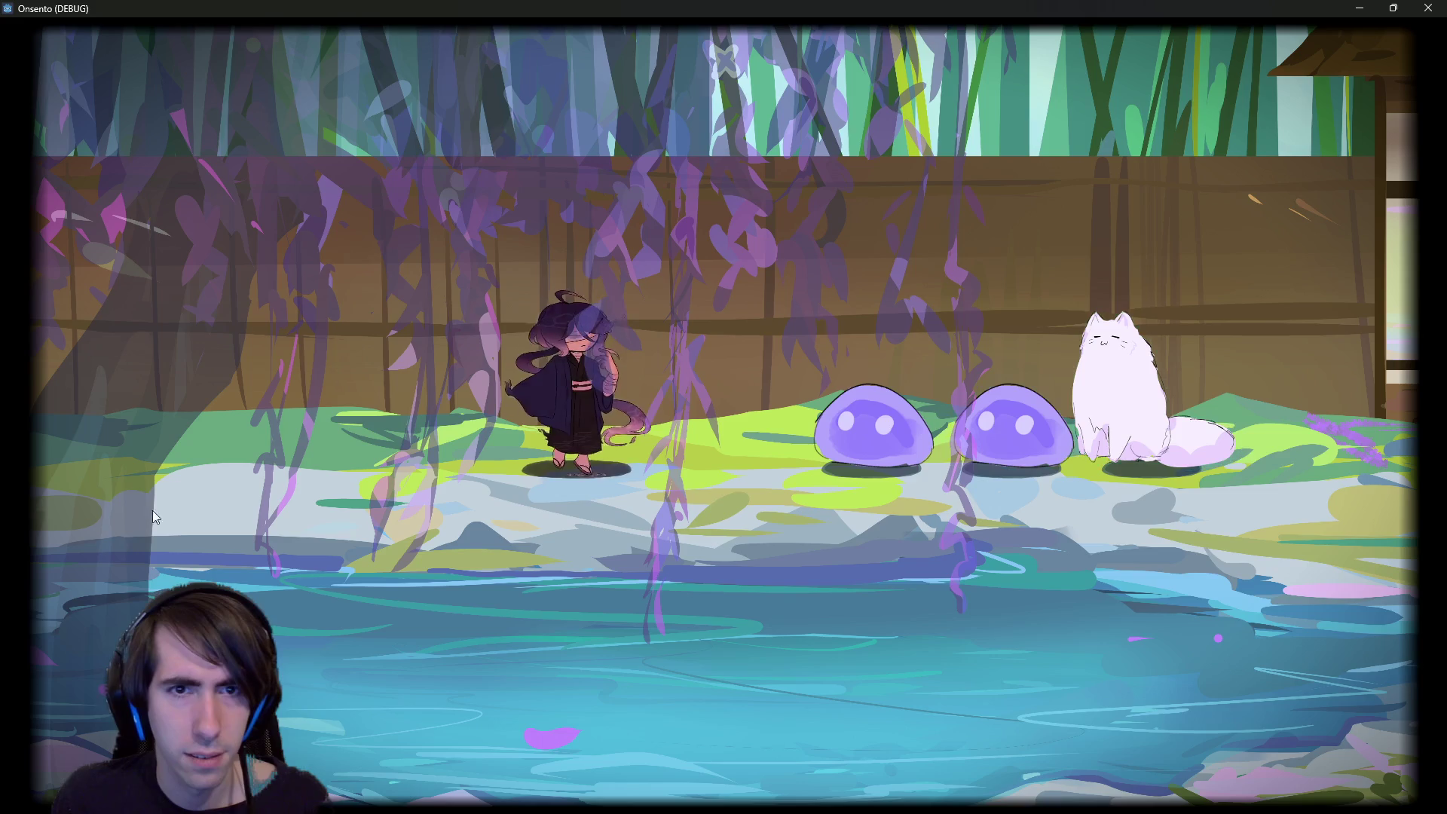
pyautogui.click(1353, 8)
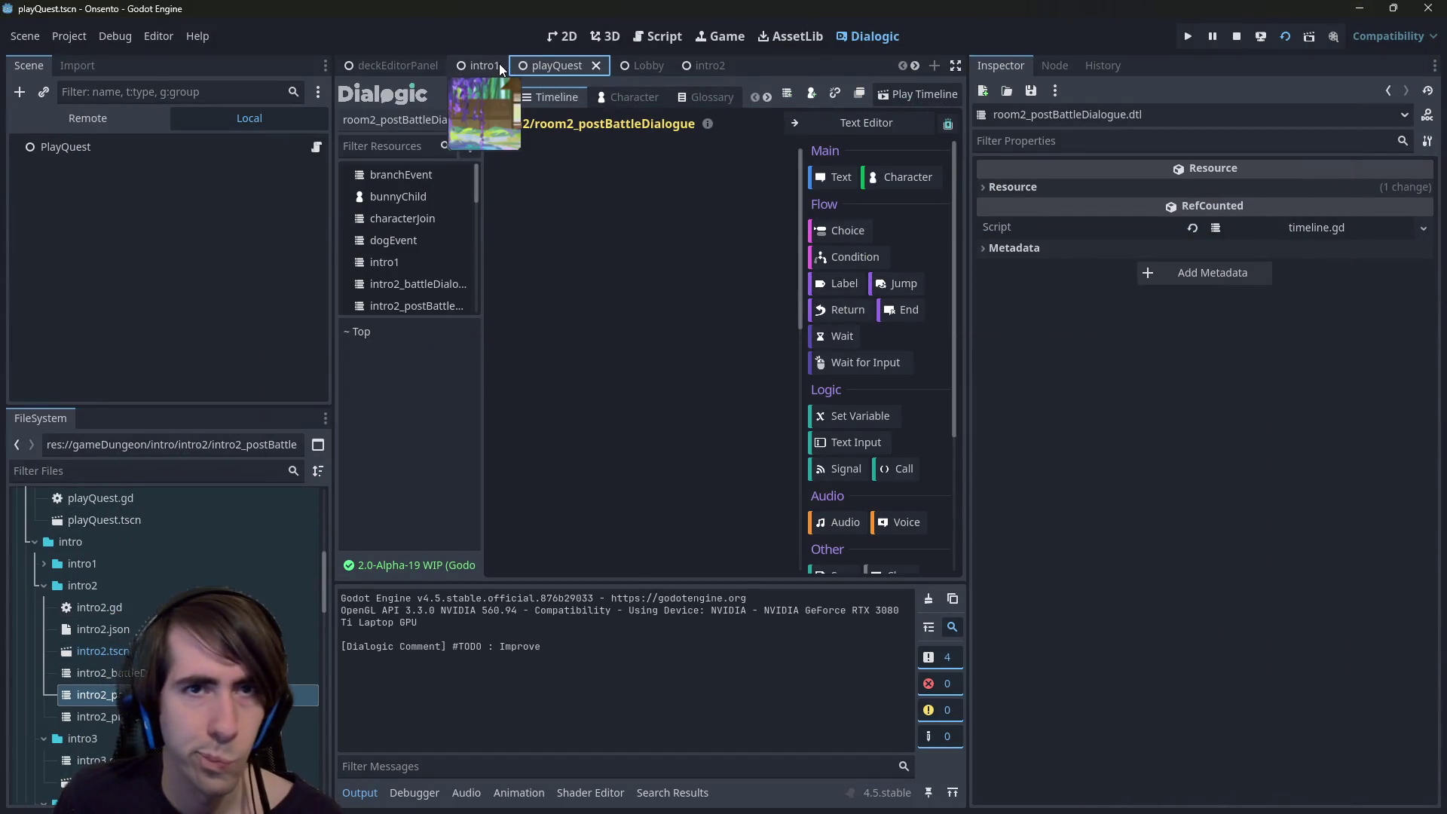
# - Open the DefaultStoryBattleEndEvents scene from intro2 and its RunDialogue node's script
pyautogui.click(693, 66)
pyautogui.scroll(-1, 204, 374)
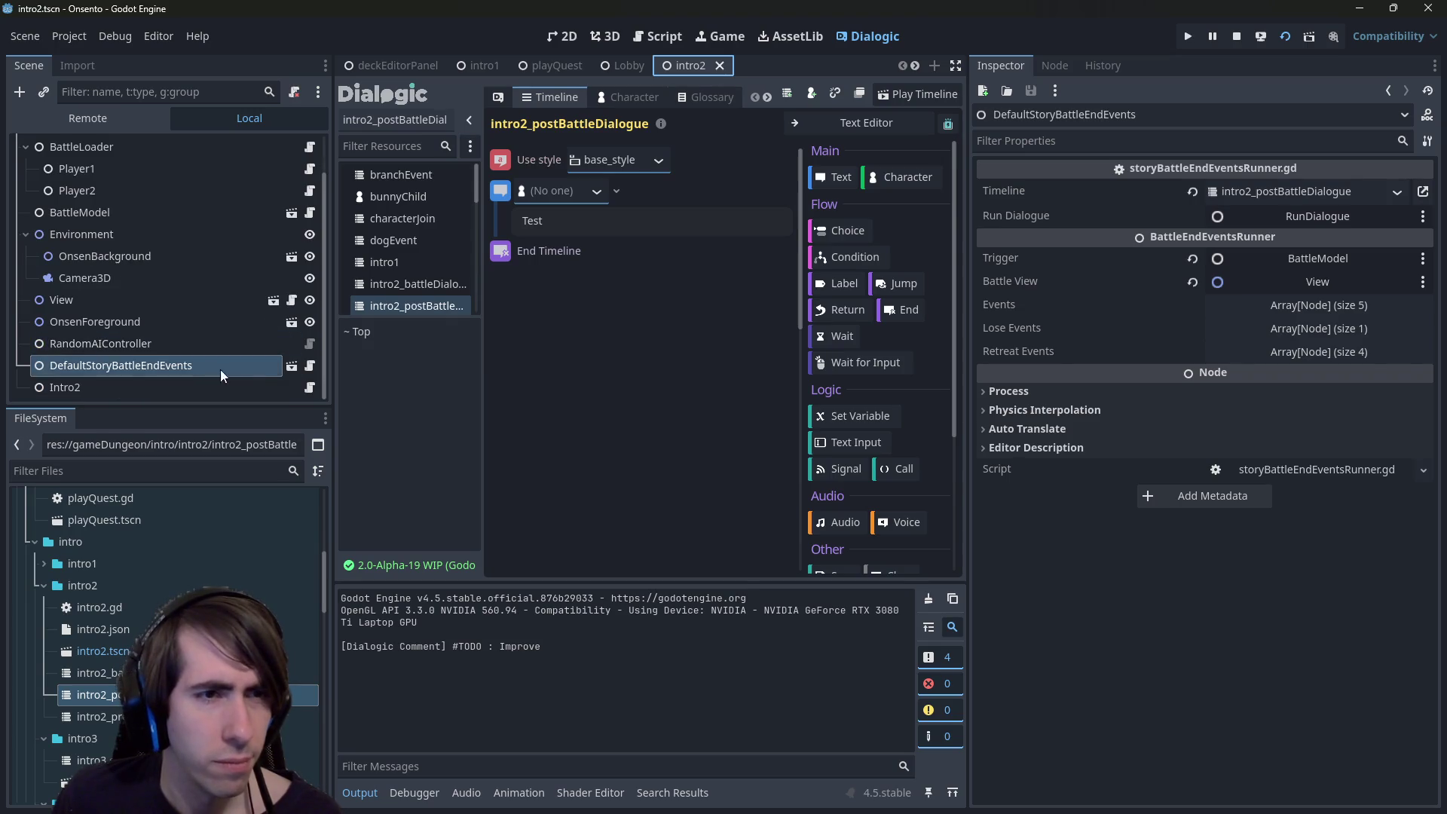
pyautogui.click(291, 367)
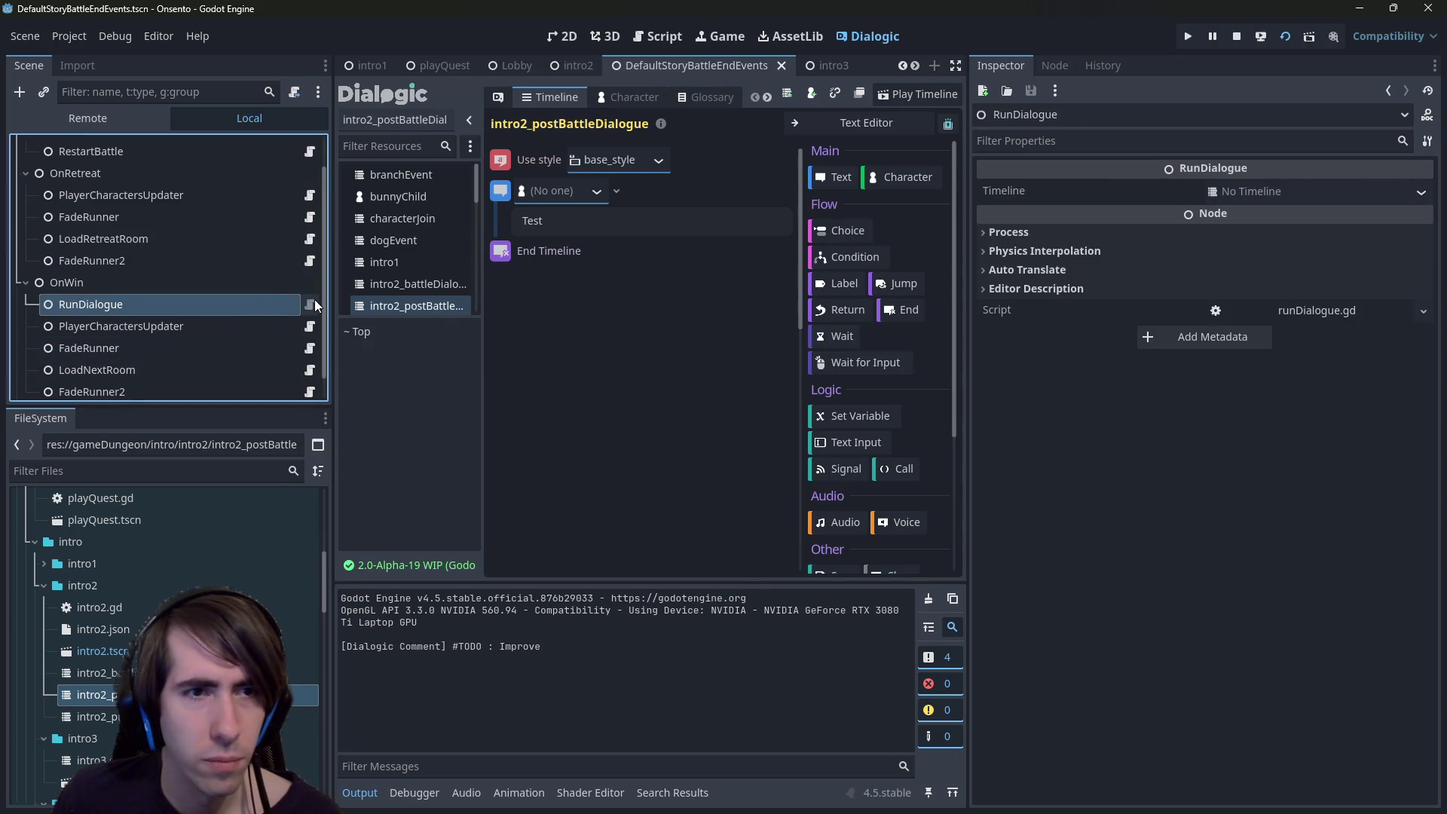
pyautogui.click(313, 302)
# - Review the end_timeline(true) check and the timeline start block with timeline_ended in runDialogue.gd
pyautogui.moveTo(768, 233); pyautogui.dragTo(375, 223)
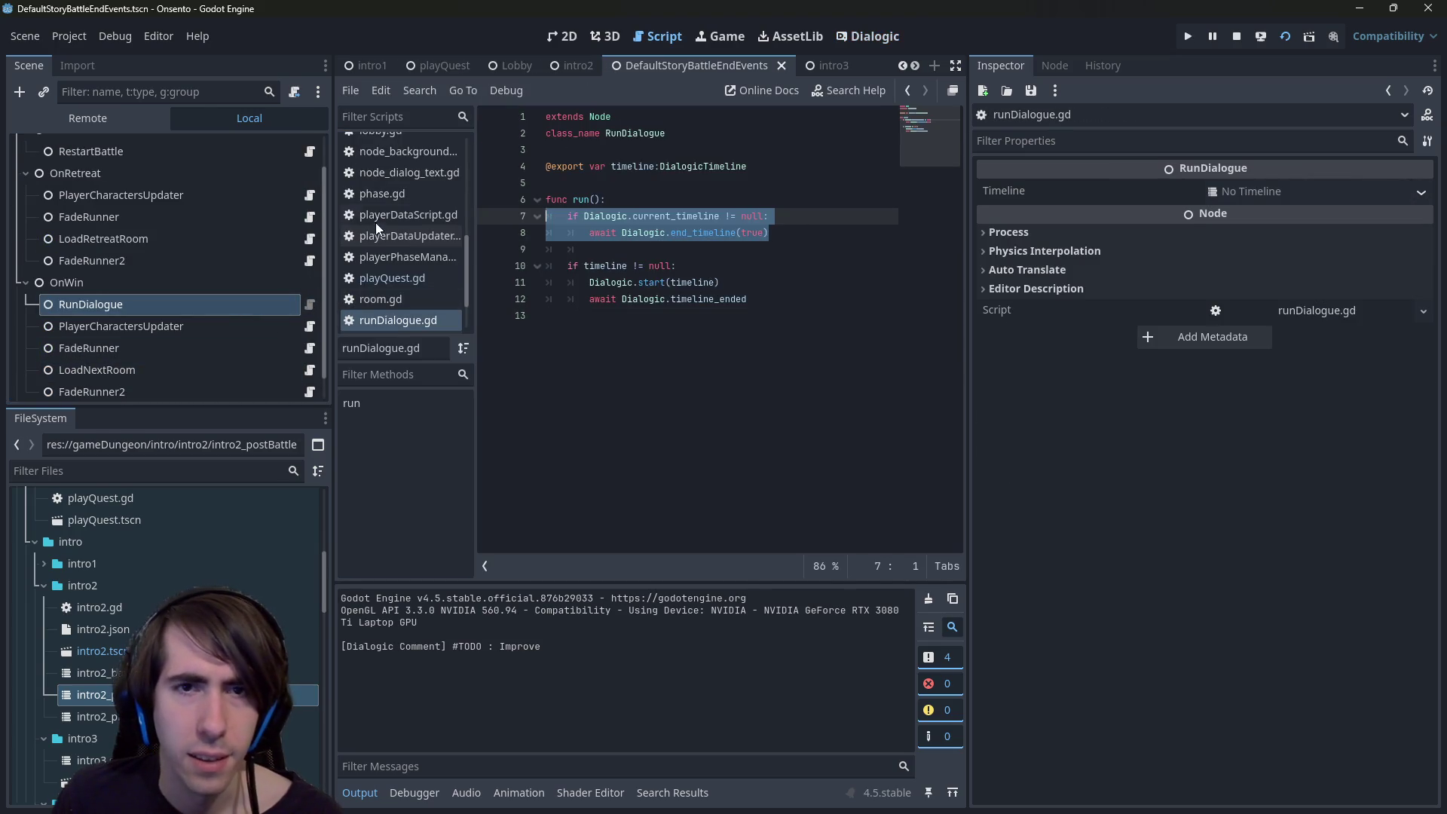
pyautogui.click(771, 233)
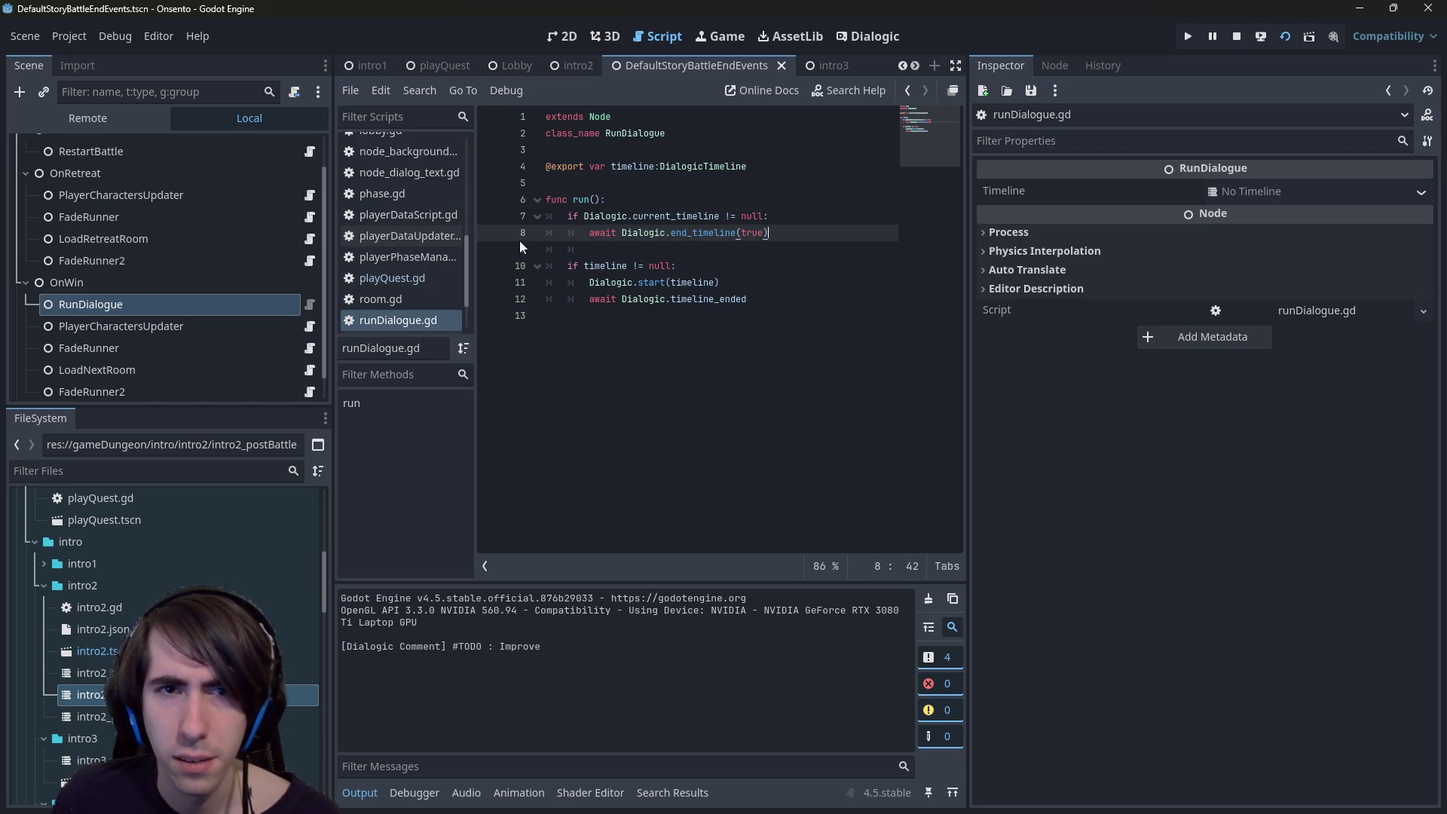
pyautogui.moveTo(604, 318)
pyautogui.mouseDown()
pyautogui.moveTo(722, 323)
pyautogui.moveTo(532, 289)
pyautogui.moveTo(509, 264)
pyautogui.mouseUp()
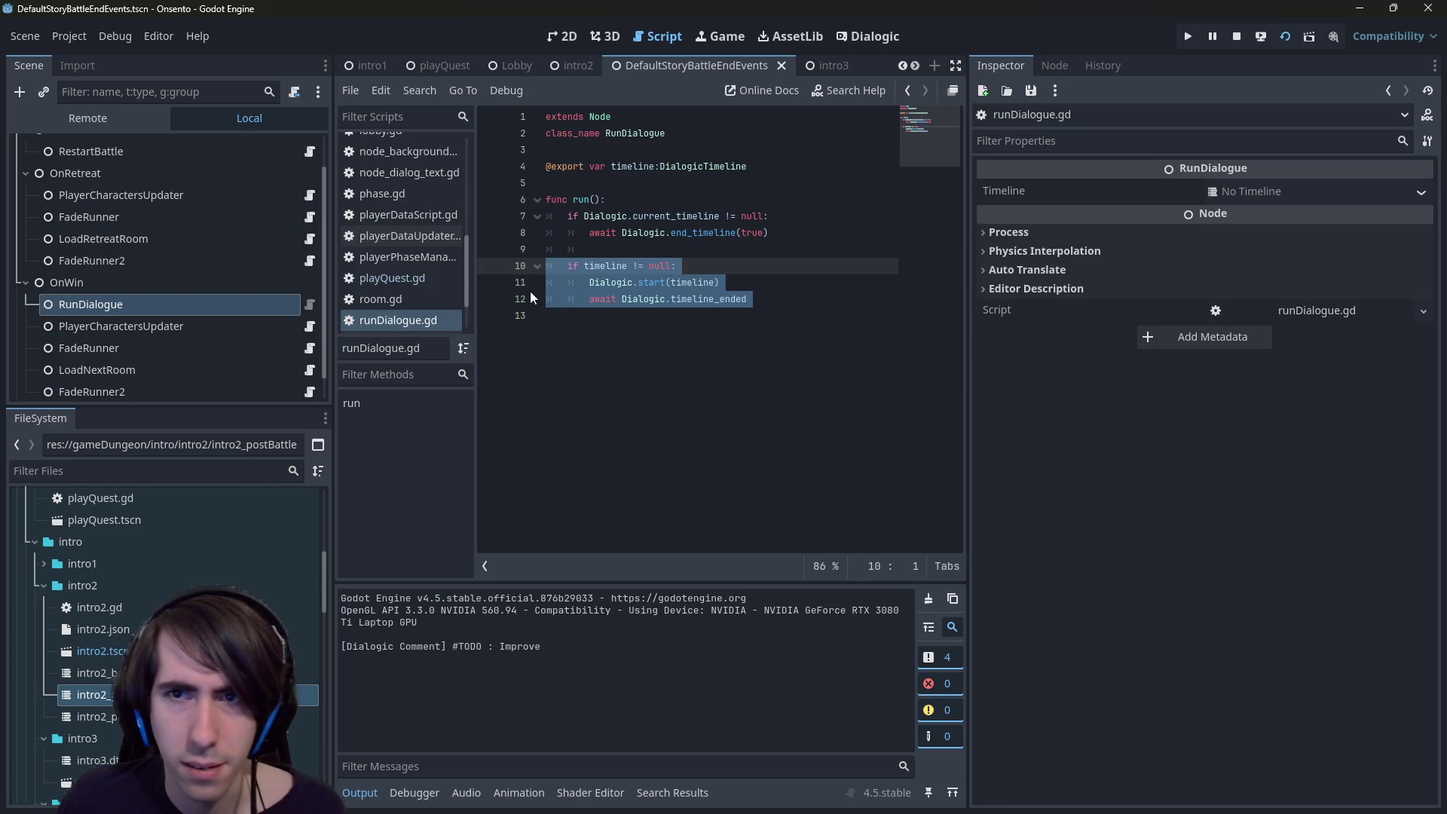
pyautogui.click(745, 325)
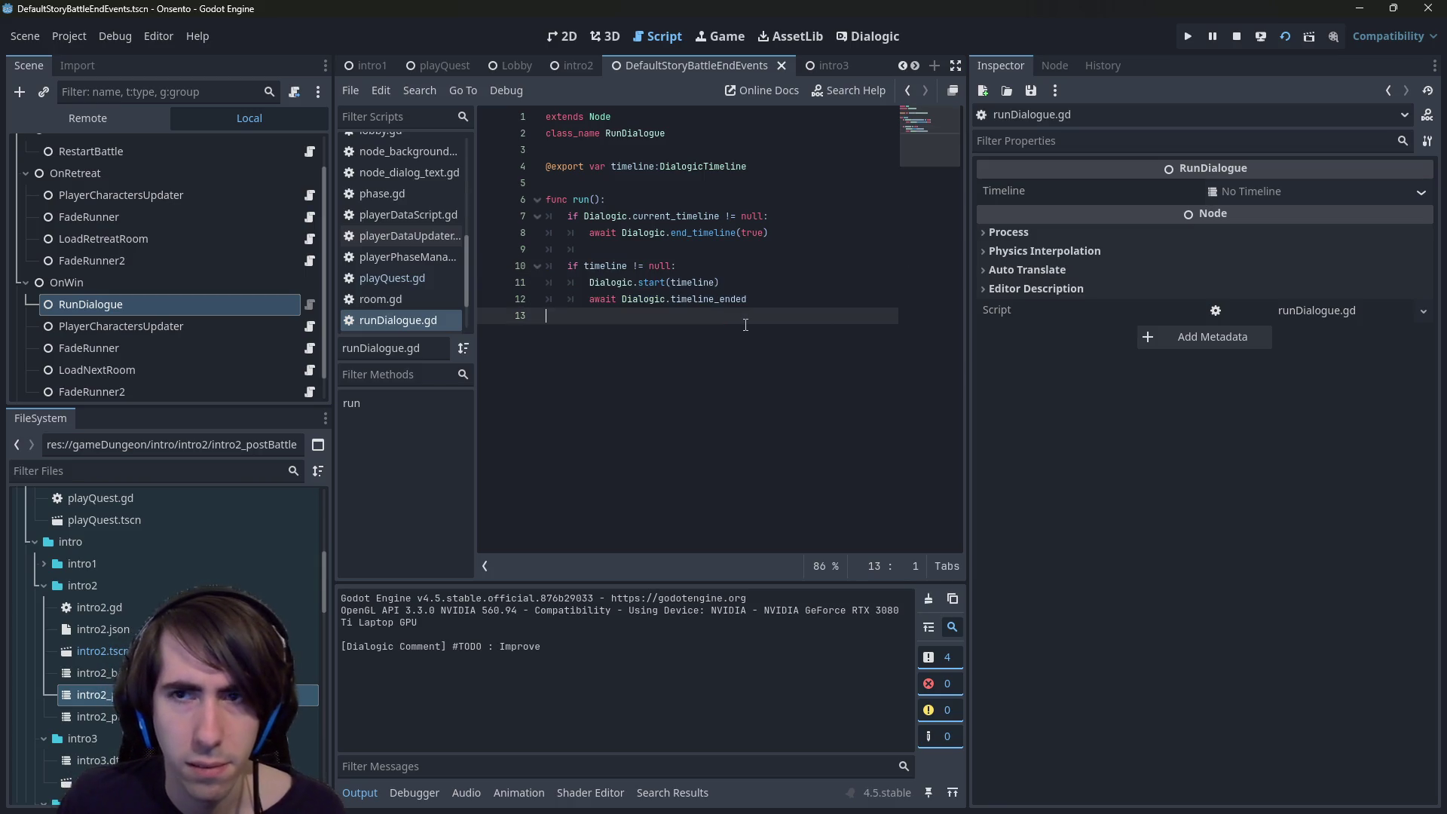
pyautogui.doubleClick(712, 299)
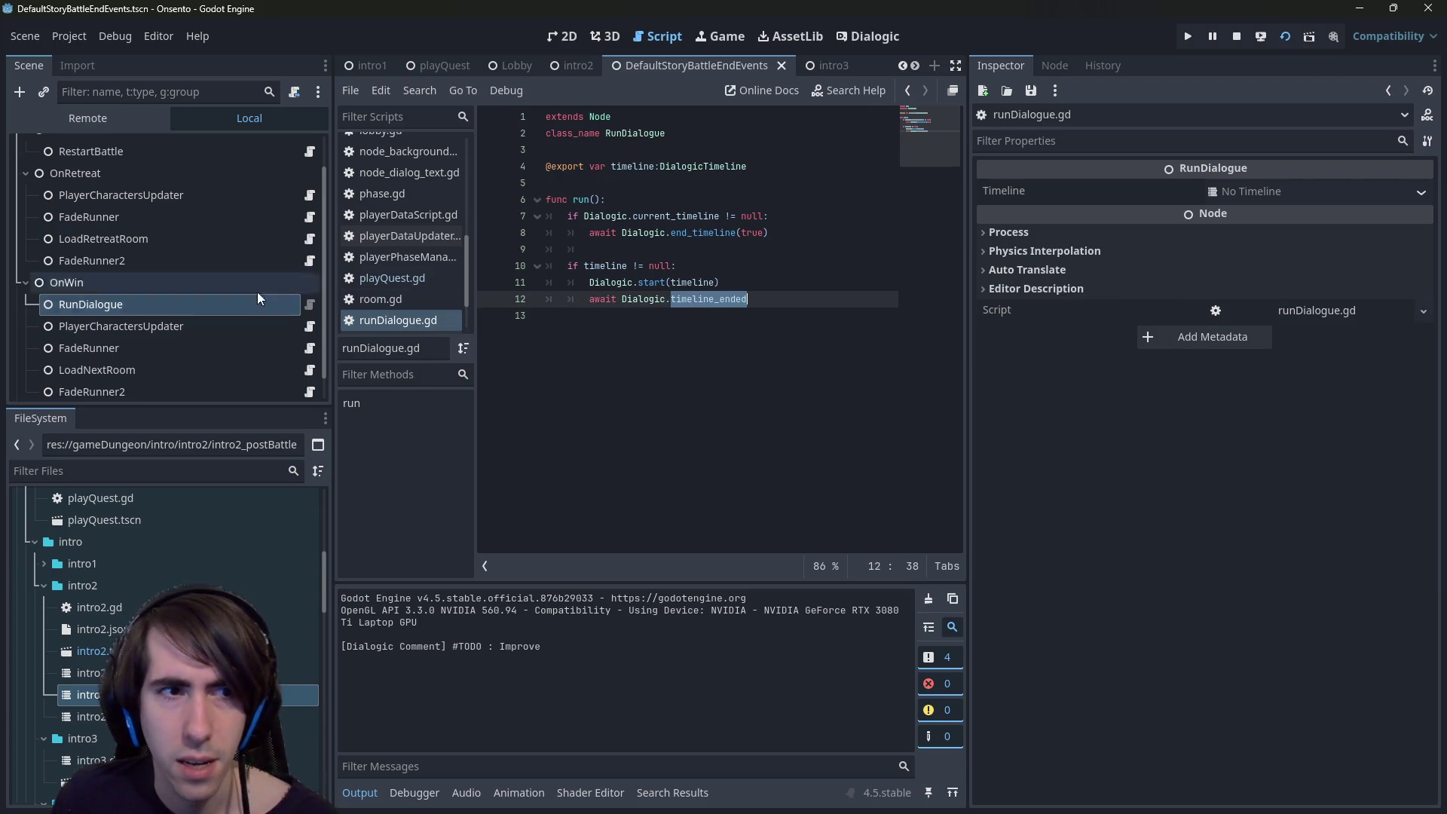
# - Inspect the PlayerCharactersUpdater, FadeRunner and RunDialogue nodes, then open storyBattleEndEventsRunner.gd
pyautogui.click(220, 326)
pyautogui.click(204, 347)
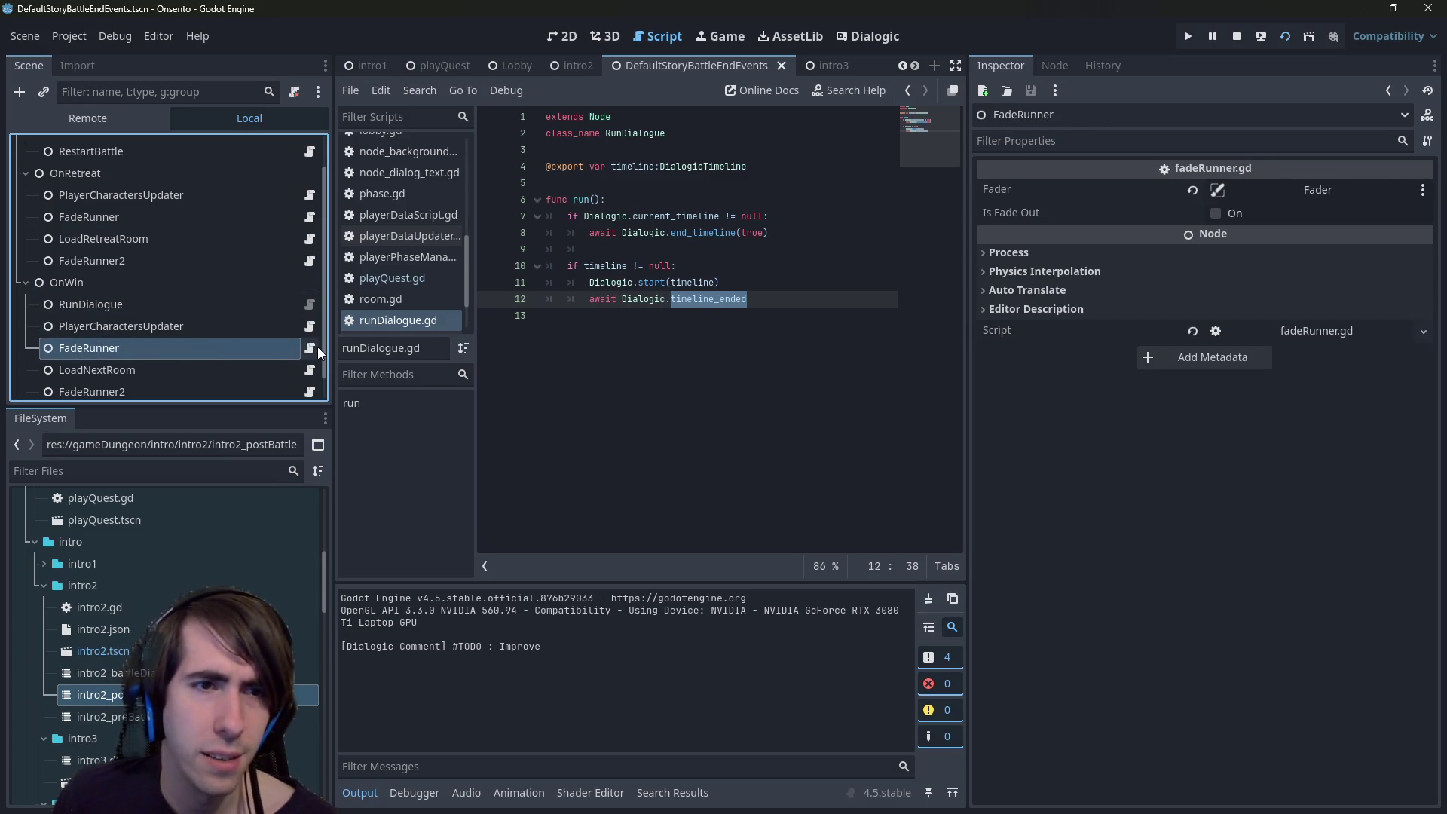
pyautogui.click(223, 304)
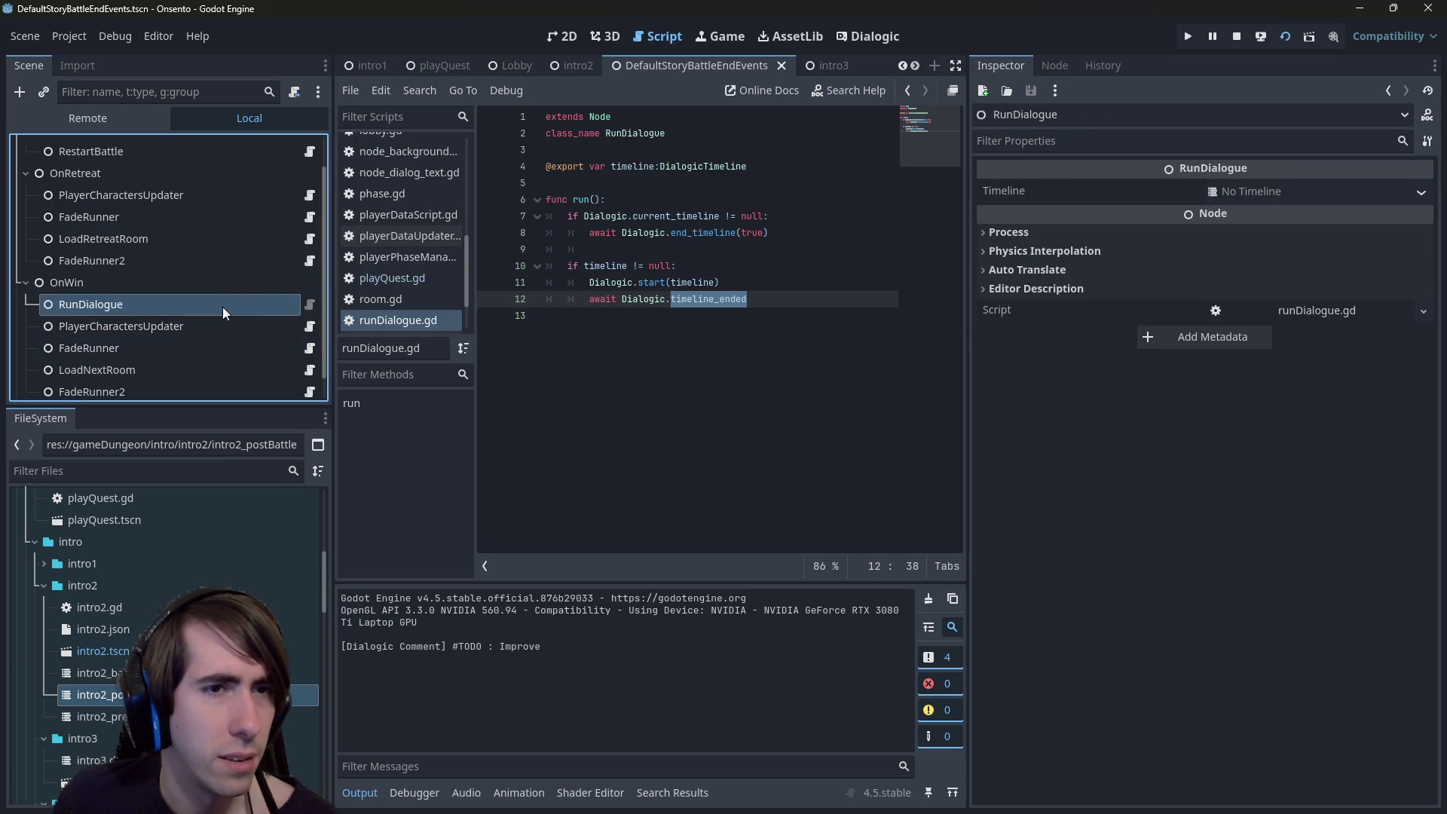
pyautogui.scroll(1, 318, 146)
pyautogui.click(306, 148)
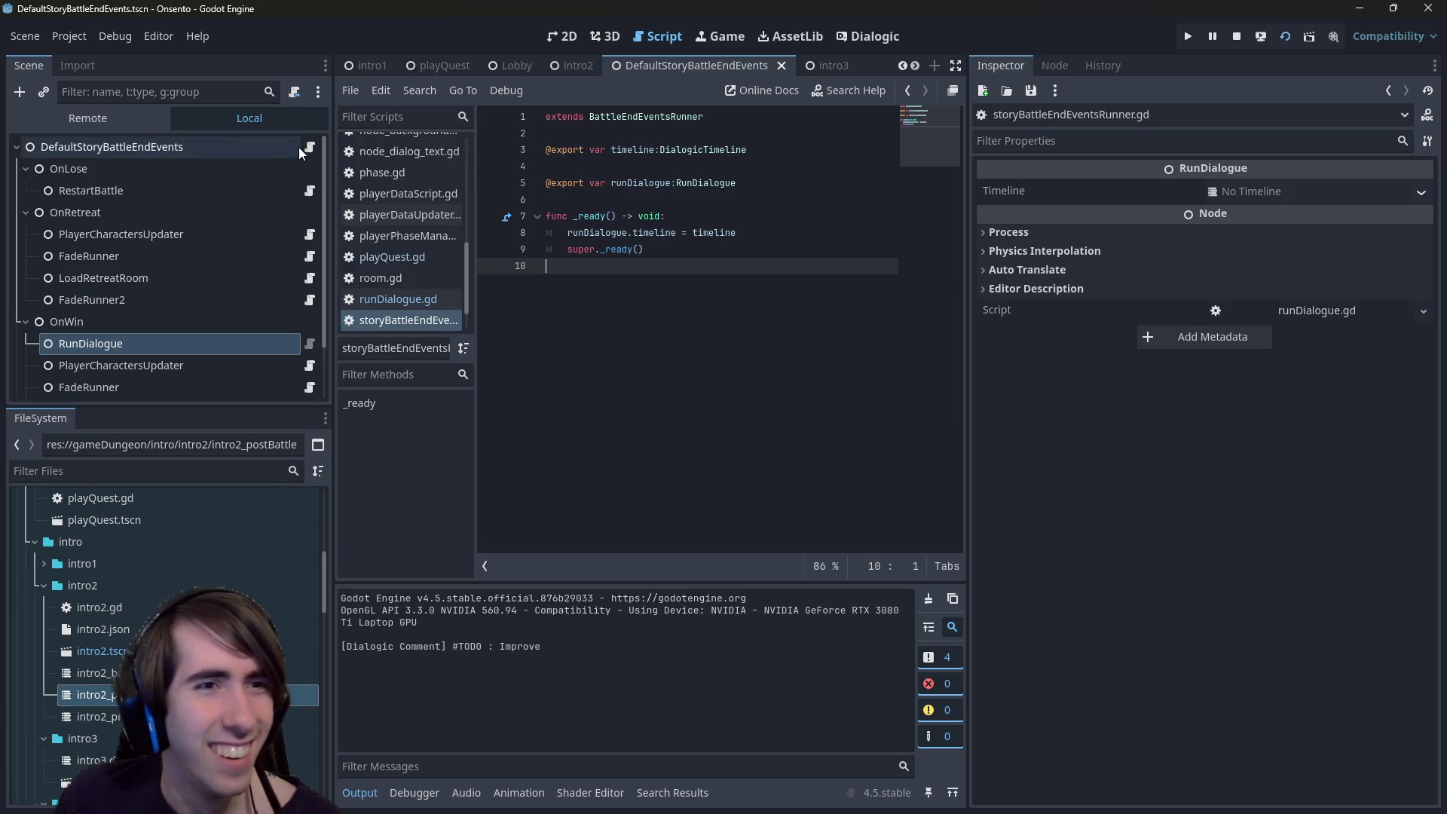
# - Jump from line 1 to the parent BattleEndEventsRunner script and scroll through it
pyautogui.click(660, 116)
pyautogui.keyDown('ctrl'); pyautogui.click(661, 116); pyautogui.keyUp('ctrl')
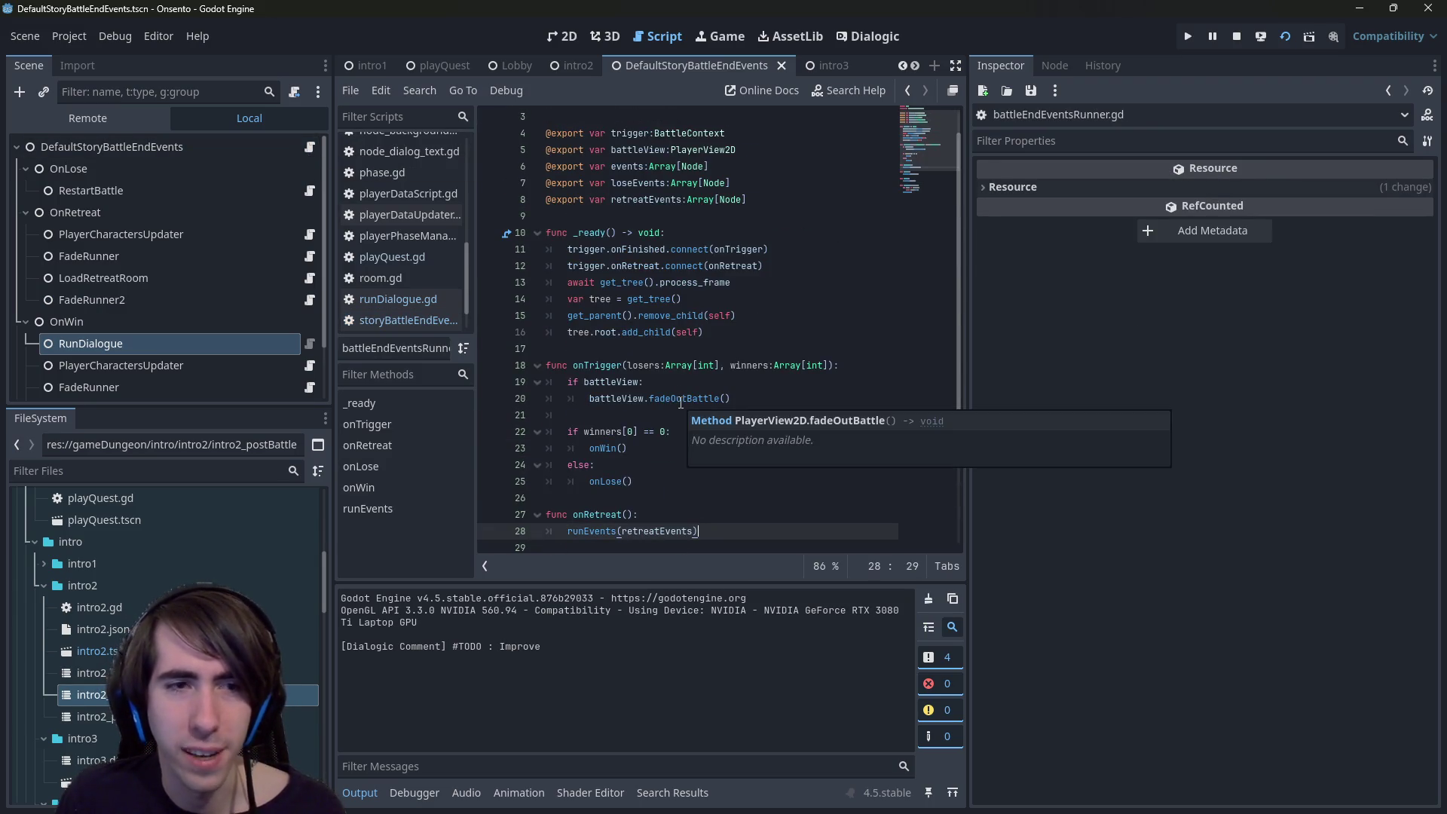
pyautogui.scroll(-2, 136, 287)
pyautogui.scroll(2, 193, 242)
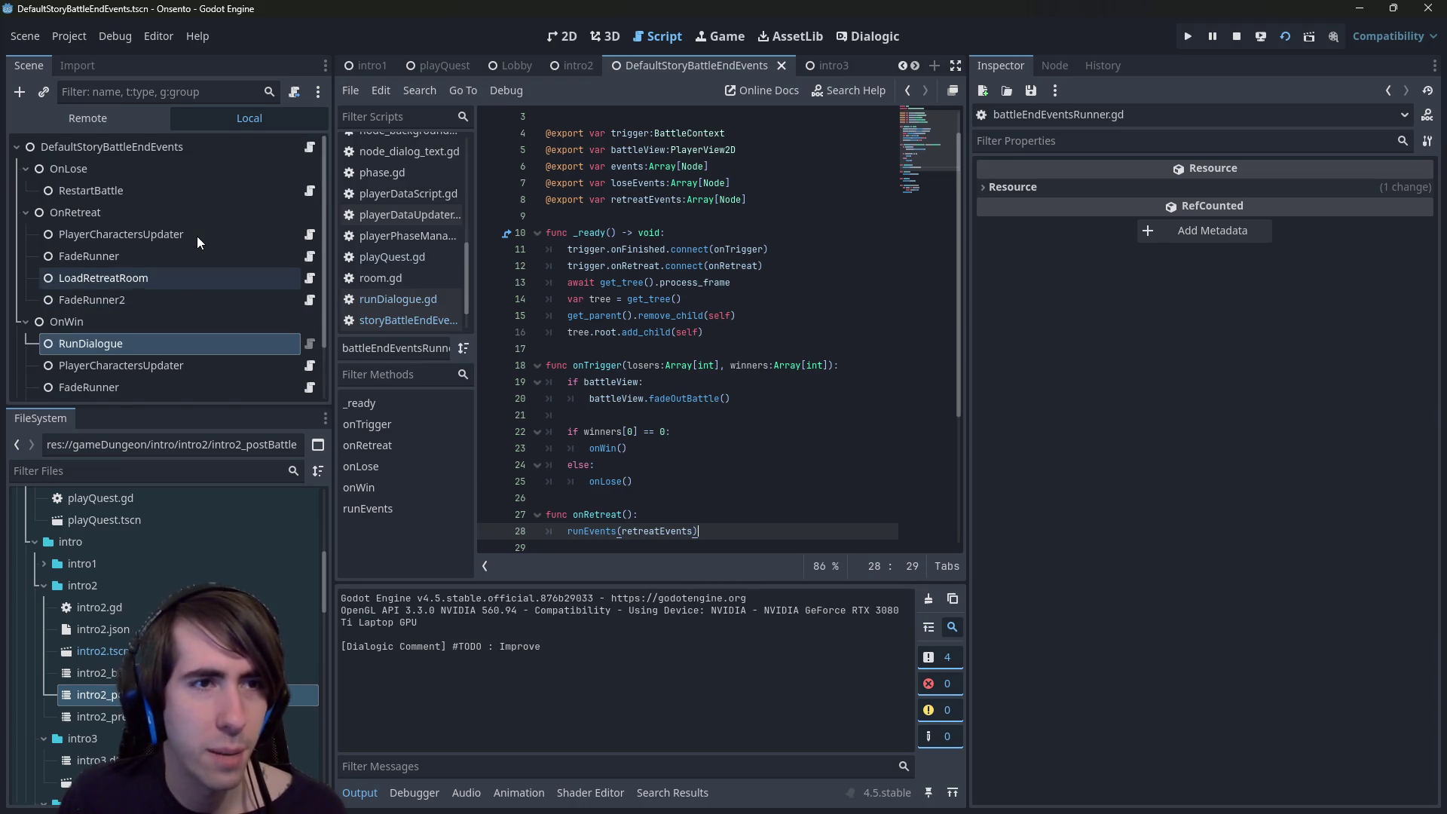
pyautogui.scroll(-2, 148, 302)
# - Inspect the OnWin child nodes FadeRunner, RunDialogue, FadeRunner2 and PlayerCharactersUpdater, opening PlayerCharactersUpdater's script
pyautogui.click(145, 328)
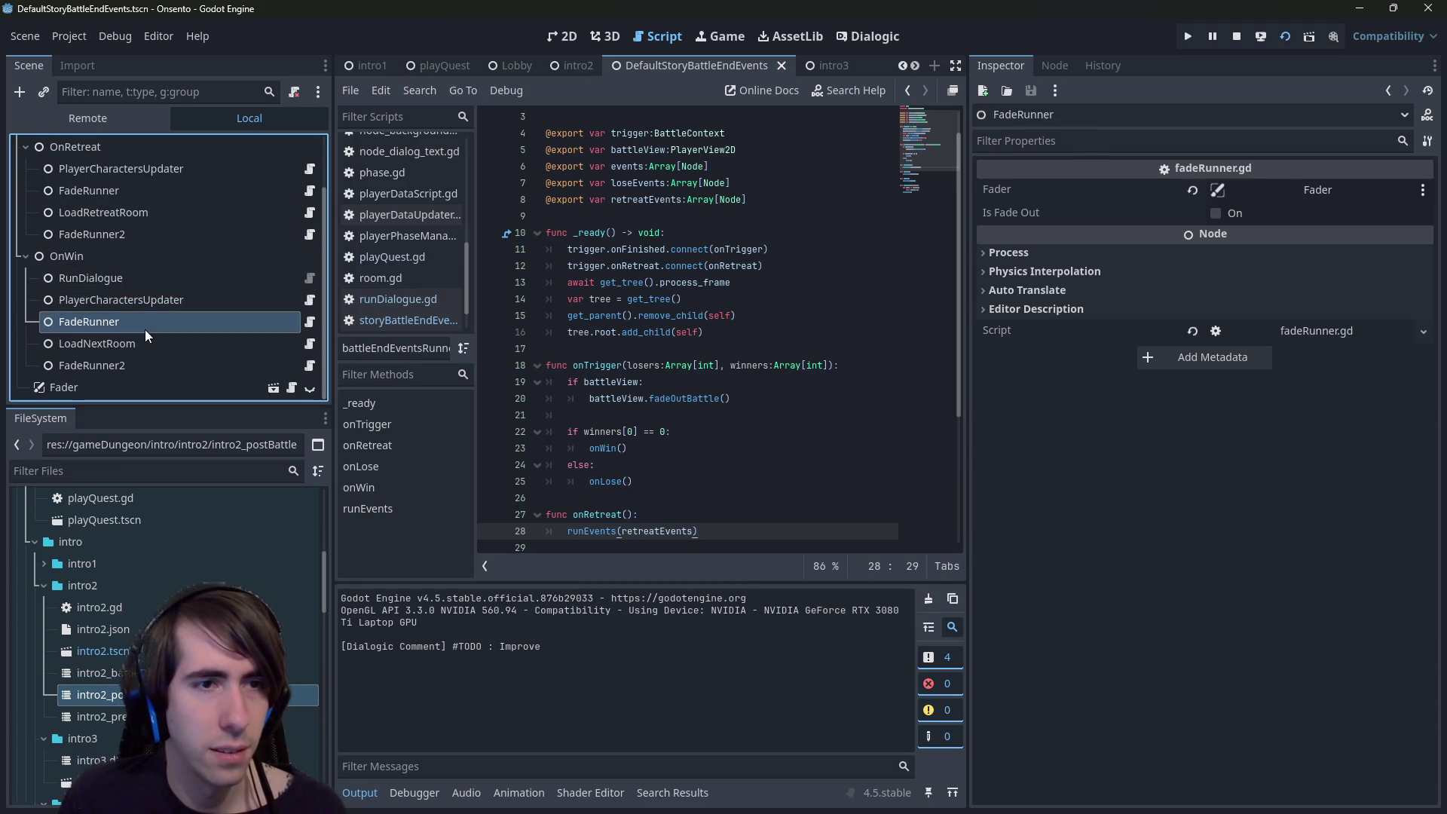
pyautogui.click(145, 351)
pyautogui.click(147, 323)
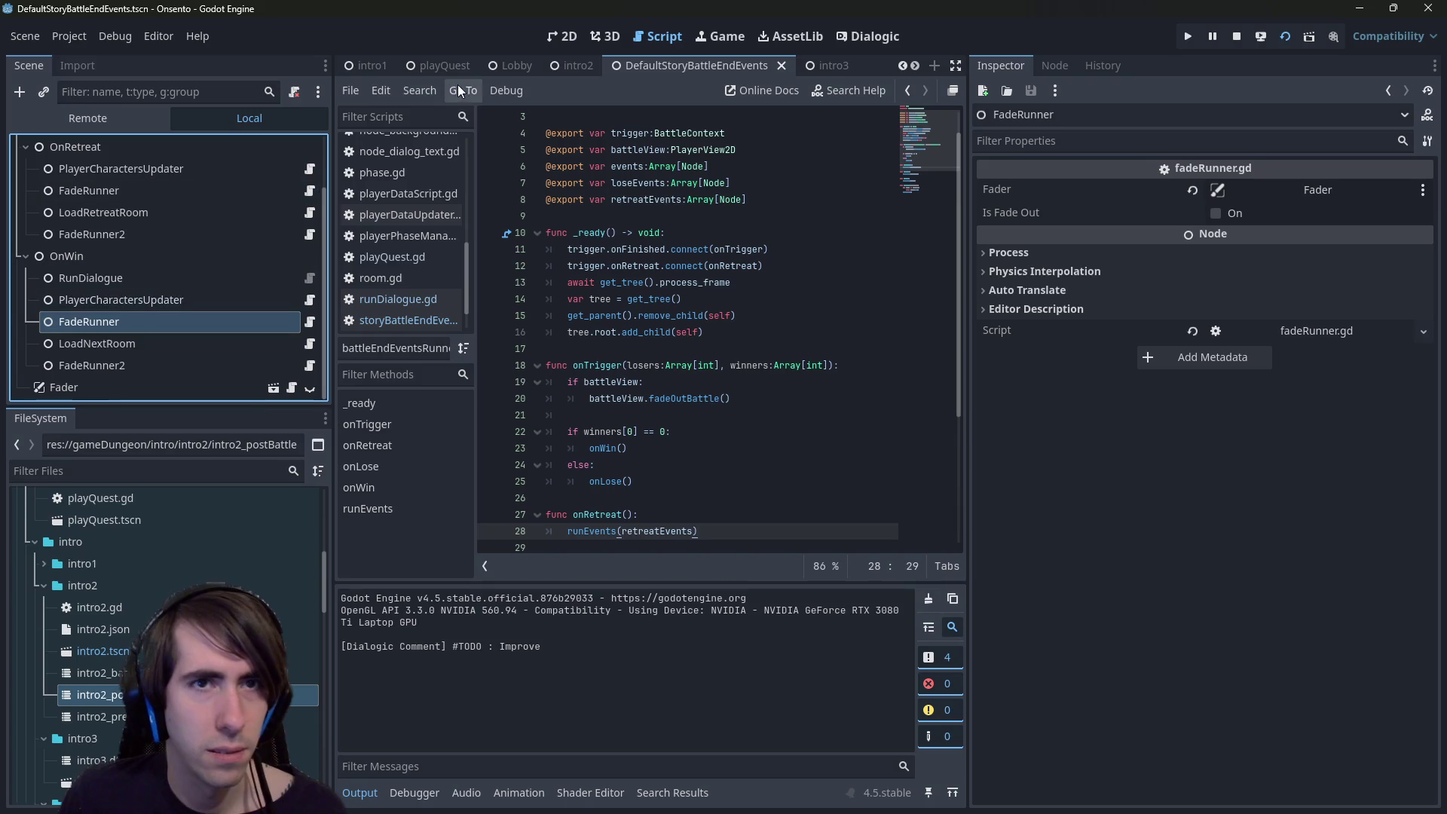
pyautogui.click(106, 277)
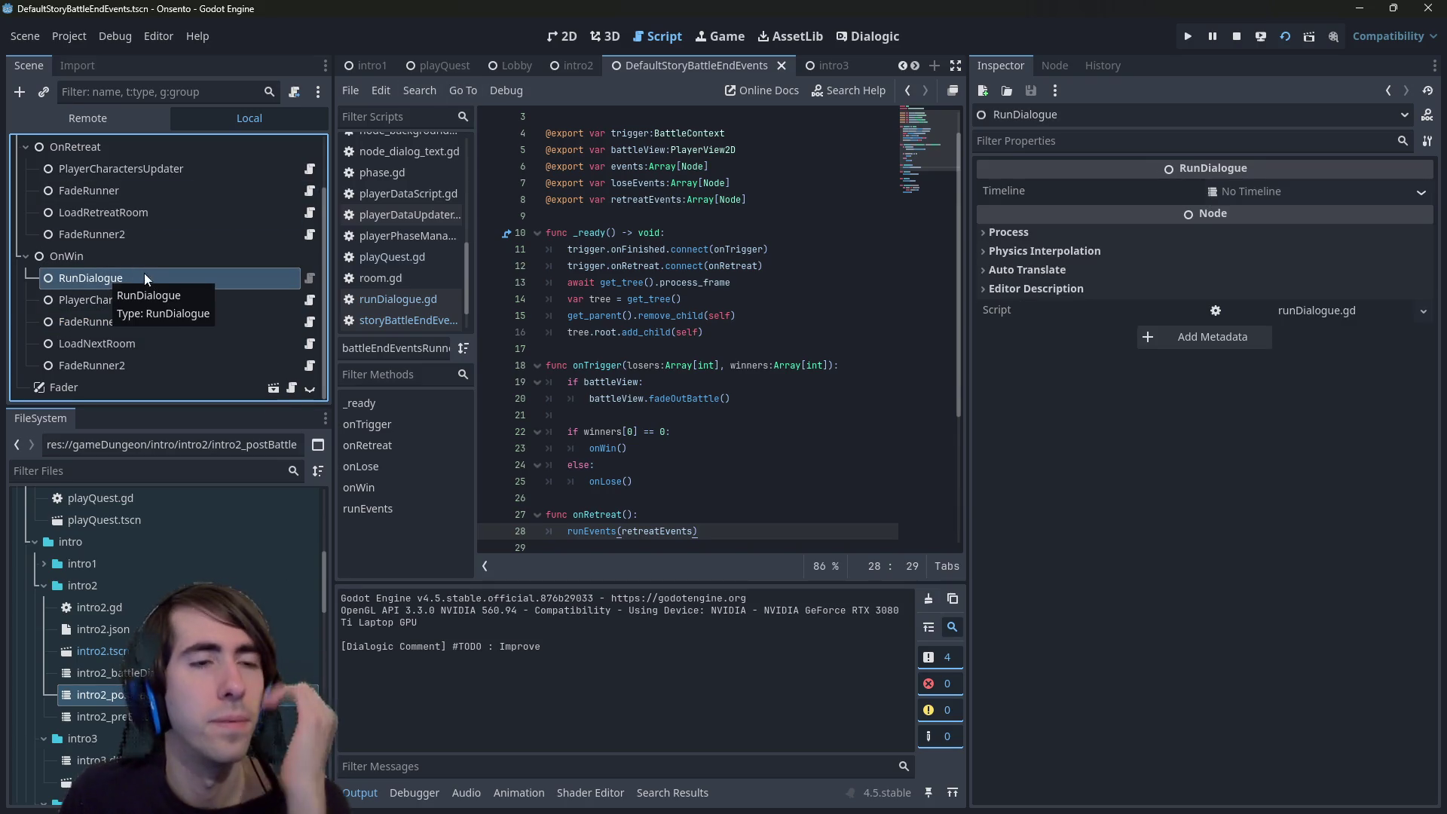
pyautogui.click(143, 319)
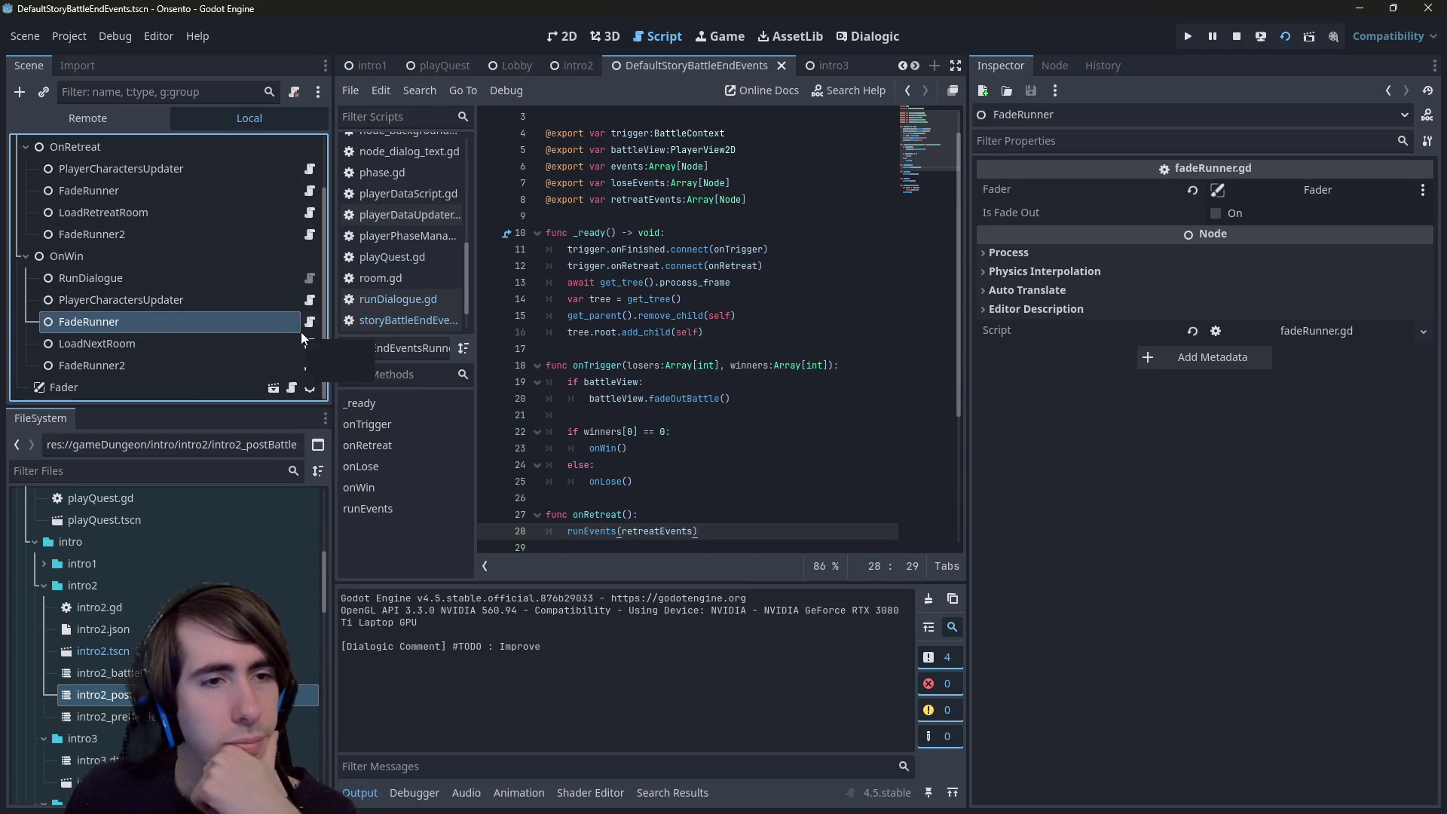
pyautogui.click(185, 367)
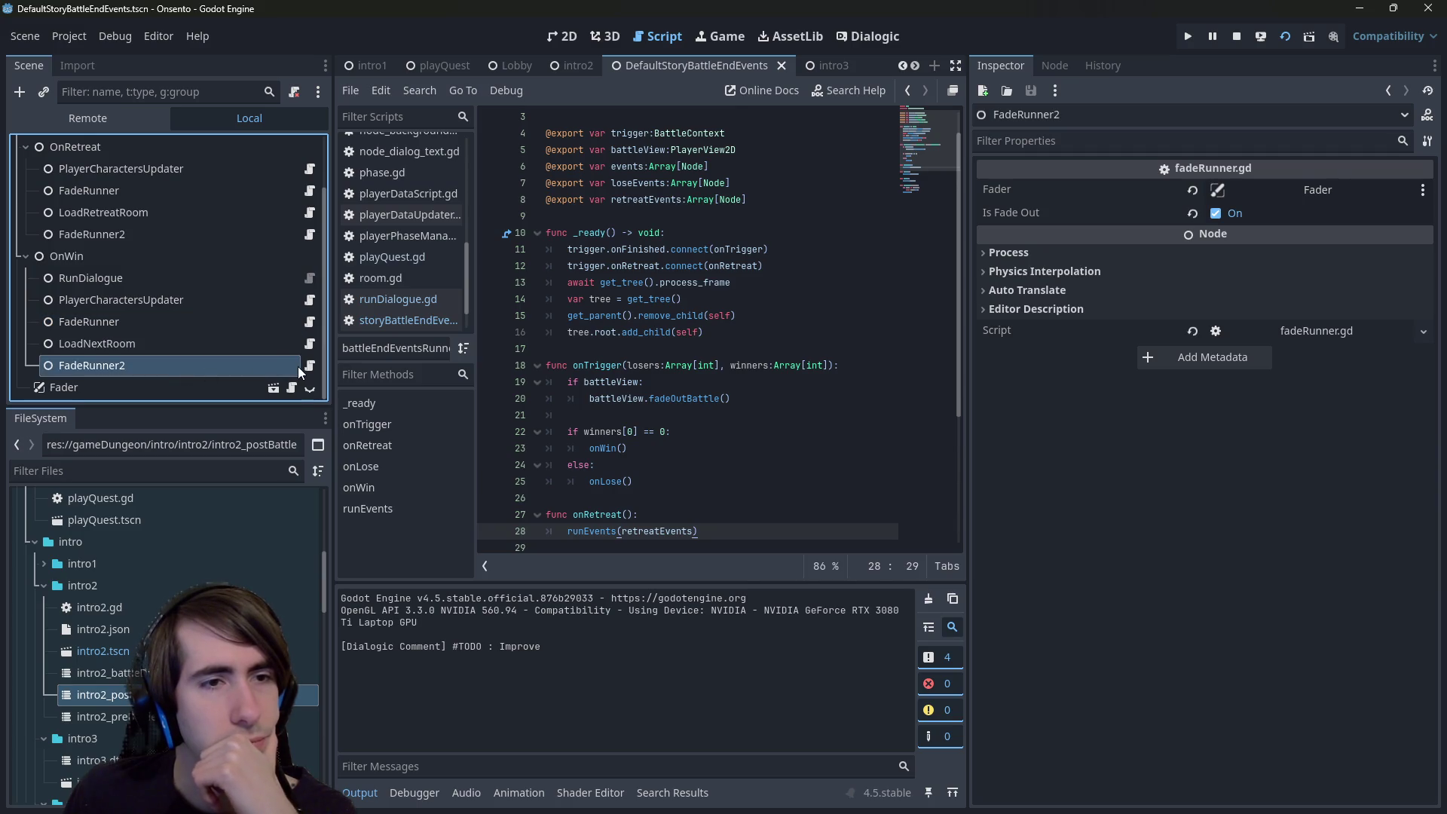
pyautogui.doubleClick(282, 300)
pyautogui.click(310, 300)
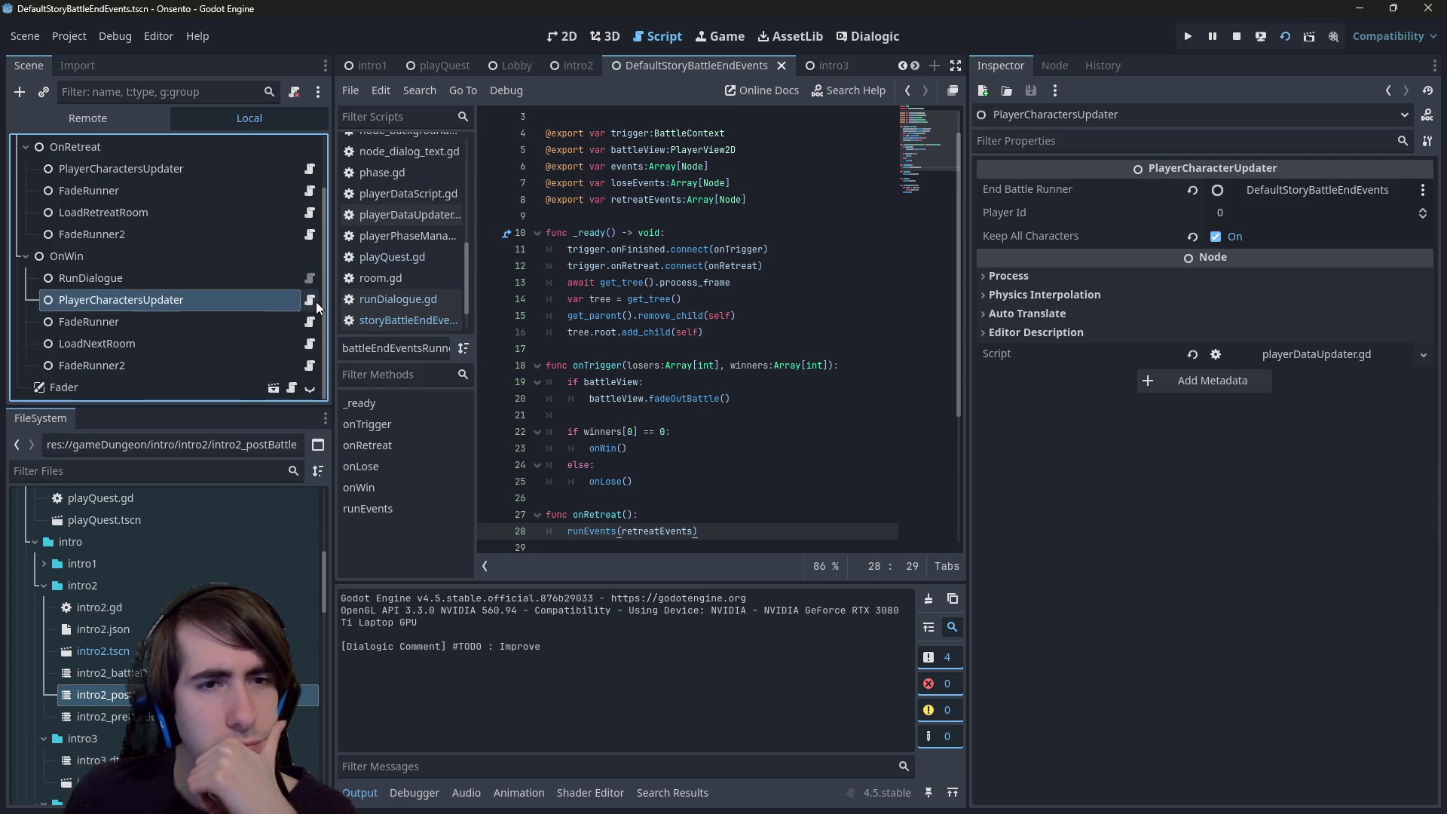
pyautogui.scroll(-1, 641, 331)
pyautogui.scroll(1, 603, 294)
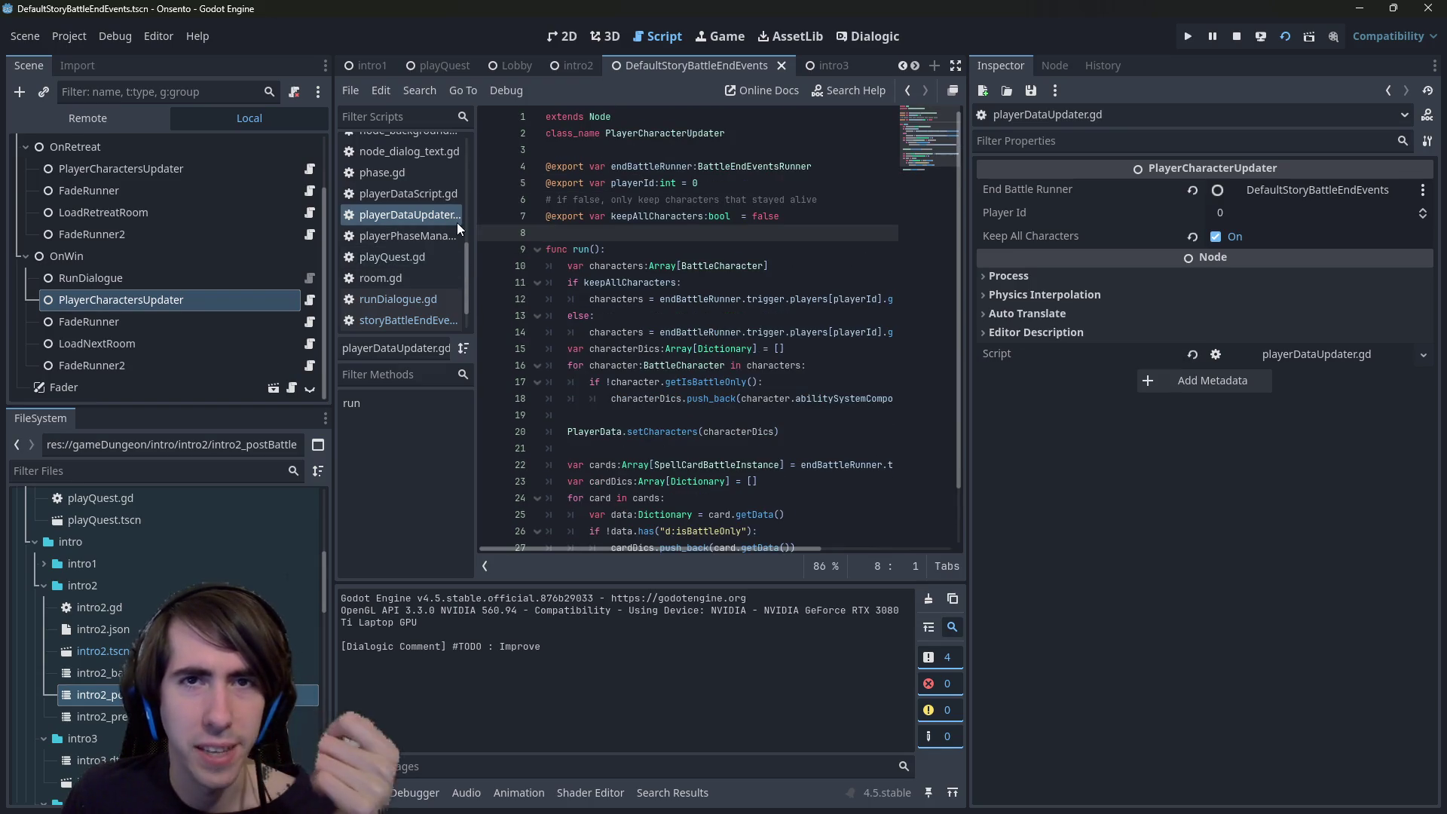
# - In the intro2 scene, open the DefaultStoryBattleEndEvents script and examine the runDialogue property on line 8
pyautogui.click(571, 68)
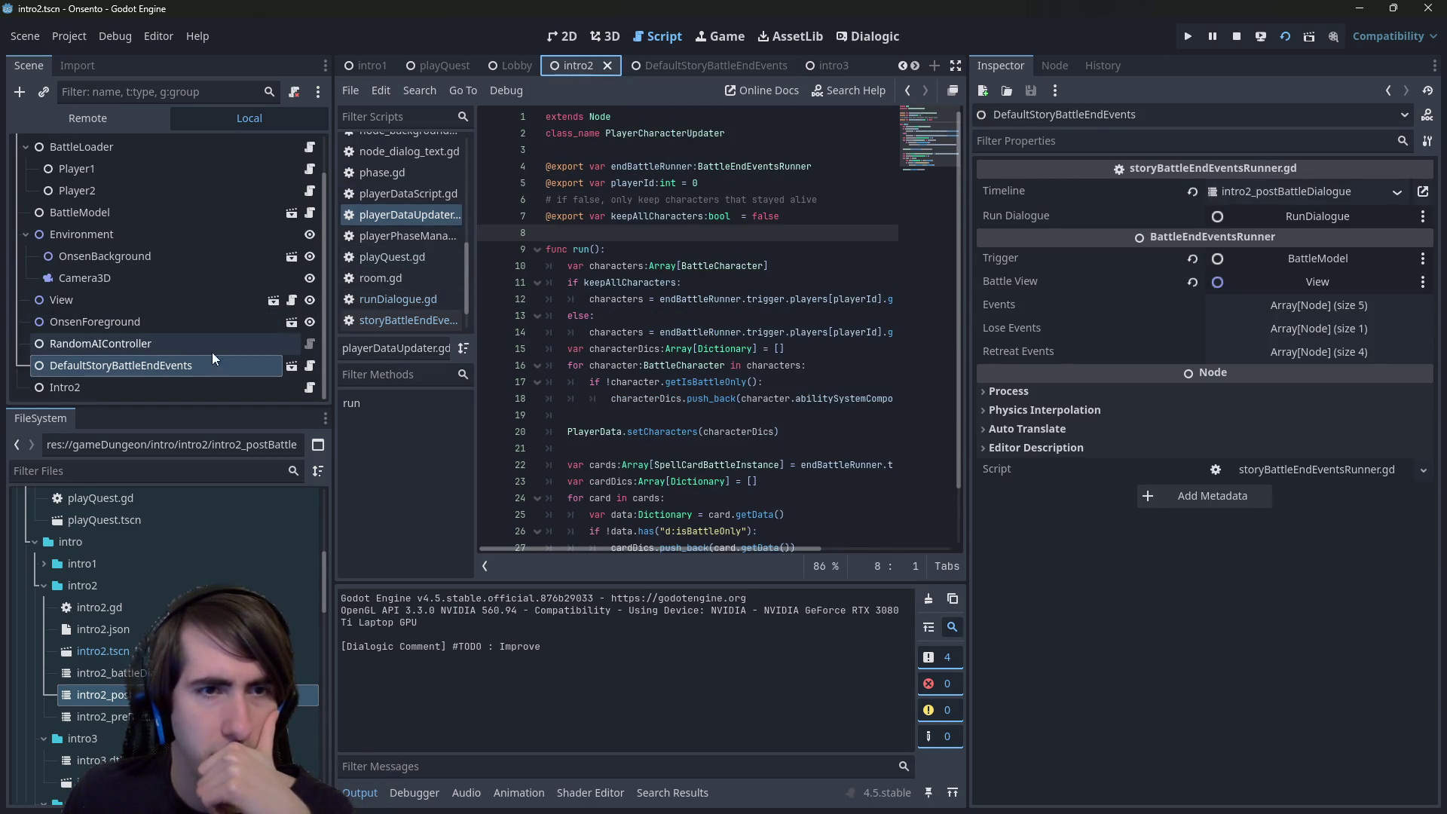
pyautogui.click(309, 366)
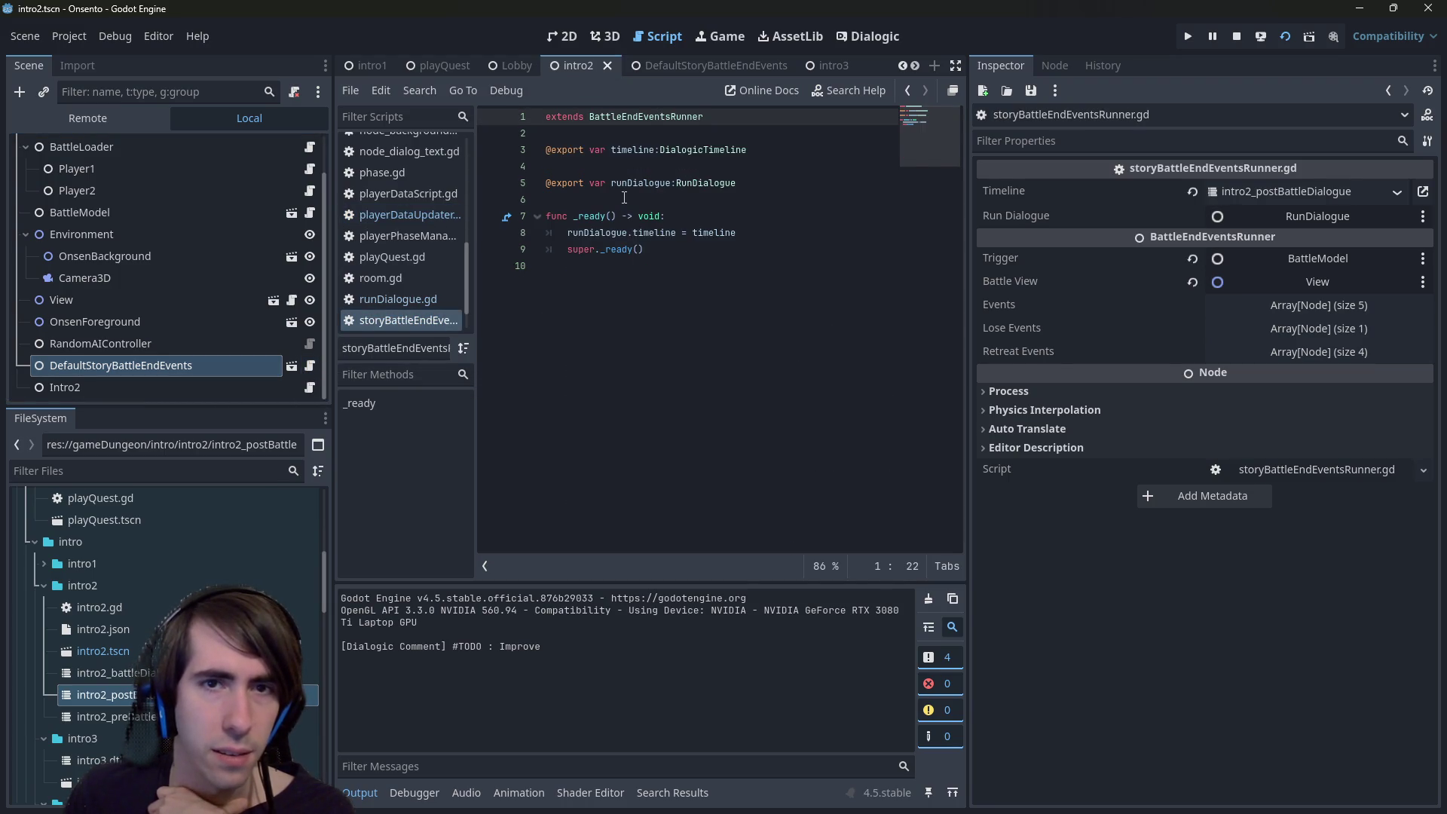
pyautogui.doubleClick(599, 234)
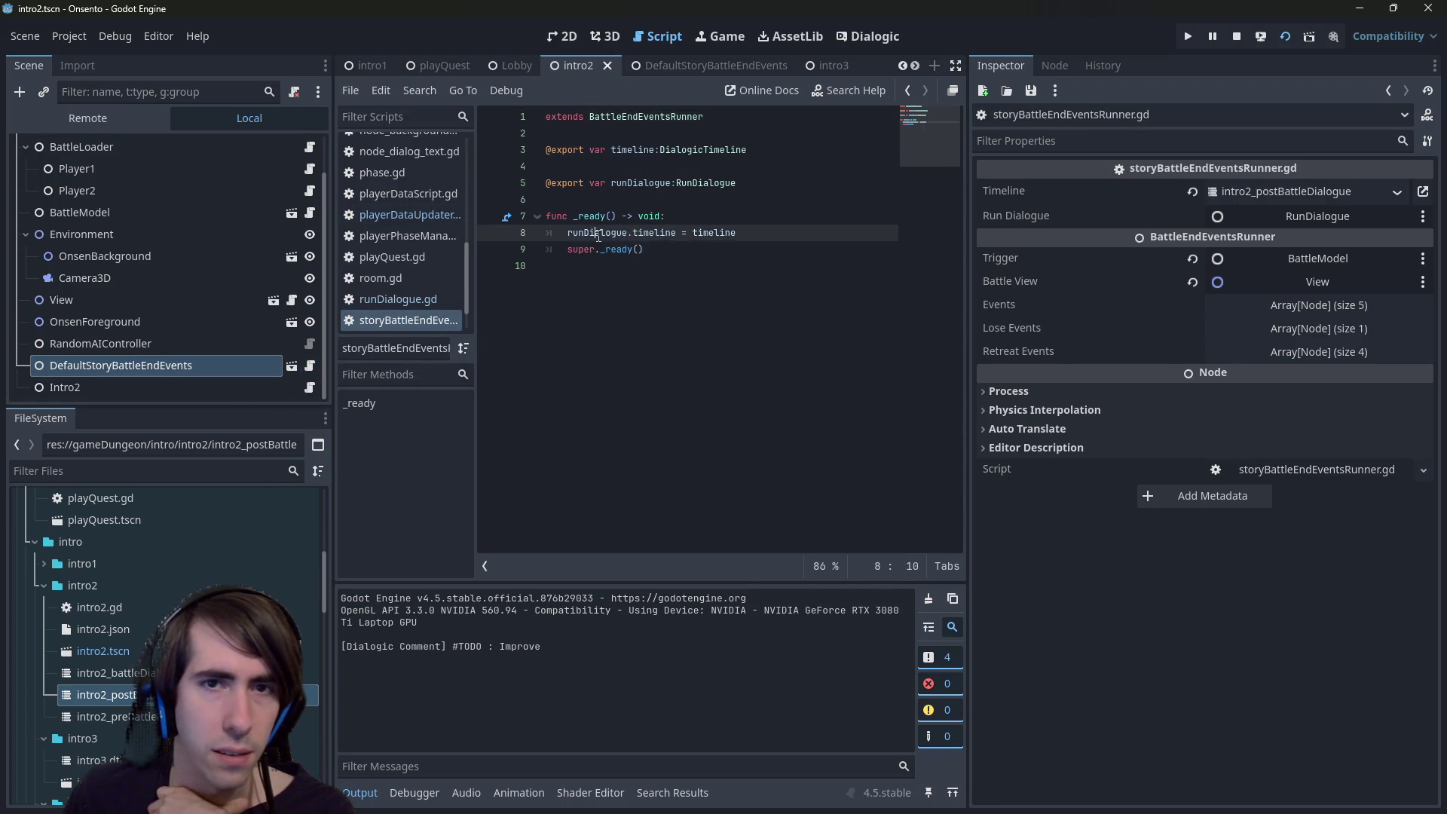
pyautogui.click(753, 237)
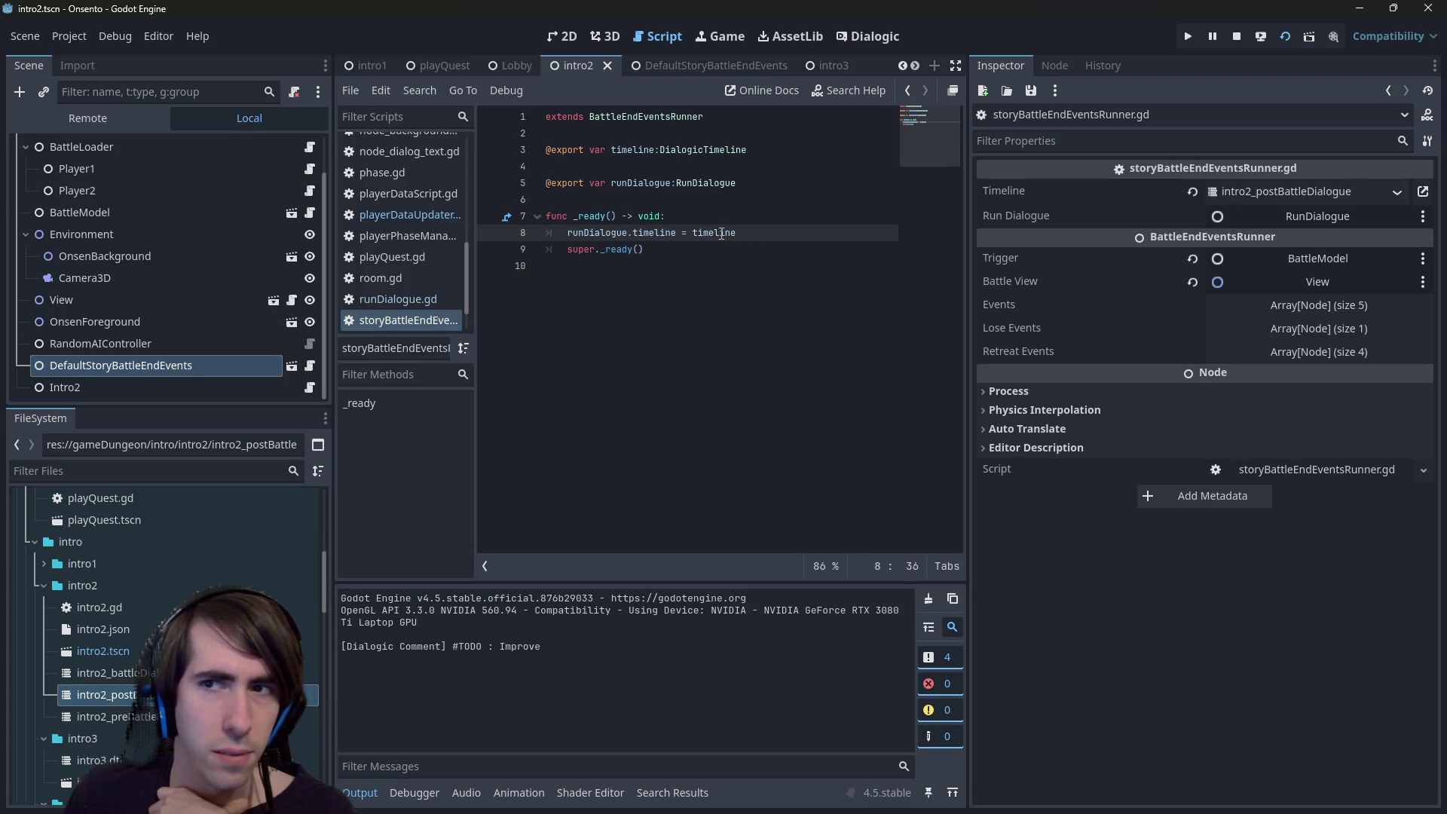
pyautogui.doubleClick(674, 230)
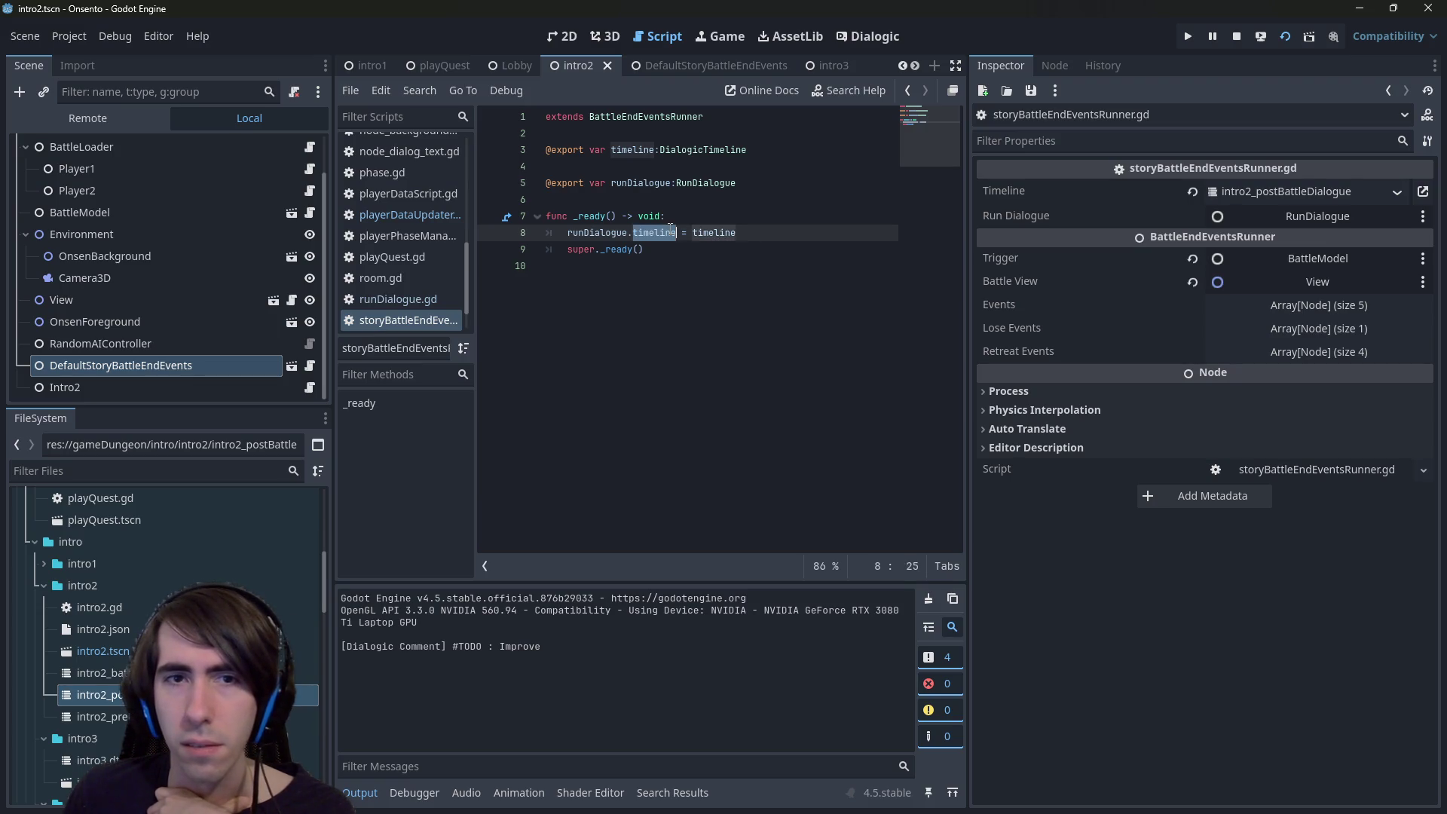
pyautogui.doubleClick(612, 232)
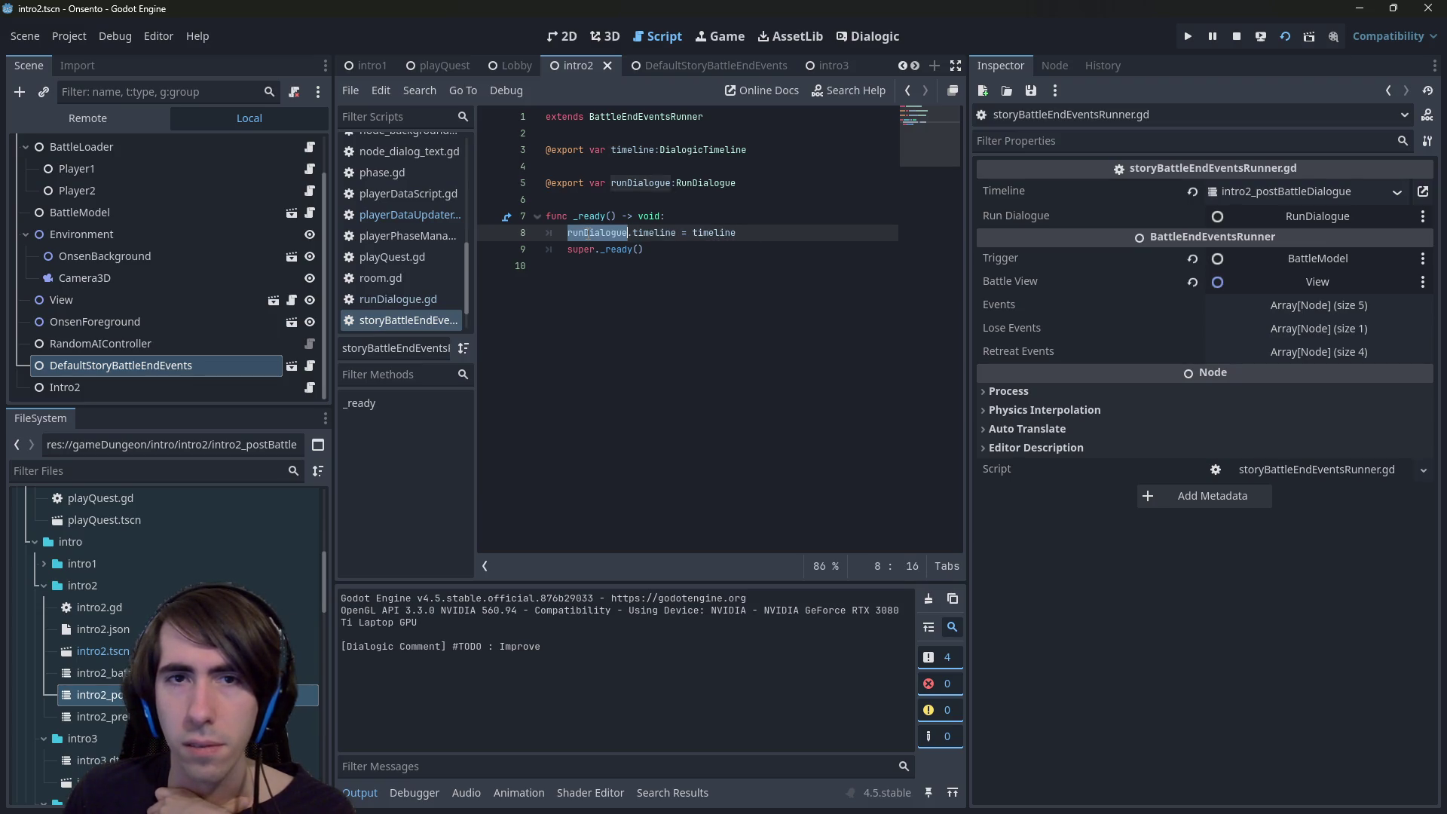
pyautogui.click(711, 149)
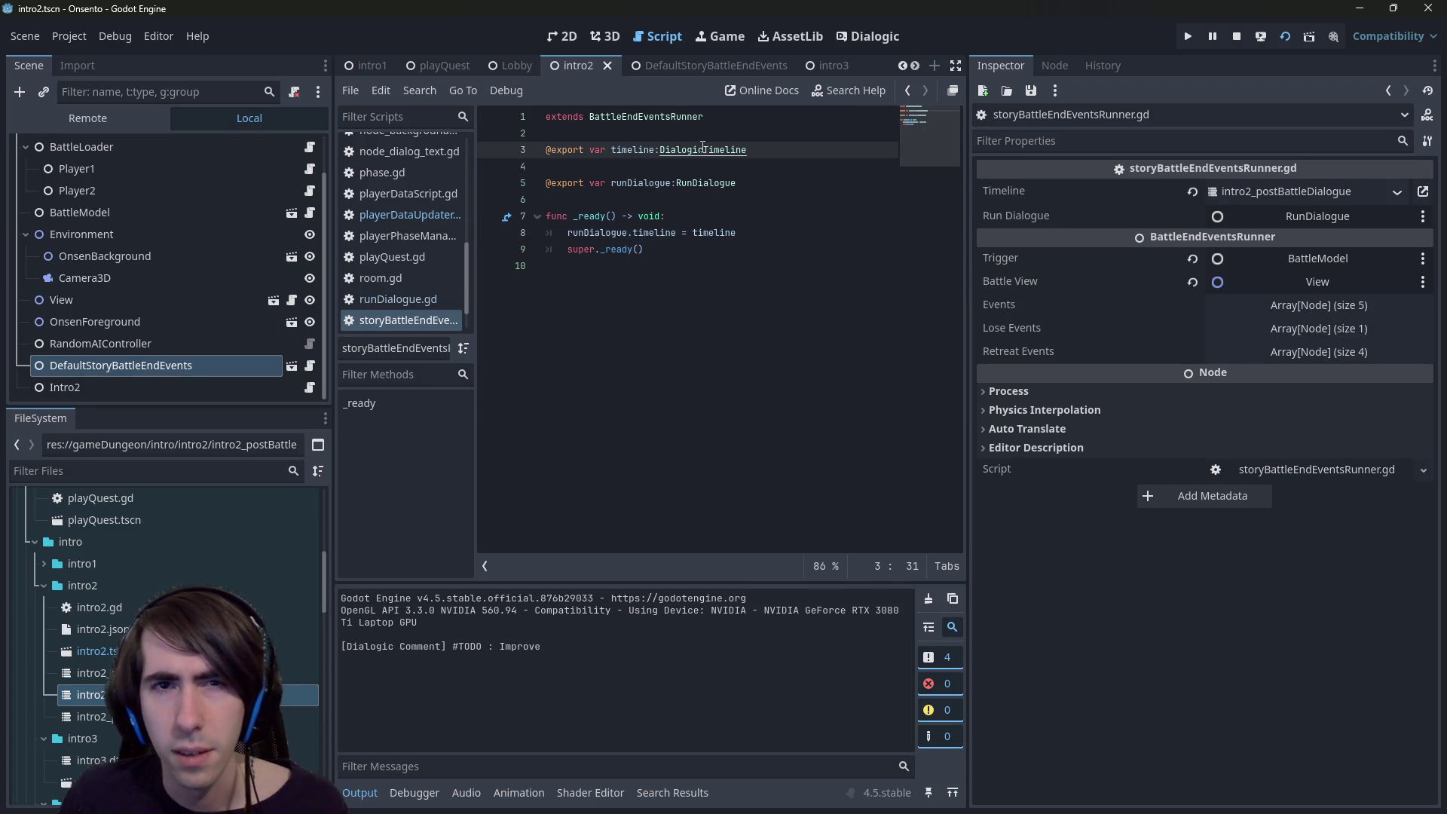
# - Review _ready() in BattleEndEventsRunner and jump to the fadeOutBattle definition in playerView2D.gd
pyautogui.keyDown('ctrl'); pyautogui.click(667, 118); pyautogui.keyUp('ctrl')
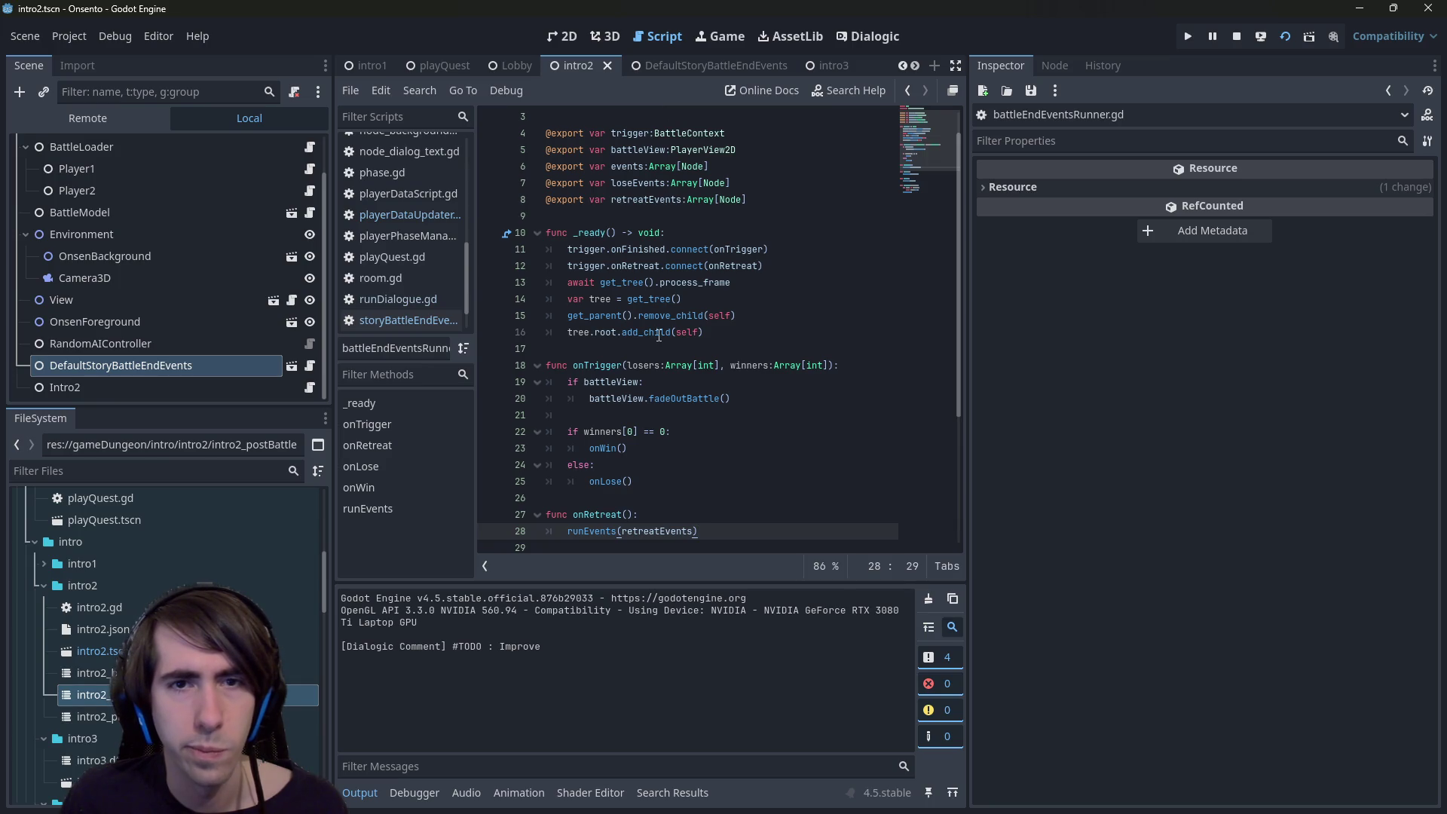
pyautogui.moveTo(704, 332); pyautogui.dragTo(545, 250)
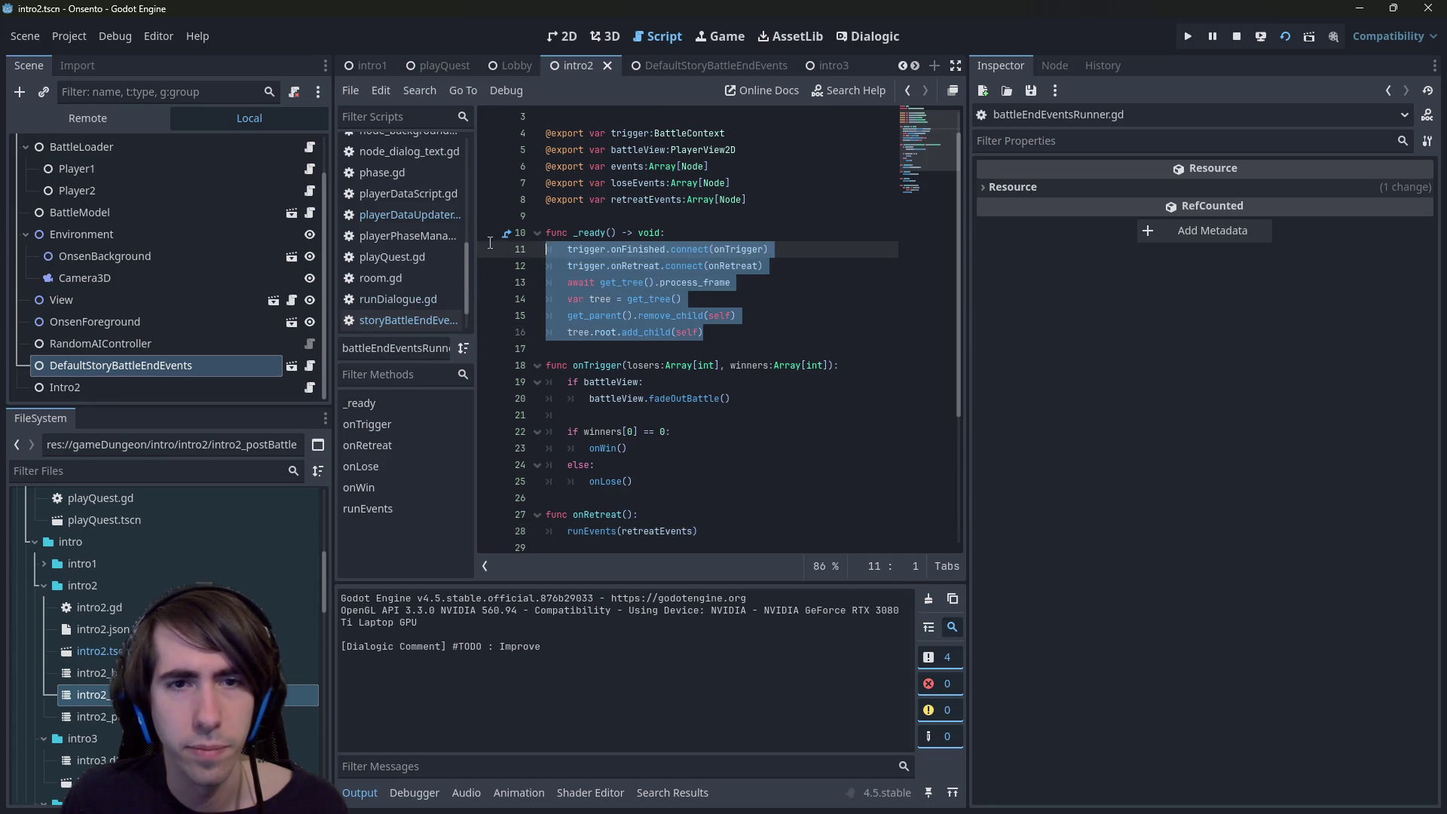
pyautogui.doubleClick(715, 332)
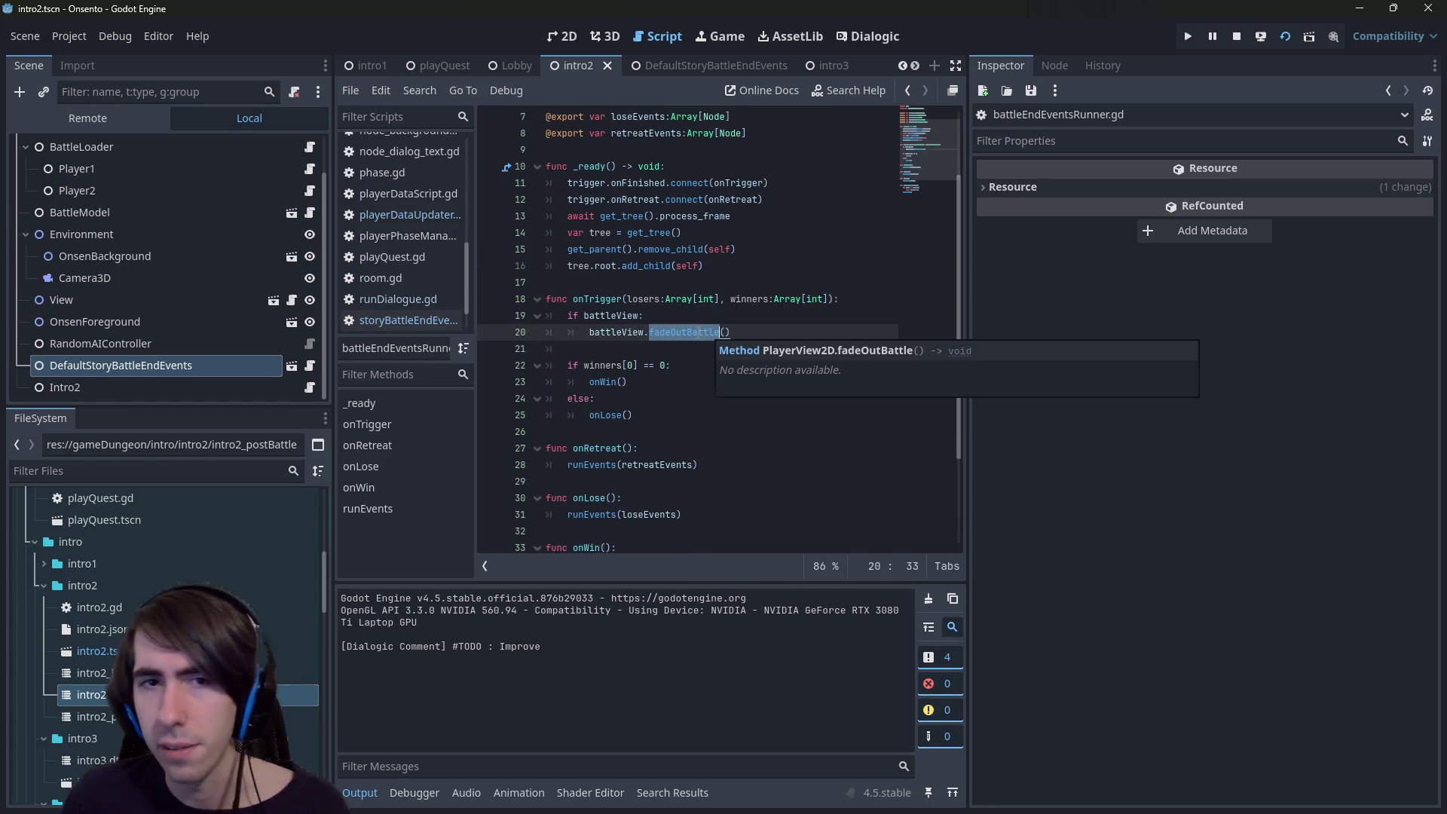
pyautogui.click(698, 332)
pyautogui.keyDown('ctrl'); pyautogui.click(705, 335); pyautogui.keyUp('ctrl')
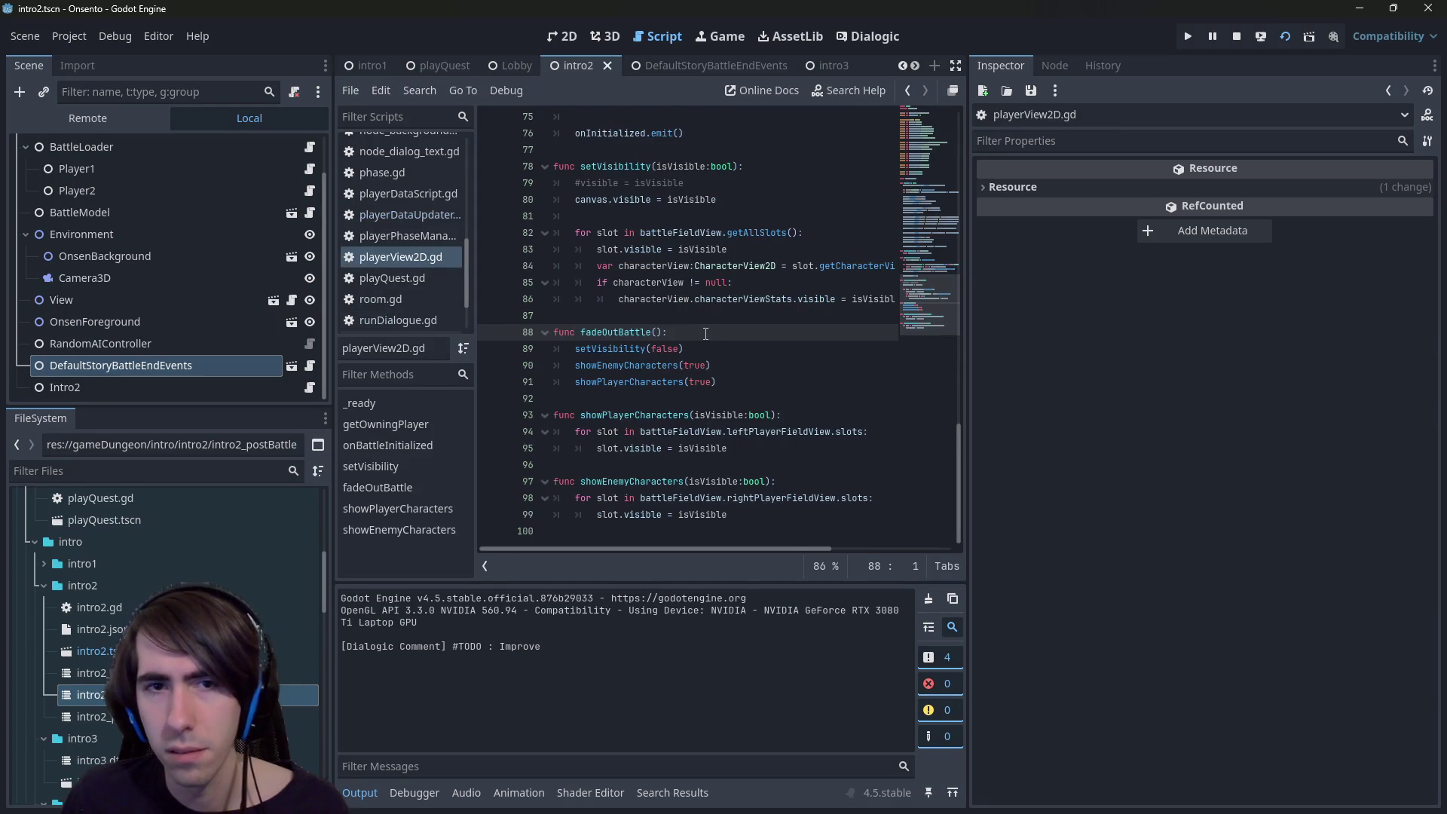
# - Look up setVisibility, then navigate back through fadeOutBattle to runDialogue.gd
pyautogui.keyDown('ctrl'); pyautogui.click(592, 348); pyautogui.keyUp('ctrl')
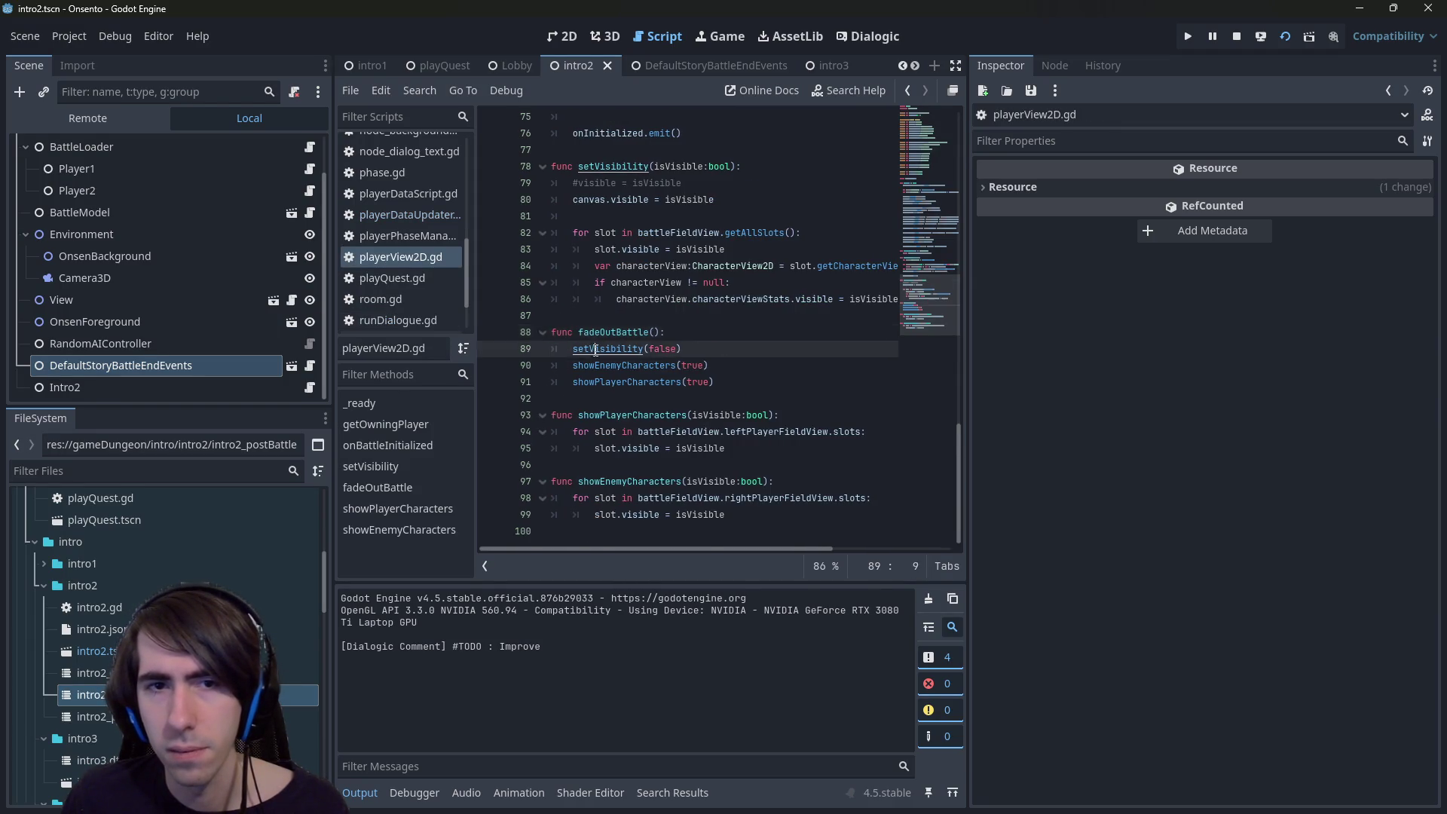
pyautogui.hotkey('alt', 'Left')
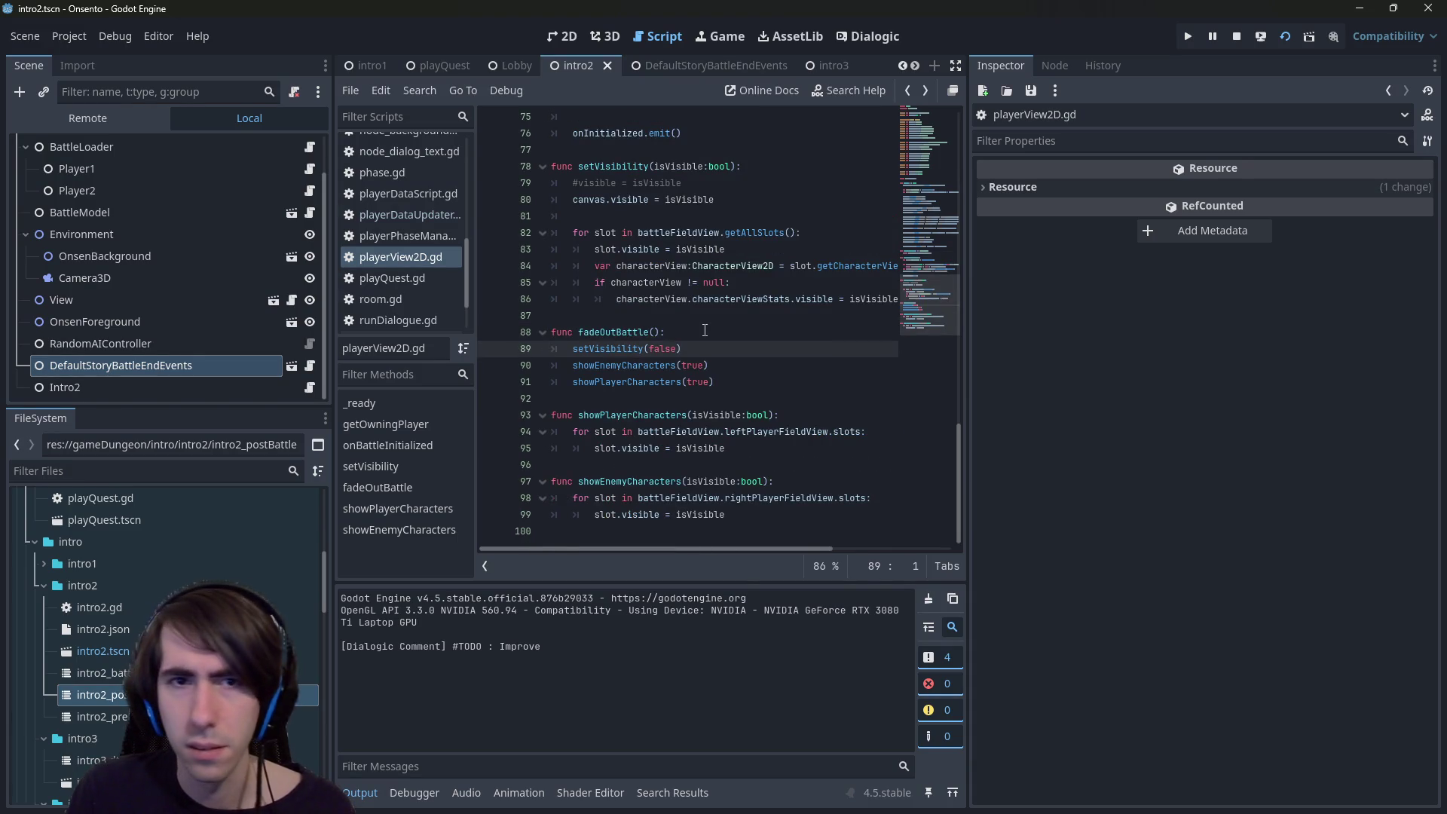
pyautogui.hotkey('alt', 'Left')
pyautogui.hotkey('alt', 'Left')
pyautogui.hotkey('alt', 'Left')
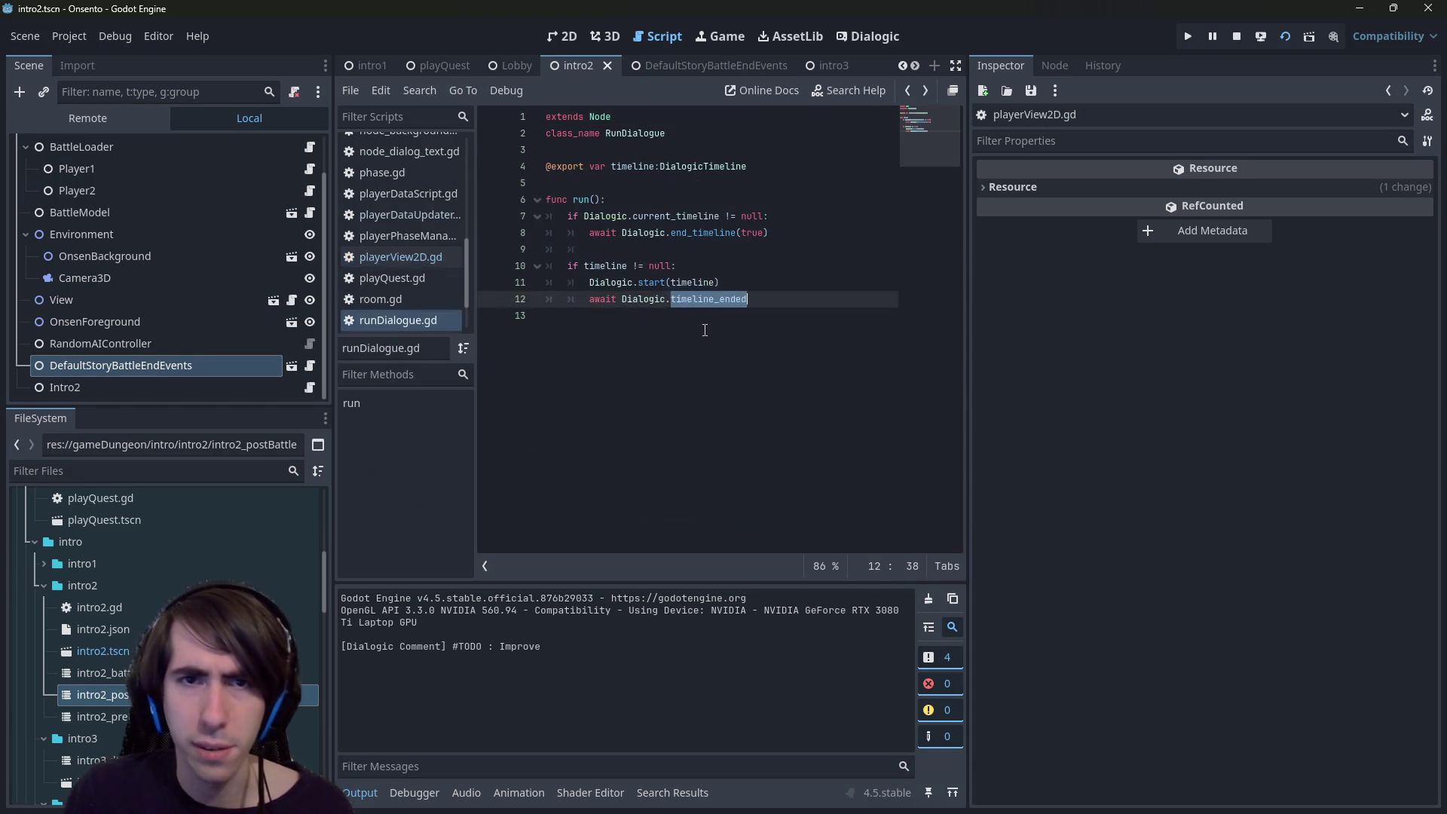
# - Comment out the end_timeline check on lines 7–8 of run() and save
pyautogui.moveTo(704, 330); pyautogui.dragTo(558, 217)
pyautogui.click(573, 266)
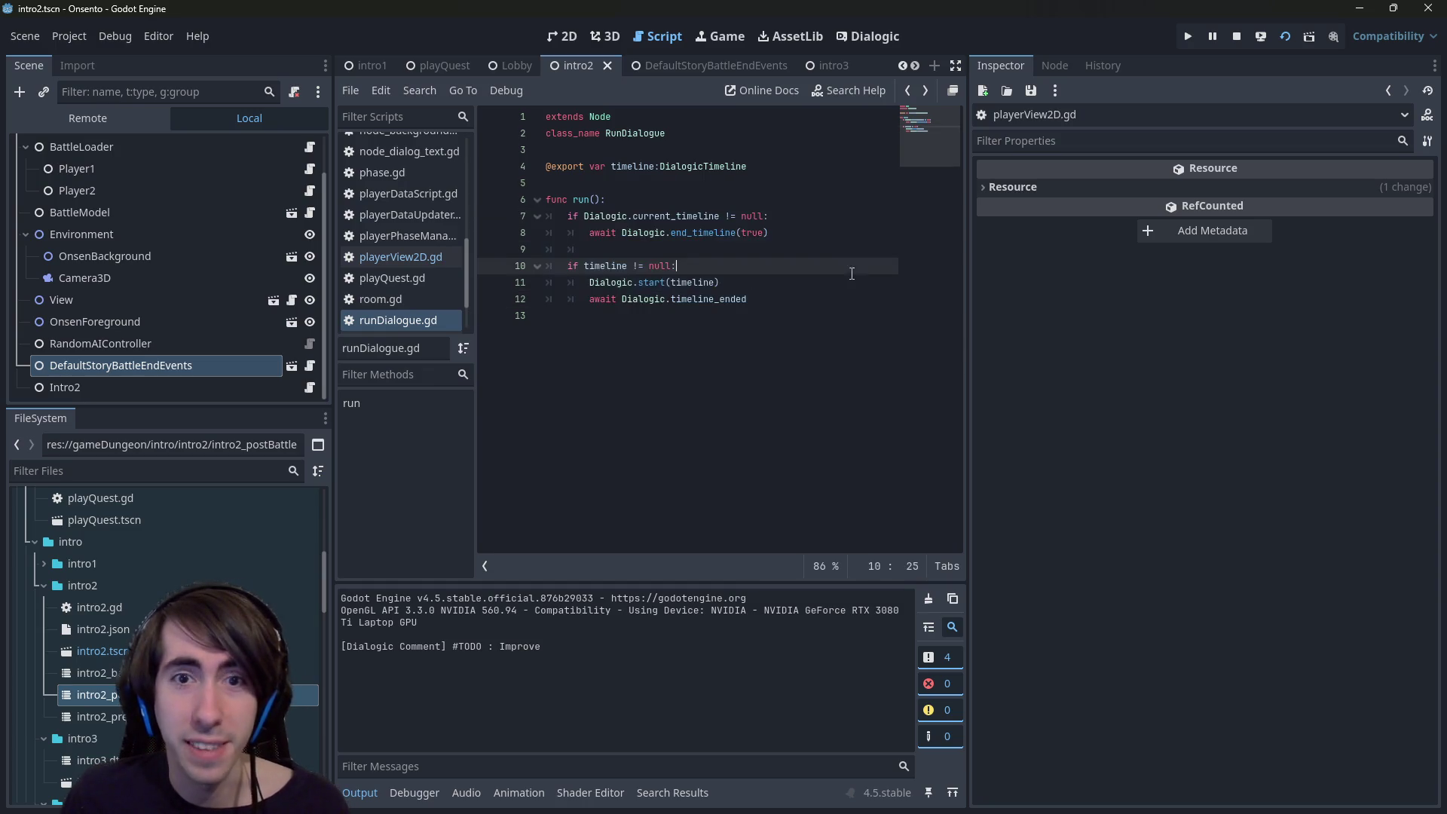
pyautogui.moveTo(768, 233); pyautogui.dragTo(377, 202)
pyautogui.hotkey('shift', 'Down')
pyautogui.hotkey('ctrl', 'k')
pyautogui.hotkey('ctrl', 's')
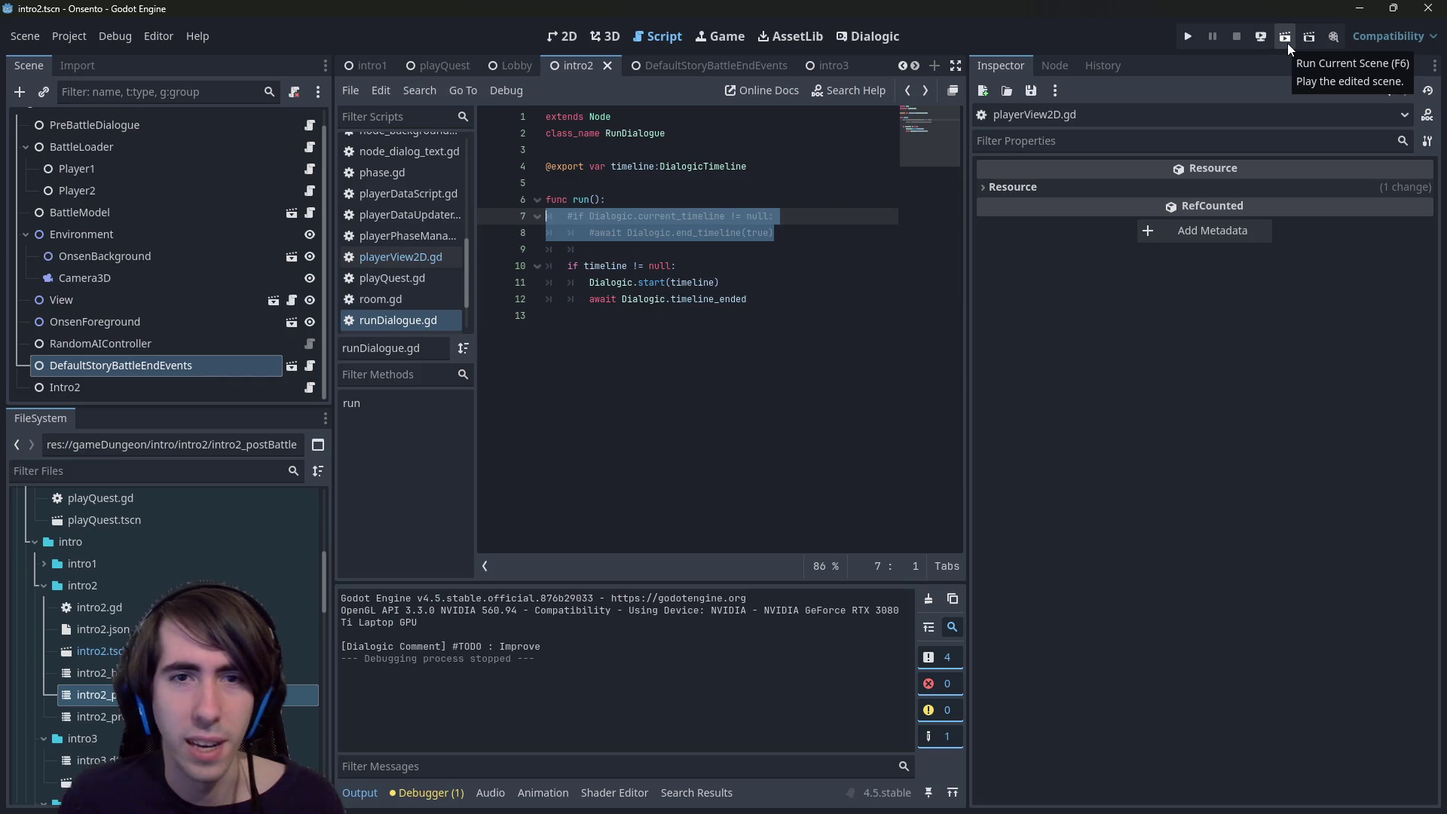
# - Comment out the timeline start lines 10–12, save, then restore them as active code
pyautogui.moveTo(752, 299); pyautogui.dragTo(470, 263)
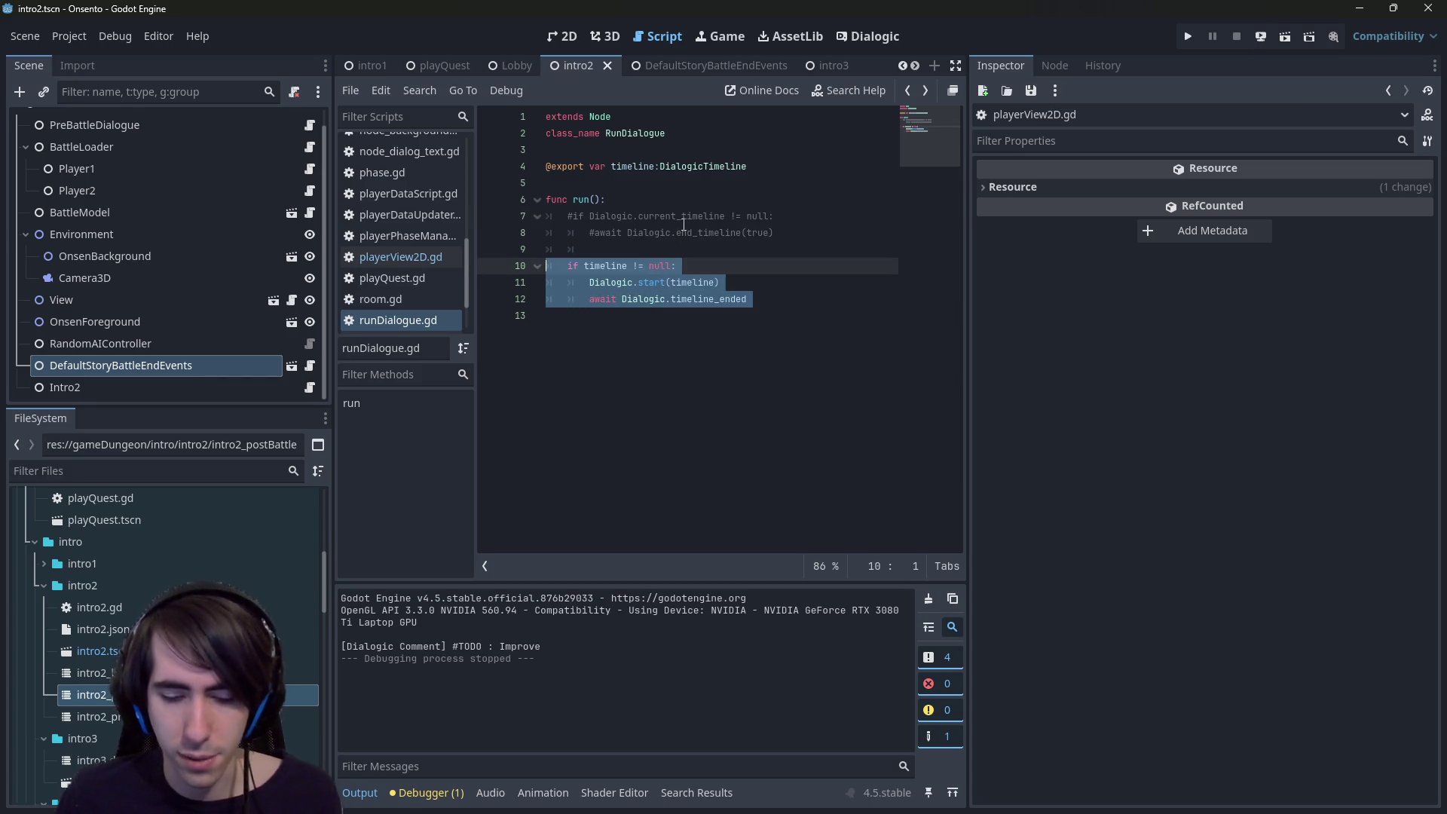
pyautogui.hotkey('ctrl', 'k')
pyautogui.hotkey('ctrl', 's')
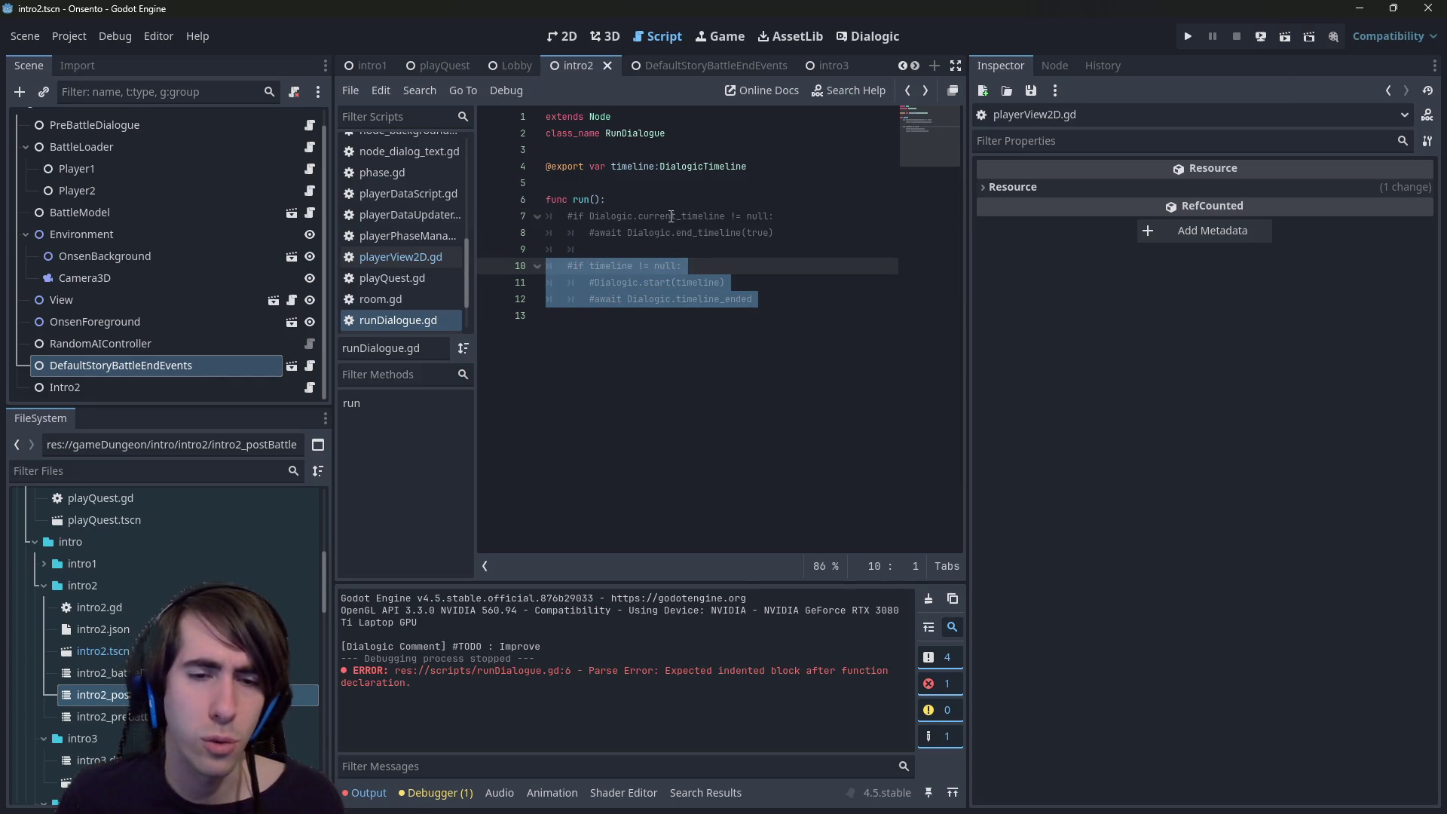
pyautogui.hotkey('ctrl', 'k')
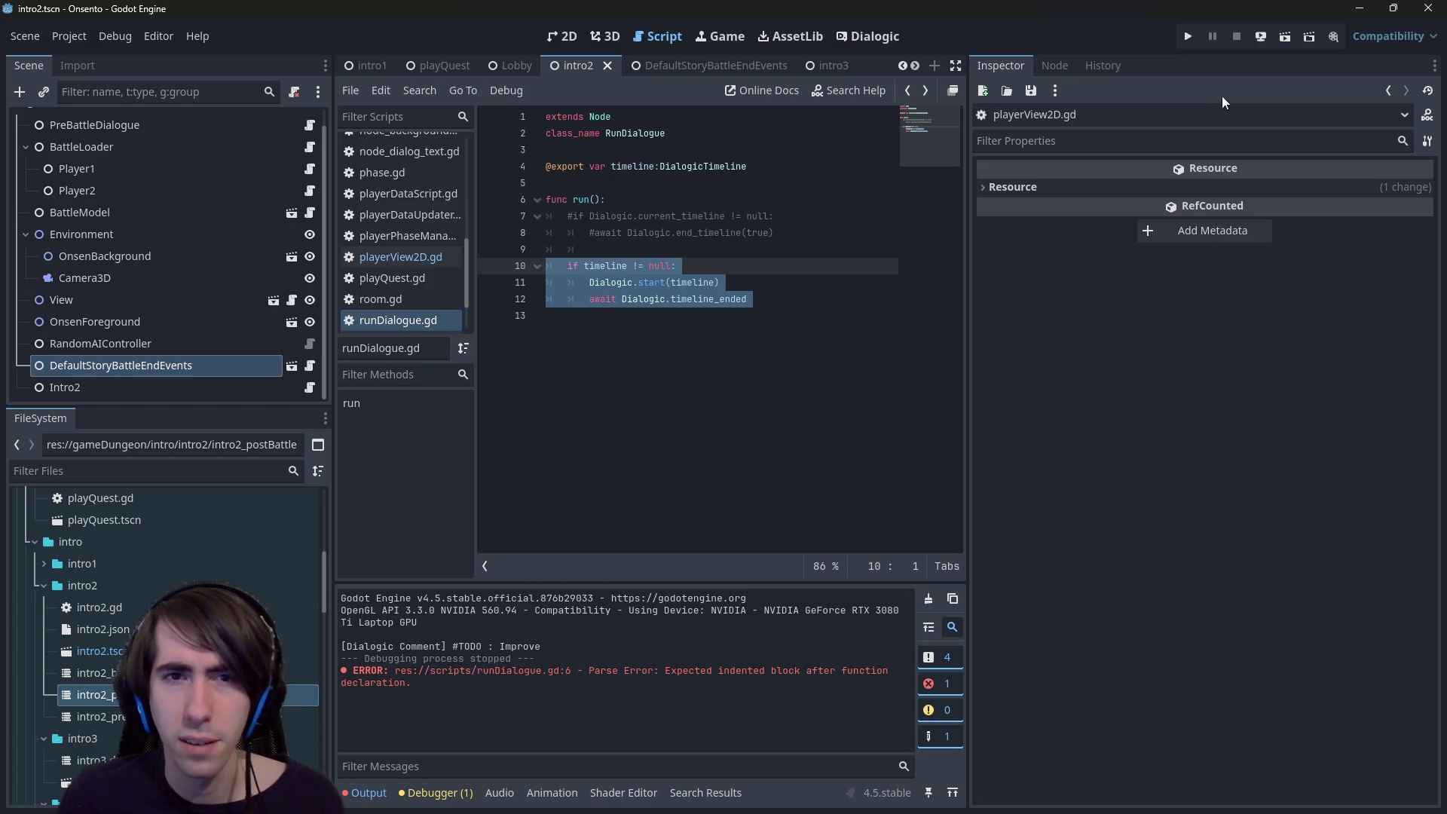
# - Run the scene, switch to intro1, and search the script for the onTrigger signal on line 198
pyautogui.click(1286, 48)
pyautogui.click(372, 65)
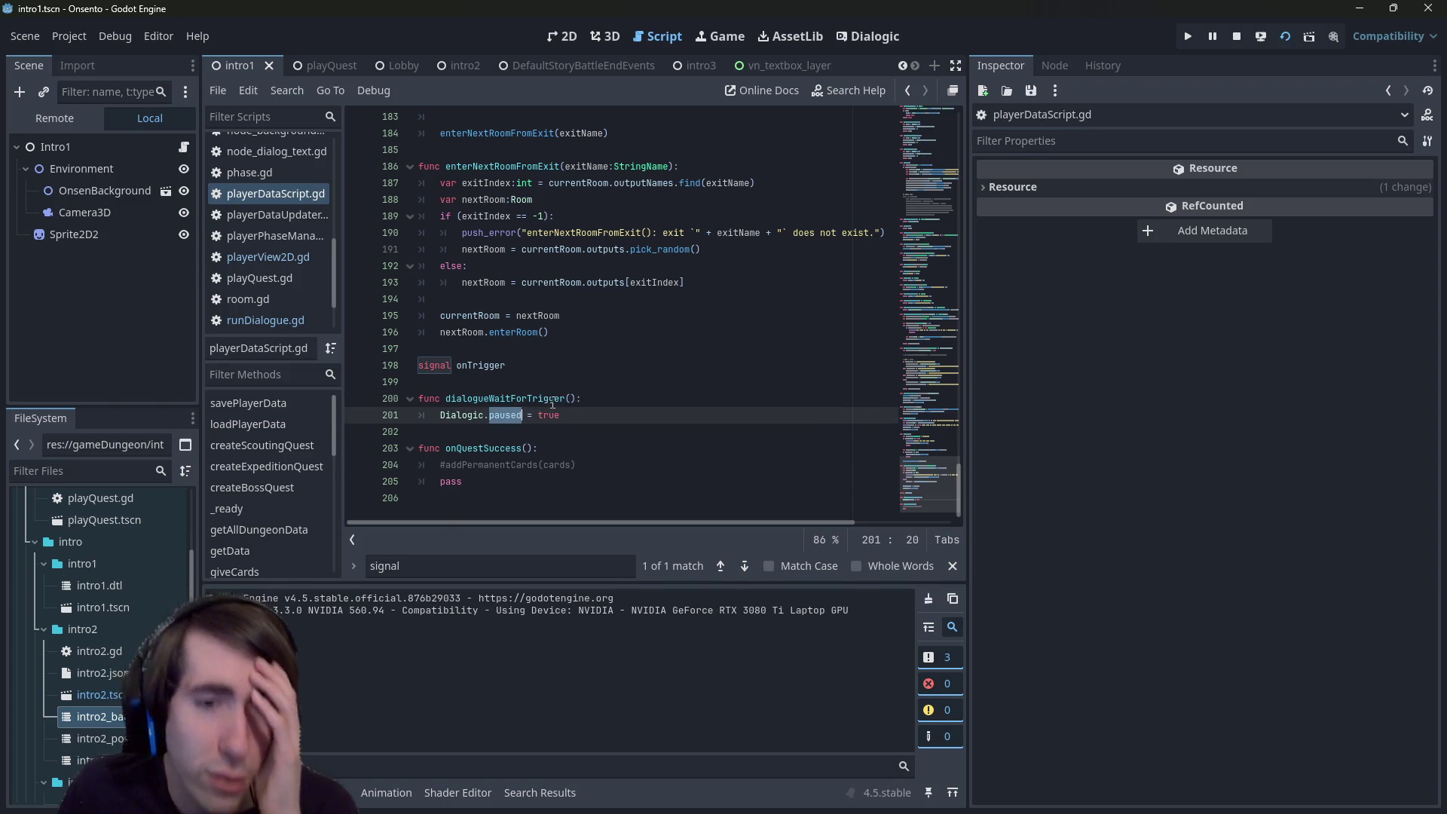
pyautogui.doubleClick(500, 368)
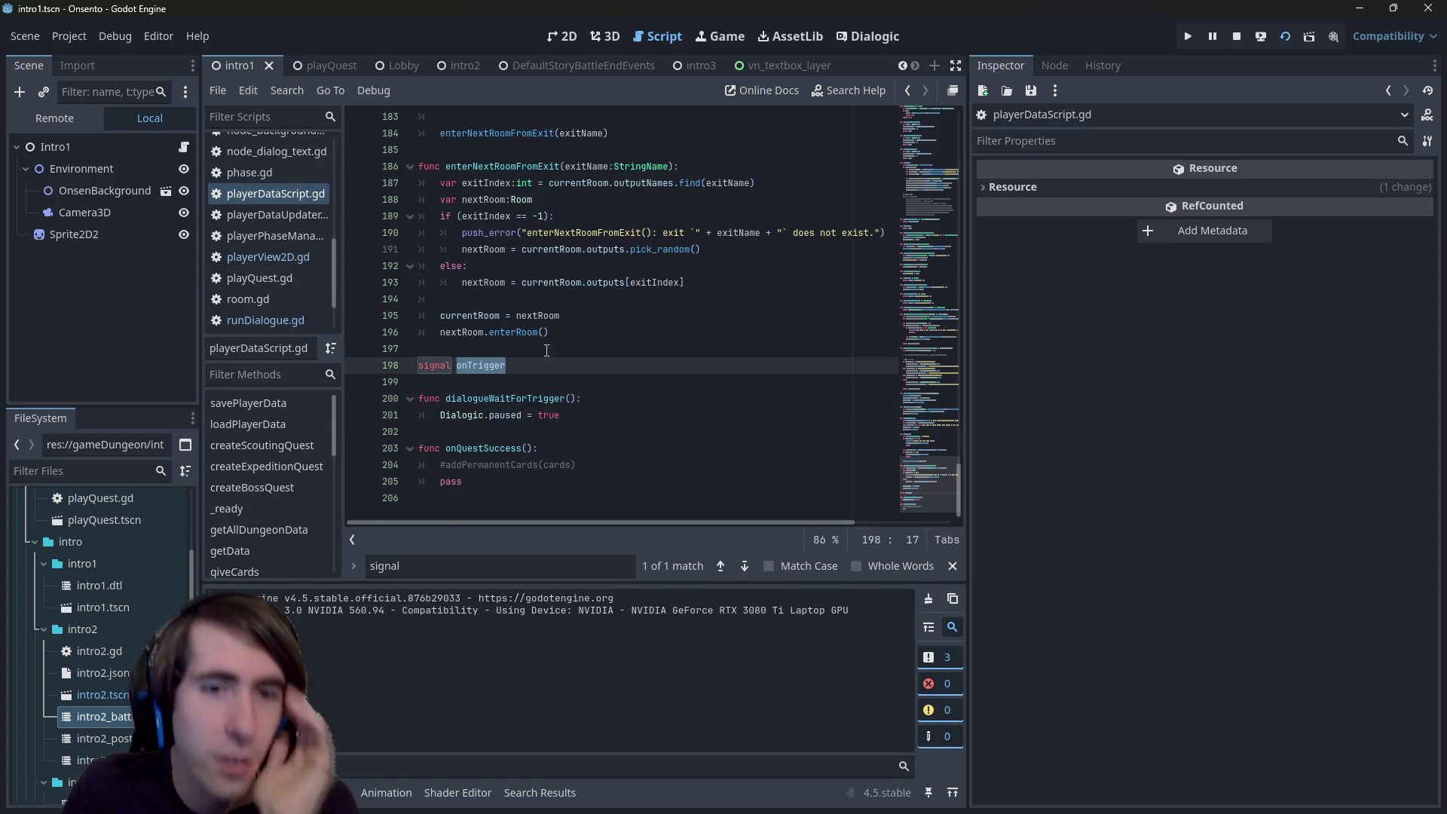
pyautogui.hotkey('ctrl', 'f')
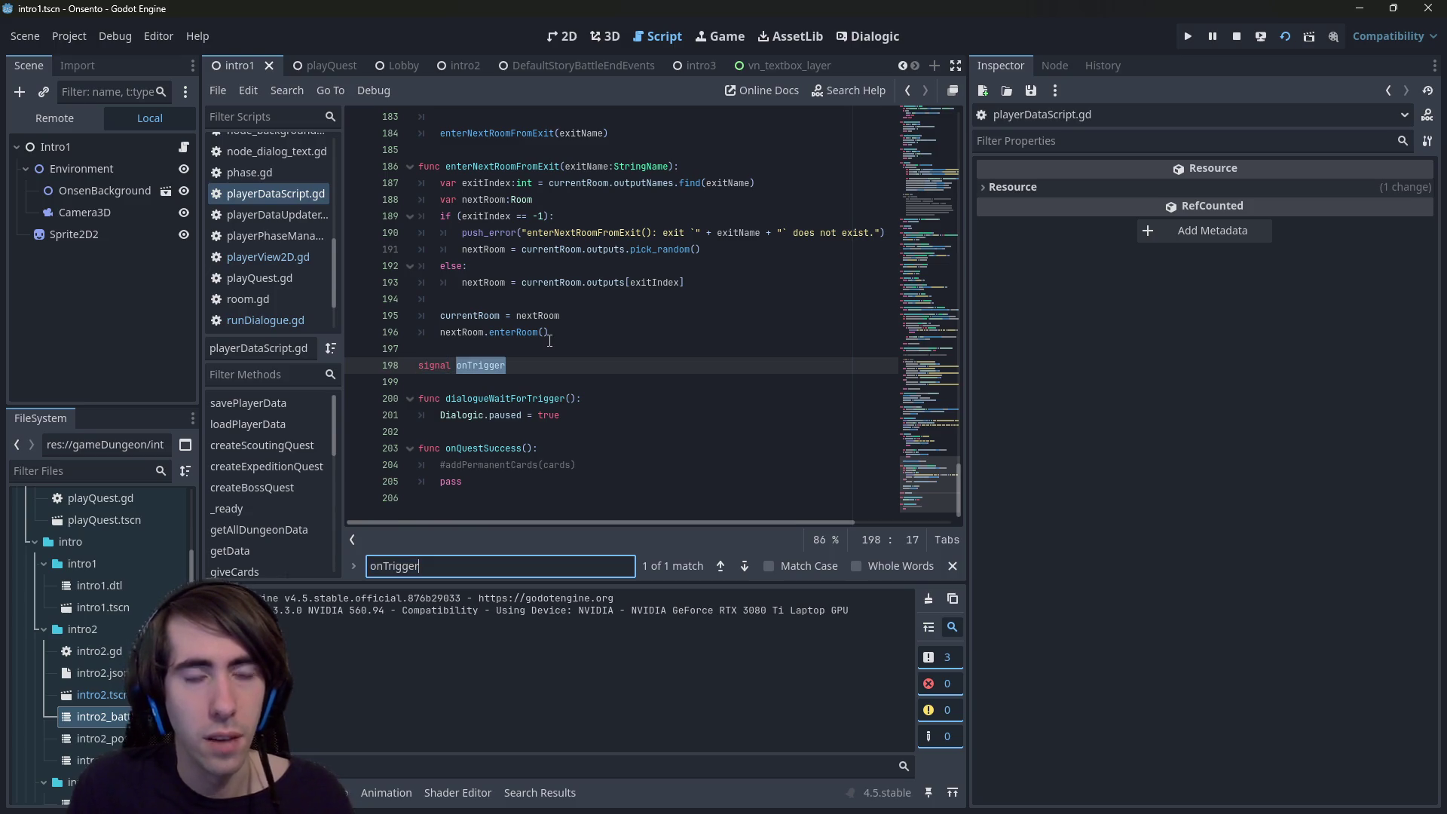
pyautogui.doubleClick(492, 366)
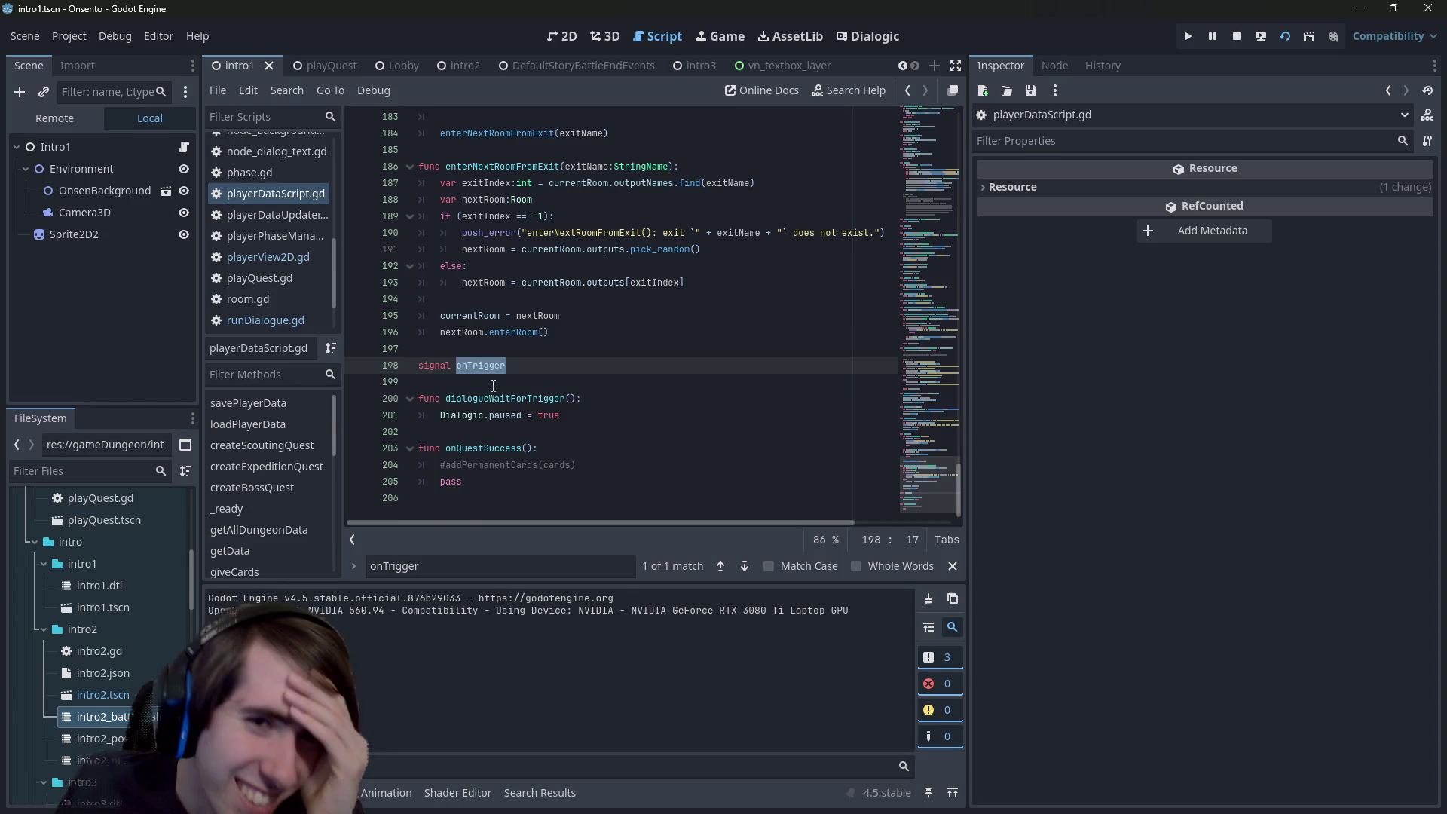
pyautogui.hotkey('ctrl', 'f')
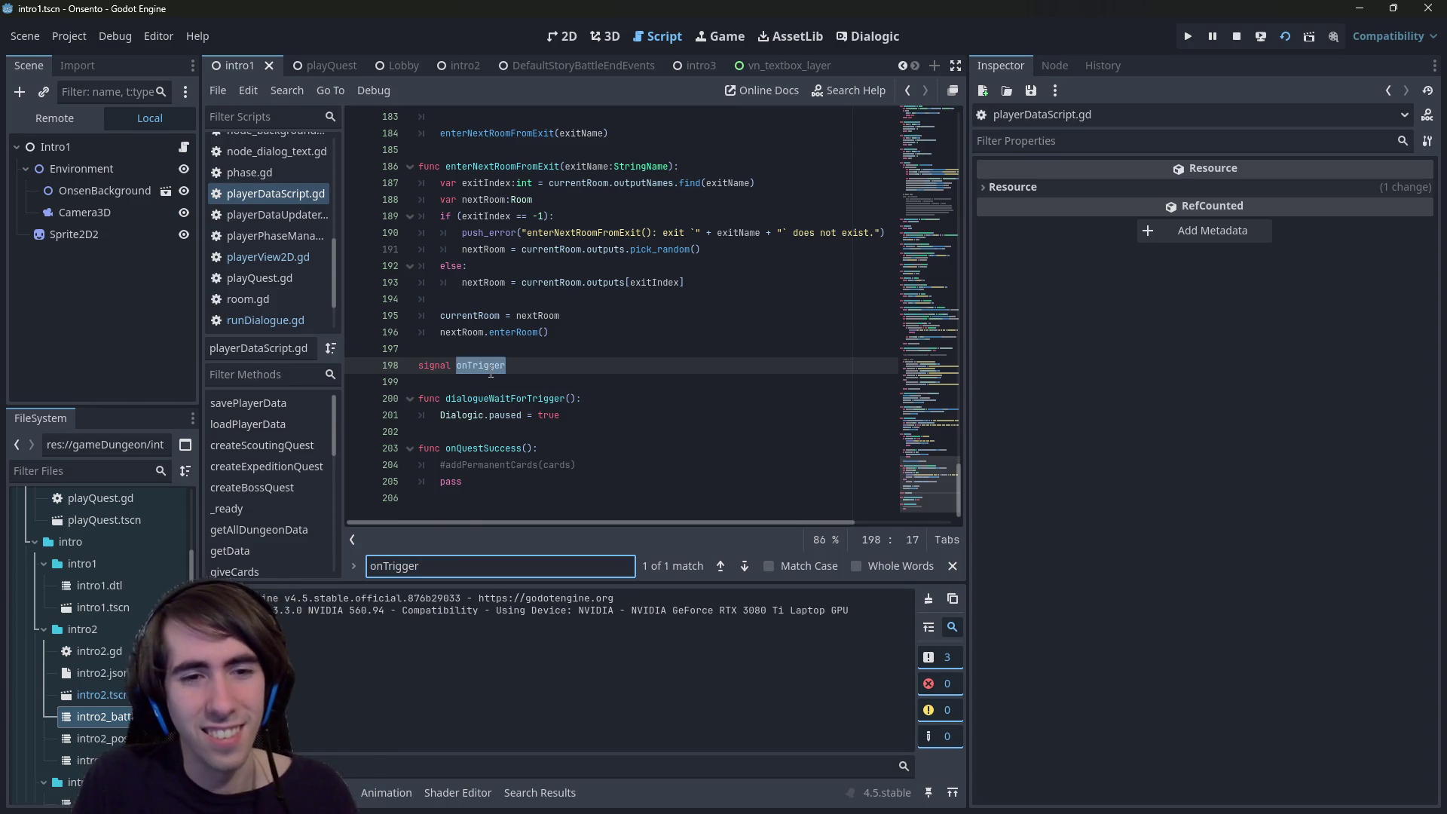
# - Search all project files for onTrigger, check the battleEndEventsRunner.gd match, and open the signal declaration
pyautogui.hotkey('ctrl', 'shift', 'f')
pyautogui.press('Return')
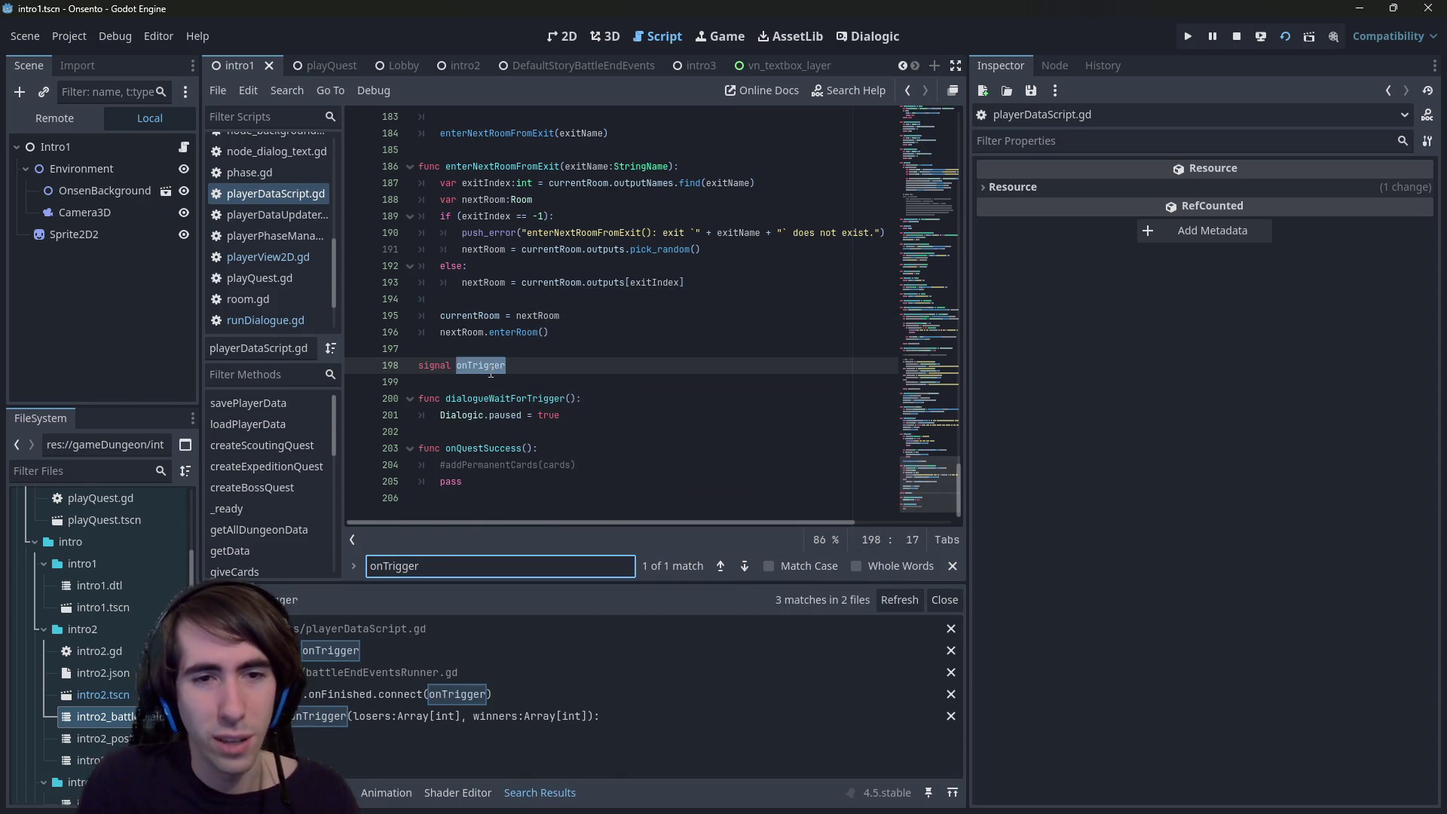
pyautogui.click(420, 695)
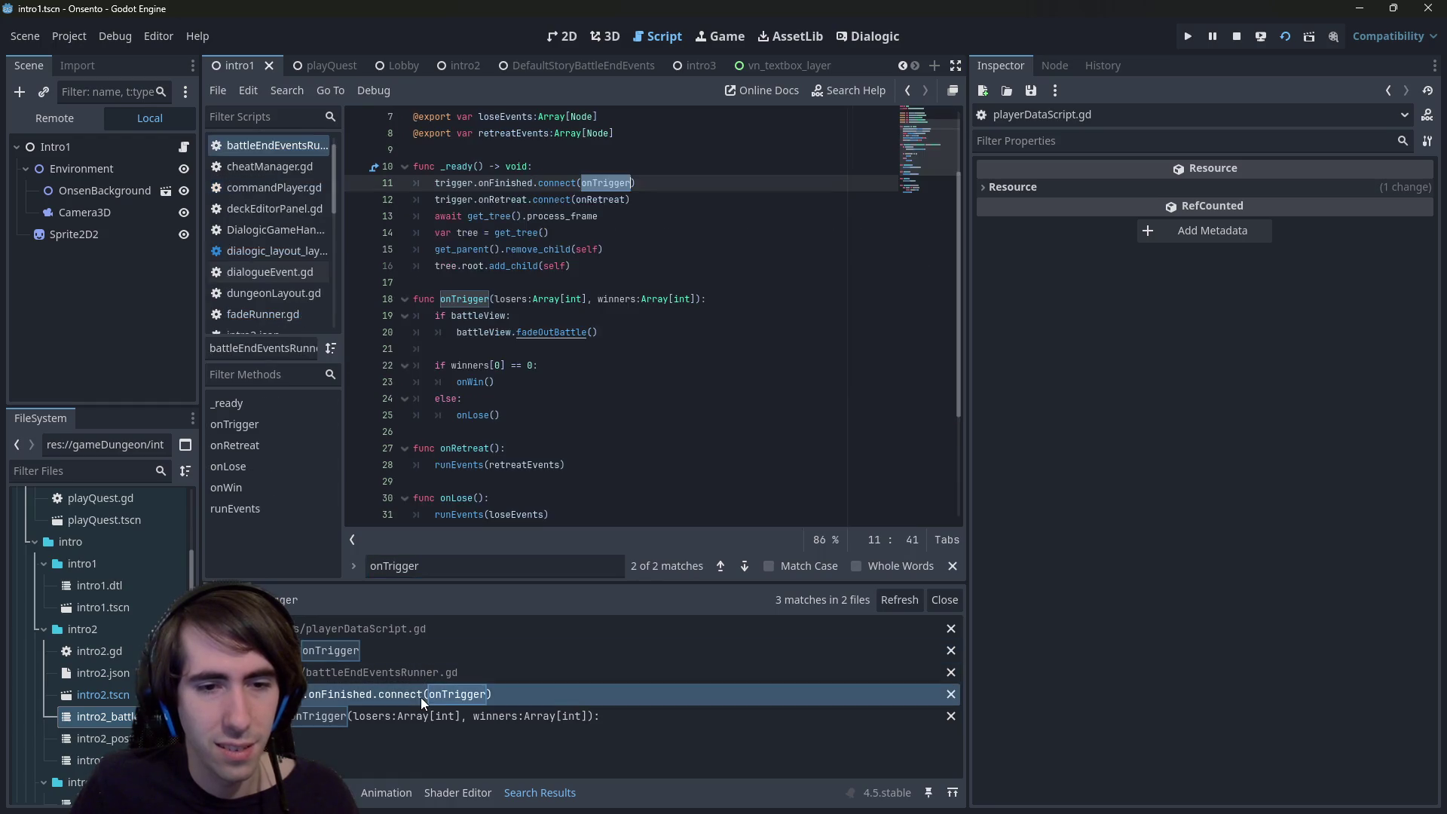
pyautogui.scroll(1, 600, 241)
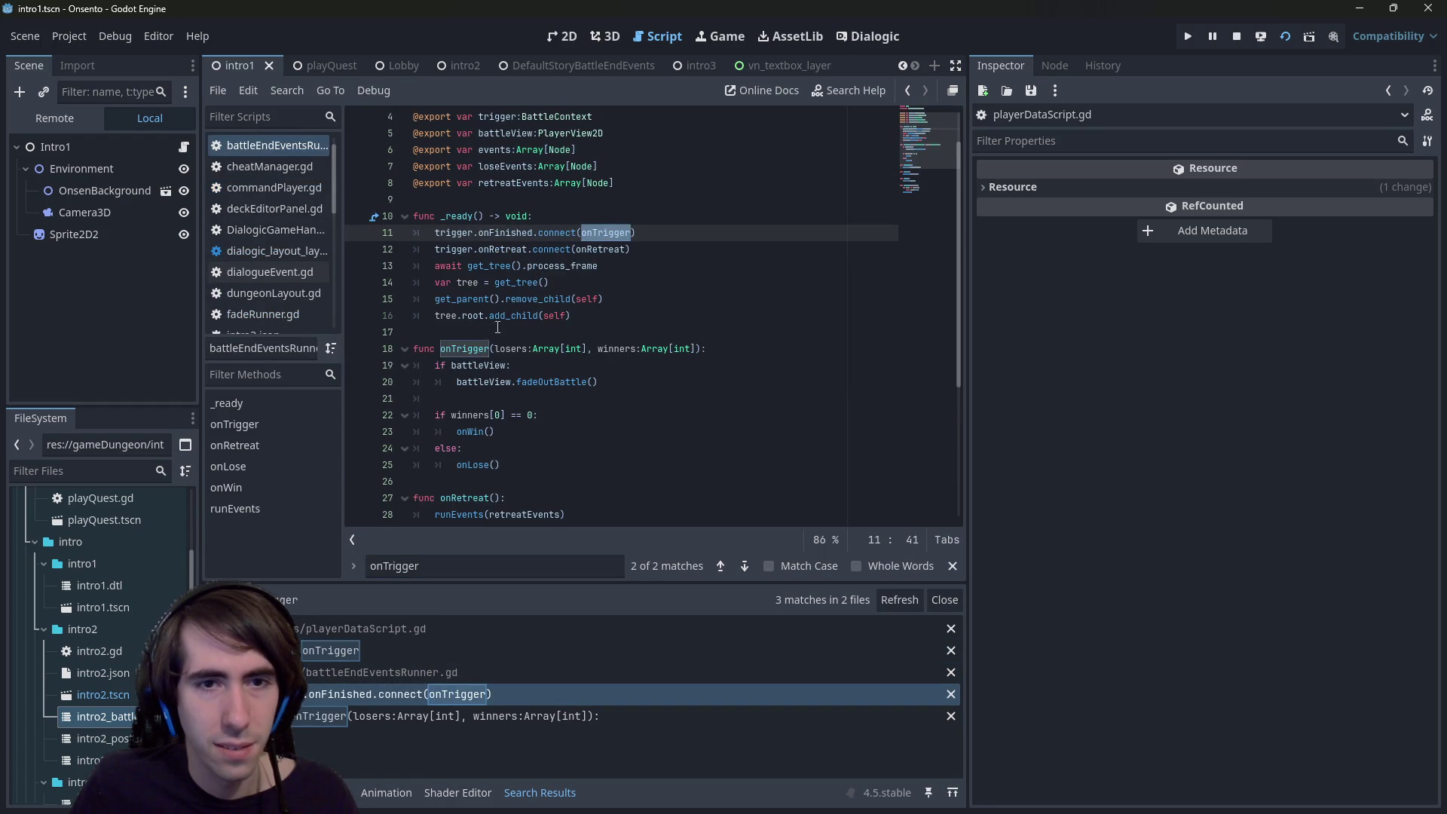
pyautogui.doubleClick(480, 347)
pyautogui.moveTo(591, 382)
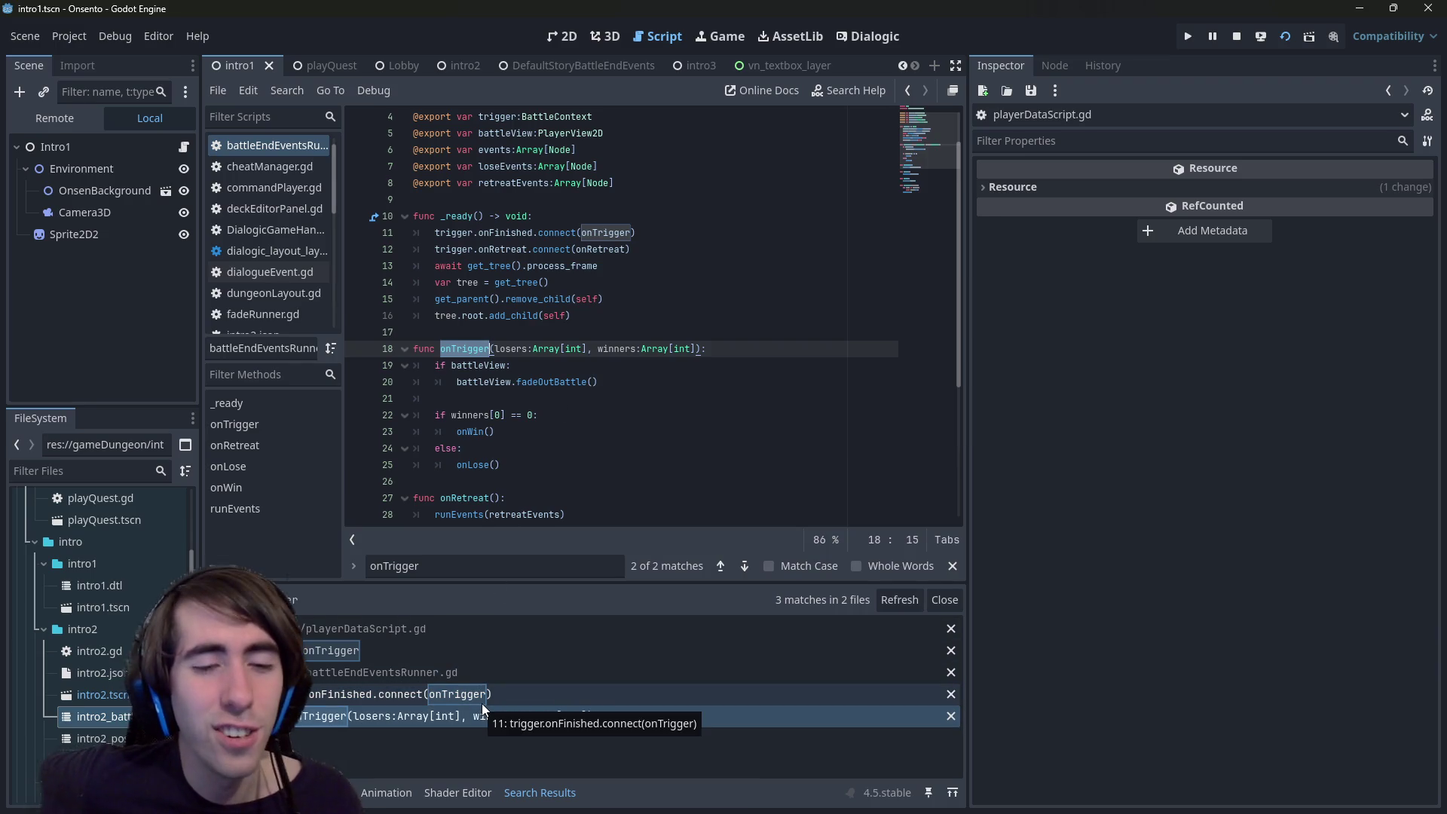
pyautogui.click(496, 645)
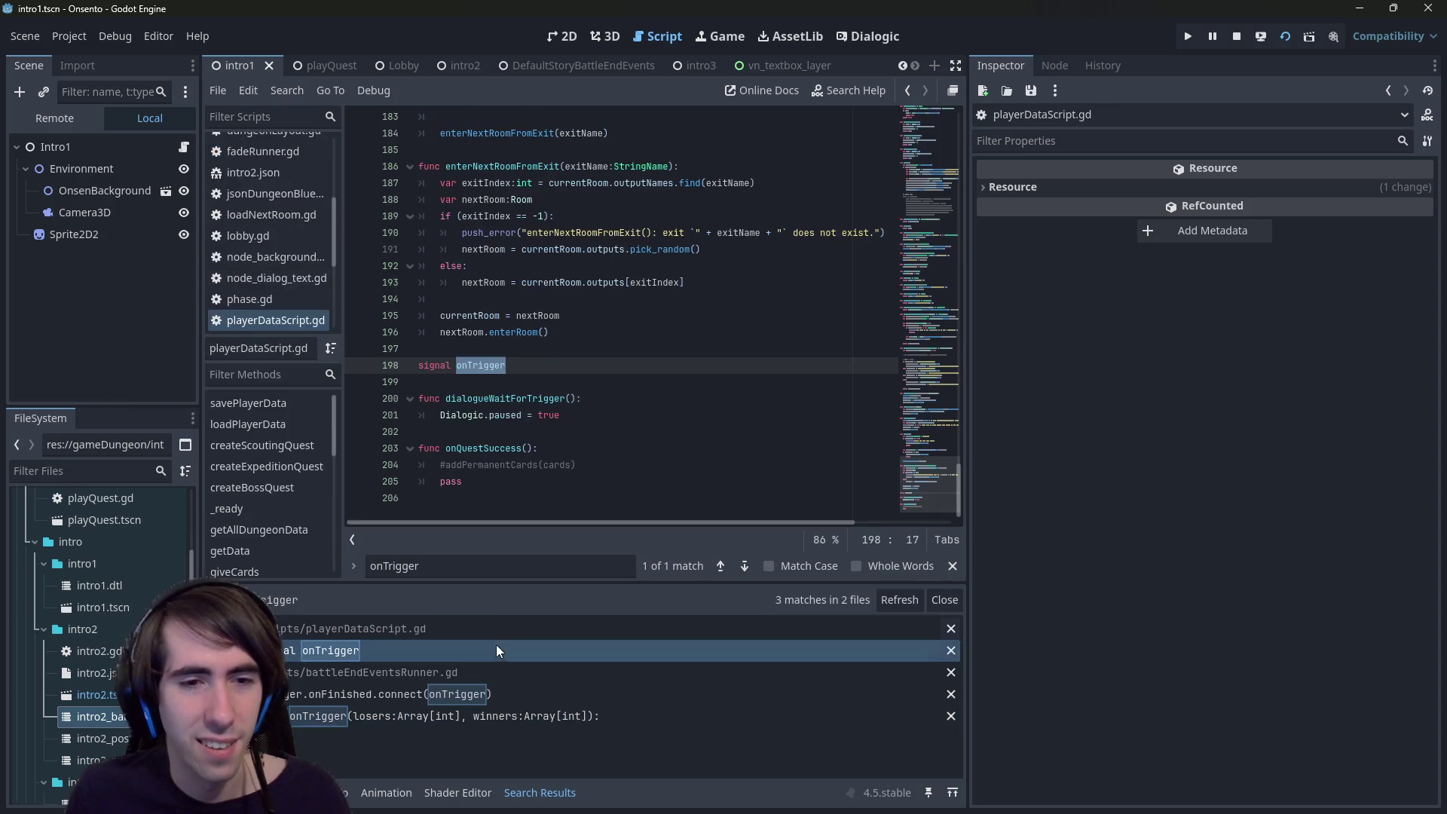
# - Write a resumeDialogue() function below dialogueWaitForTrigger, reusing the Dialogic.paused line, and save playerDataScript.gd
pyautogui.click(590, 412)
pyautogui.moveTo(590, 412); pyautogui.dragTo(442, 422)
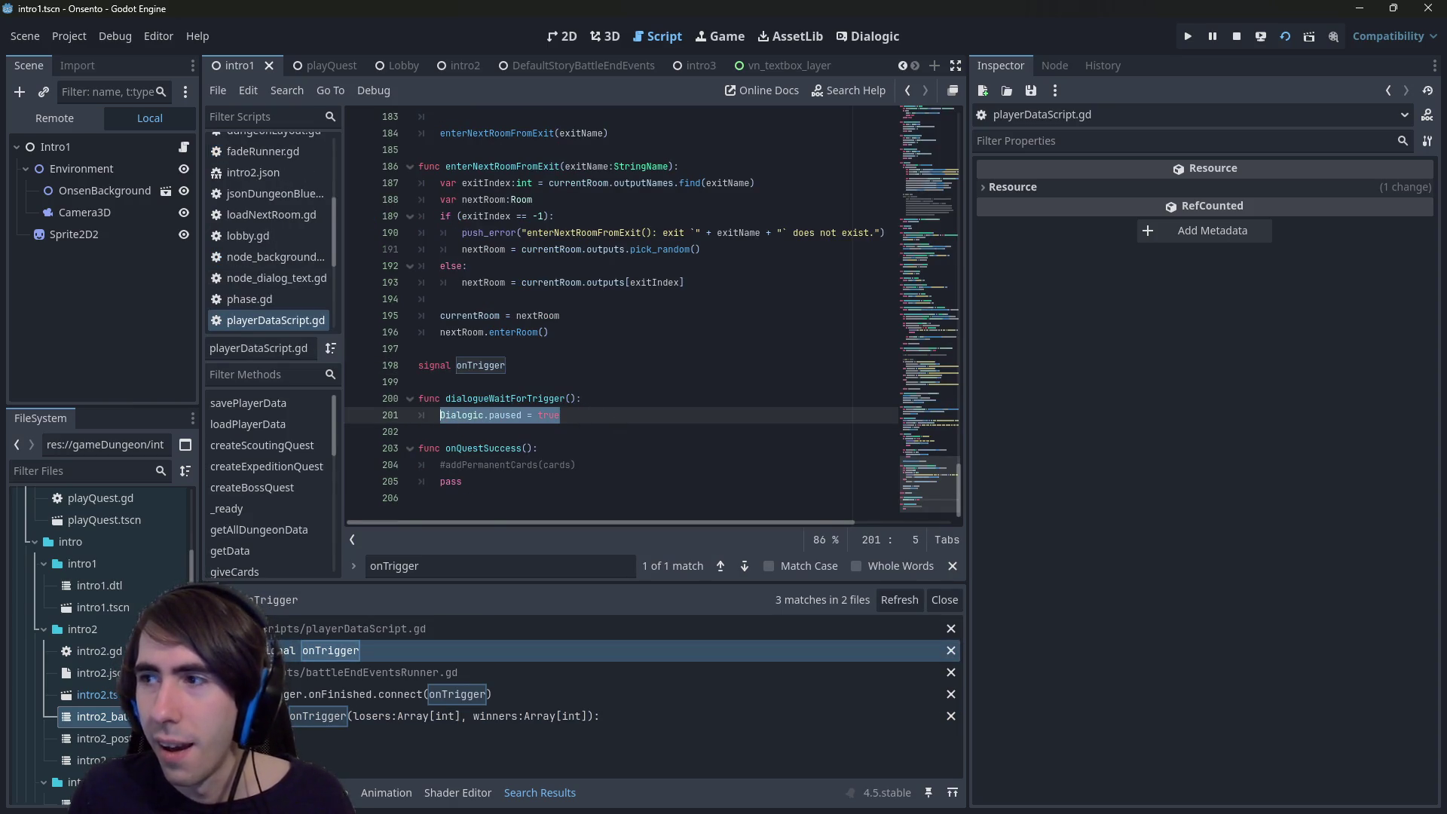
pyautogui.click(571, 426)
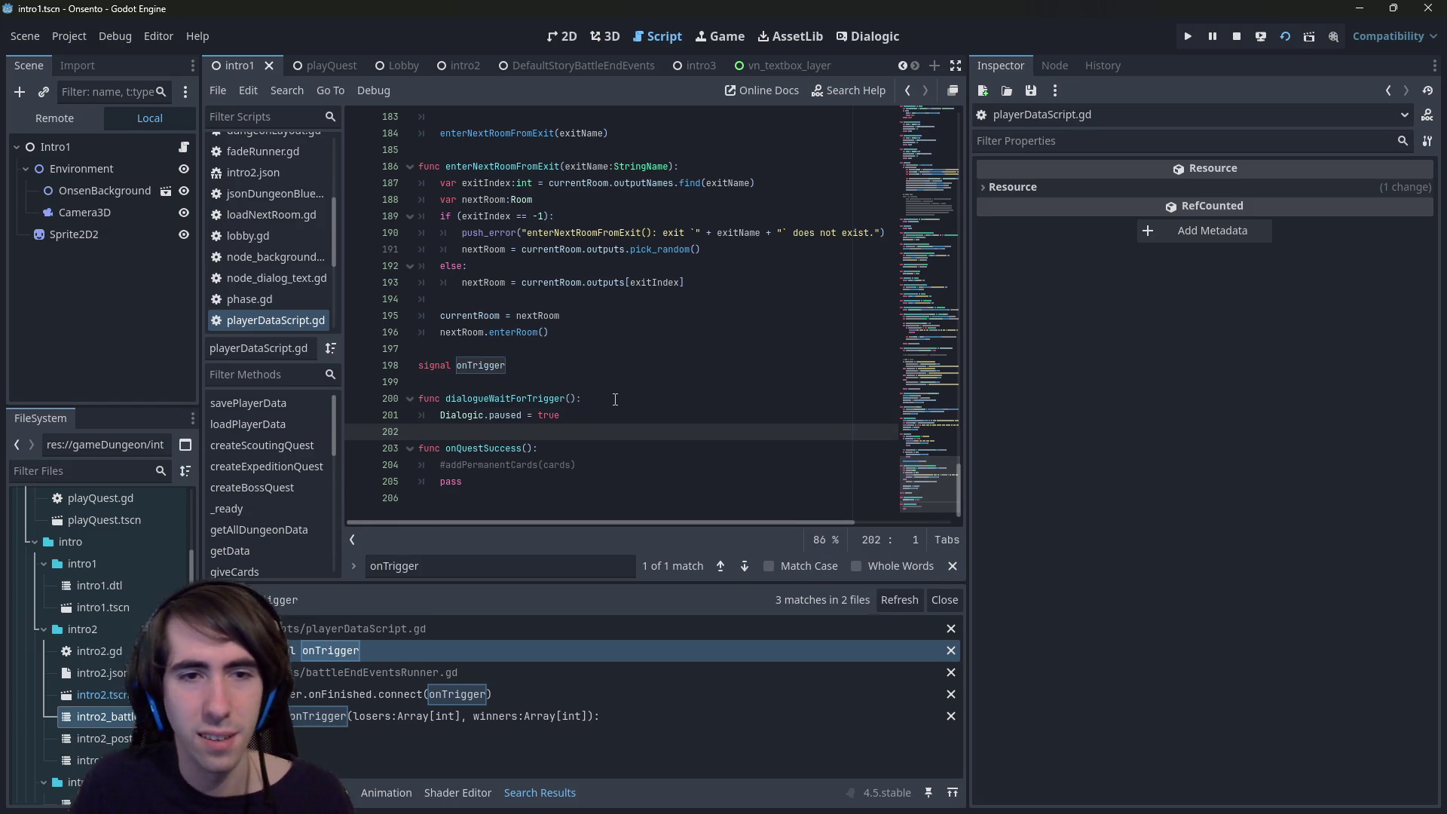
pyautogui.press('Return')
pyautogui.press('Return')
pyautogui.write('func resume')
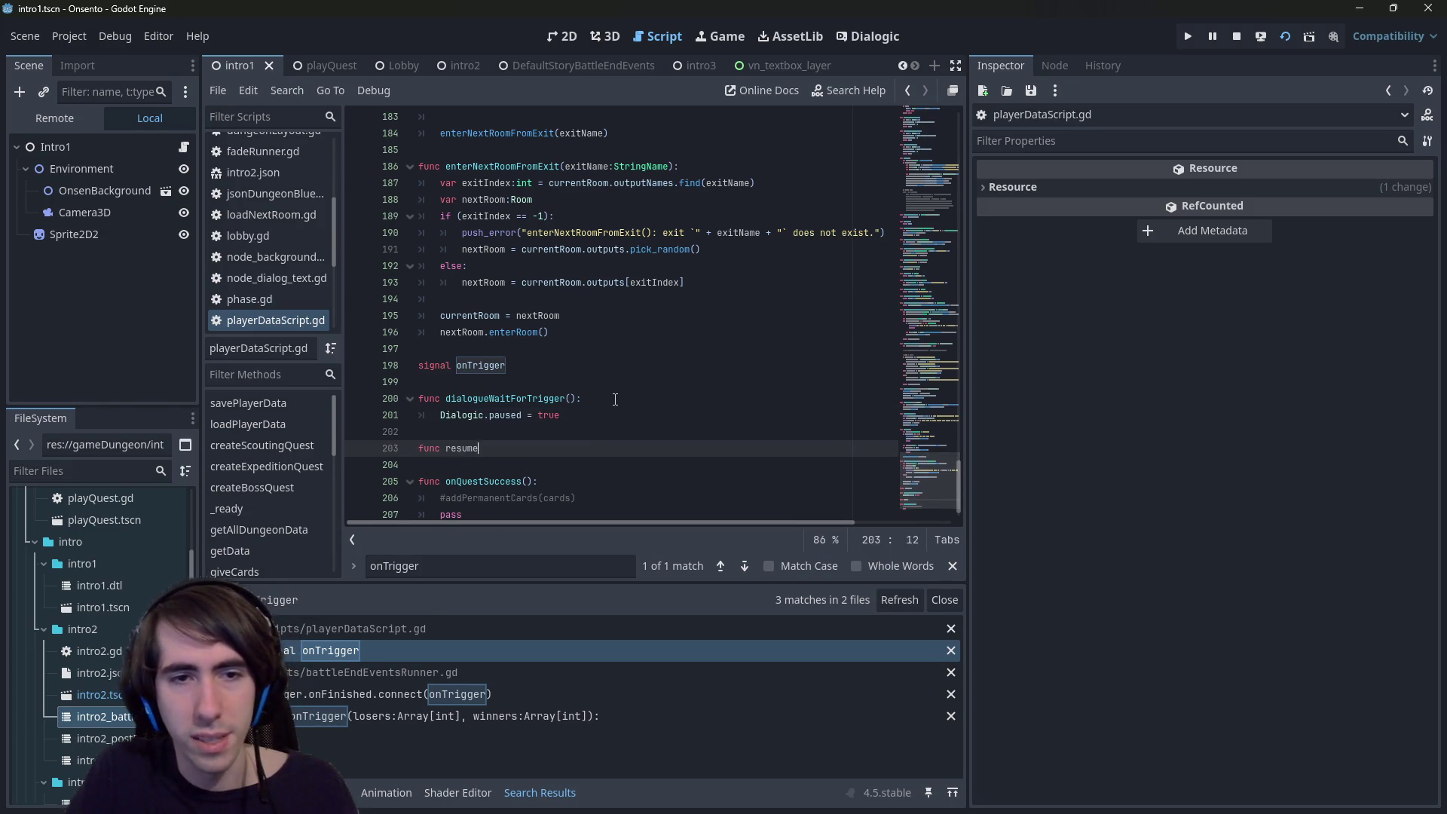
pyautogui.write(':')
pyautogui.press('Return')
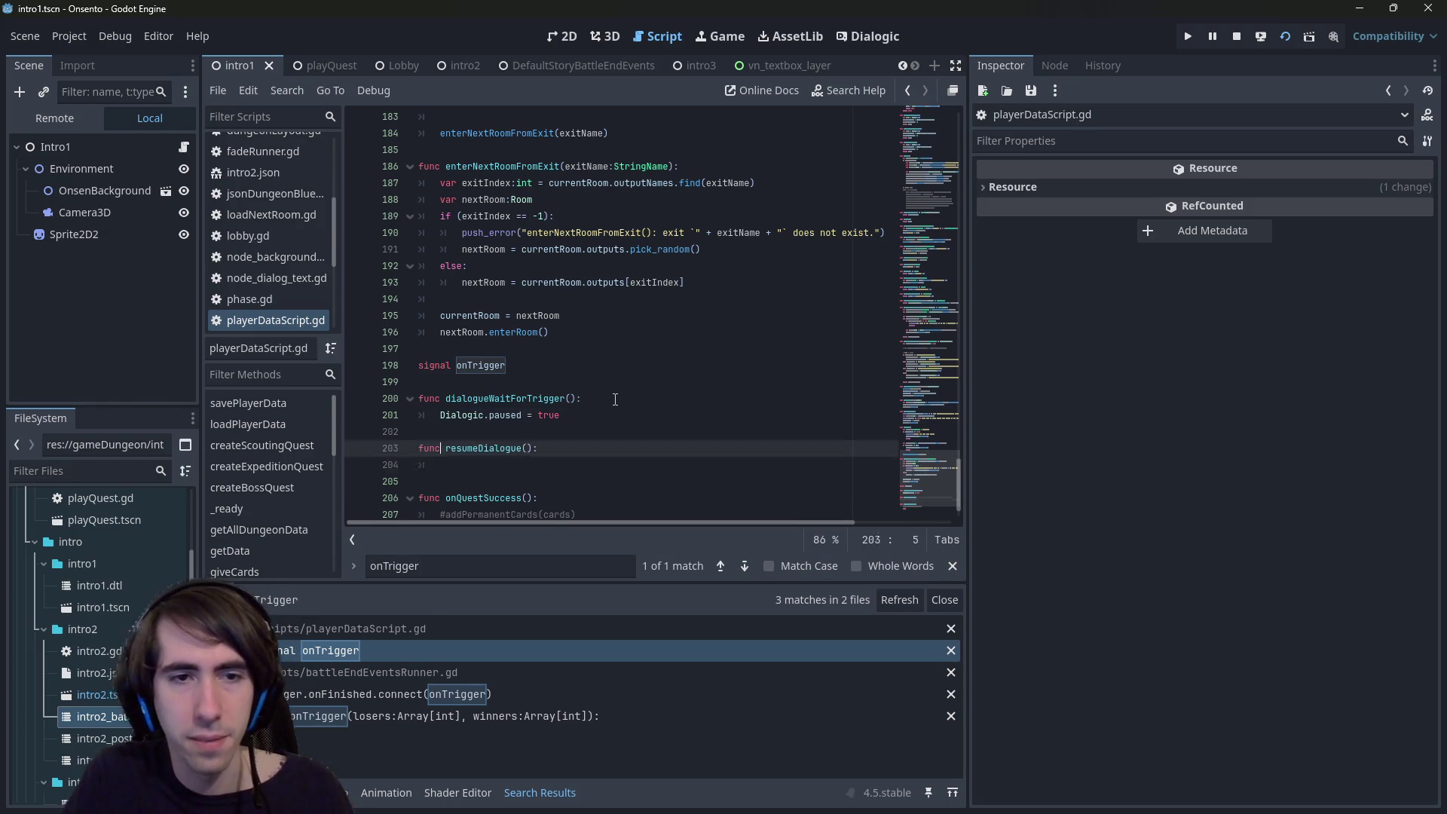
pyautogui.press('Up')
pyautogui.press('Up')
pyautogui.press('Up')
pyautogui.hotkey('ctrl', 'shift', 'Right')
pyautogui.hotkey('ctrl', 'shift', 'Right')
pyautogui.hotkey('ctrl', 'shift', 'Right')
pyautogui.hotkey('ctrl', 'c')
pyautogui.press('Down')
pyautogui.press('Down')
pyautogui.press('Down')
pyautogui.hotkey('ctrl', 'v')
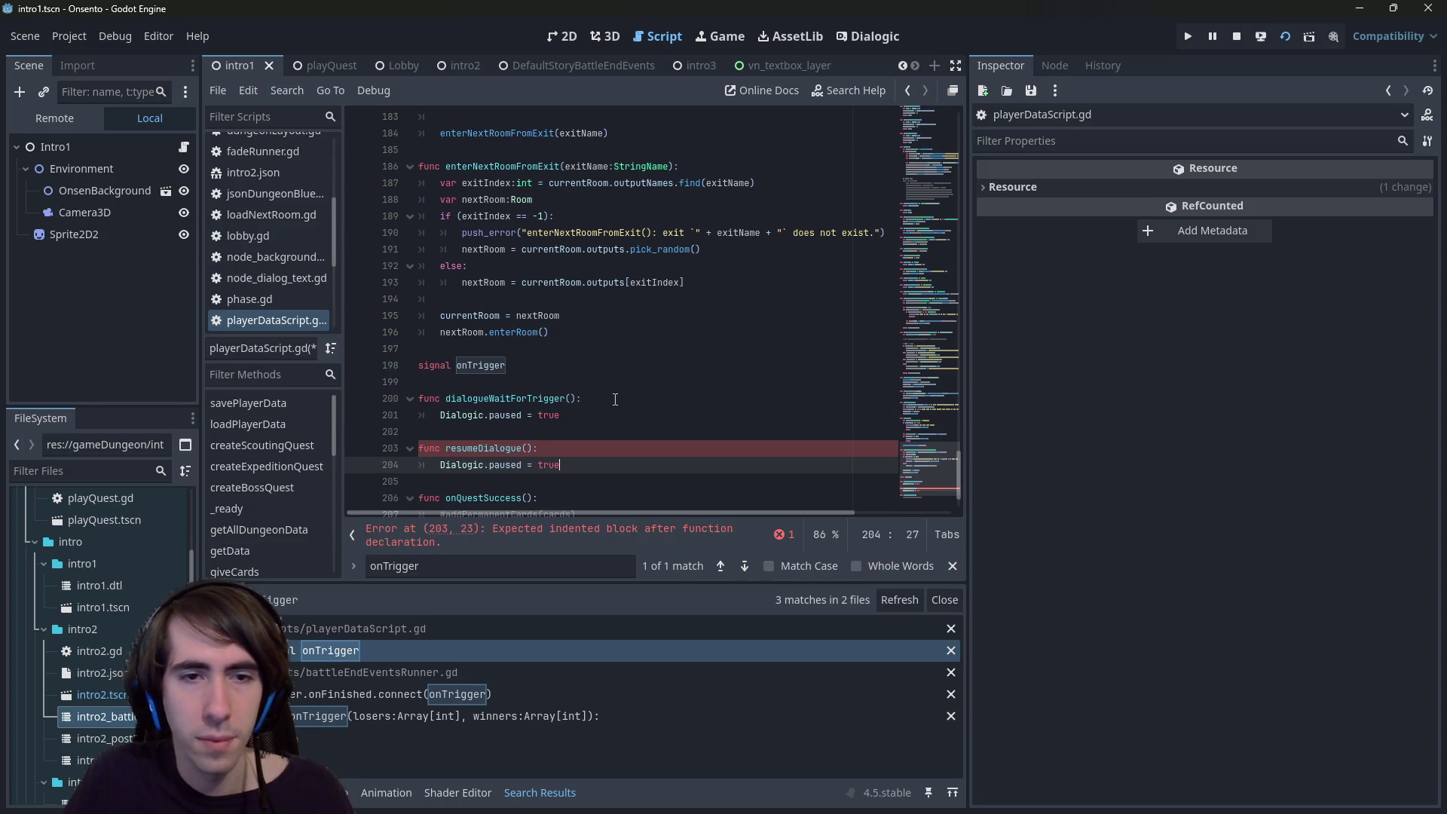
pyautogui.write('fals')
pyautogui.hotkey('ctrl', 's')
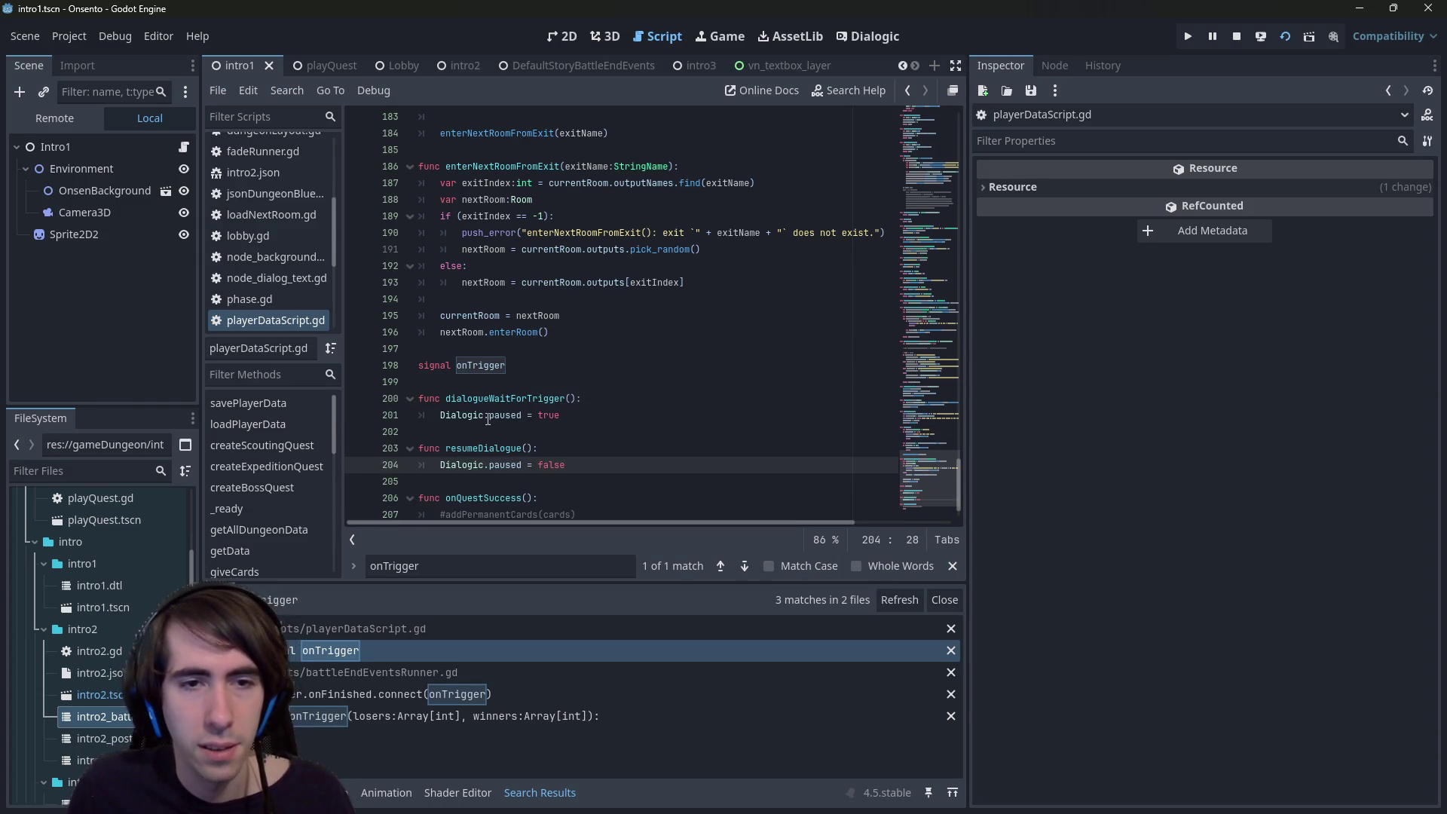
# - Reopen the intro2_postBattleDialogue timeline from the FileSystem
pyautogui.doubleClick(486, 449)
pyautogui.scroll(-1, 486, 447)
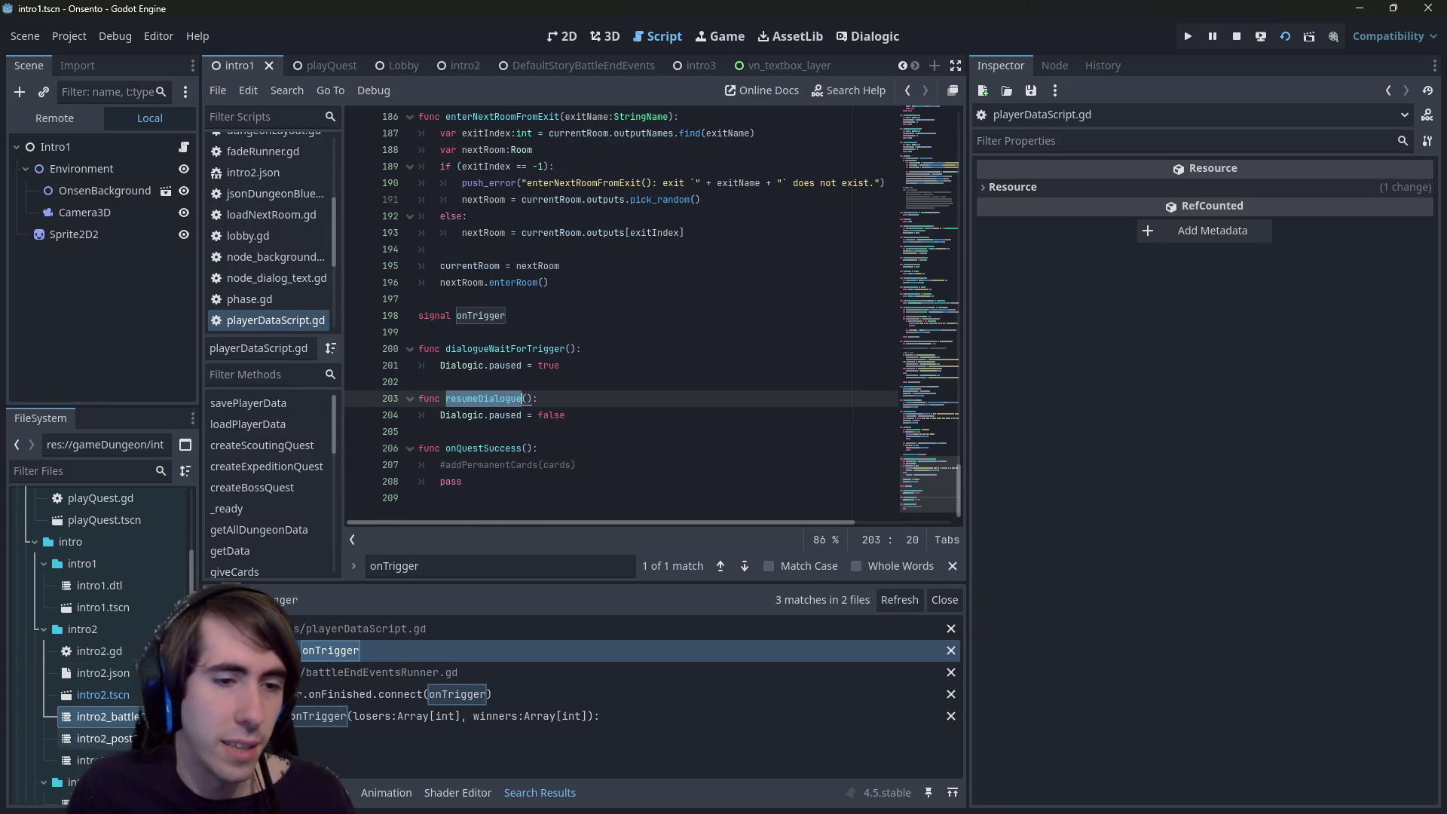
pyautogui.doubleClick(95, 759)
pyautogui.click(103, 738)
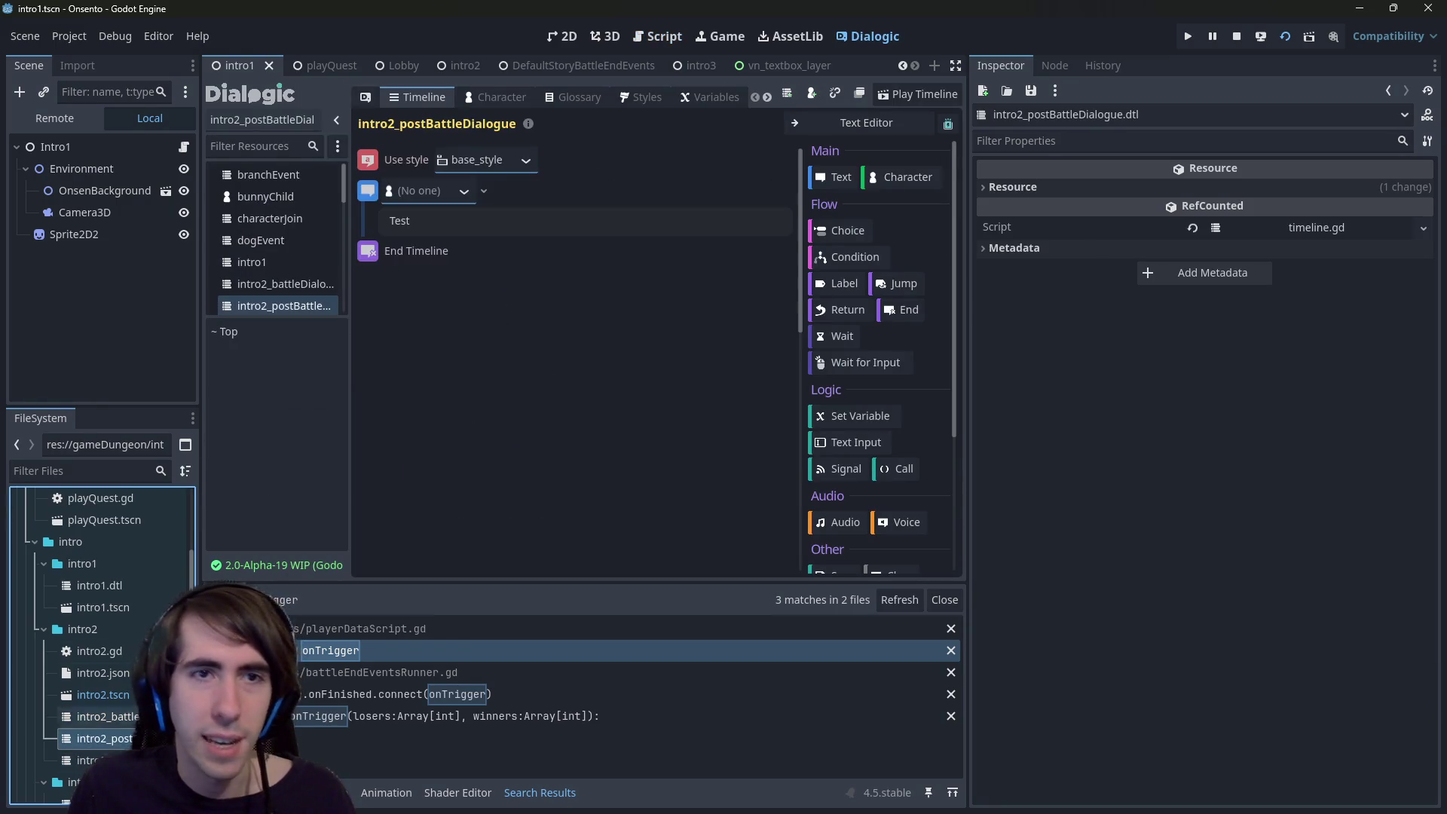
# - Delete the Test text event from intro2_postBattleDialogue and open the intro2.gd script
pyautogui.rightClick(367, 189)
pyautogui.click(415, 366)
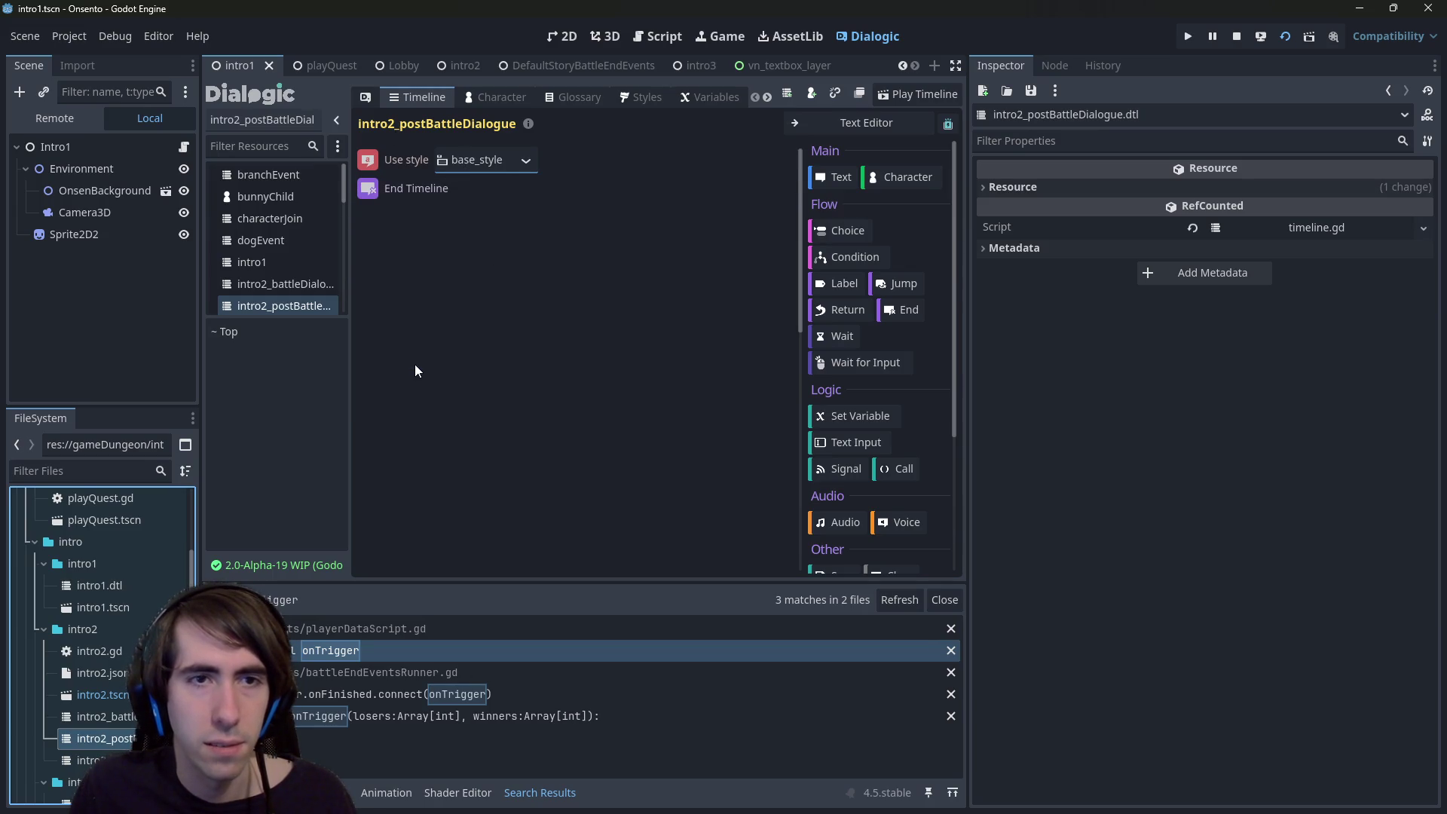
pyautogui.doubleClick(102, 672)
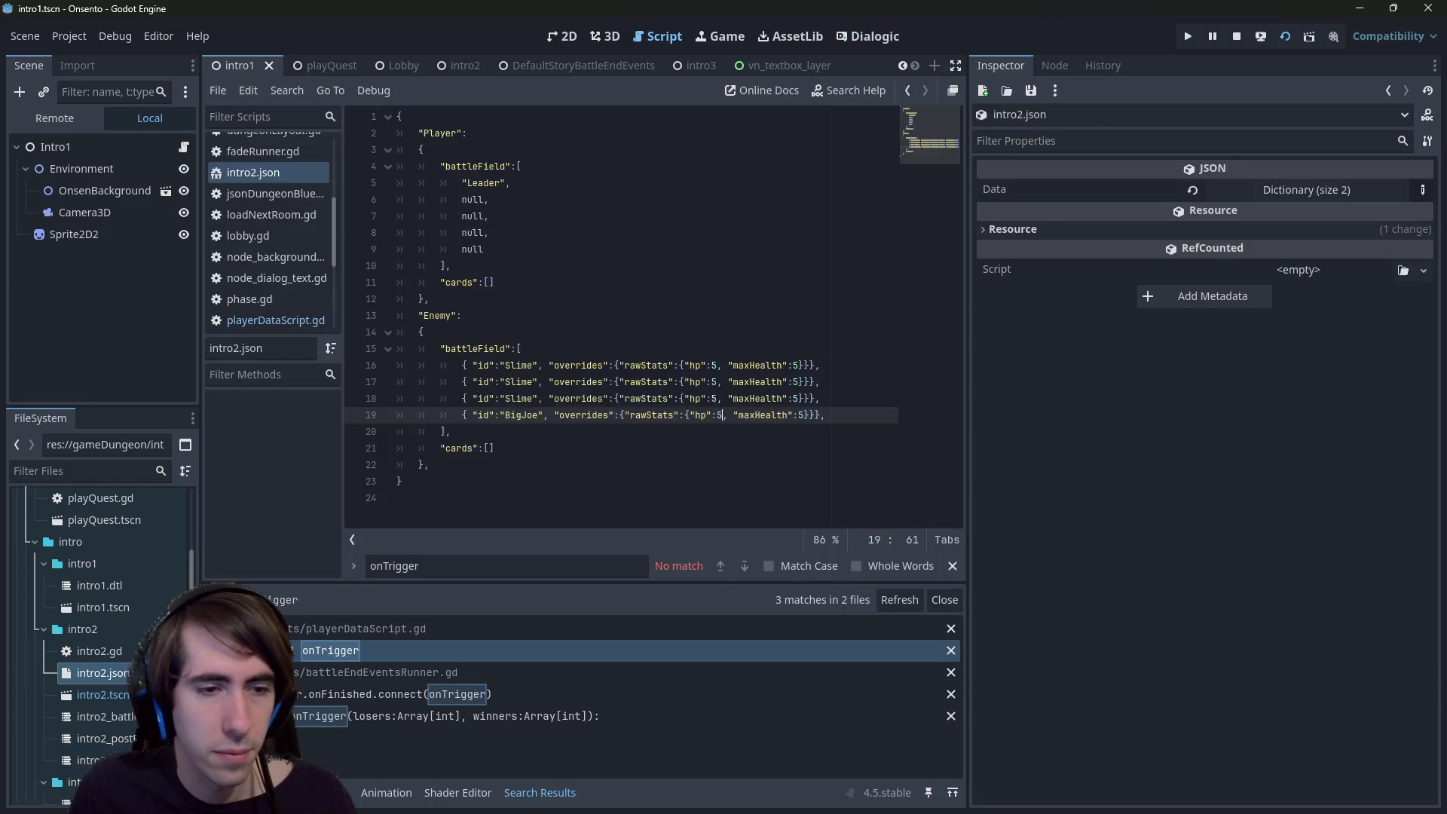
pyautogui.click(146, 657)
pyautogui.doubleClick(114, 651)
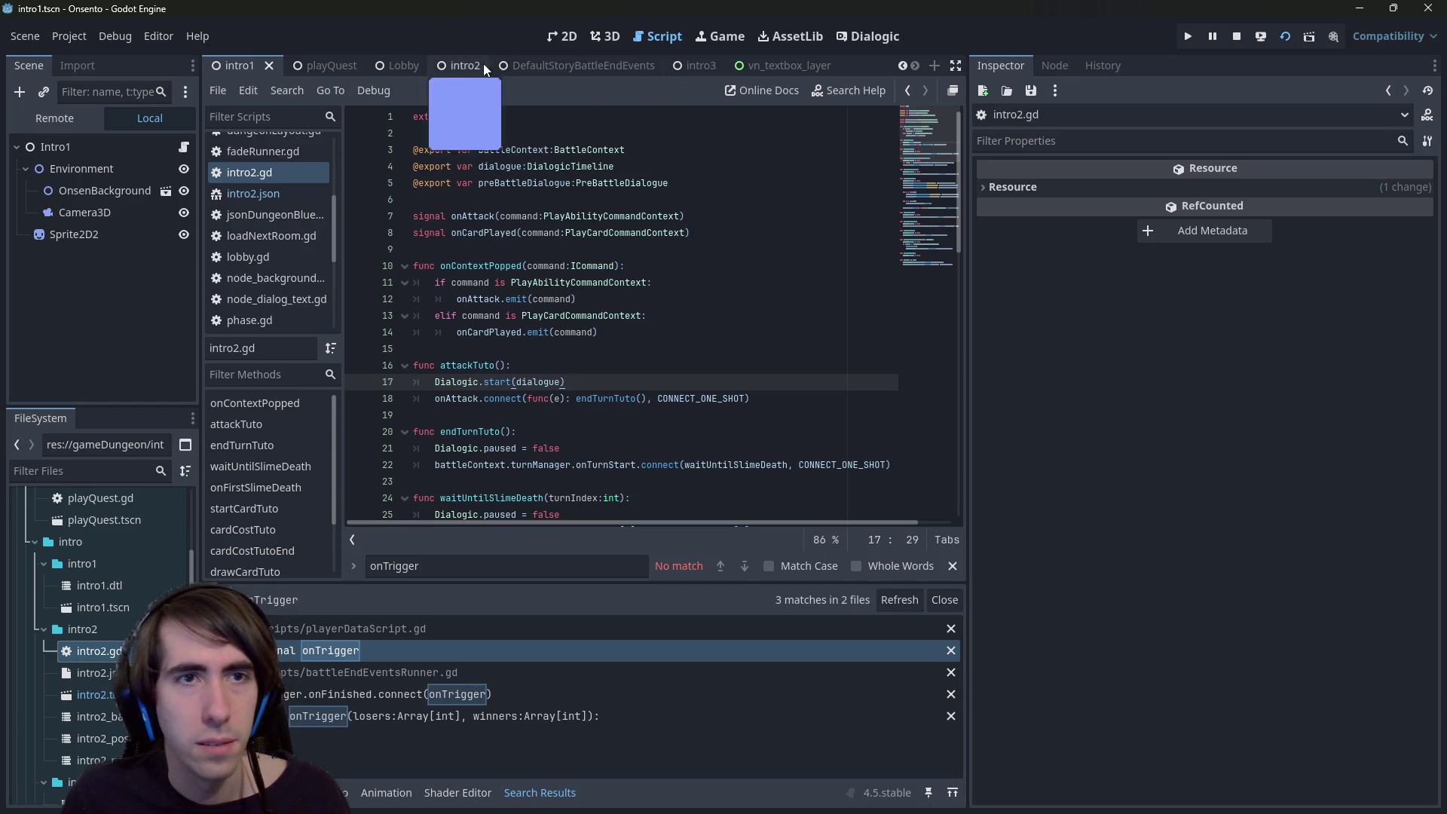
# - Open runDialogue.gd from the RunDialogue node in the DefaultStoryBattleEndEvents scene
pyautogui.click(462, 65)
pyautogui.scroll(-1, 137, 360)
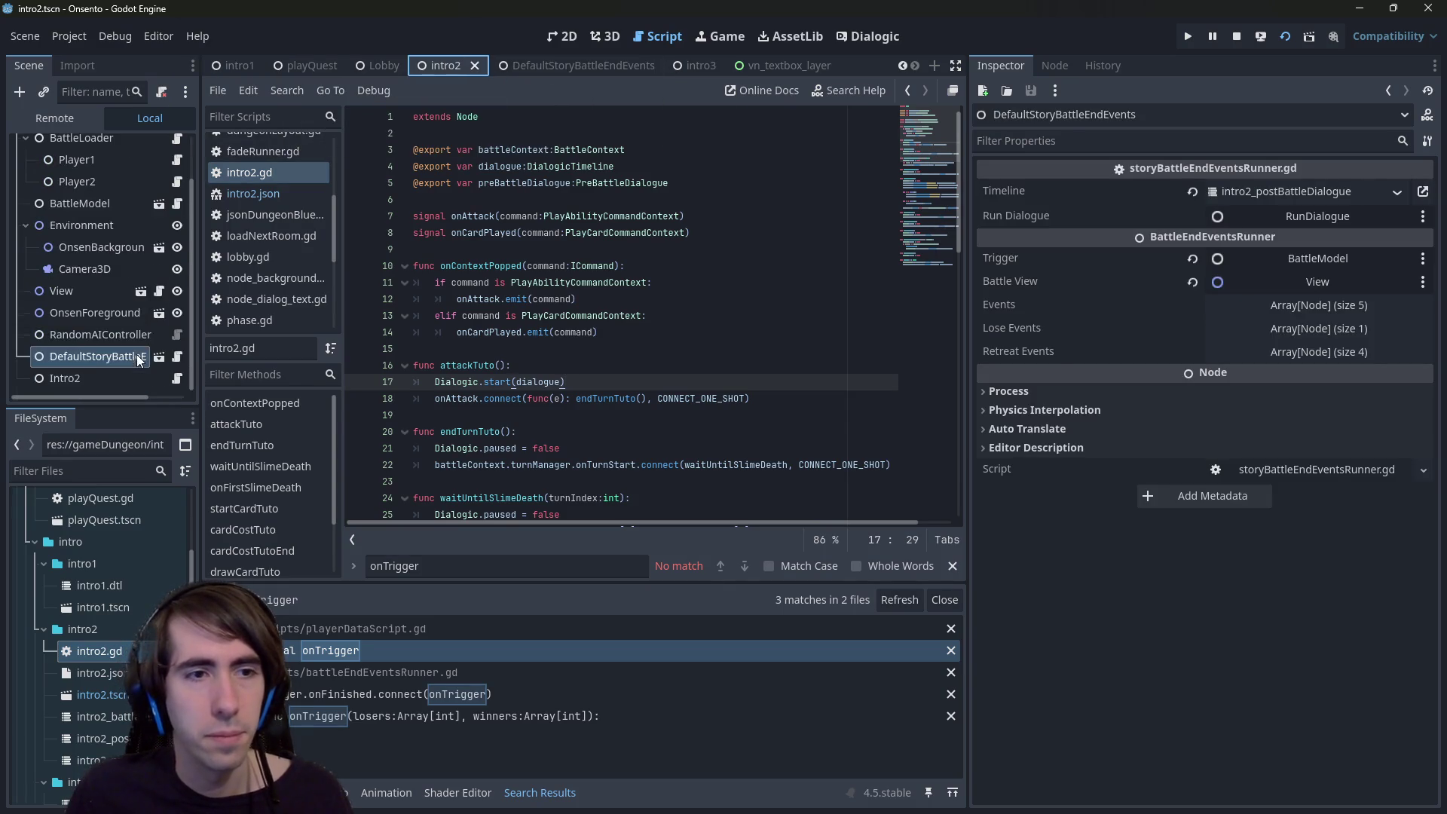
pyautogui.click(159, 356)
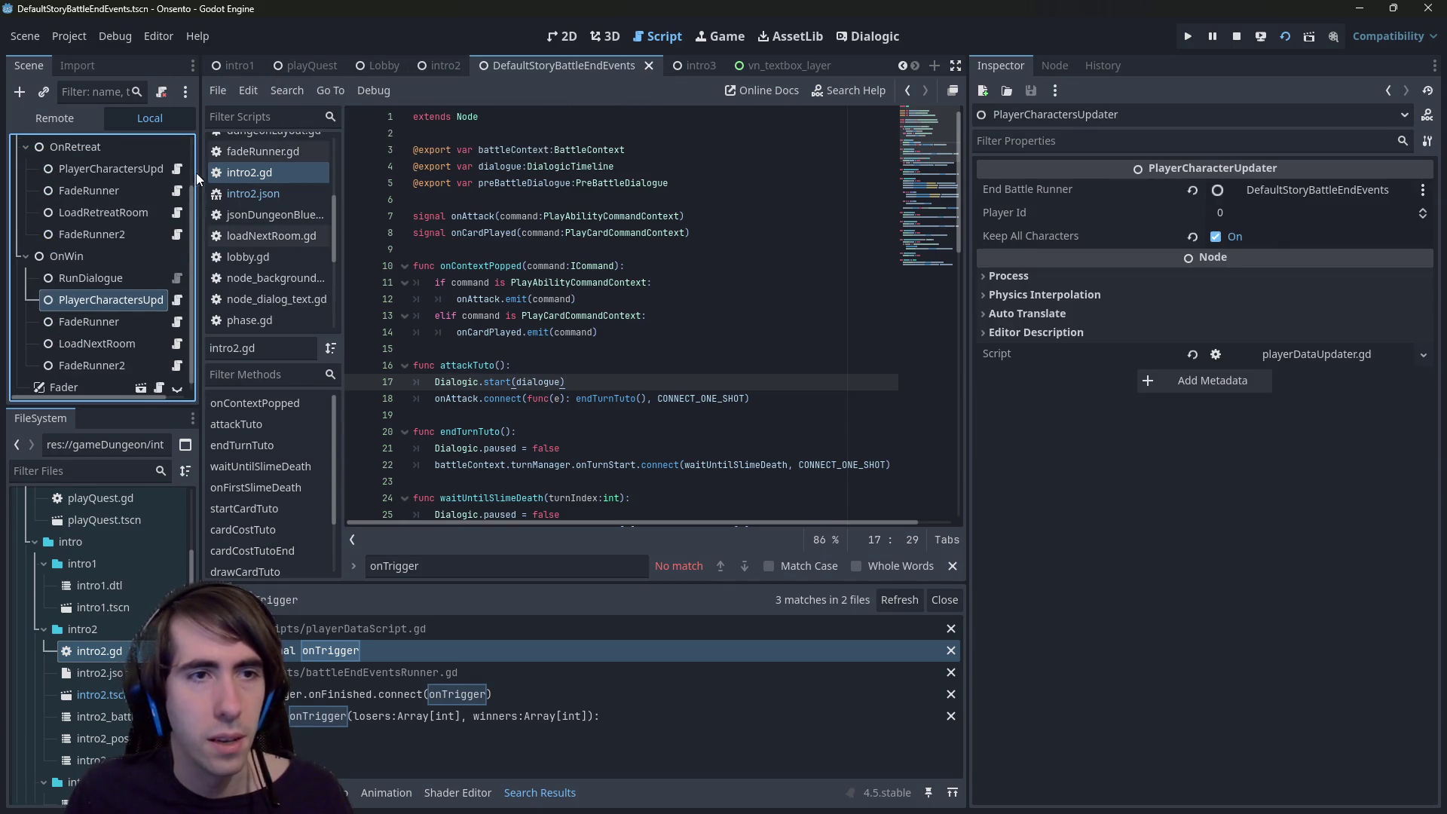
pyautogui.click(176, 279)
pyautogui.click(694, 247)
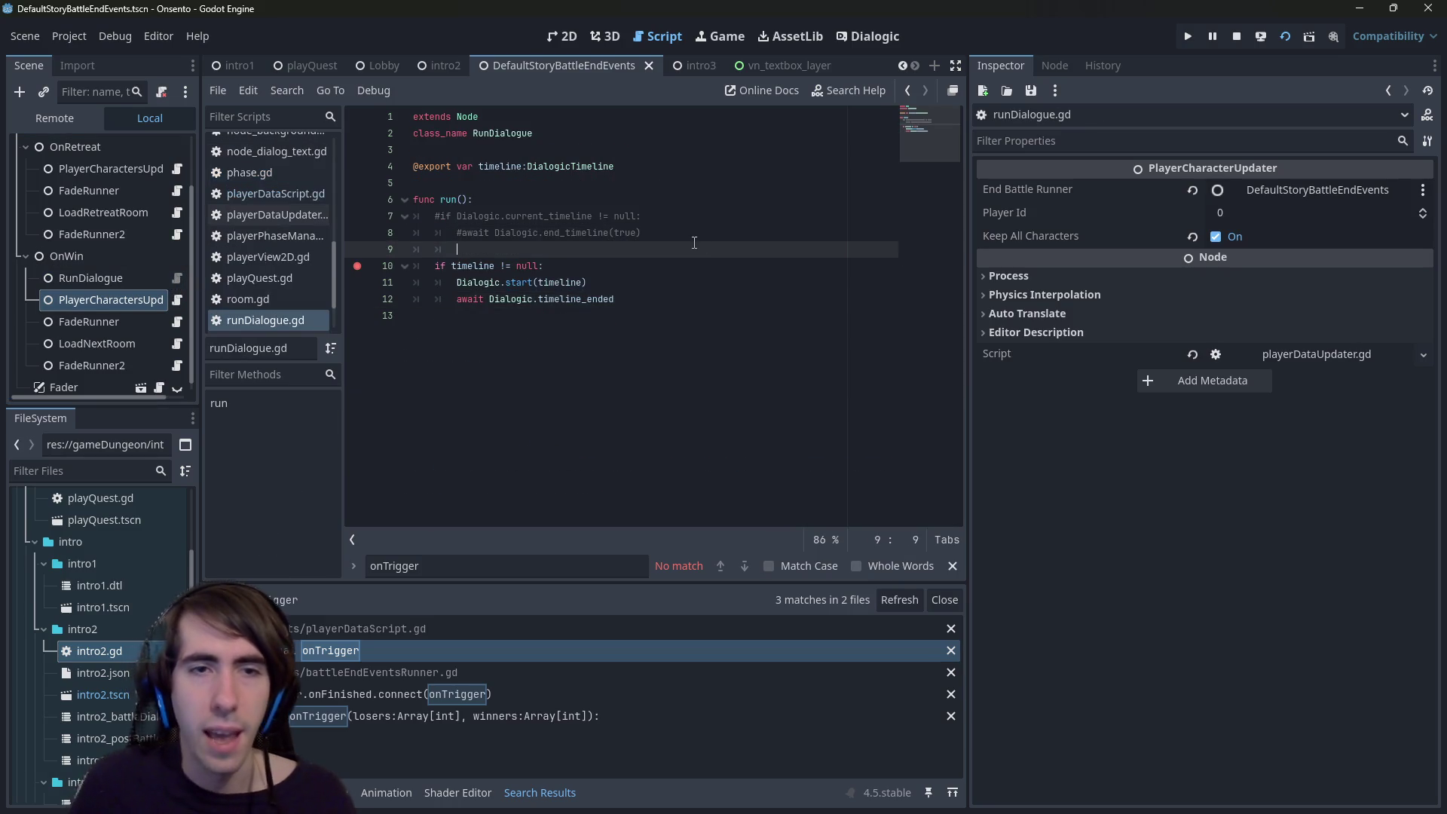
# - Add a PlayerData.resumeDialogue() call on a new line at the top of run()
pyautogui.press('Up')
pyautogui.press('Up')
pyautogui.press('Up')
pyautogui.press('End')
pyautogui.press('Return')
pyautogui.write('resumeDialogue')
pyautogui.hotkey('ctrl', 'z')
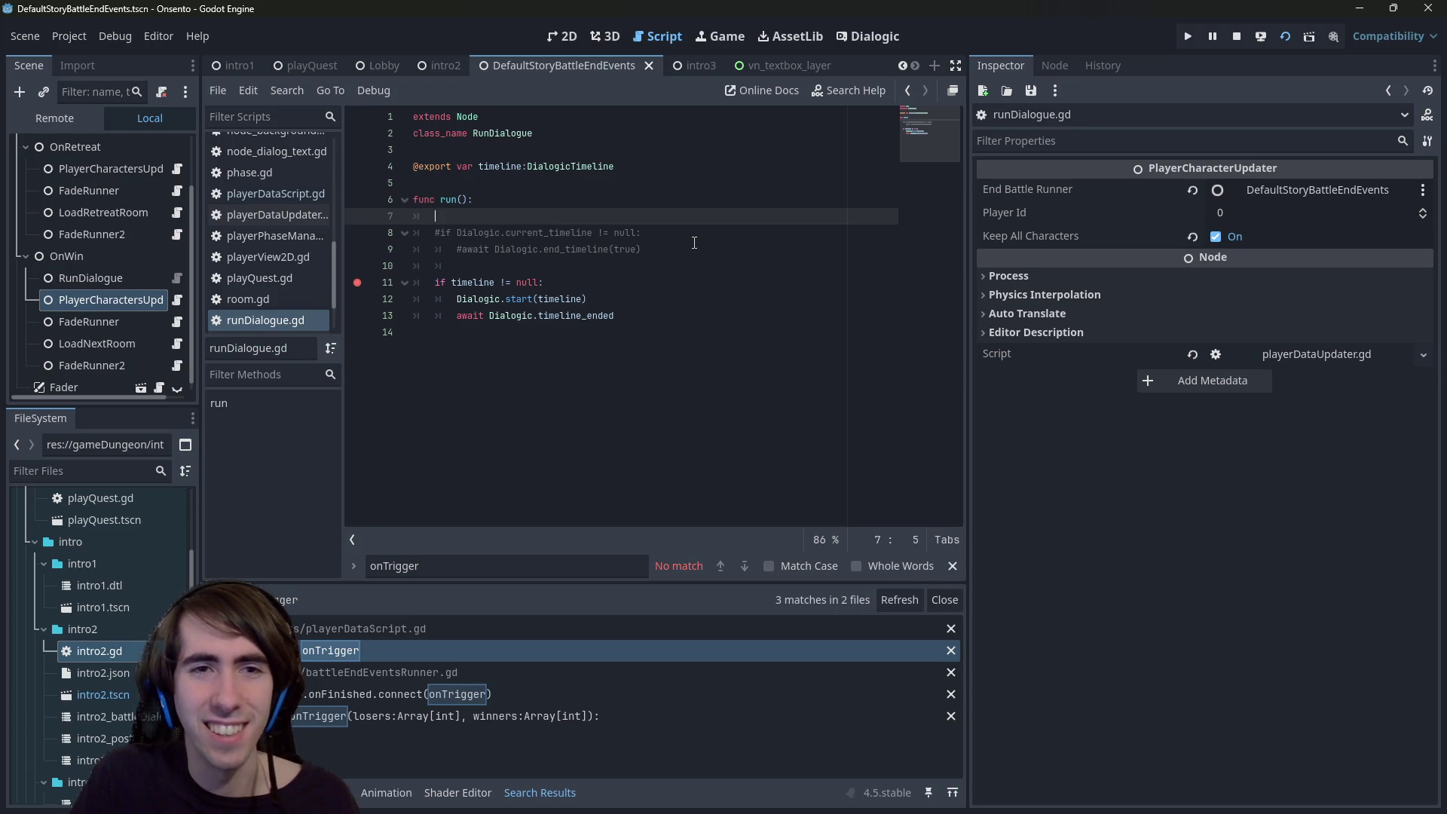
pyautogui.write('Data.')
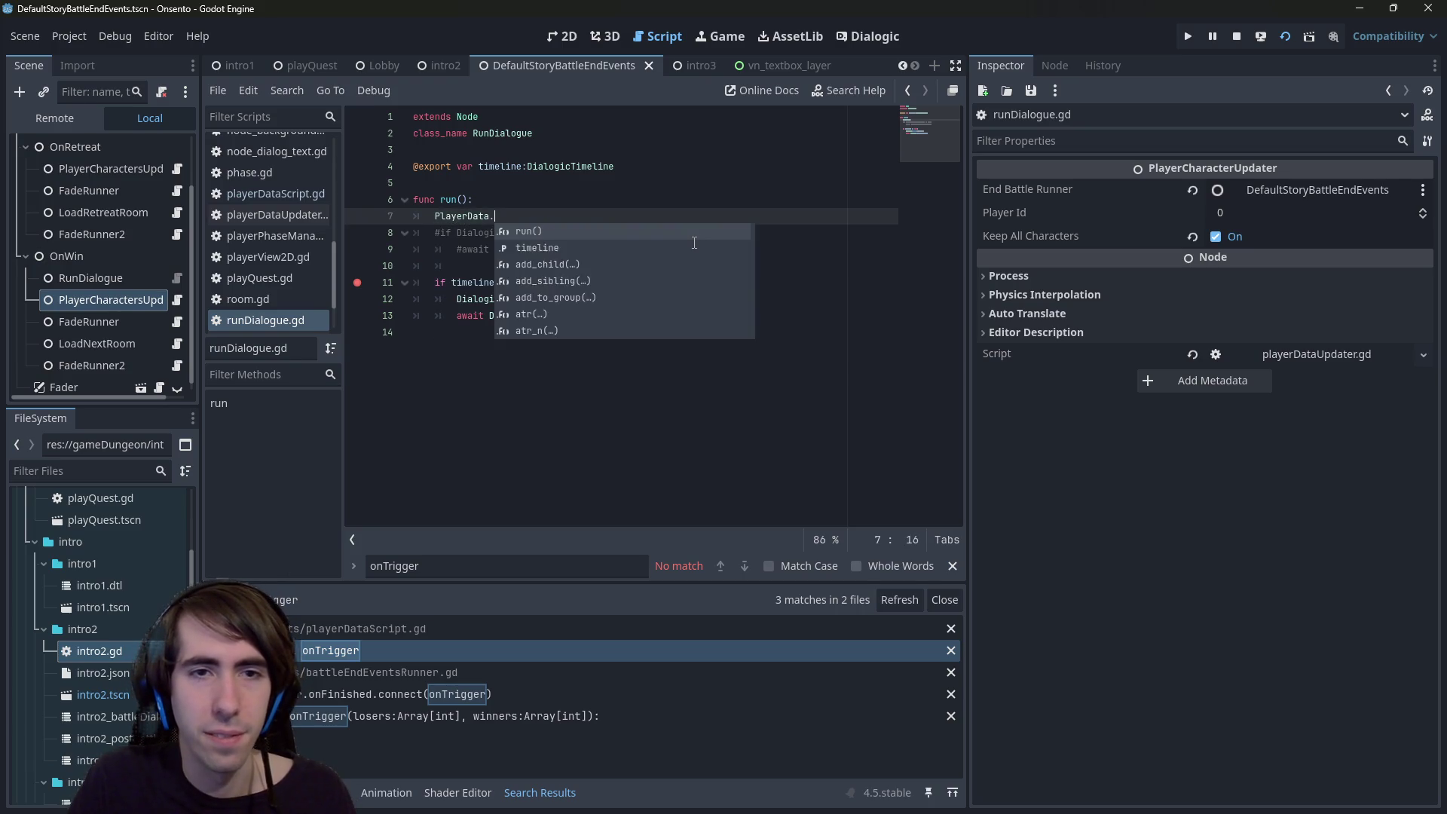
pyautogui.write('resumeDialogue(')
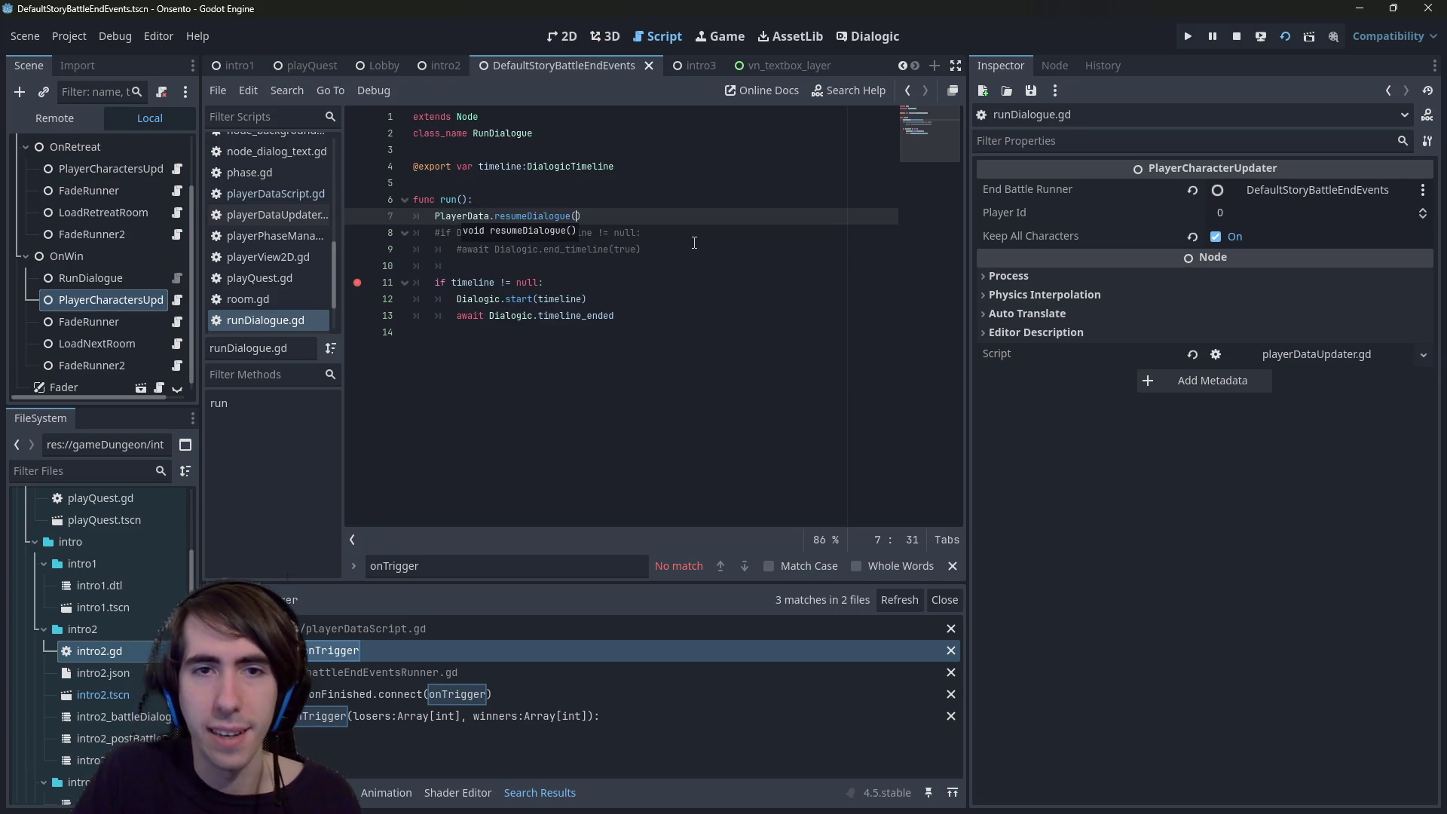
# - Uncomment the end_timeline check lines with Ctrl+K
pyautogui.press('Down')
pyautogui.press('Right')
pyautogui.press('Right')
pyautogui.press('Right')
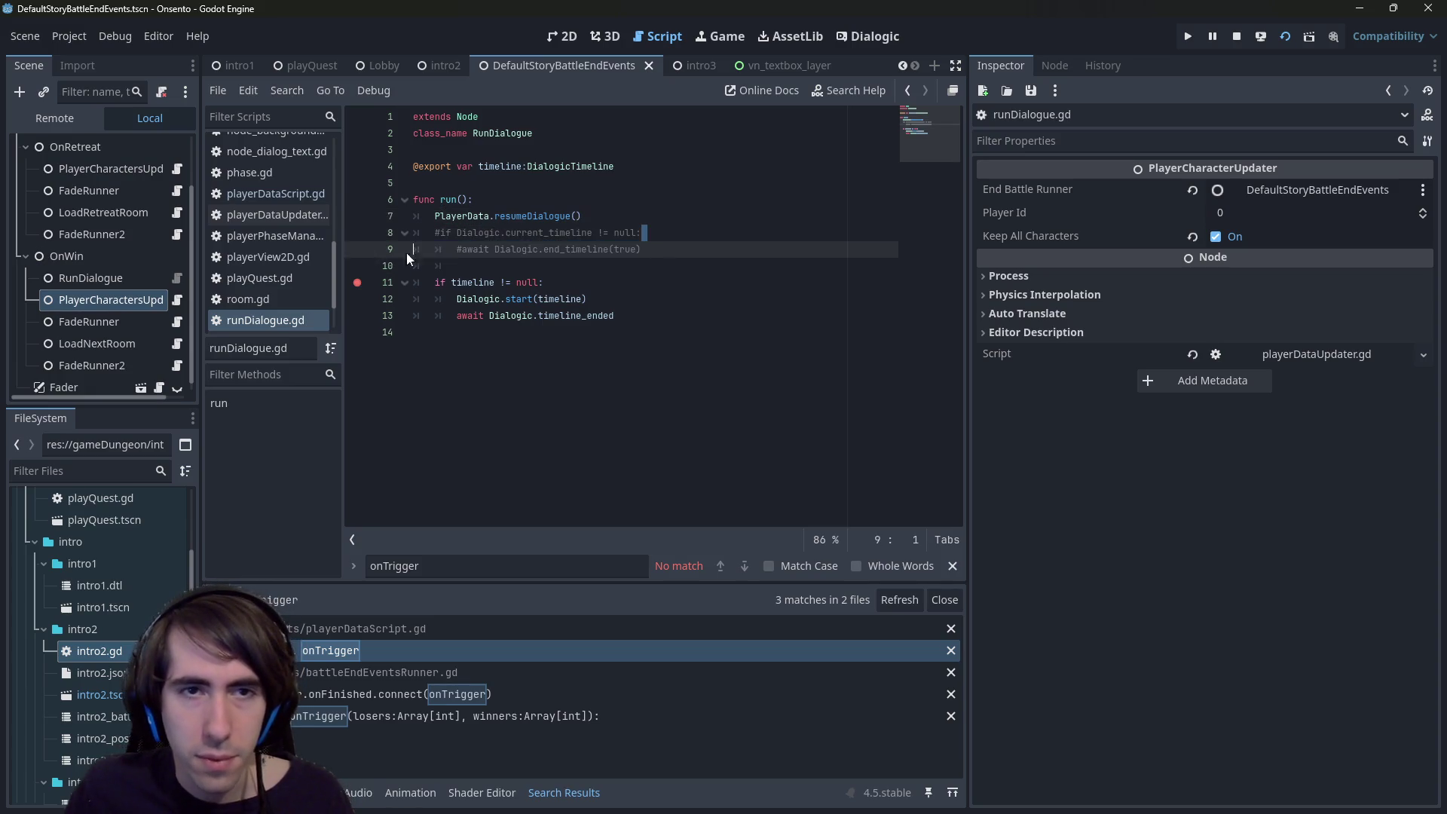
pyautogui.moveTo(676, 257); pyautogui.dragTo(361, 241)
pyautogui.hotkey('ctrl', 'k')
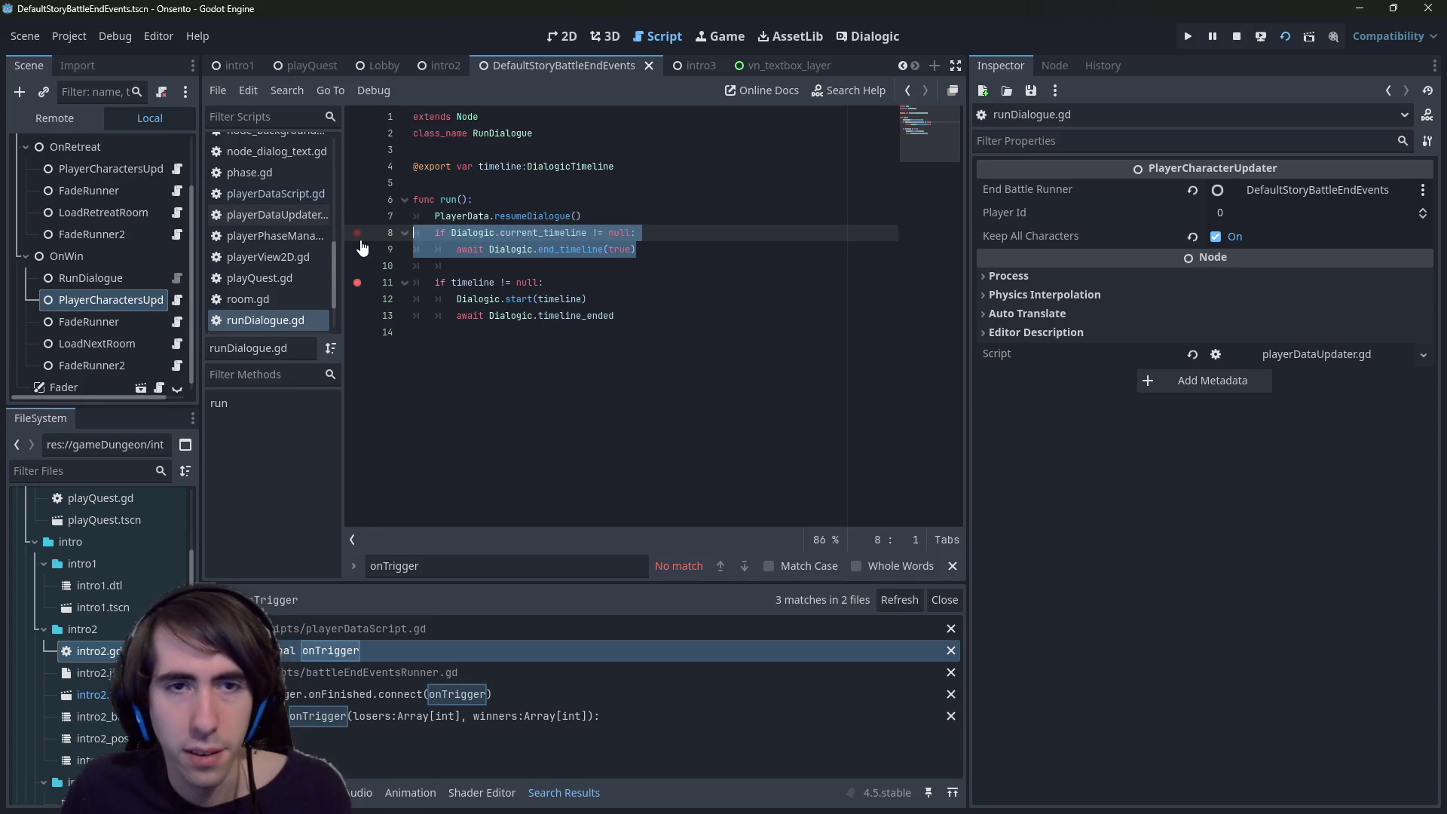
# - Inspect the resumeDialogue call and the current_timeline condition in run()
pyautogui.click(540, 217)
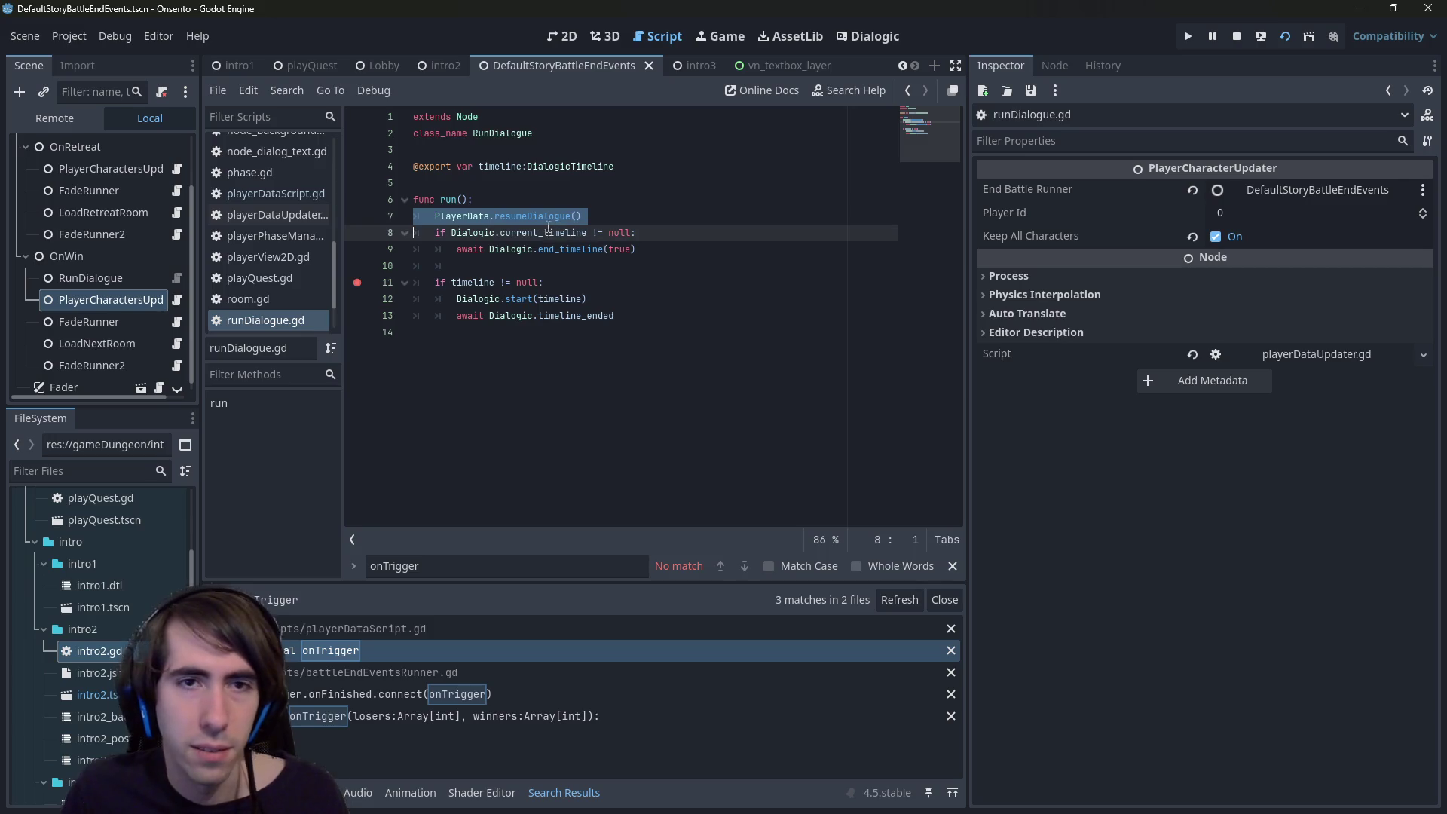
pyautogui.doubleClick(541, 217)
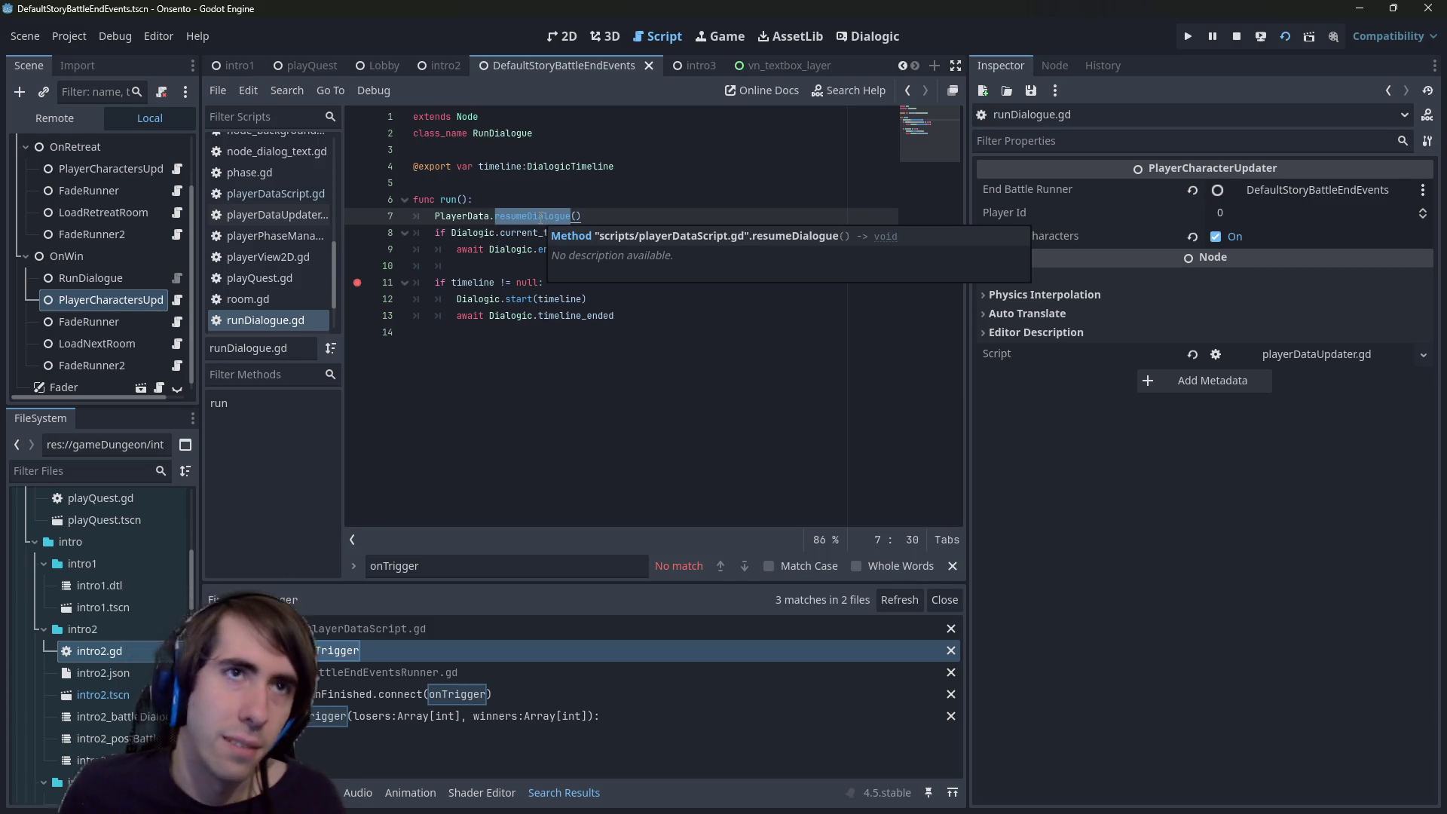
pyautogui.click(582, 222)
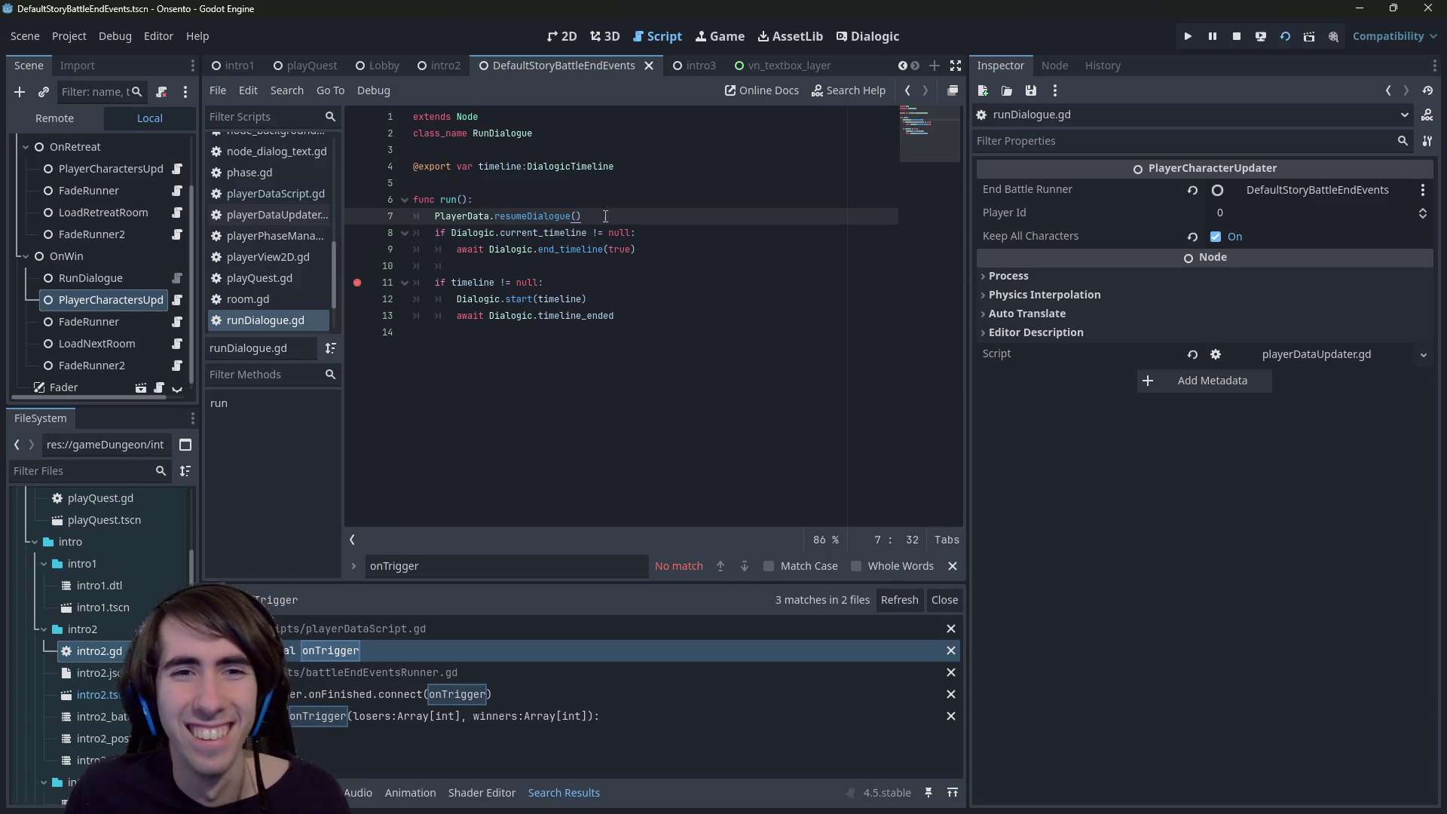
pyautogui.moveTo(598, 216); pyautogui.dragTo(401, 223)
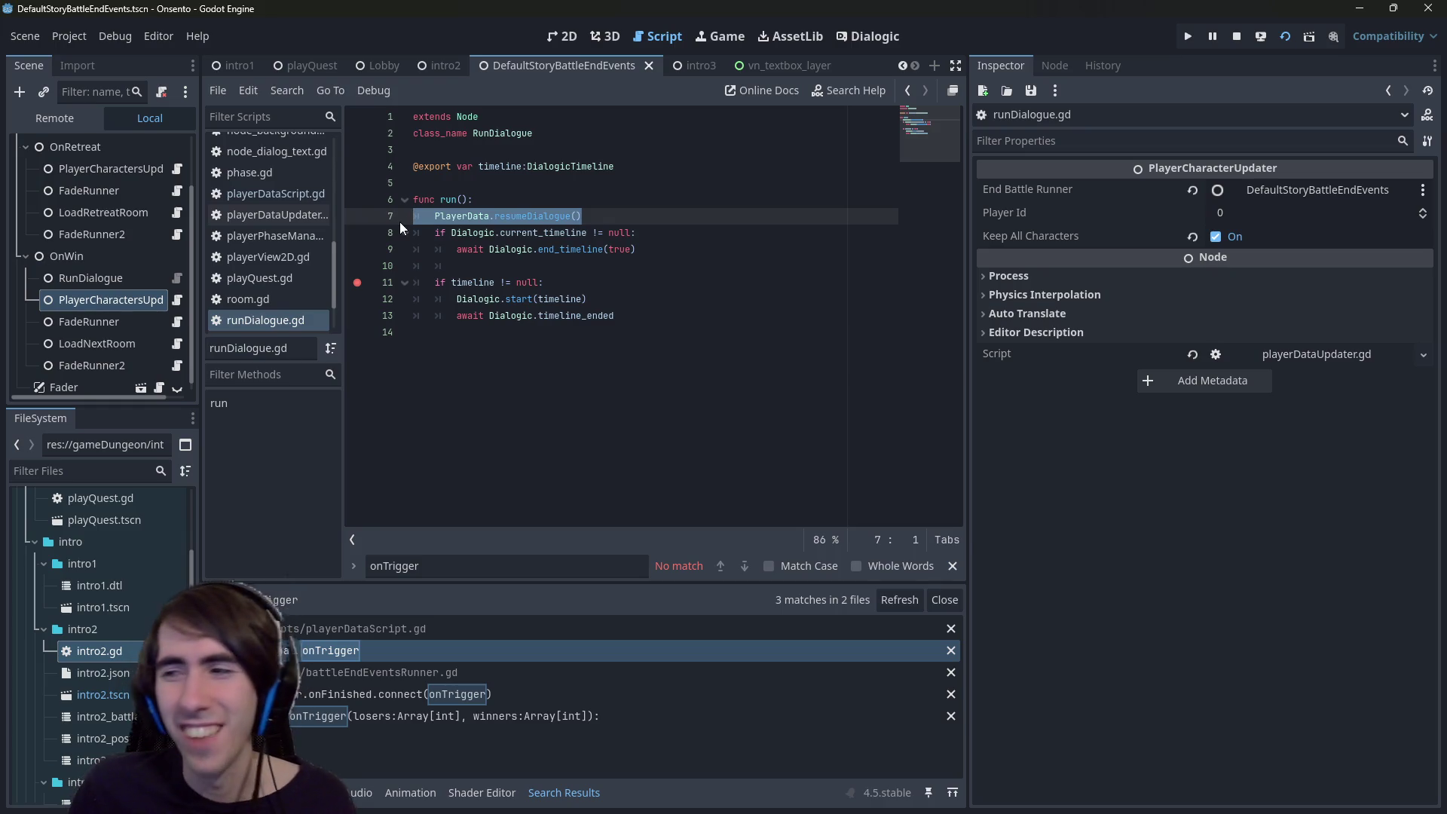
pyautogui.moveTo(530, 229)
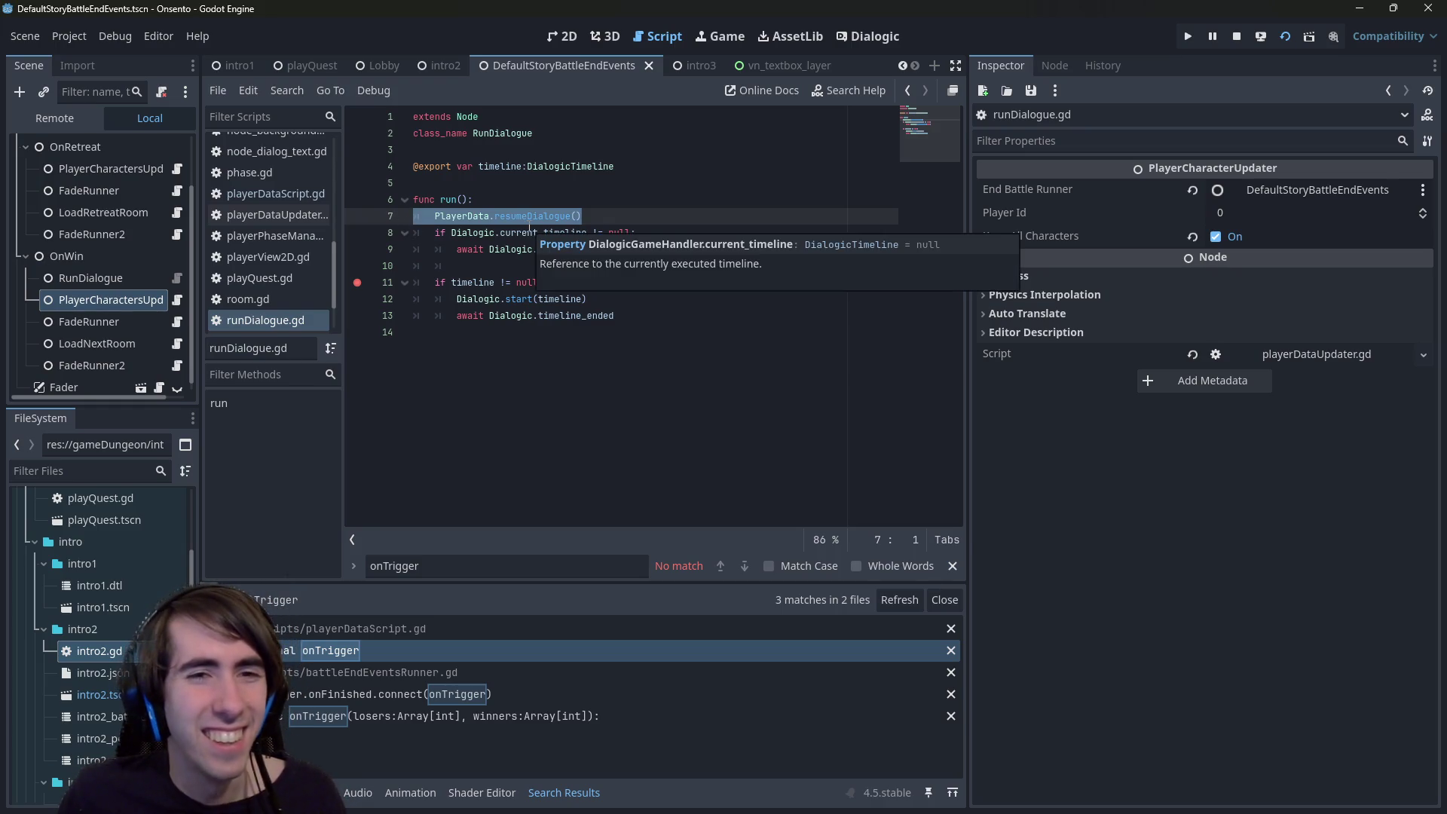
pyautogui.click(603, 219)
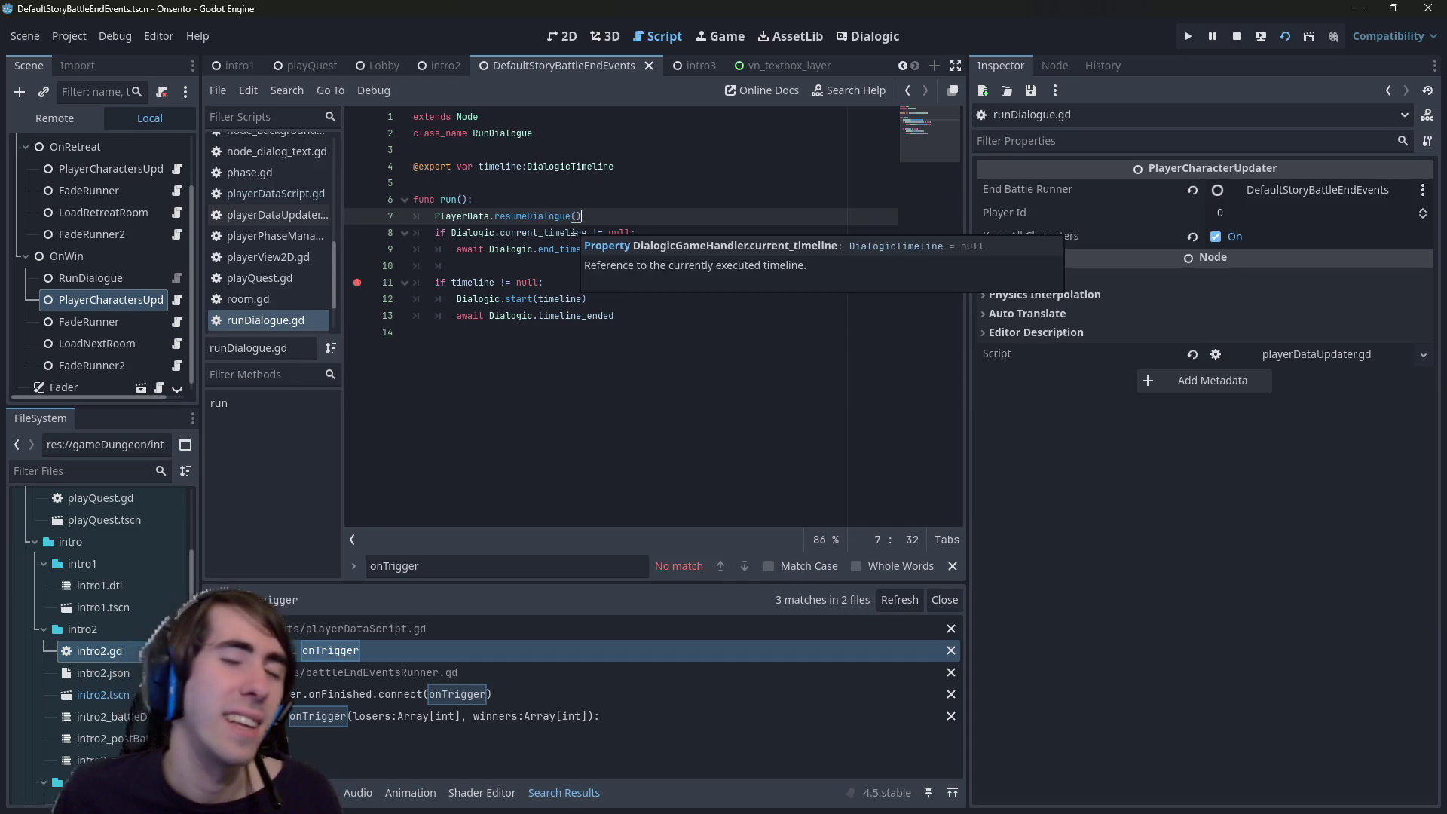
pyautogui.press('Down')
pyautogui.press('End')
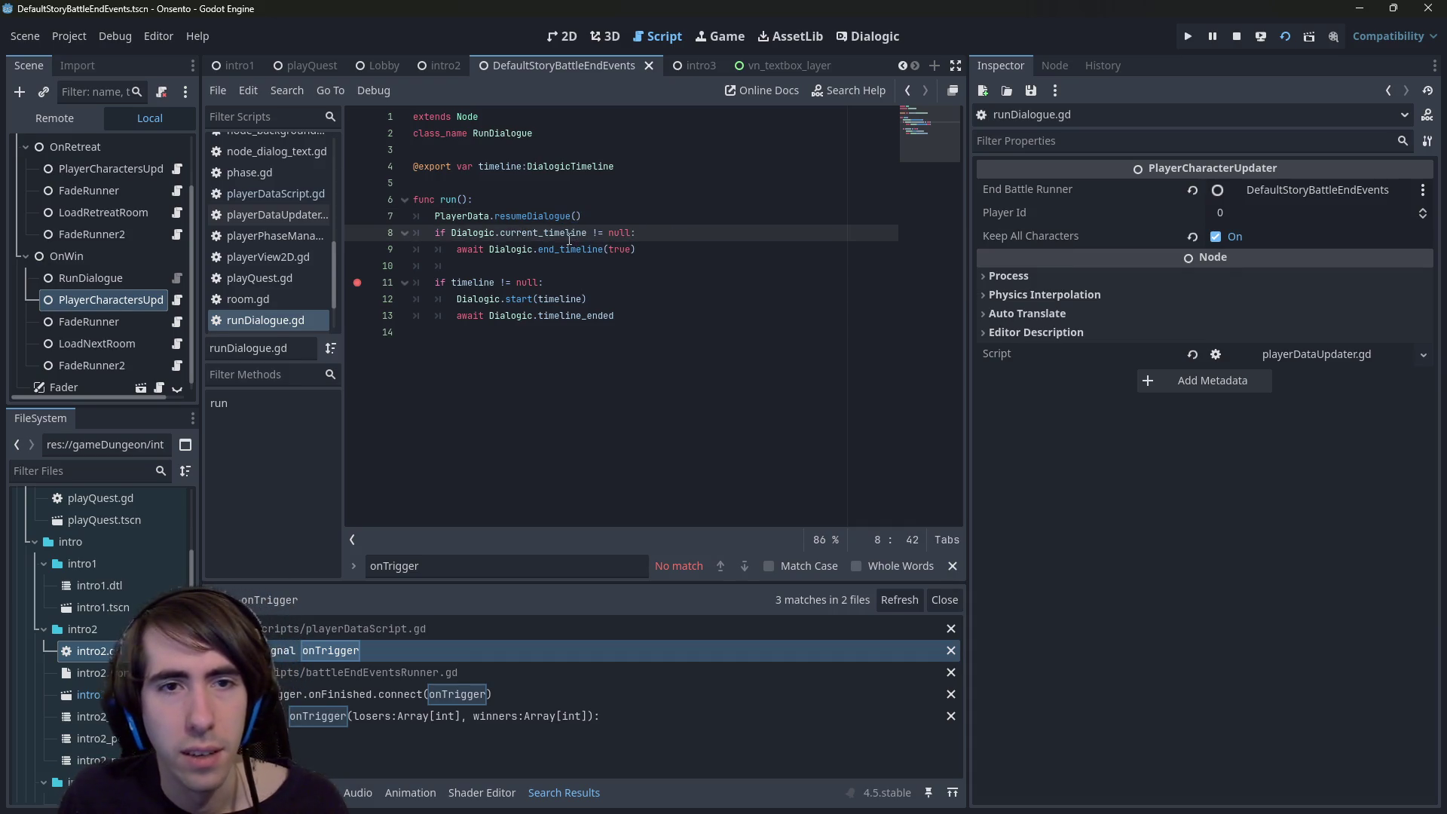
pyautogui.doubleClick(569, 232)
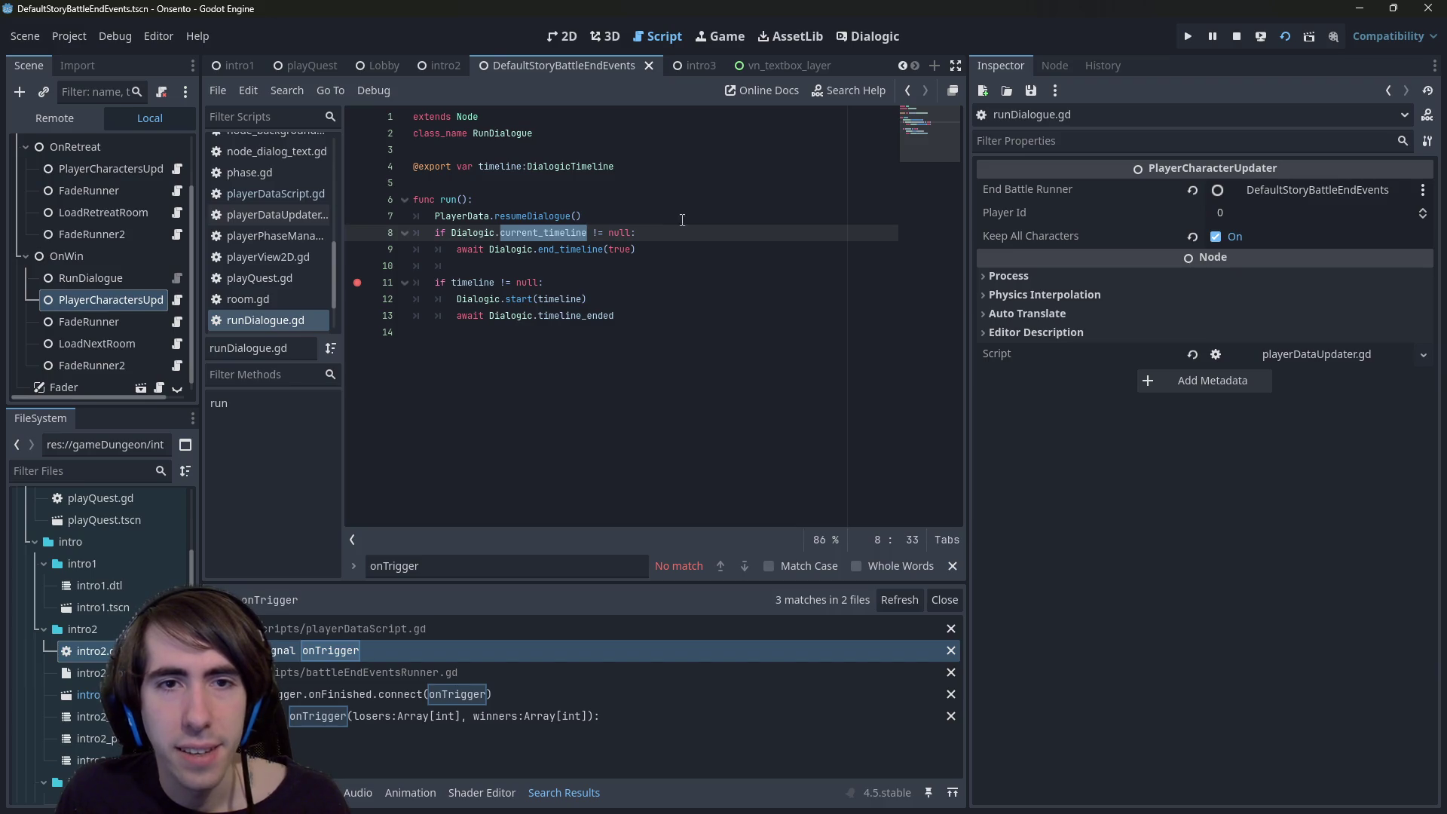
pyautogui.click(597, 219)
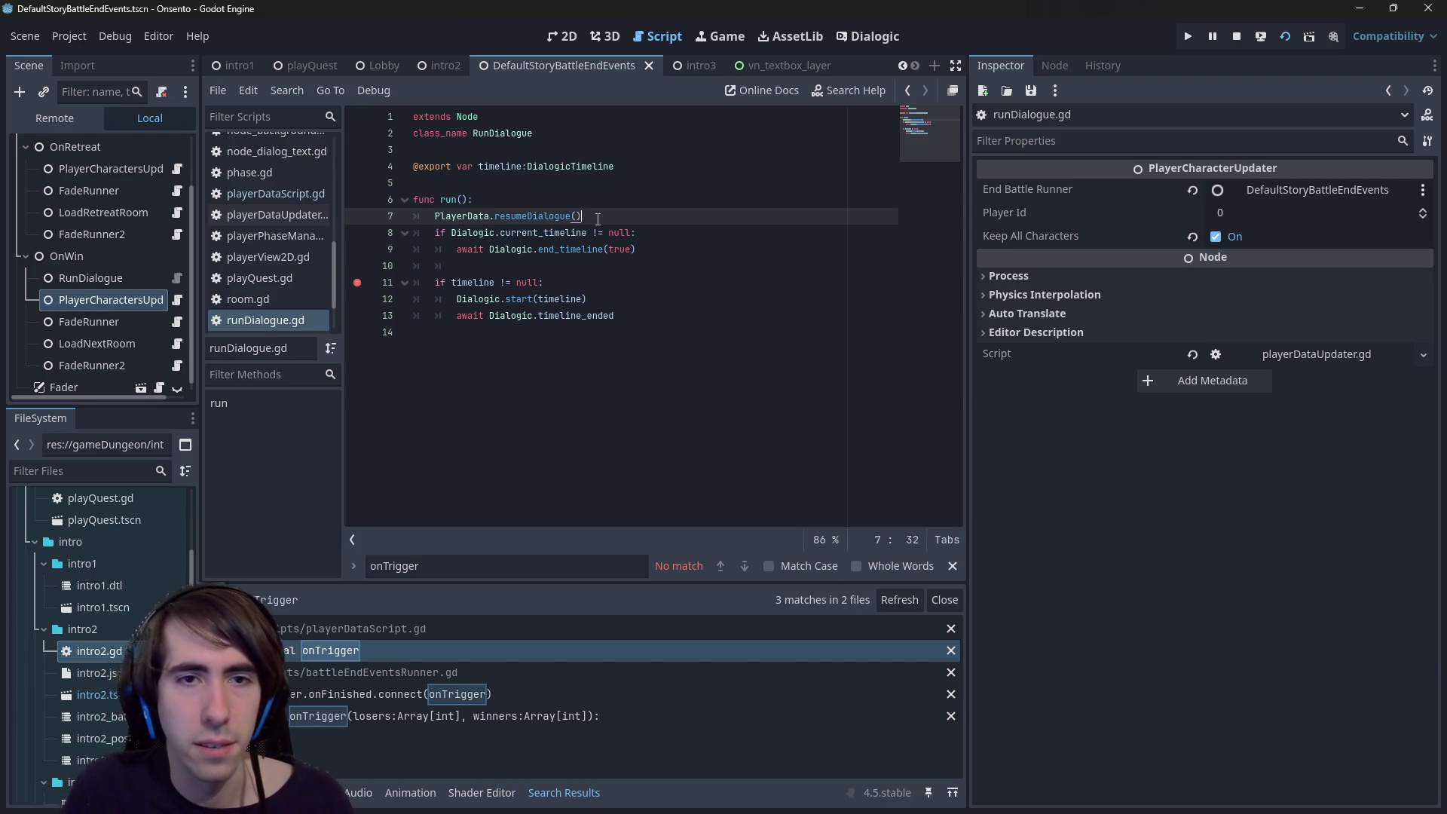
# - Move the resumeDialogue call inside the if block, indent it, save, and start a test run
pyautogui.hotkey('alt', 'Down')
pyautogui.press('Tab')
pyautogui.hotkey('ctrl', 's')
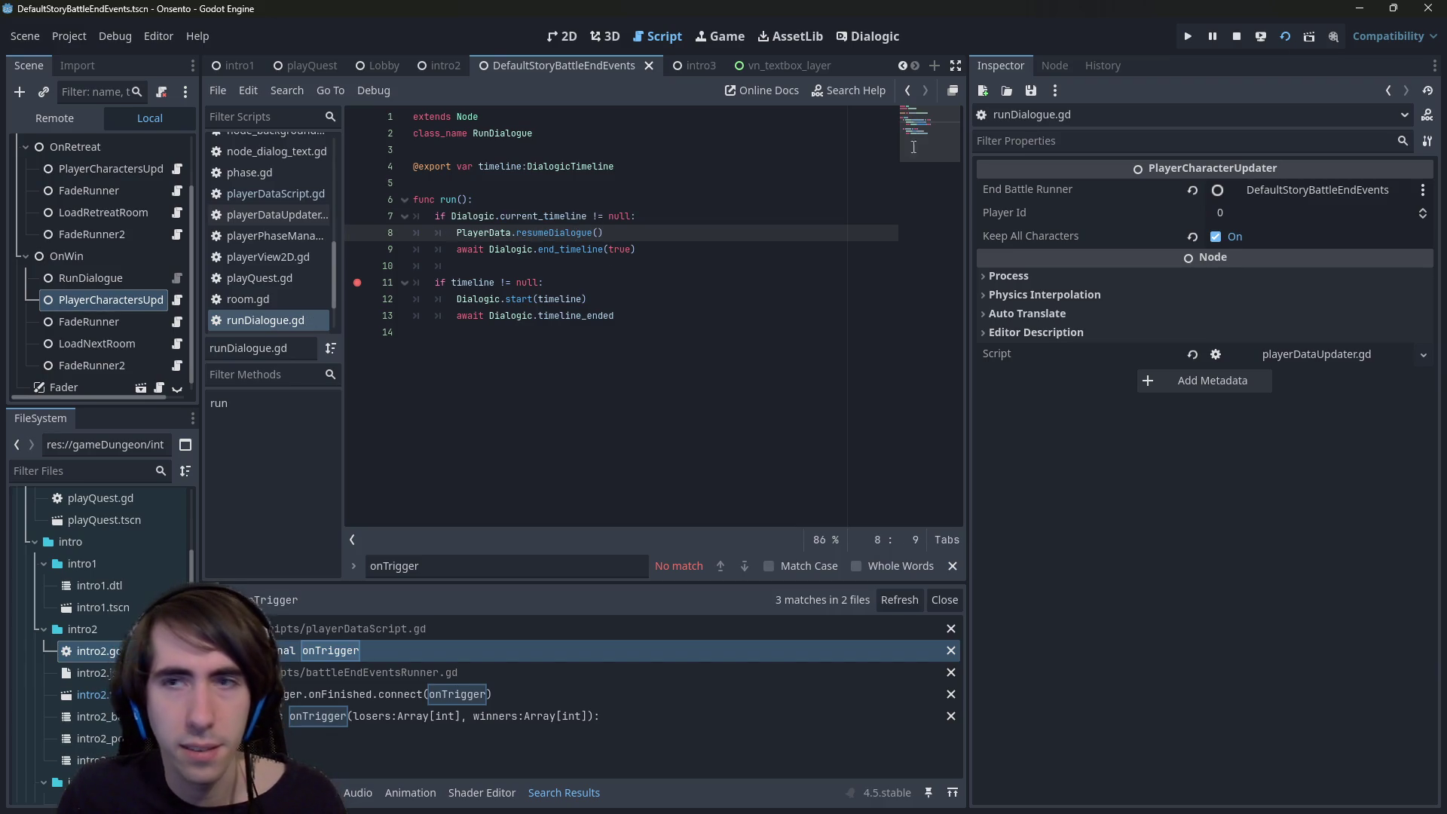
pyautogui.click(1237, 40)
pyautogui.click(1283, 38)
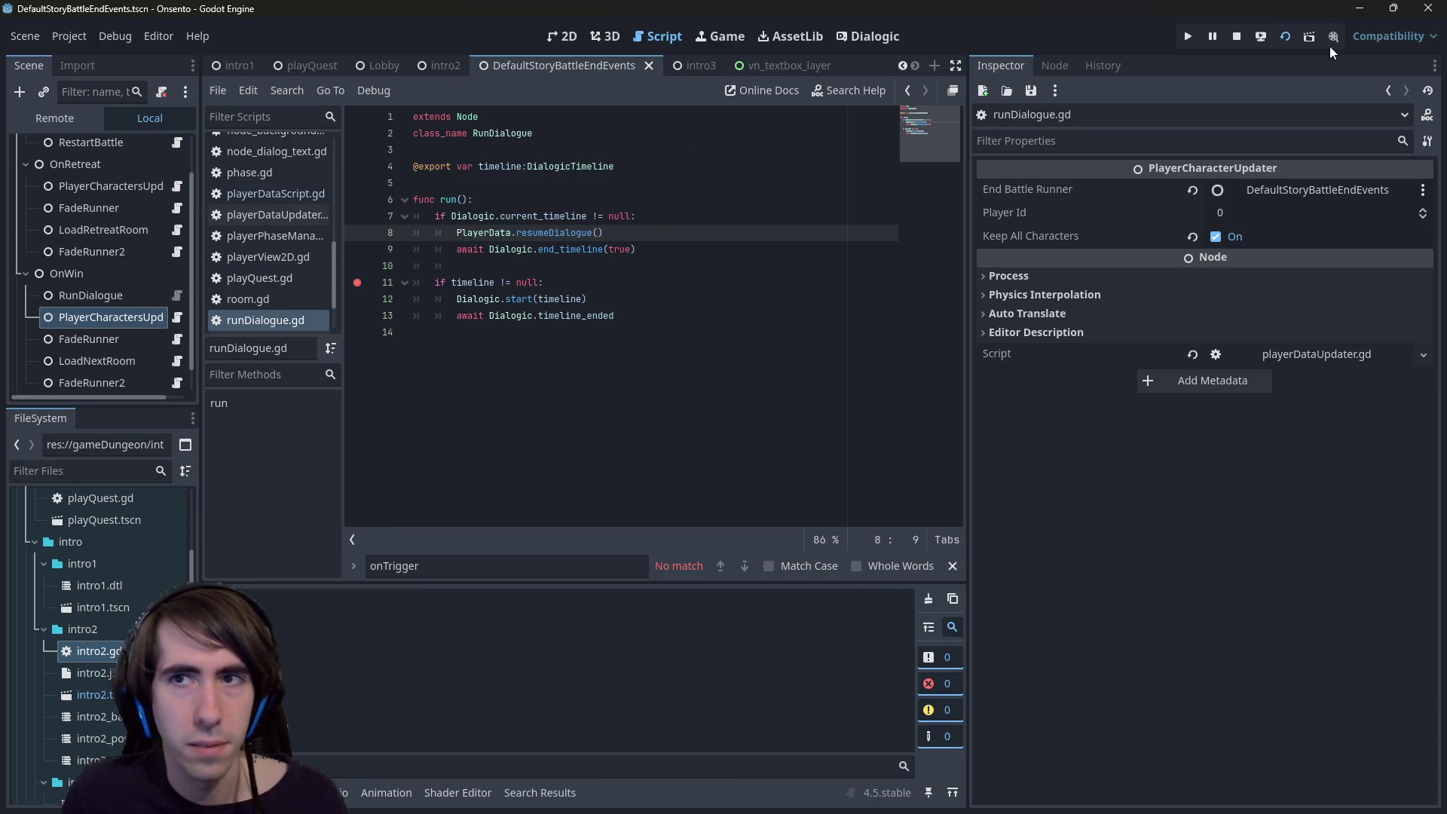
# - Stop the running scene and return to run() in the DefaultStoryBattleEndEvents script
pyautogui.click(1237, 38)
pyautogui.scroll(1, 283, 70)
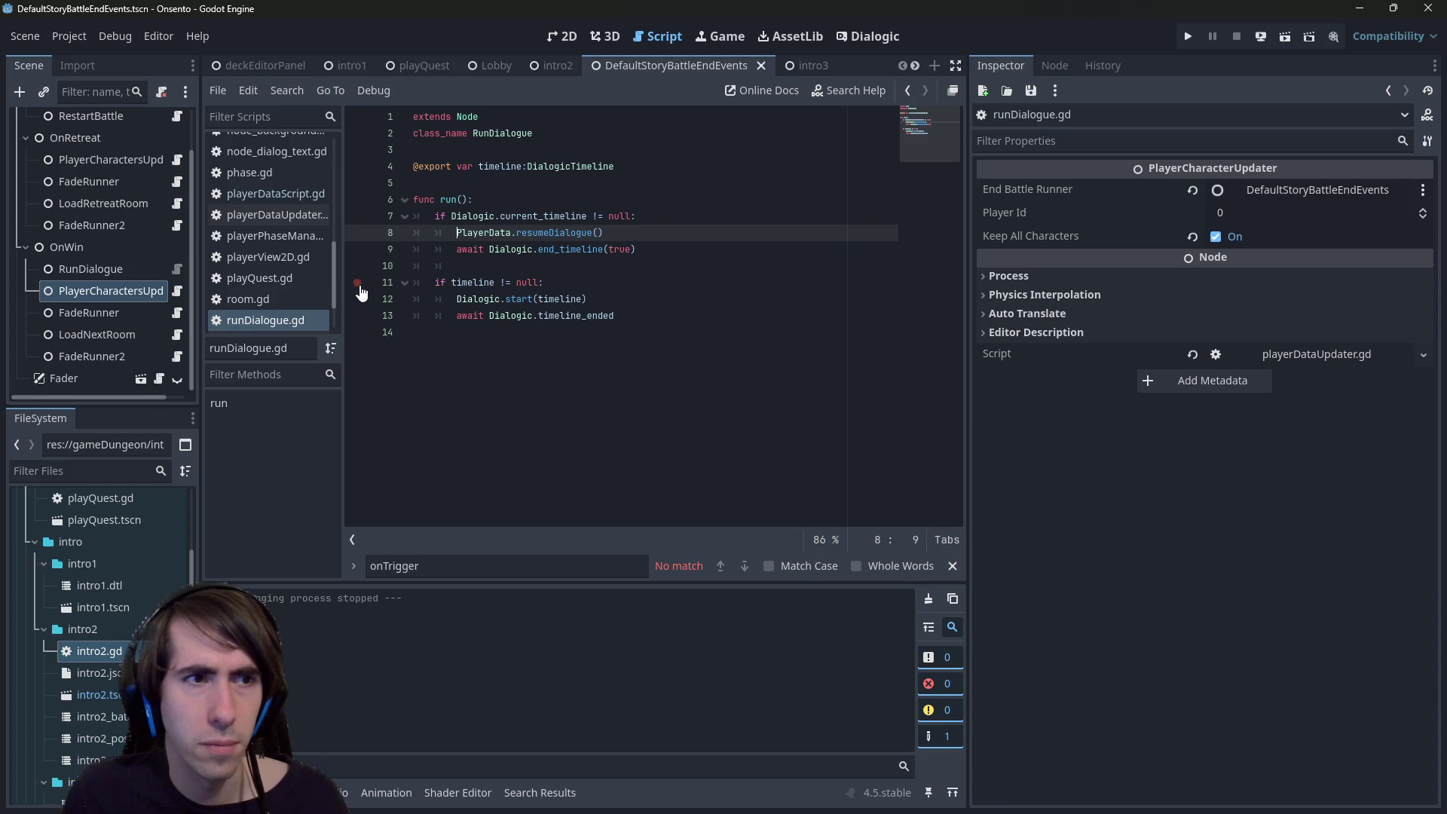
pyautogui.click(493, 68)
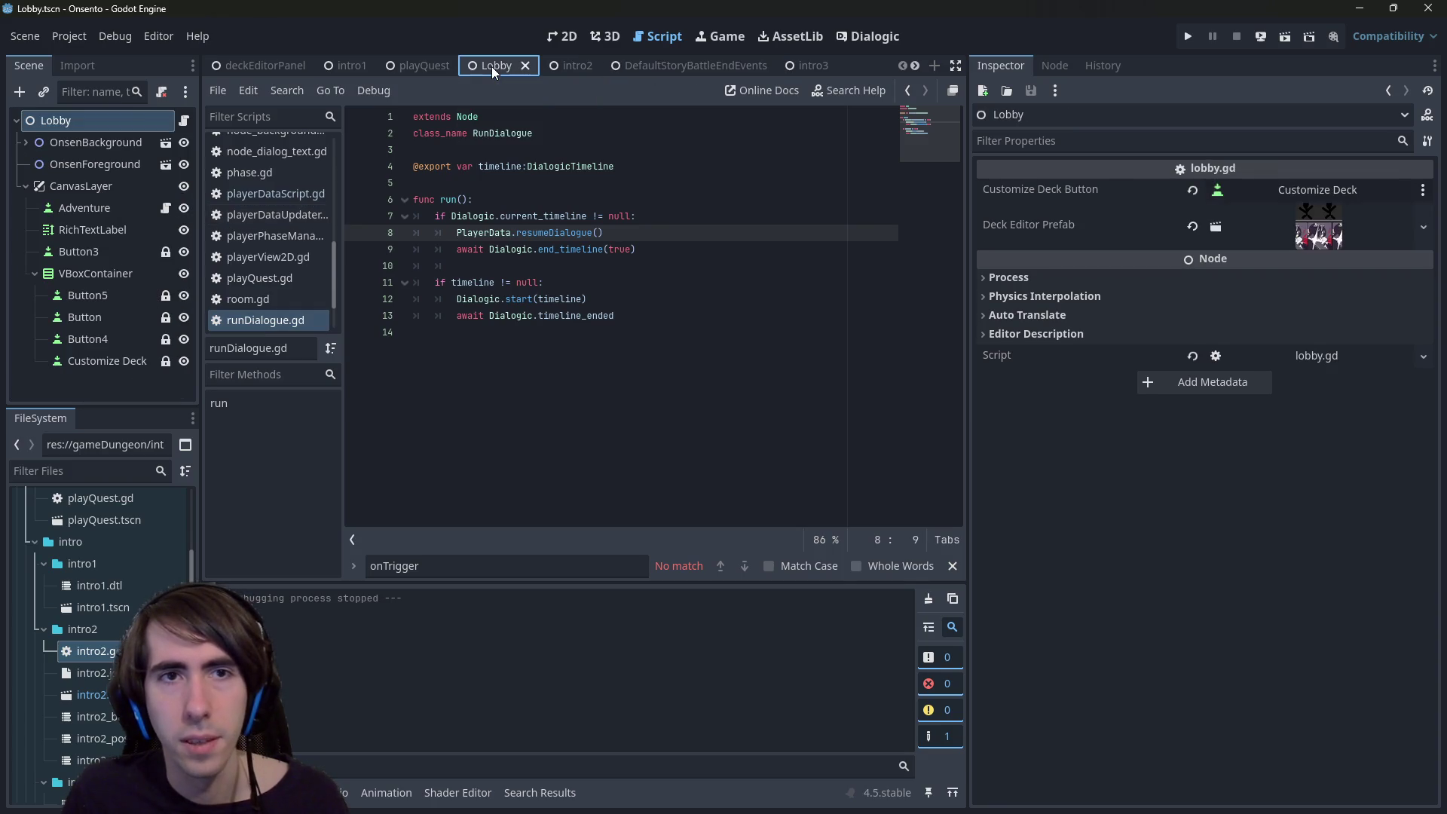
pyautogui.click(648, 66)
pyautogui.click(663, 217)
pyautogui.click(682, 199)
# - Add the comment '# in case of in-battle dialogues, e.g. tutorials' under func run(), then launch the game
pyautogui.press('Return')
pyautogui.write('# in case of in-battle dialo')
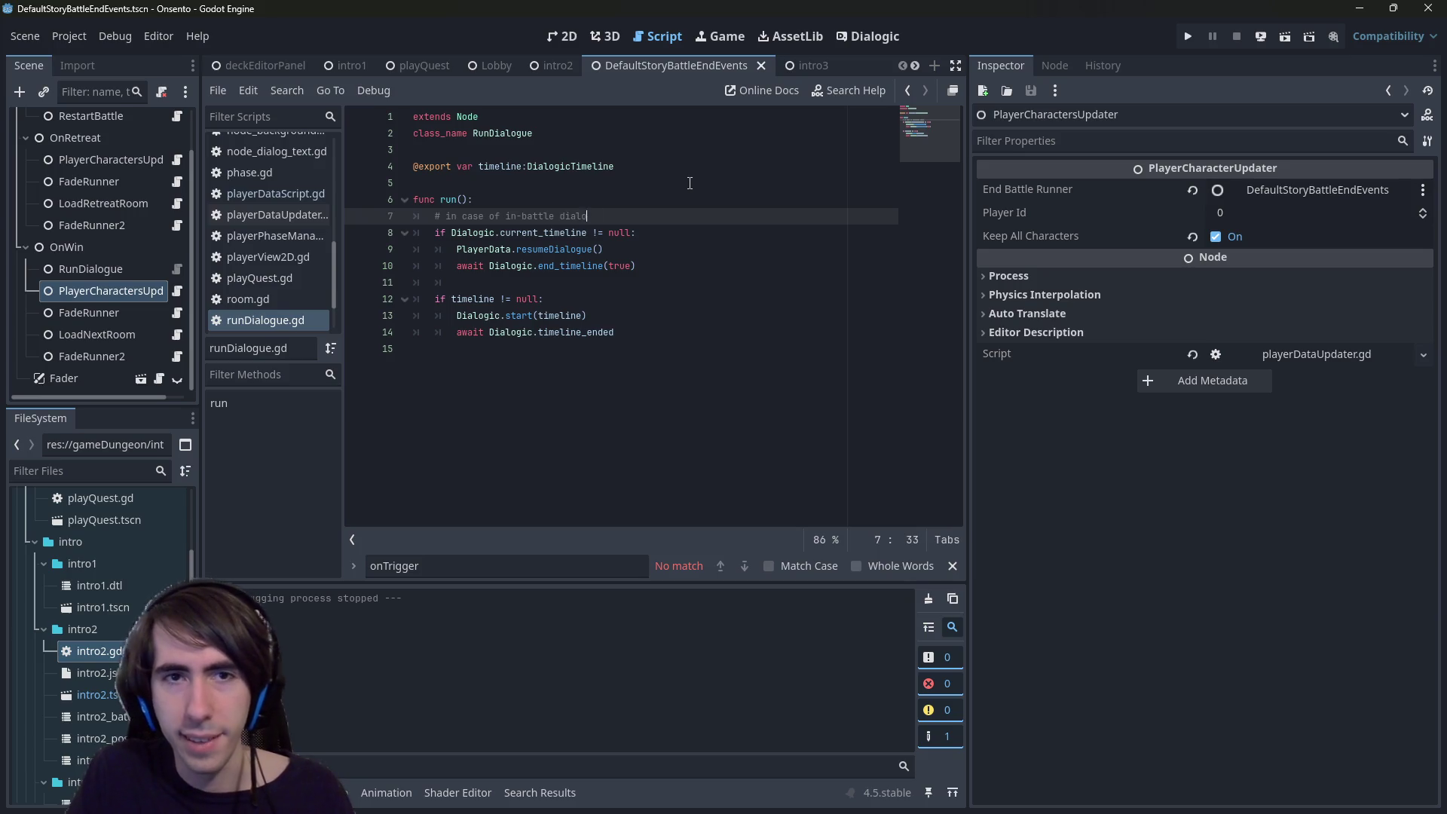
pyautogui.write('ges')
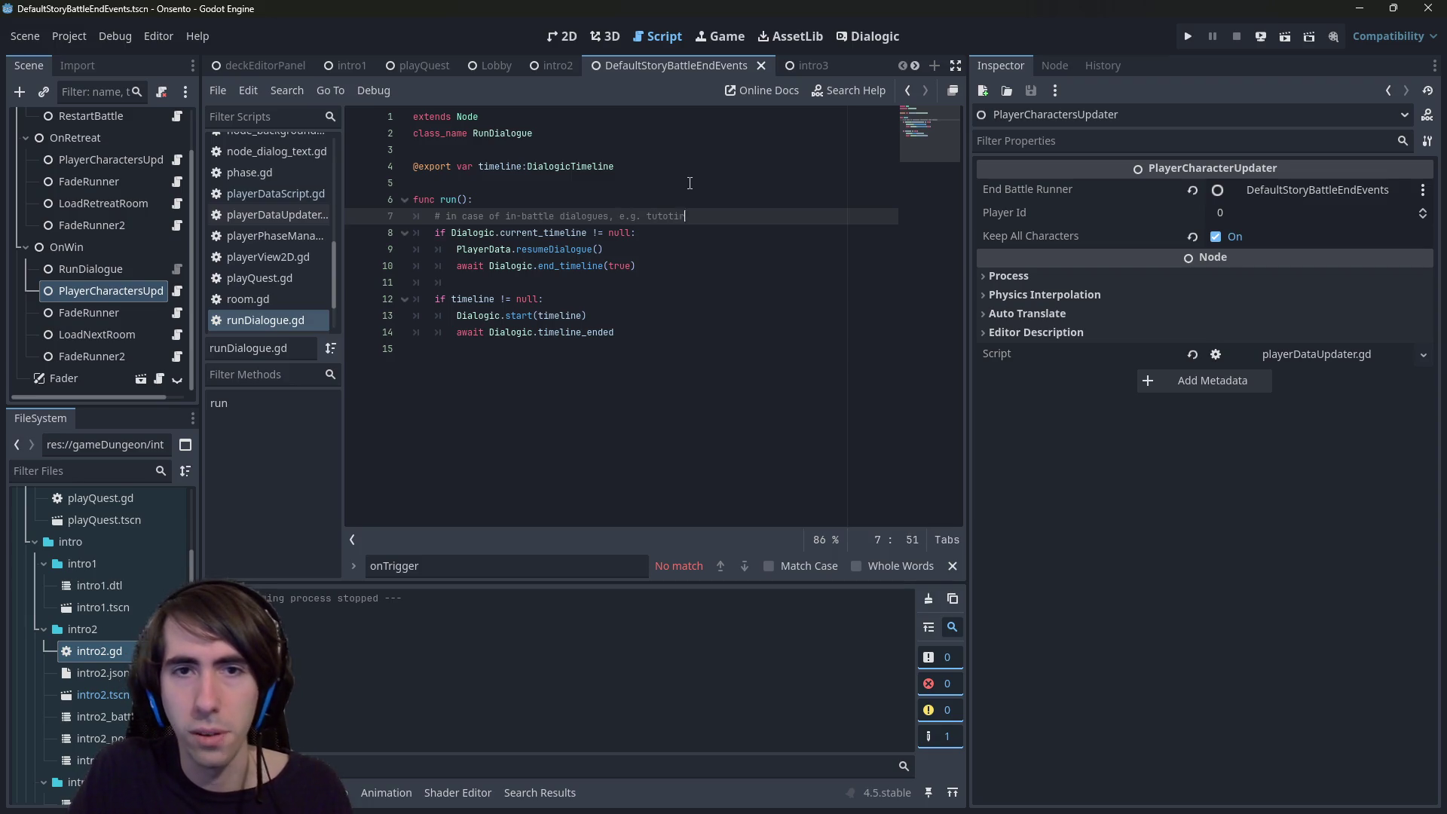
pyautogui.write('als')
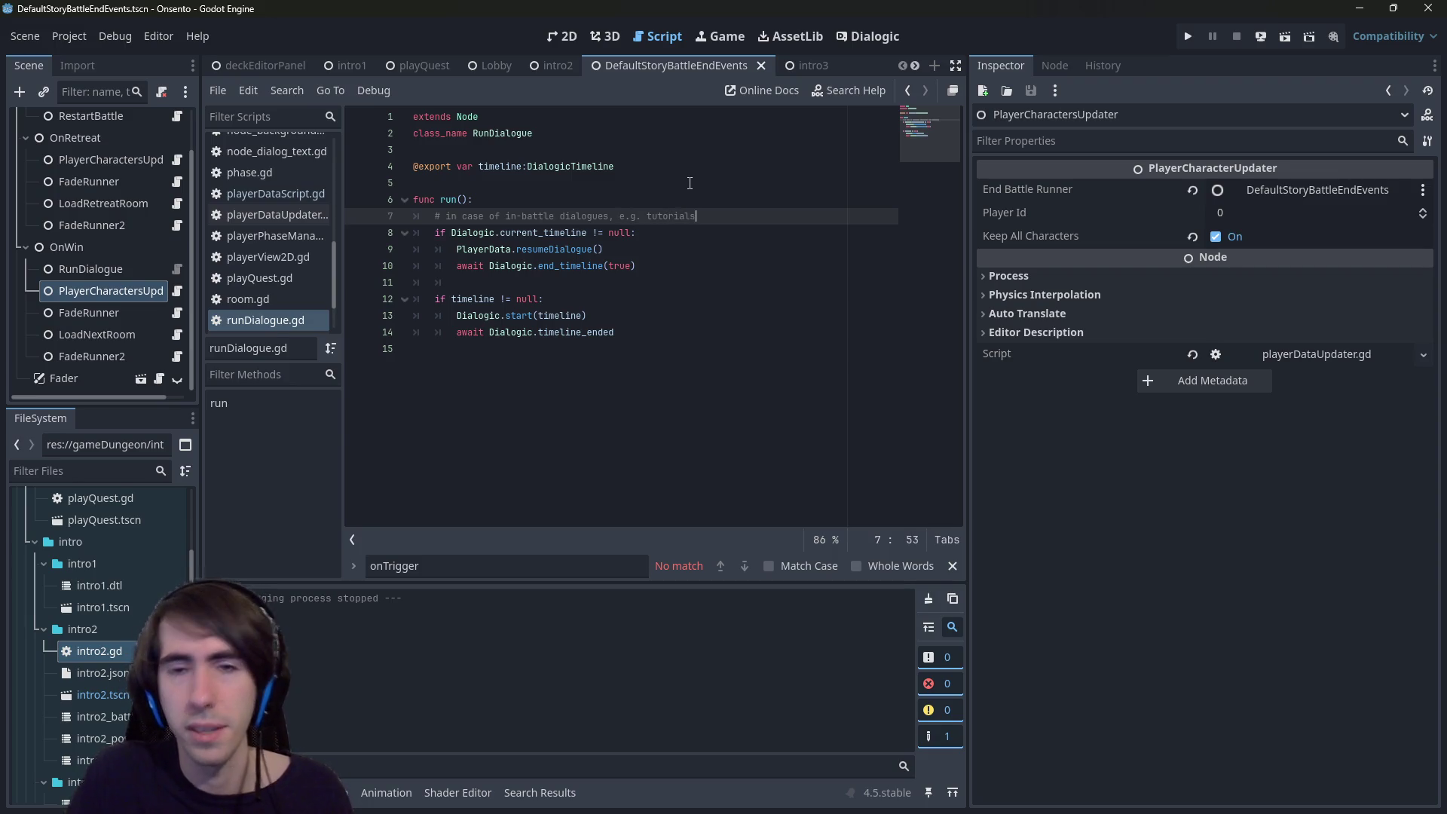
pyautogui.click(418, 66)
pyautogui.click(1285, 36)
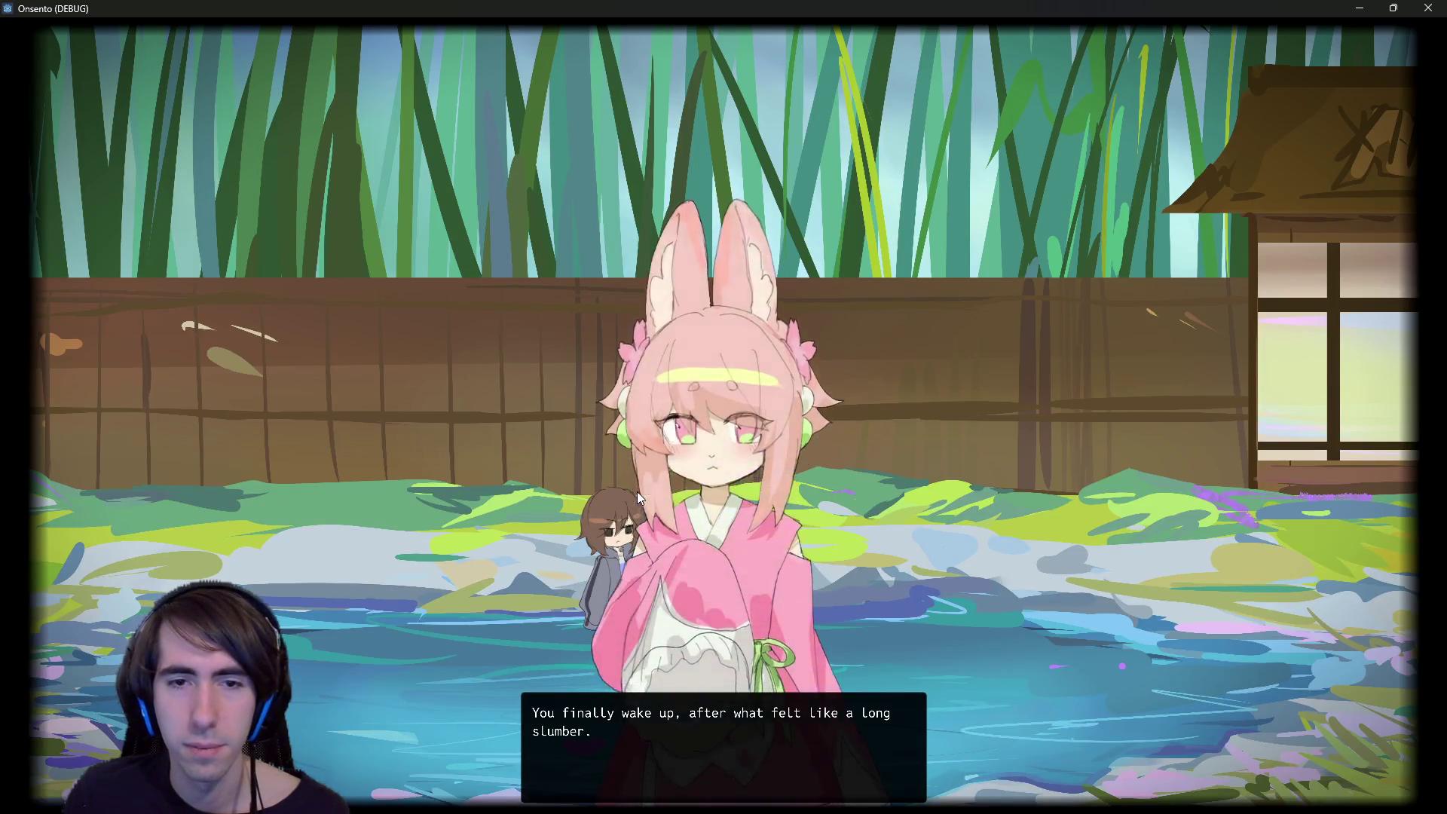
# - Play through the intro dialogue and tutorial battle, attacking the slime and ending the turn
pyautogui.click(636, 491)
pyautogui.click(599, 627)
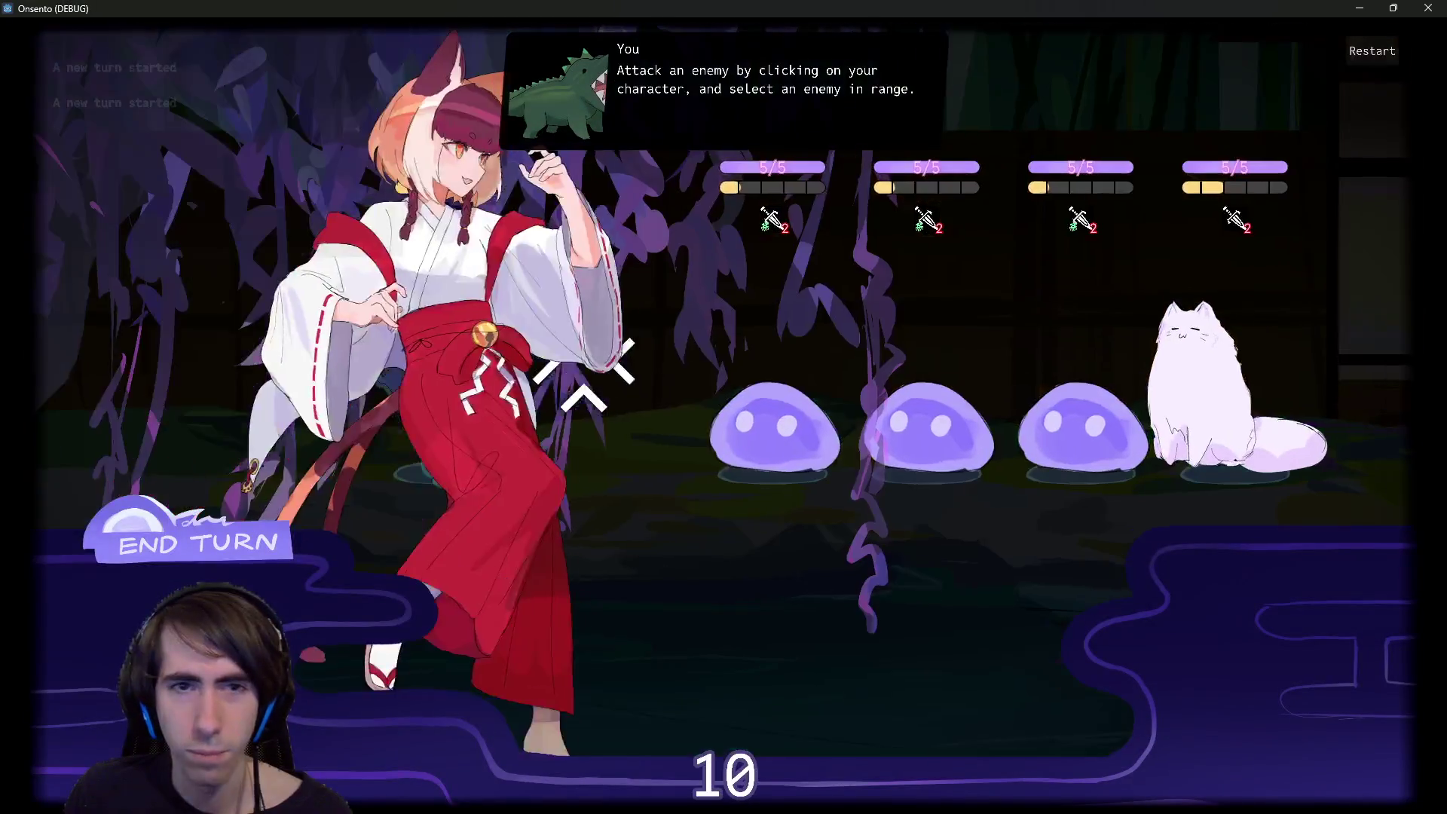
pyautogui.click(762, 397)
pyautogui.click(198, 543)
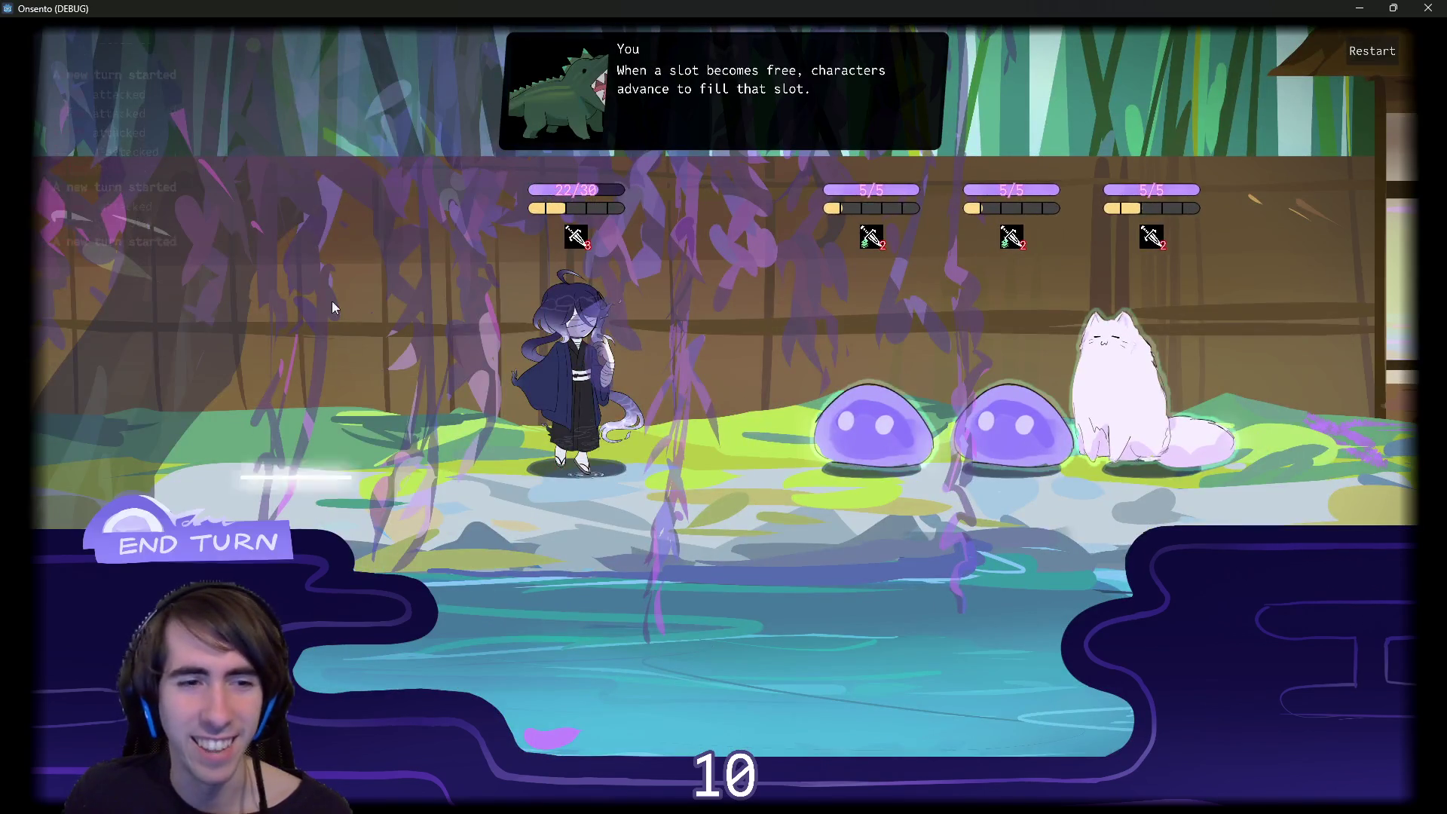
pyautogui.moveTo(344, 234)
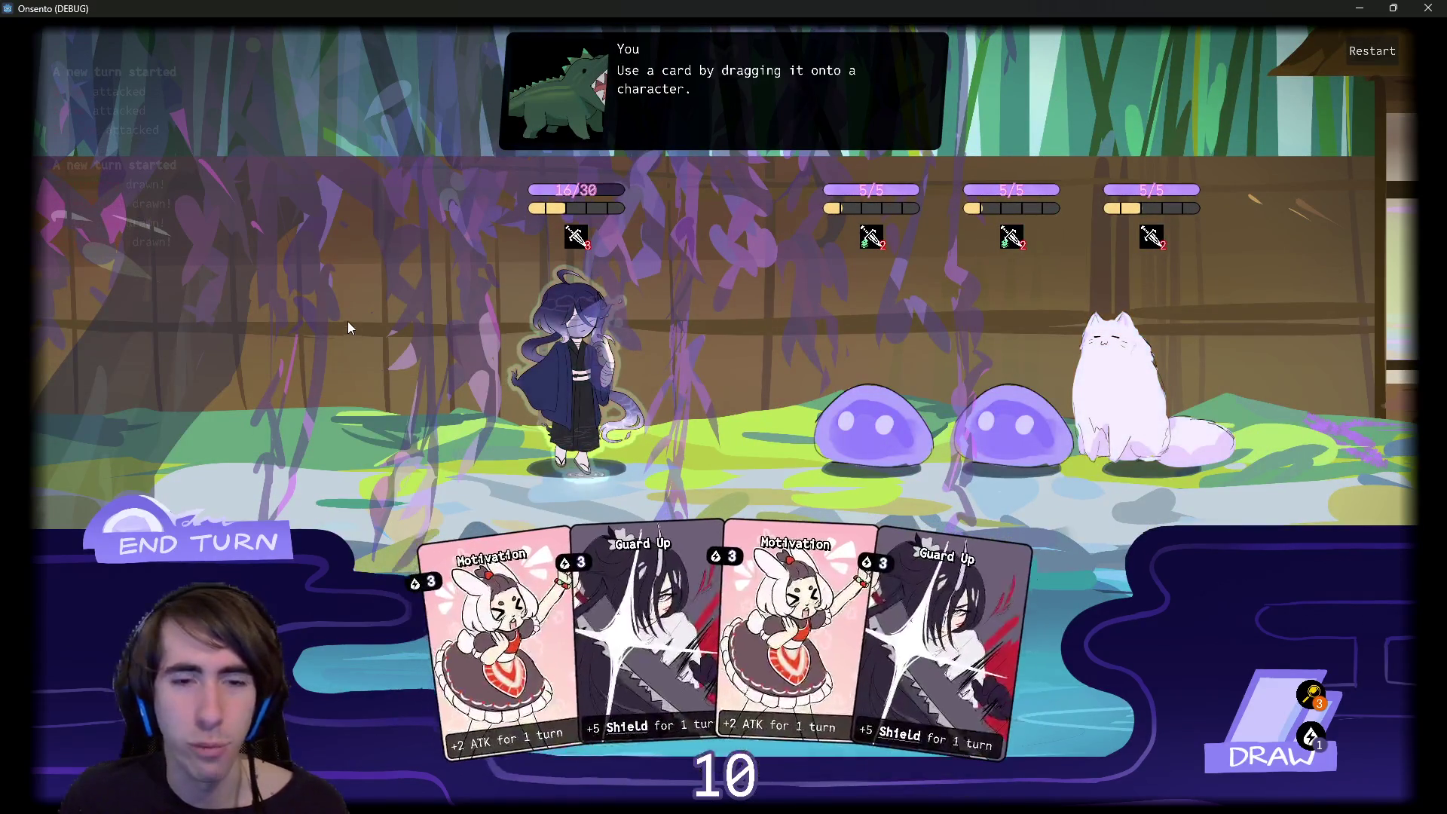
pyautogui.click(247, 498)
pyautogui.click(247, 497)
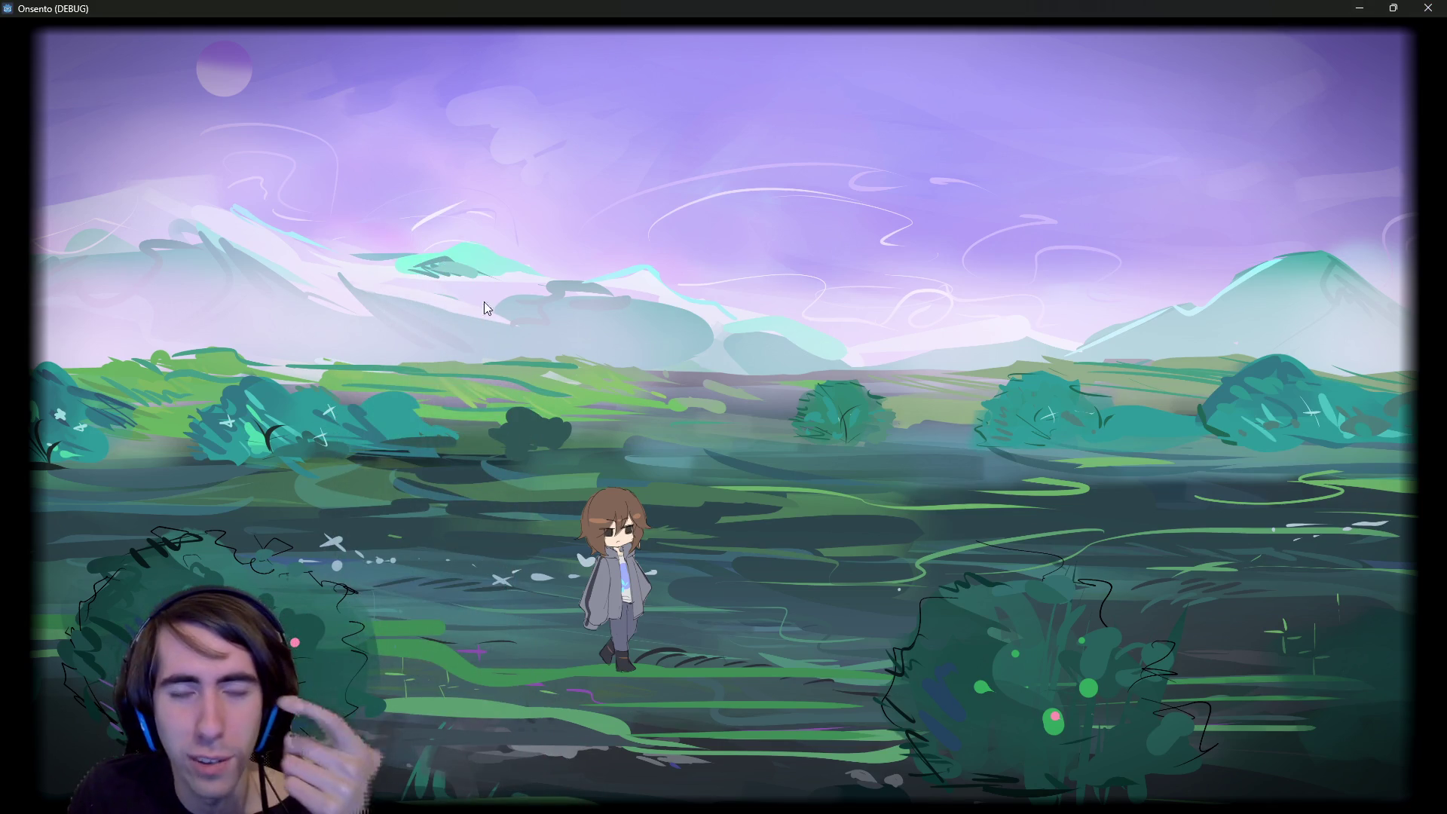
pyautogui.click(548, 327)
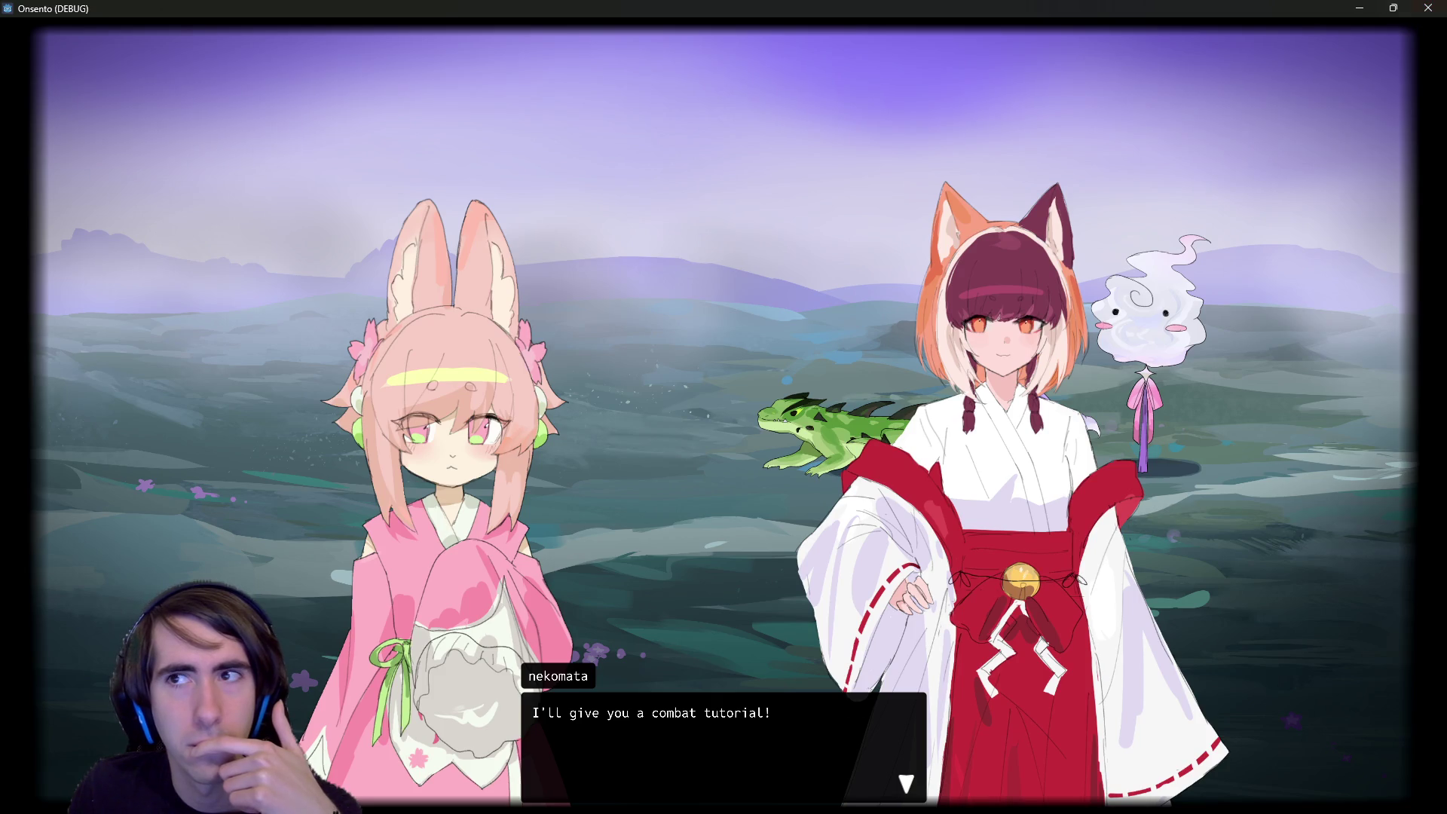
# - Close the game window and open the intro3 timeline
pyautogui.click(1428, 7)
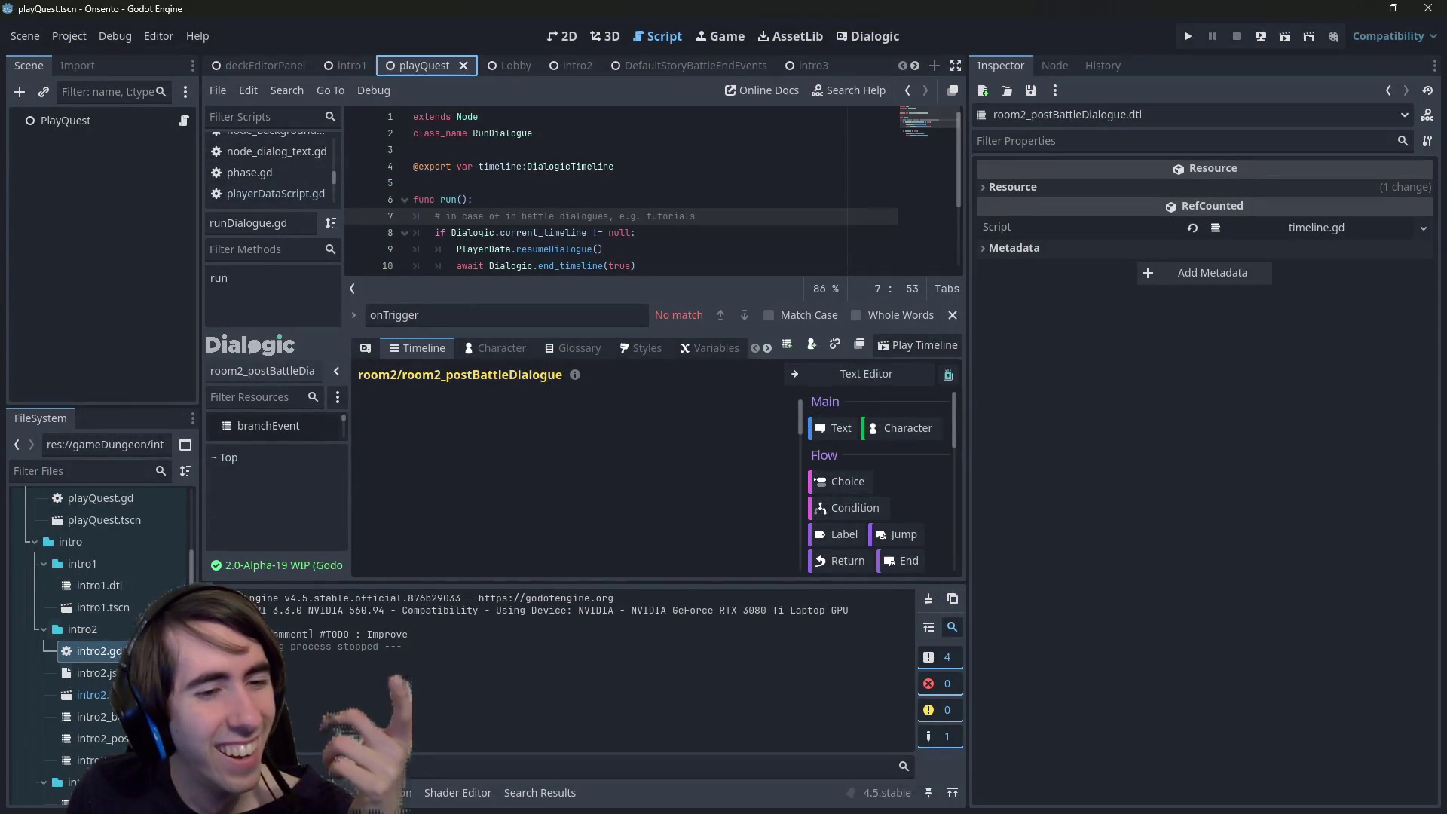
pyautogui.scroll(-2, 119, 718)
pyautogui.doubleClick(99, 726)
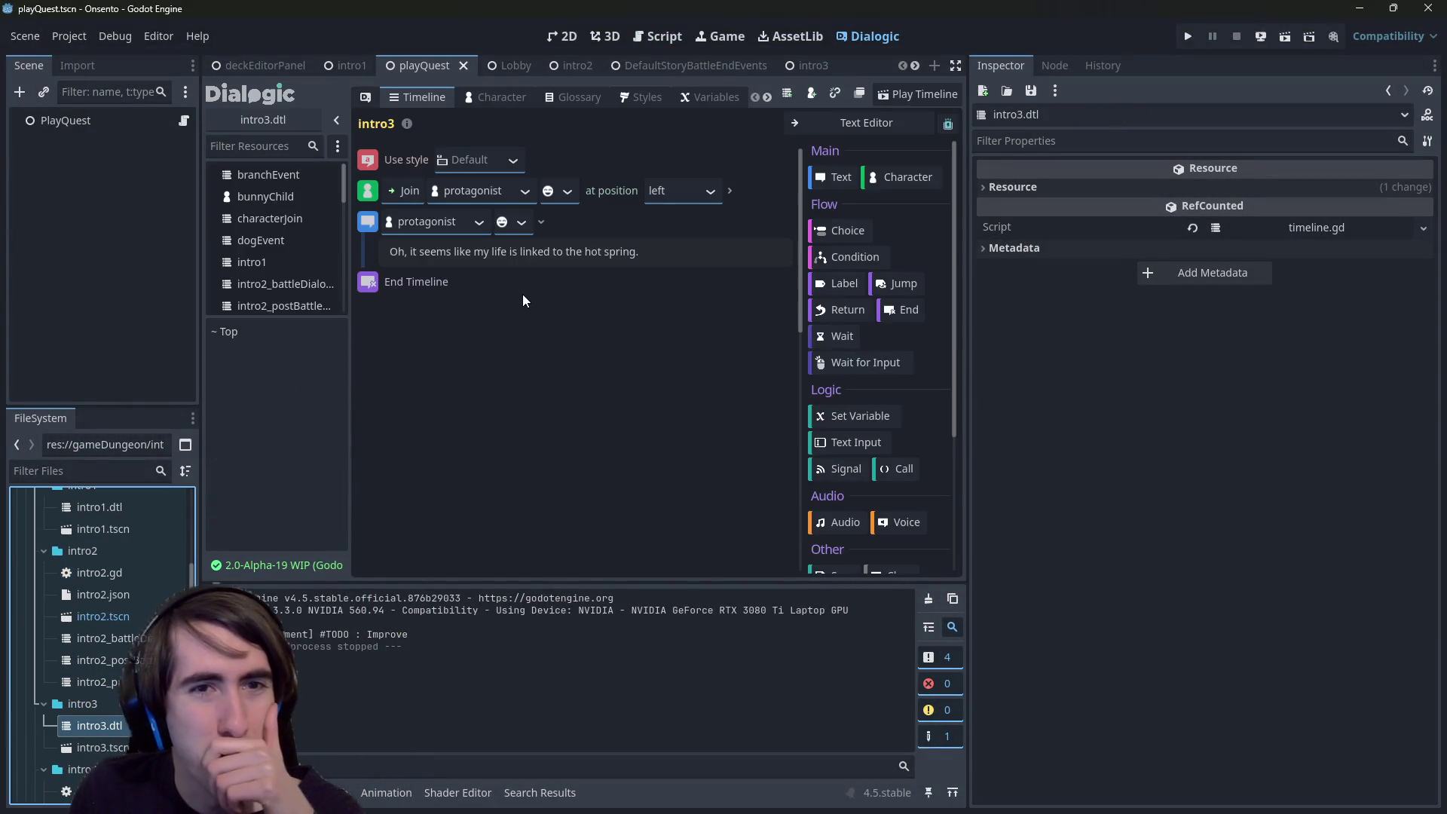
# - Pick a style from the intro3 timeline's style choices and save
pyautogui.moveTo(639, 252); pyautogui.dragTo(388, 251)
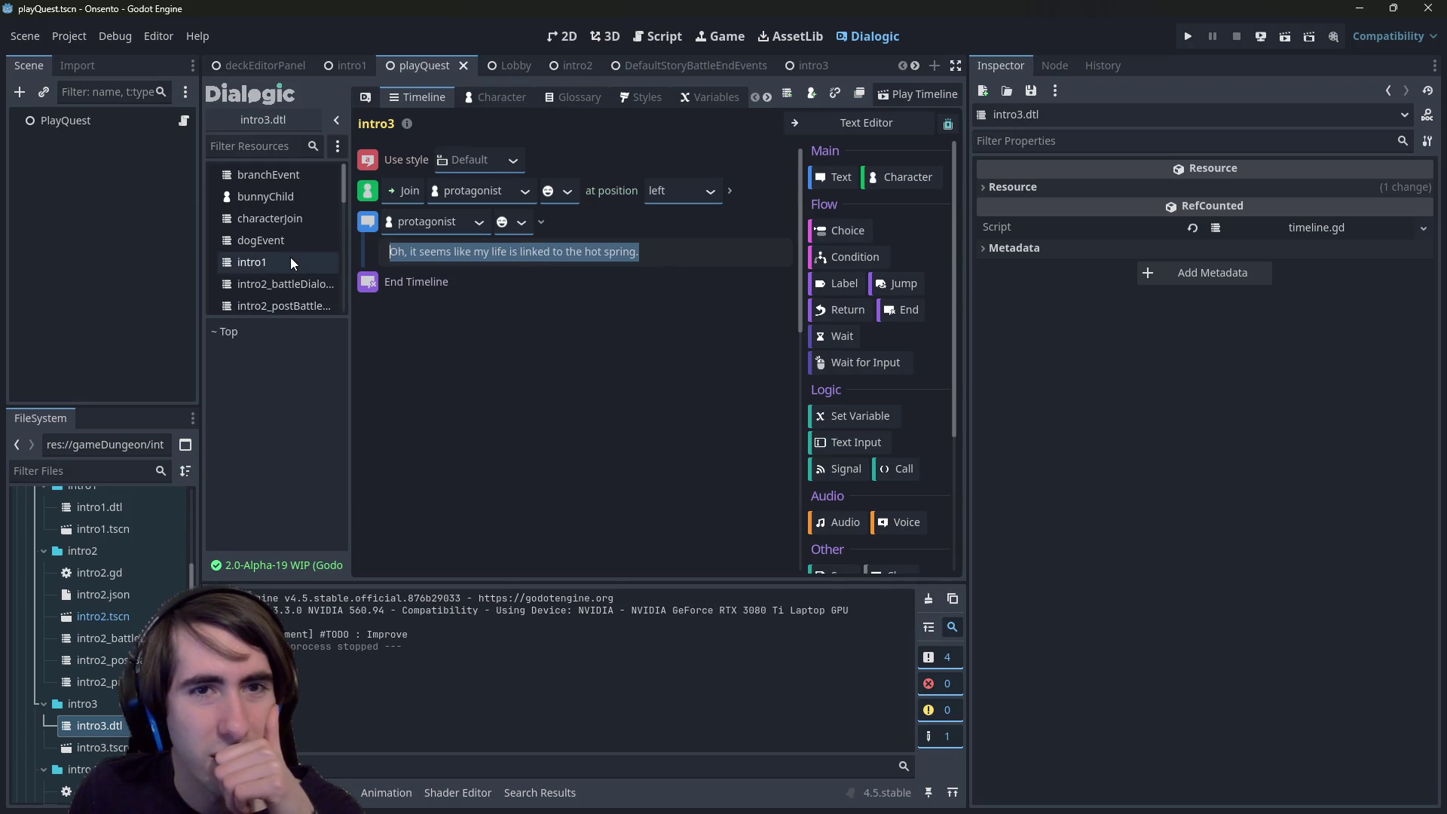
pyautogui.click(518, 160)
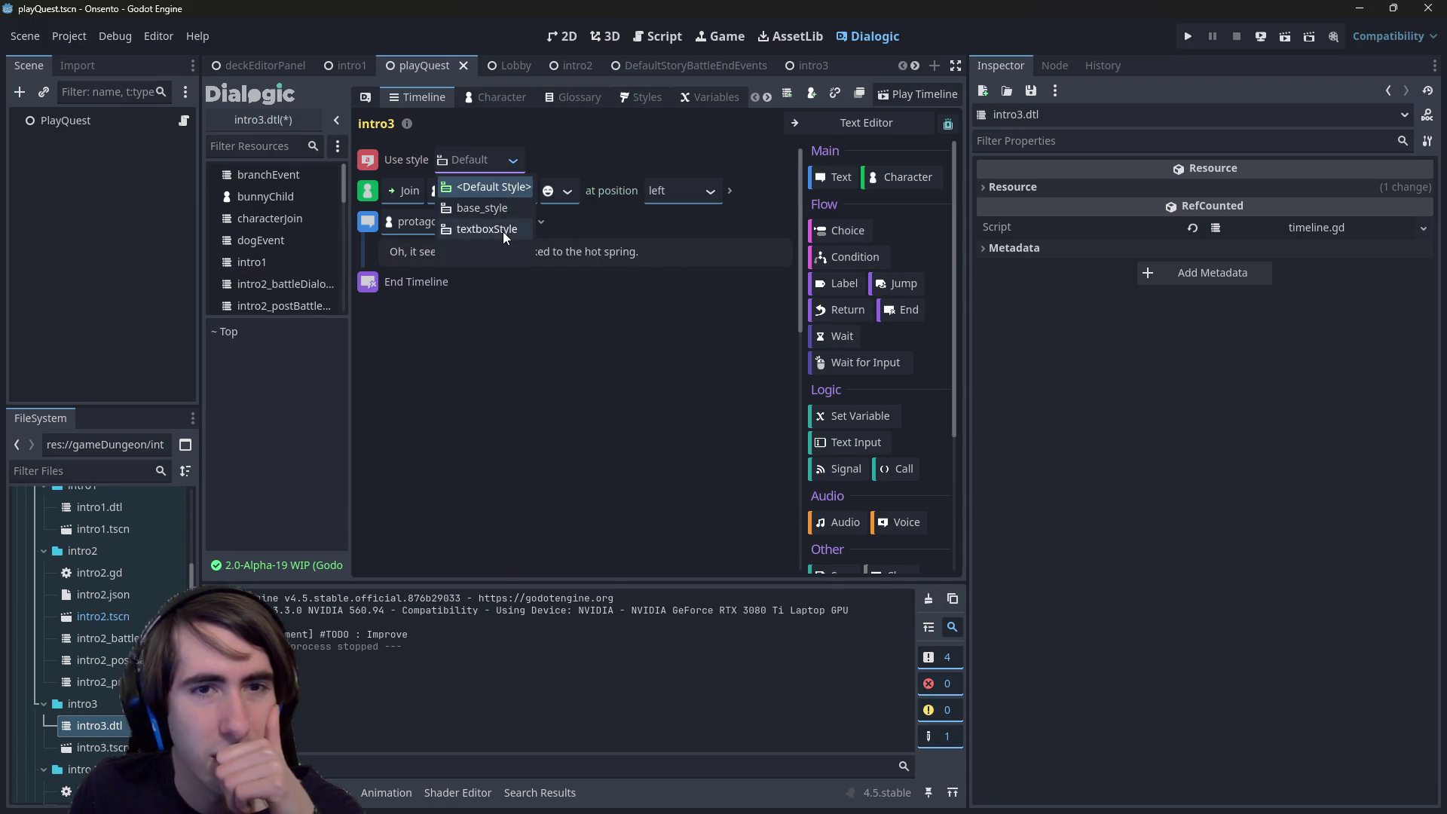
pyautogui.click(503, 232)
pyautogui.hotkey('ctrl', 's')
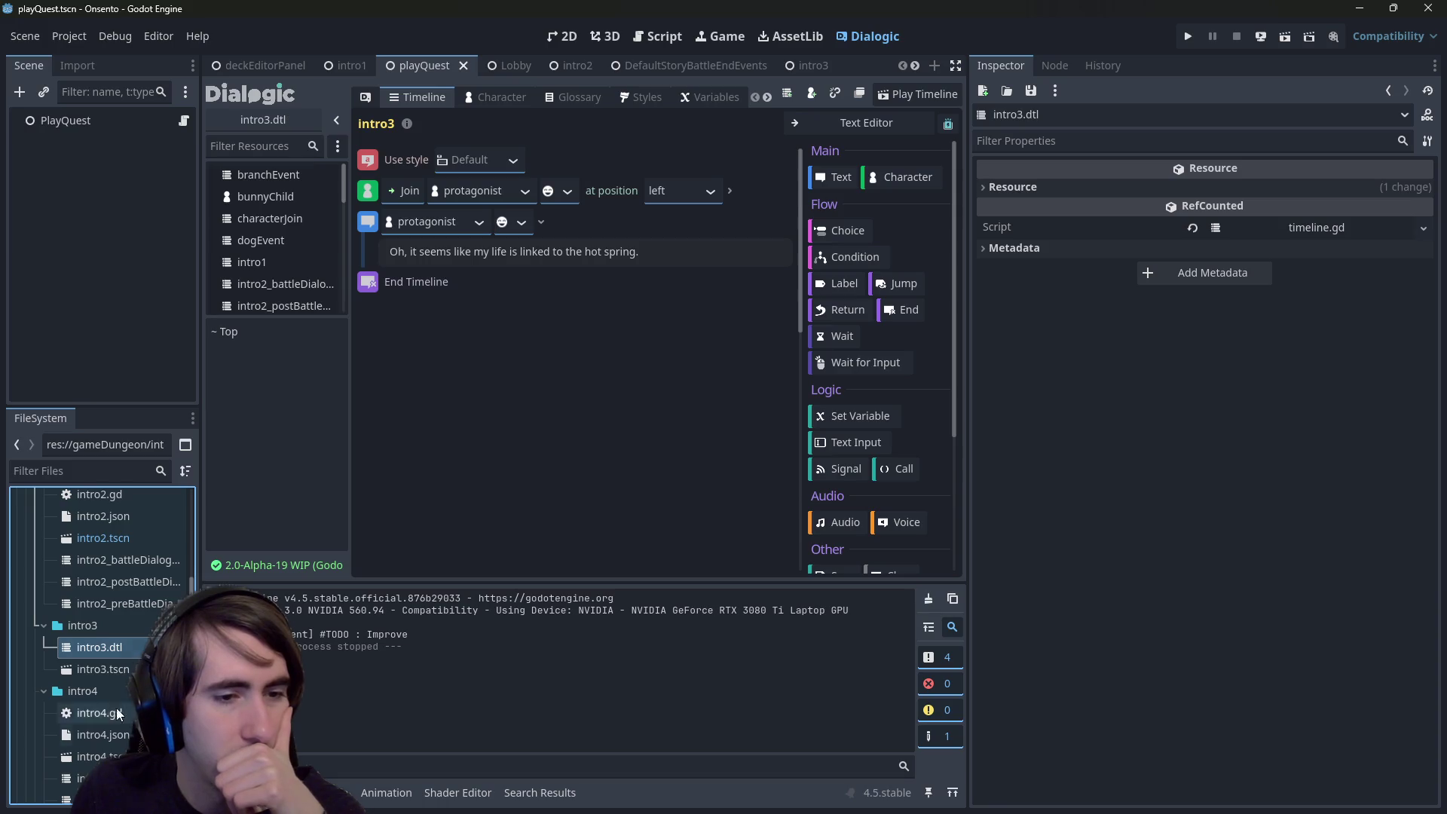
# - After comparing with intro4_preBattleDialogue, set intro3 to base_style, save, and run the game
pyautogui.scroll(-5, 102, 641)
pyautogui.doubleClick(101, 744)
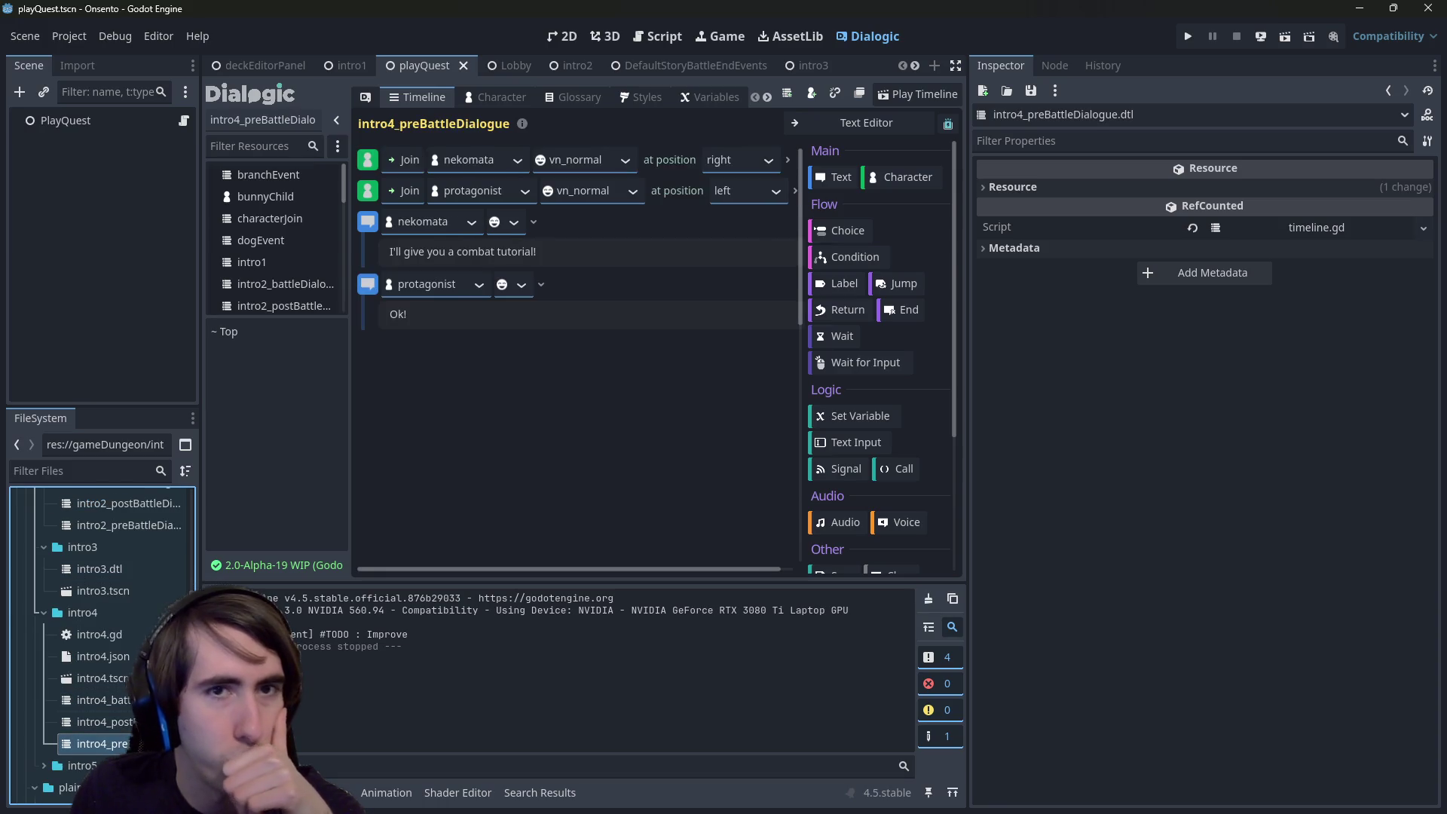
pyautogui.doubleClick(147, 570)
pyautogui.click(511, 161)
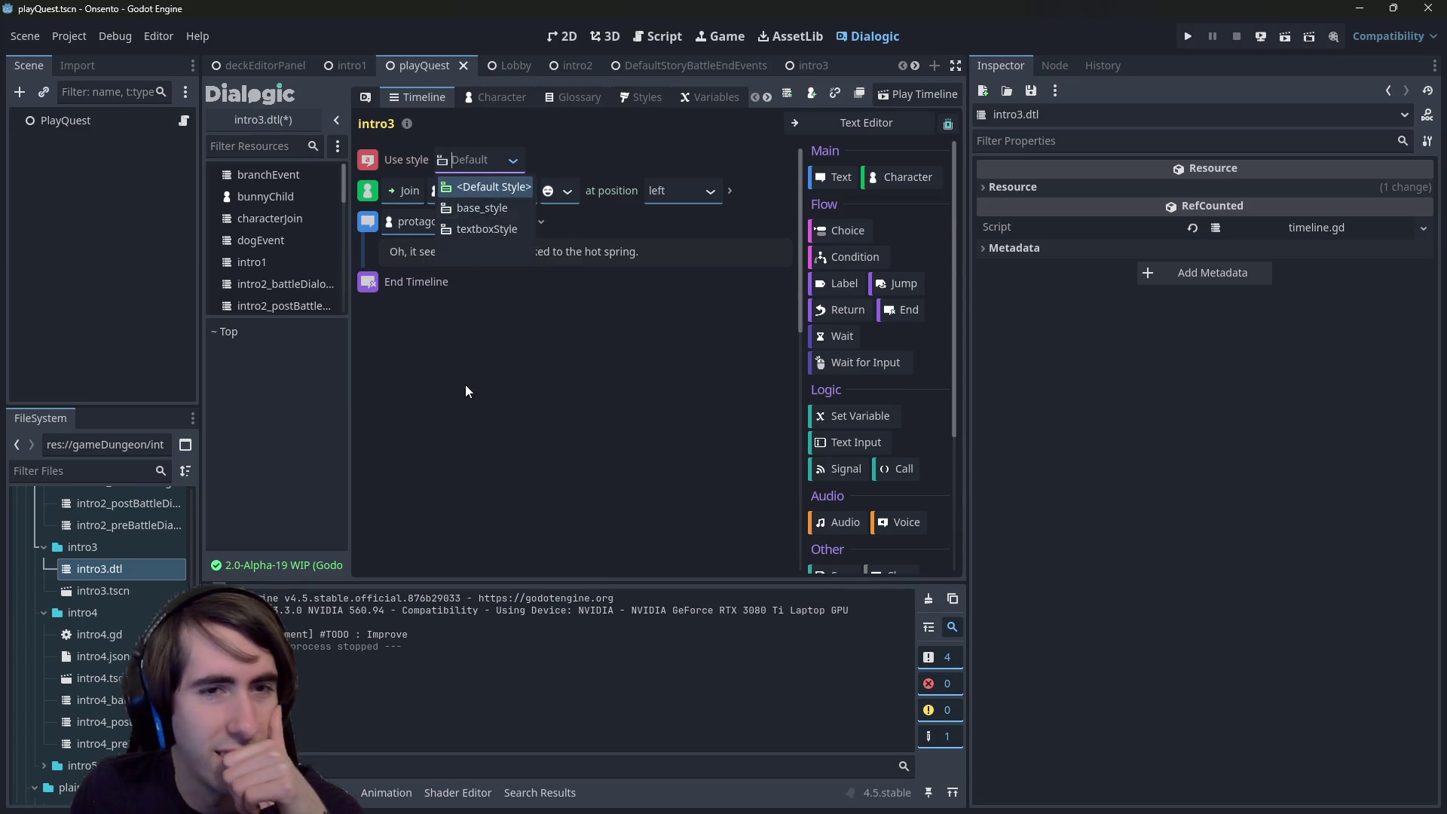
pyautogui.click(498, 186)
pyautogui.click(508, 164)
pyautogui.click(486, 209)
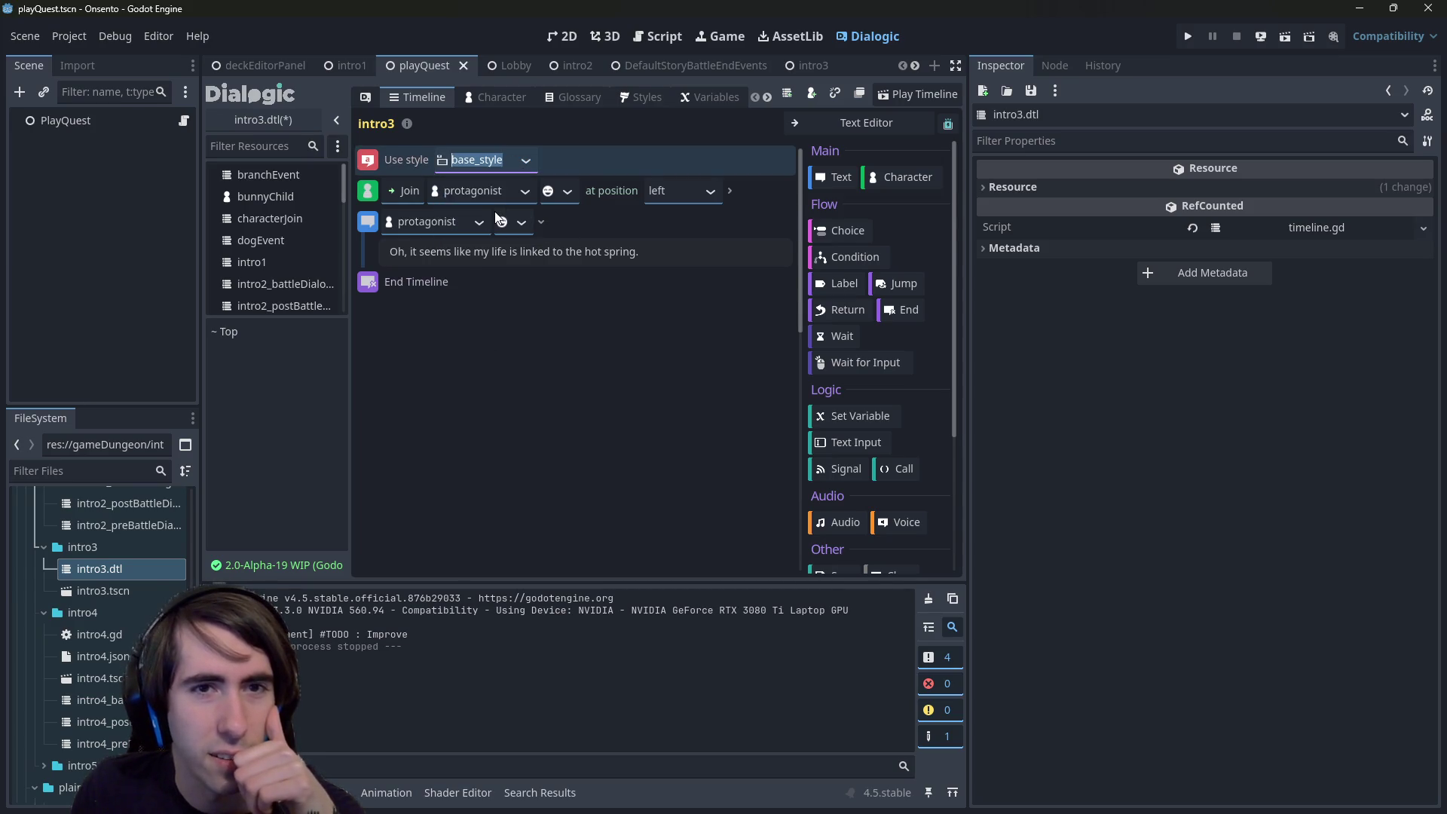
pyautogui.hotkey('ctrl', 's')
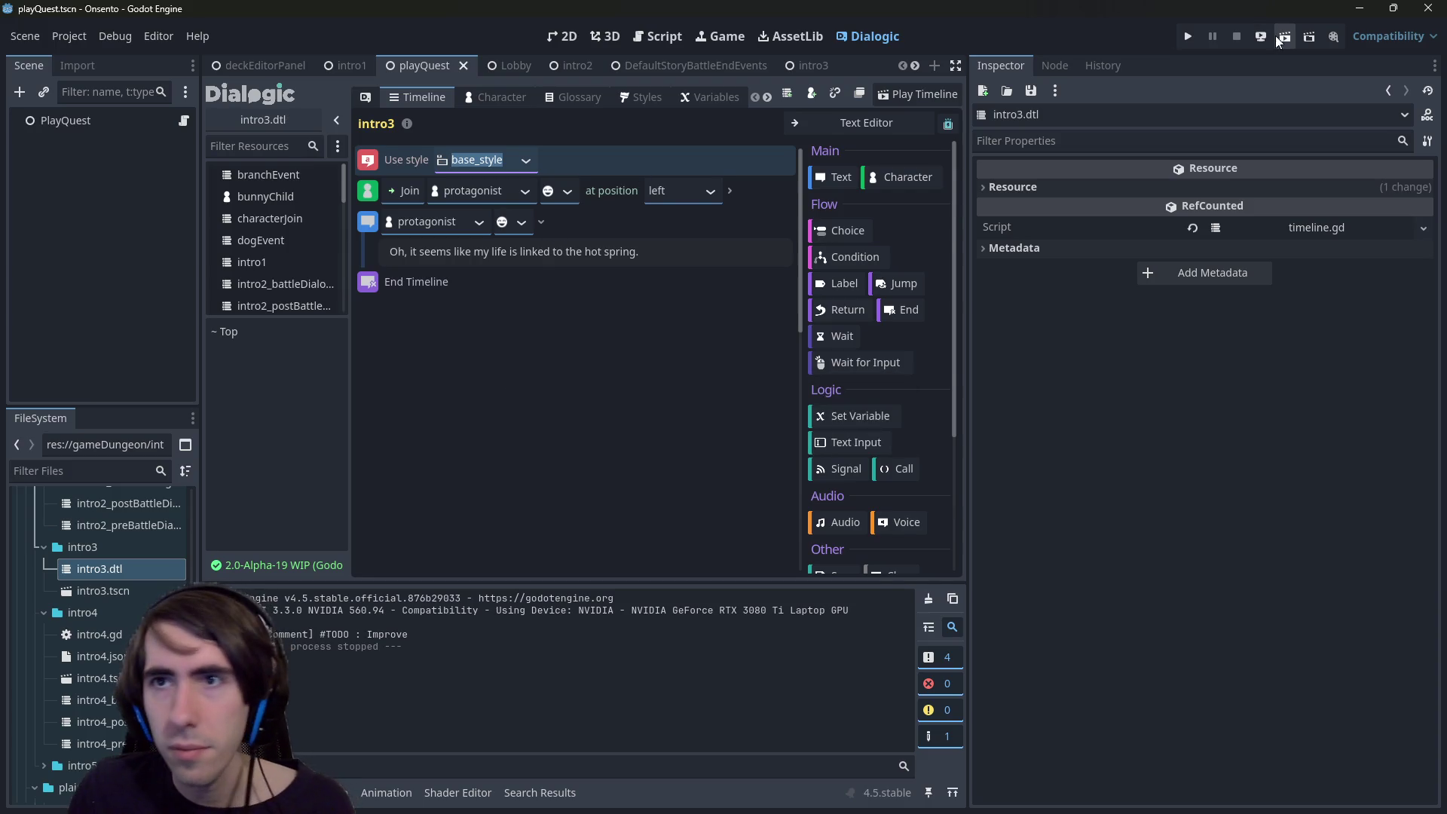
pyautogui.click(1285, 37)
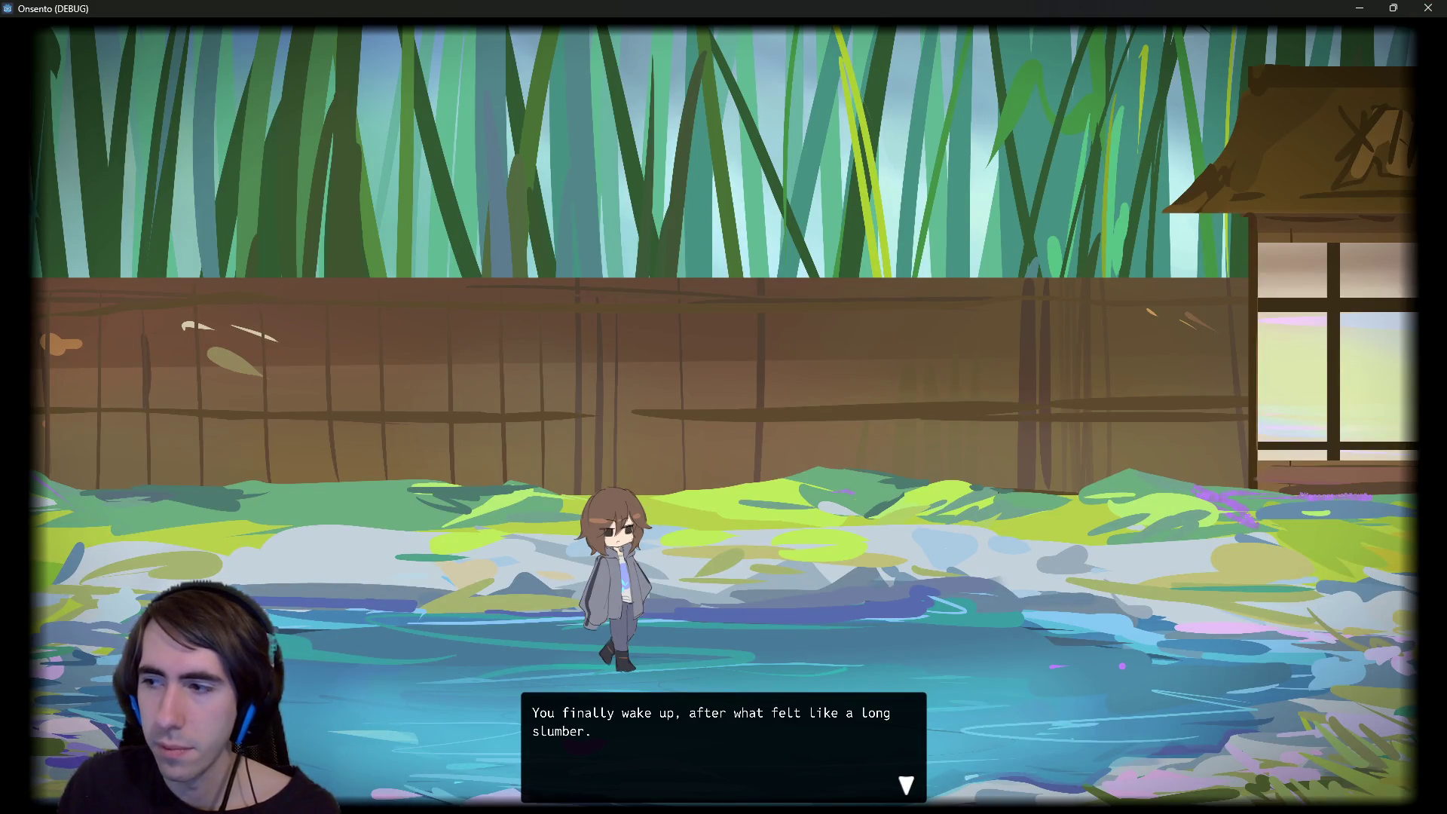
pyautogui.click(351, 470)
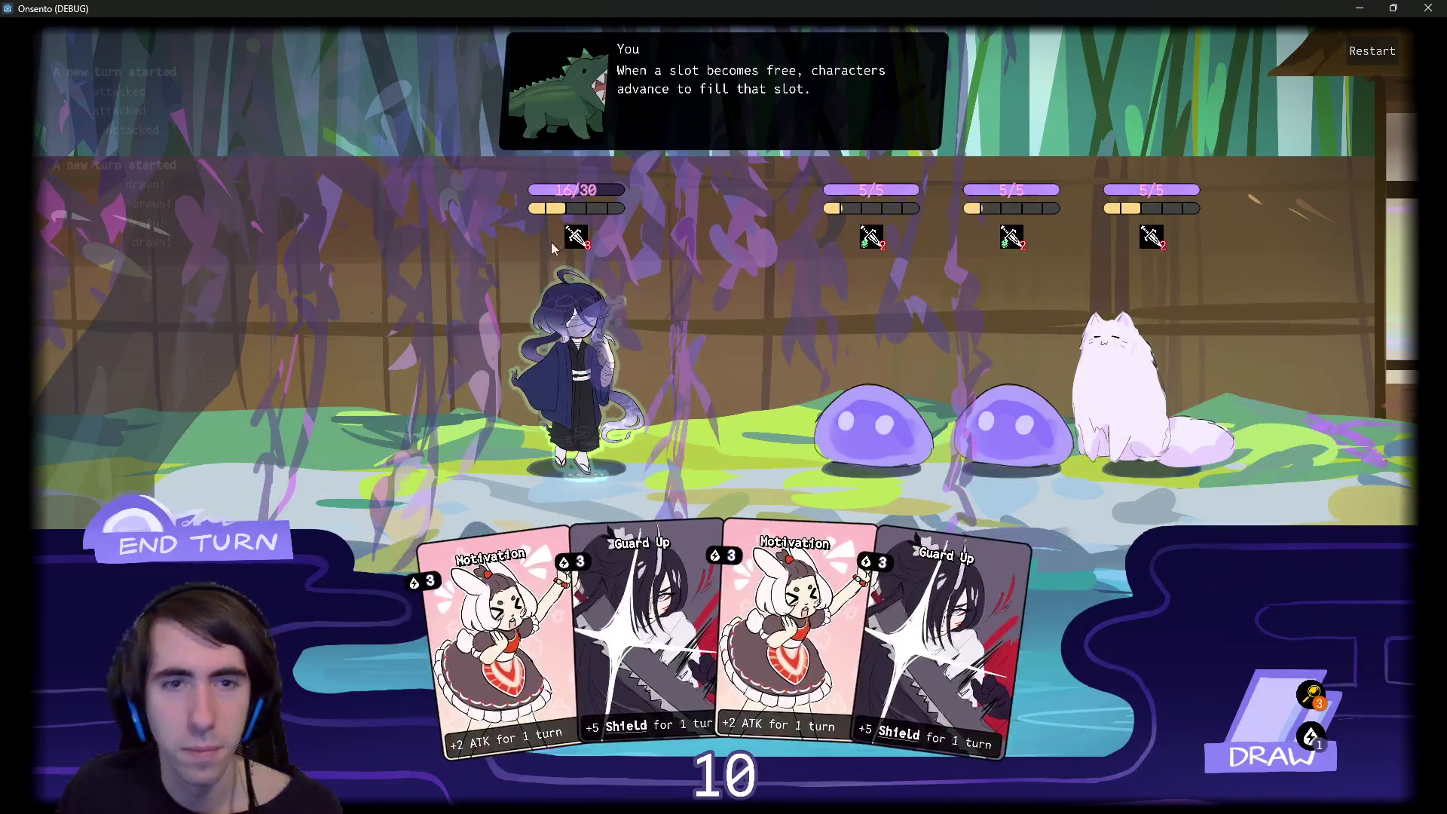
pyautogui.click(305, 497)
pyautogui.click(305, 497)
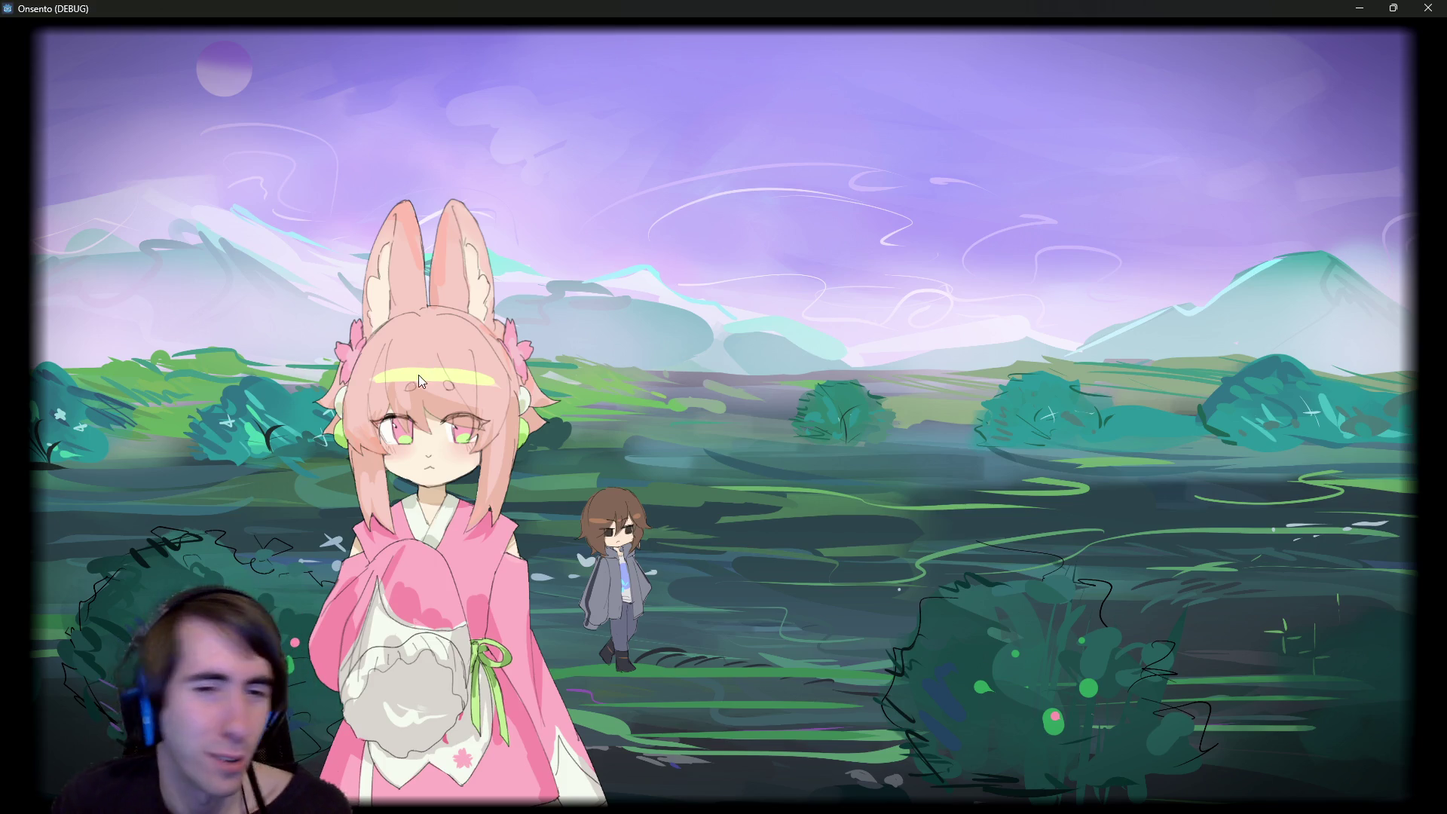
pyautogui.click(424, 405)
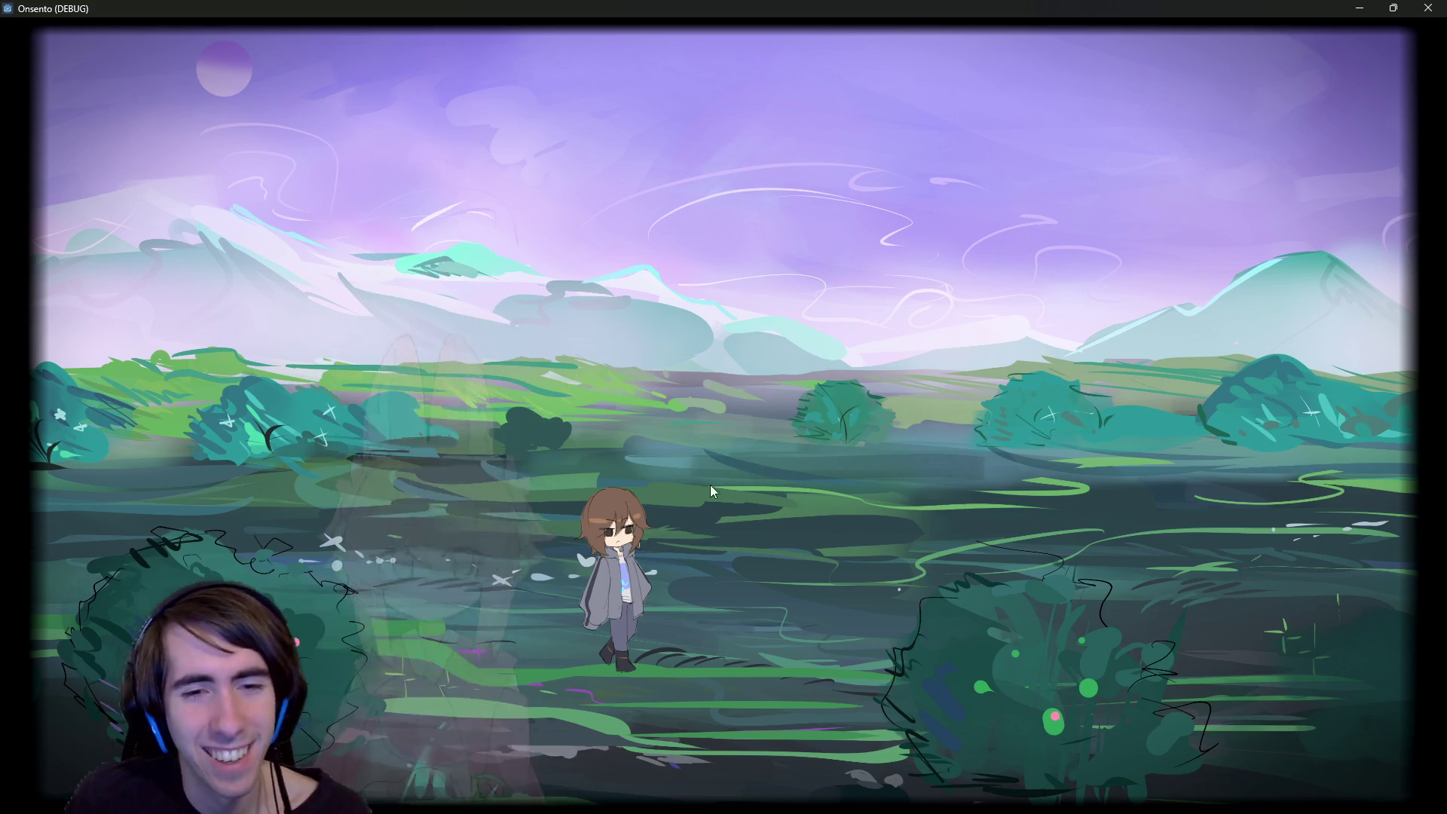
pyautogui.click(878, 495)
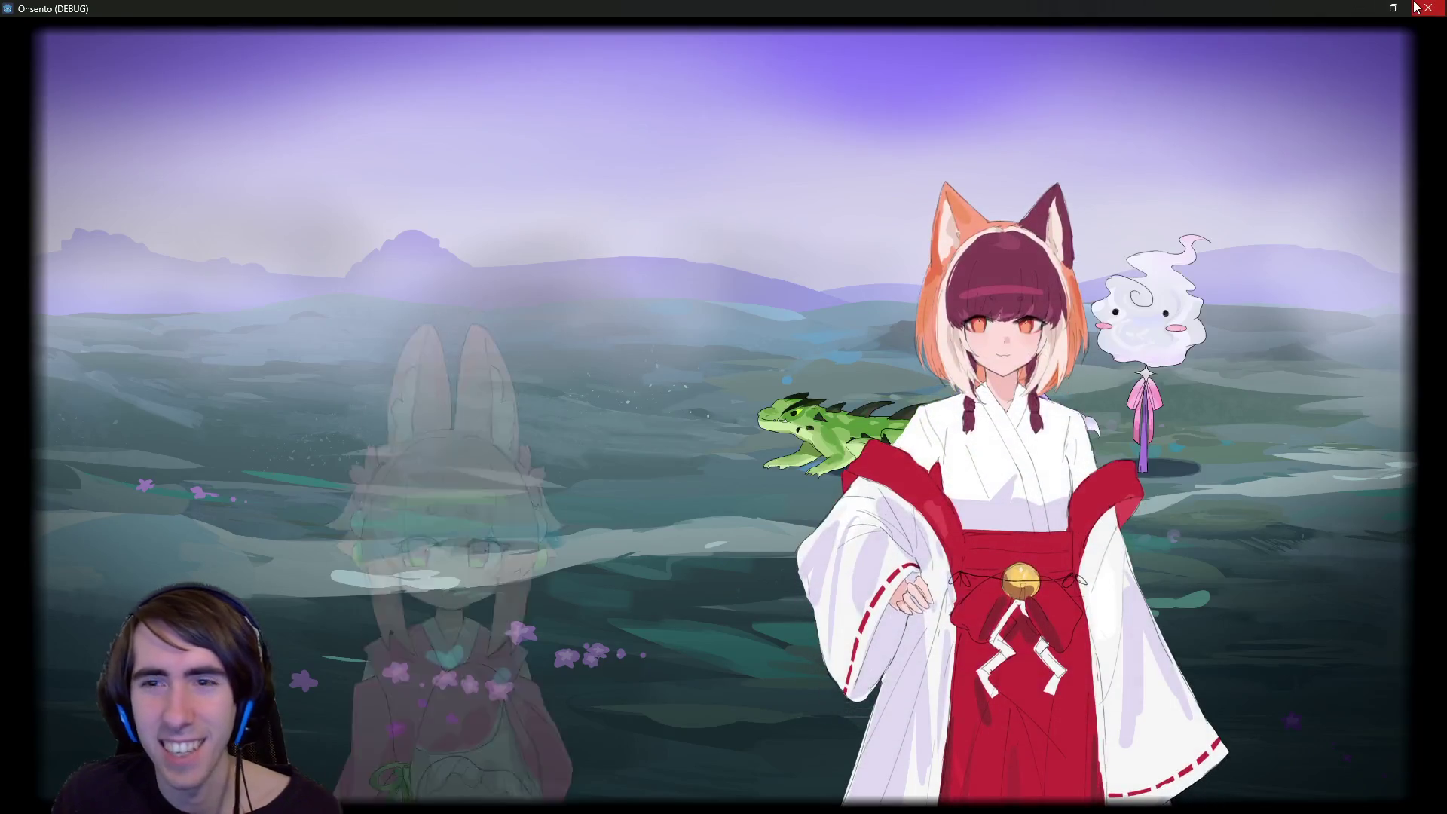
pyautogui.click(920, 296)
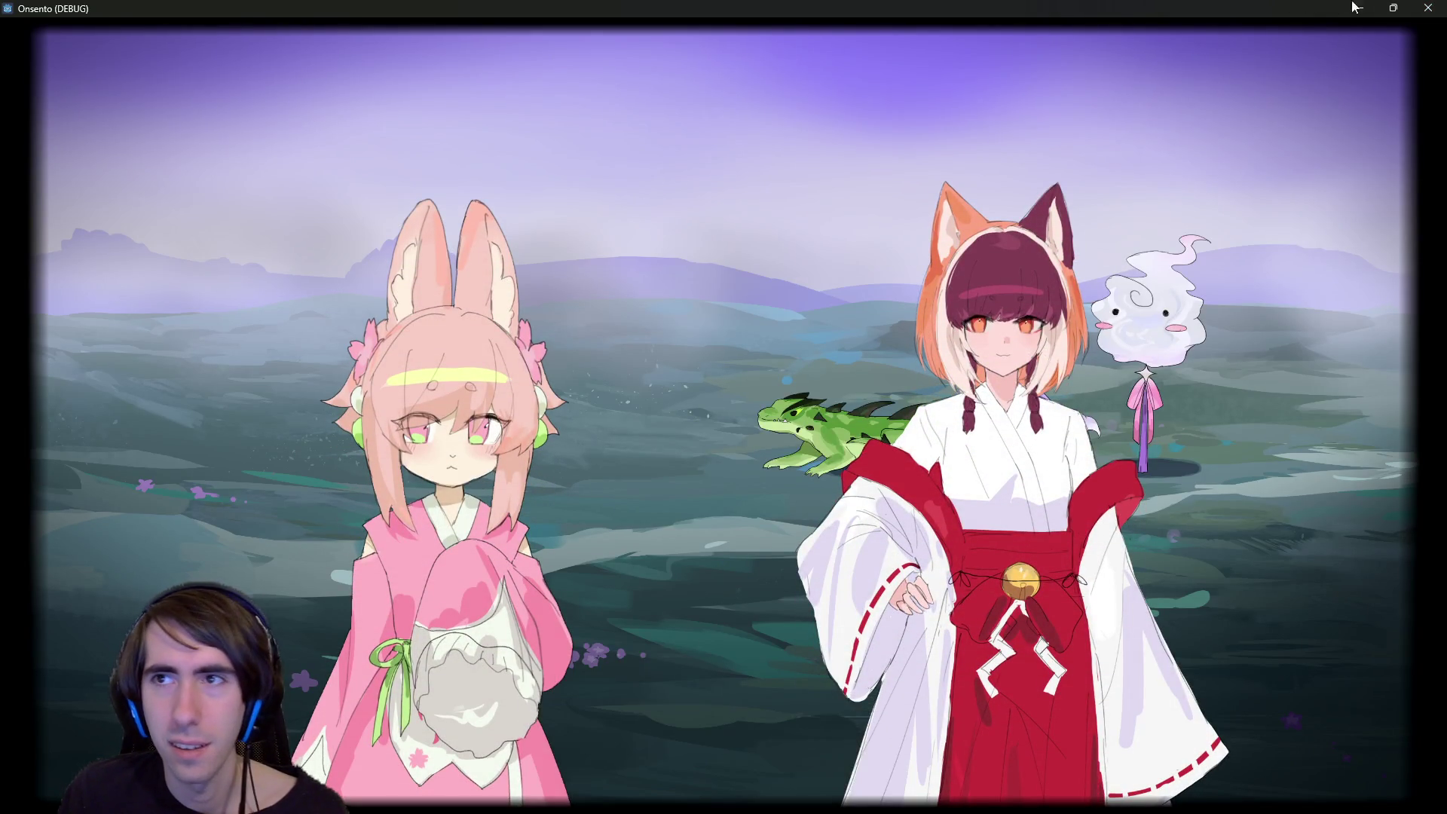
pyautogui.click(1429, 8)
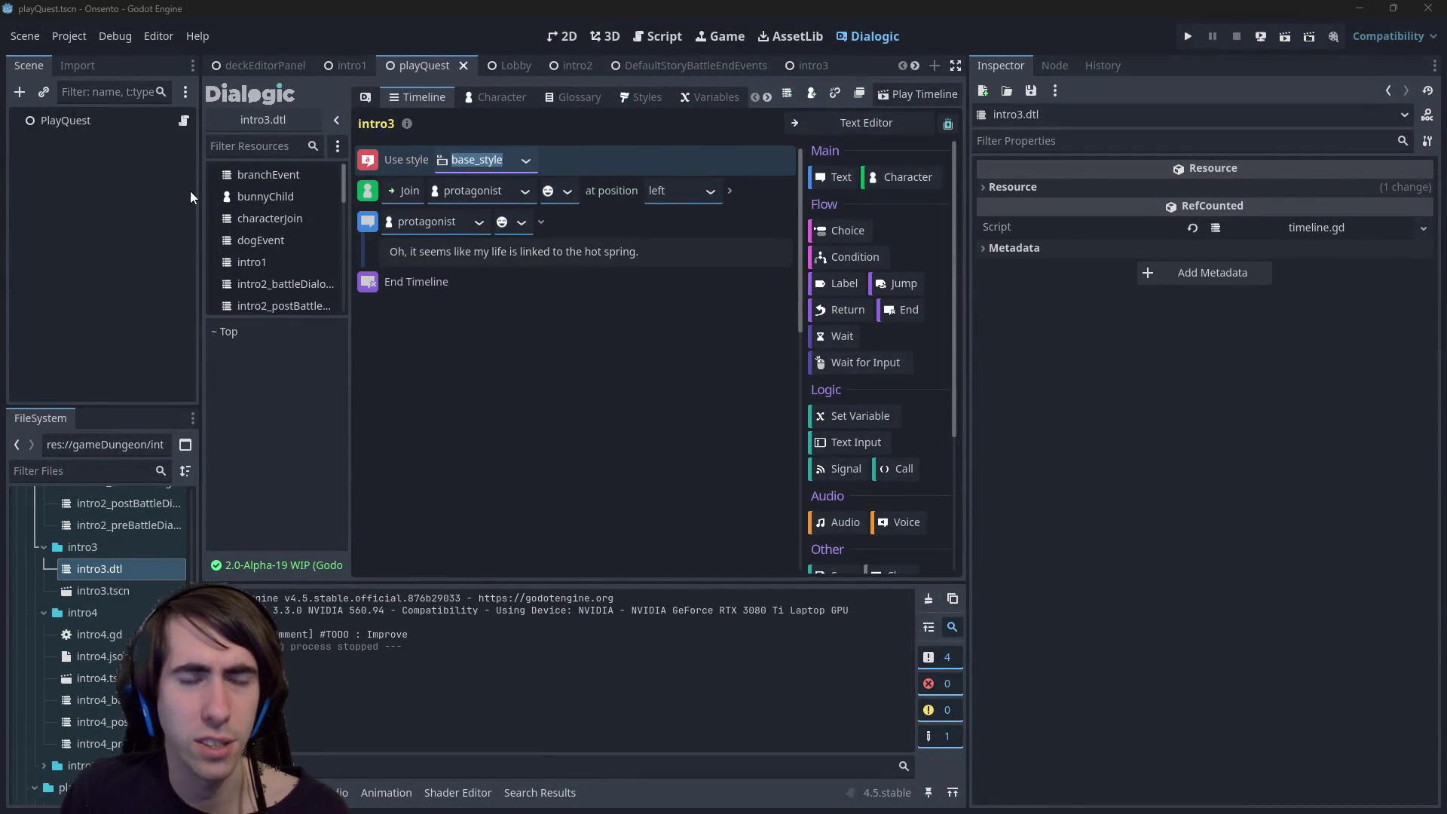
# - Open the intro2_postBattleDialogue timeline, then the intro3 scene's root-node script
pyautogui.scroll(1, 124, 572)
pyautogui.click(124, 568)
pyautogui.click(120, 552)
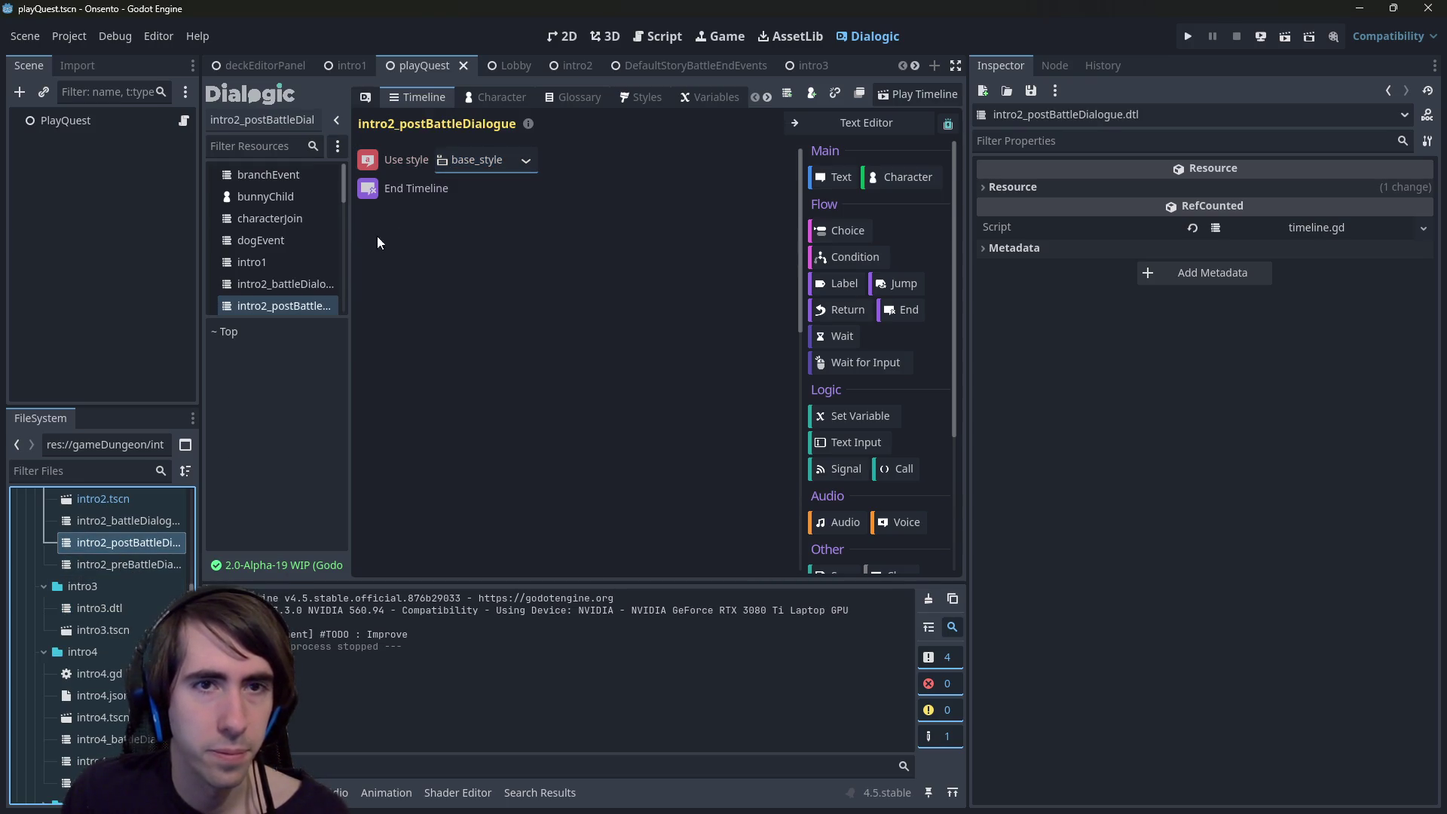
pyautogui.doubleClick(102, 628)
pyautogui.click(101, 123)
pyautogui.click(185, 121)
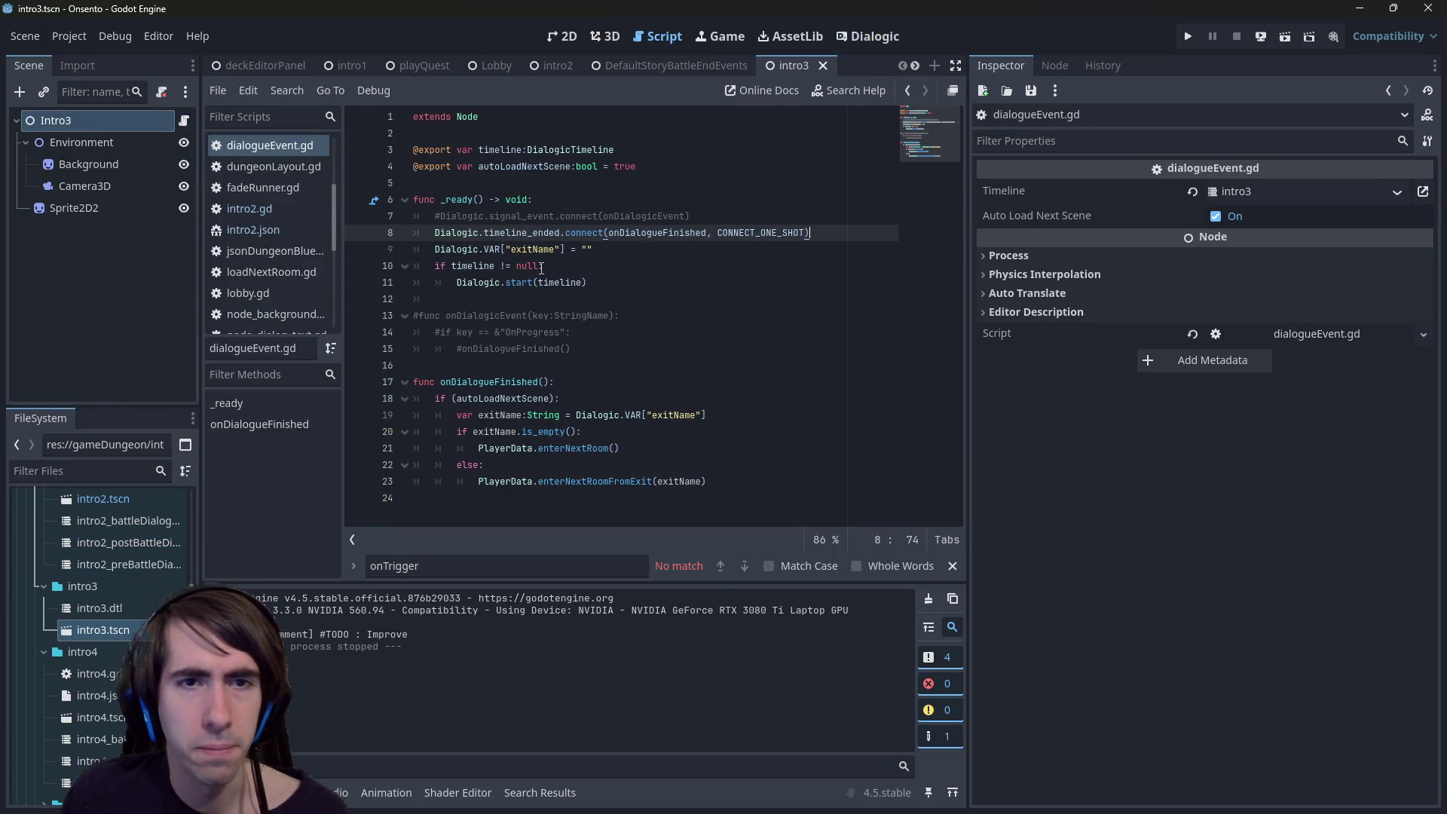
# - Inspect the timeline null check and Dialogic.start call, then open the intro3 timeline
pyautogui.doubleClick(463, 267)
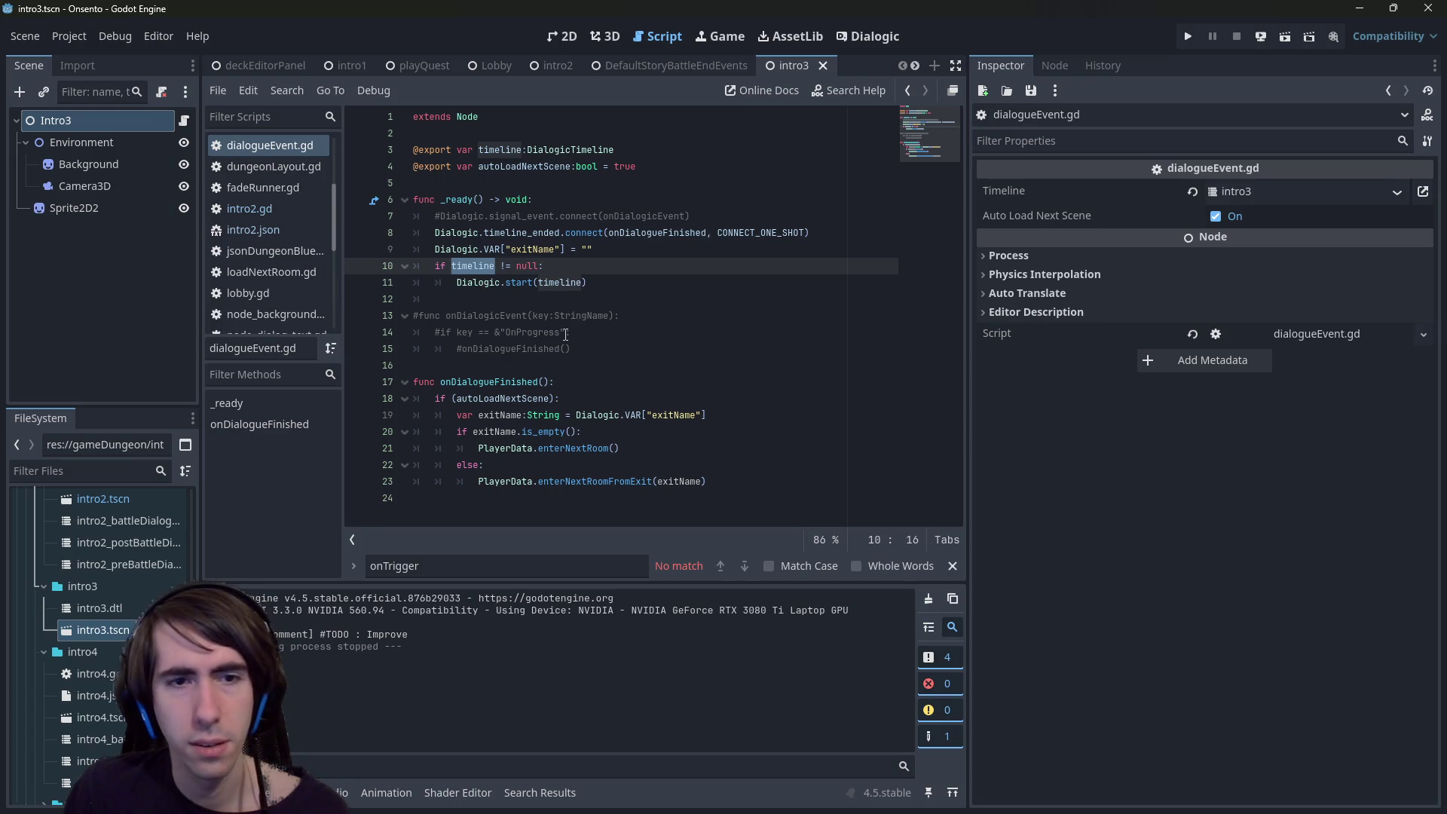
pyautogui.click(590, 266)
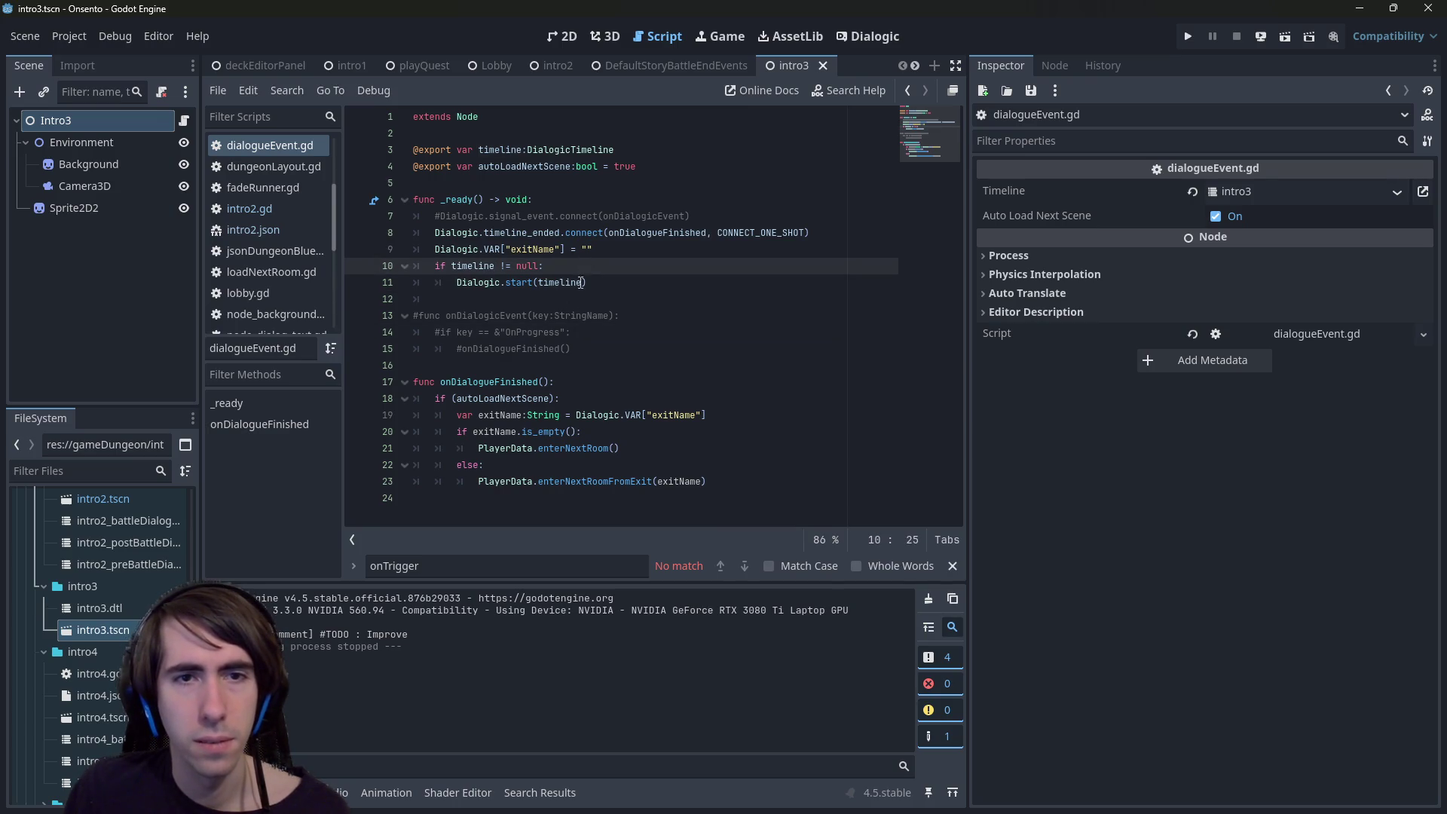
pyautogui.doubleClick(578, 282)
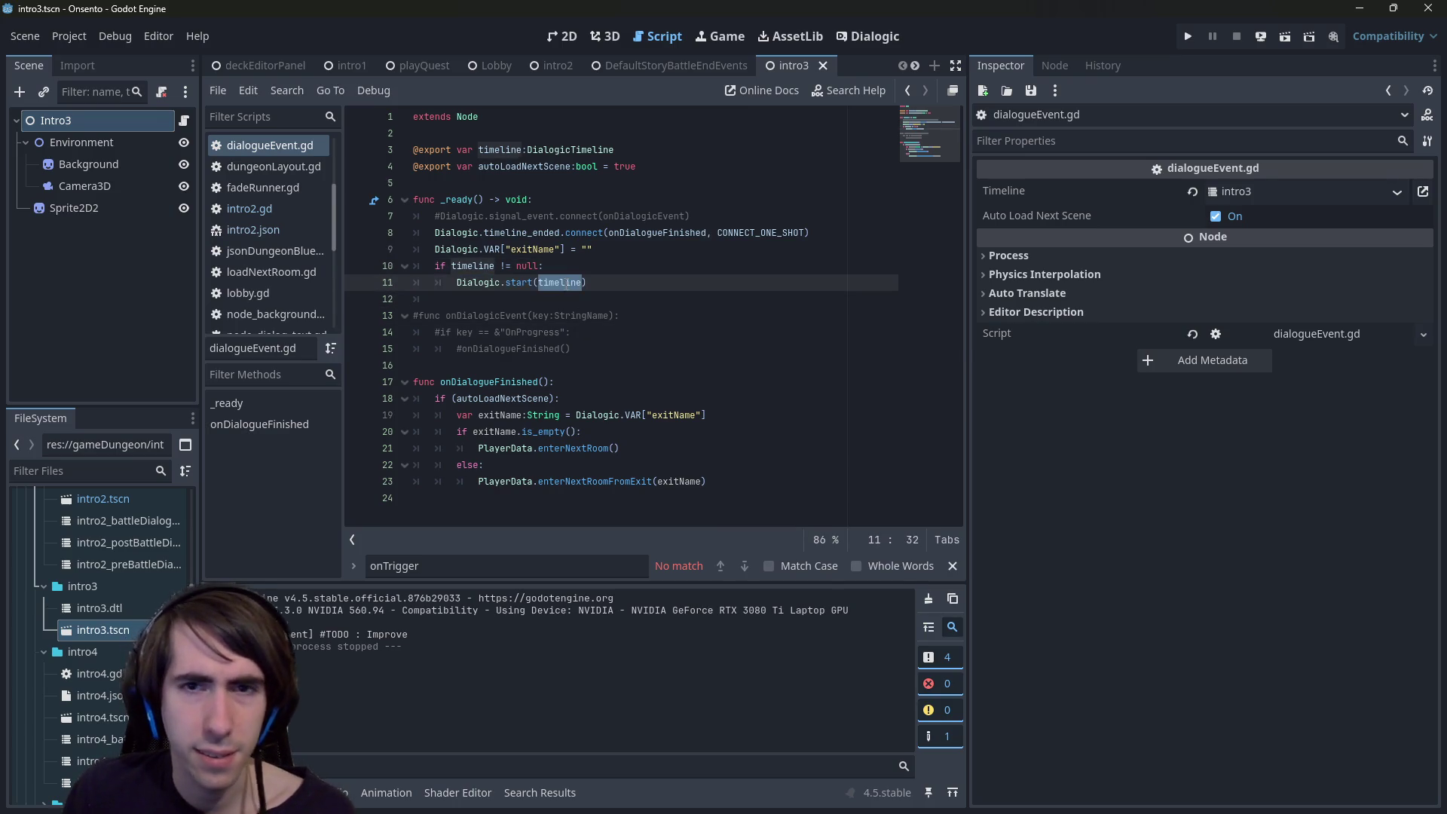
pyautogui.doubleClick(138, 602)
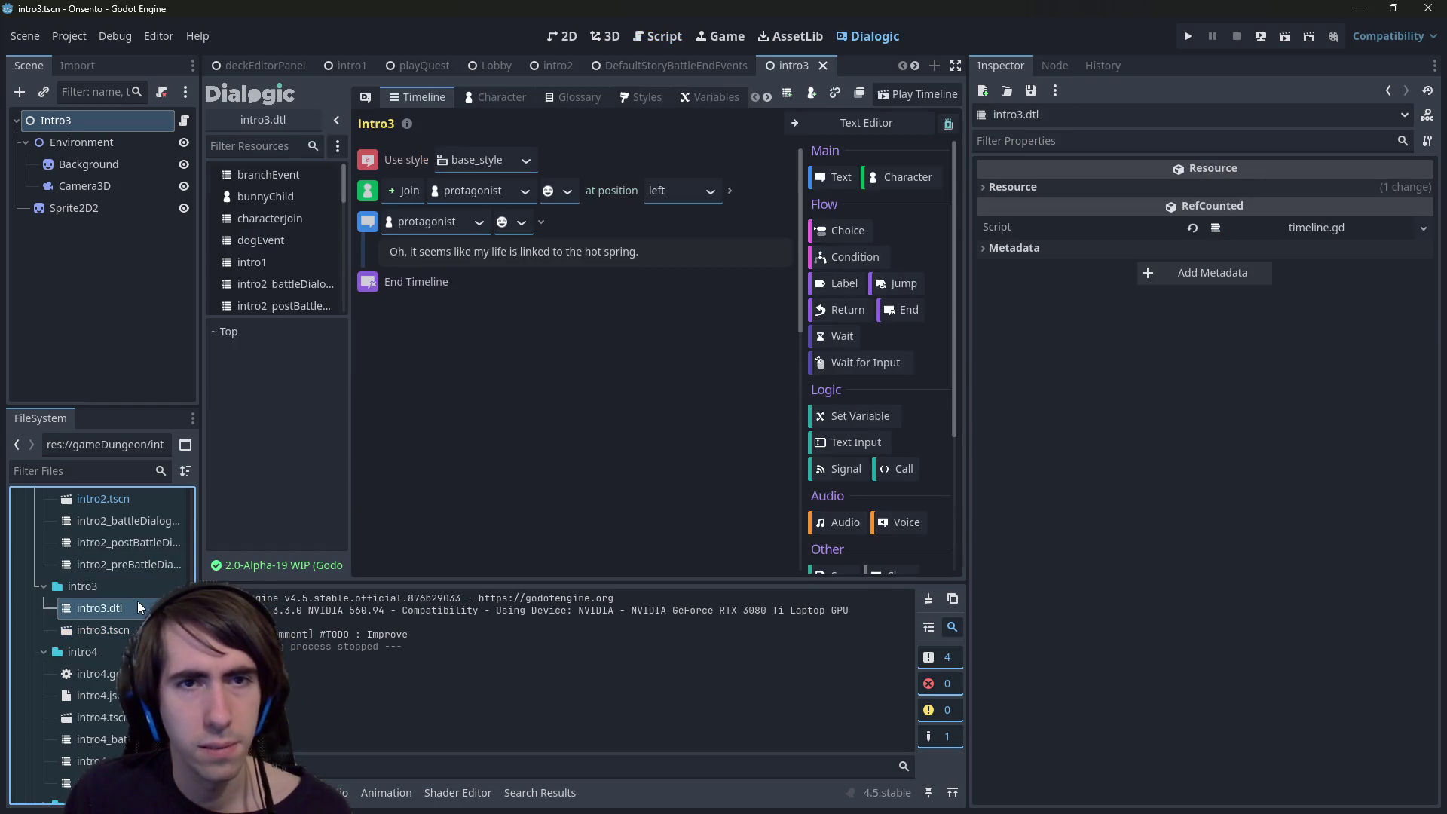
# - Review the intro3 join and hot-spring events, adding and then deleting an empty text event
pyautogui.click(562, 191)
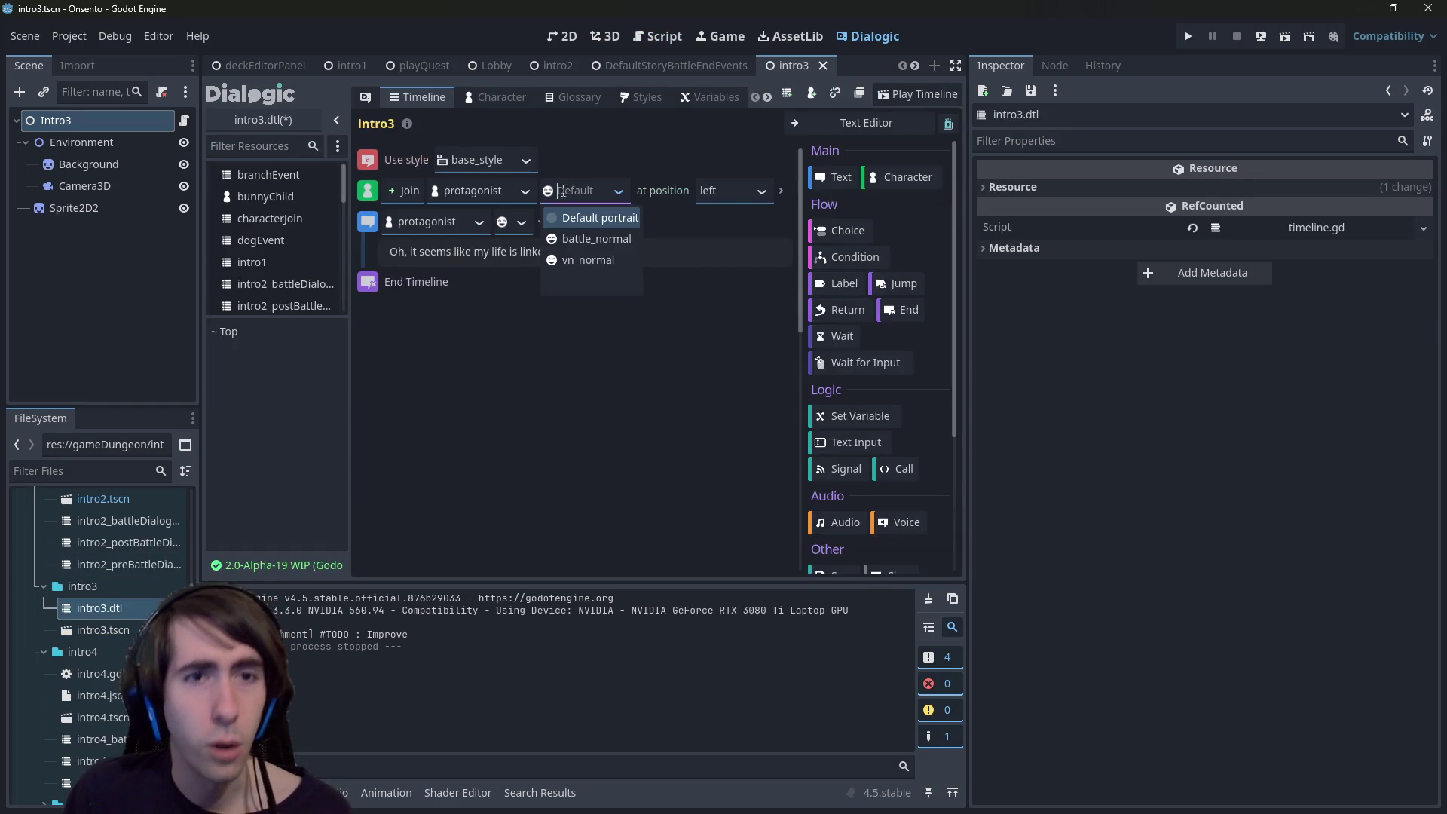
pyautogui.click(506, 194)
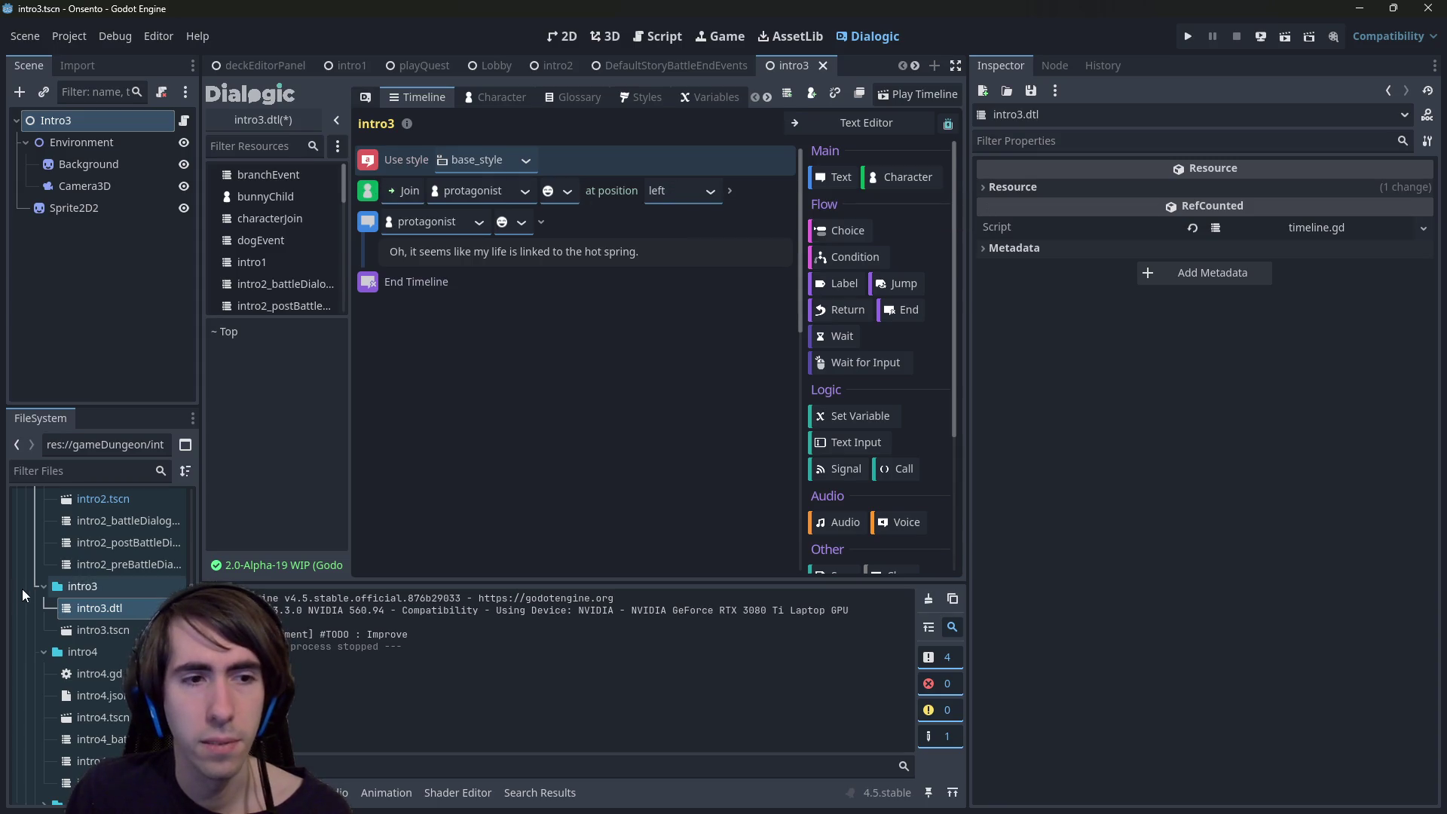
pyautogui.doubleClick(135, 544)
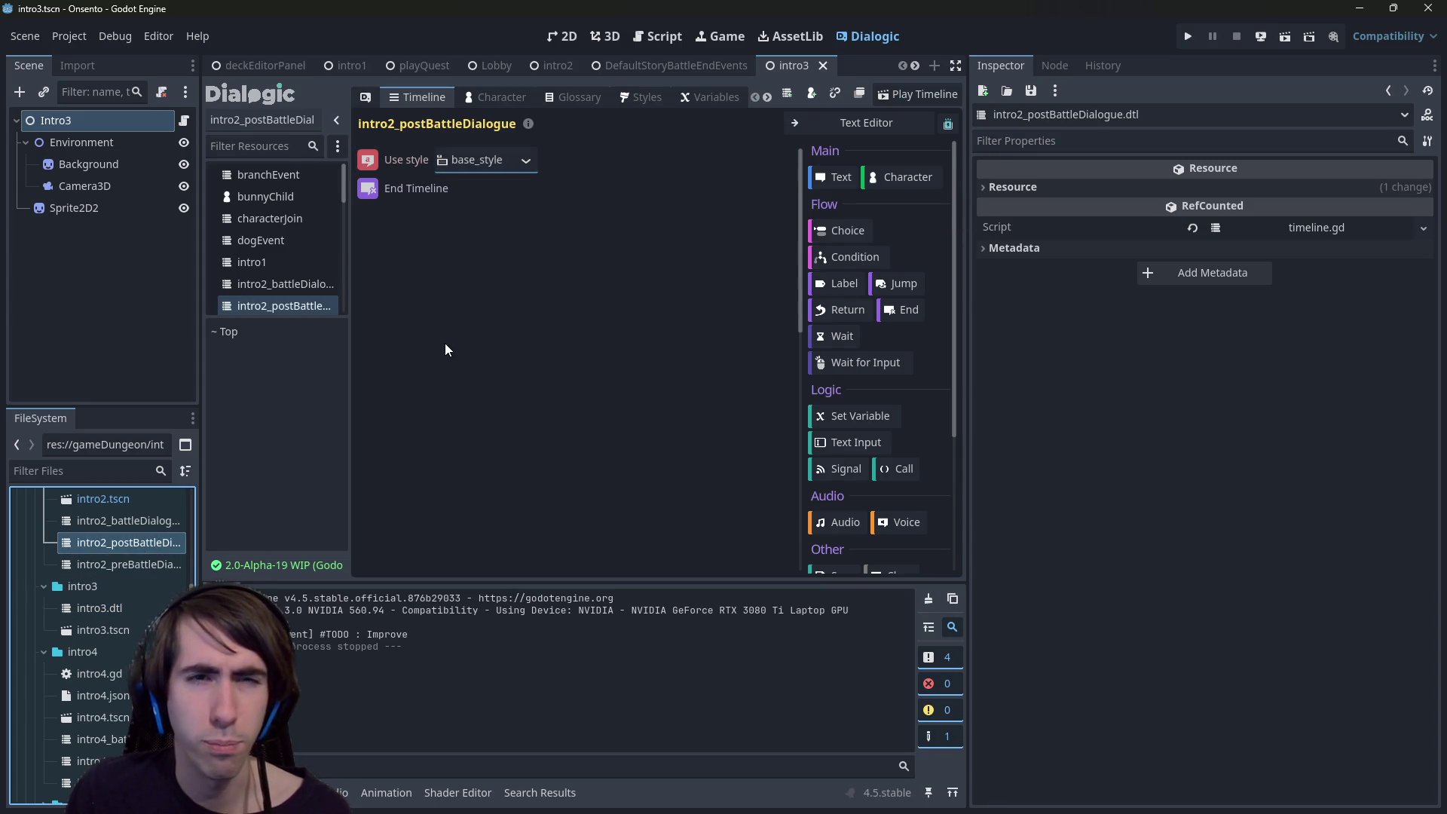
pyautogui.doubleClick(143, 608)
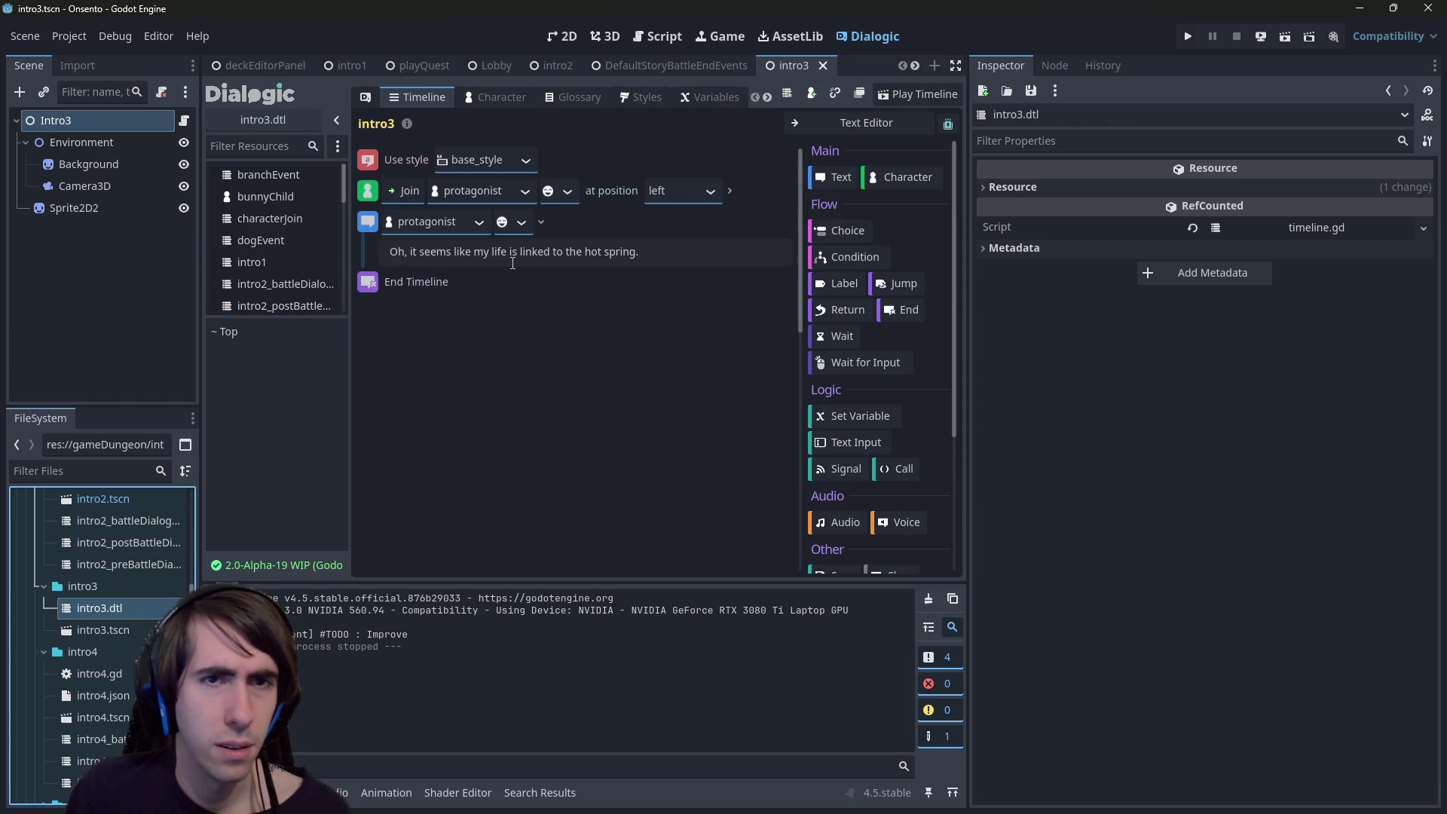
pyautogui.click(366, 220)
pyautogui.click(368, 194)
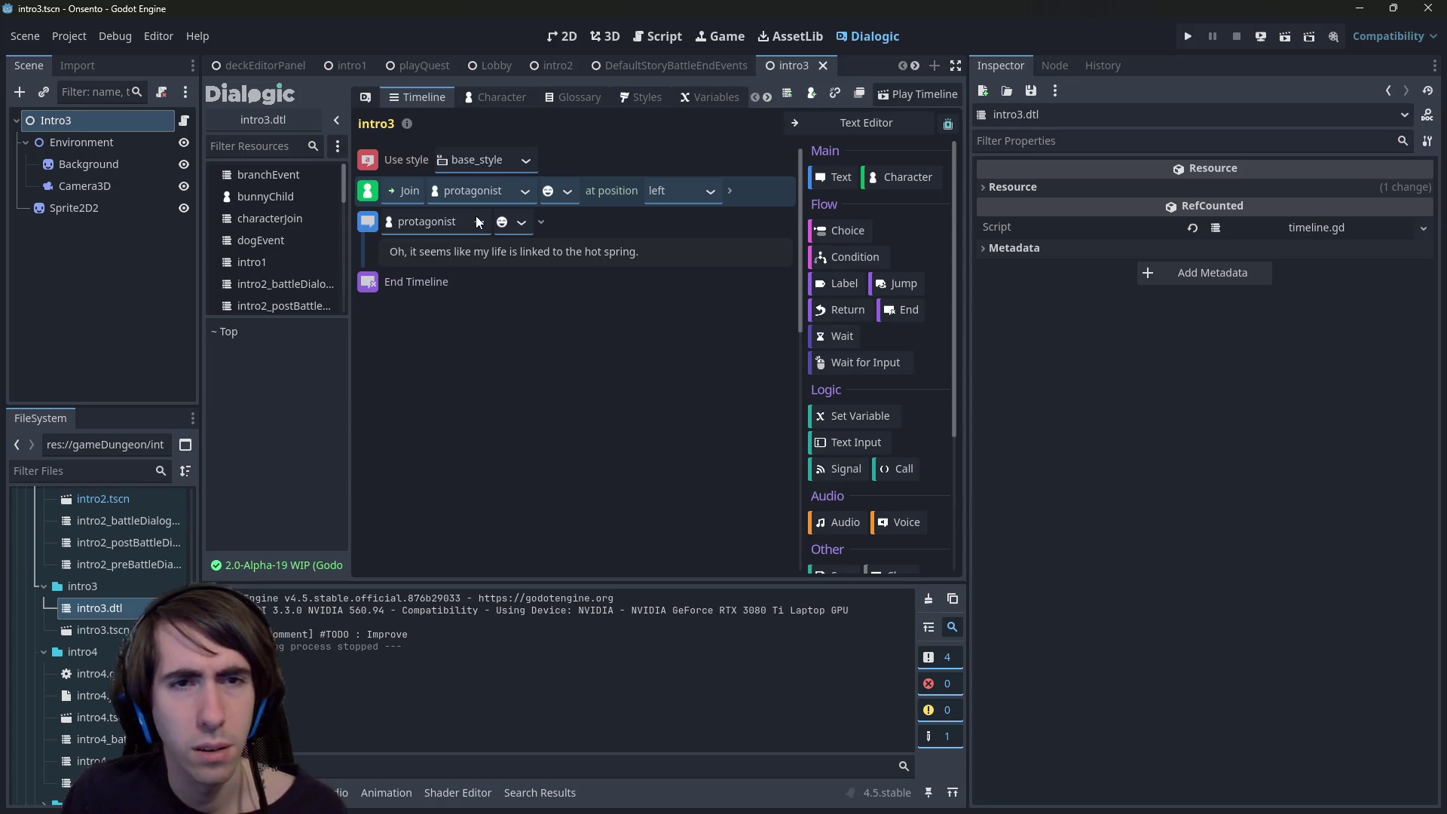
pyautogui.click(651, 248)
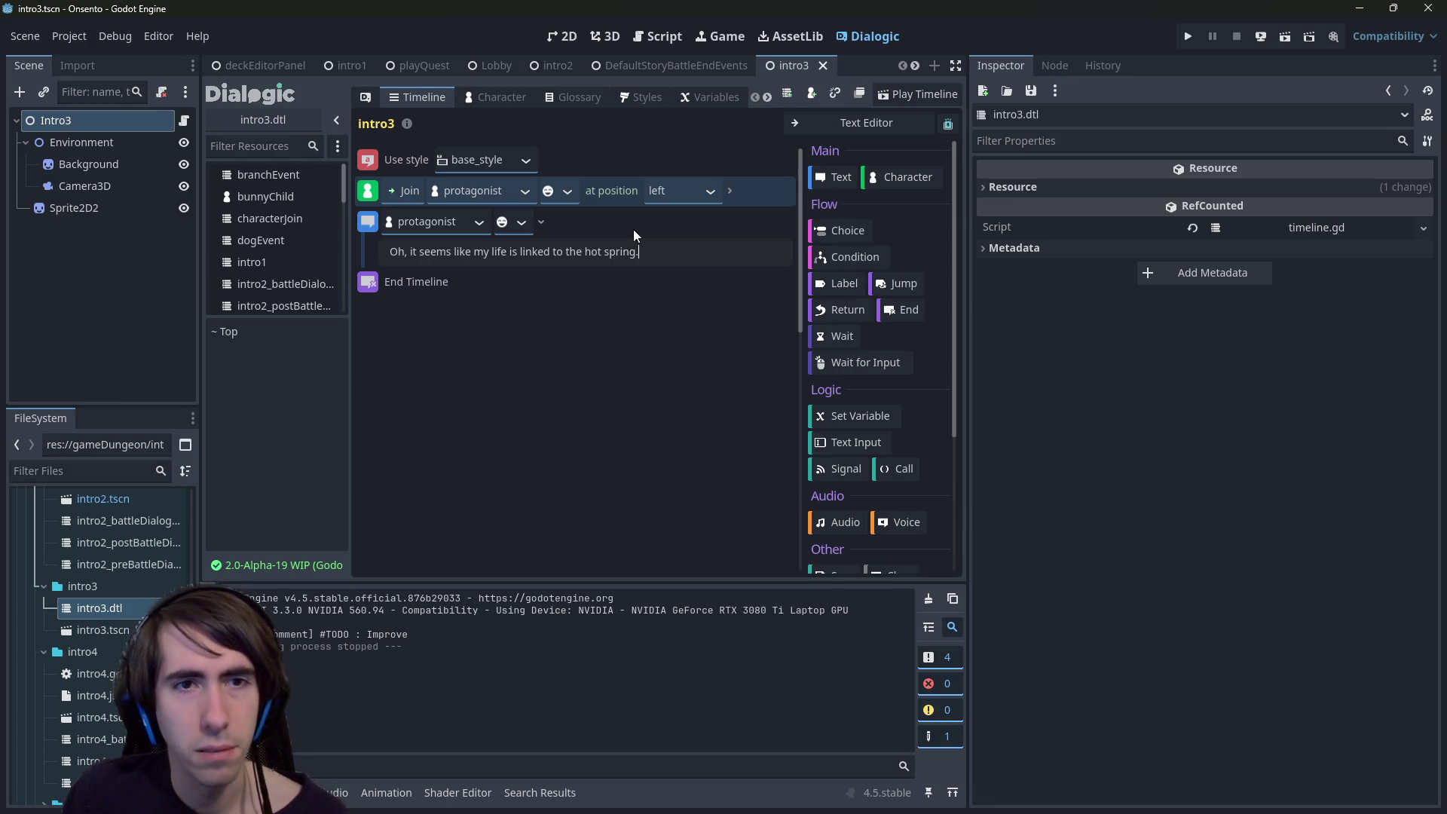
pyautogui.scroll(2, 120, 560)
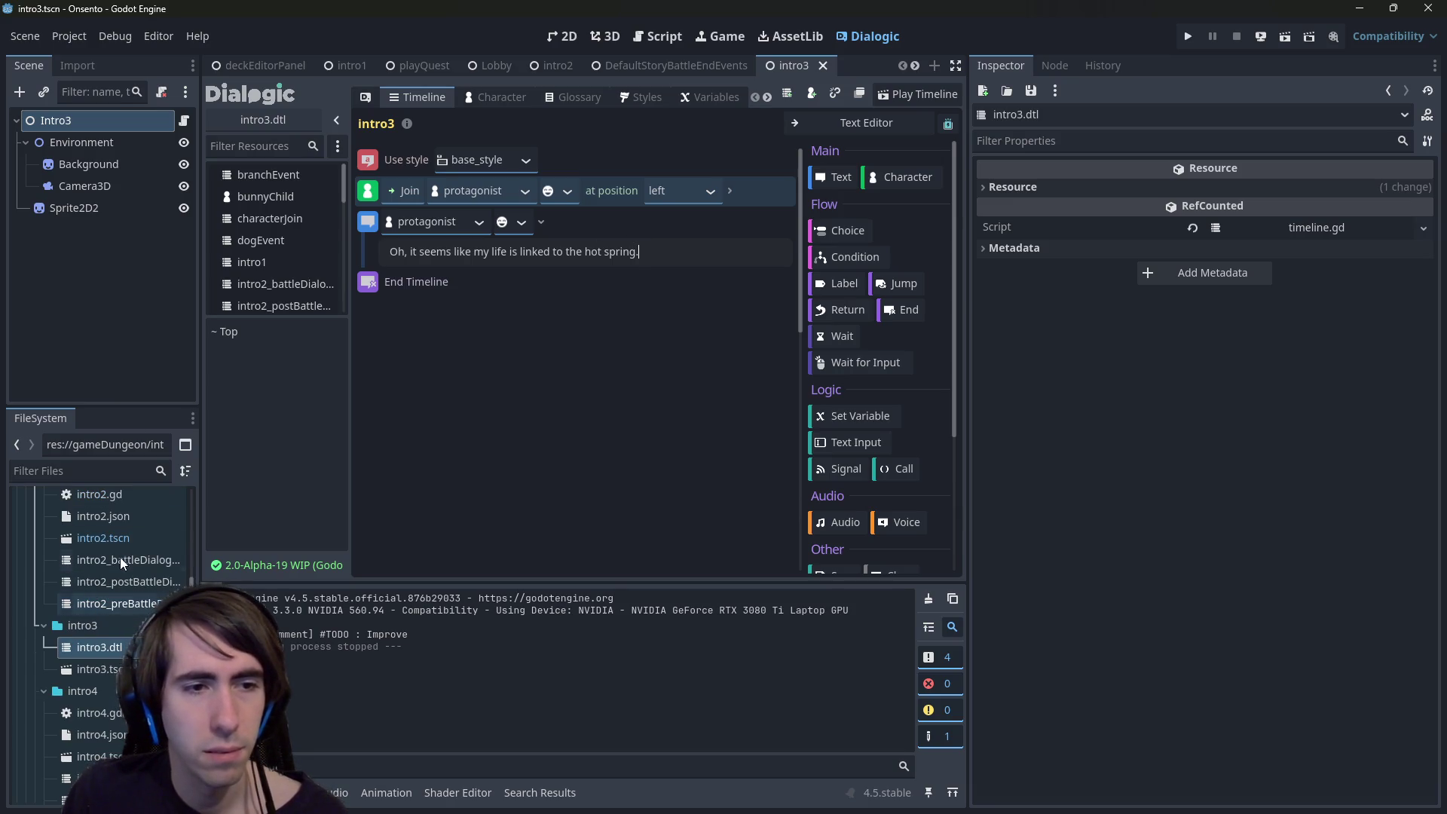
pyautogui.scroll(2, 131, 513)
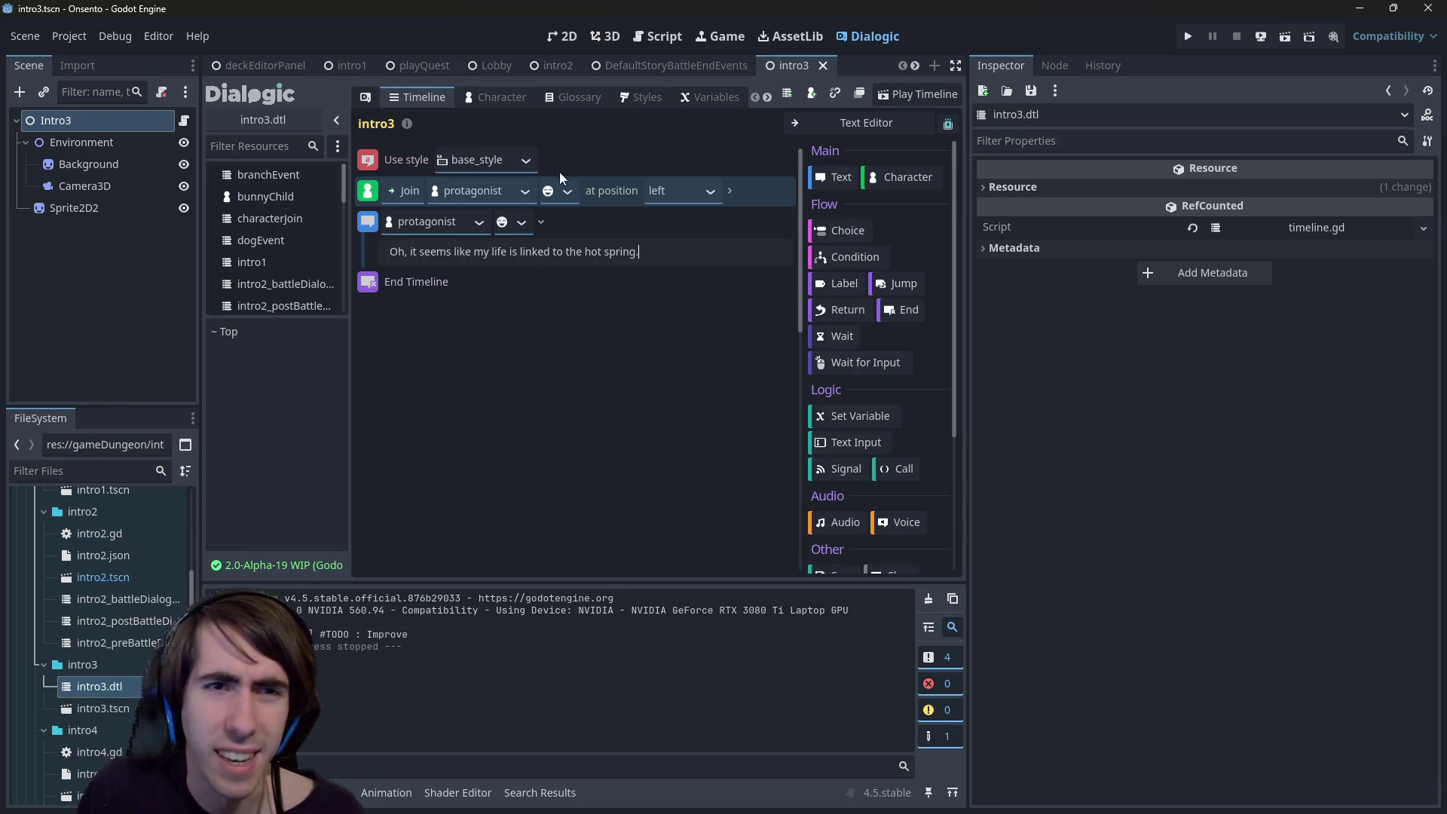
pyautogui.hotkey('ctrl', 't')
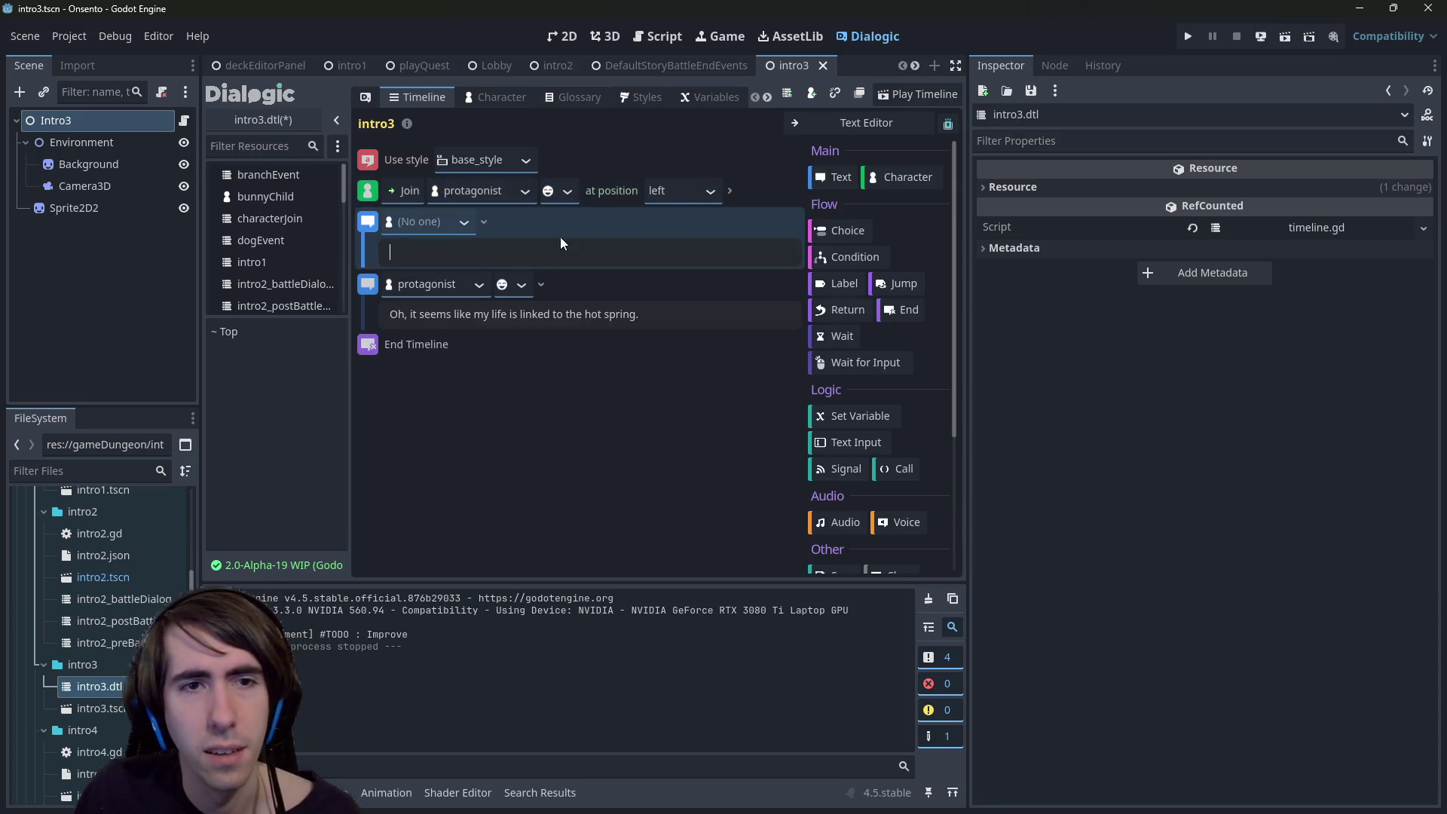
pyautogui.rightClick(378, 219)
pyautogui.click(426, 384)
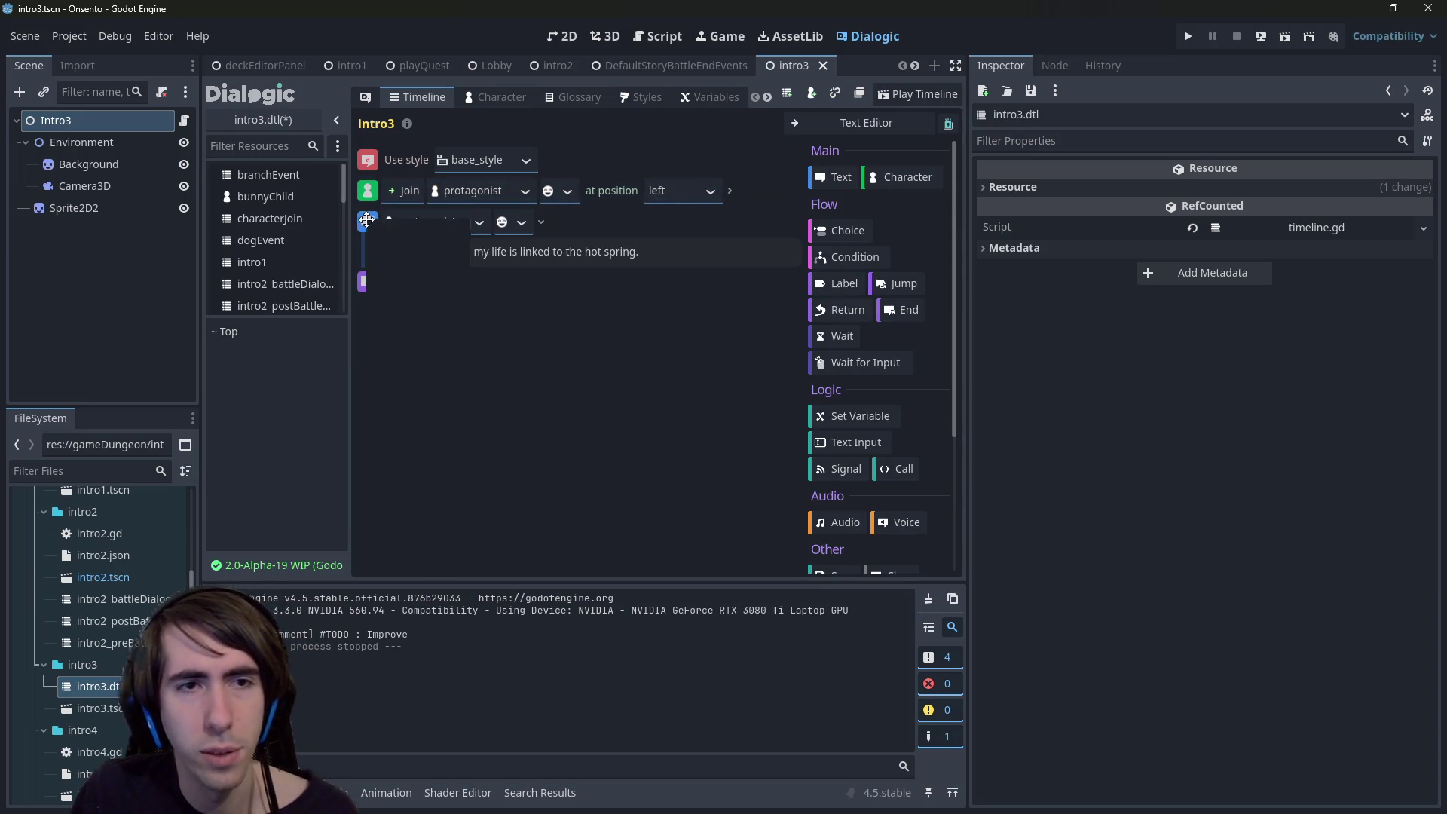
# - Duplicate the protagonist's hot-spring line three times, save, and run the playQuest scene
pyautogui.rightClick(367, 223)
pyautogui.click(399, 230)
pyautogui.rightClick(366, 283)
pyautogui.click(397, 289)
pyautogui.rightClick(367, 283)
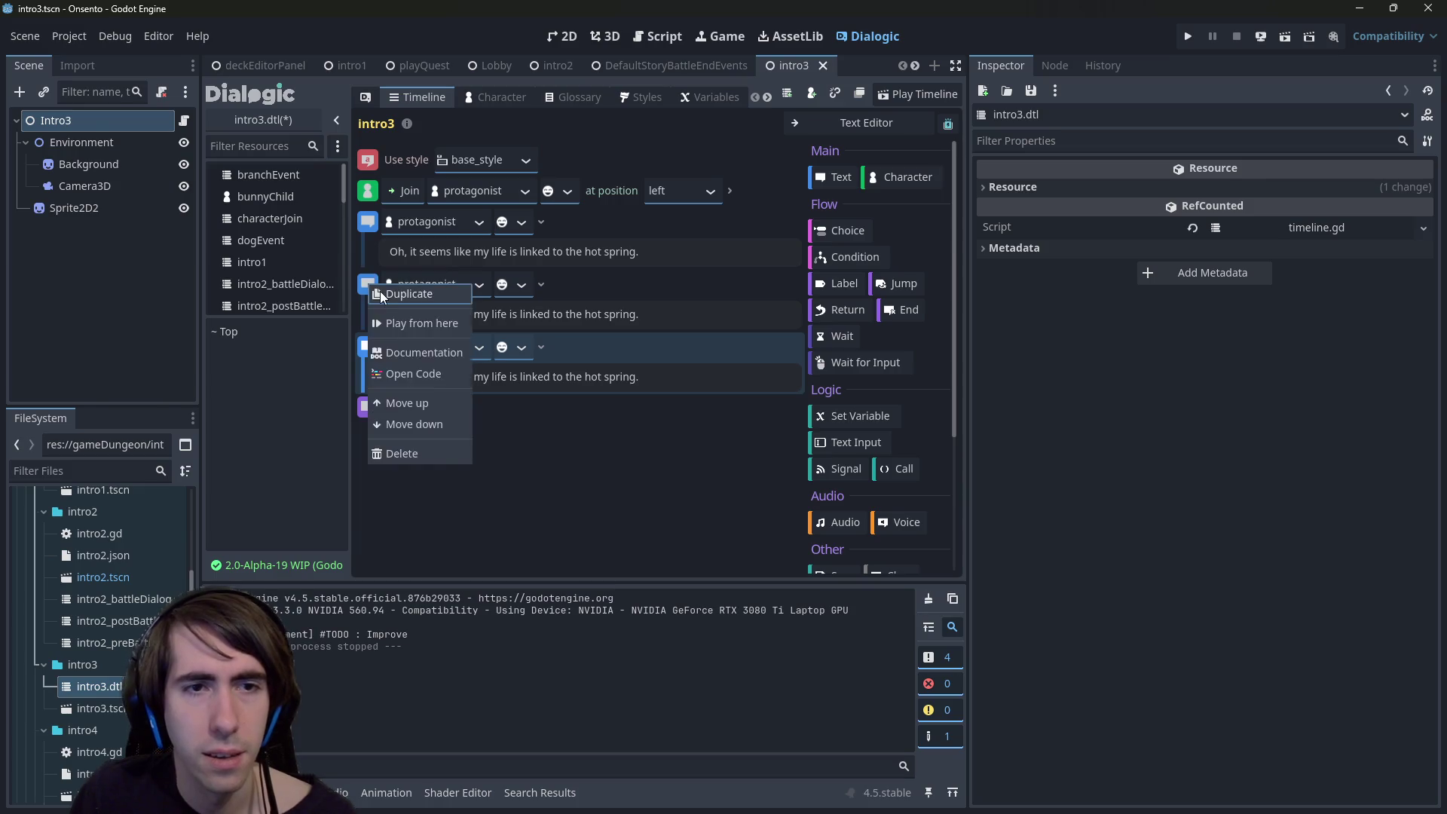
pyautogui.click(397, 289)
pyautogui.hotkey('ctrl', 's')
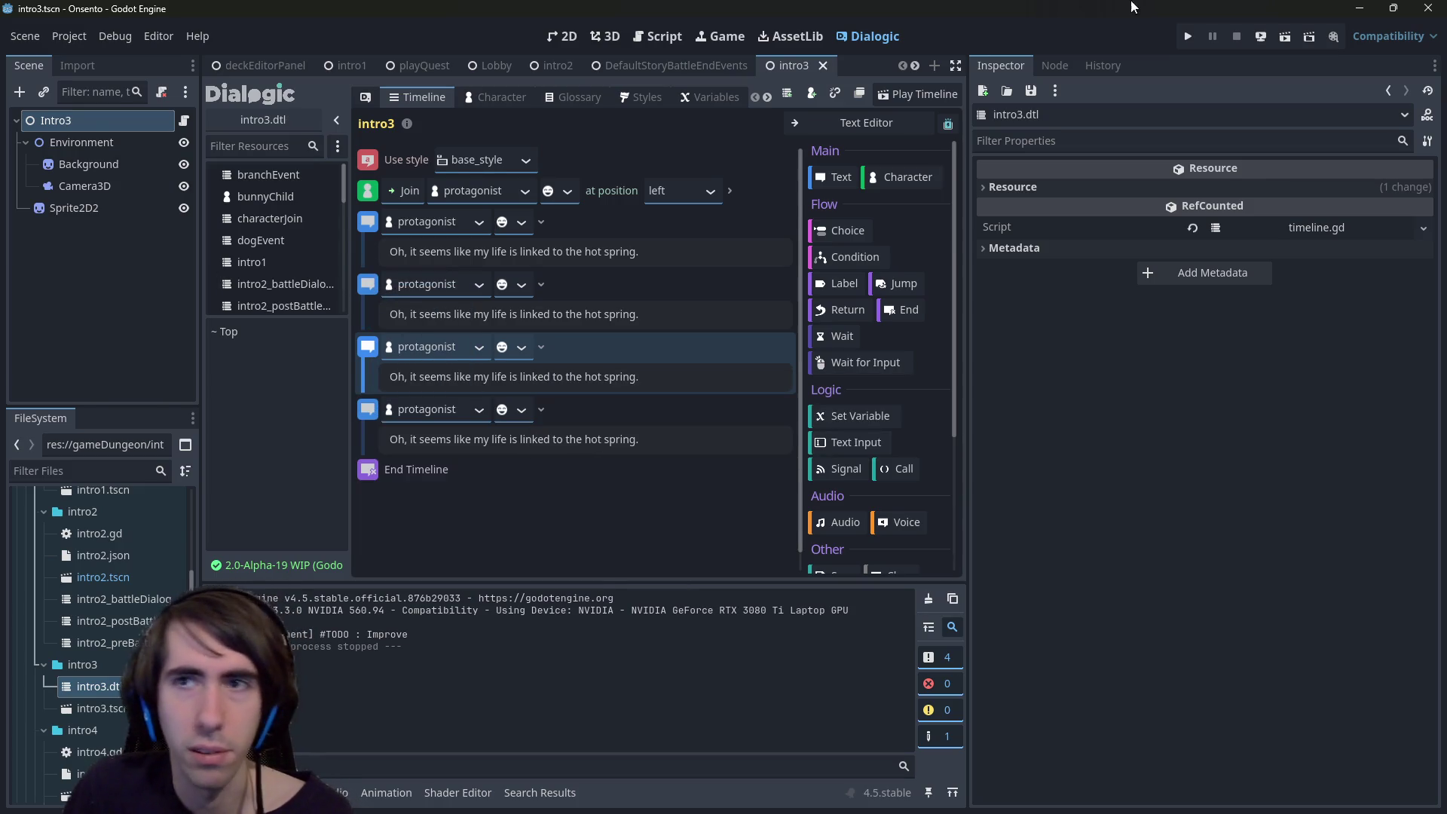
pyautogui.click(432, 67)
pyautogui.click(1282, 39)
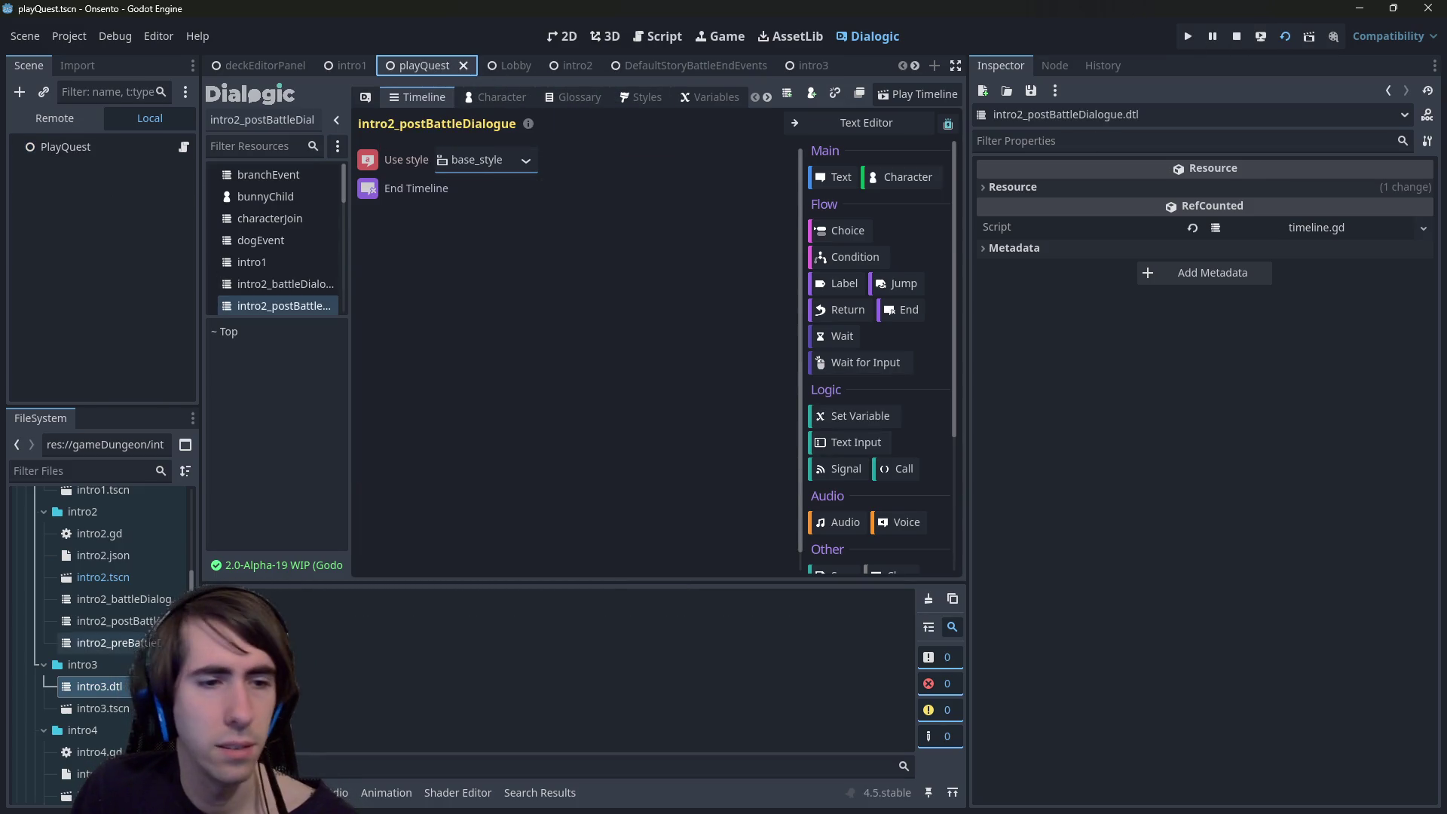
# - Open intro3.tscn, click through the opening dialogue, attack a slime and end the turn
pyautogui.doubleClick(103, 708)
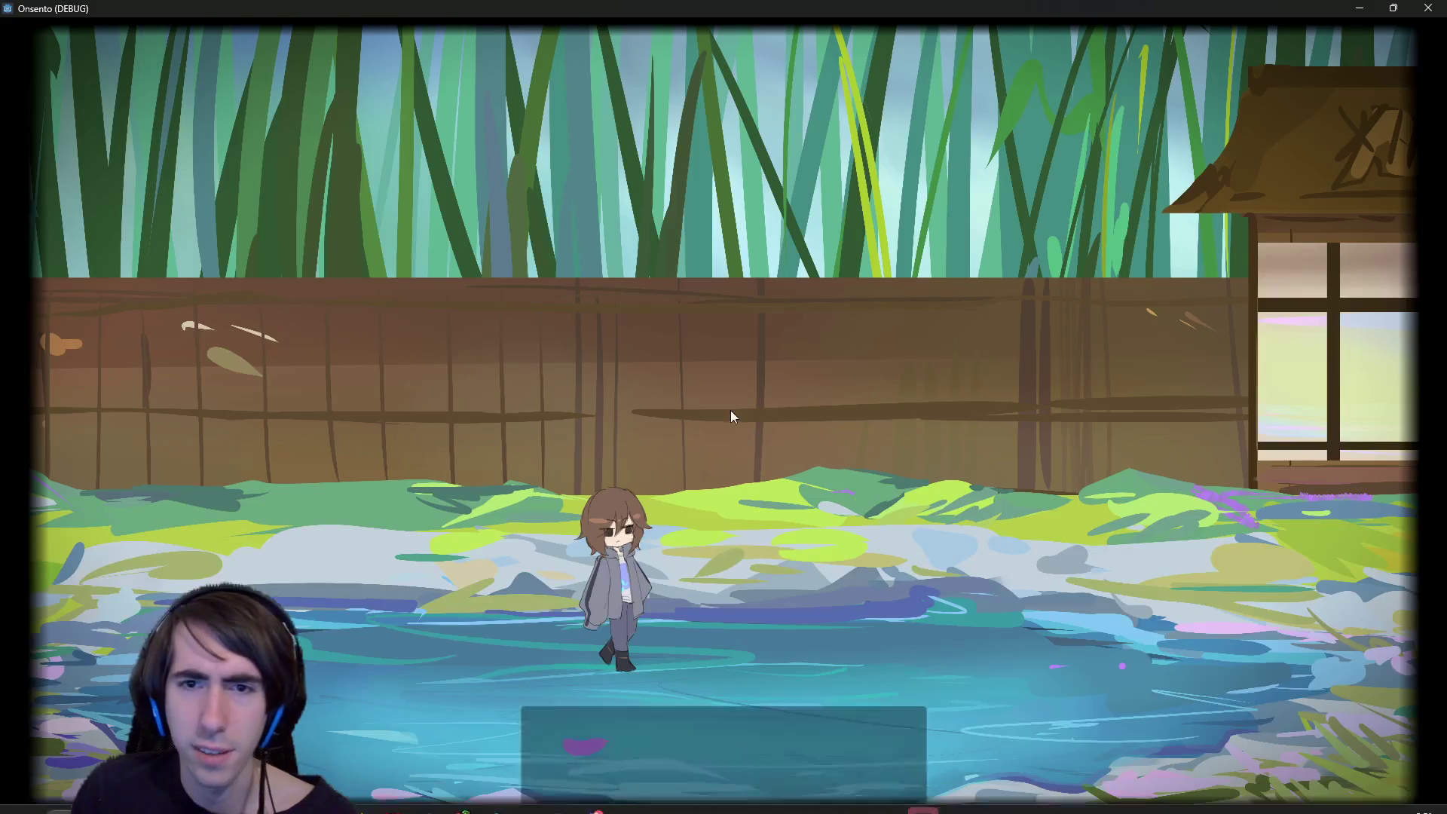
pyautogui.click(694, 247)
pyautogui.click(782, 387)
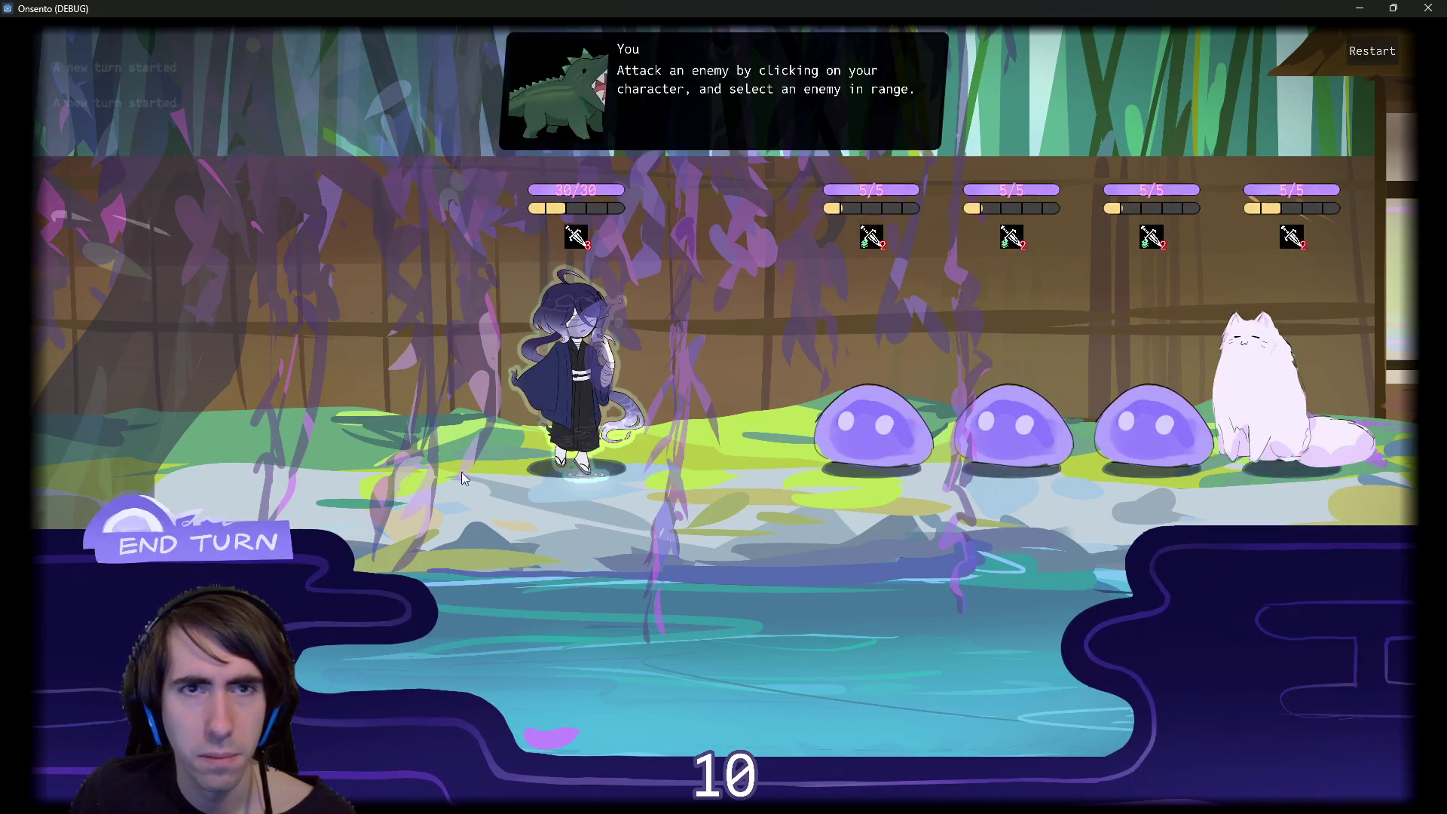
pyautogui.click(527, 452)
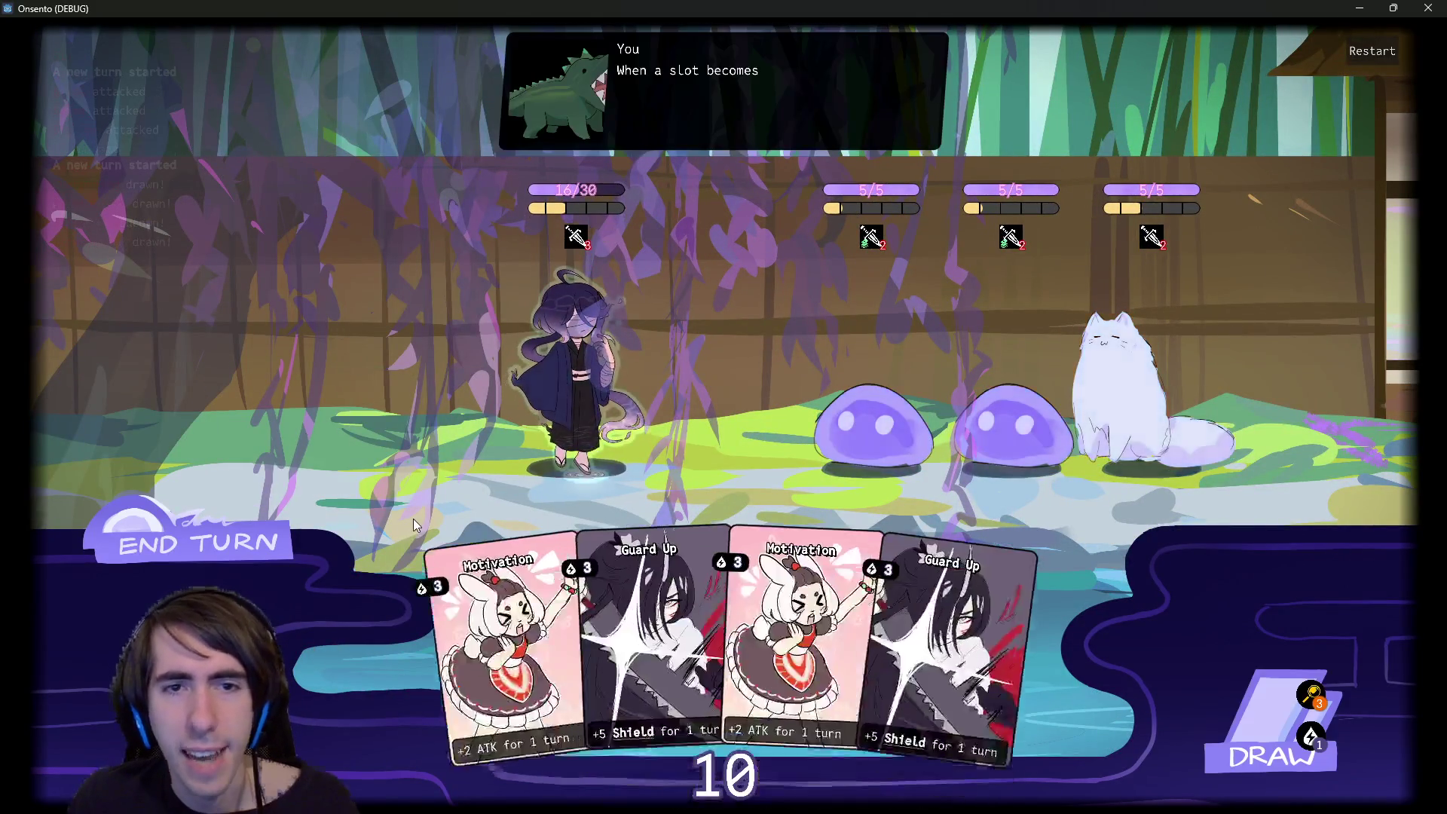
pyautogui.click(226, 545)
pyautogui.click(226, 547)
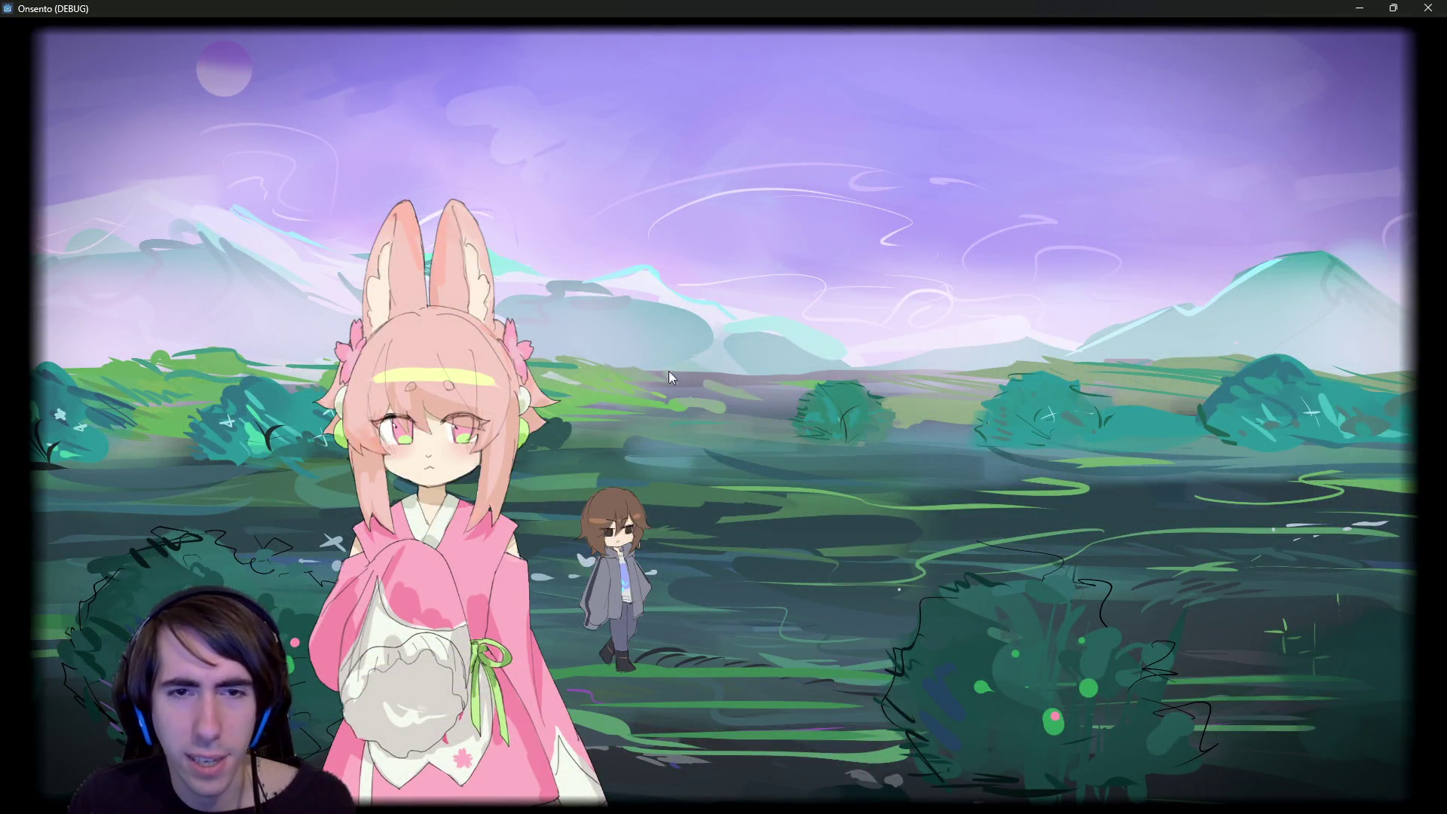
# - Advance through the post-battle dialogue lines and close the game window
pyautogui.click(838, 323)
pyautogui.click(838, 322)
pyautogui.click(835, 323)
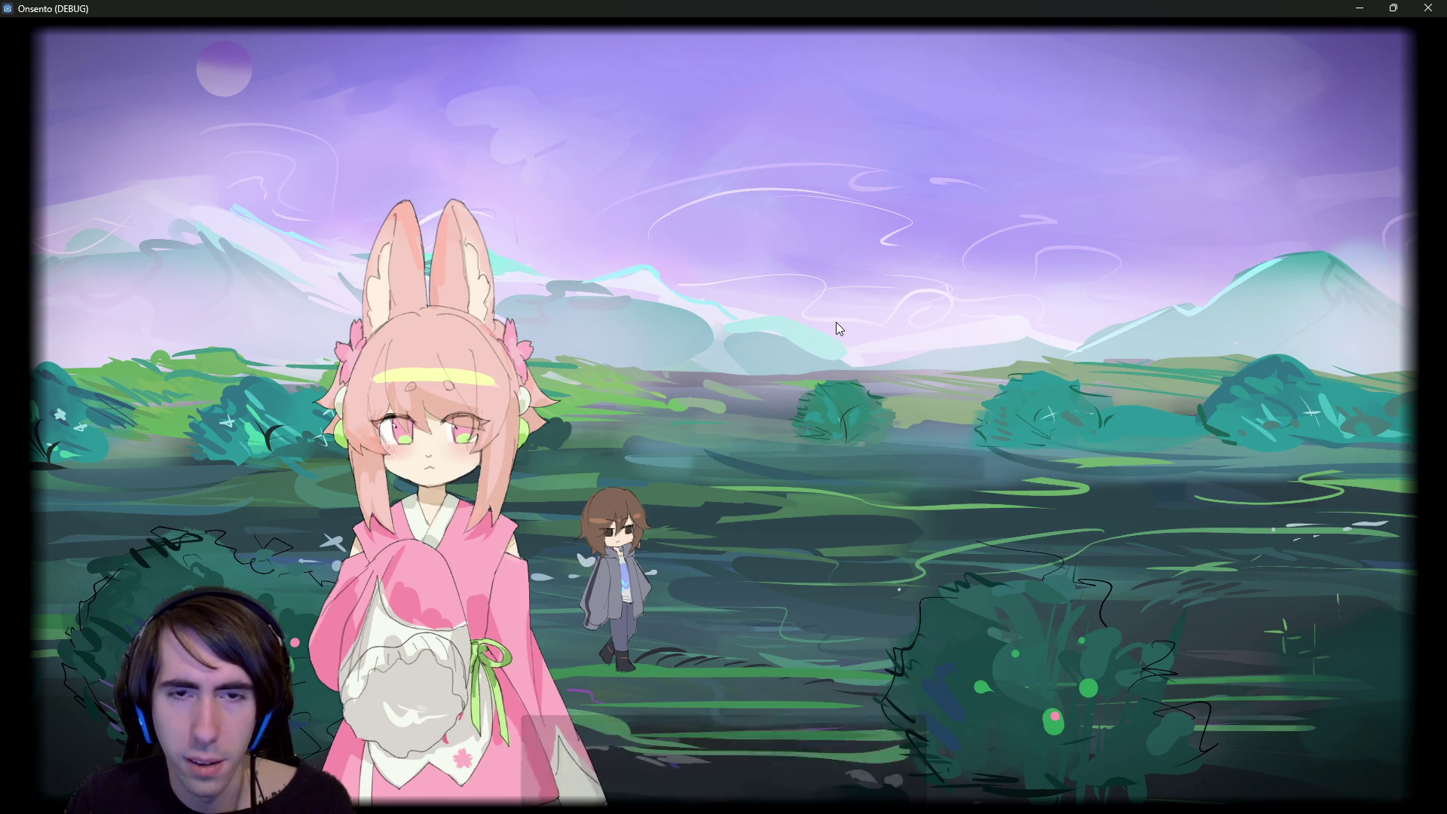
pyautogui.click(1425, 8)
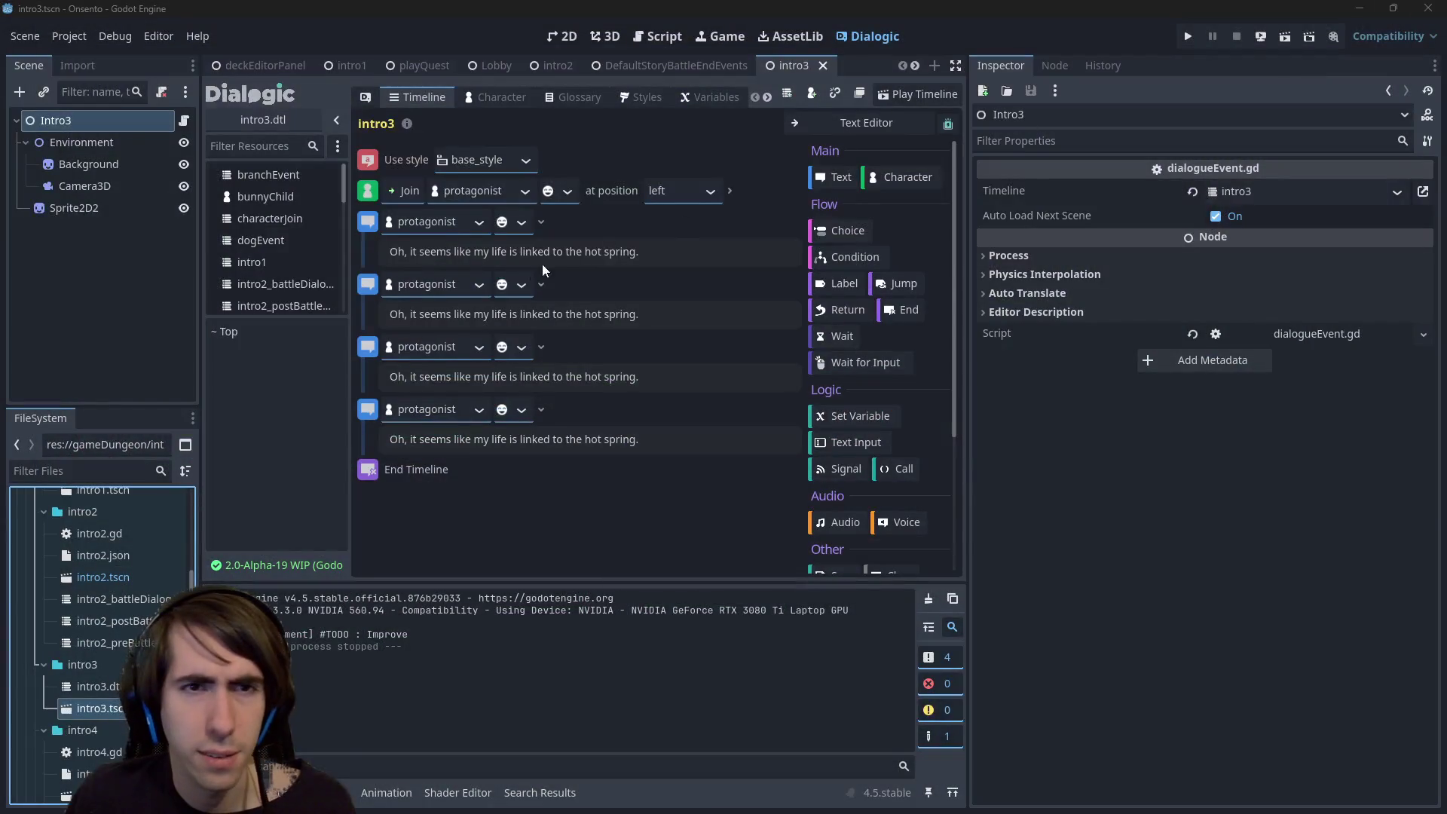
# - Drag the fourth protagonist hot-spring line to the first slot of the intro3 timeline
pyautogui.moveTo(363, 413); pyautogui.dragTo(369, 228)
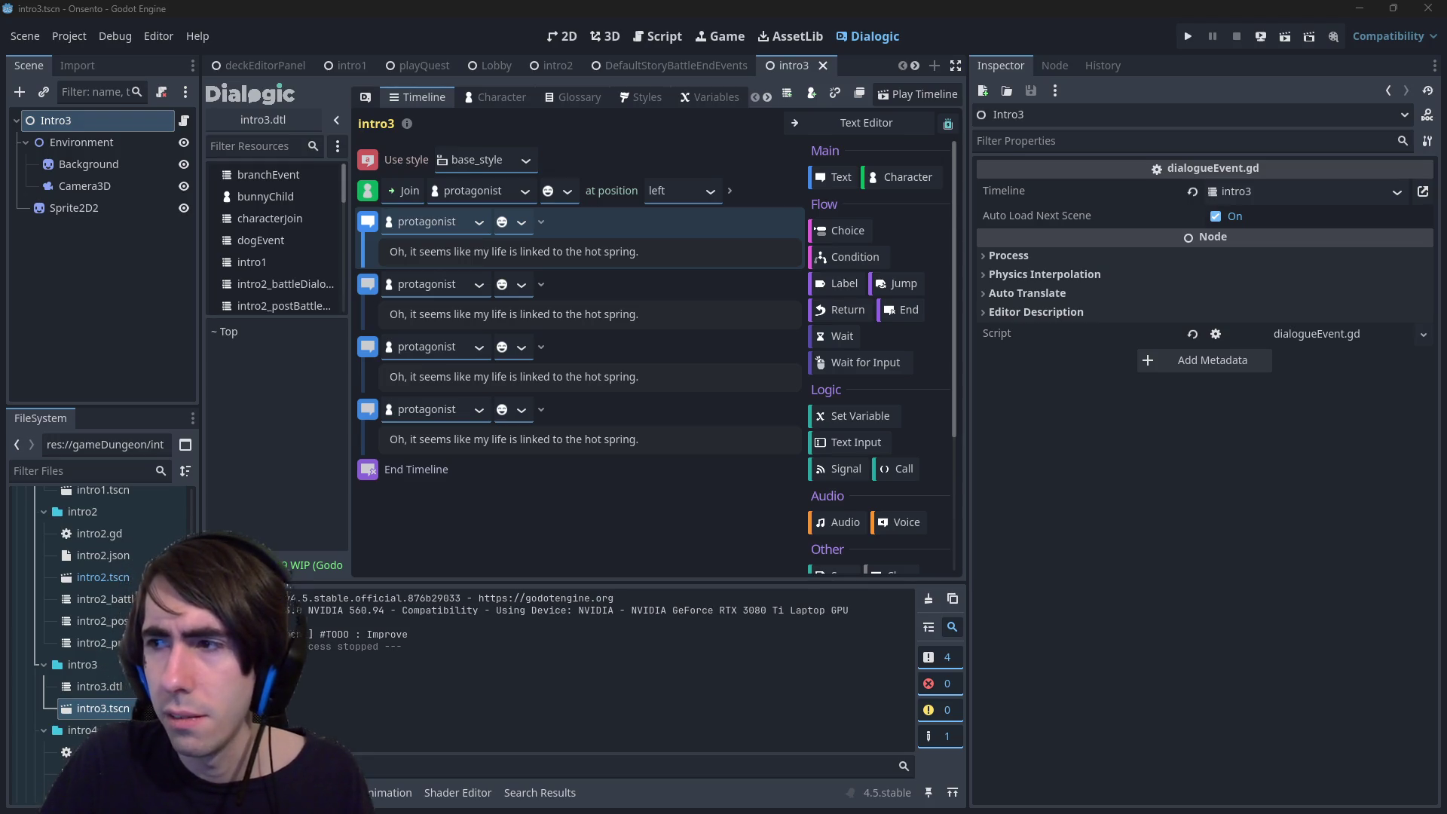
pyautogui.hotkey('alt', 'Tab')
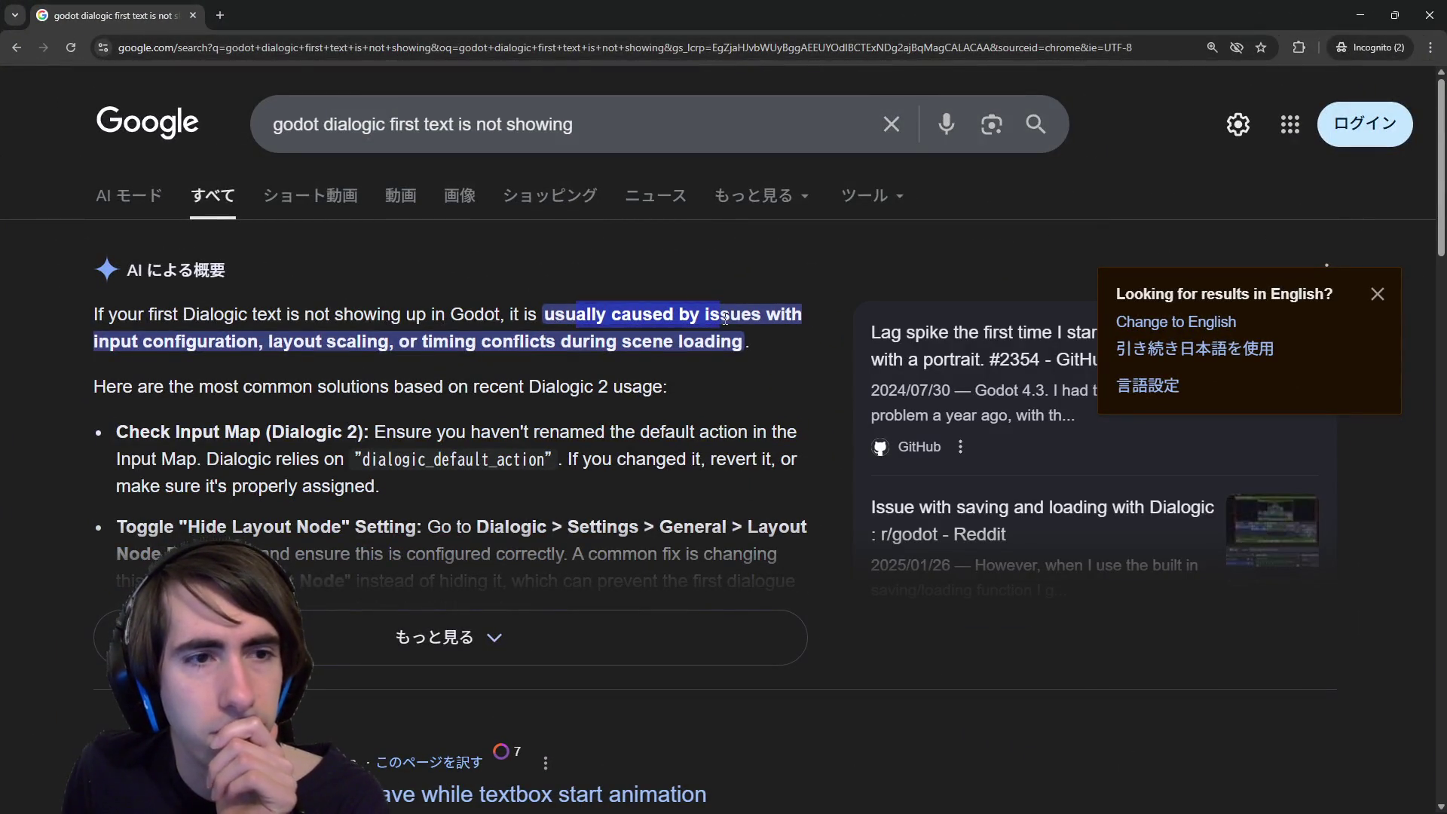
# - Read the Google results on Dialogic's first text not showing, including the expanded AI overview, then close Chrome
pyautogui.scroll(-5, 625, 345)
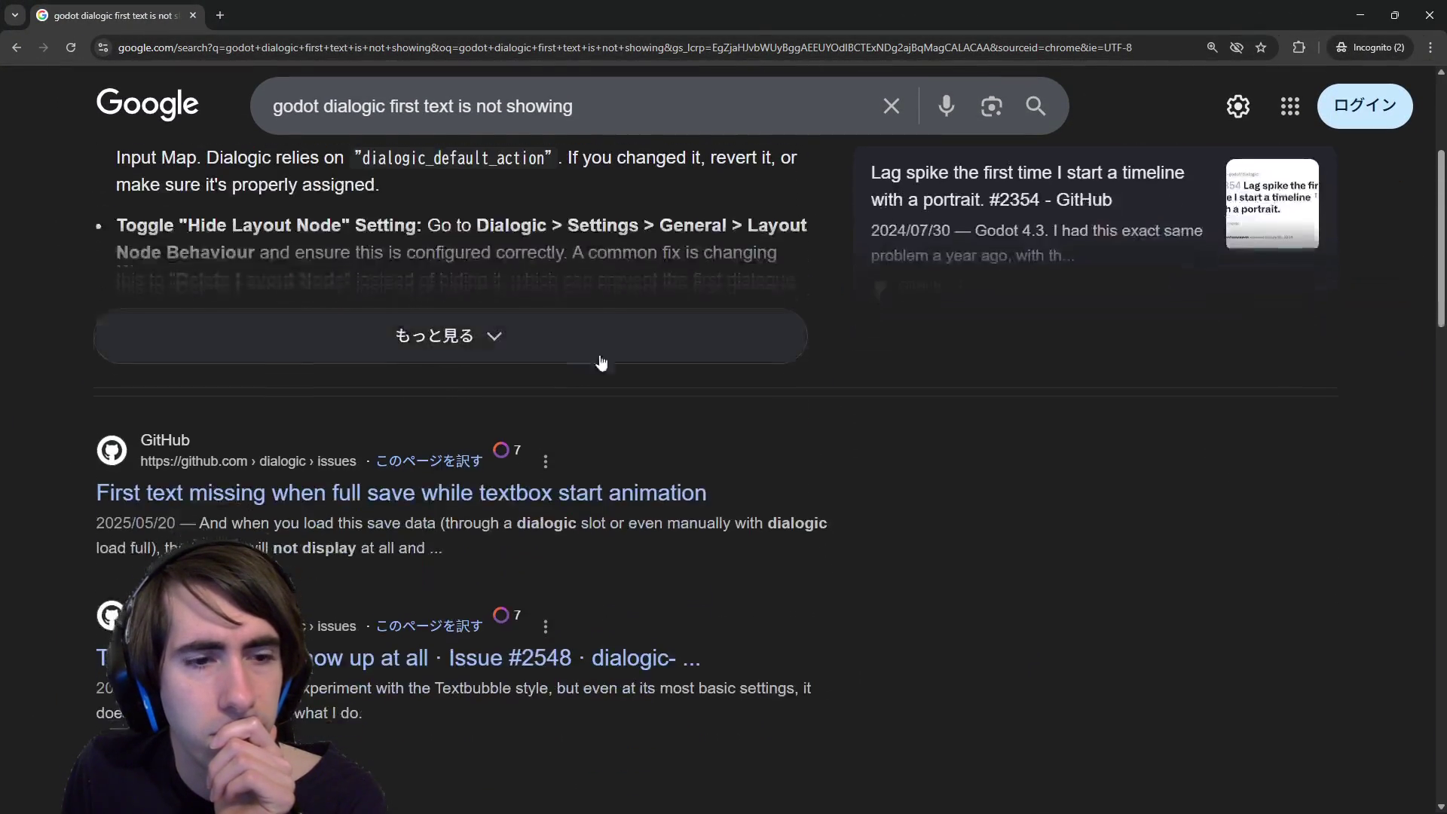
pyautogui.scroll(4, 612, 278)
pyautogui.scroll(1, 588, 285)
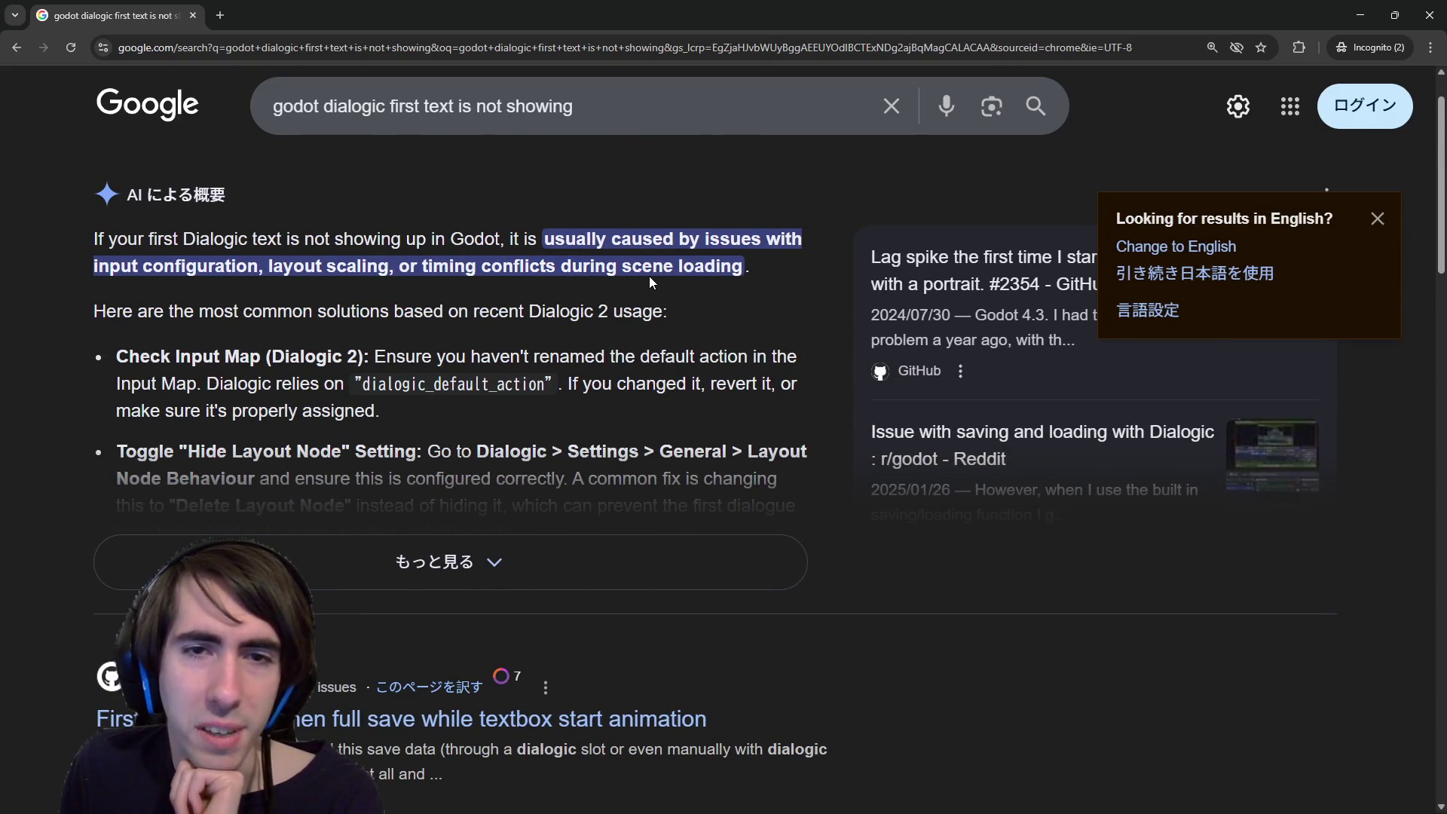
pyautogui.click(522, 538)
pyautogui.scroll(-10, 562, 380)
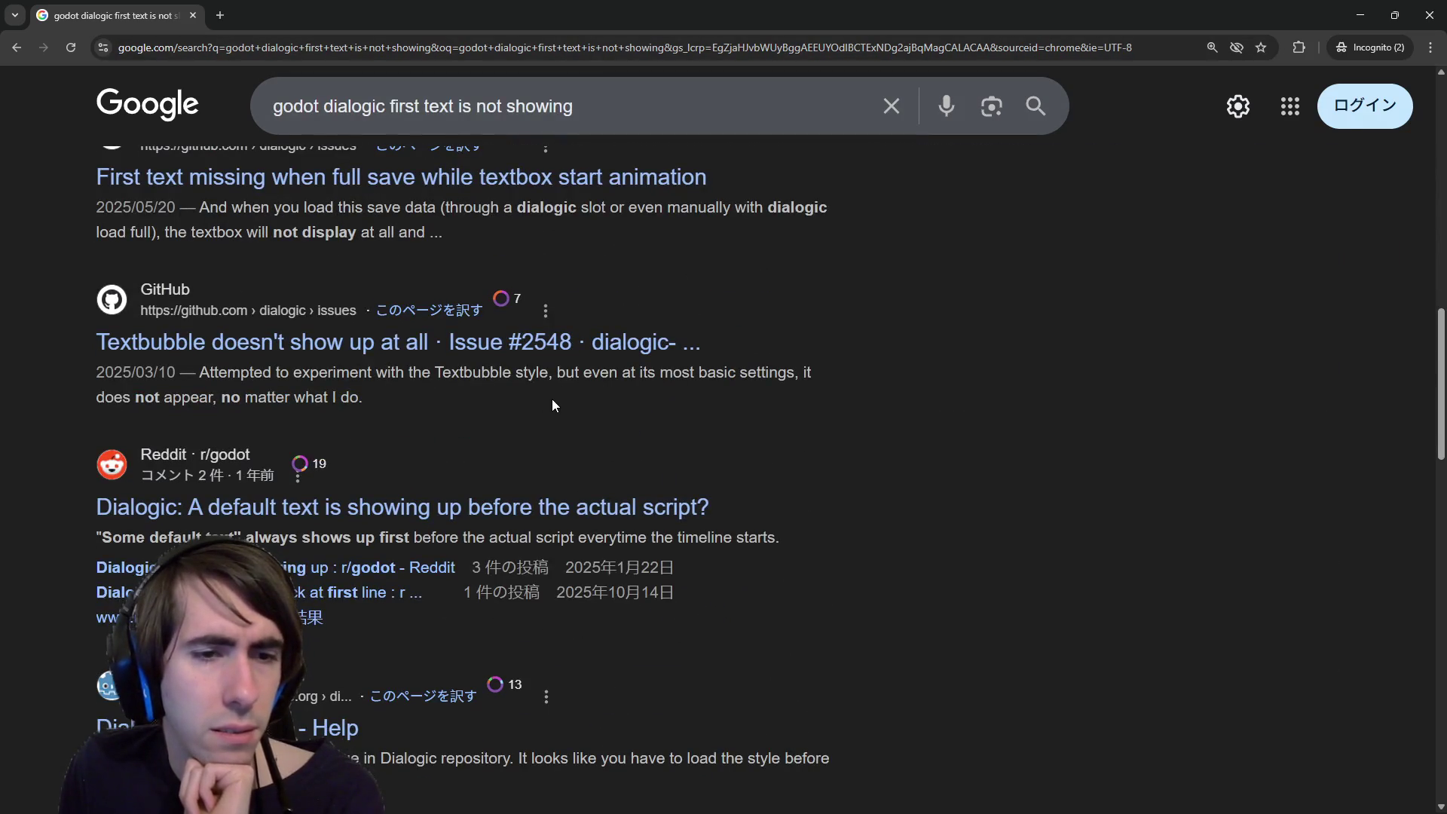
pyautogui.click(1429, 15)
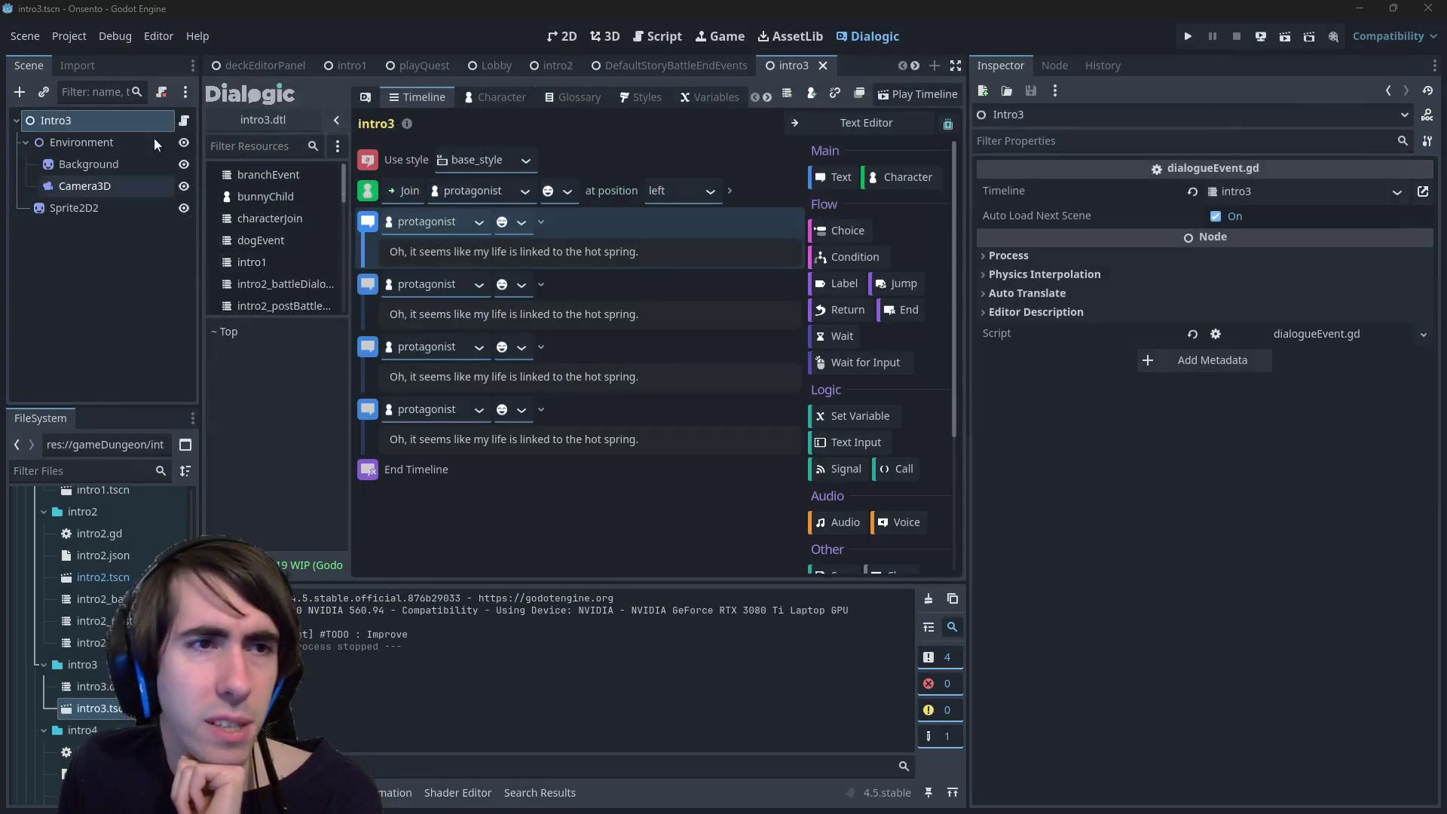
# - Review dialogueEvent.gd's _ready lines, including the timeline_ended connection, ending with the cursor on line 6
pyautogui.click(184, 120)
pyautogui.click(665, 203)
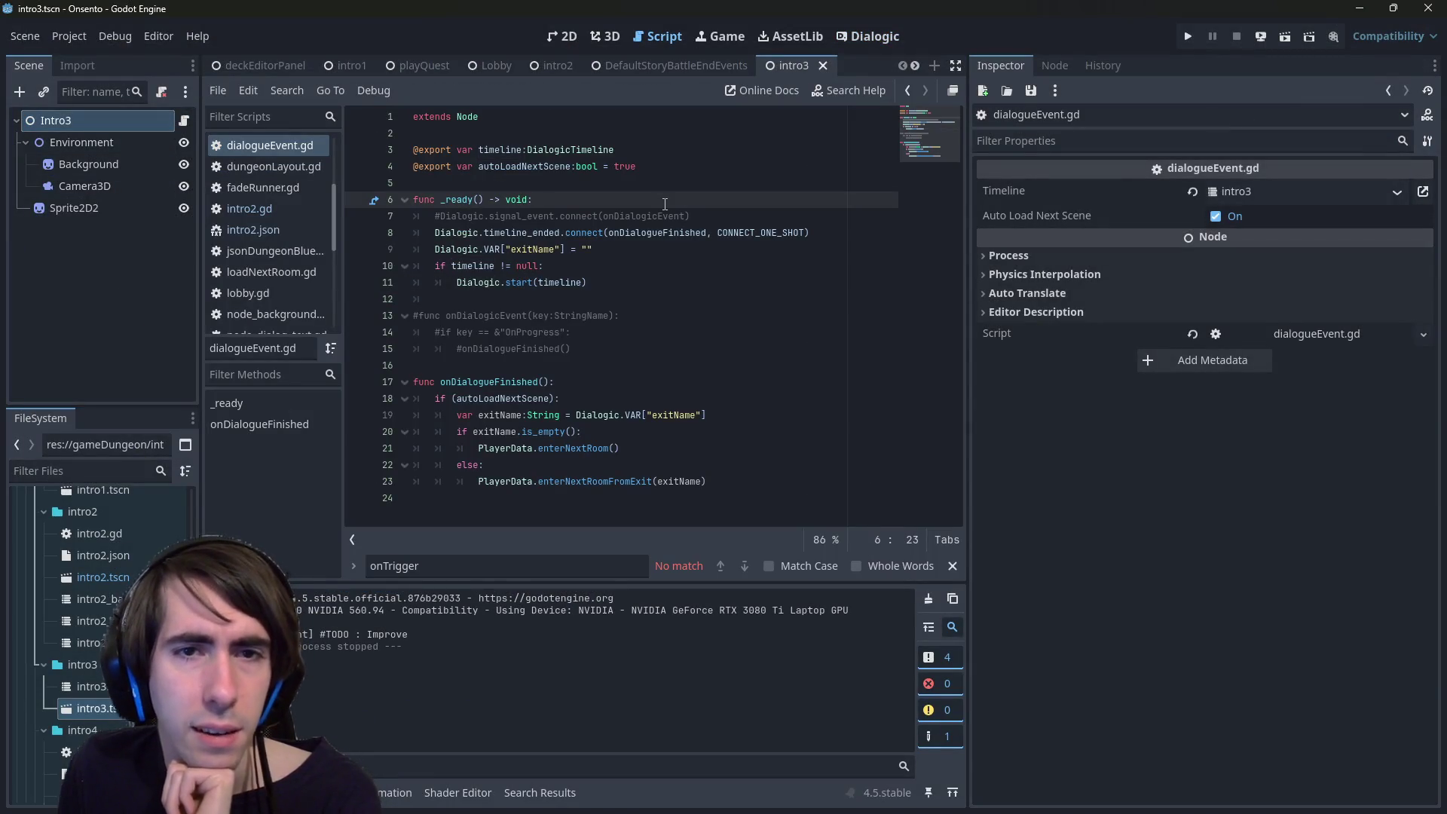
pyautogui.click(724, 230)
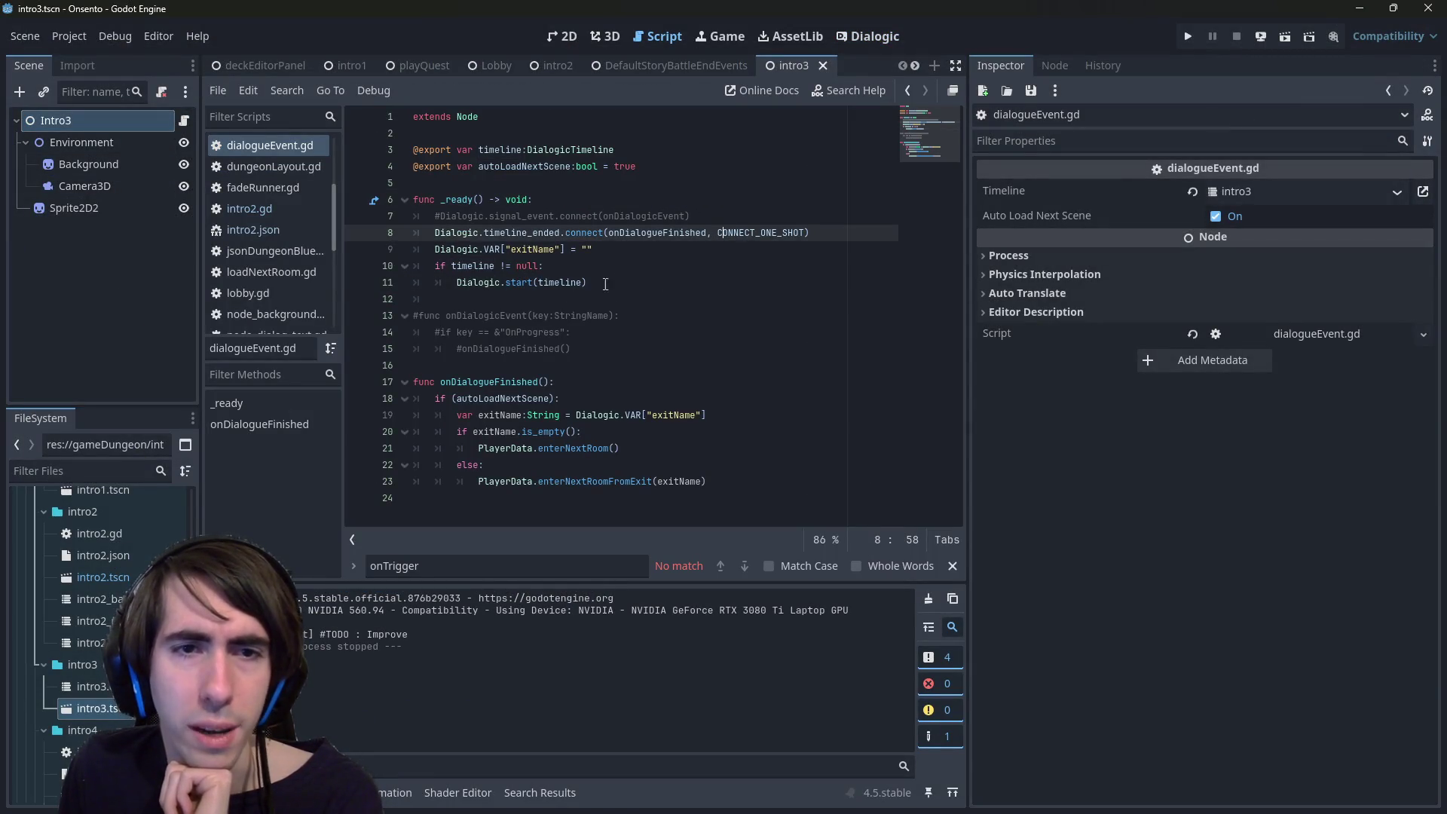
pyautogui.click(605, 283)
pyautogui.click(624, 205)
pyautogui.click(705, 256)
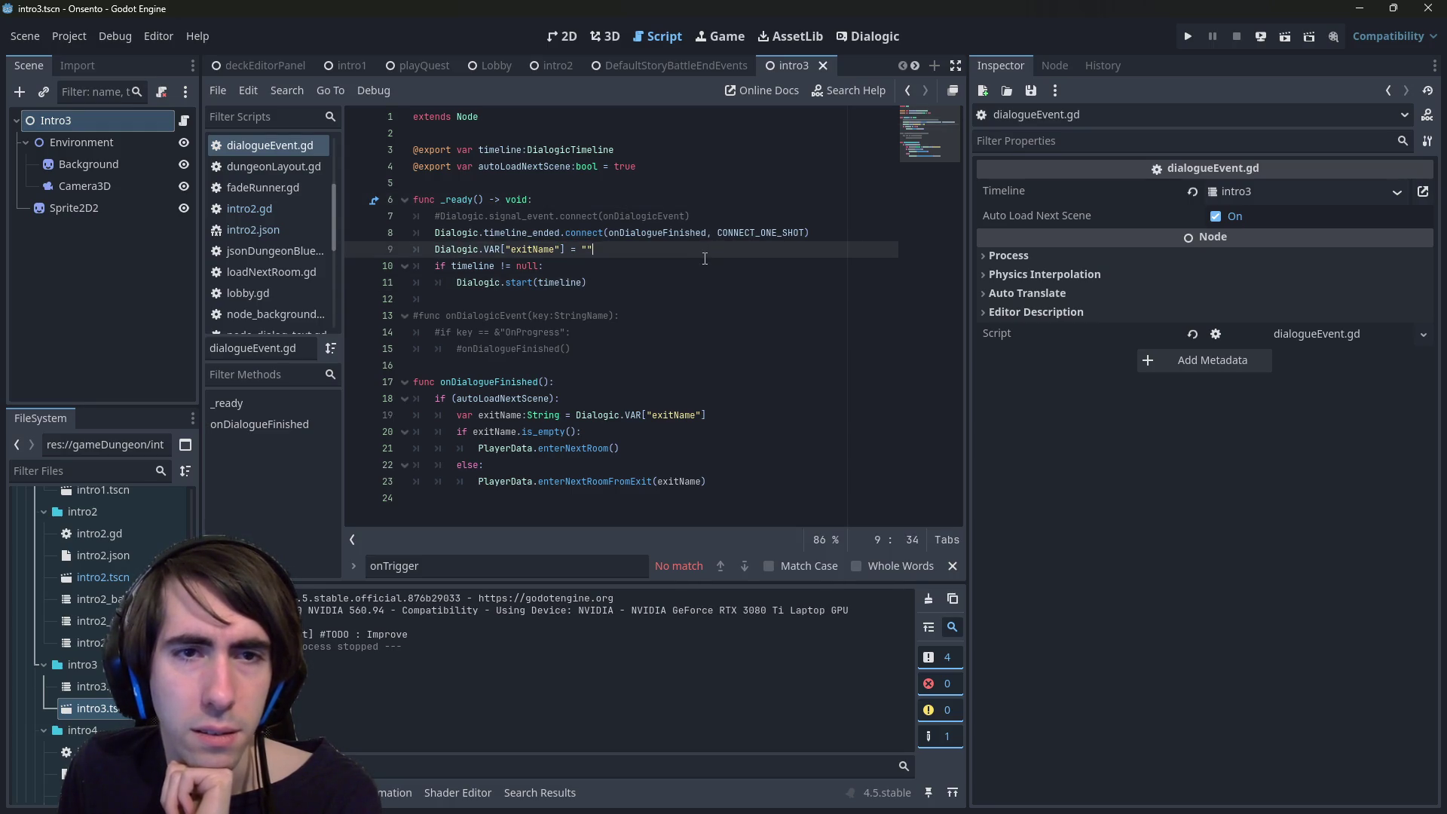
pyautogui.click(656, 195)
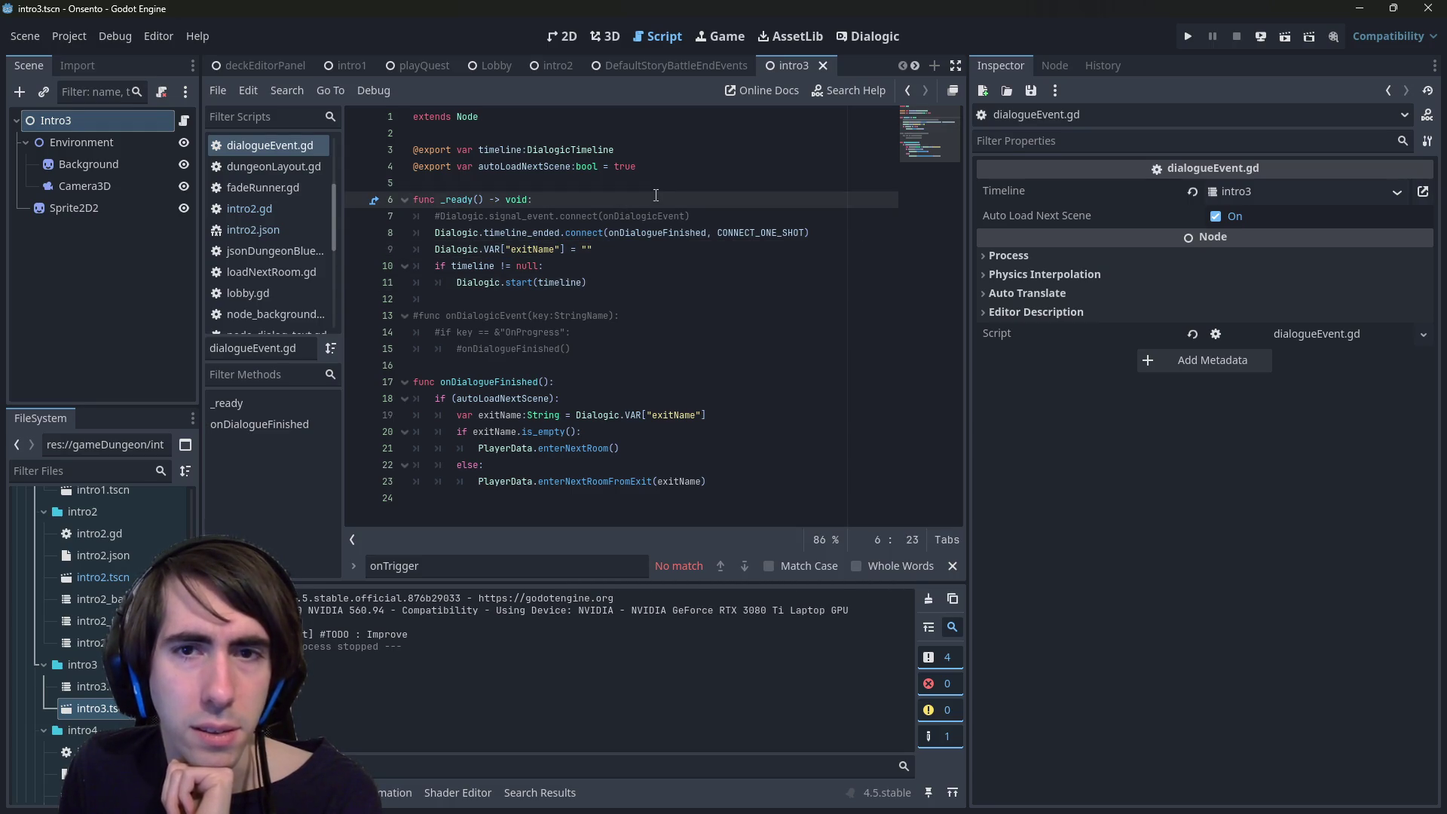
# - Add 'await get_tree().process_frame' as line 7 of _ready, then return to the playQuest scene
pyautogui.press('Return')
pyautogui.write('await')
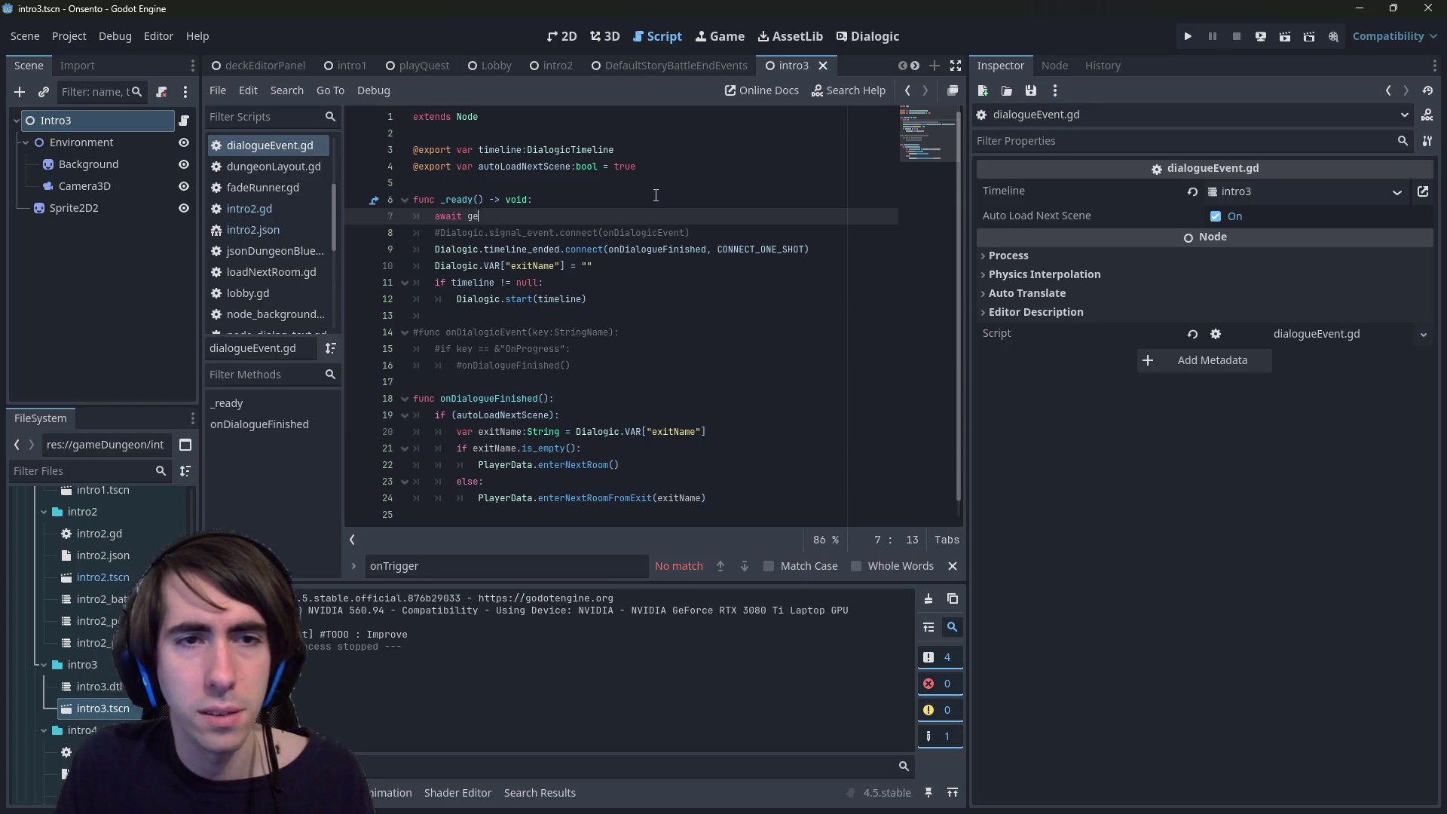
pyautogui.write('get_pr')
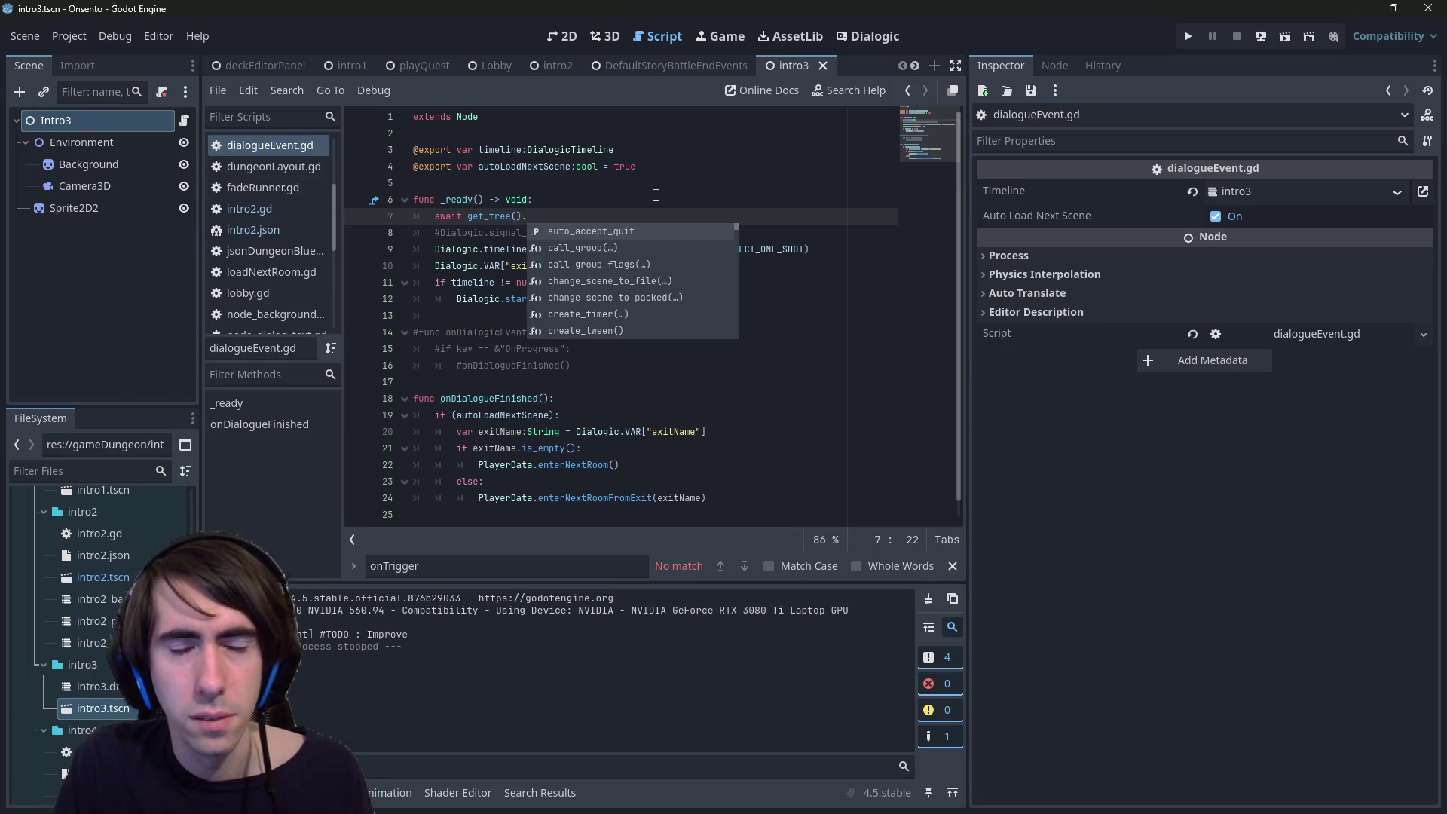
pyautogui.press('Return')
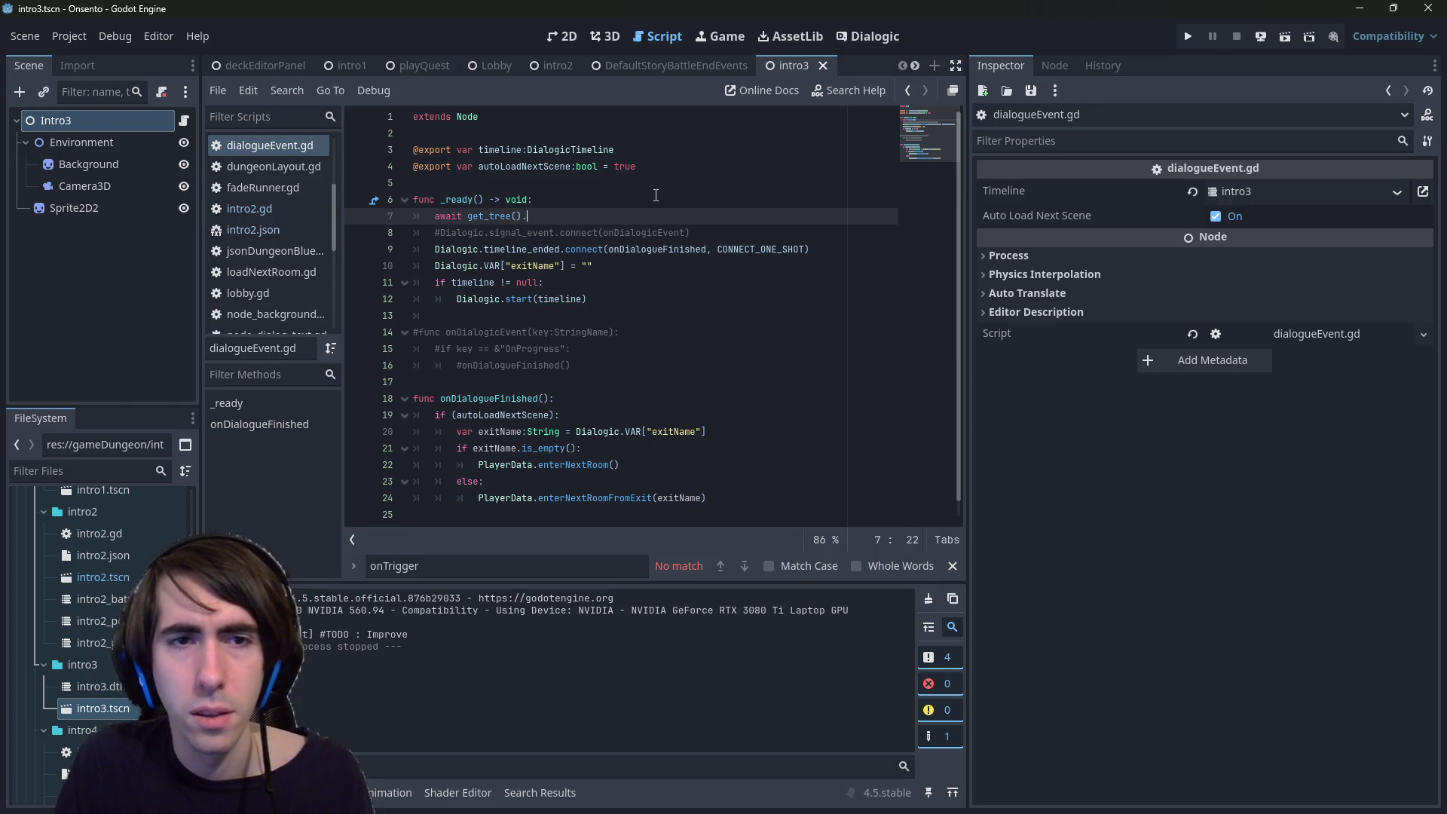
pyautogui.write('proce')
pyautogui.press('Return')
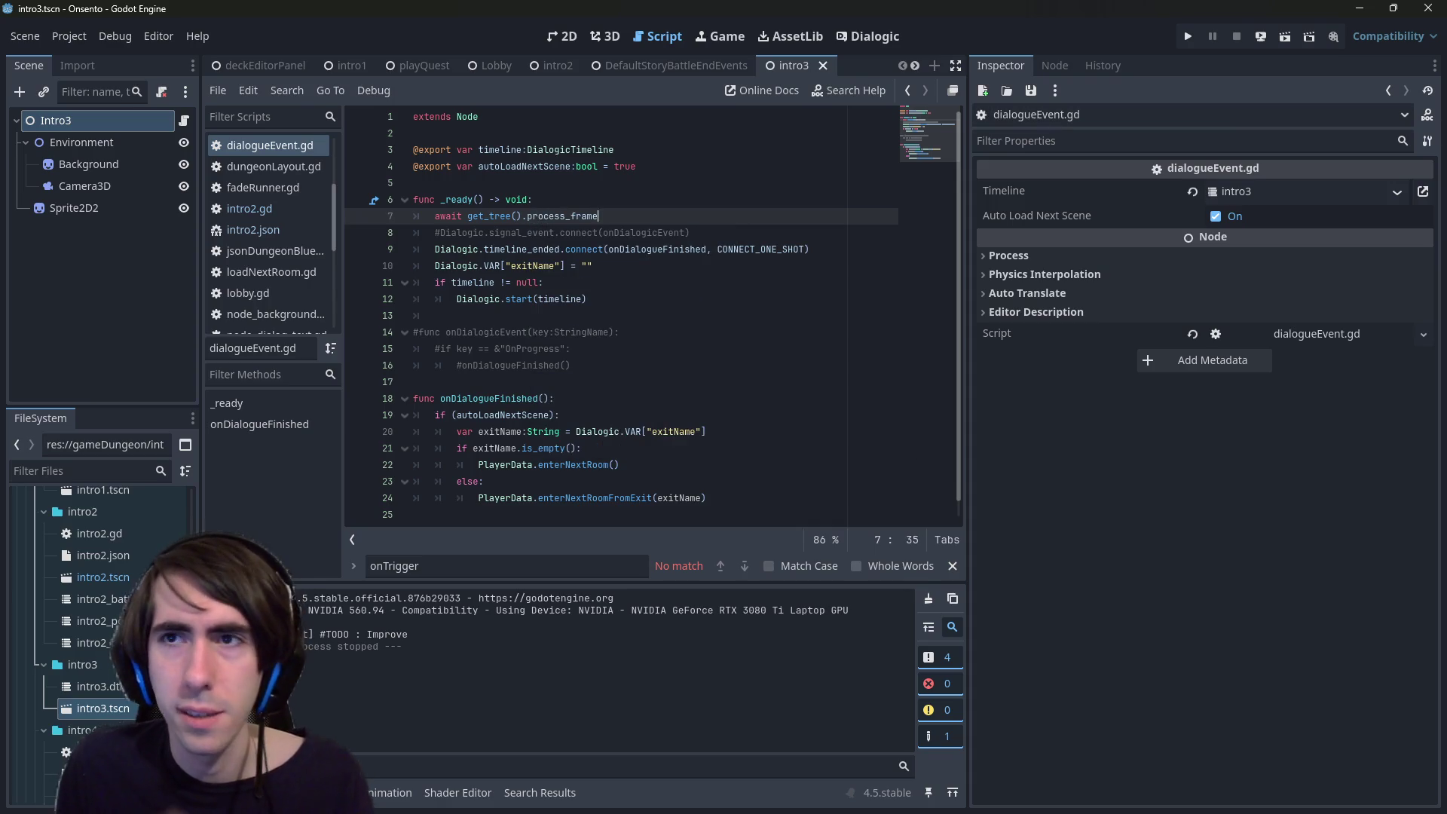
pyautogui.click(397, 66)
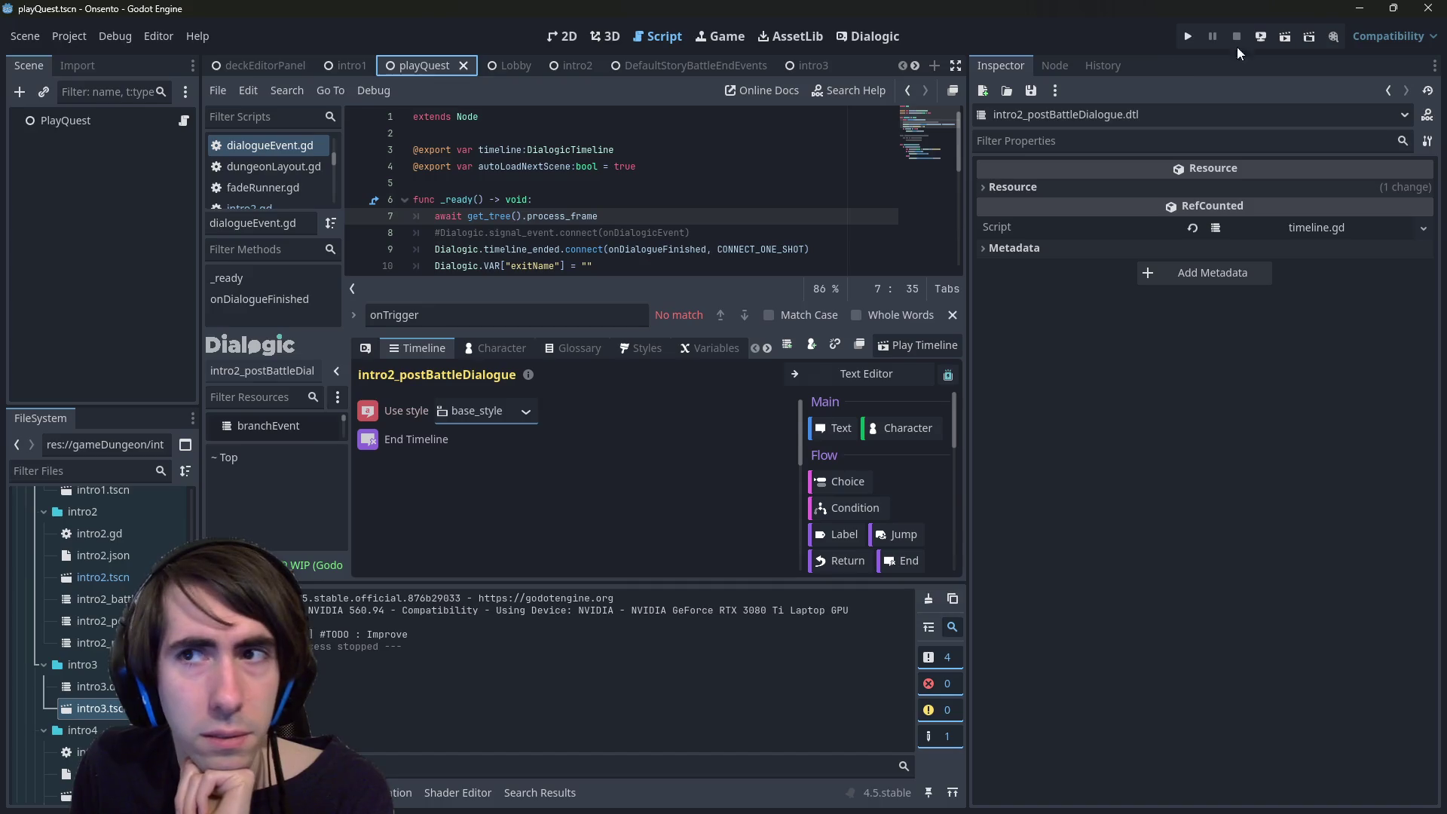
# - Run the scene, advance the wake-up dialogue, and defeat the slimes over two turns
pyautogui.click(1293, 35)
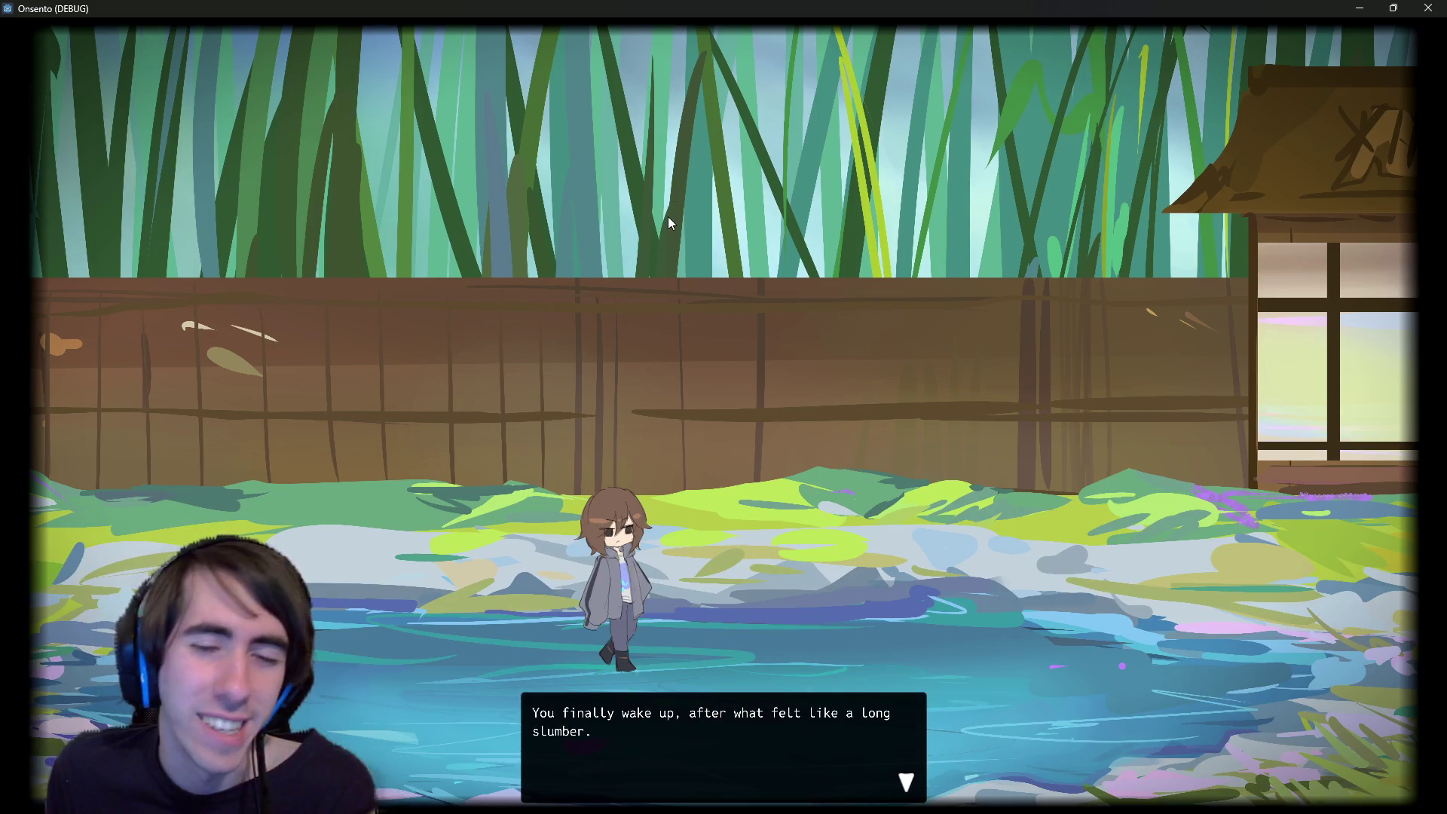
pyautogui.press('space')
pyautogui.press('space')
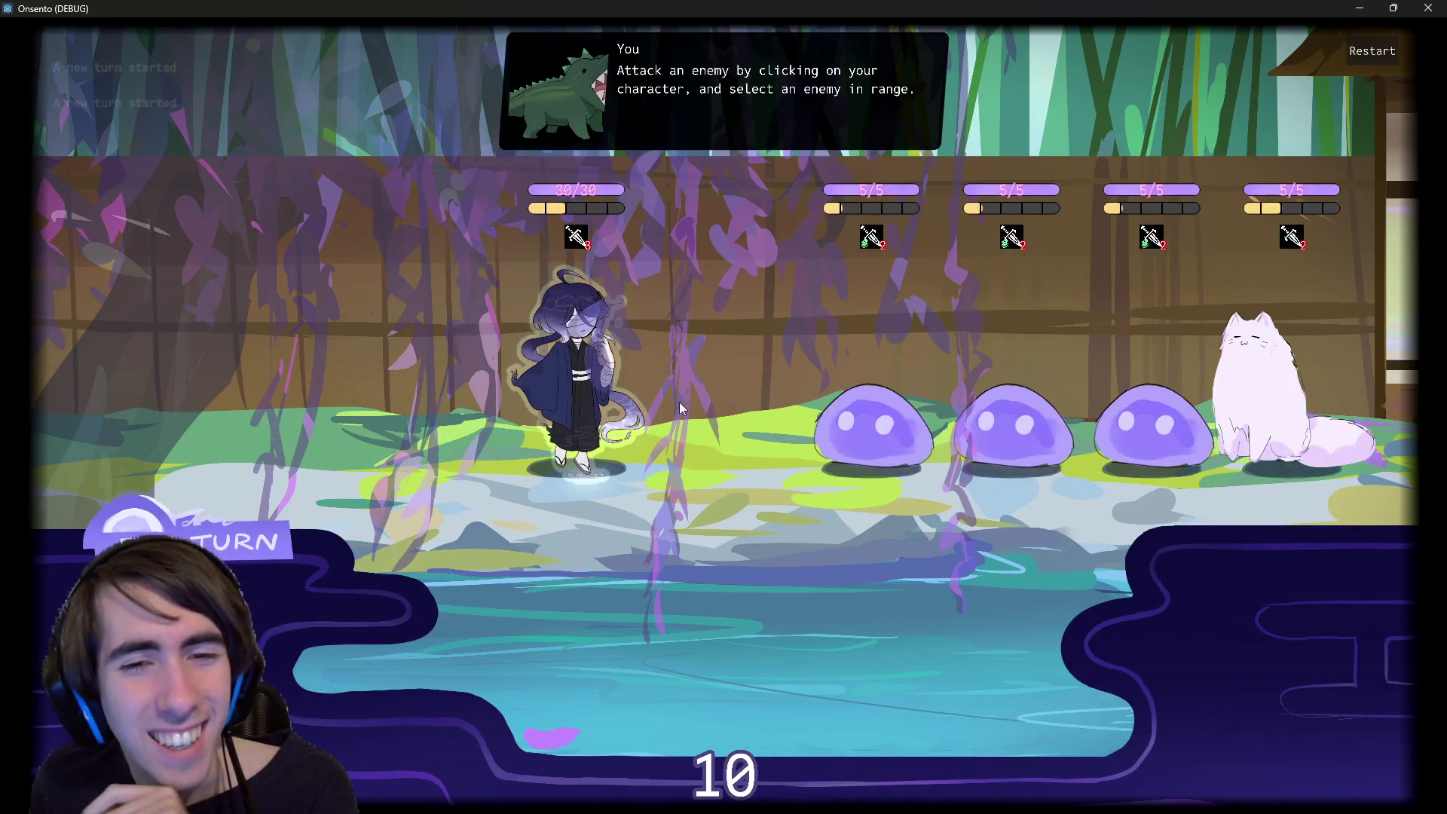
pyautogui.click(873, 426)
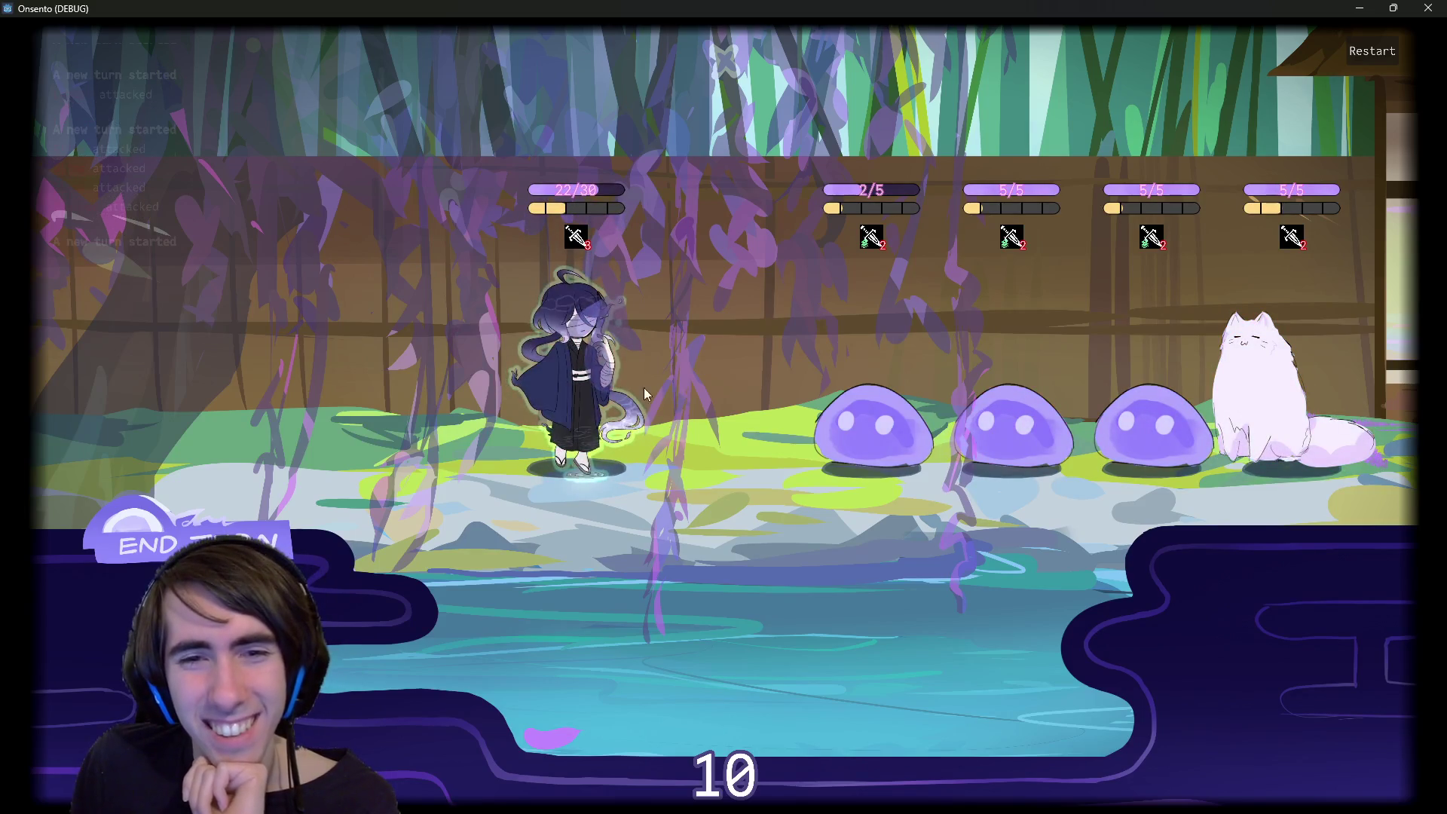
pyautogui.click(866, 426)
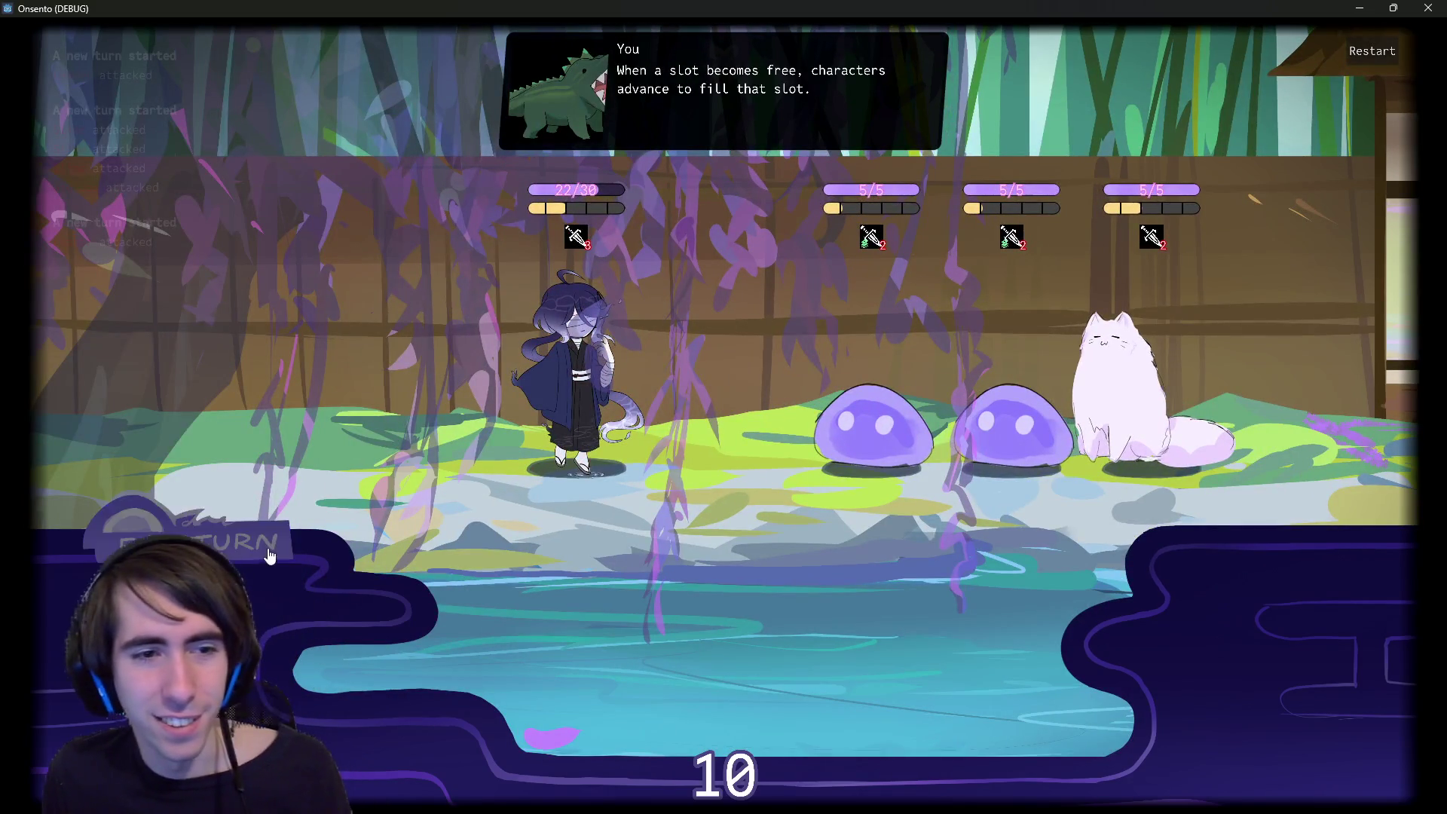
pyautogui.click(269, 556)
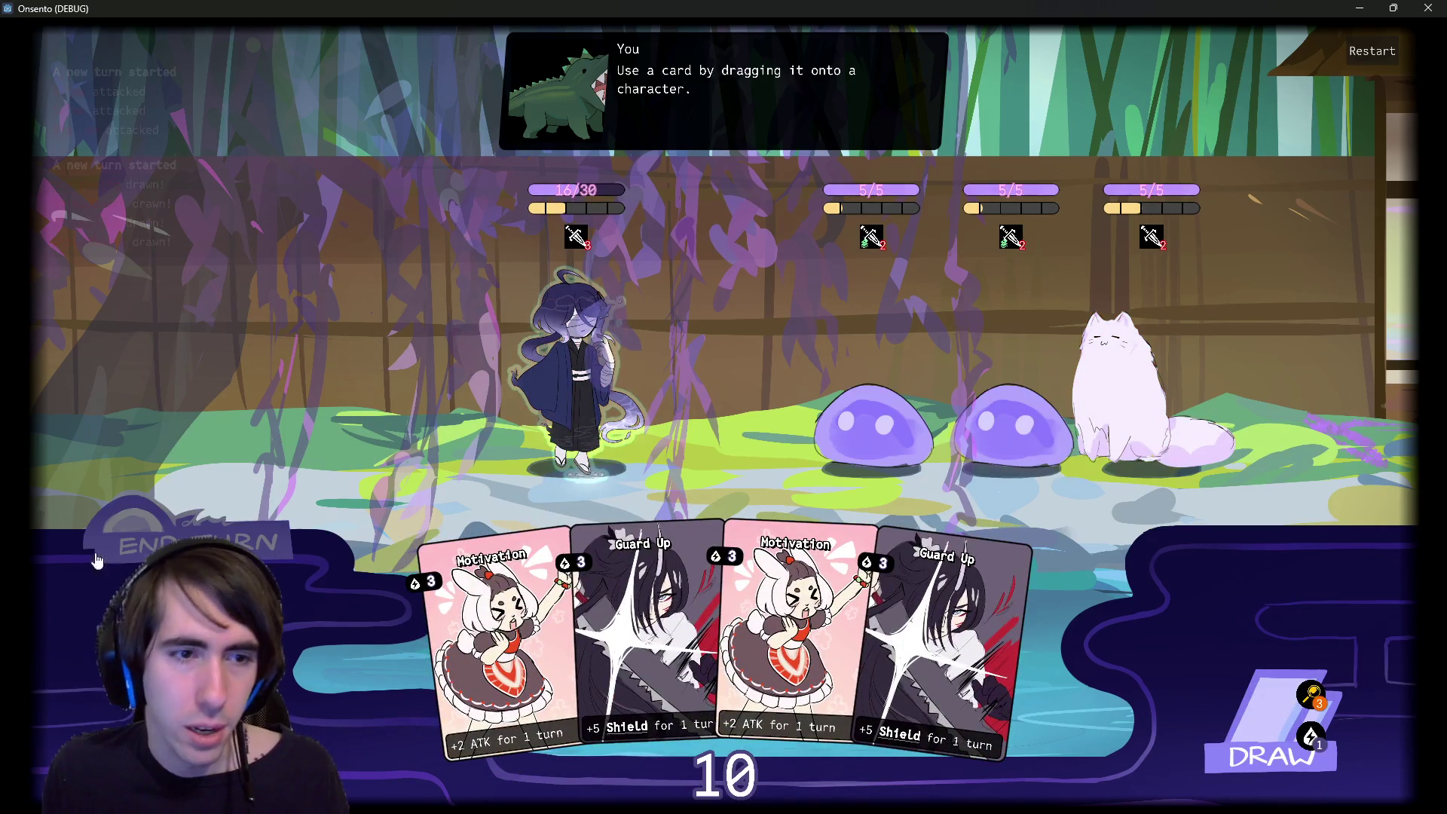
pyautogui.click(228, 542)
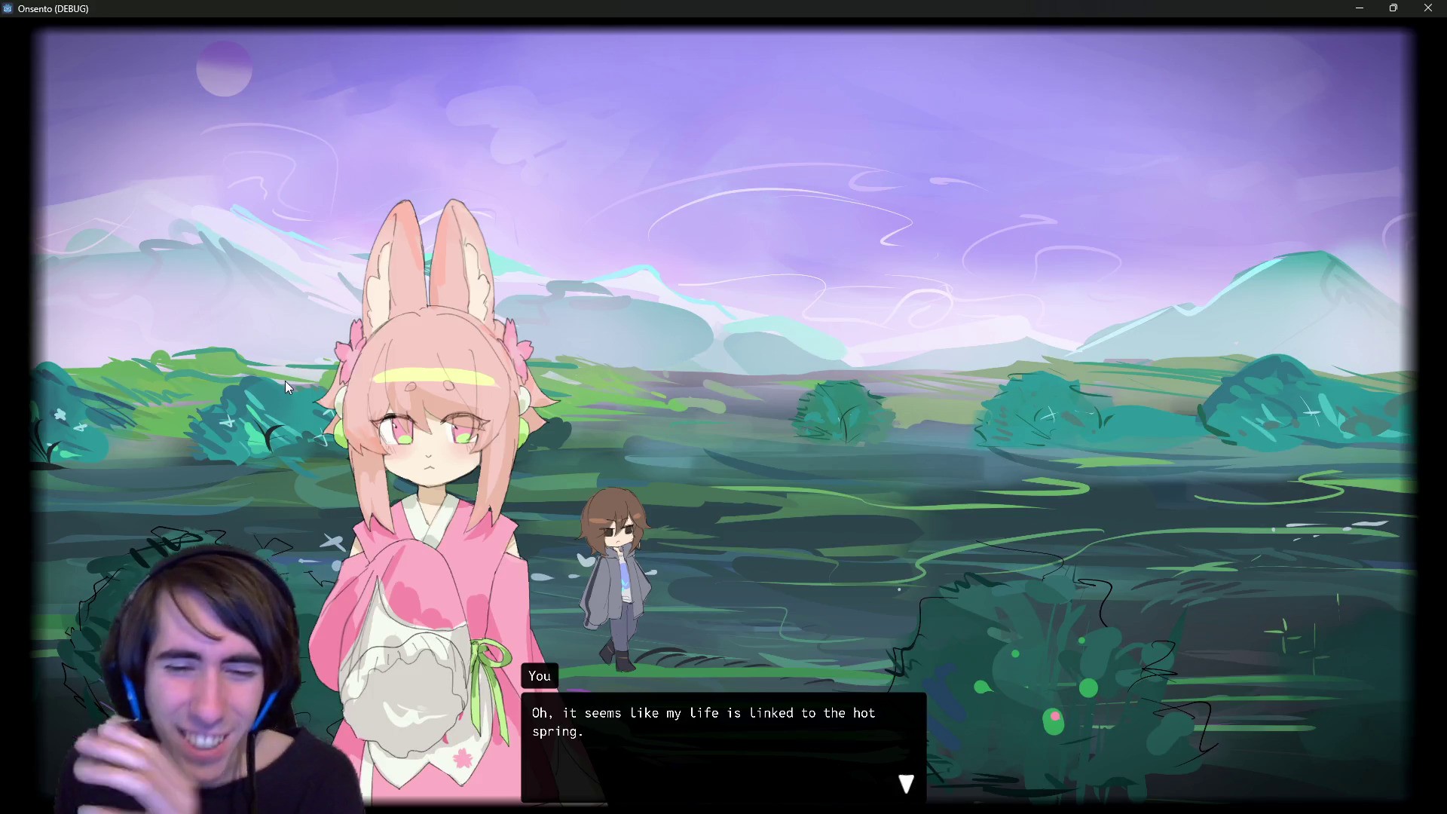
# - Advance the first hot-spring line, close the game, and open intro3.tscn
pyautogui.click(581, 653)
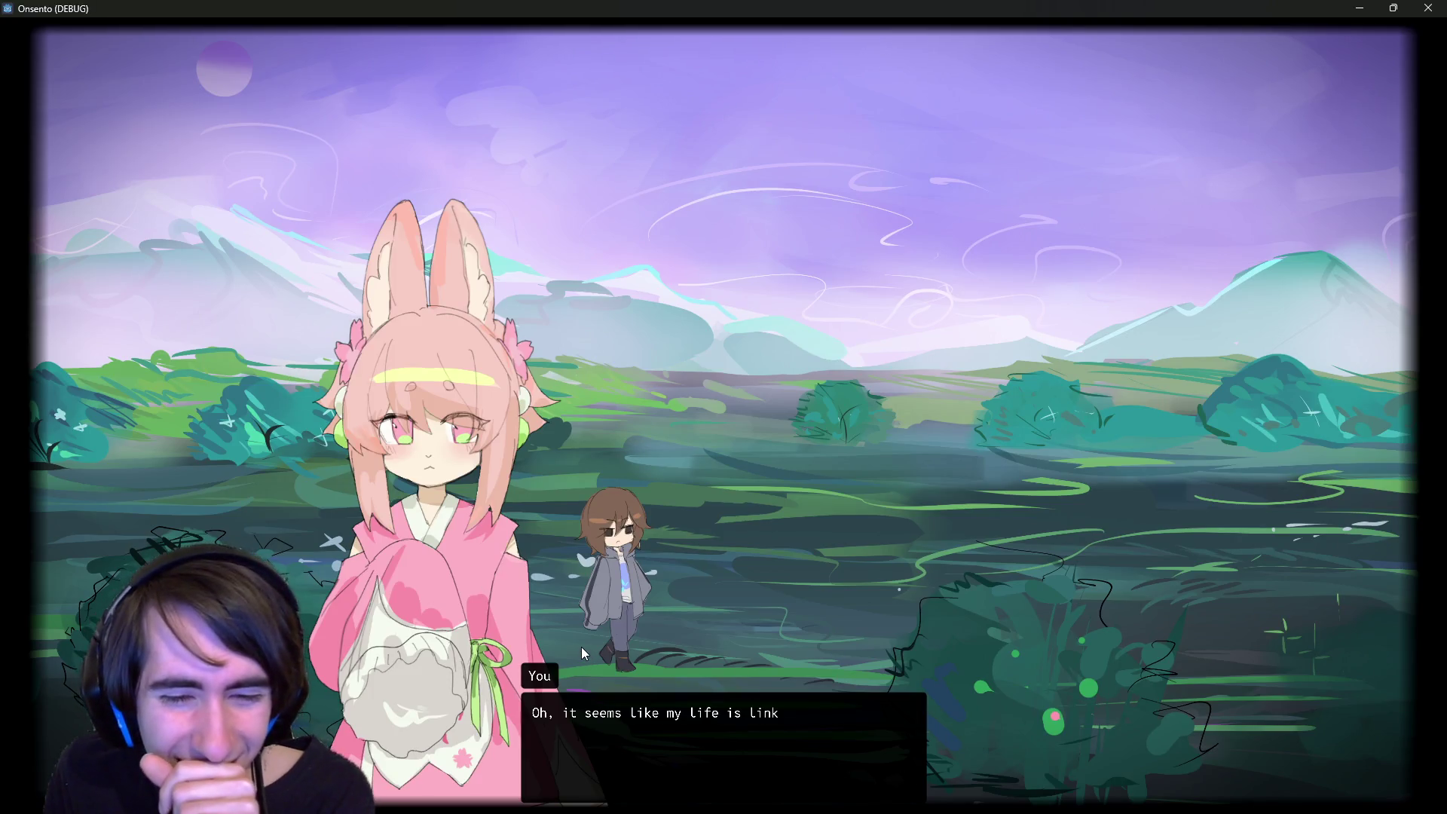
pyautogui.click(580, 646)
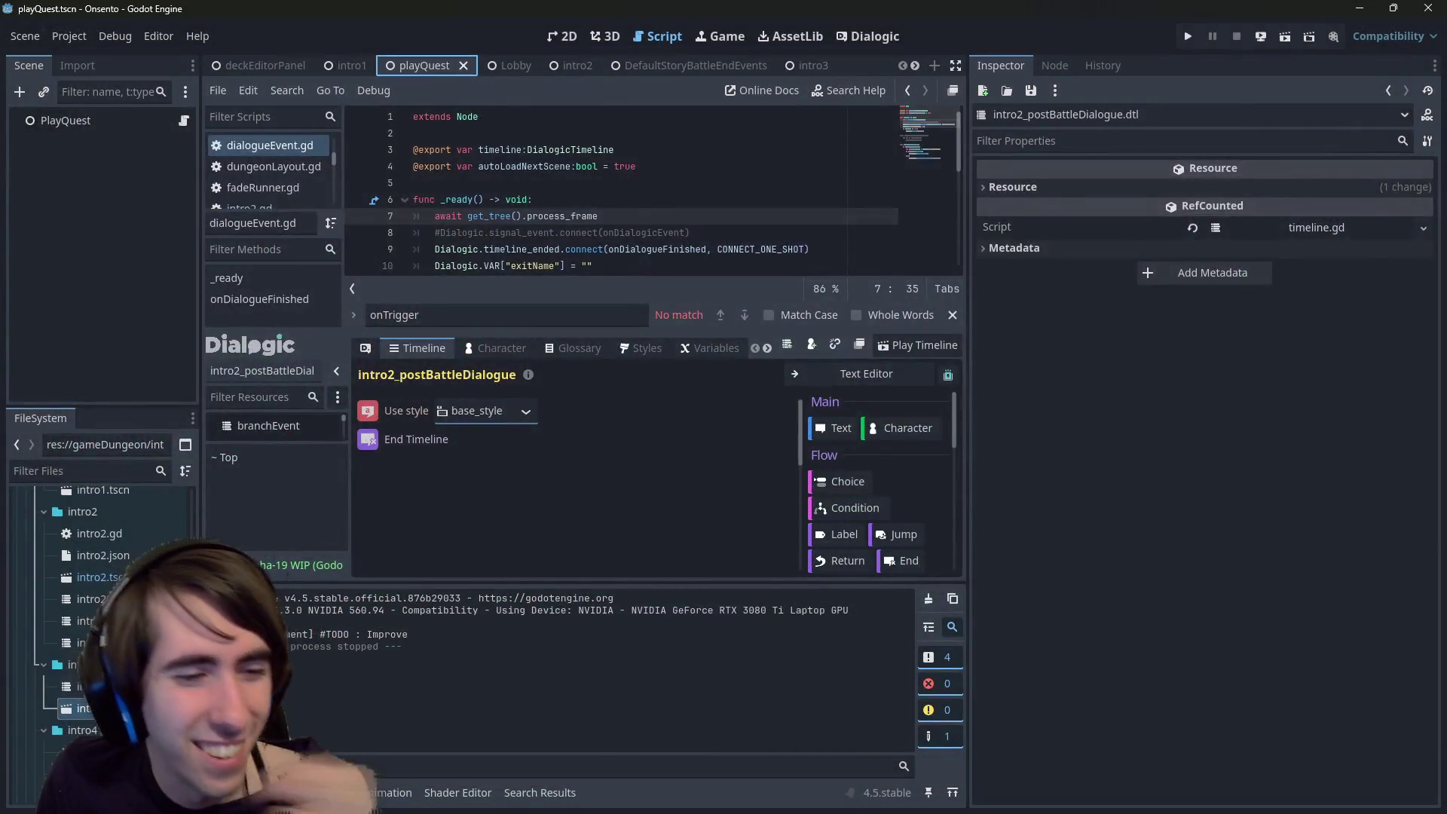
pyautogui.doubleClick(83, 686)
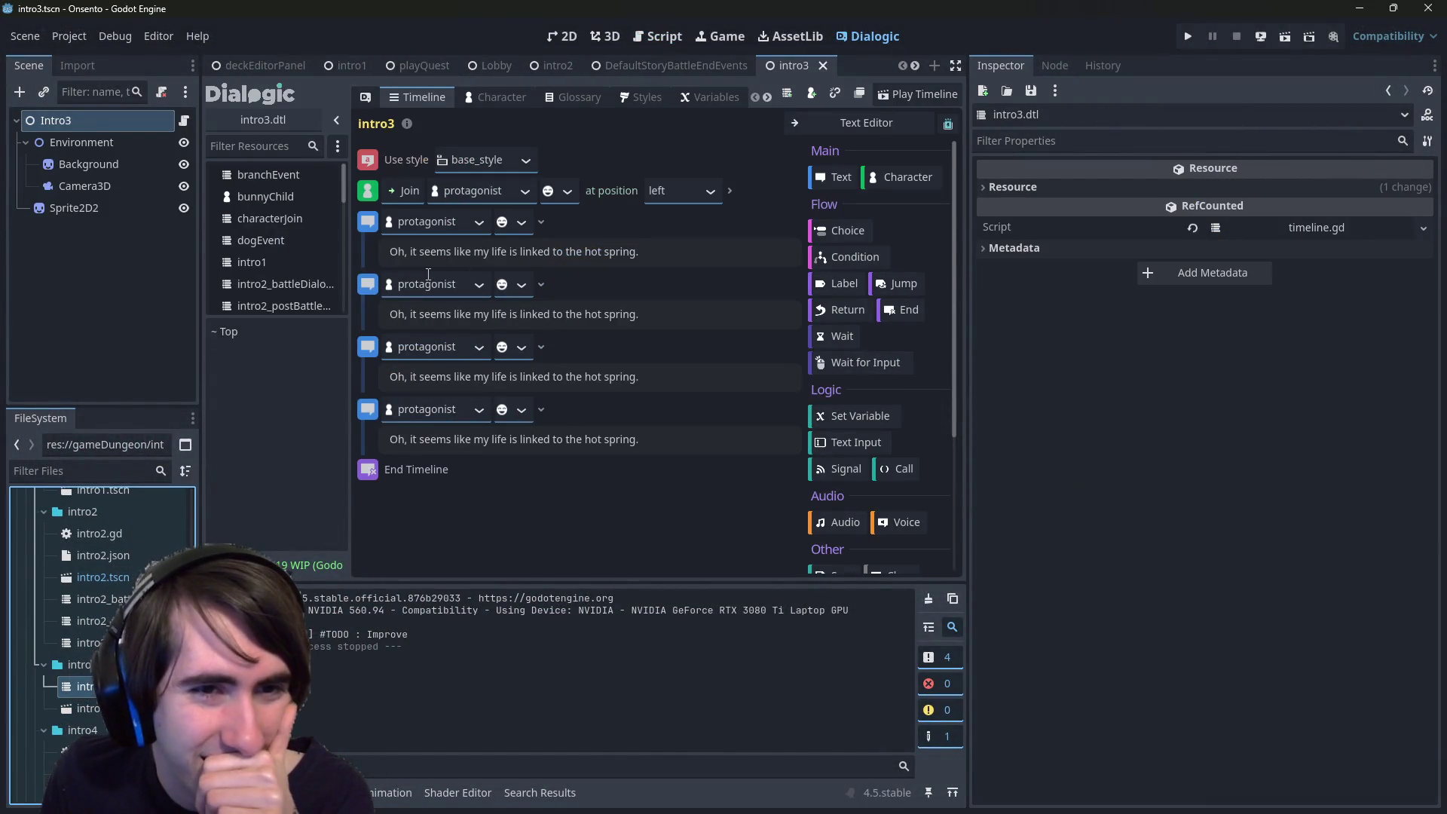
# - Inspect the intro3 timeline's opening events, adding and then deleting an extra style event
pyautogui.tripleClick(429, 256)
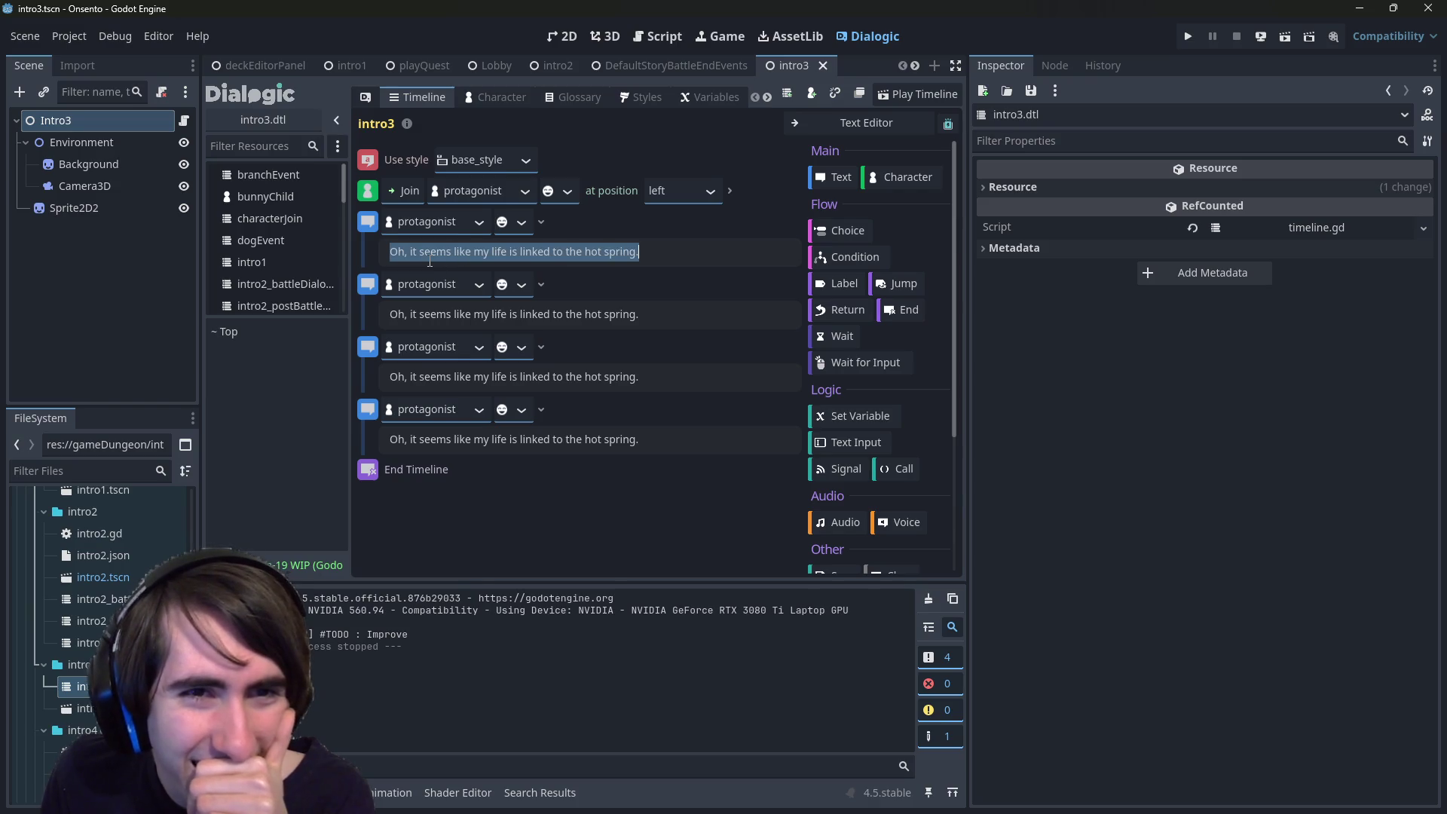
pyautogui.click(368, 158)
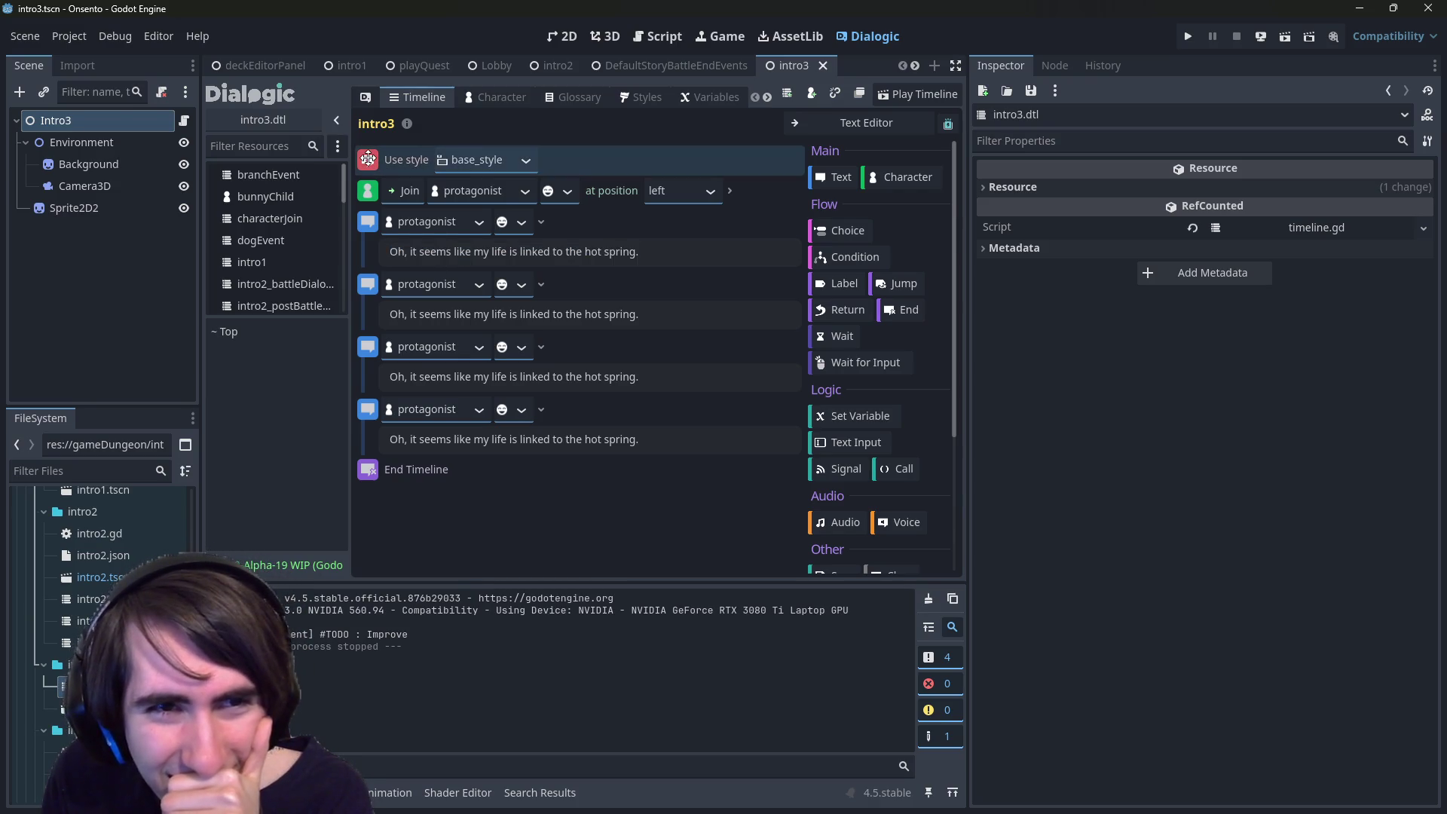
pyautogui.scroll(-3, 853, 444)
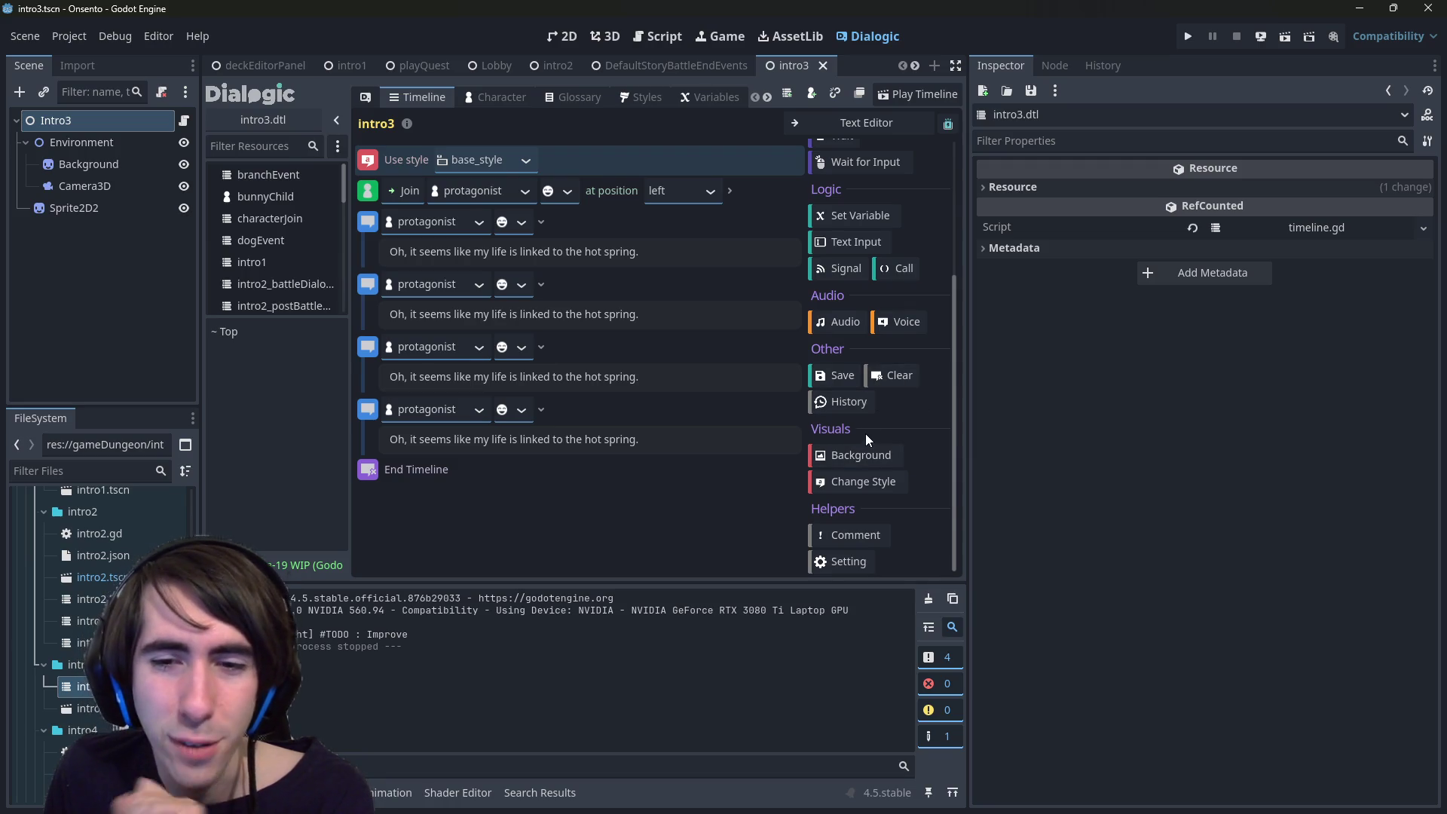
pyautogui.click(872, 487)
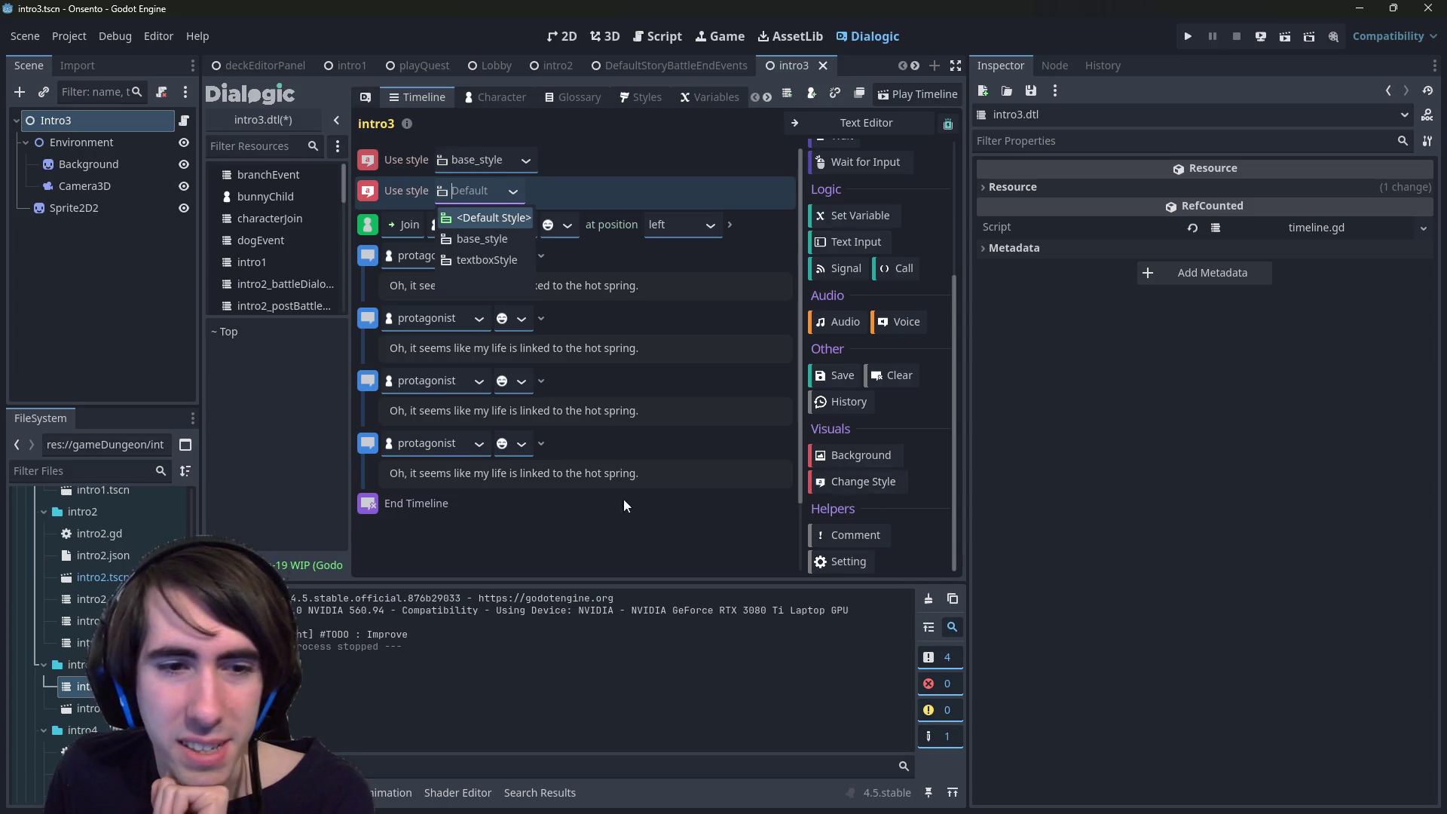
pyautogui.rightClick(366, 193)
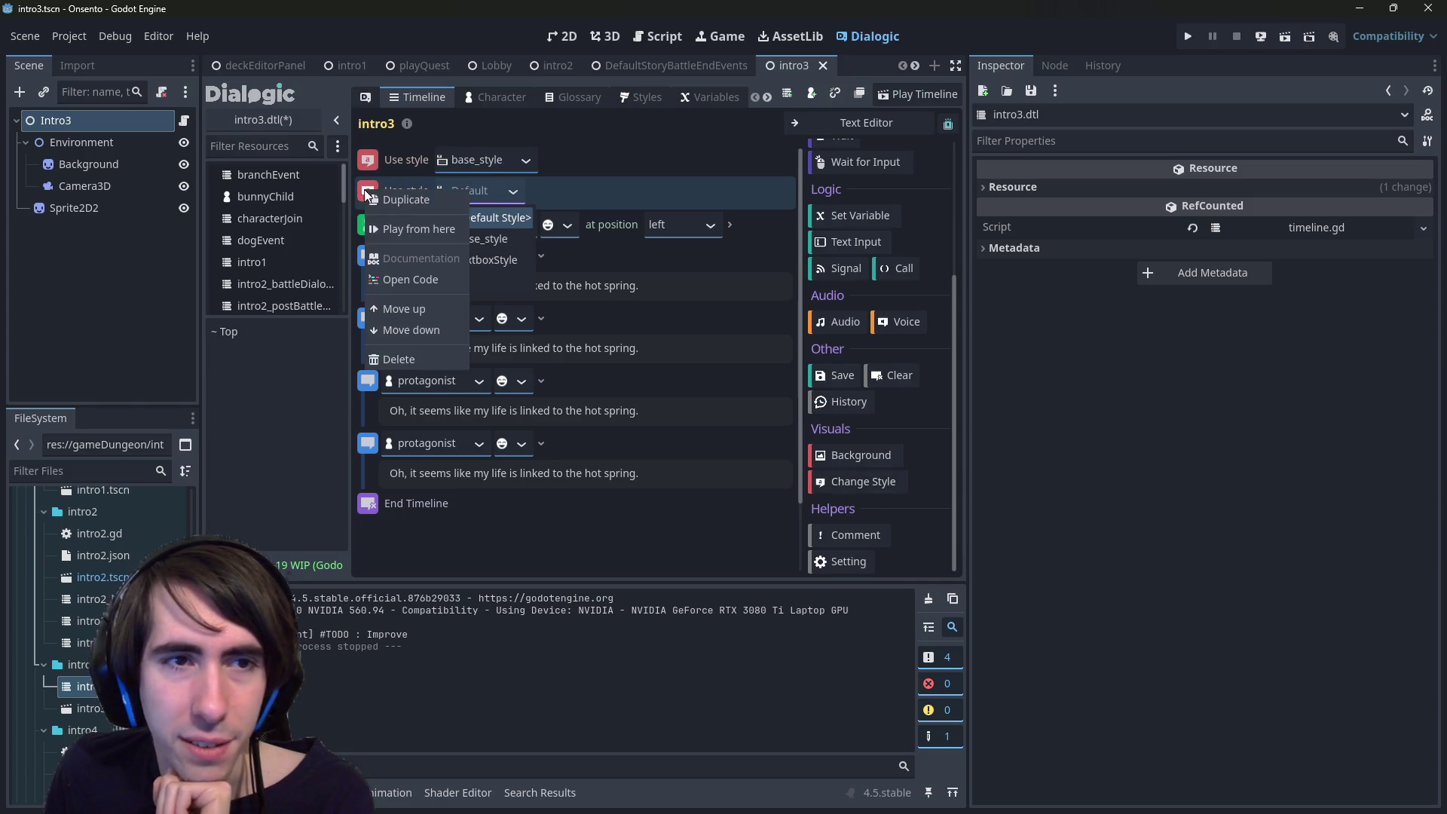
pyautogui.click(467, 360)
pyautogui.scroll(3, 875, 372)
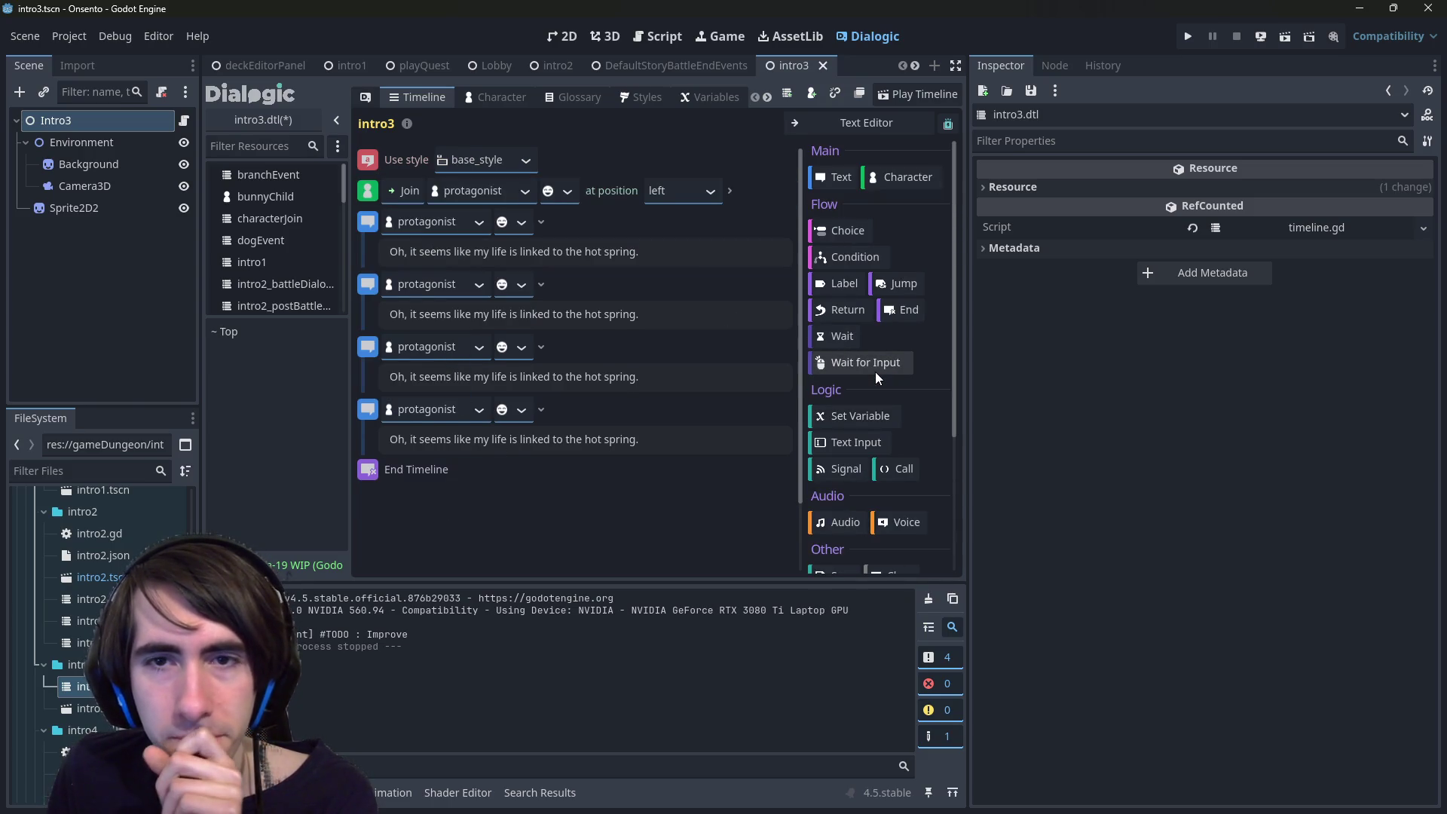
pyautogui.scroll(-2, 874, 368)
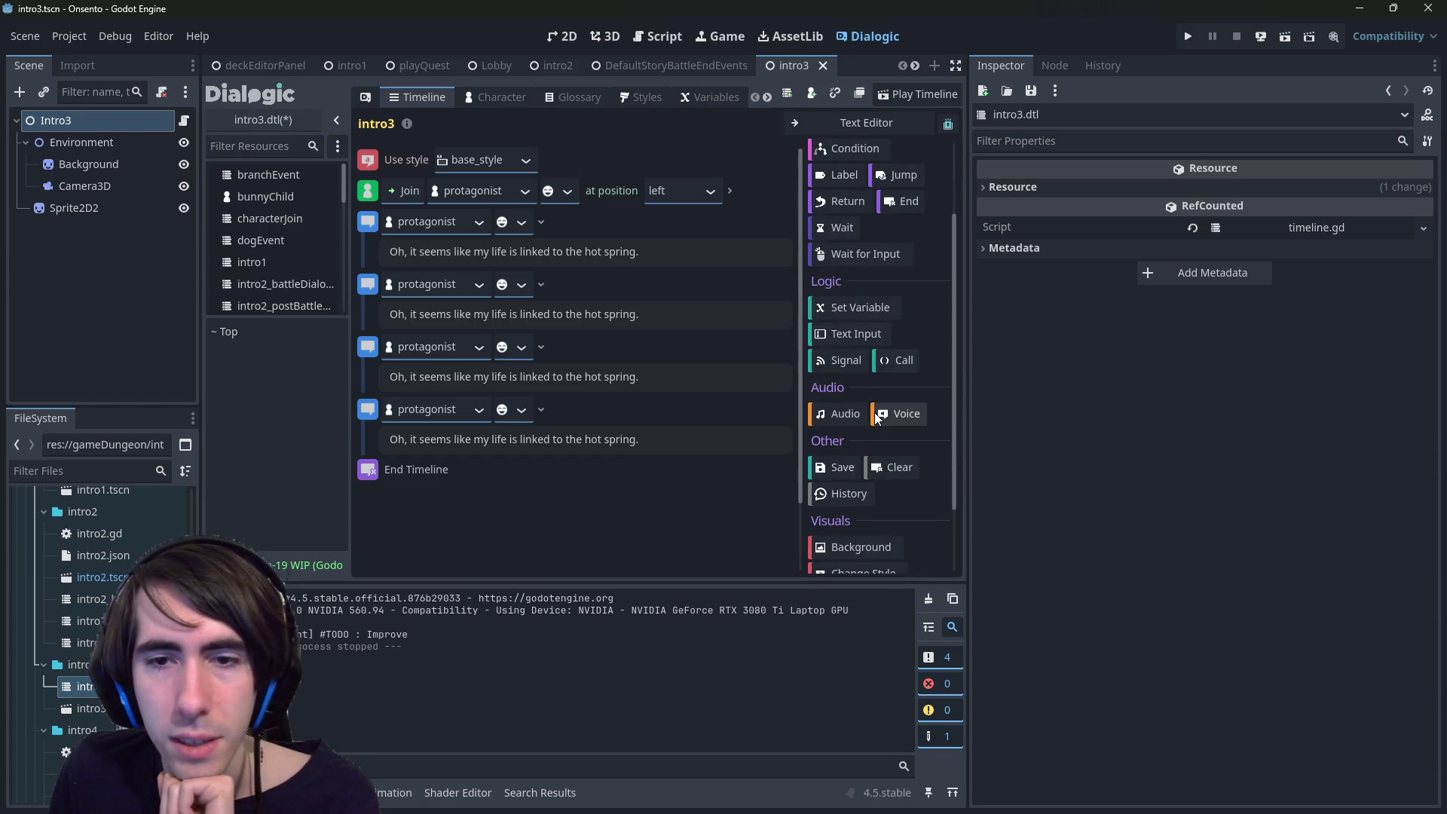
pyautogui.scroll(-2, 875, 395)
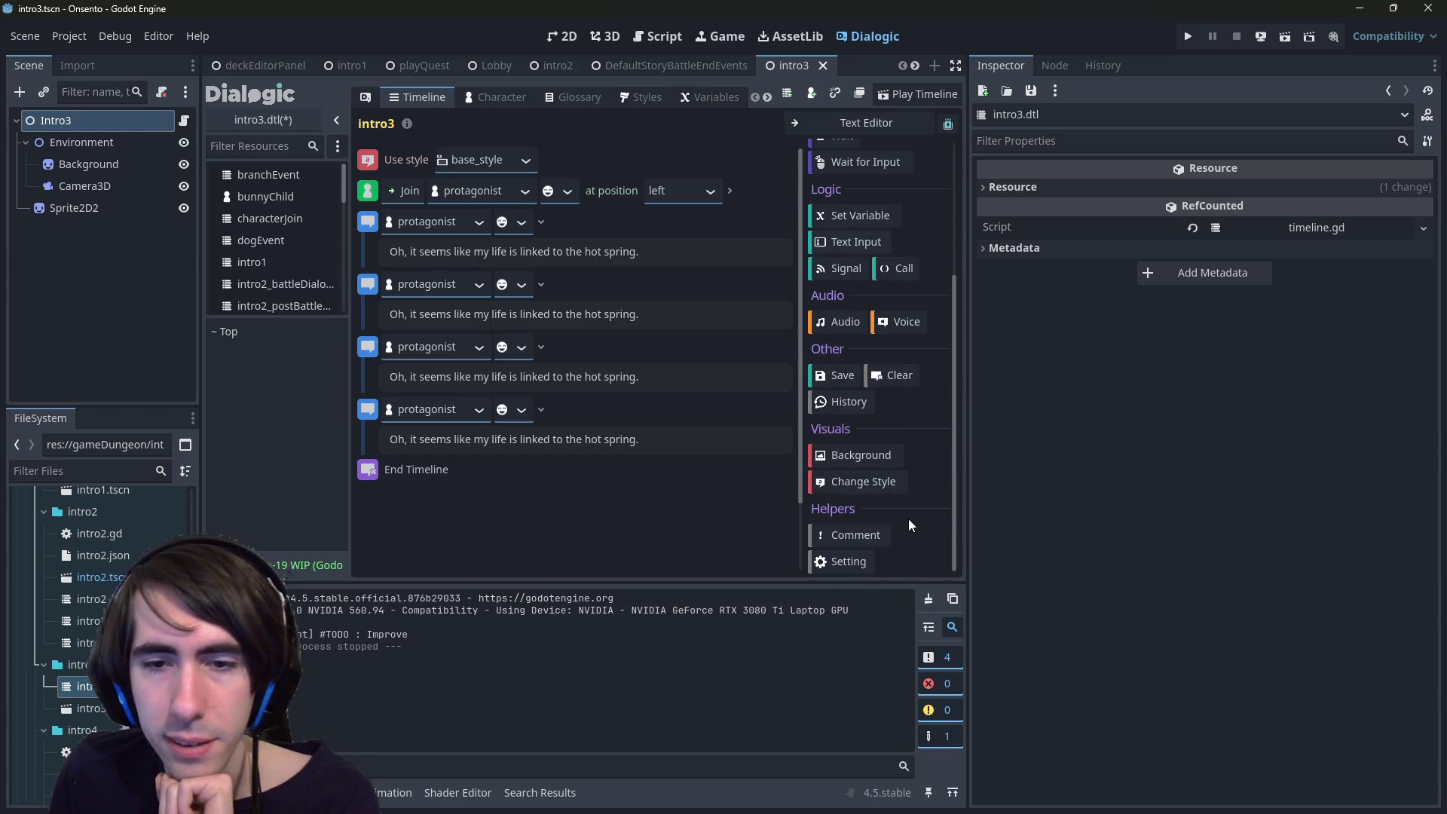
# - Add a Setting event set to Reset All and drag it to the timeline's top
pyautogui.click(862, 564)
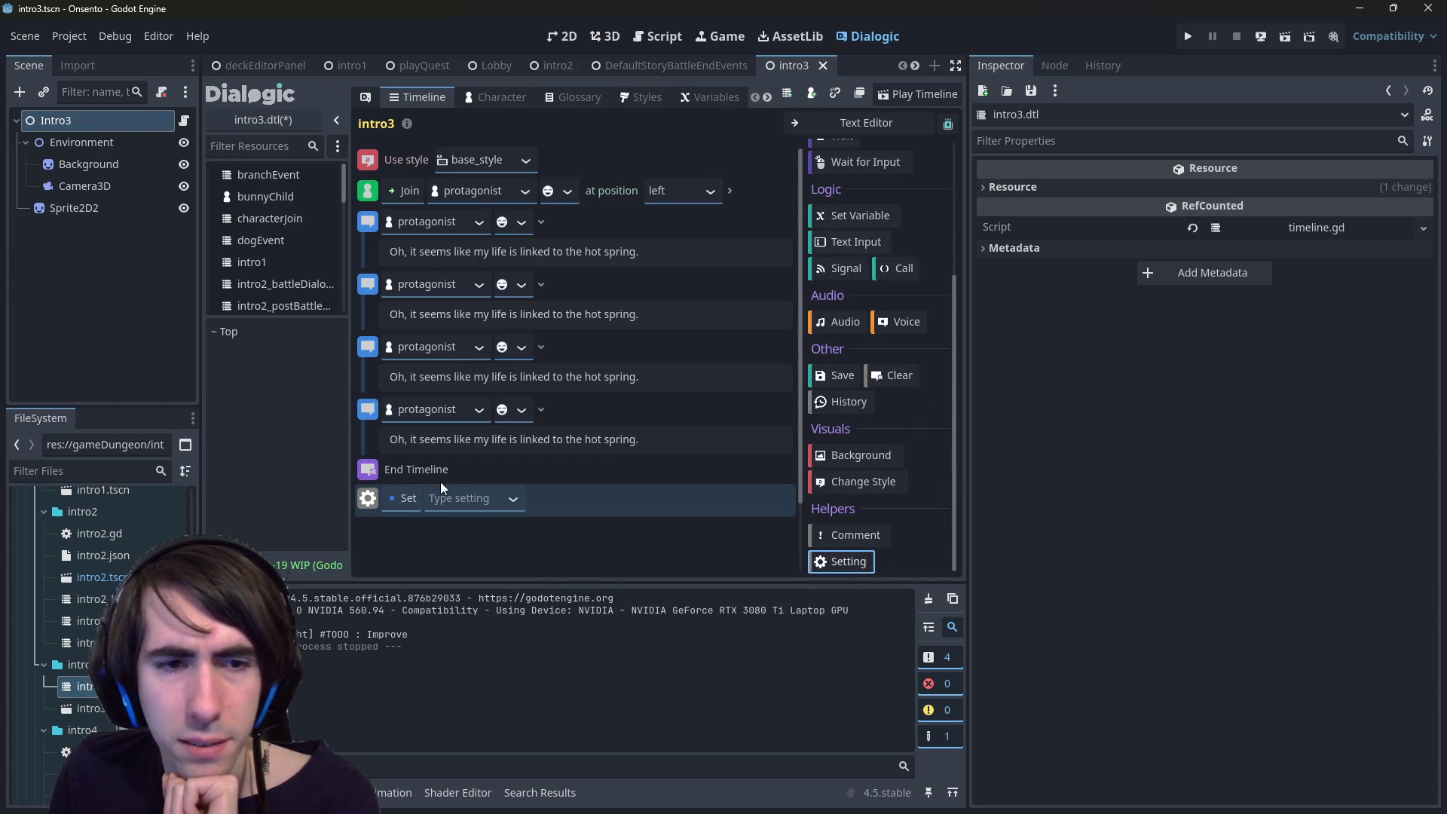
pyautogui.click(510, 502)
pyautogui.click(389, 495)
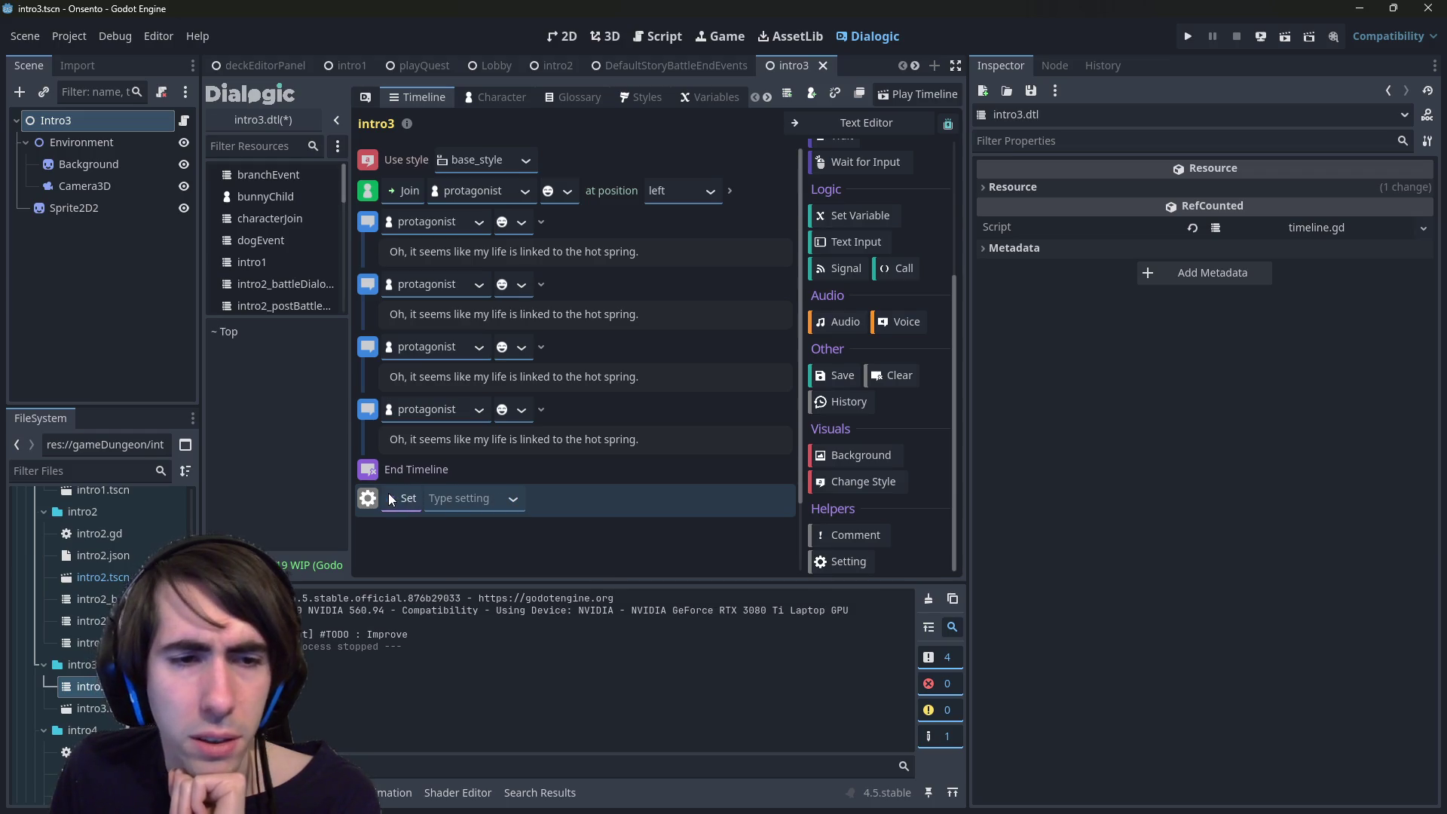
pyautogui.click(413, 566)
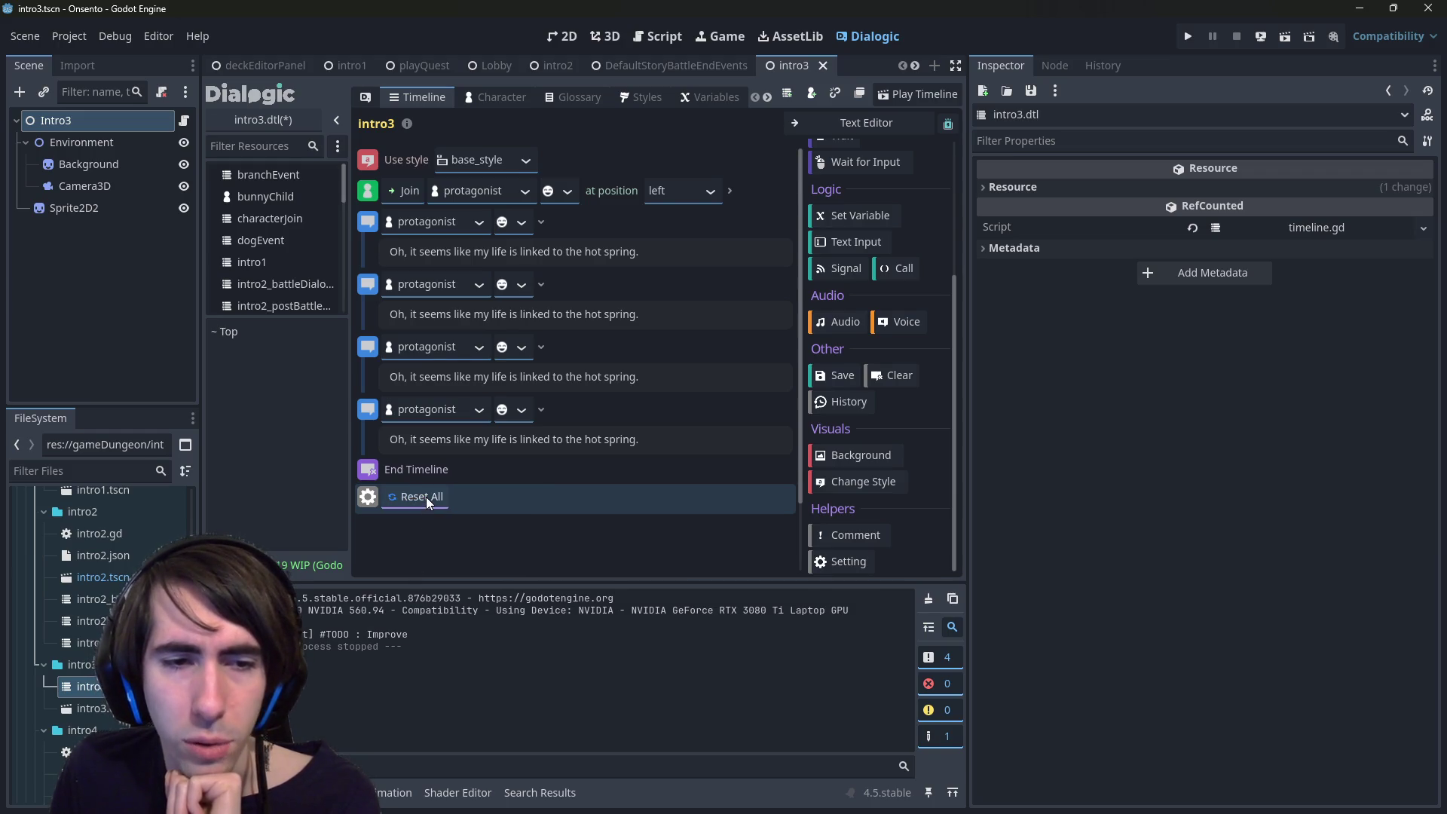
pyautogui.moveTo(367, 497); pyautogui.dragTo(374, 155)
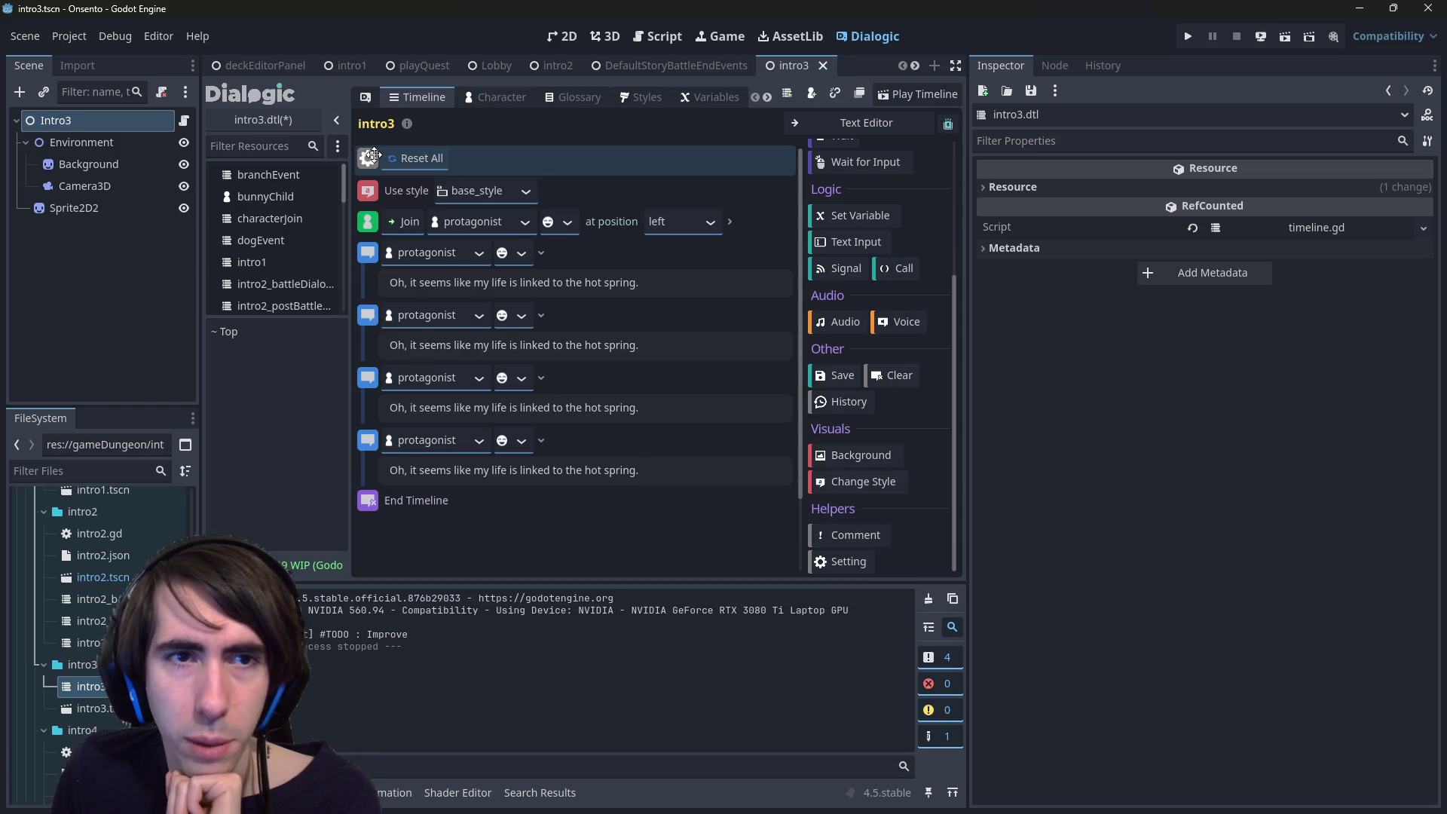
# - Reorder the top events and delete the Use style event, then return to playQuest
pyautogui.scroll(3, 861, 472)
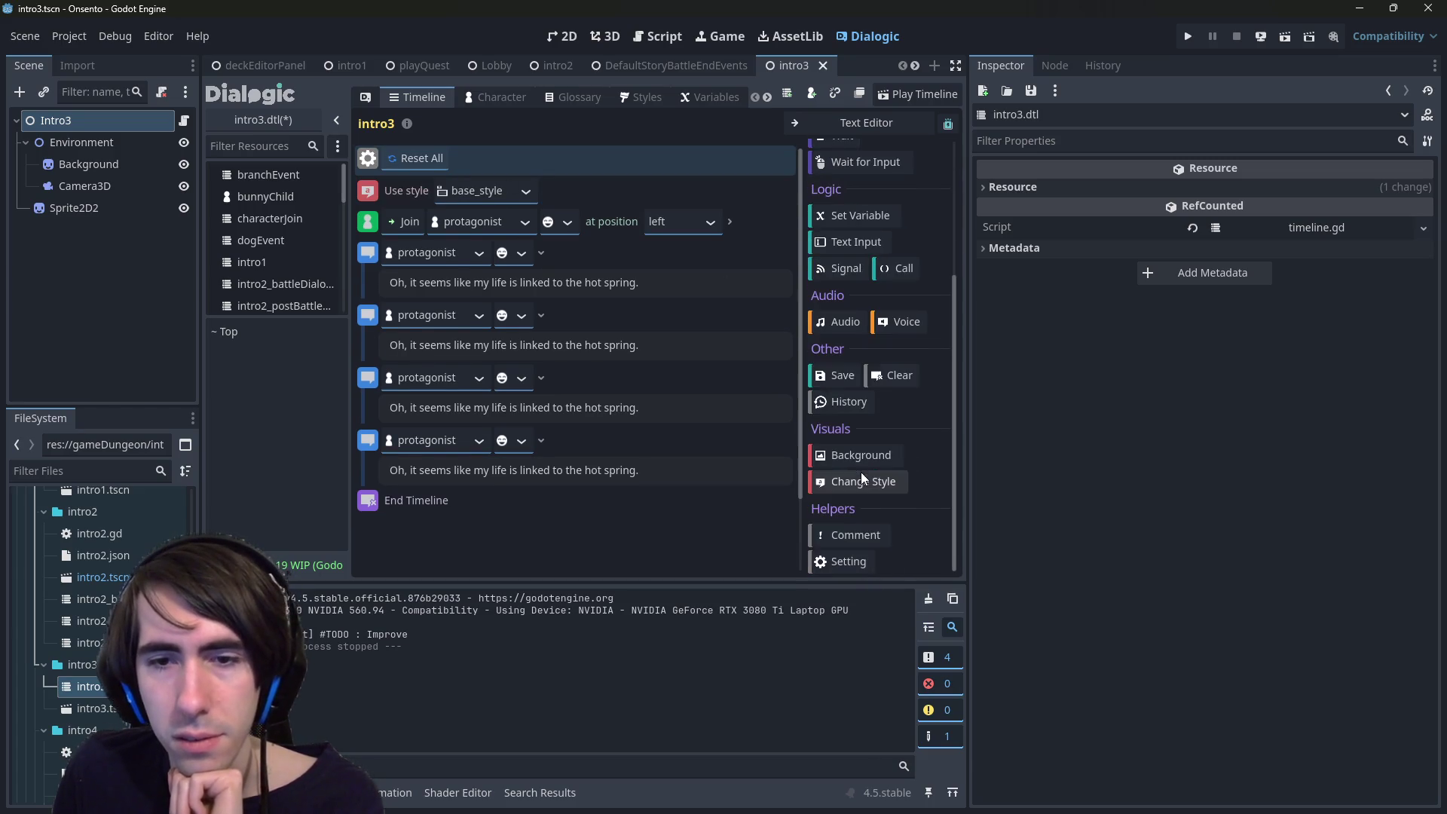
pyautogui.scroll(3, 829, 346)
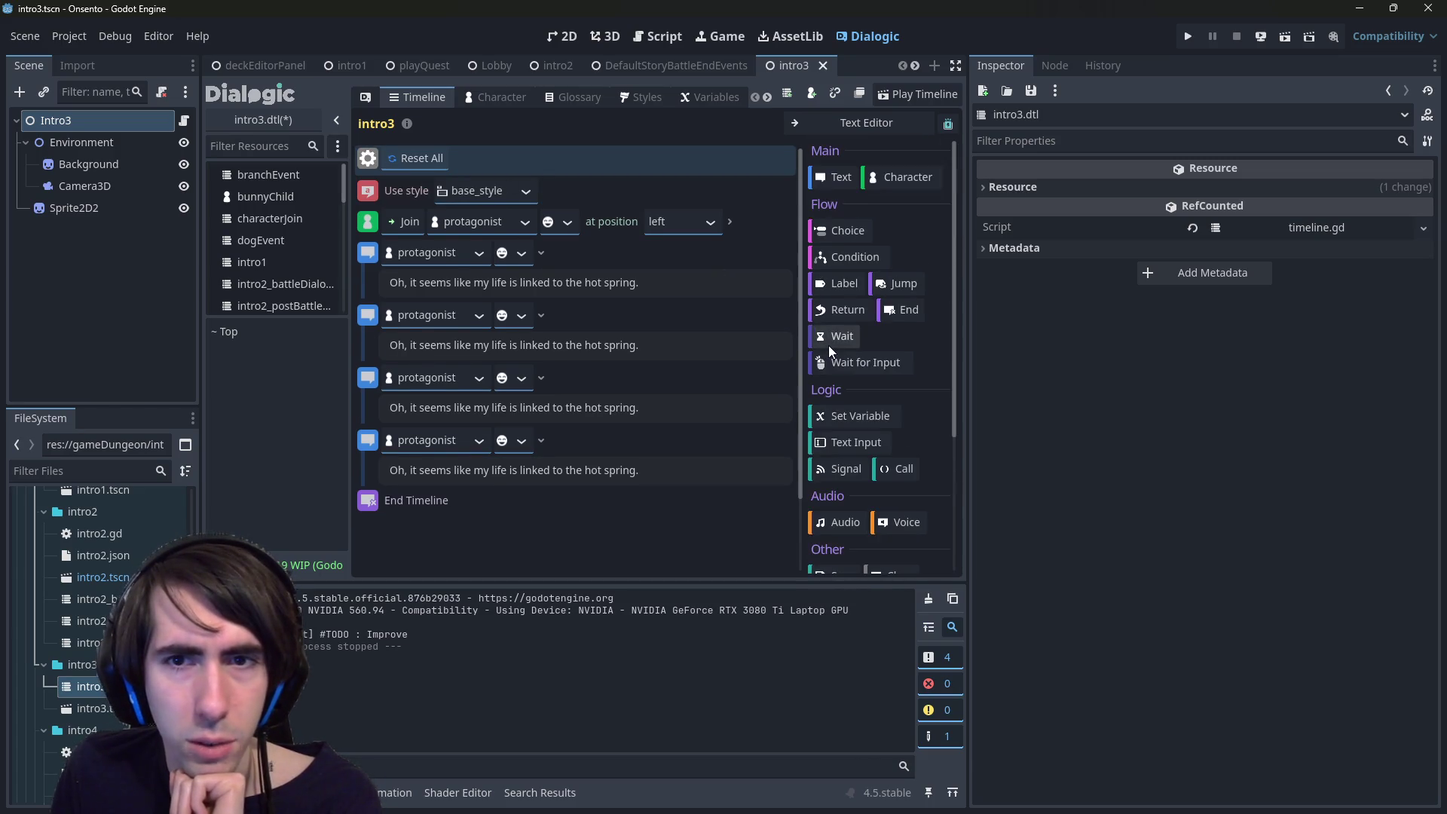
pyautogui.scroll(-3, 868, 449)
pyautogui.scroll(-2, 879, 440)
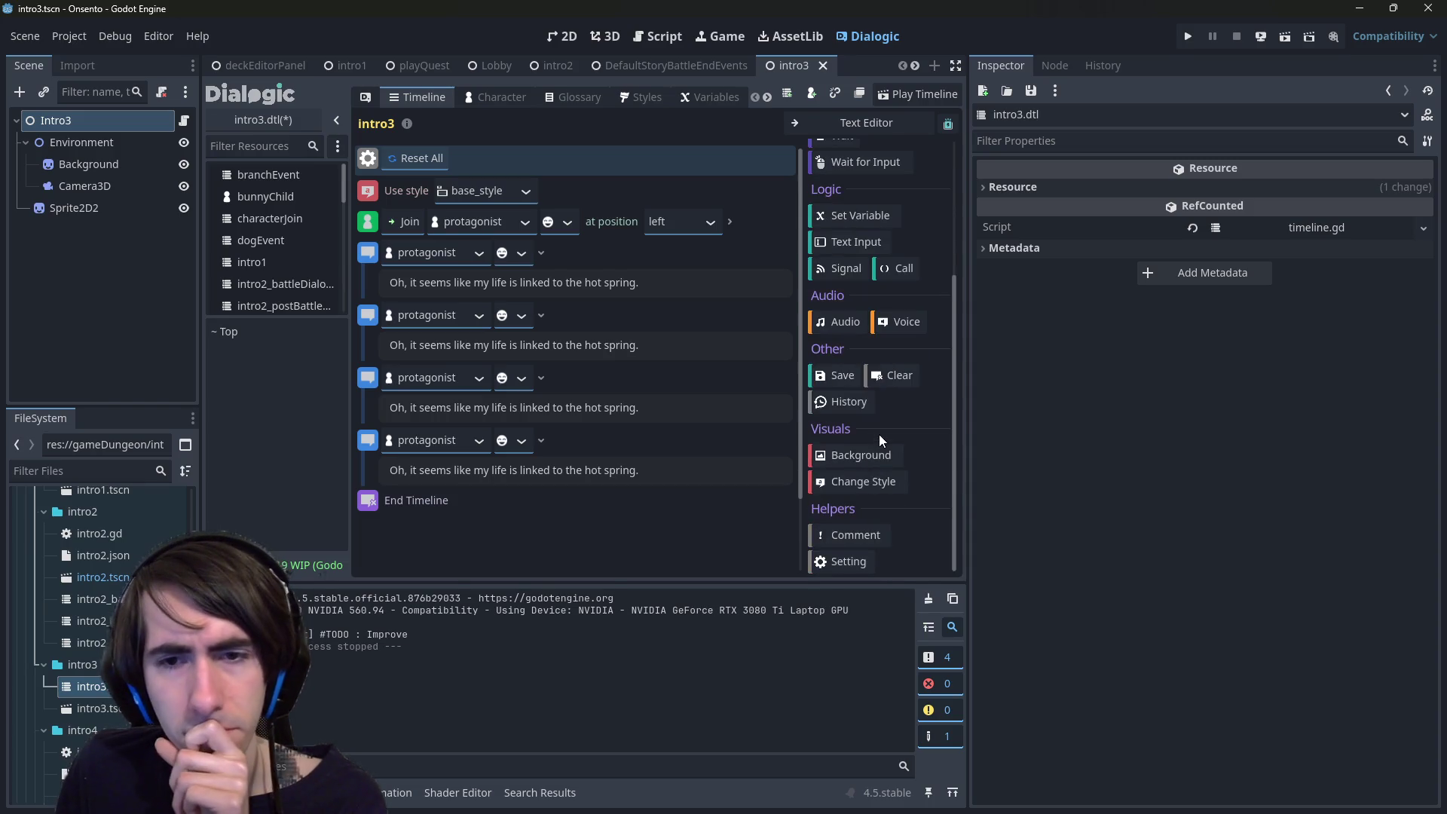
pyautogui.scroll(2, 878, 434)
pyautogui.scroll(3, 870, 454)
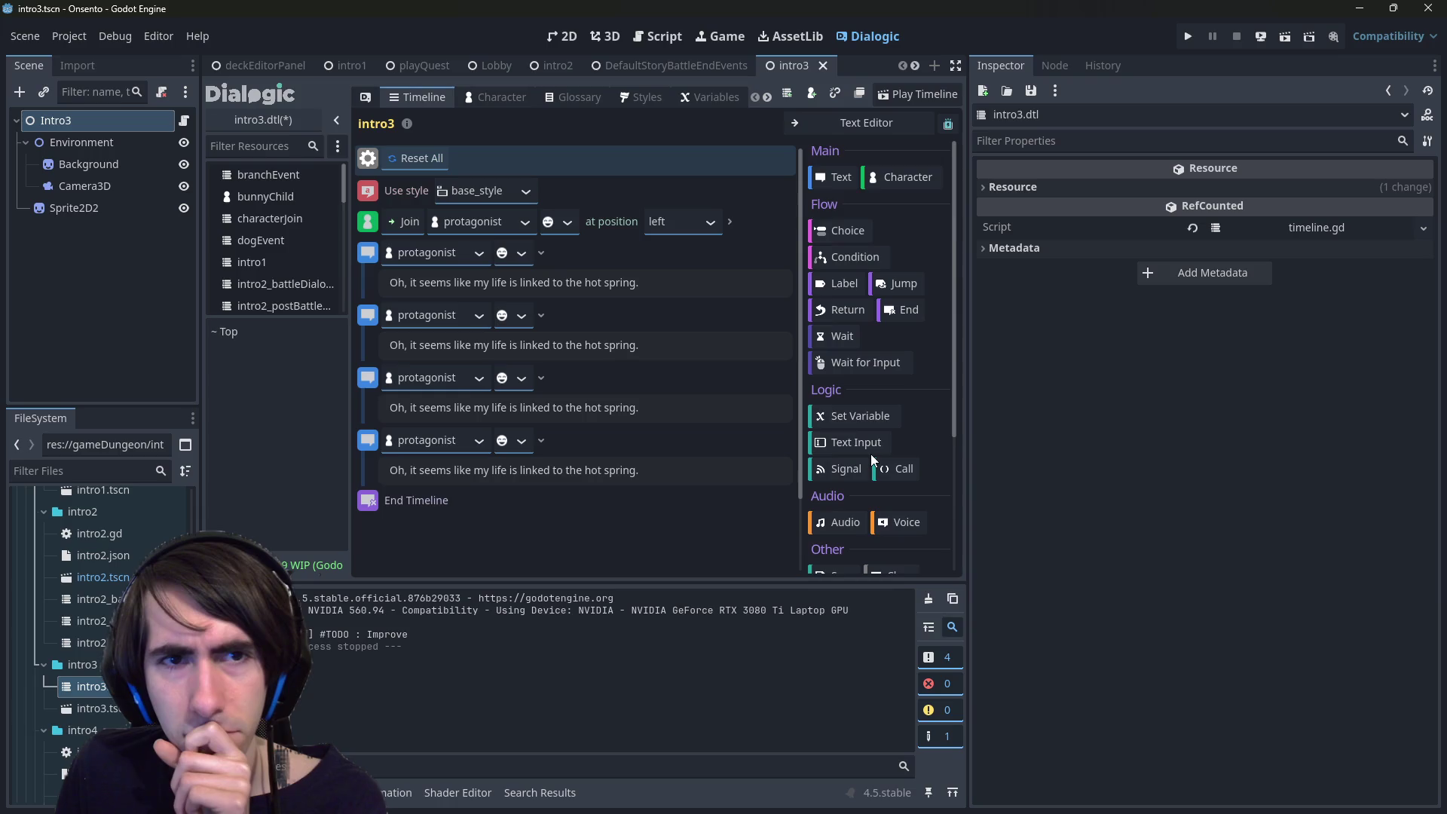
pyautogui.moveTo(368, 190); pyautogui.dragTo(369, 160)
pyautogui.click(446, 336)
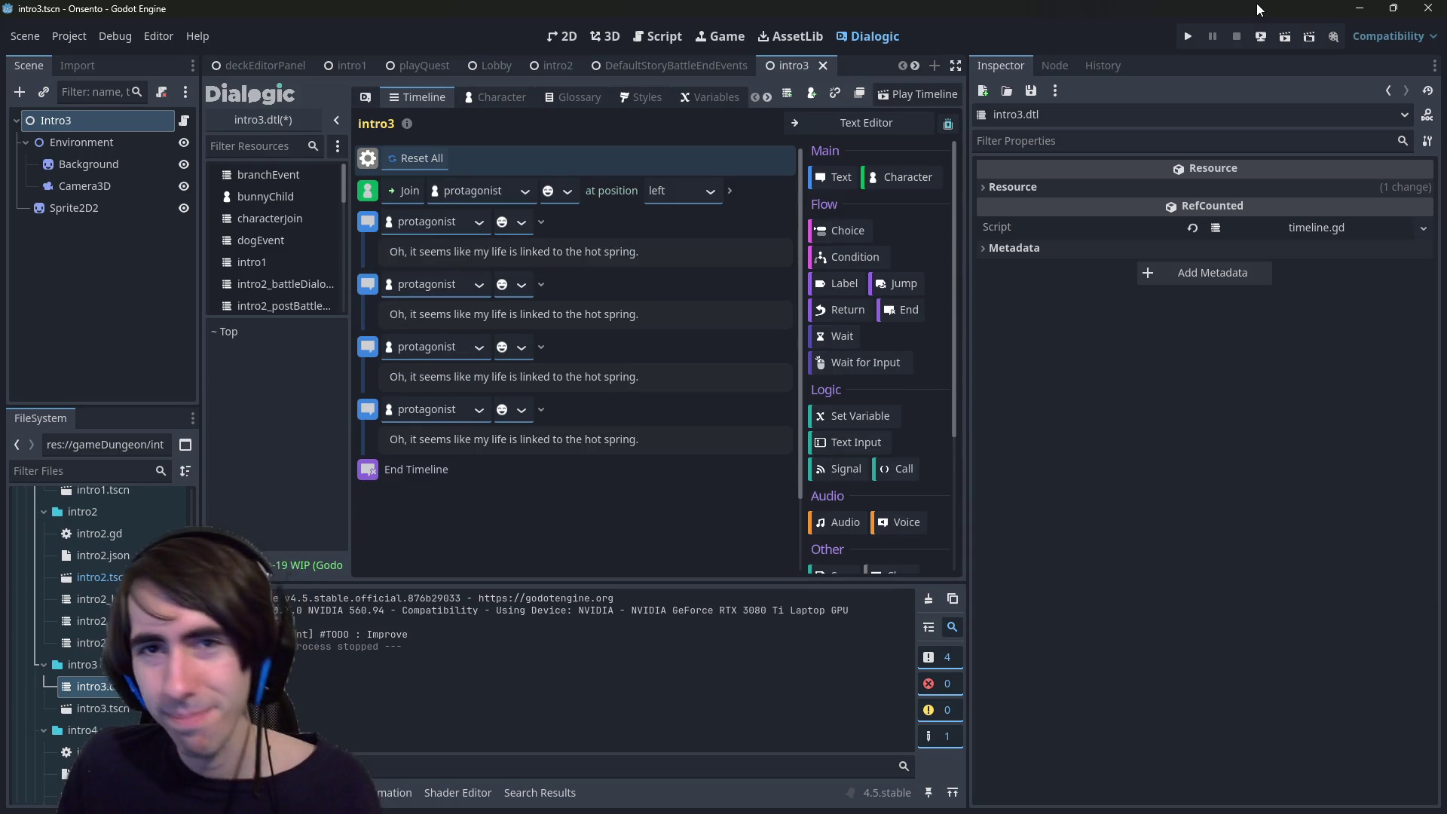
pyautogui.click(444, 65)
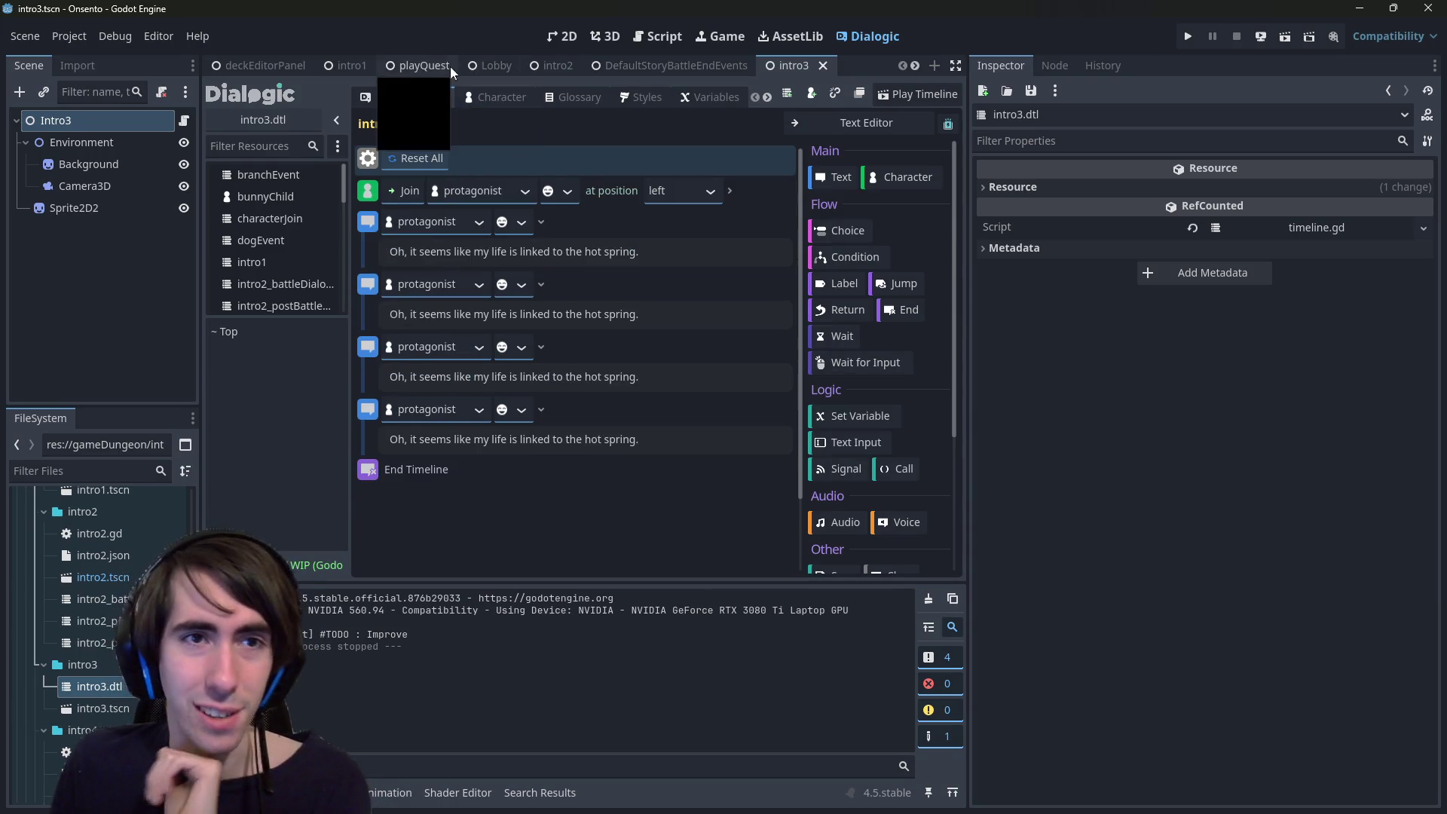
# - Run playQuest, click through the dialogue, finish the slime, end the turn, and close the game at the meadow
pyautogui.click(1266, 41)
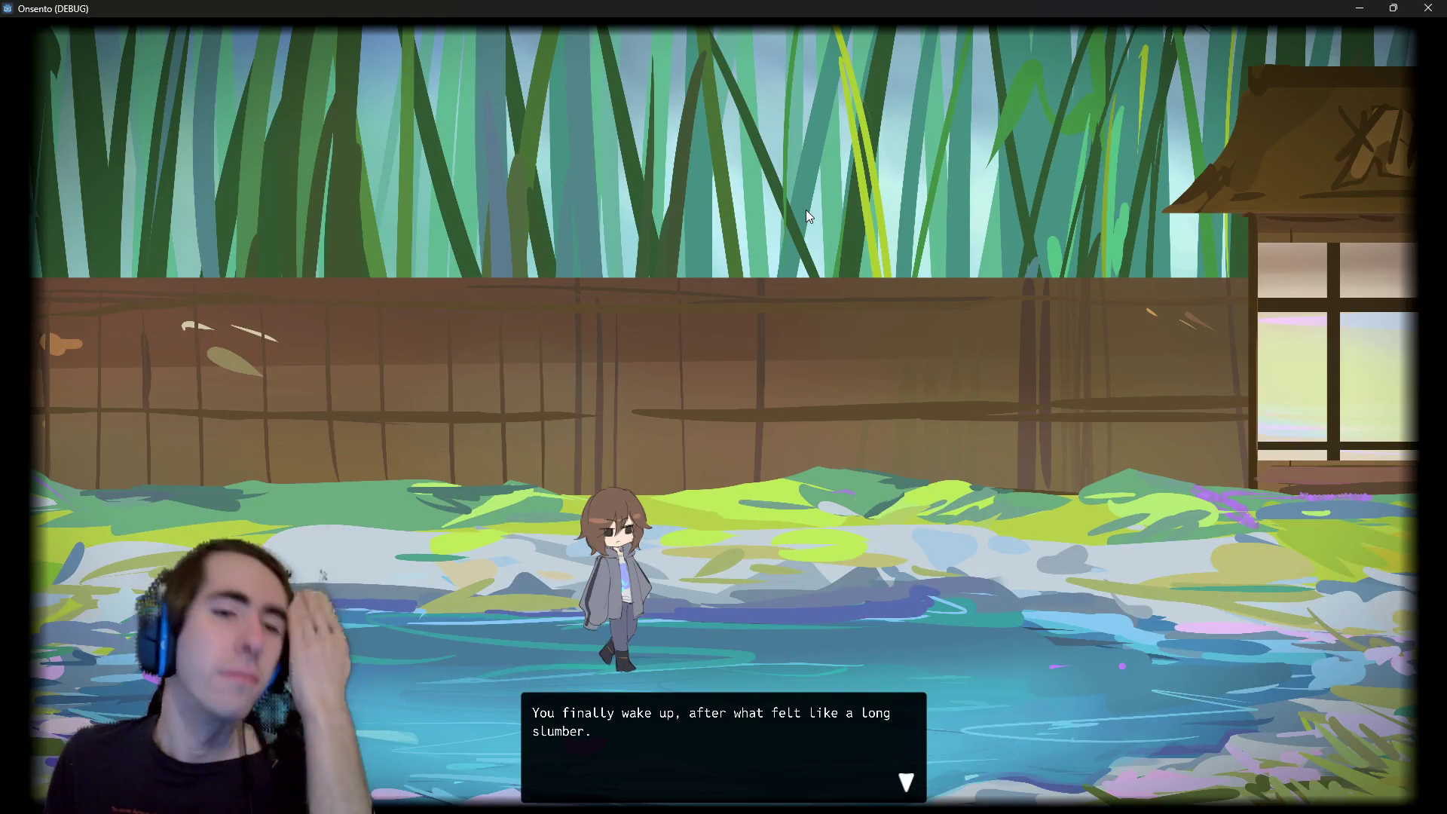
pyautogui.click(778, 181)
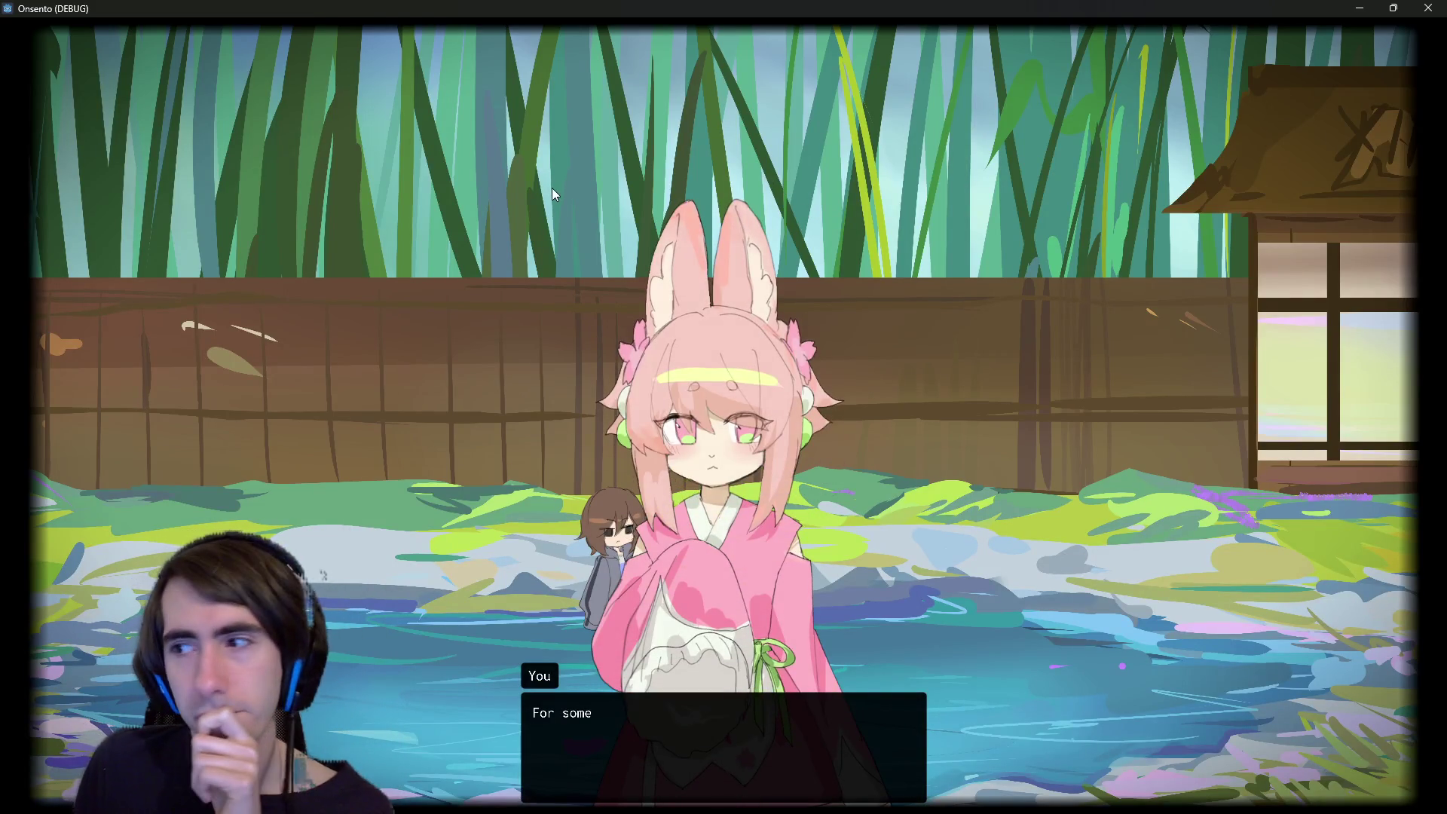
pyautogui.click(552, 188)
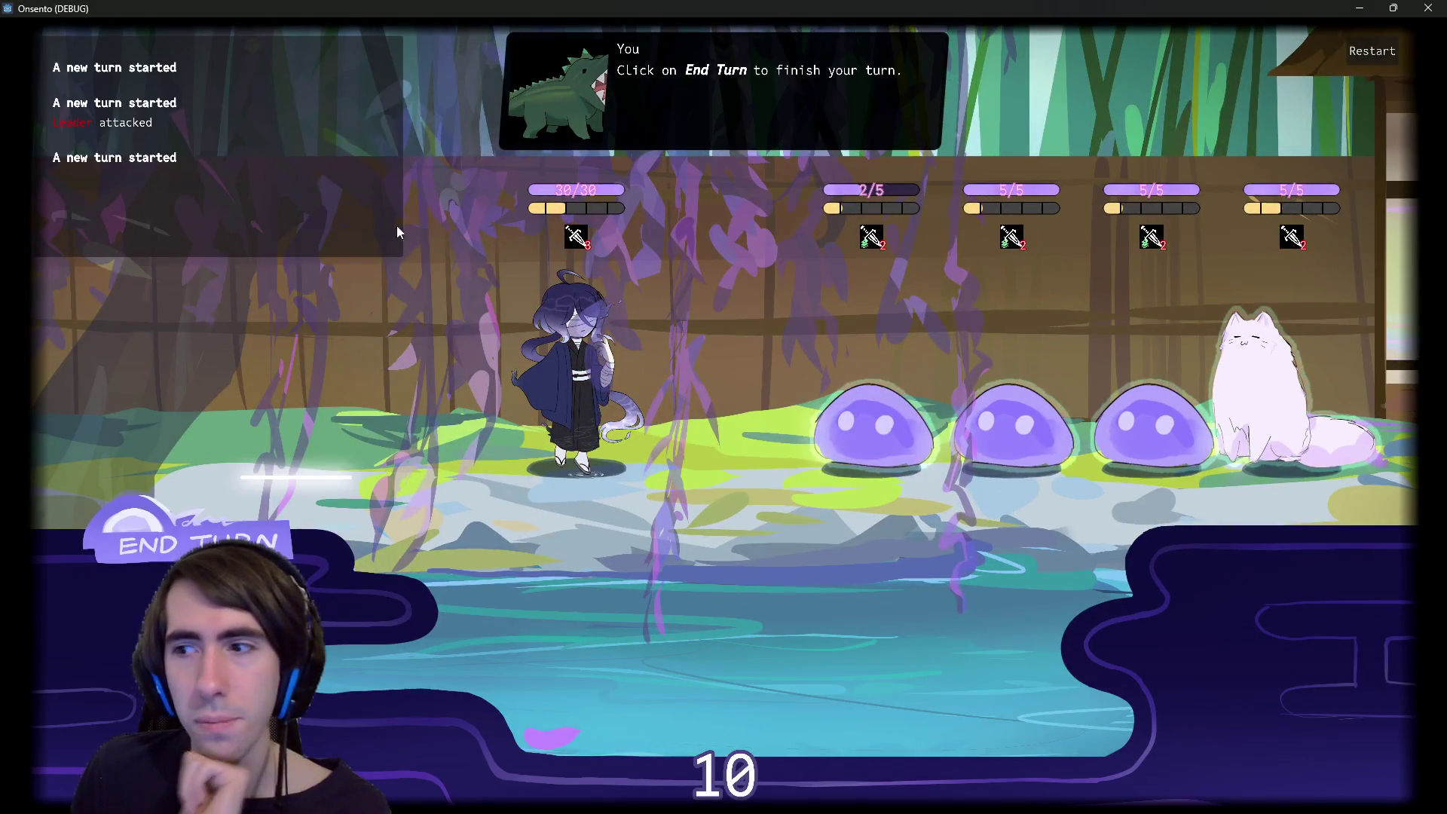
pyautogui.click(589, 369)
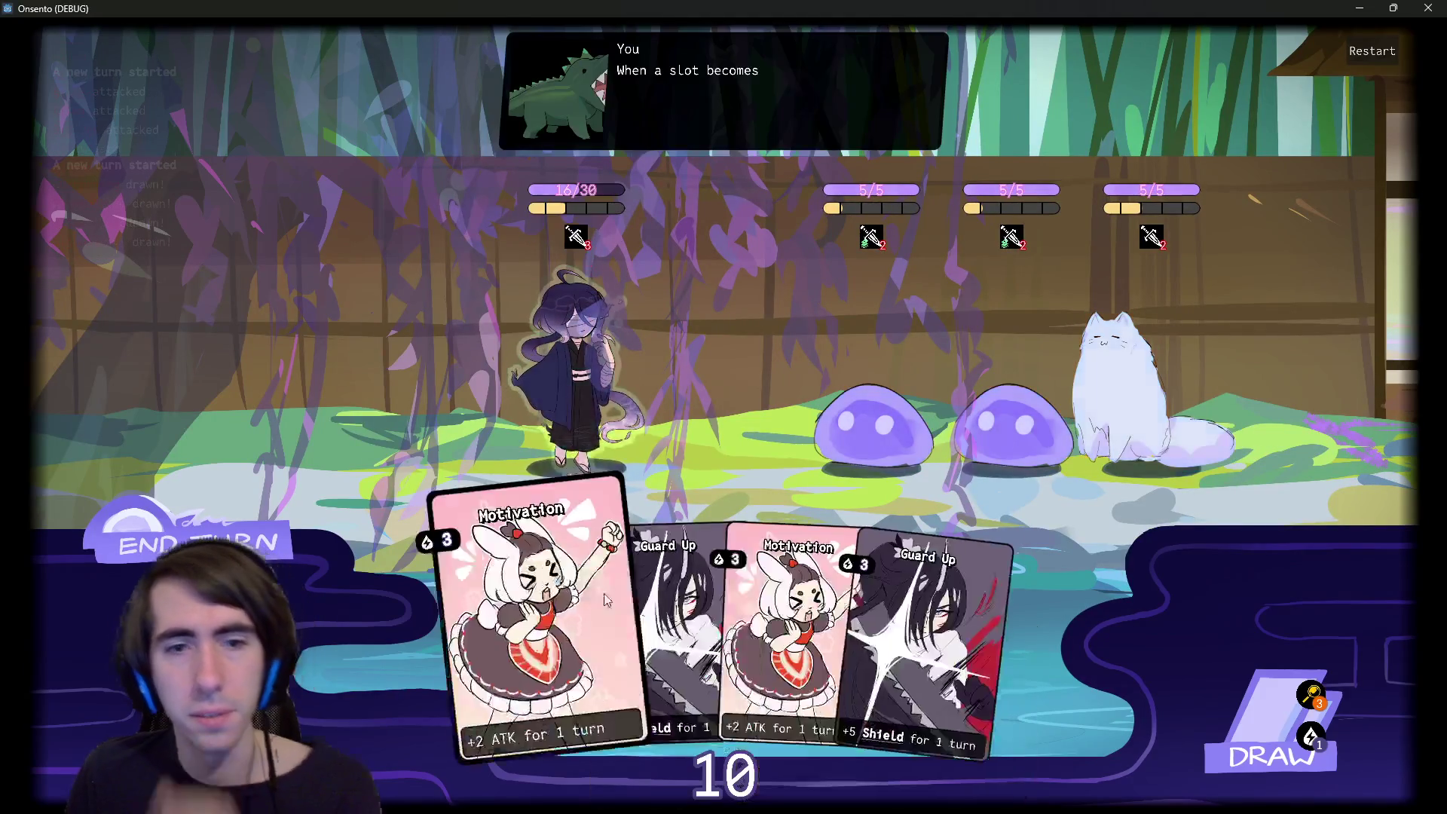
pyautogui.click(199, 543)
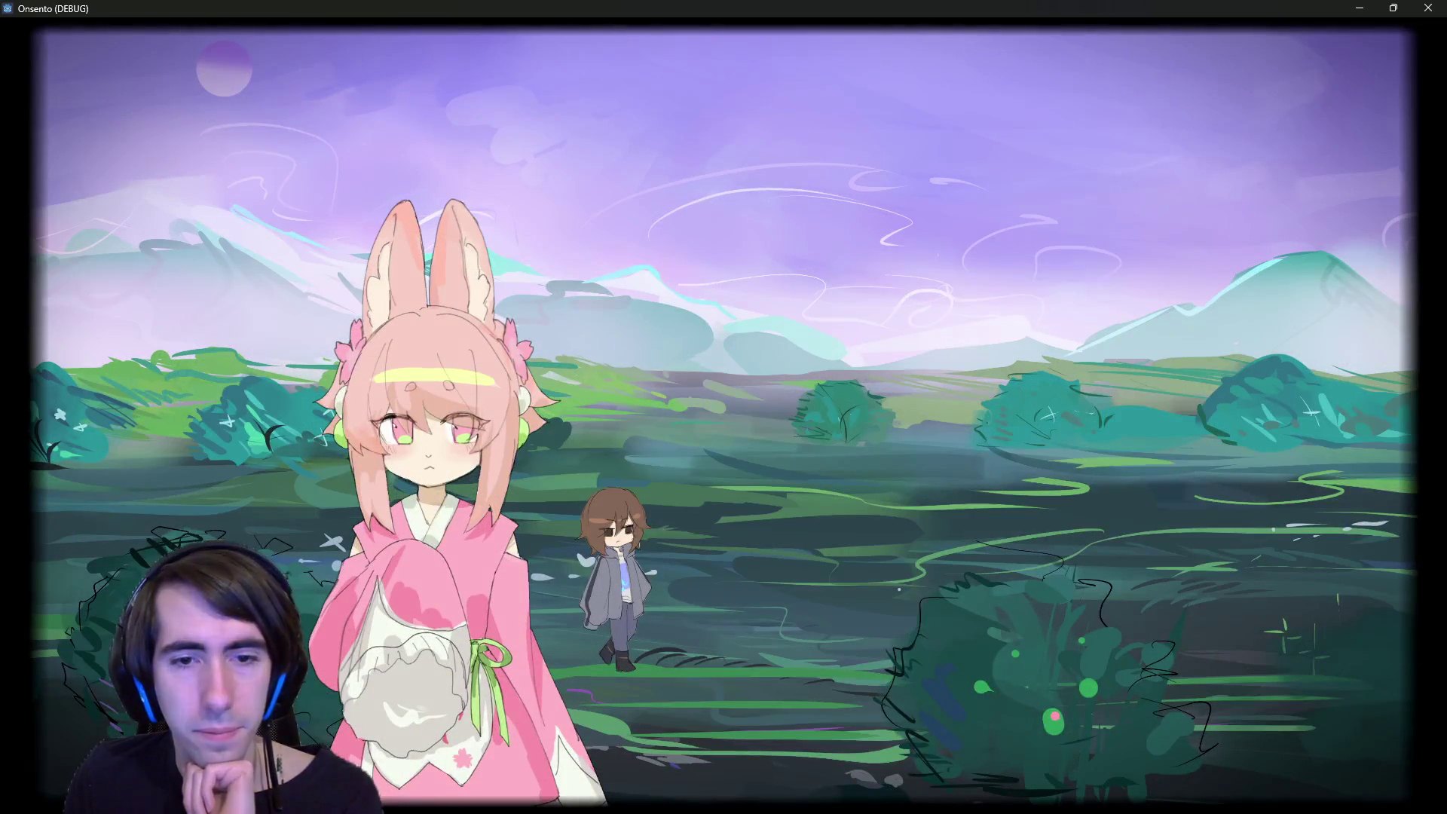
pyautogui.click(700, 354)
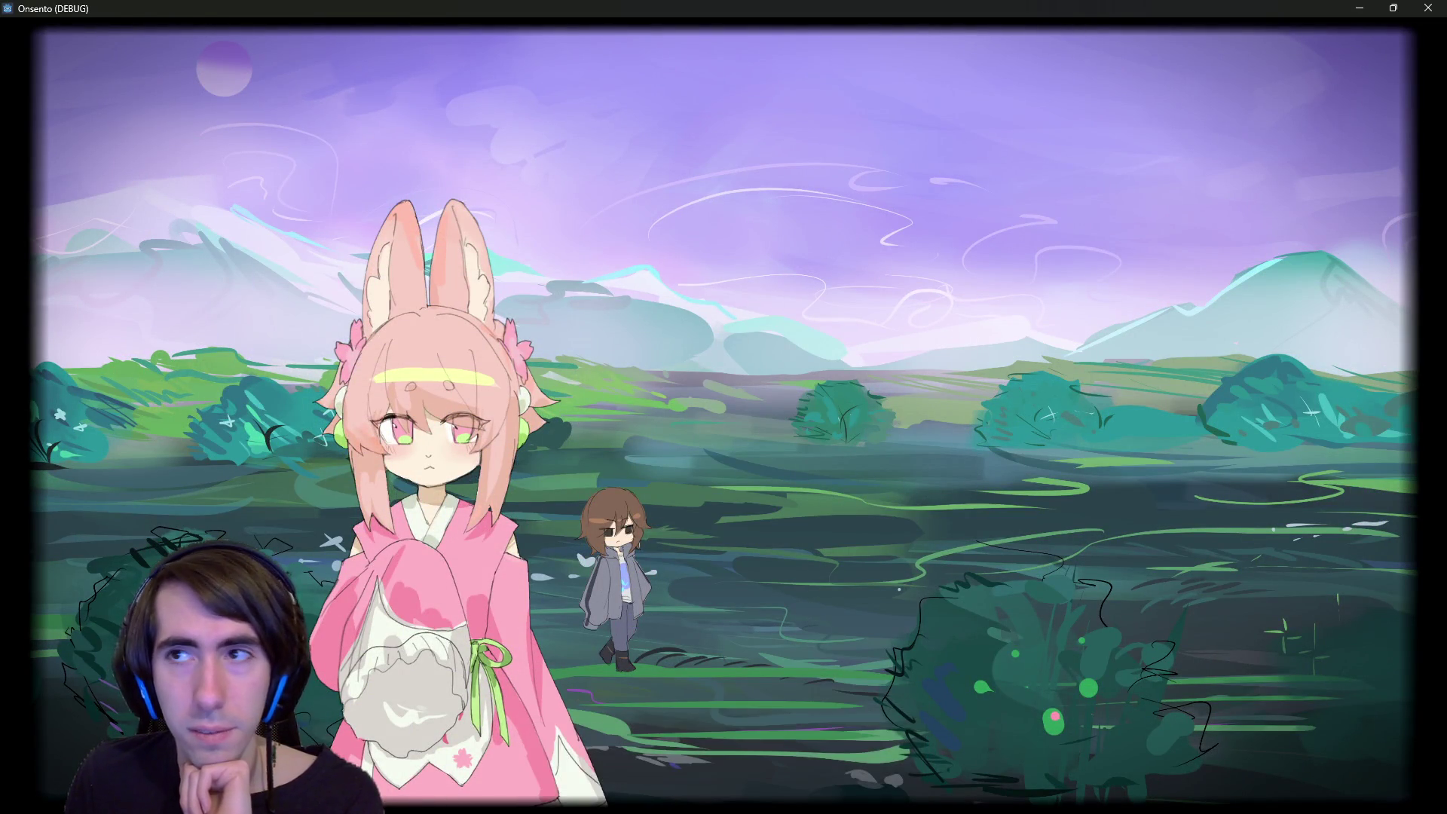
pyautogui.click(1424, 7)
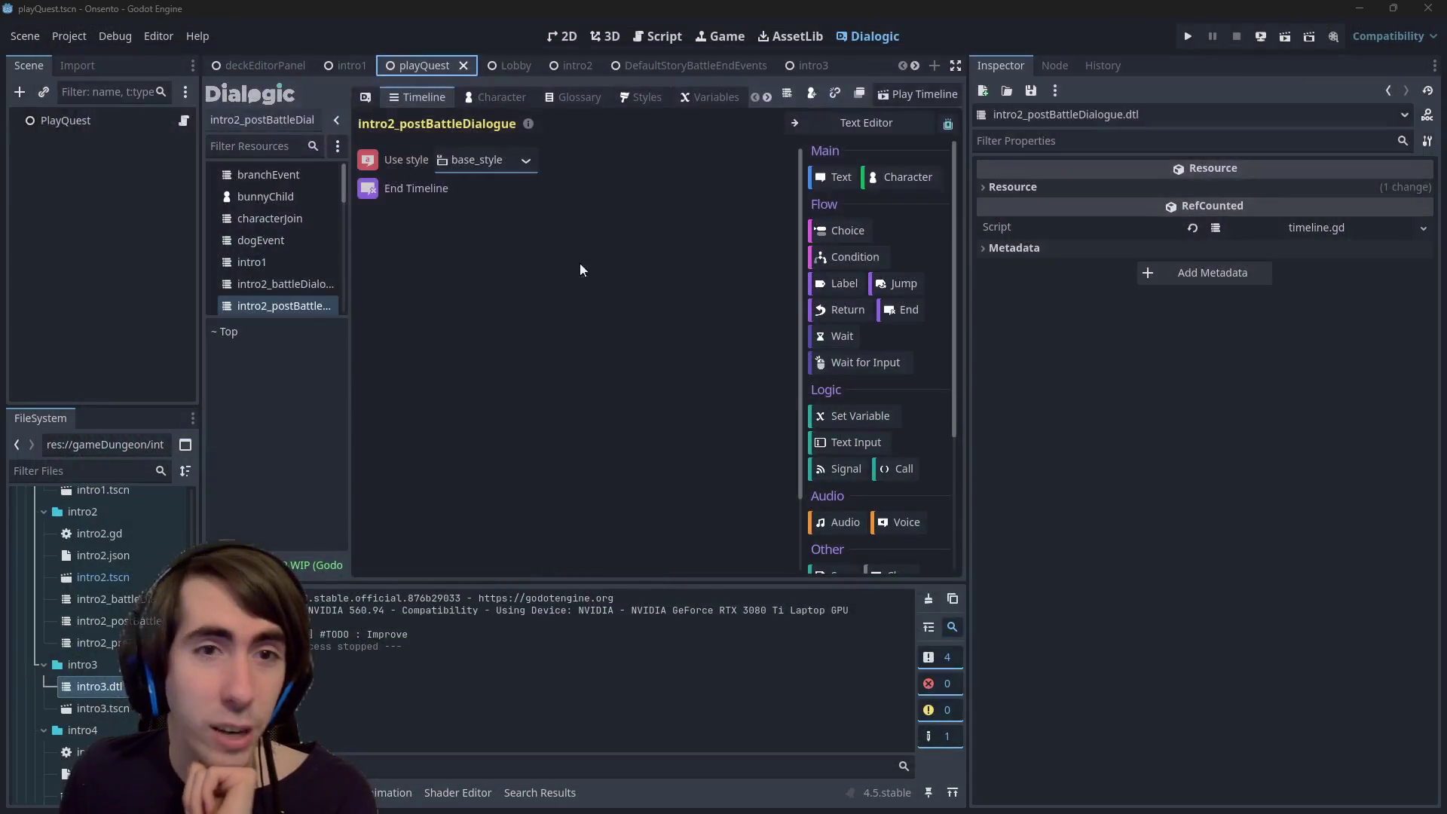
# - Add 'await get_tree().create_timer(3.0).timeout' to dialogueEvent.gd, save, and run the scene
pyautogui.click(654, 36)
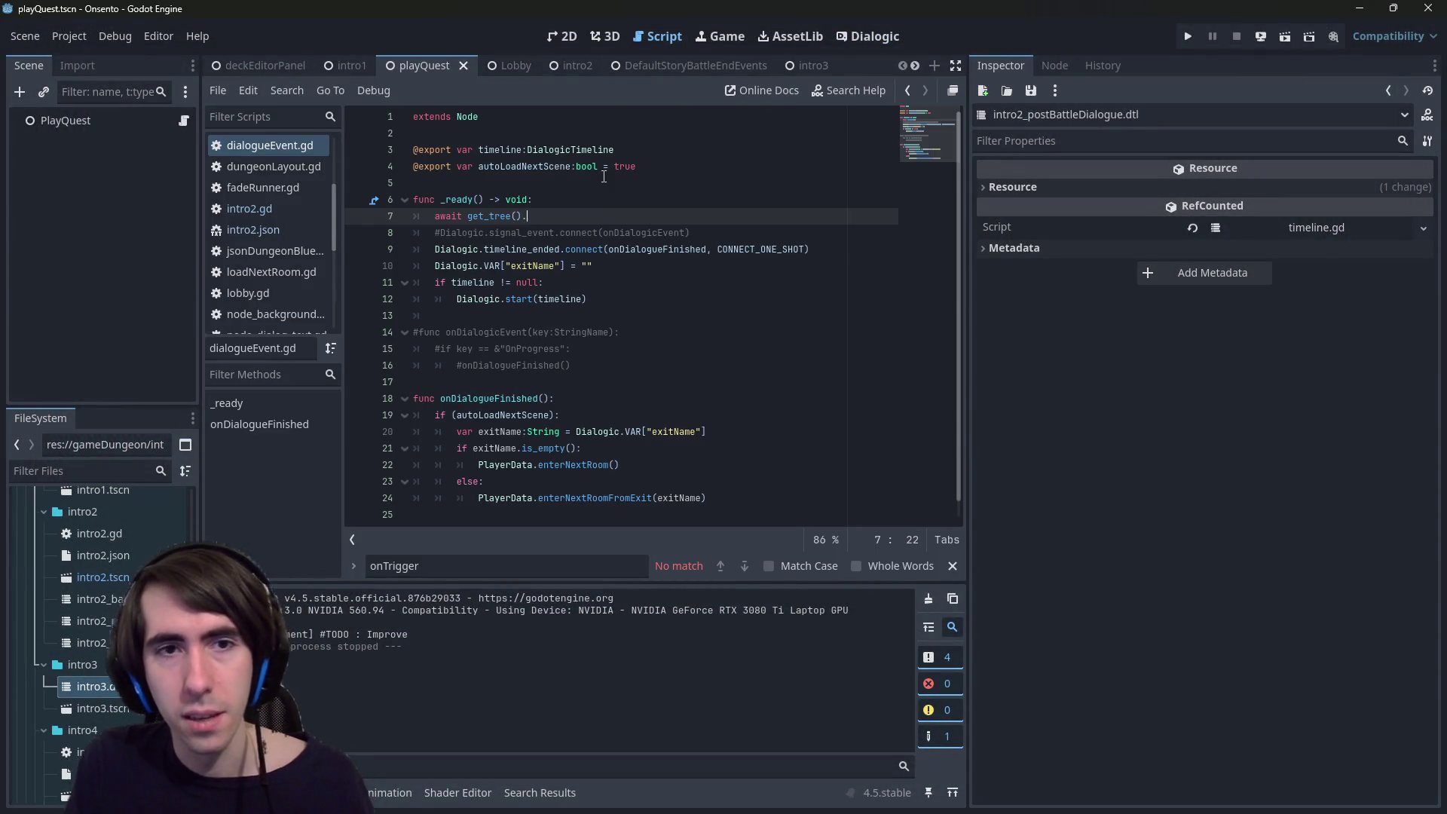
pyautogui.write('create_t')
pyautogui.press('Return')
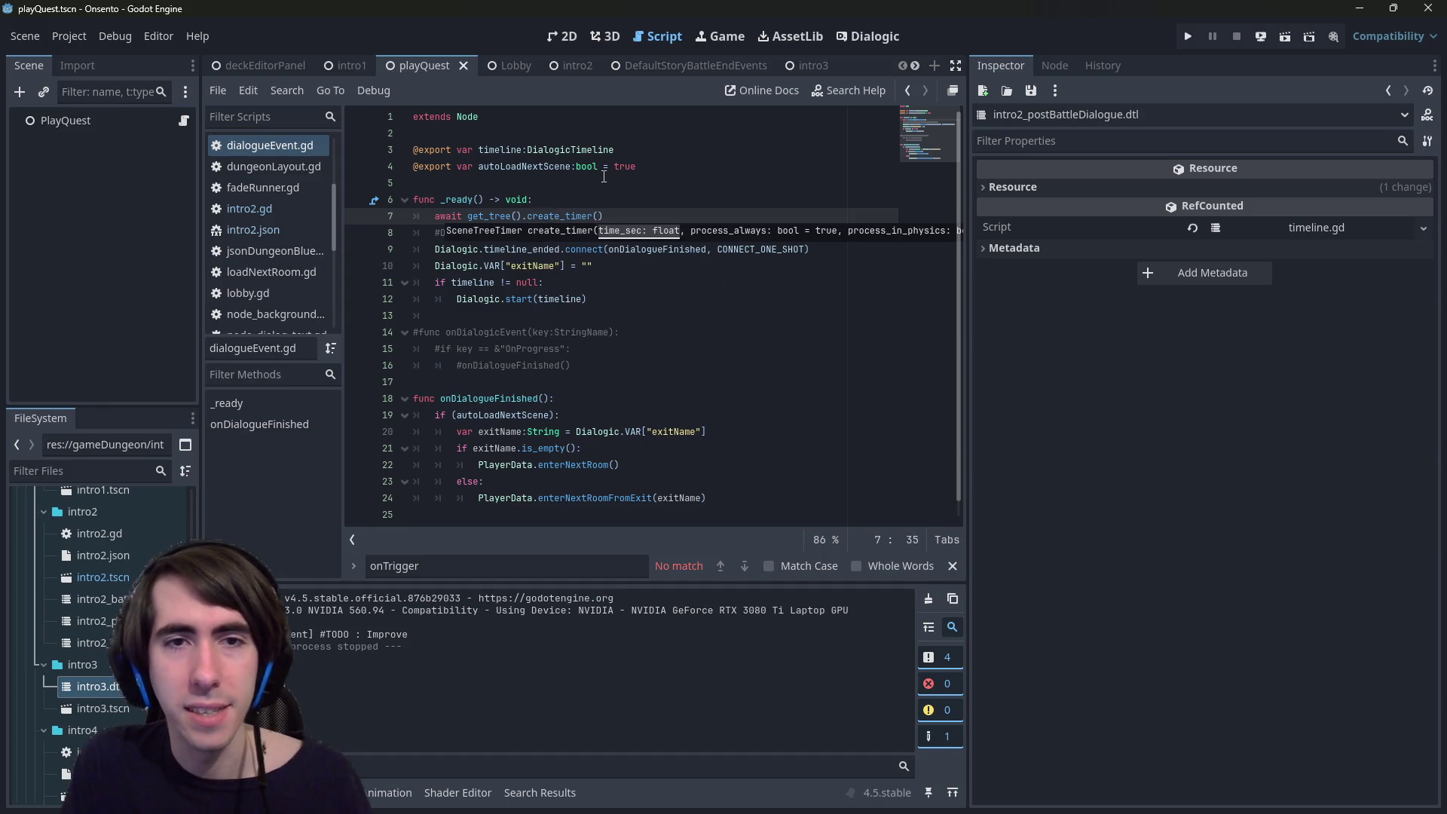
pyautogui.write('.t')
pyautogui.press('Return')
pyautogui.hotkey('ctrl', 's')
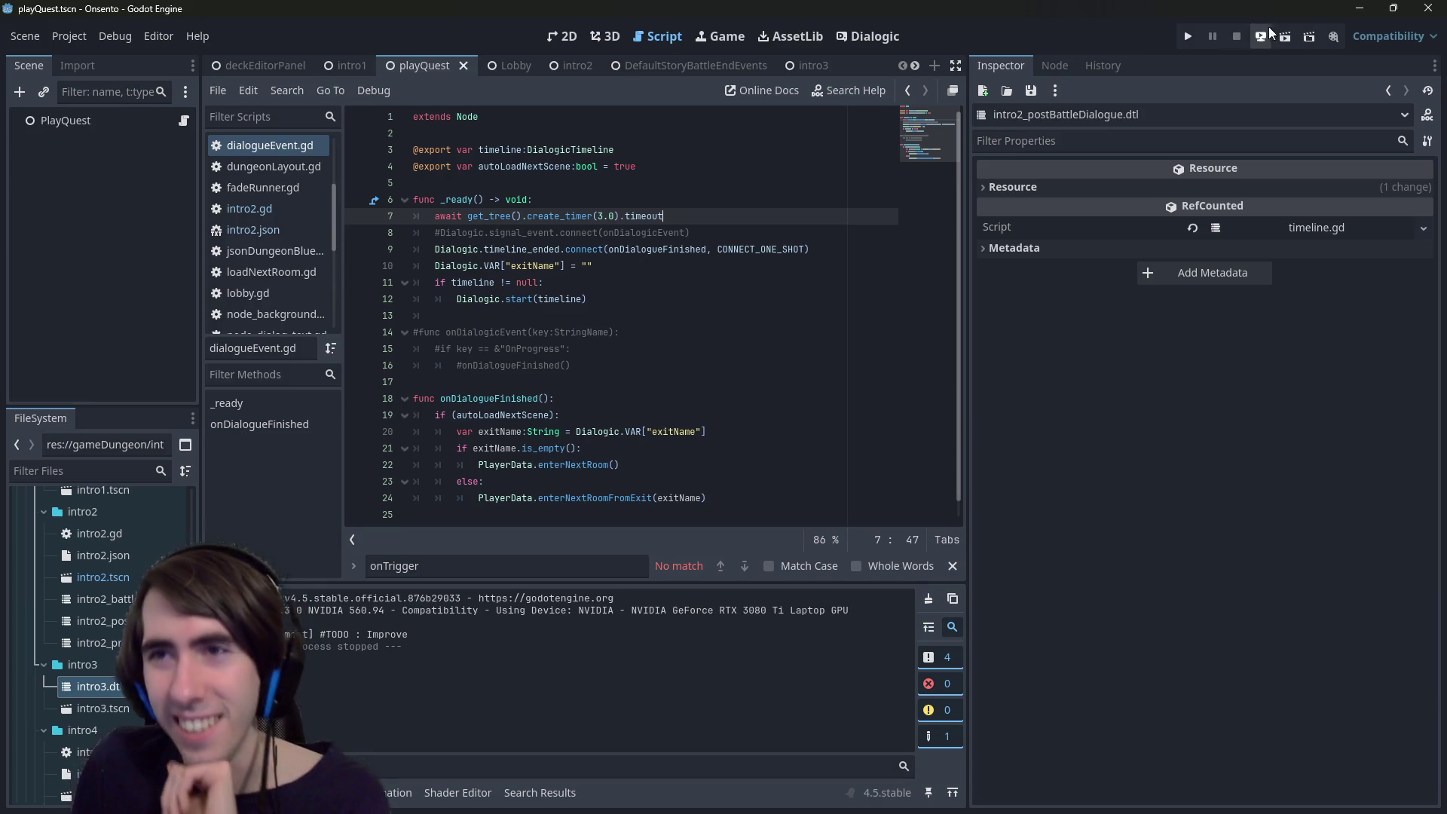
pyautogui.click(1286, 35)
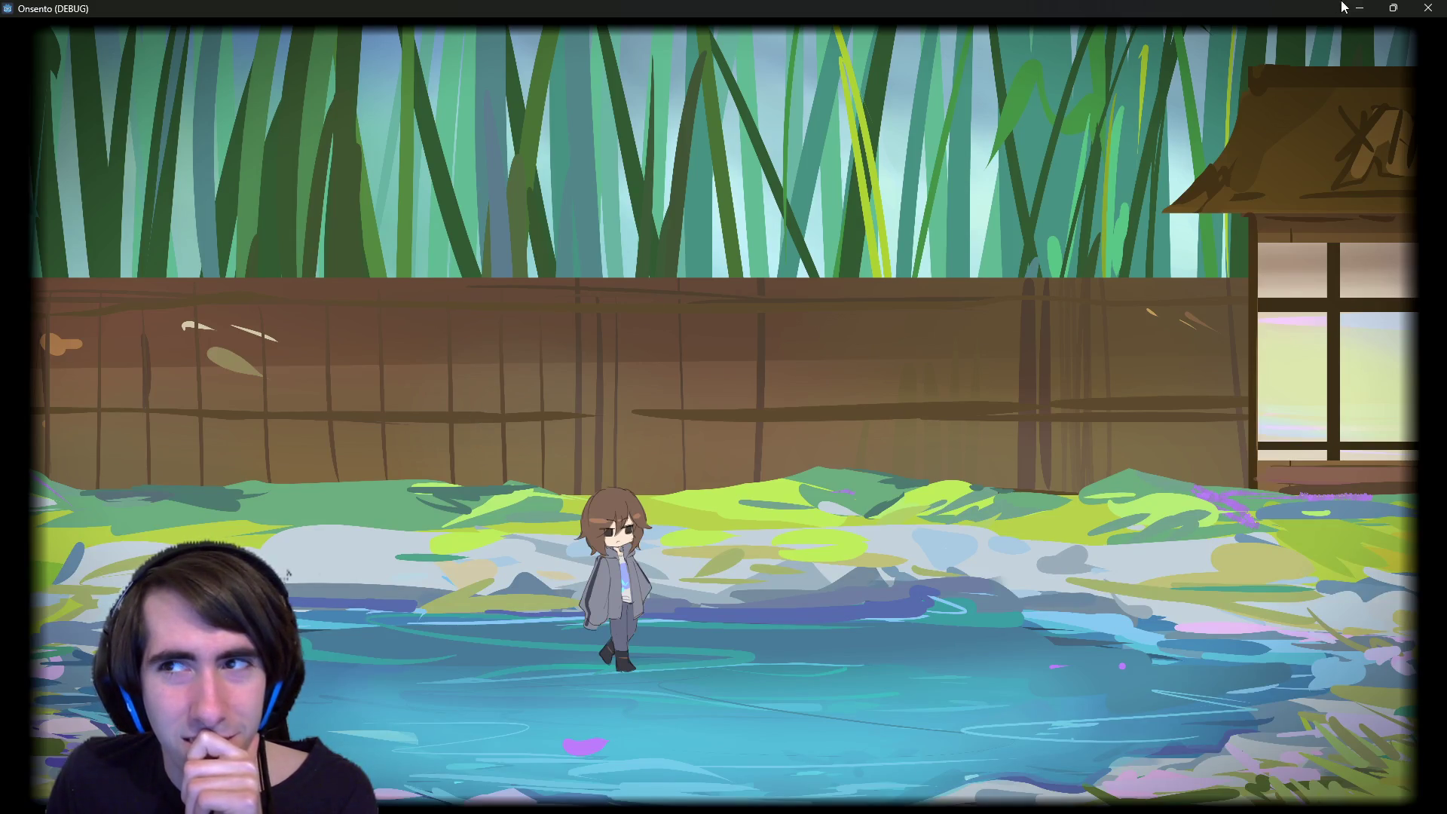
# - Advance the three opening dialogue lines, attack the first slime, and end the turn
pyautogui.click(1074, 284)
pyautogui.click(1021, 288)
pyautogui.click(853, 262)
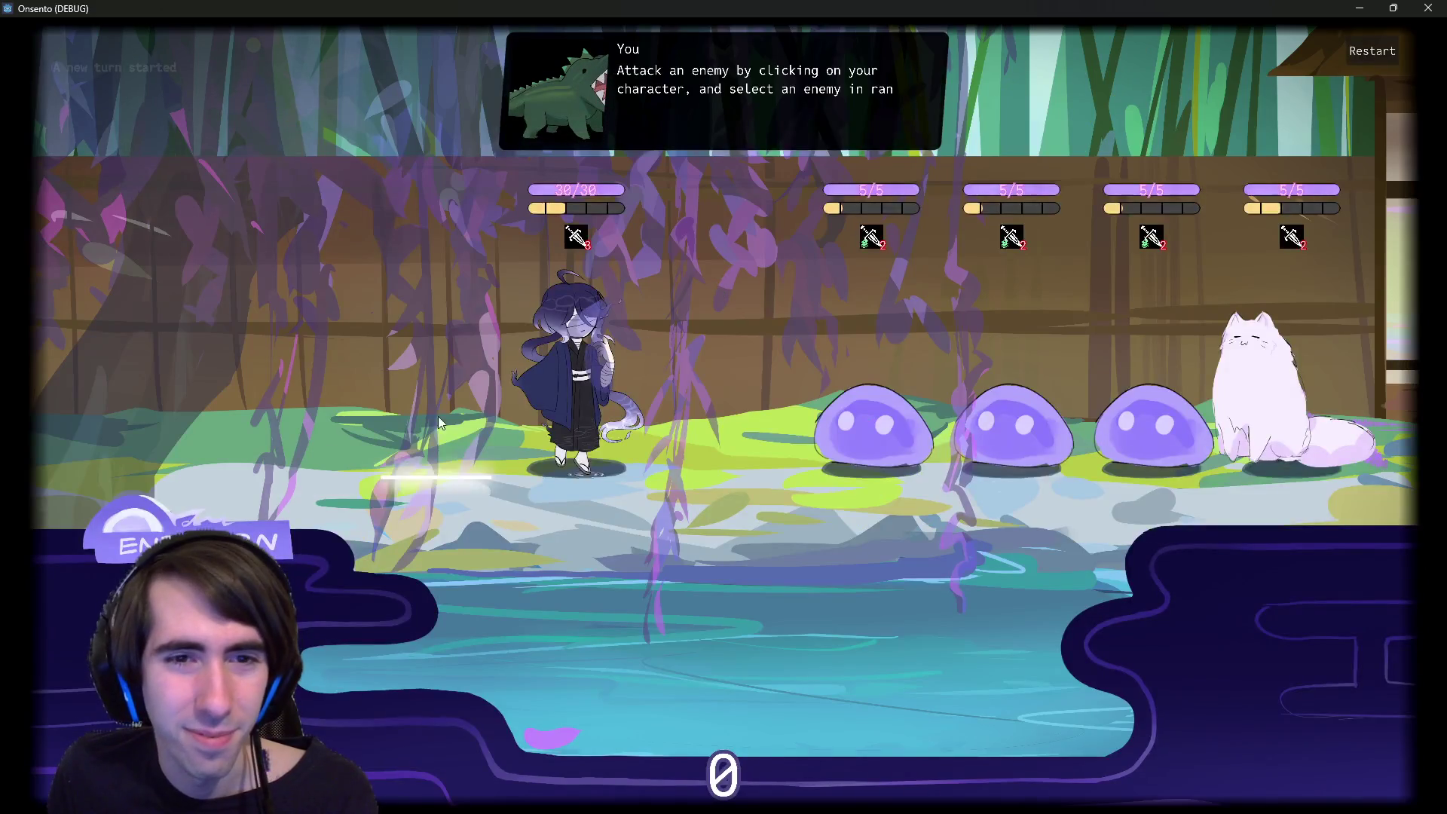
pyautogui.click(576, 361)
pyautogui.click(872, 426)
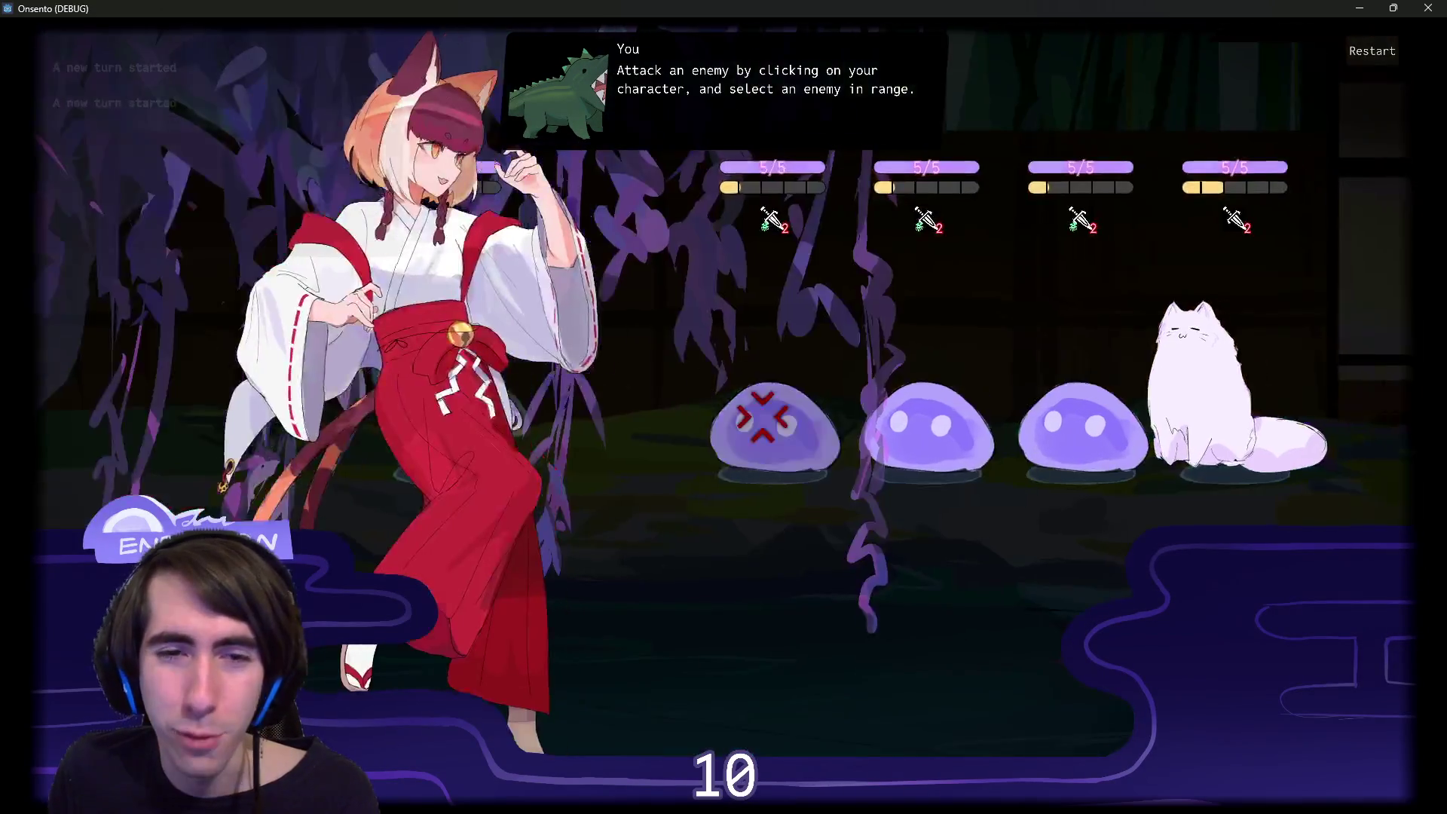
pyautogui.click(332, 501)
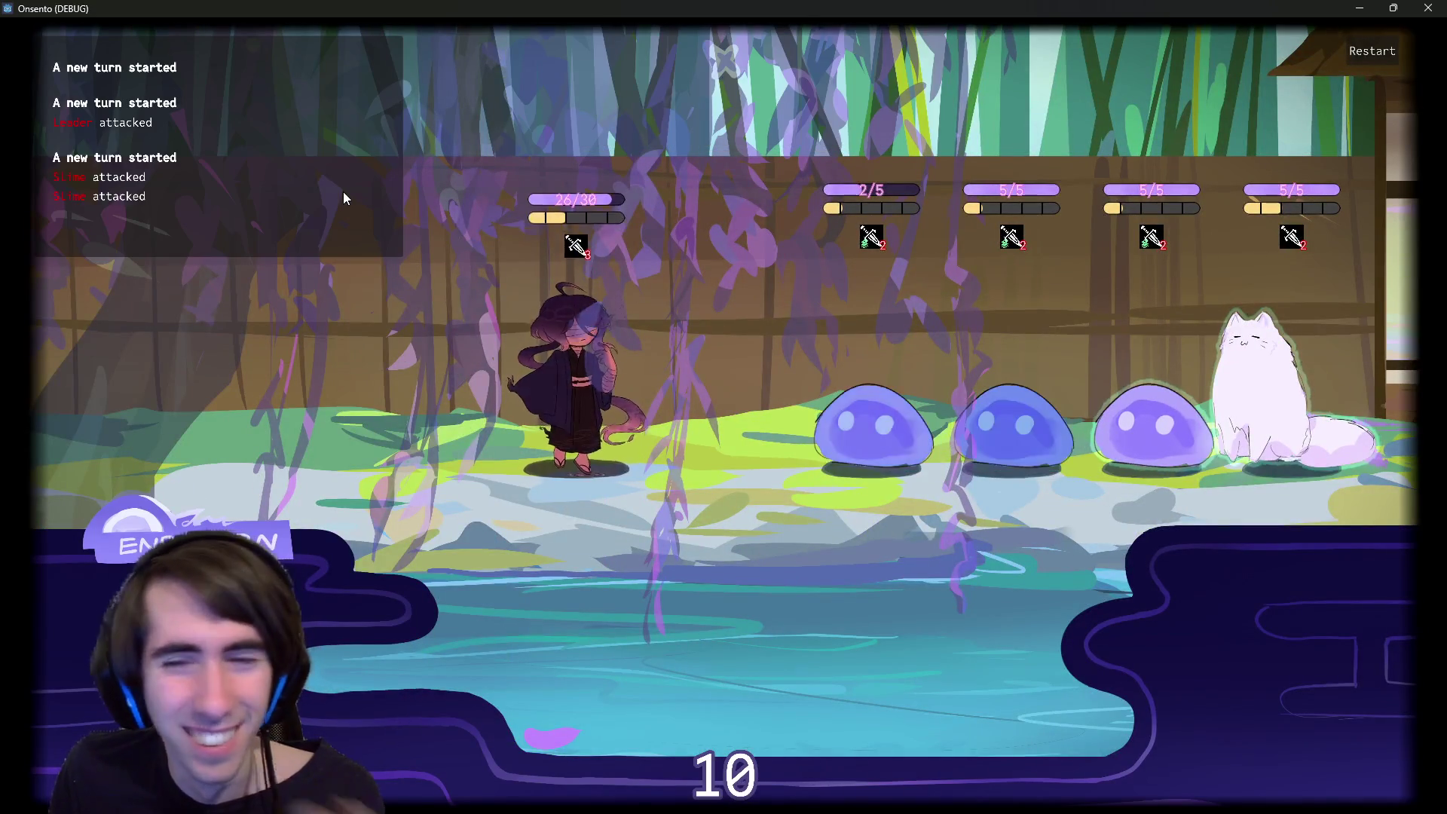
# - Defeat the weakened slime, end the turn past the draw warning, close the game, and select timer line 7
pyautogui.click(543, 377)
pyautogui.click(871, 426)
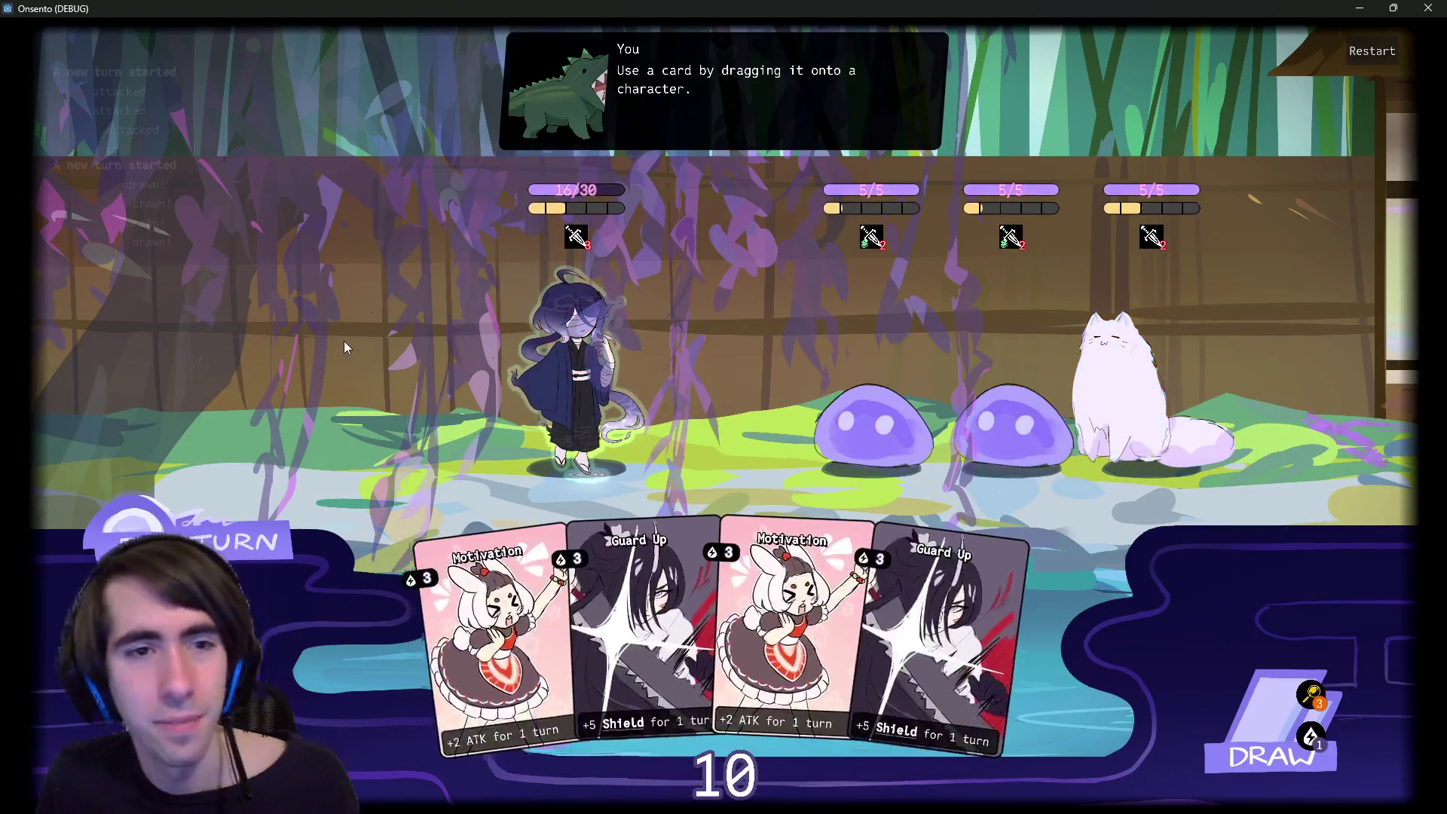
pyautogui.click(174, 520)
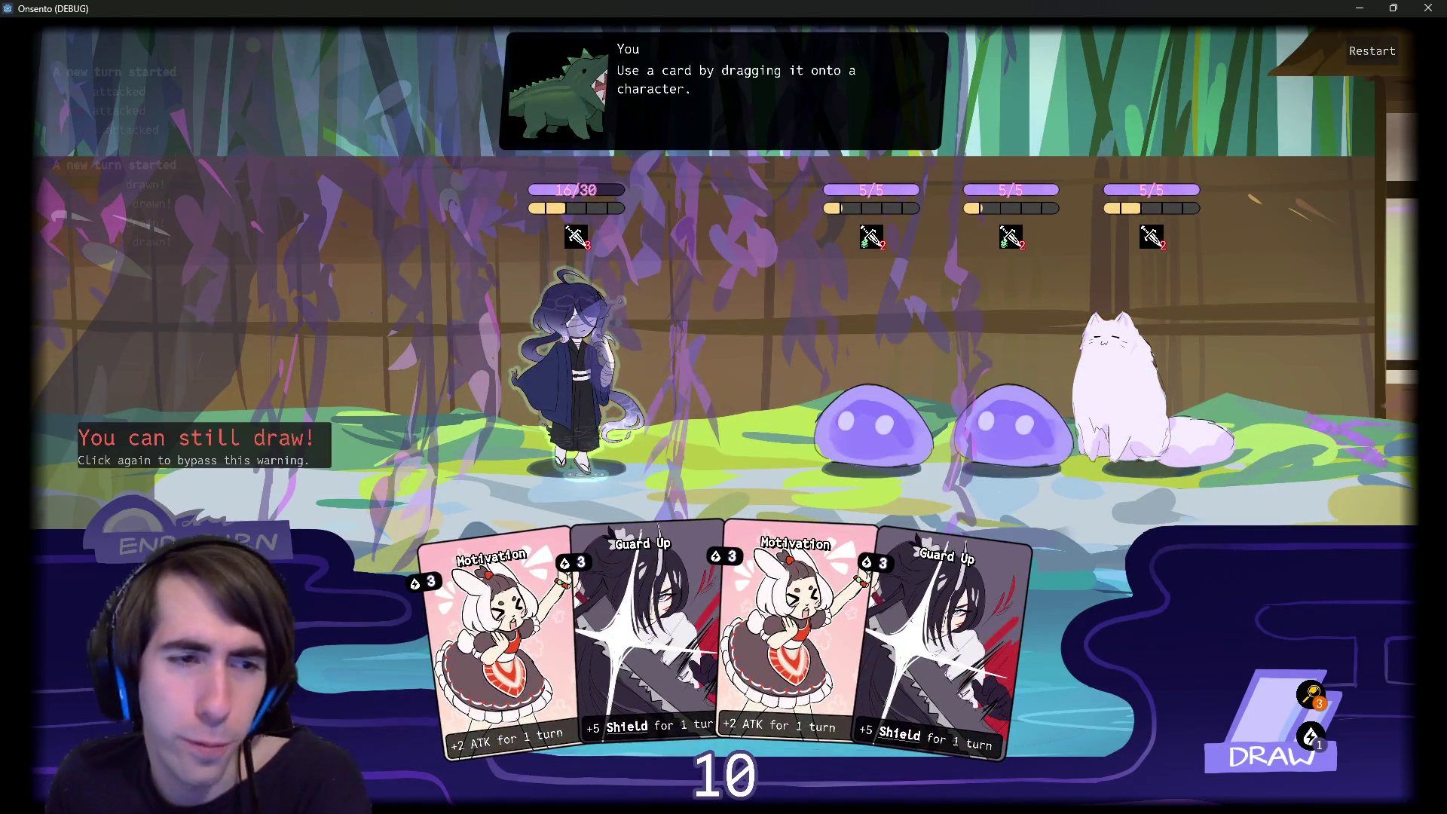
pyautogui.click(175, 520)
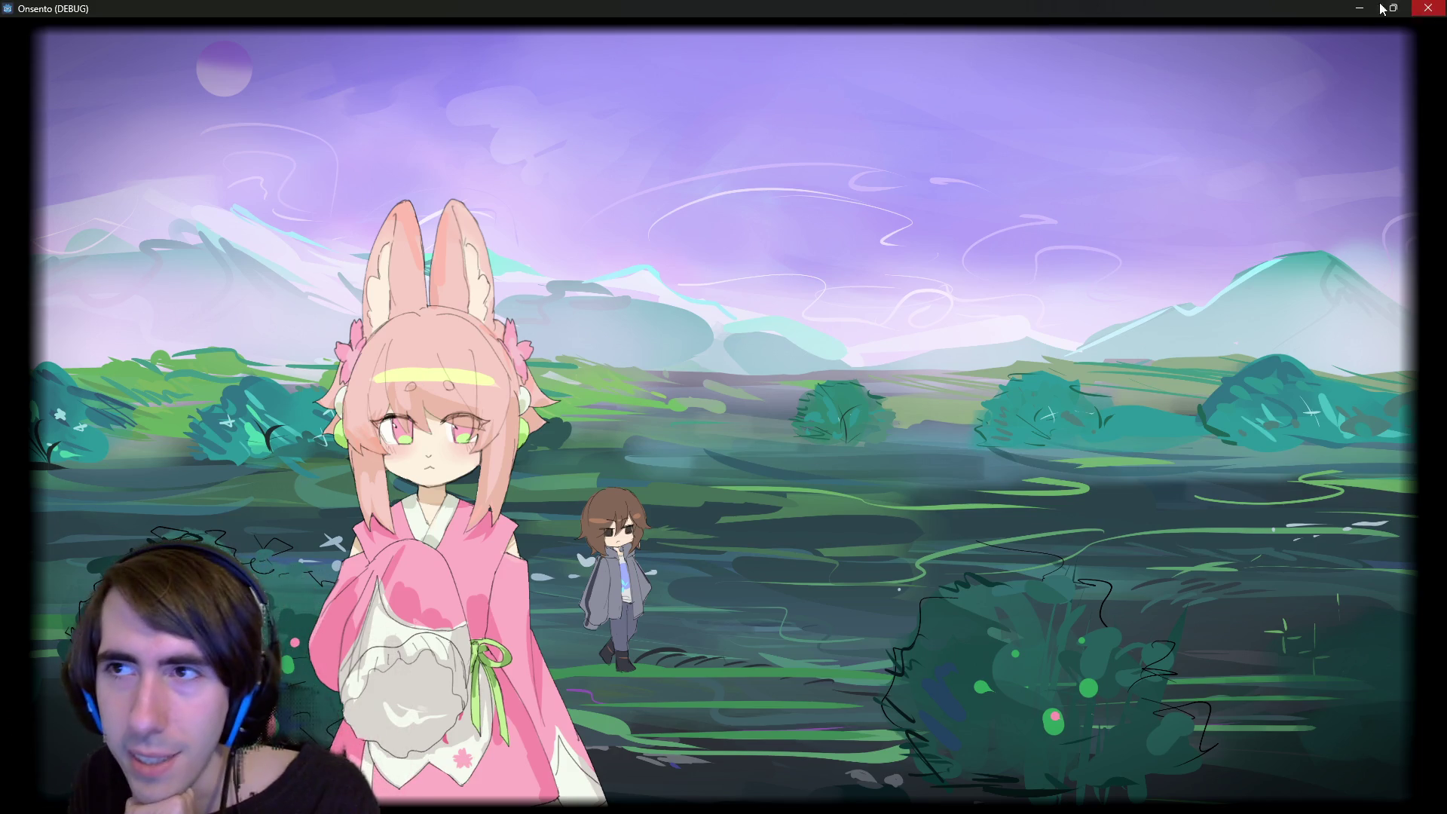
pyautogui.click(1431, 8)
pyautogui.moveTo(664, 217); pyautogui.dragTo(412, 217)
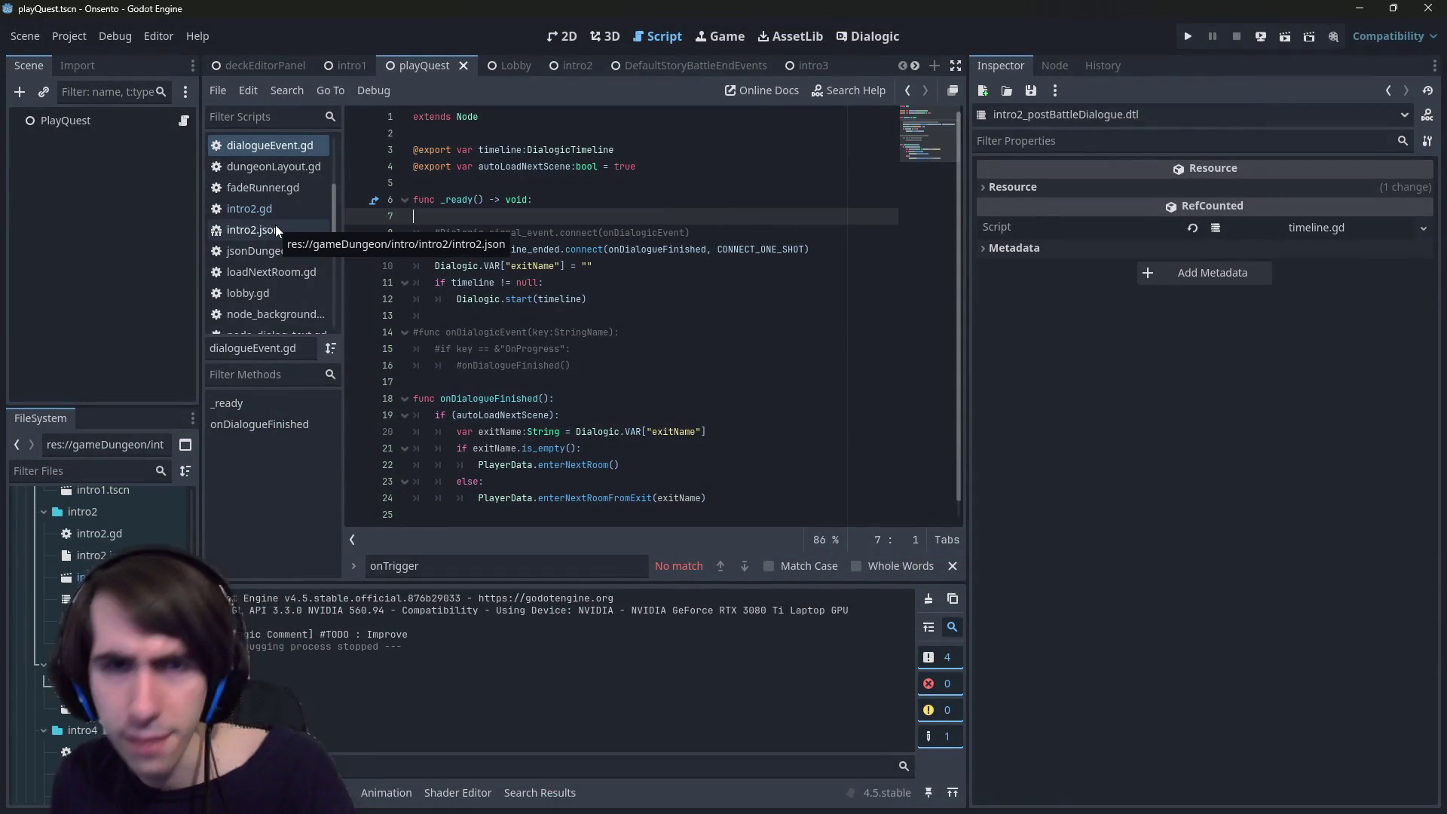
# - Delete the create_timer(3.0) line, save dialogueEvent.gd, and open DefaultStoryBattleEndEvents from intro2
pyautogui.press('BackSpace')
pyautogui.press('BackSpace')
pyautogui.hotkey('ctrl', 's')
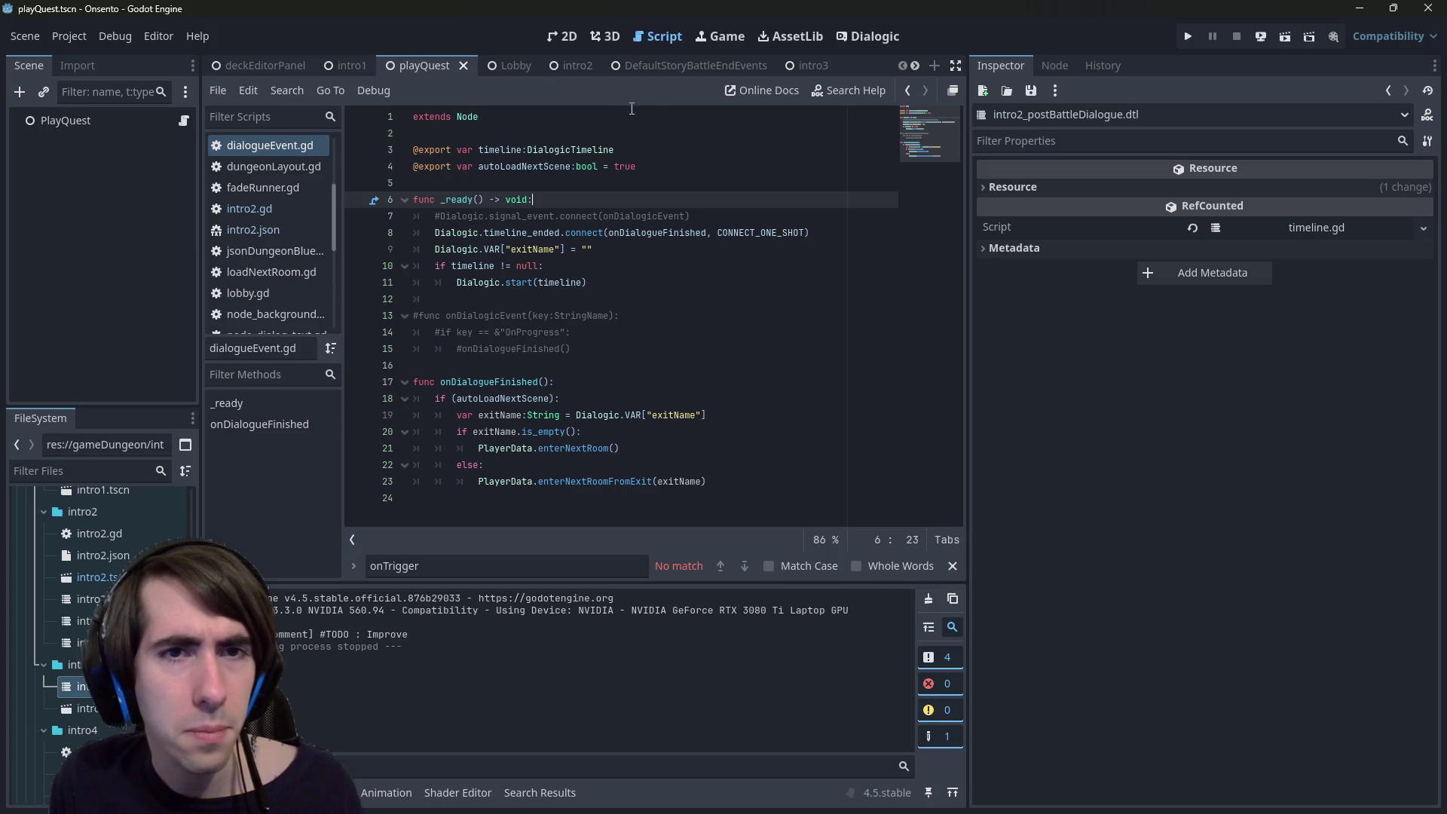
pyautogui.moveTo(514, 64)
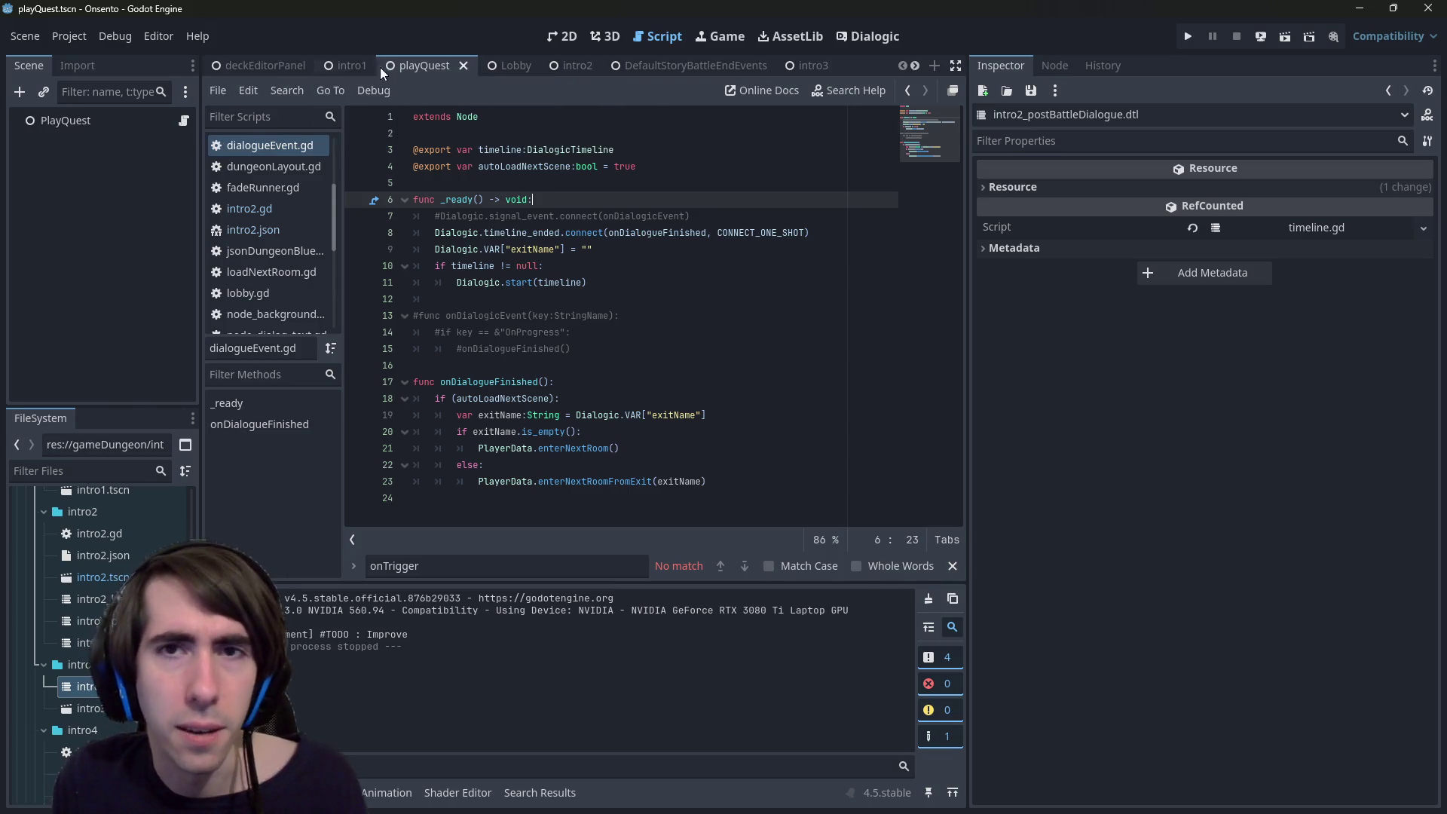
pyautogui.click(554, 65)
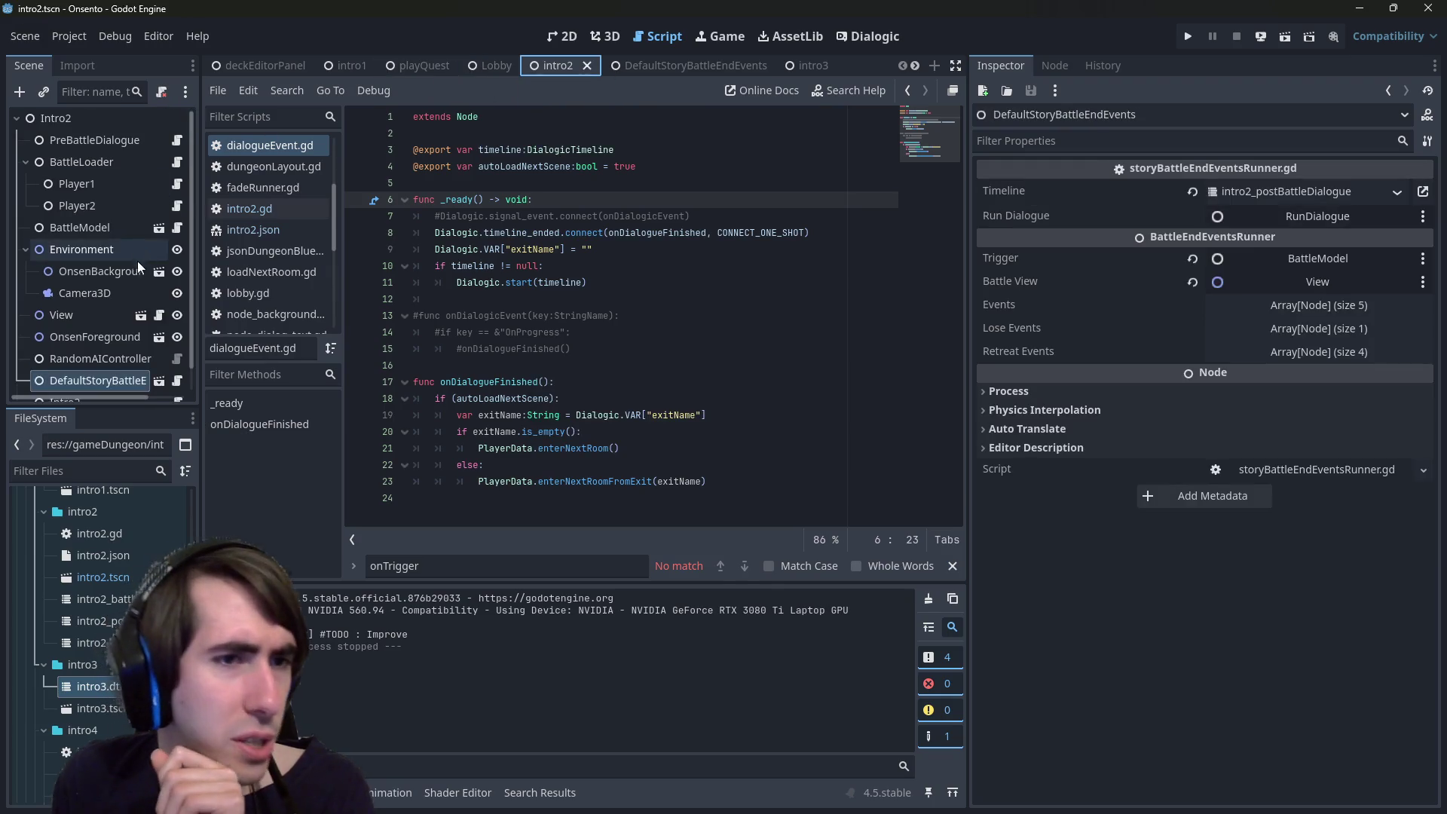
pyautogui.click(159, 357)
pyautogui.scroll(2, 161, 322)
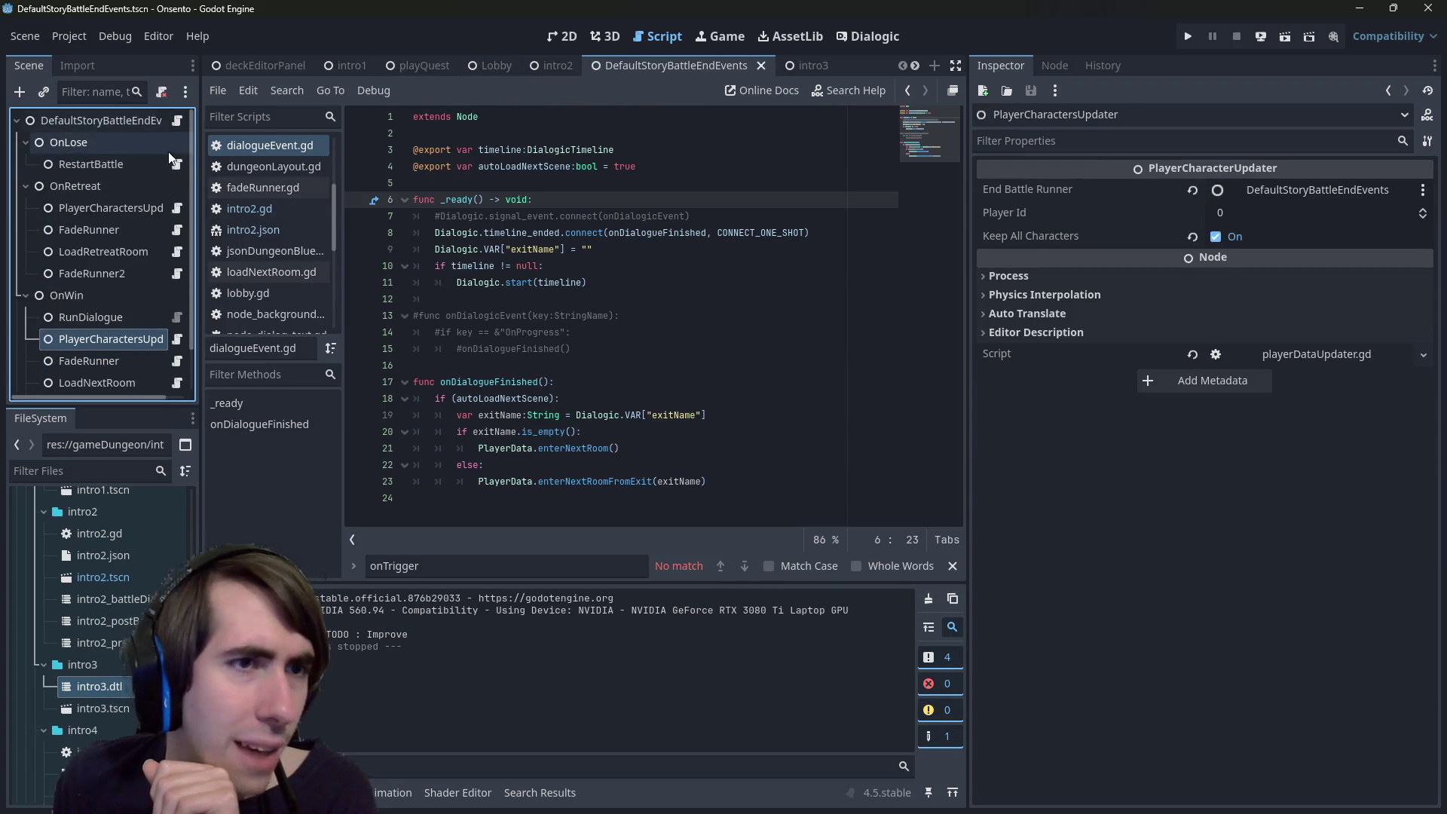
pyautogui.scroll(-1, 171, 287)
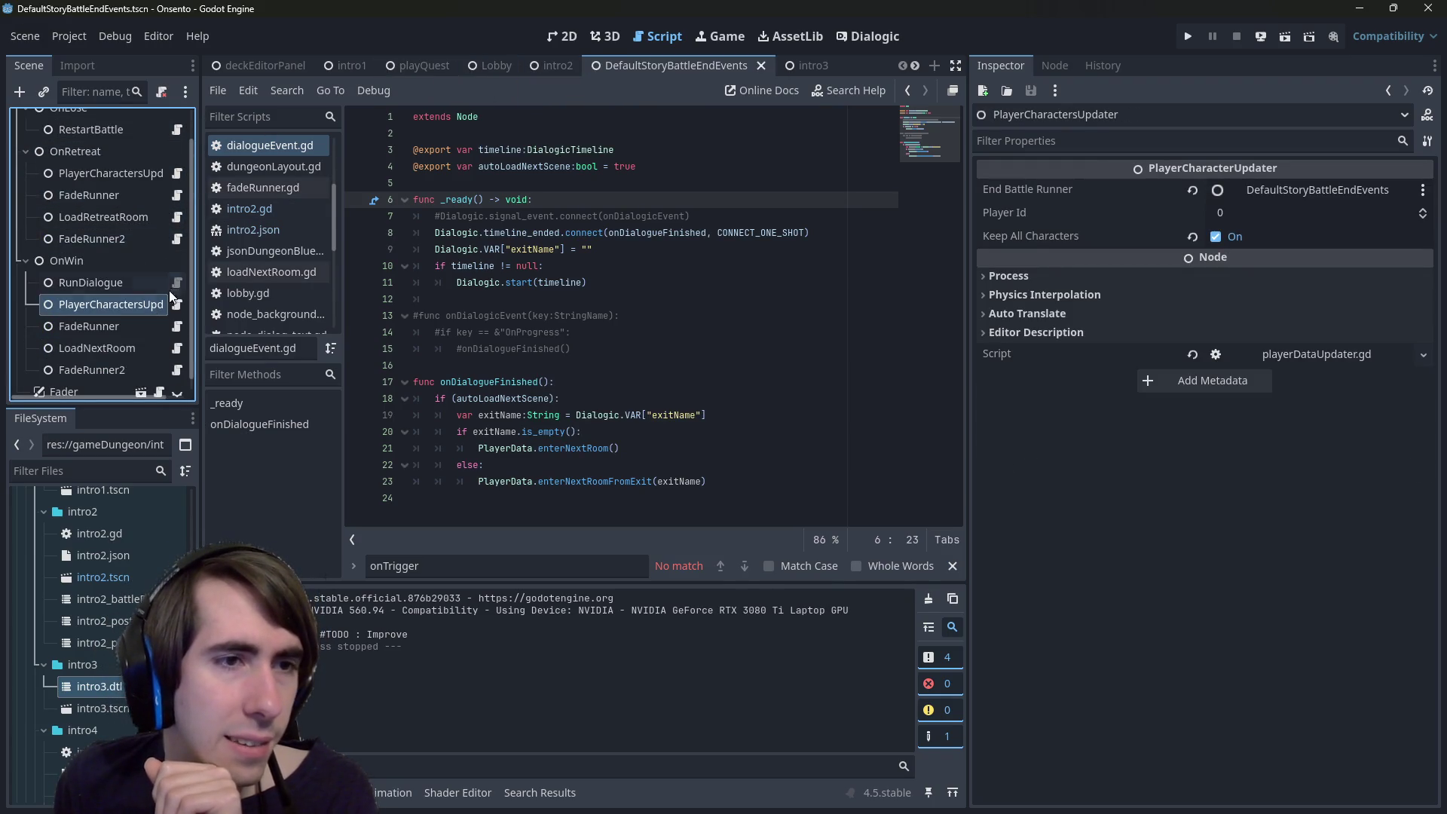
# - Change runDialogue.gd to call end_timeline() without 'true', check its definition, then return to playQuest
pyautogui.click(176, 282)
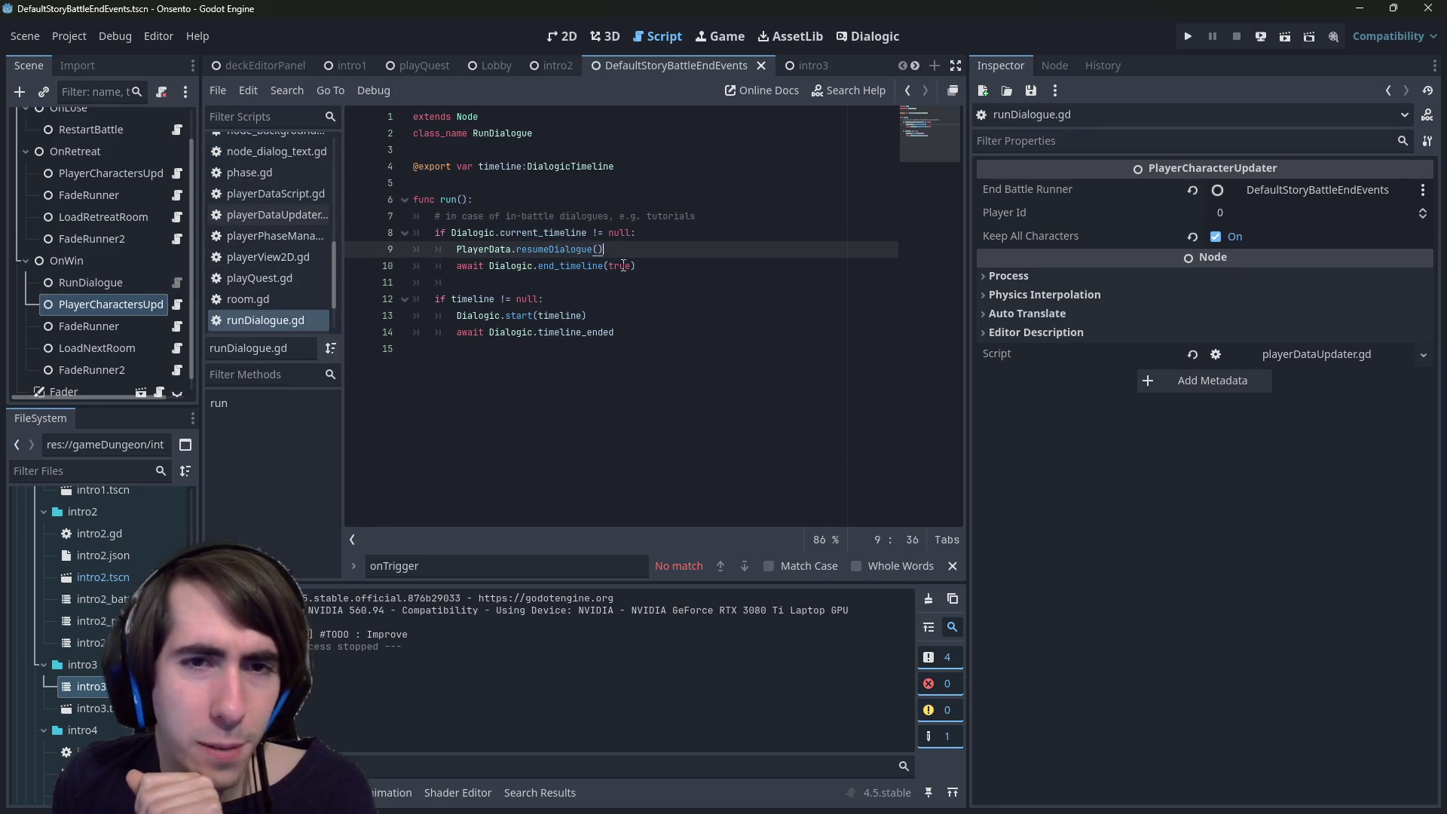
pyautogui.doubleClick(619, 266)
pyautogui.press('BackSpace')
pyautogui.click(675, 255)
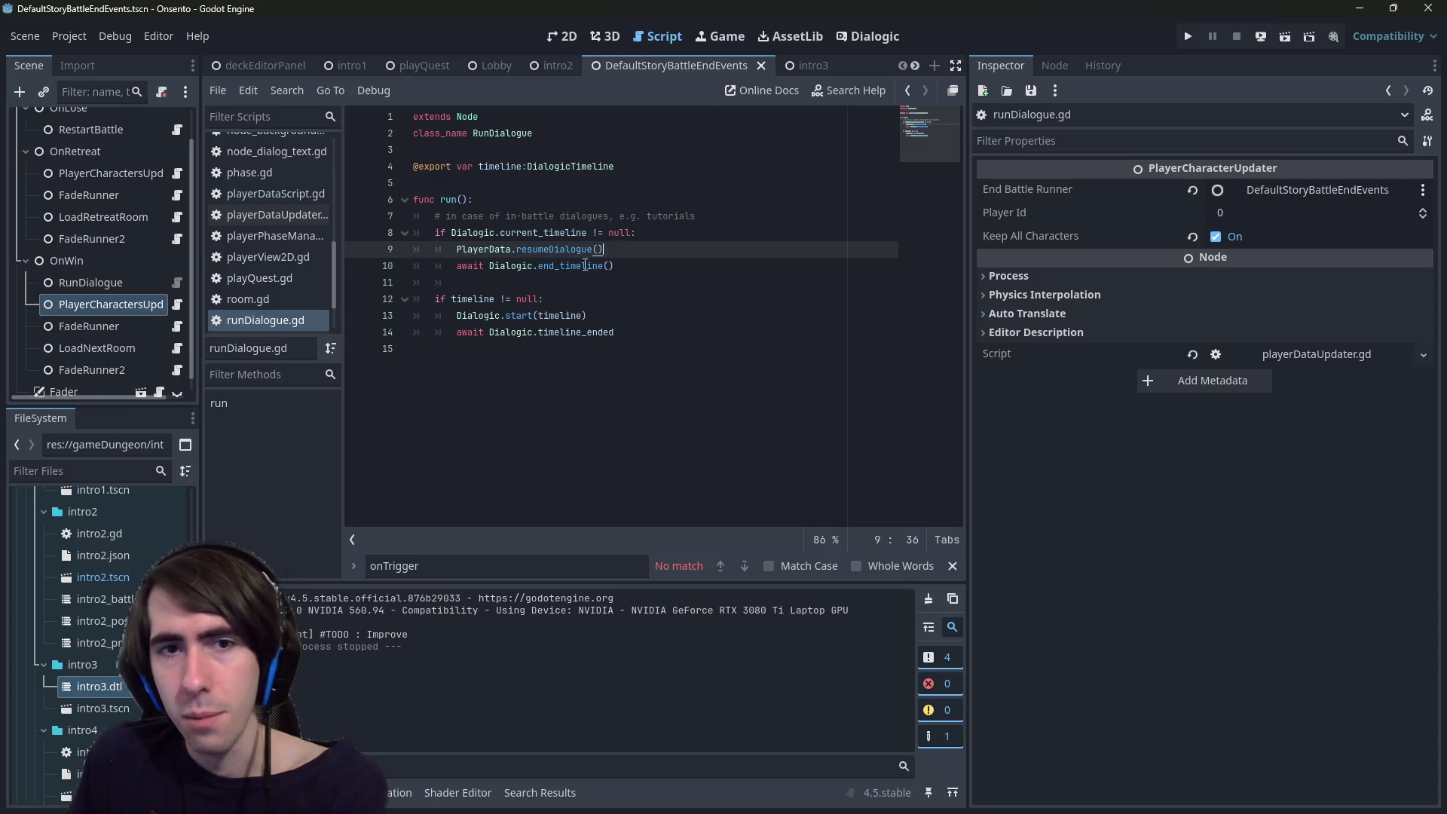
pyautogui.keyDown('ctrl'); pyautogui.click(596, 266); pyautogui.keyUp('ctrl')
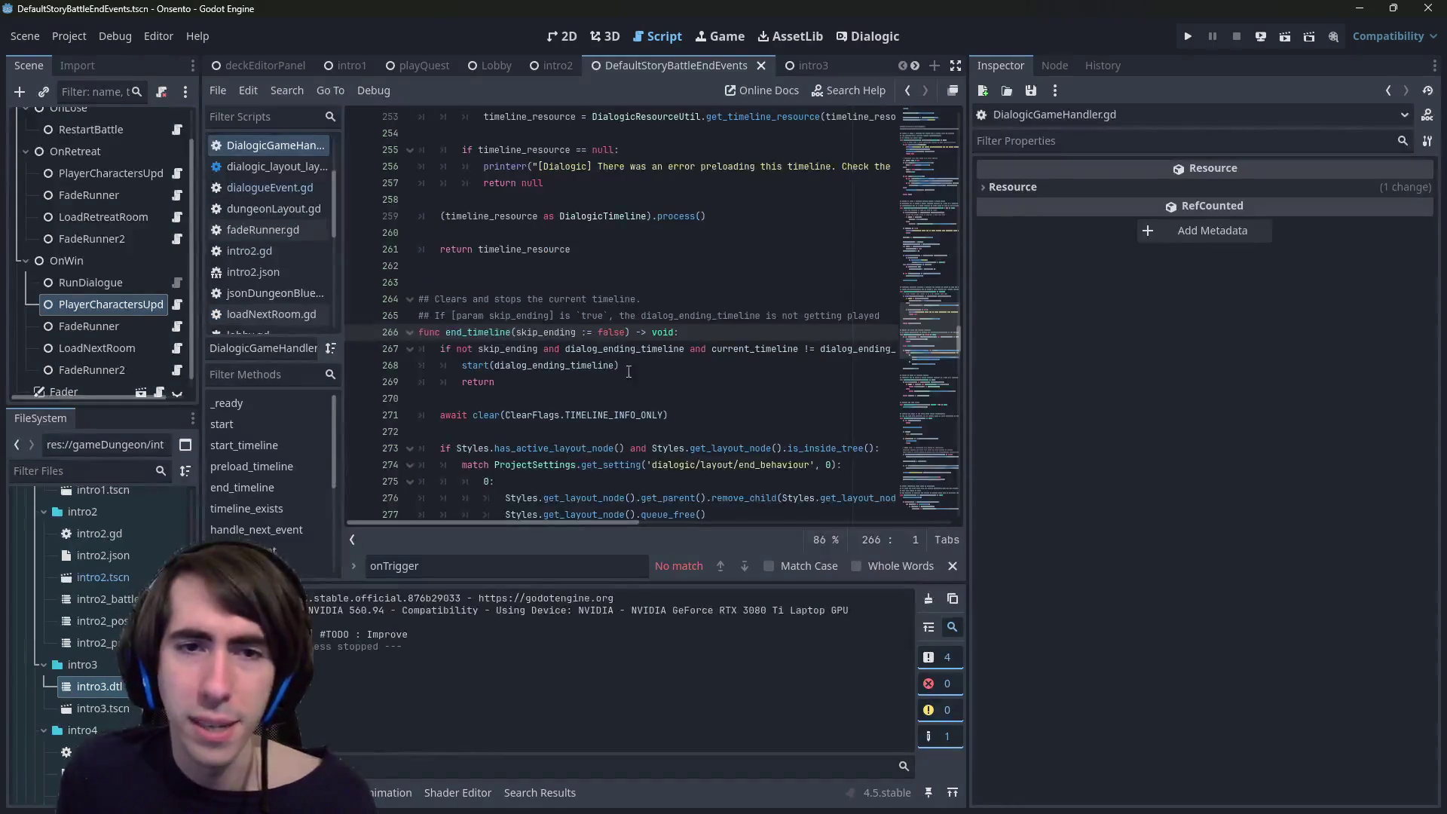
pyautogui.doubleClick(540, 333)
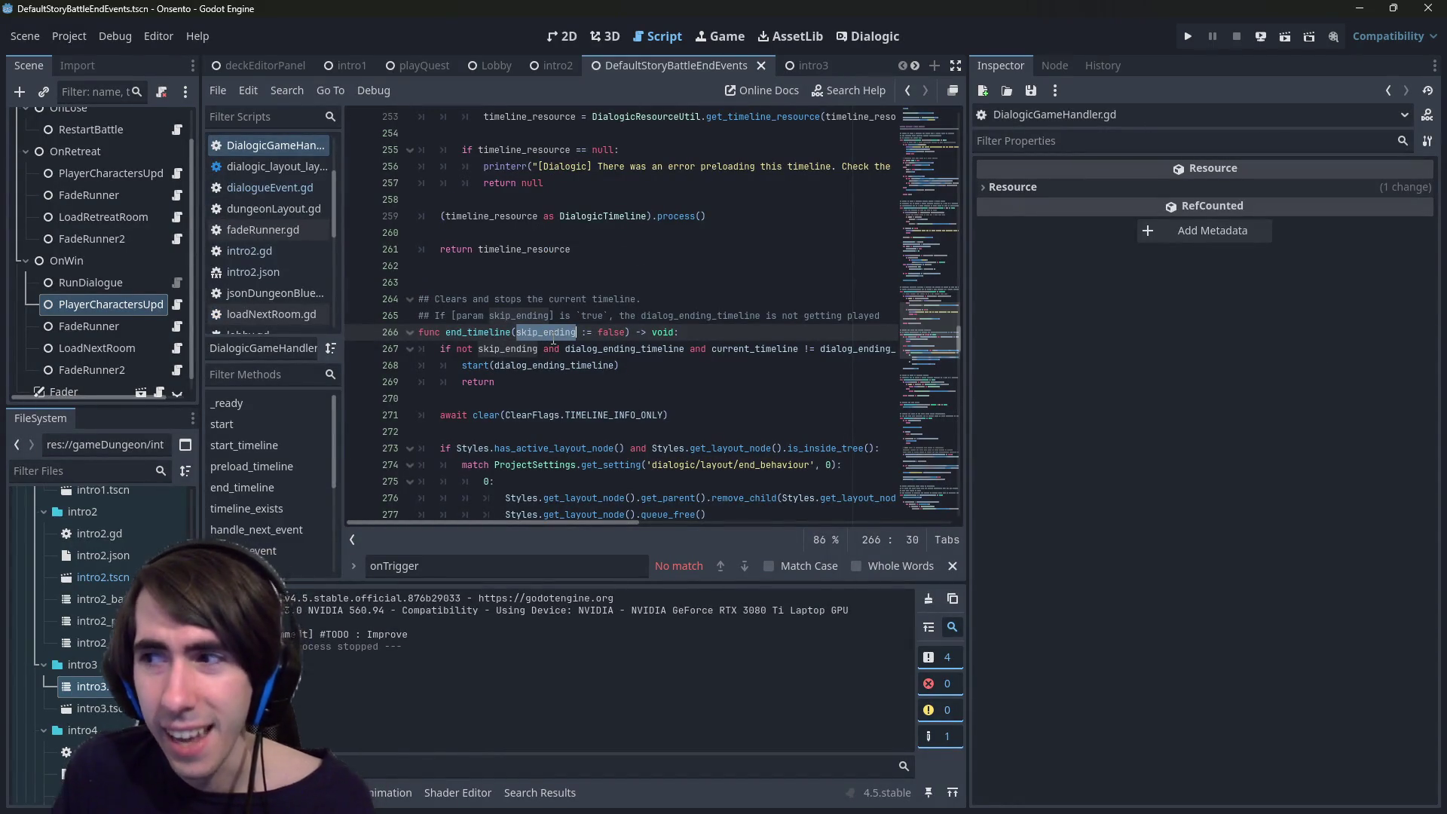
pyautogui.press('Home')
pyautogui.scroll(-1, 553, 339)
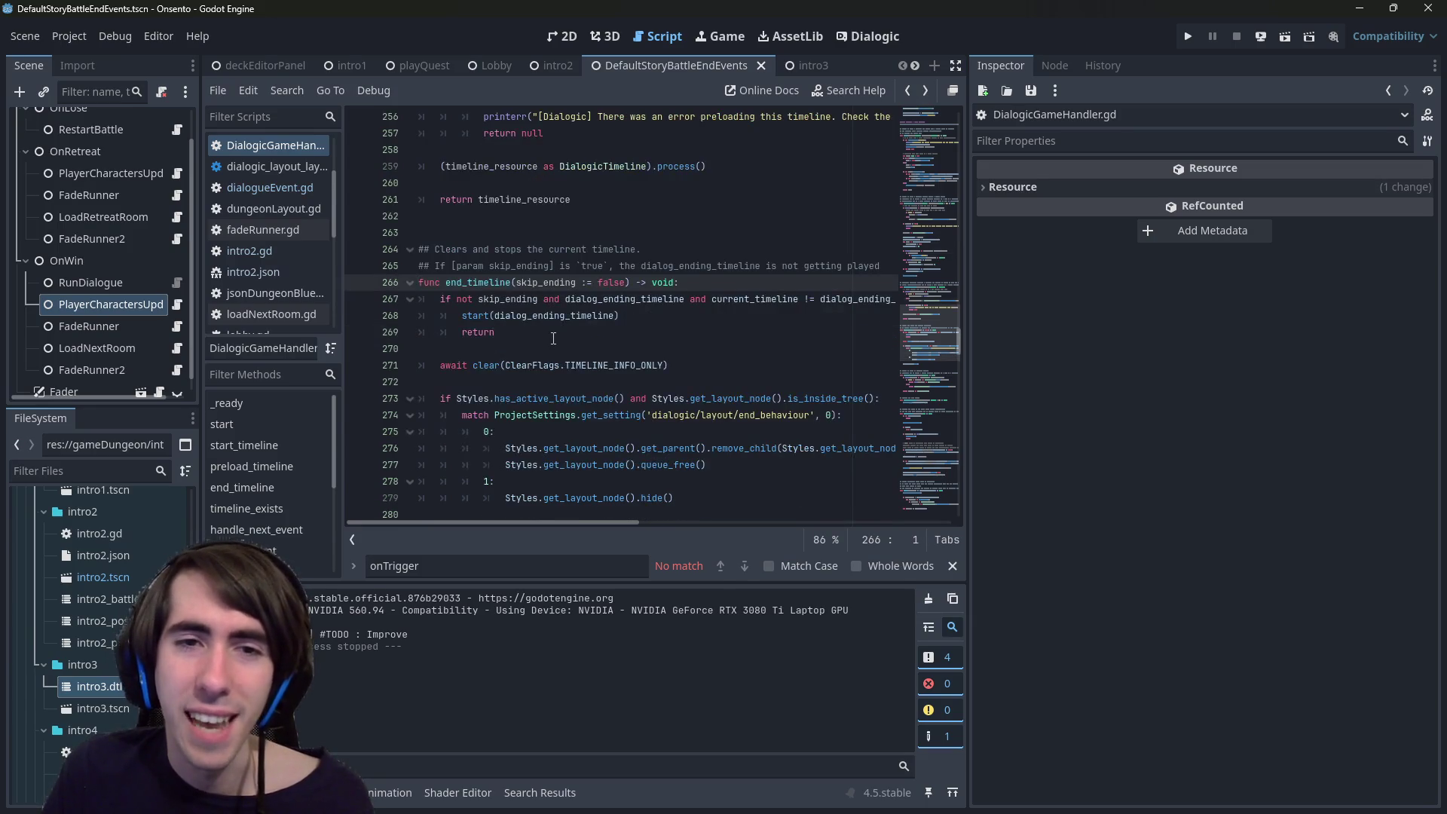
pyautogui.hotkey('alt', 'Left')
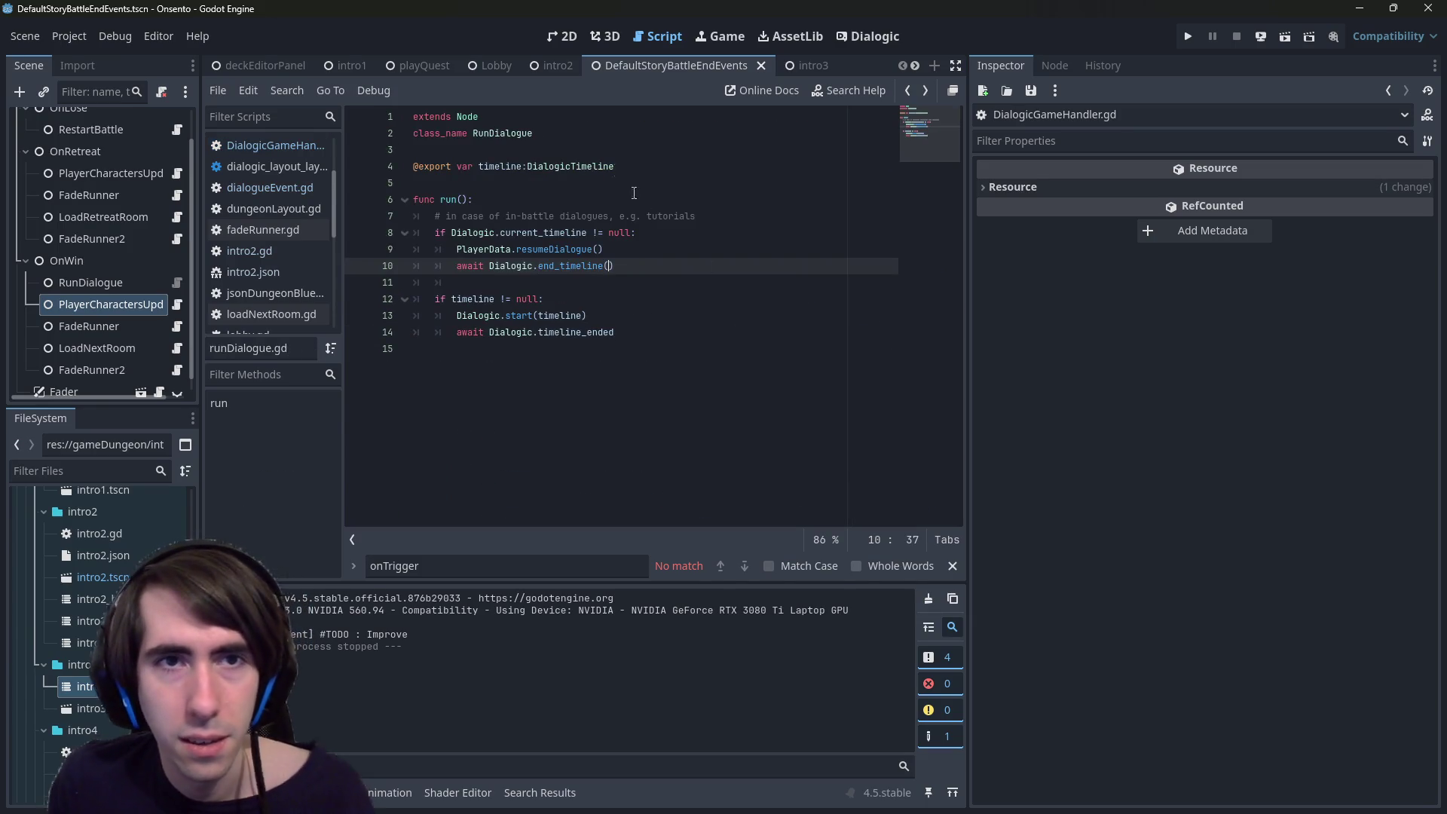
pyautogui.click(425, 66)
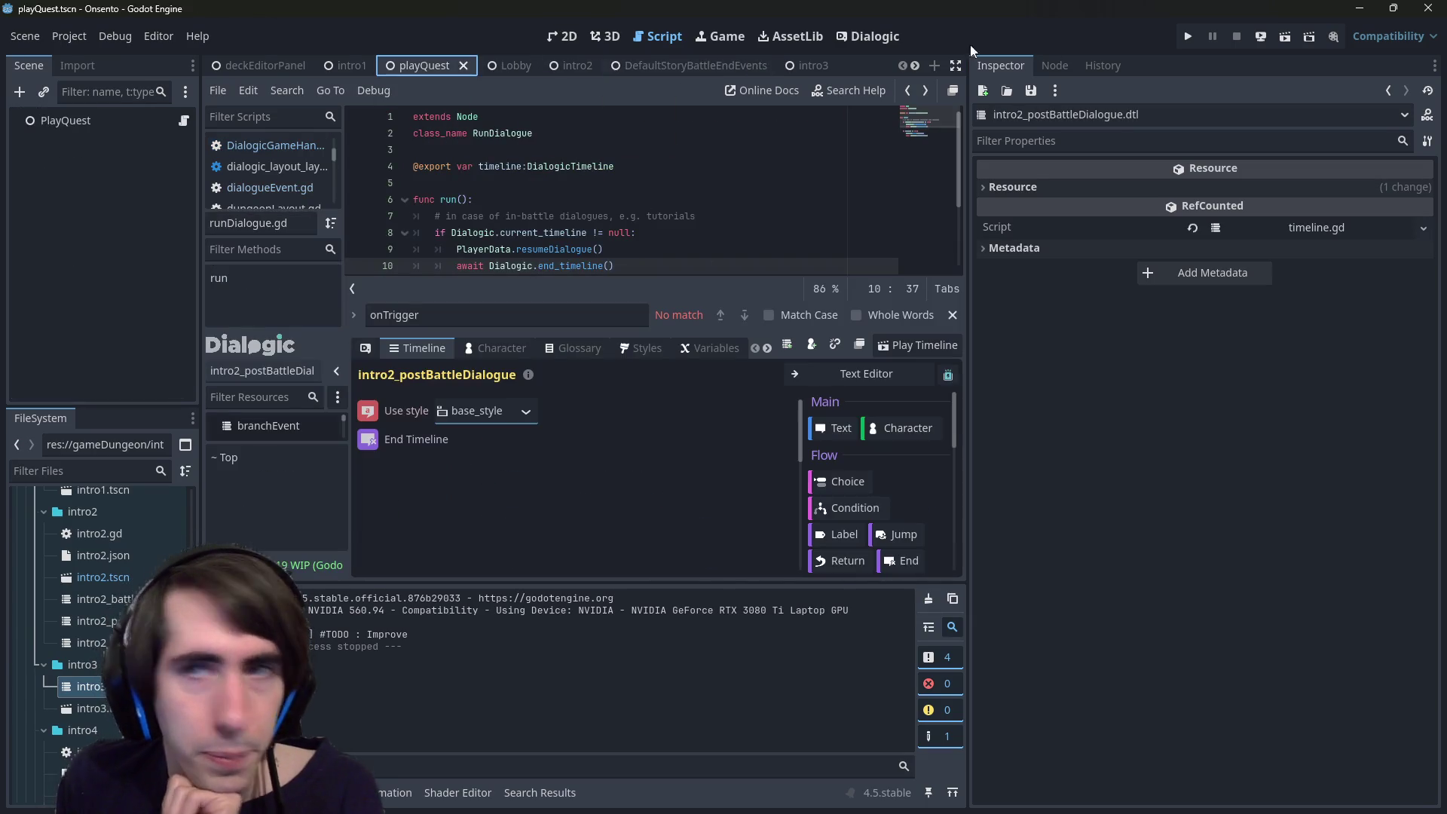
# - Run the scene, advance the dialogue and battle tutorial, end the battle, and close the game at the meadow
pyautogui.click(1279, 36)
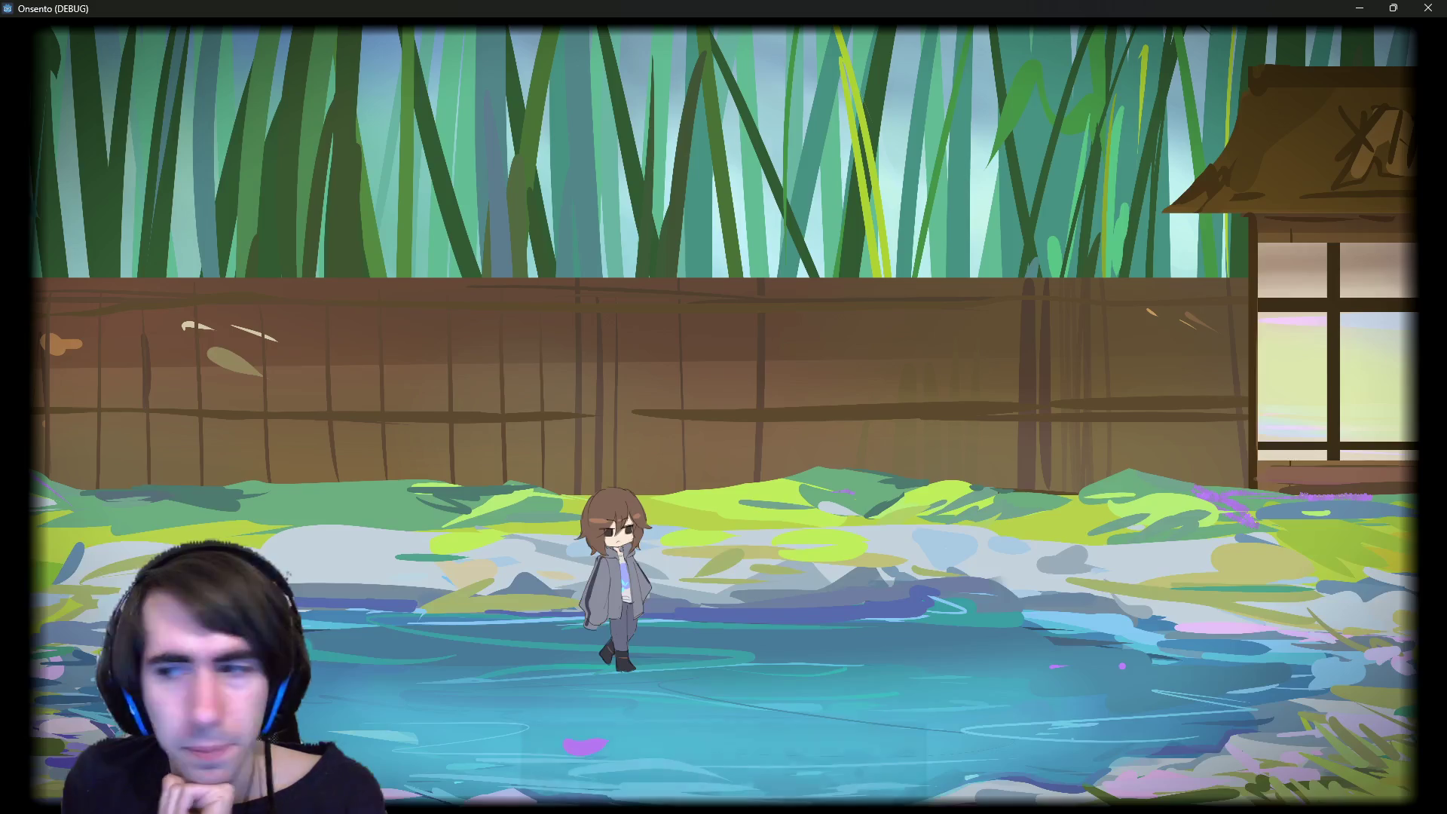
pyautogui.click(658, 314)
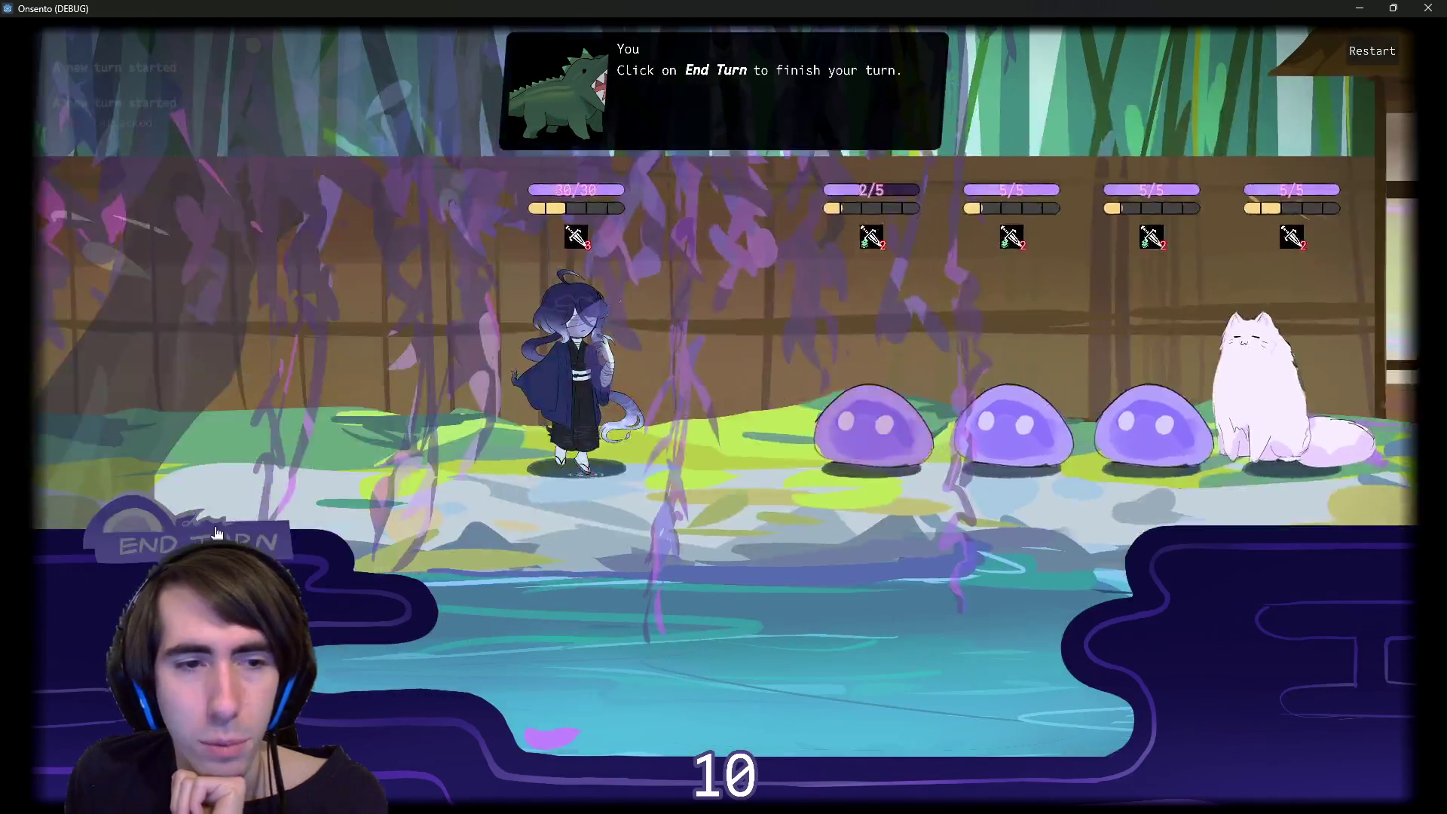
pyautogui.click(242, 205)
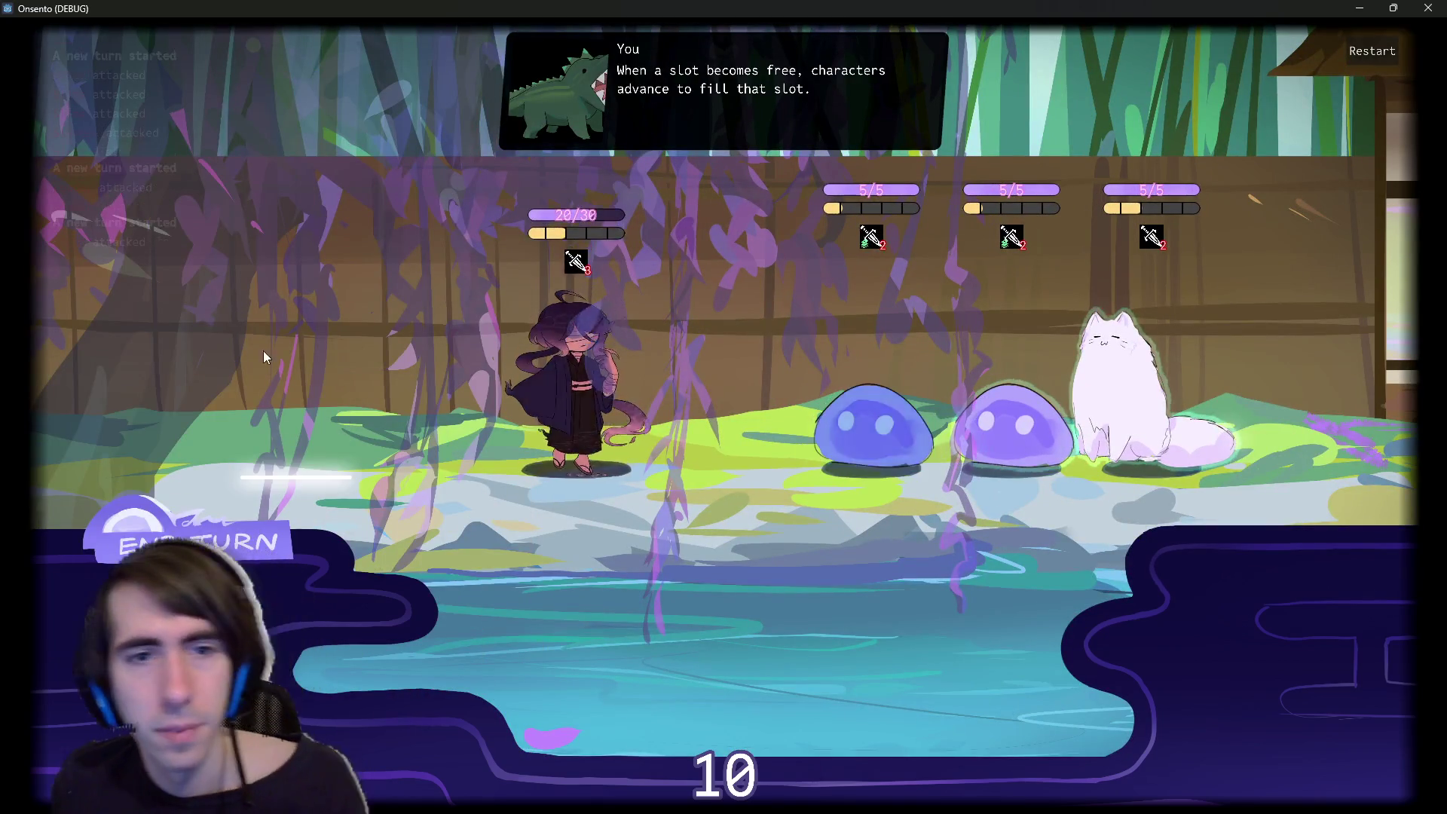
pyautogui.click(200, 541)
pyautogui.click(200, 541)
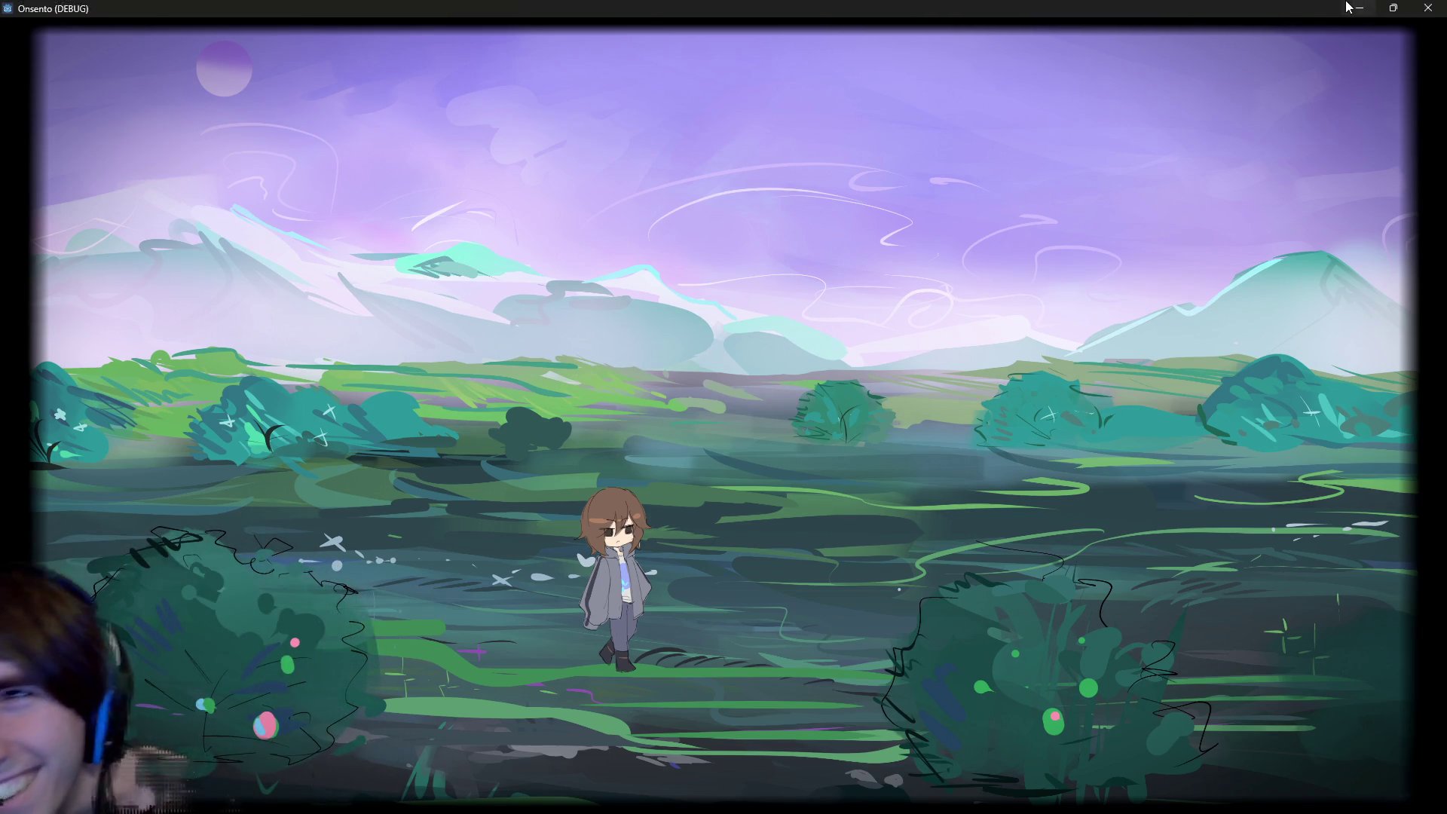
pyautogui.click(1427, 8)
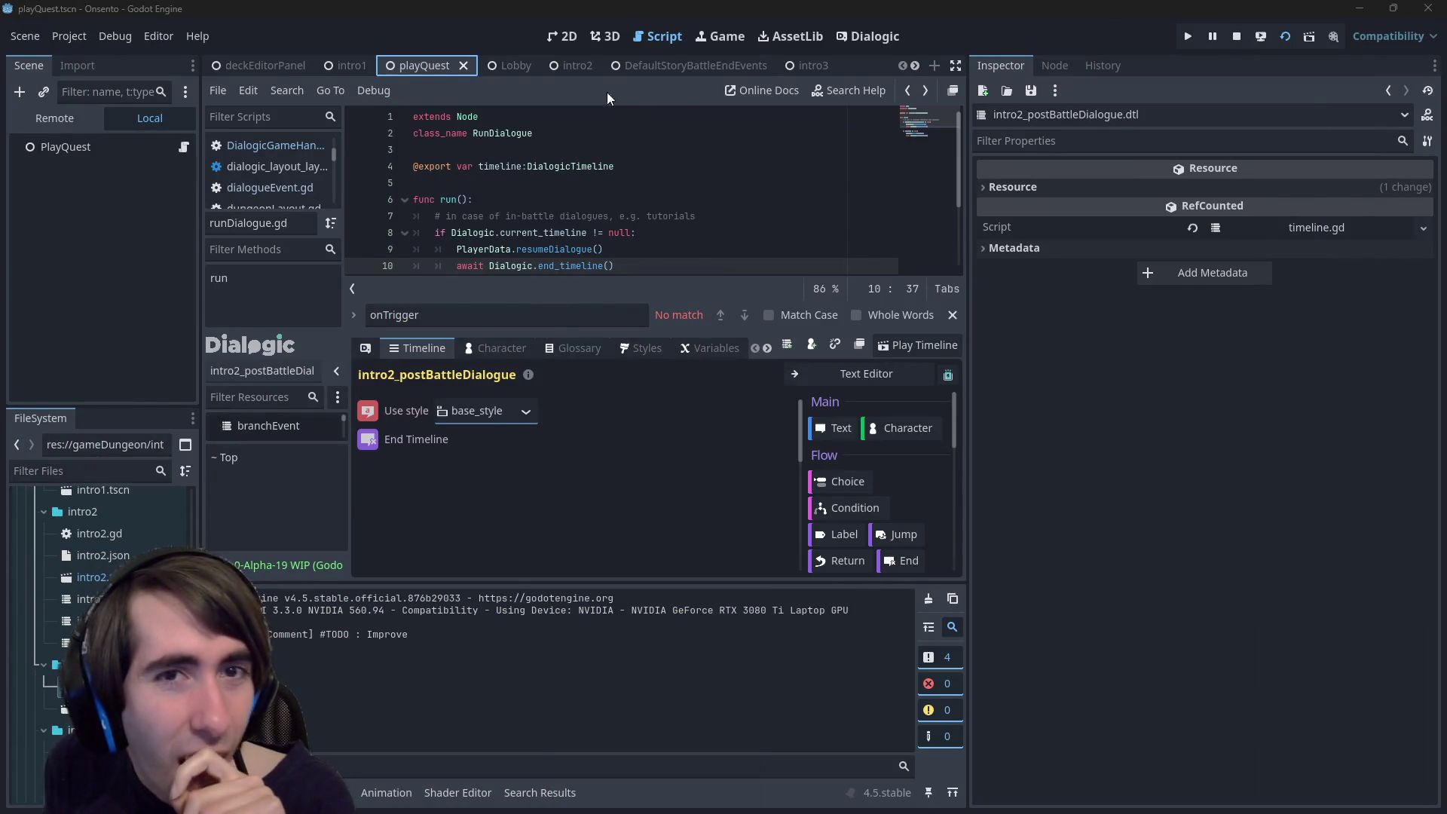
# - Review runDialogue.gd's end_timeline() call and resumeDialogue on line 9, then relaunch the game with F5
pyautogui.click(859, 36)
pyautogui.click(676, 37)
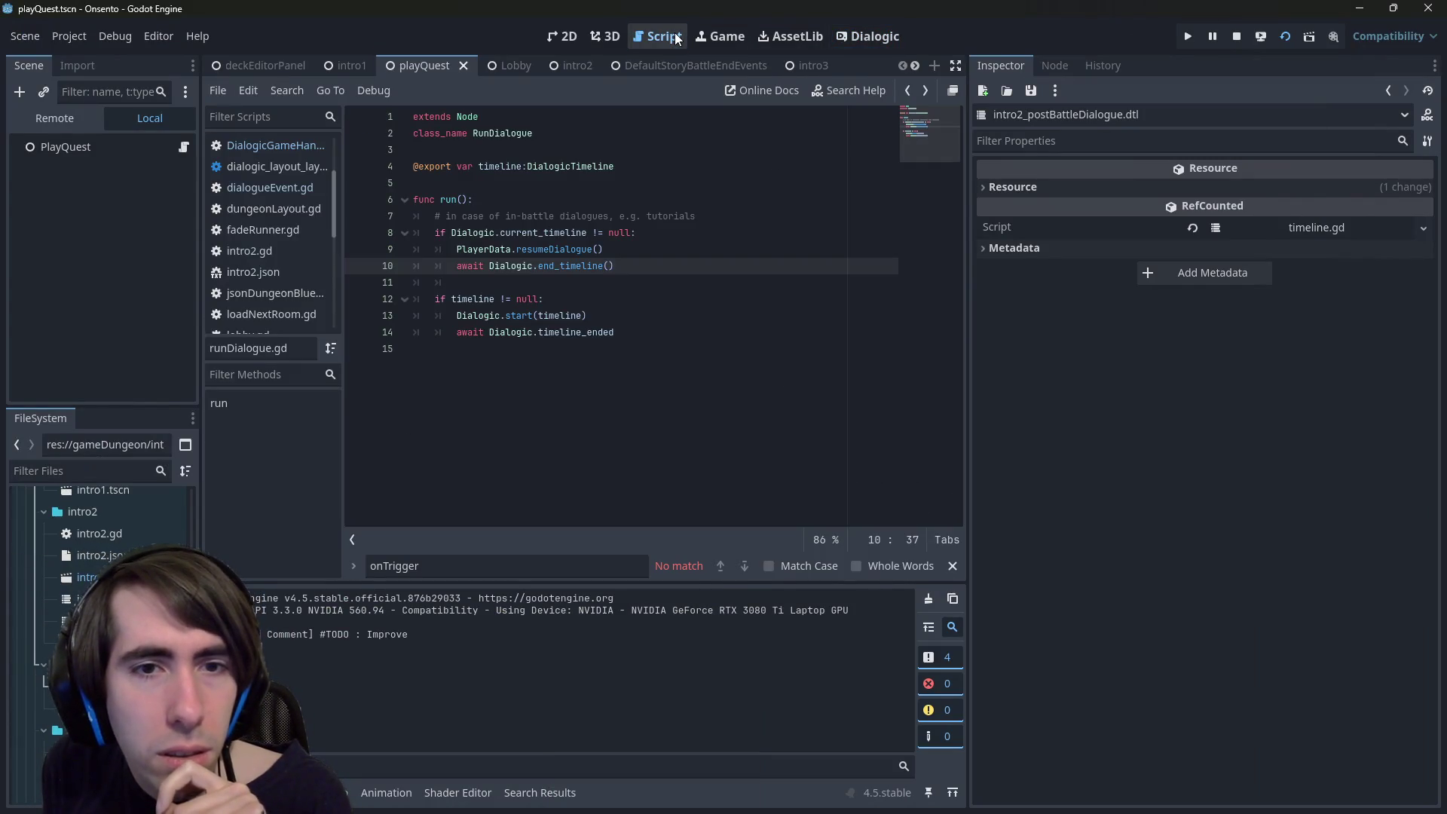
pyautogui.moveTo(581, 271)
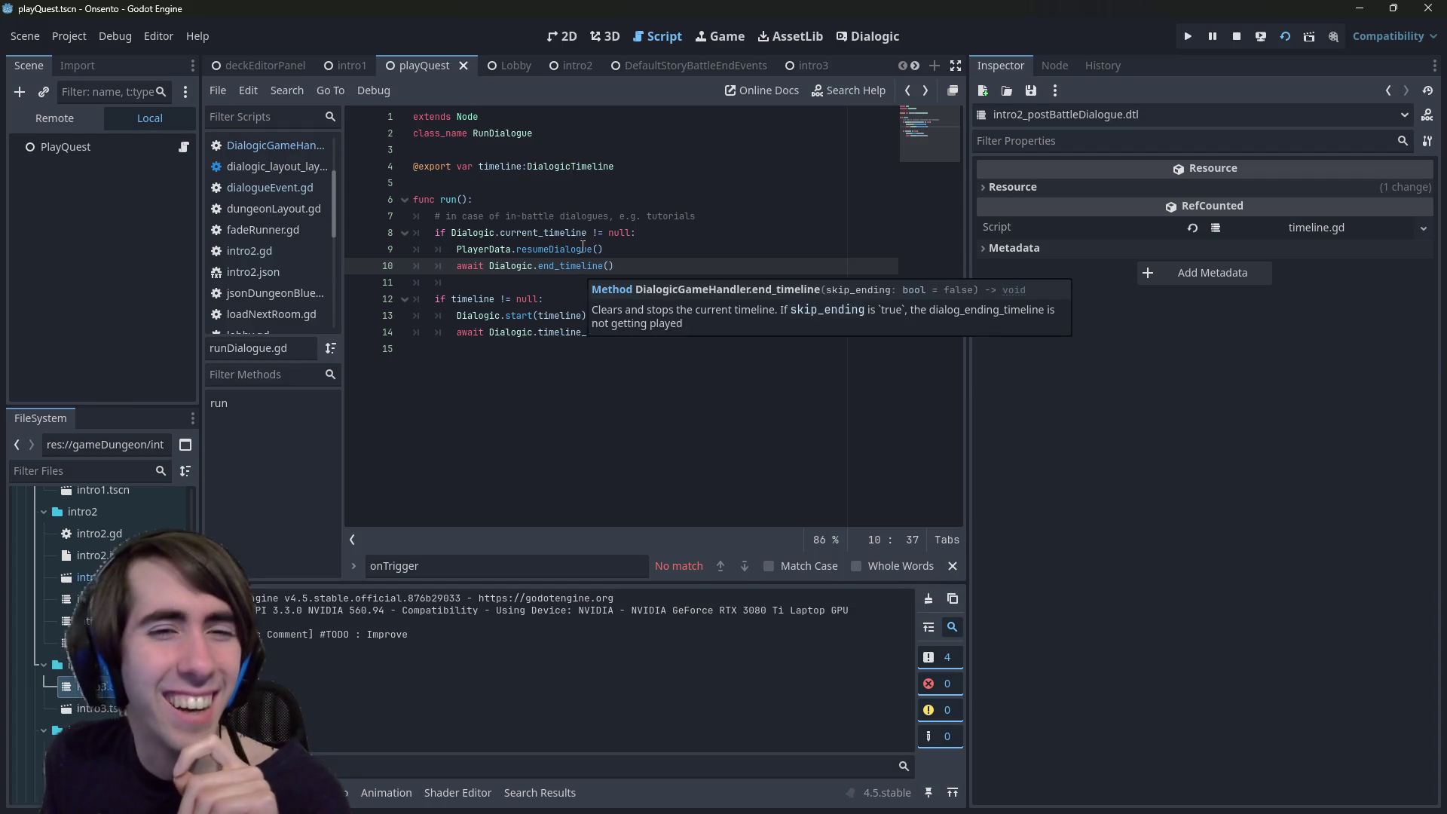
pyautogui.doubleClick(582, 247)
pyautogui.press('F5')
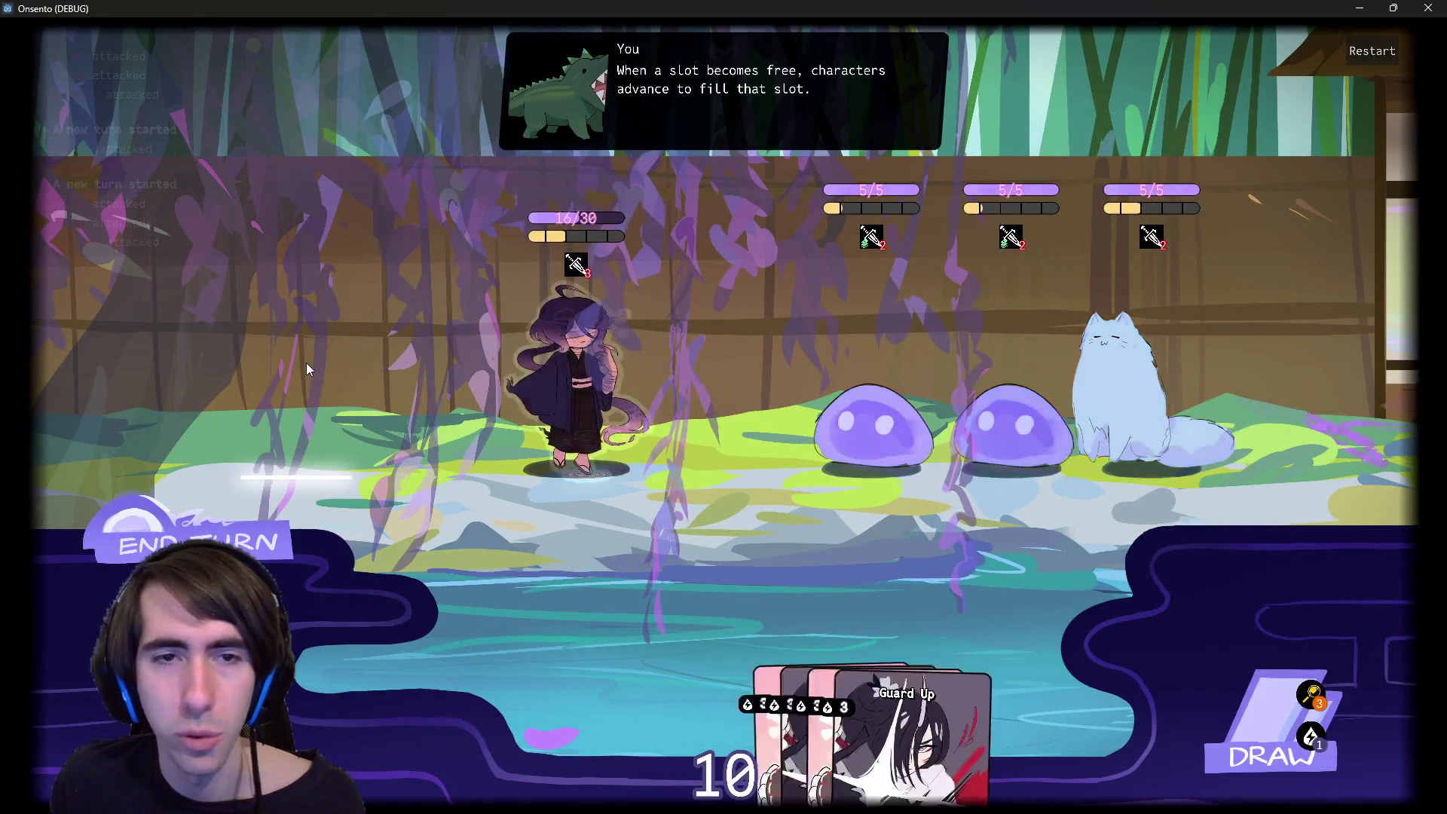
# - End the battle turn despite the draw warning, then advance to the meadow's hot-spring line
pyautogui.click(265, 497)
pyautogui.click(264, 493)
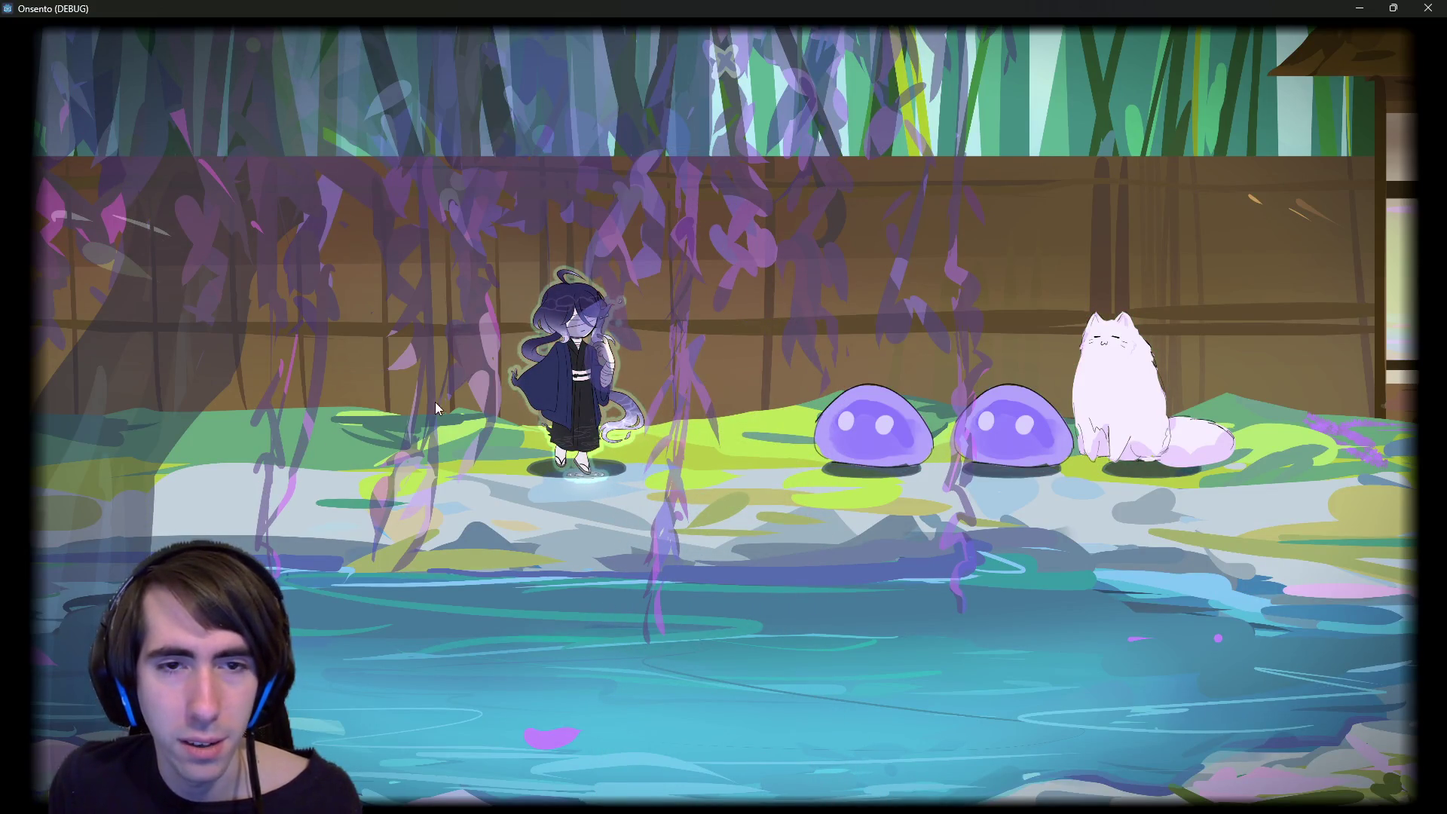
pyautogui.click(554, 394)
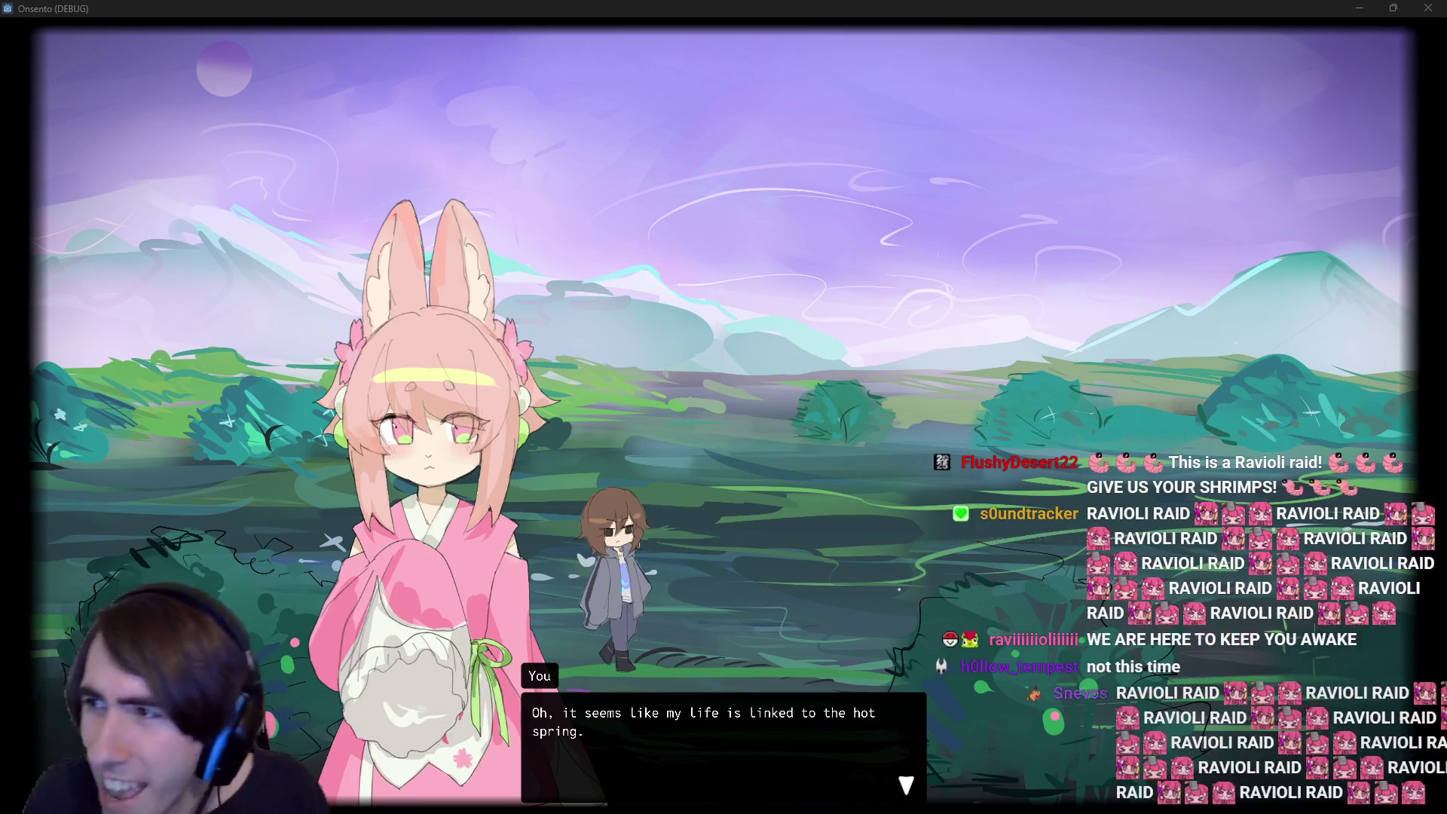
pyautogui.hotkey('alt', 'Tab')
pyautogui.scroll(-3, 941, 238)
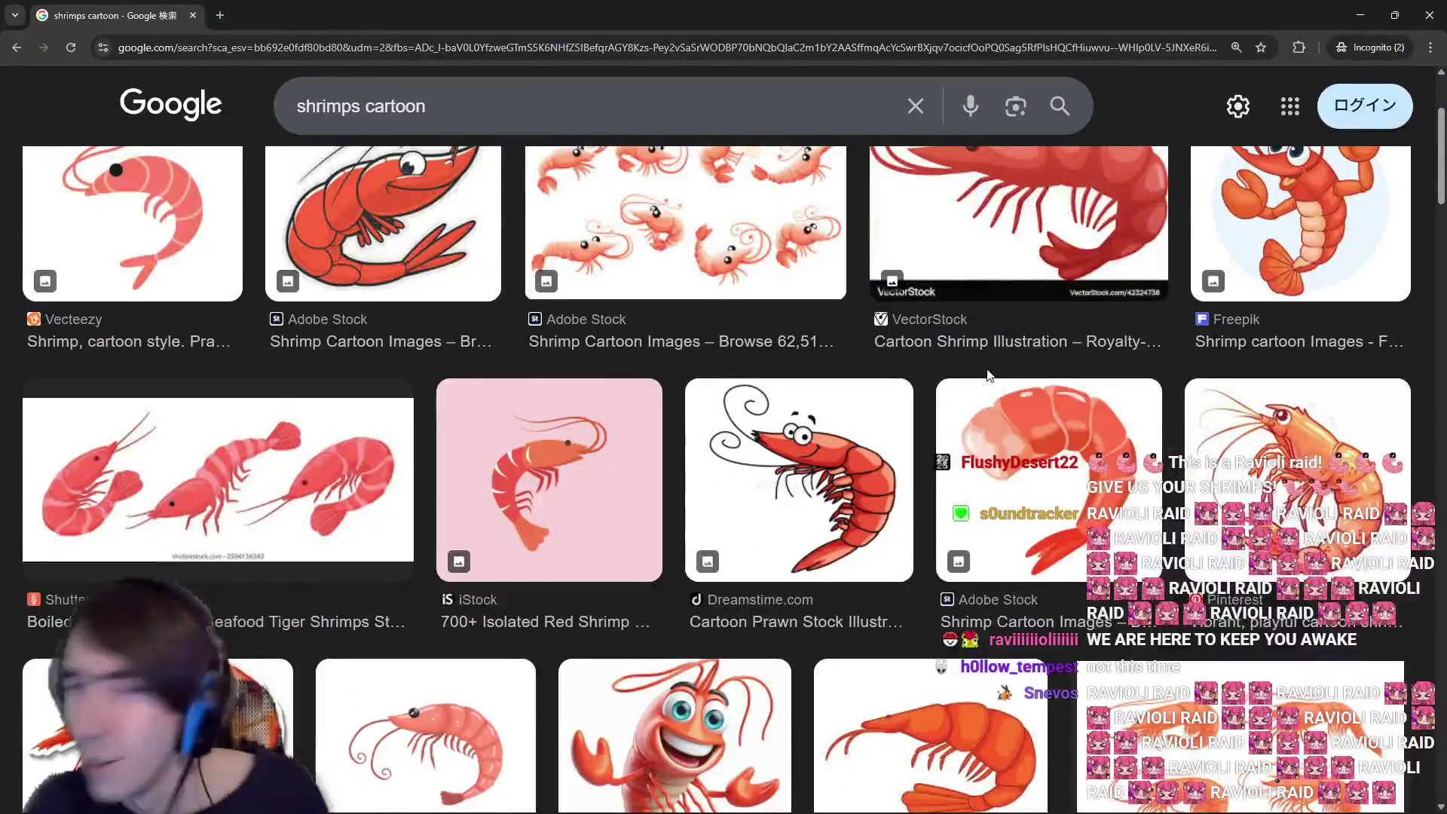
pyautogui.scroll(1, 988, 376)
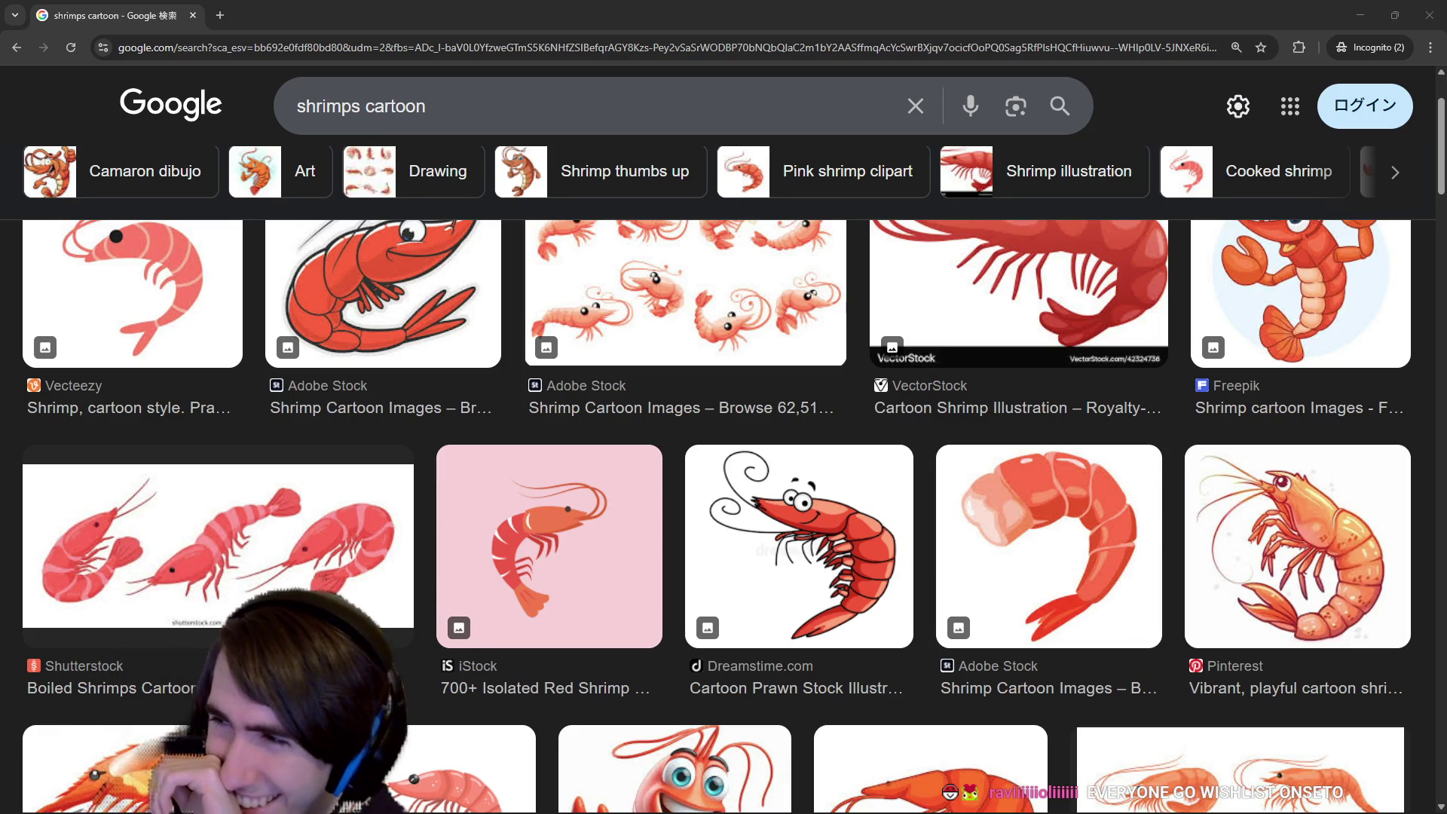
pyautogui.moveTo(585, 12)
pyautogui.mouseDown()
pyautogui.moveTo(585, 52)
pyautogui.moveTo(1312, 244)
pyautogui.moveTo(1446, 301)
pyautogui.mouseUp()
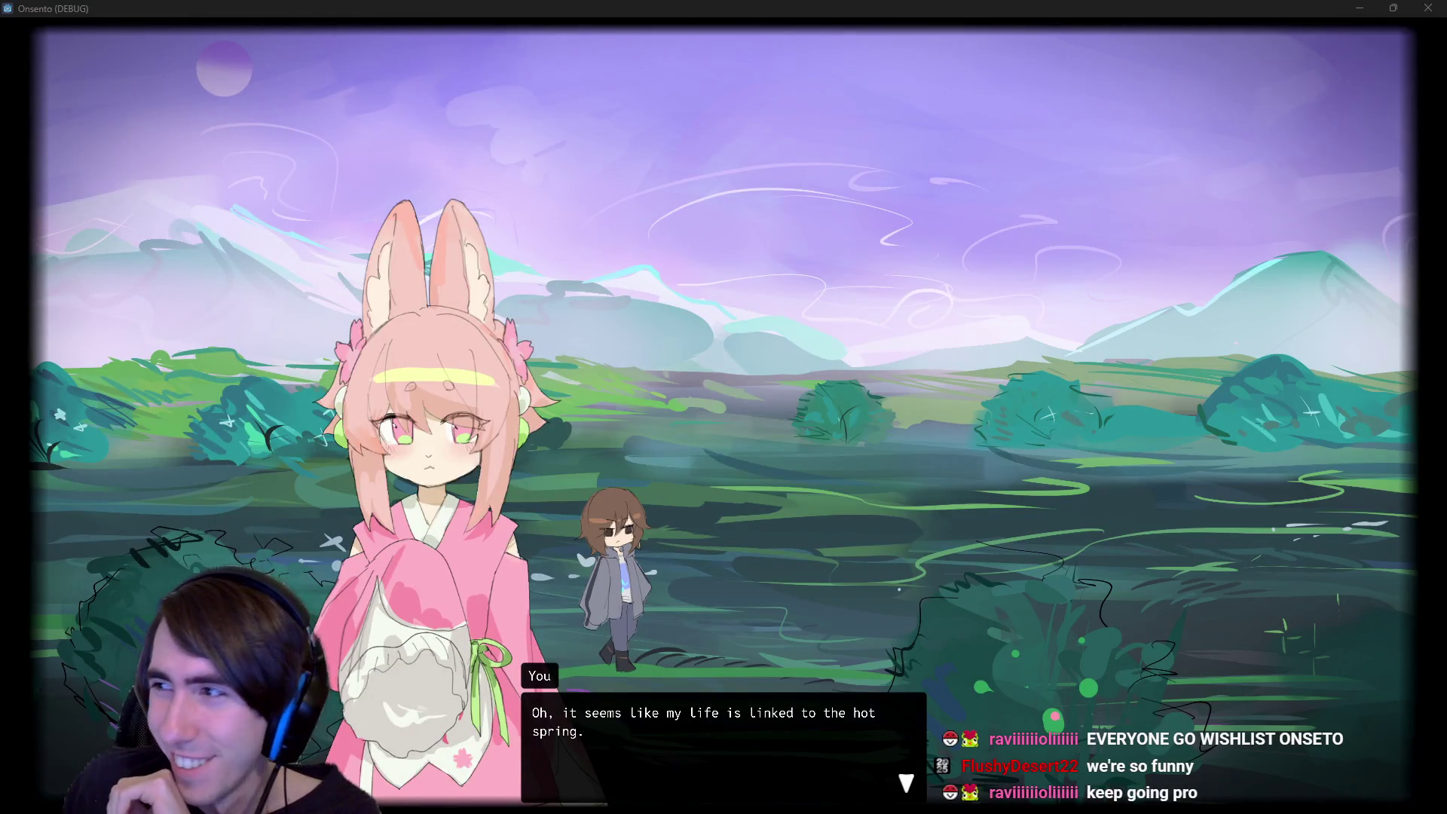
# - Minimize the game, switch from the timeline editor to runDialogue.gd, and relaunch the current scene
pyautogui.click(1363, 8)
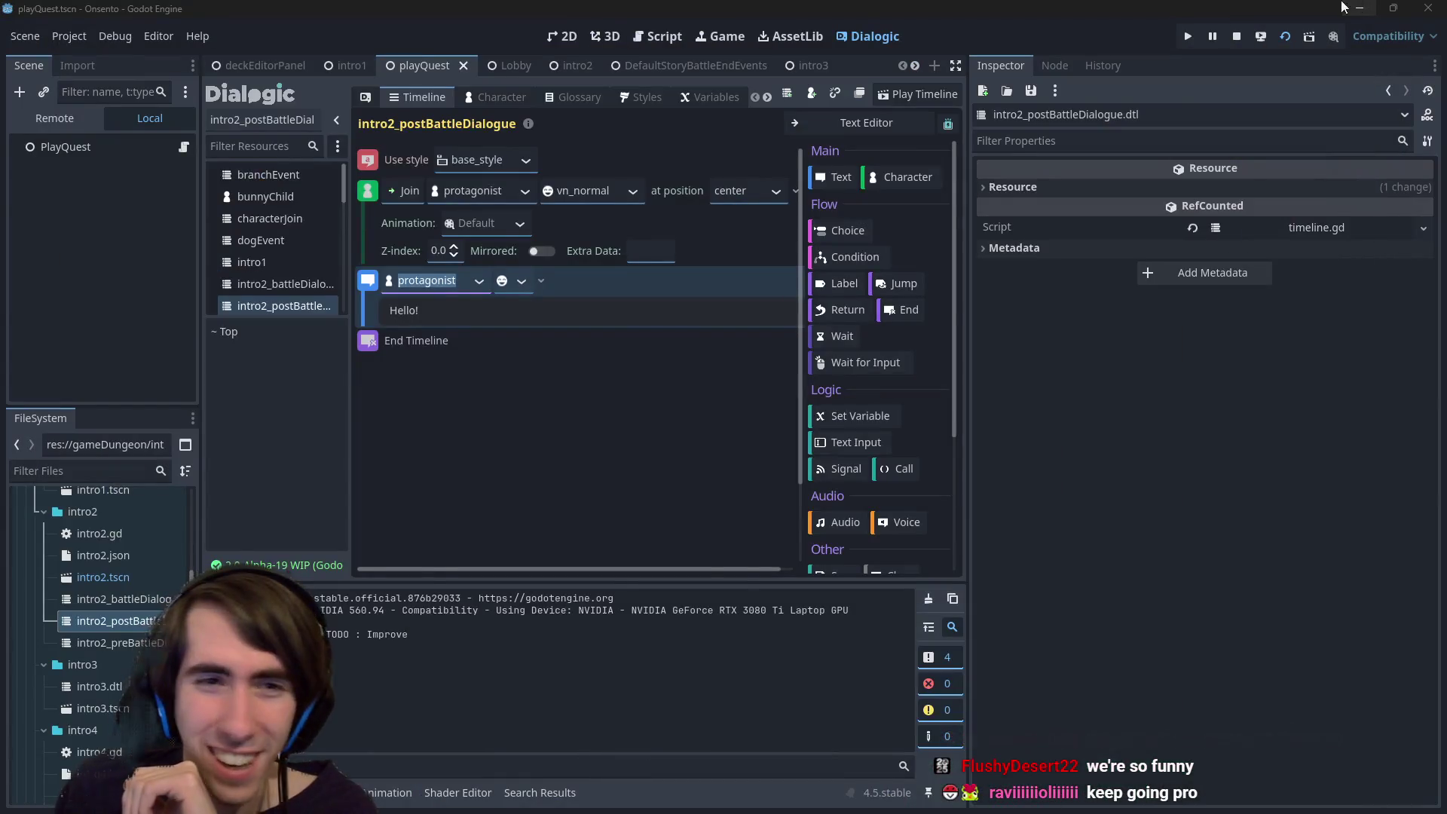
pyautogui.click(565, 37)
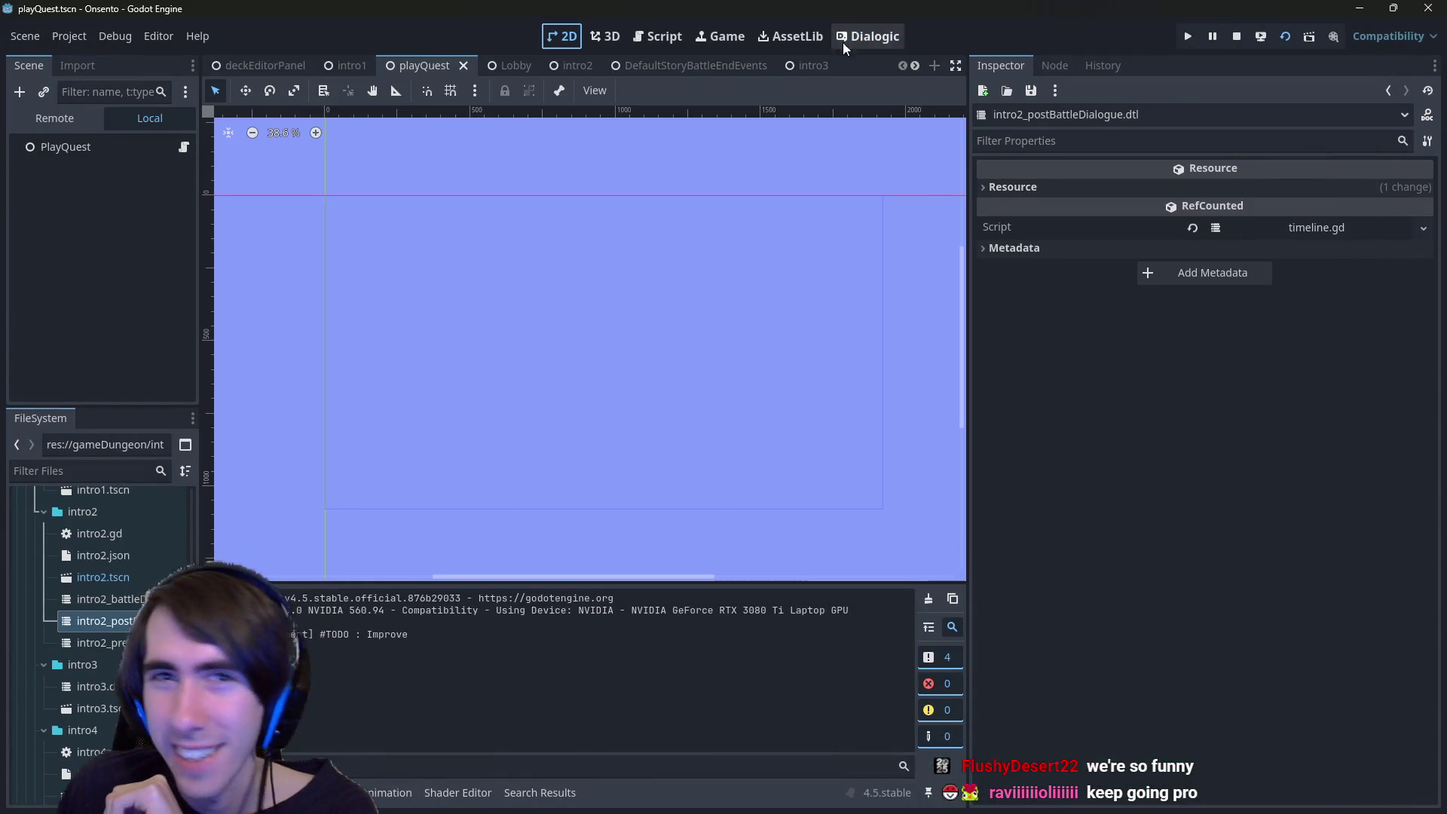
pyautogui.click(662, 39)
pyautogui.hotkey('alt', 'Tab')
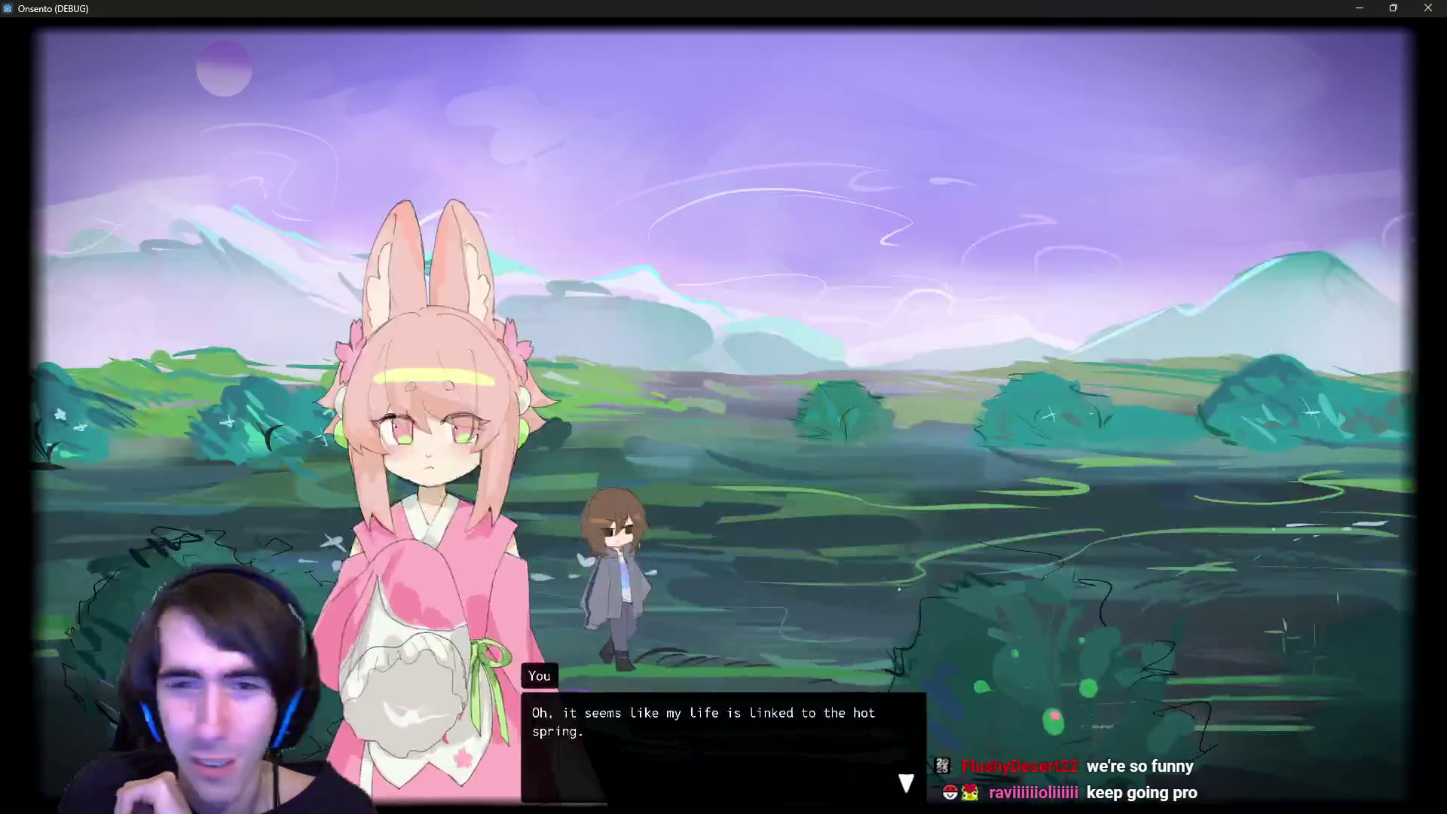
pyautogui.hotkey('alt', 'Tab')
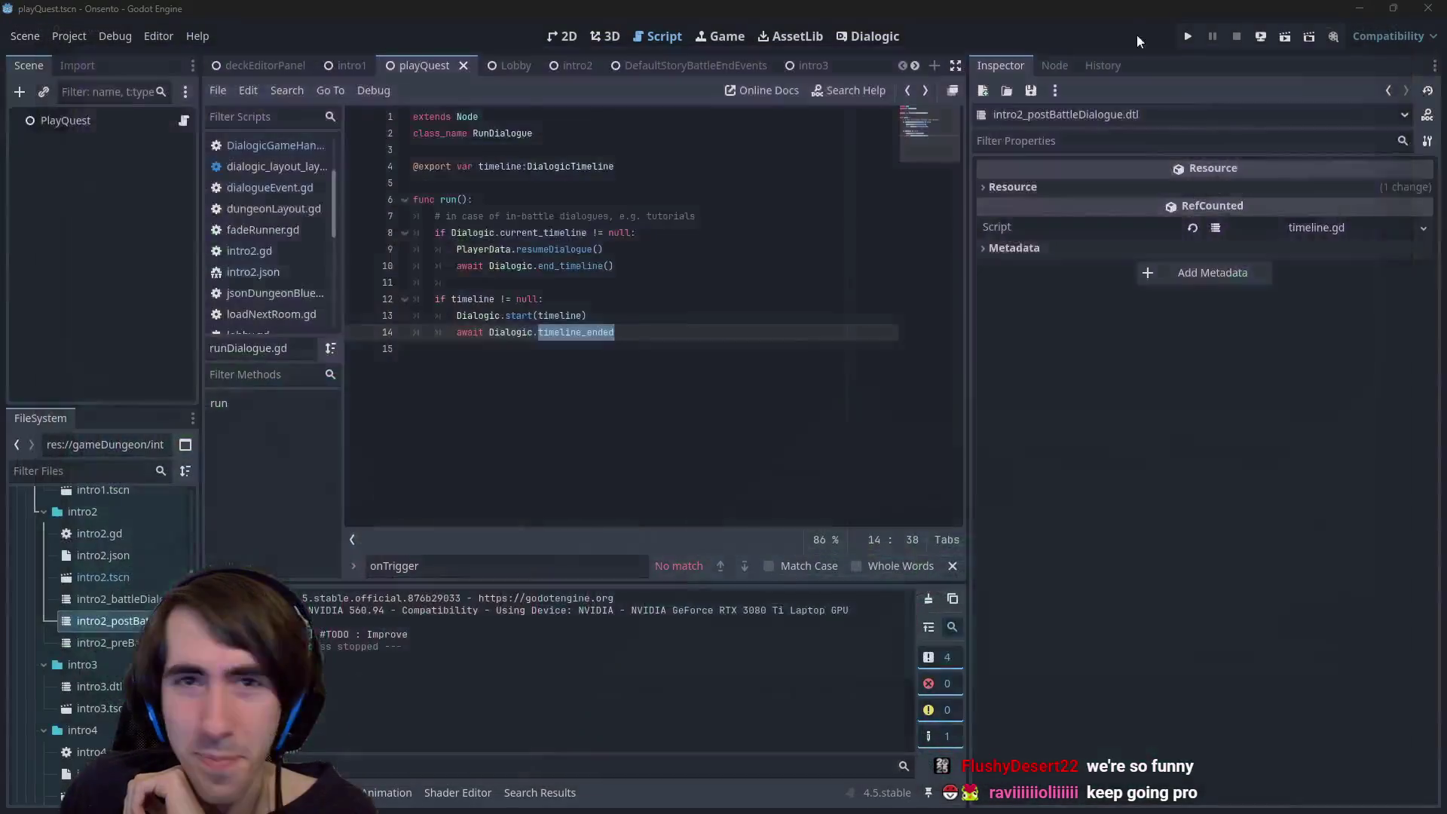
pyautogui.click(1290, 34)
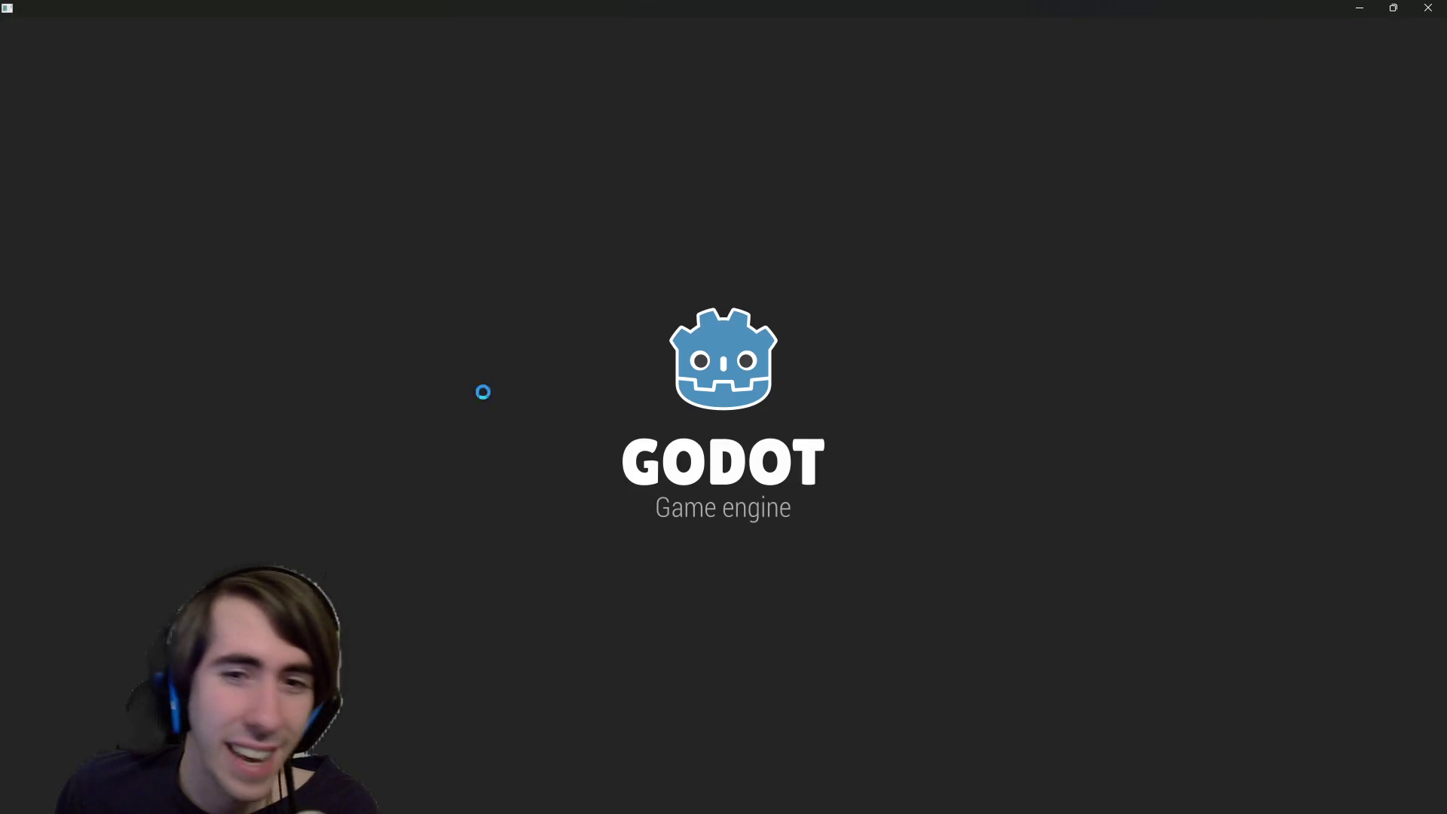
pyautogui.click(1358, 8)
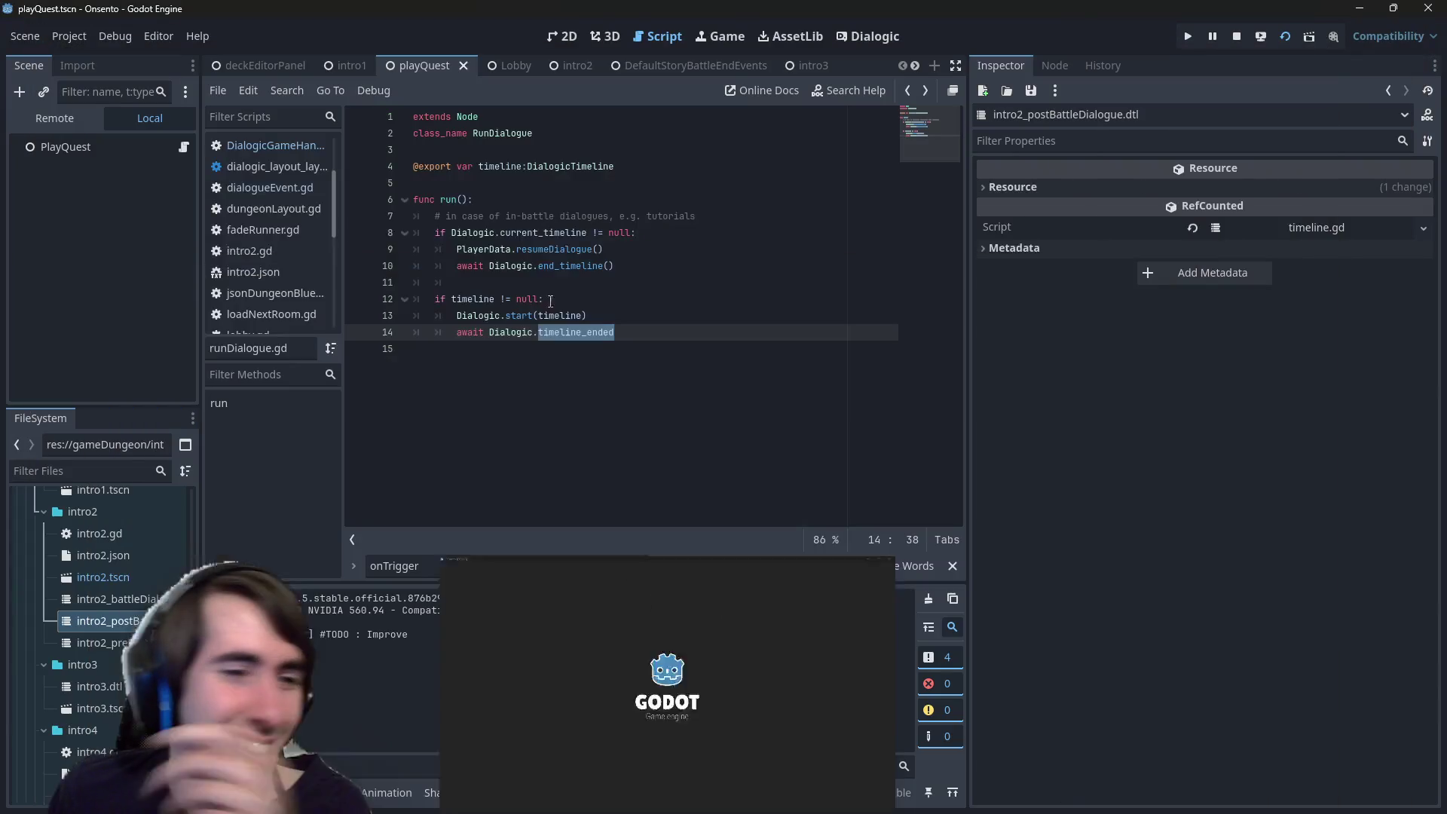
# - Compare the intro2 battle, pre-battle and post-battle timelines with intro3, then return to the game
pyautogui.doubleClick(124, 626)
pyautogui.doubleClick(117, 643)
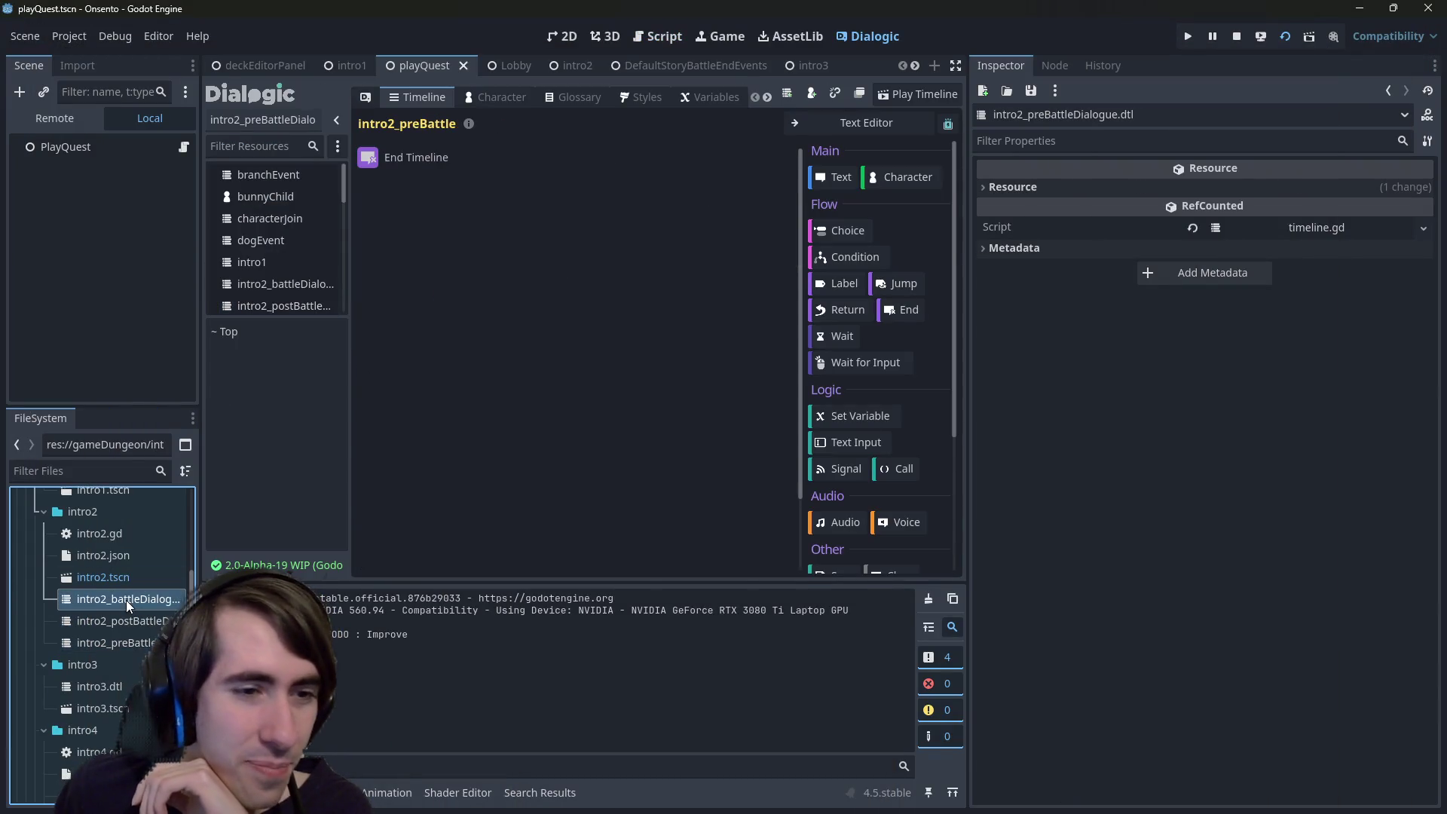
pyautogui.doubleClick(125, 600)
pyautogui.doubleClick(129, 685)
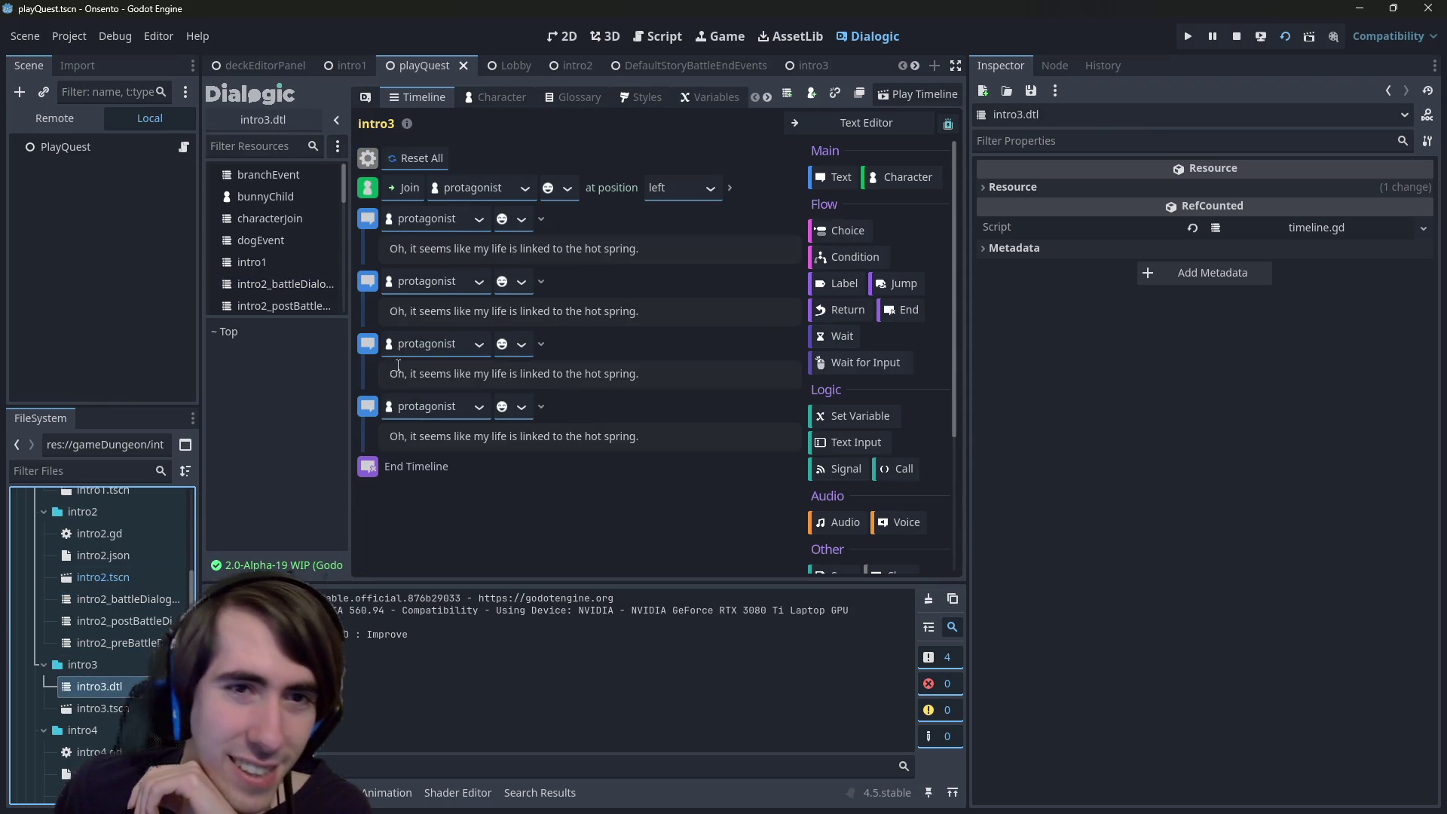
pyautogui.doubleClick(140, 621)
pyautogui.click(437, 248)
pyautogui.hotkey('ctrl', 'a')
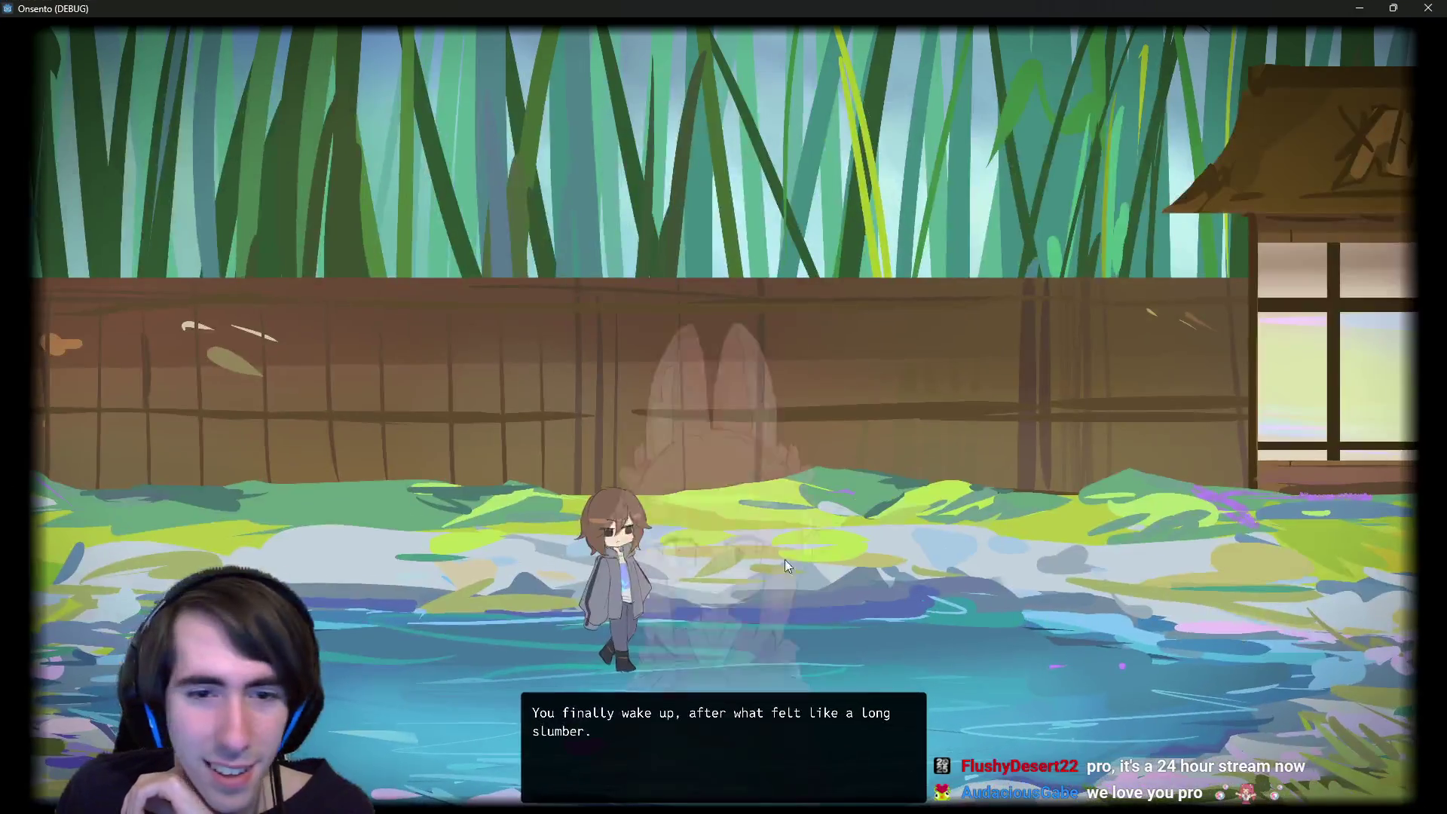
pyautogui.click(784, 559)
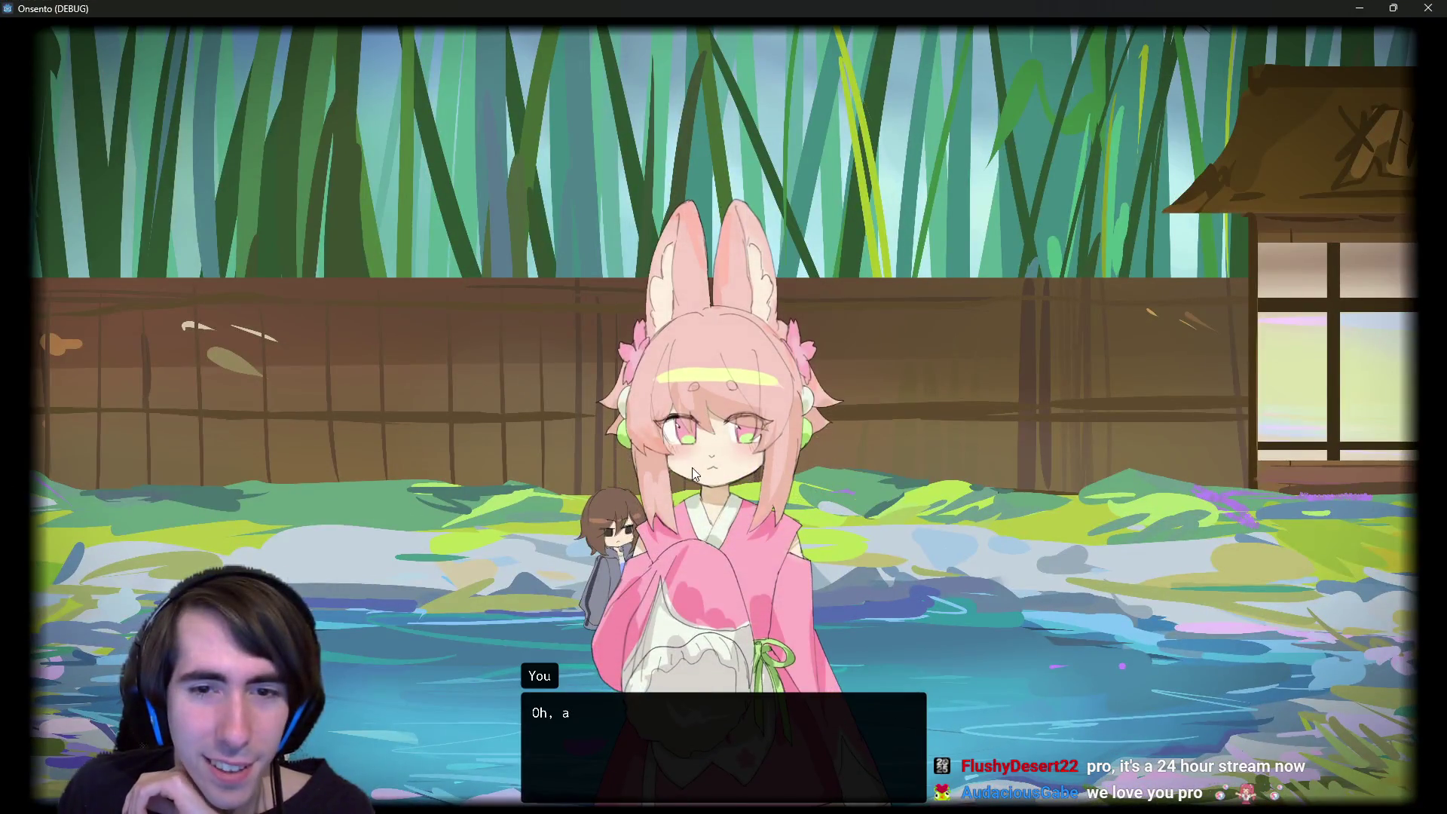
# - Advance the bunny girl's dialogue and end the turn despite the 'You can still draw!' warning
pyautogui.click(667, 401)
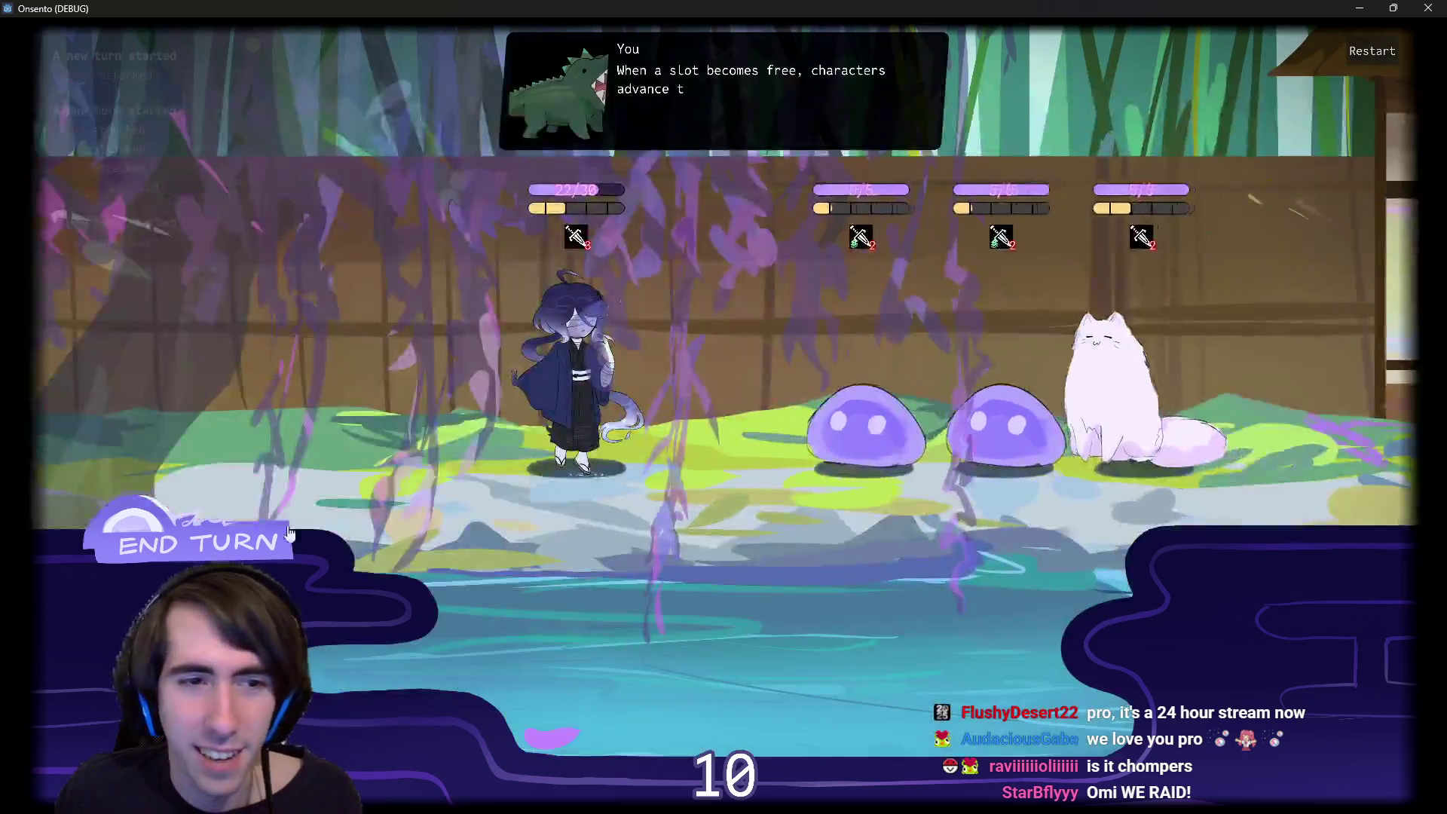
pyautogui.moveTo(357, 205)
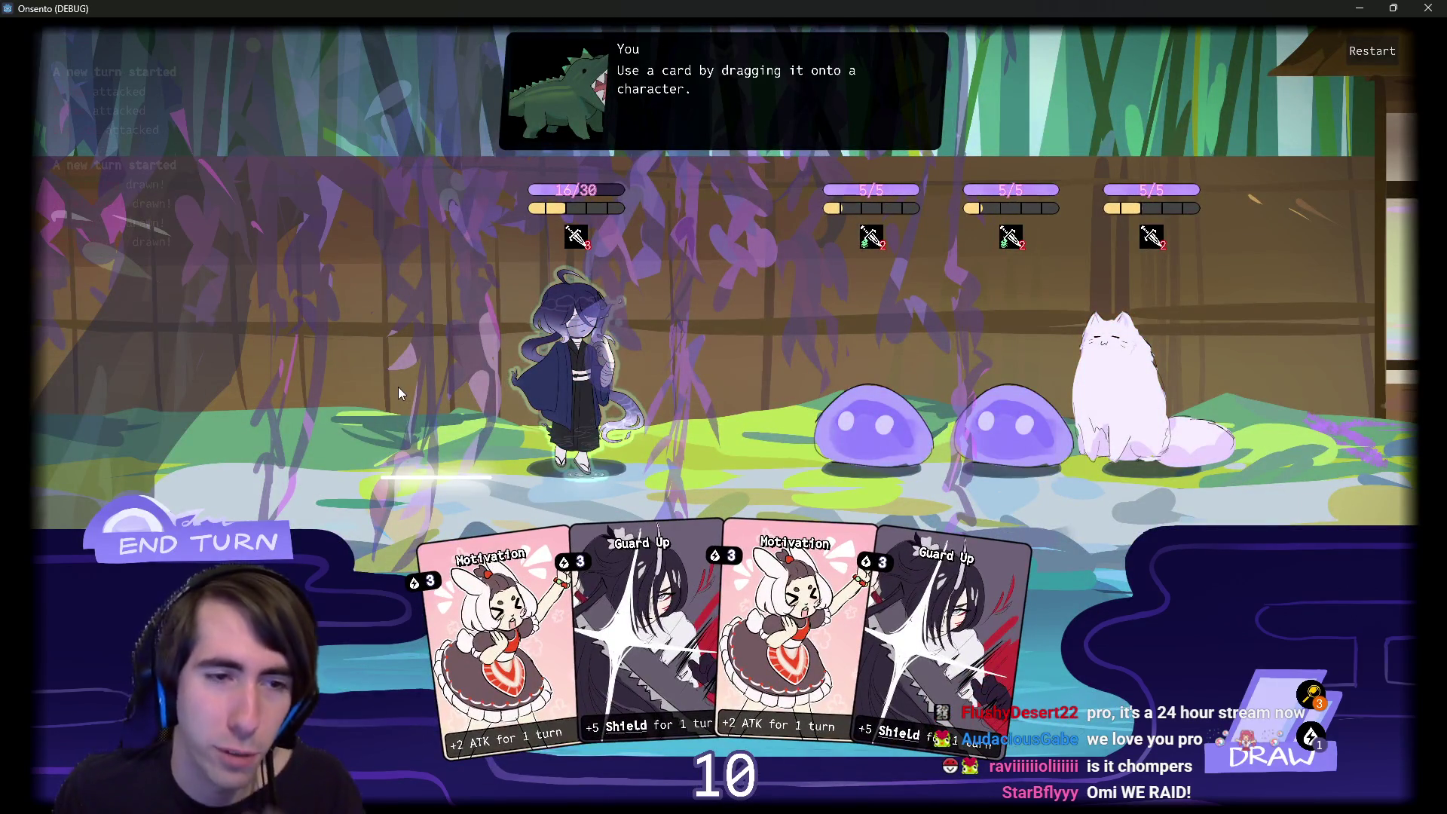
pyautogui.click(235, 537)
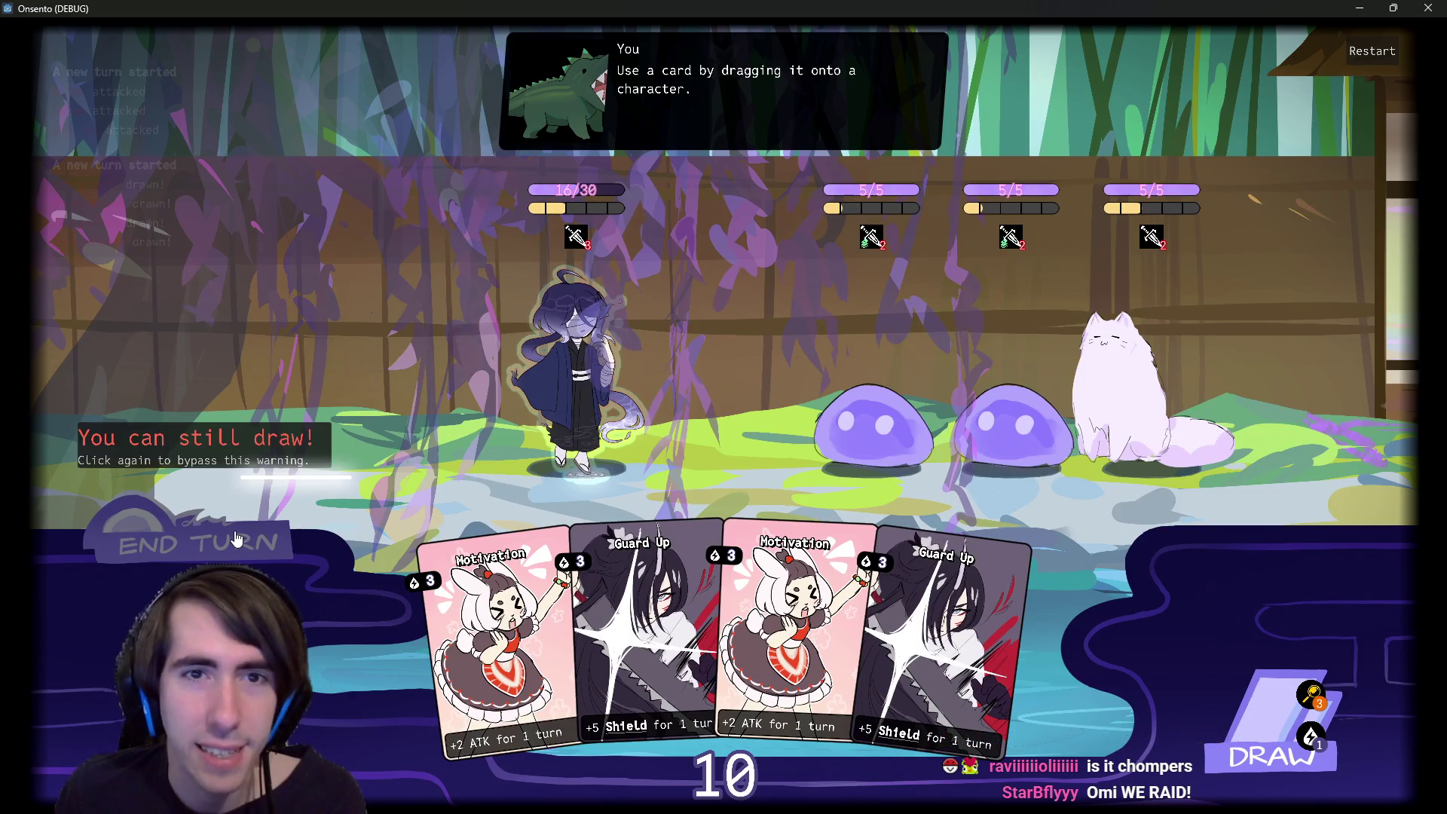
pyautogui.click(235, 535)
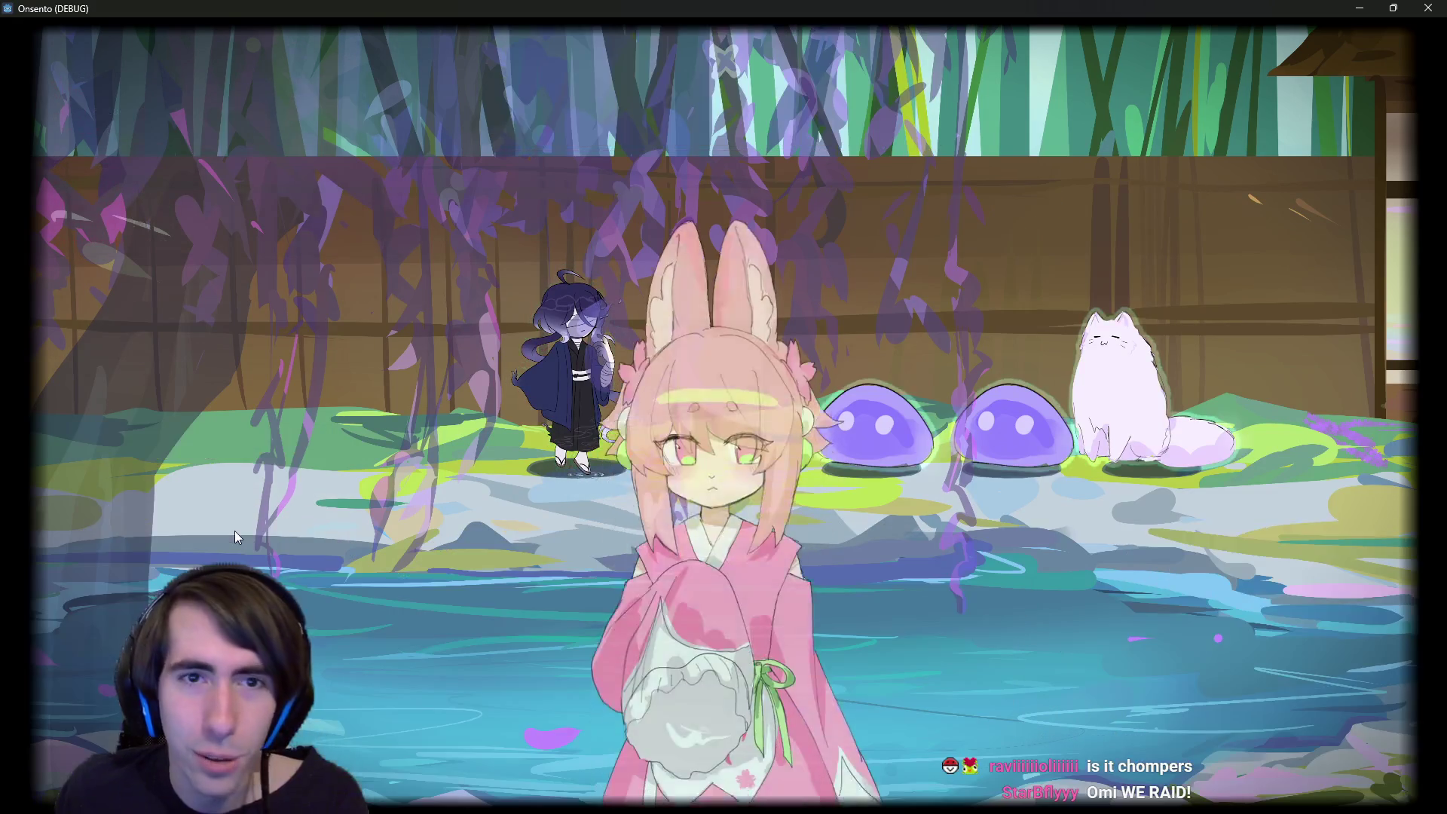
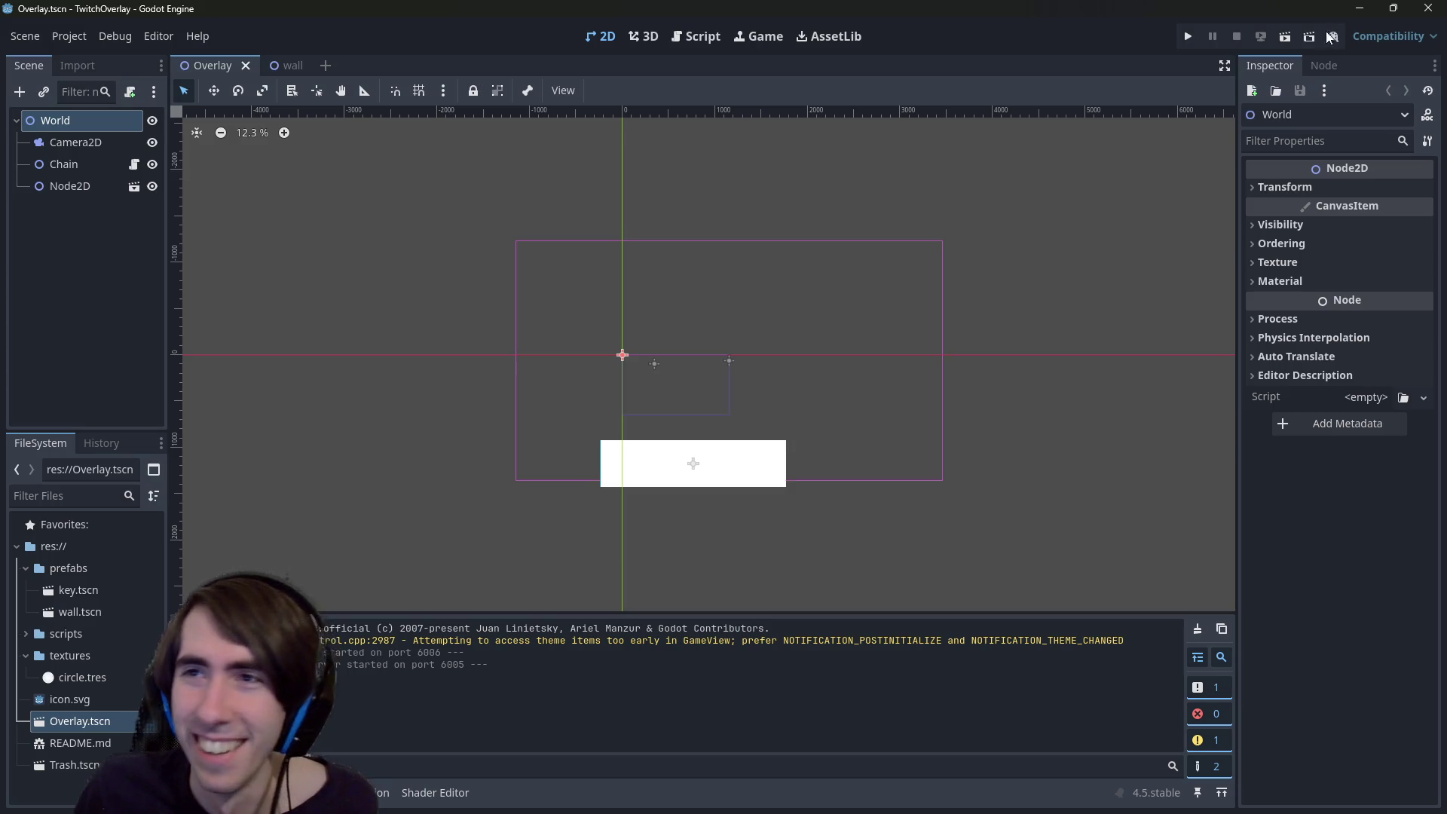
# - Run the current scene (F6) so the white-dot ring drops above the white platform
pyautogui.click(1286, 36)
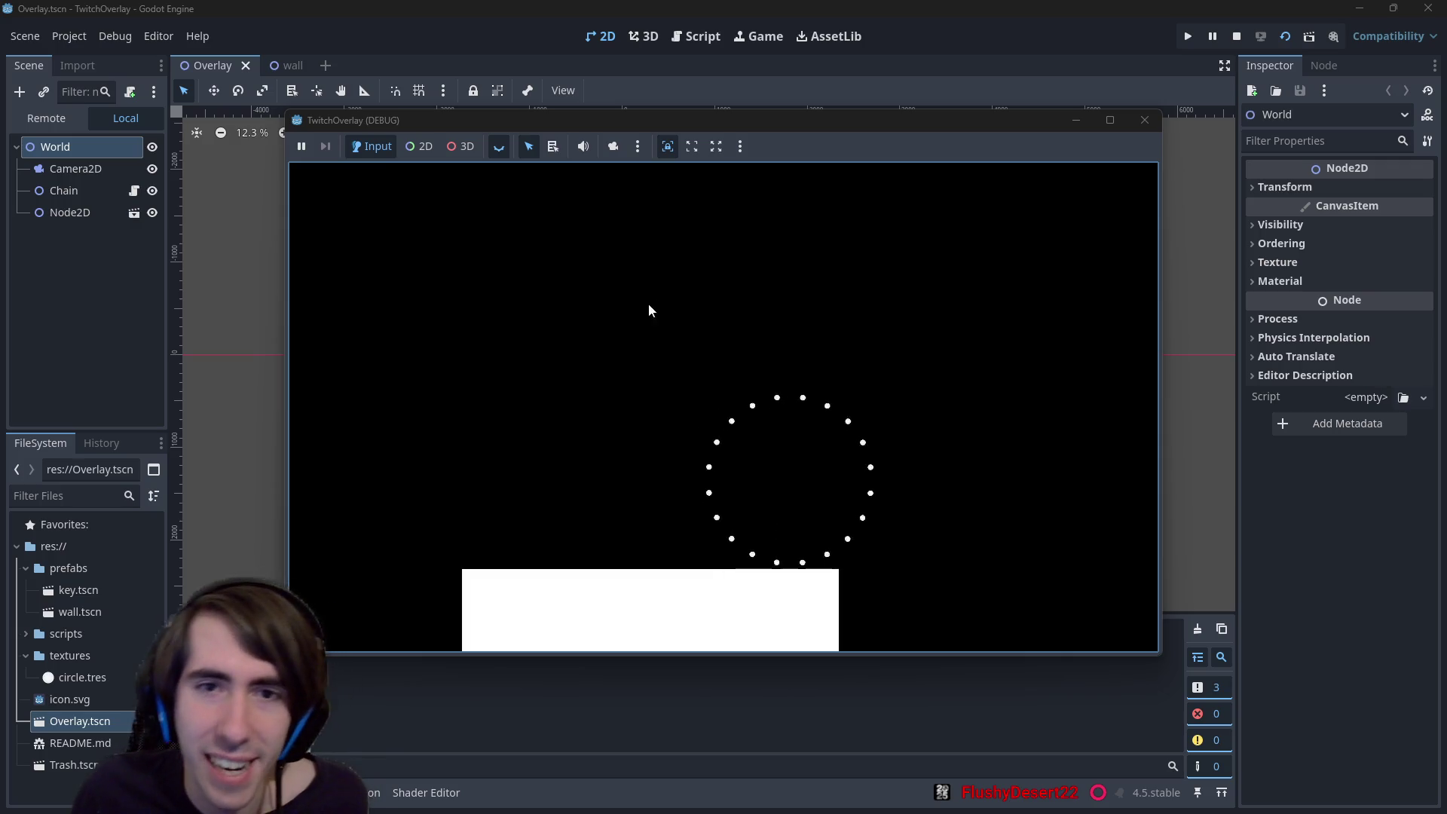
# - Lift the dotted ring off the platform, fling and swing it, then let it settle back
pyautogui.moveTo(673, 302); pyautogui.dragTo(668, 210)
pyautogui.moveTo(678, 313)
pyautogui.mouseDown()
pyautogui.moveTo(720, 323)
pyautogui.moveTo(742, 241)
pyautogui.mouseUp()
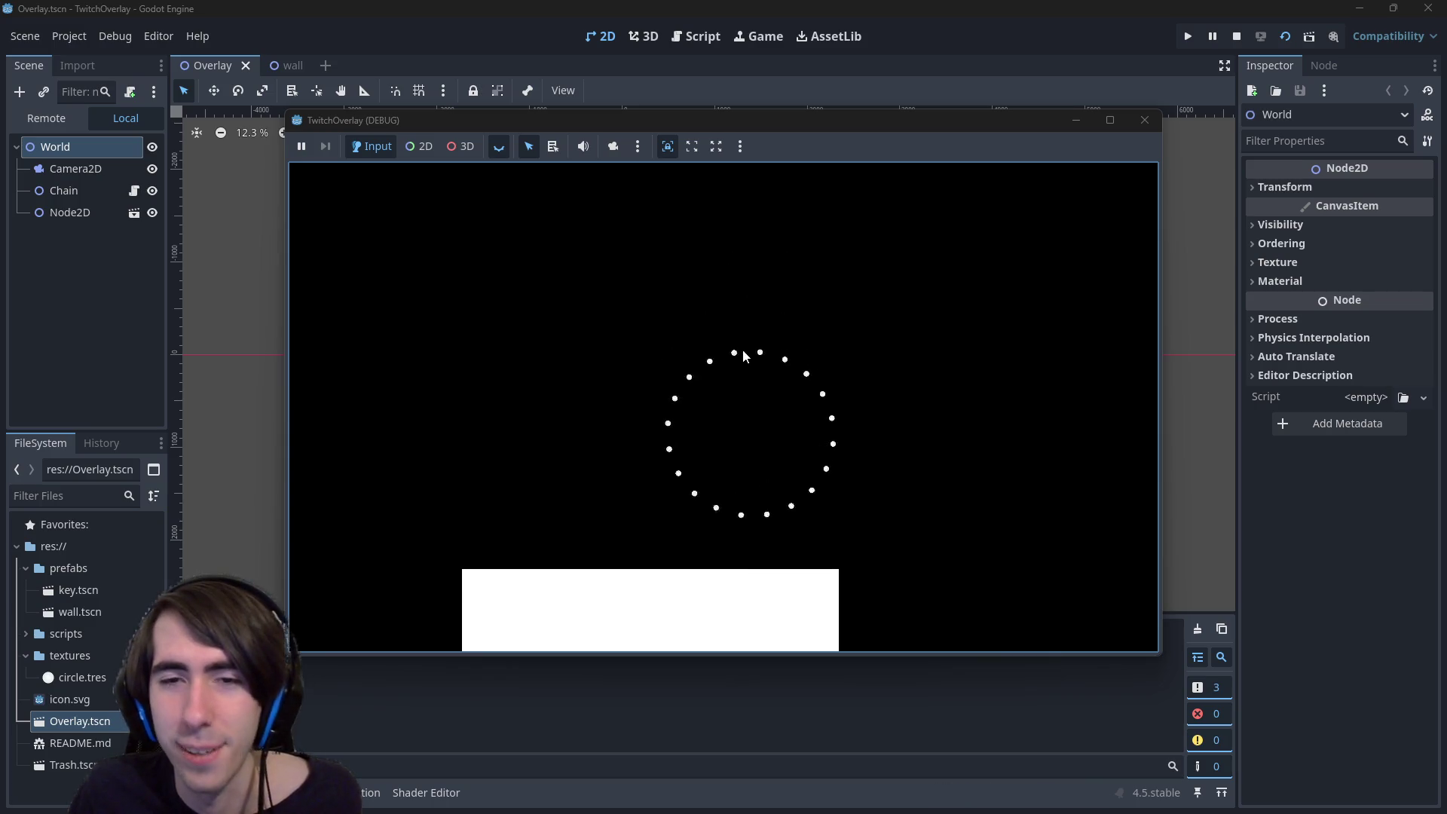
pyautogui.moveTo(728, 322); pyautogui.dragTo(730, 277)
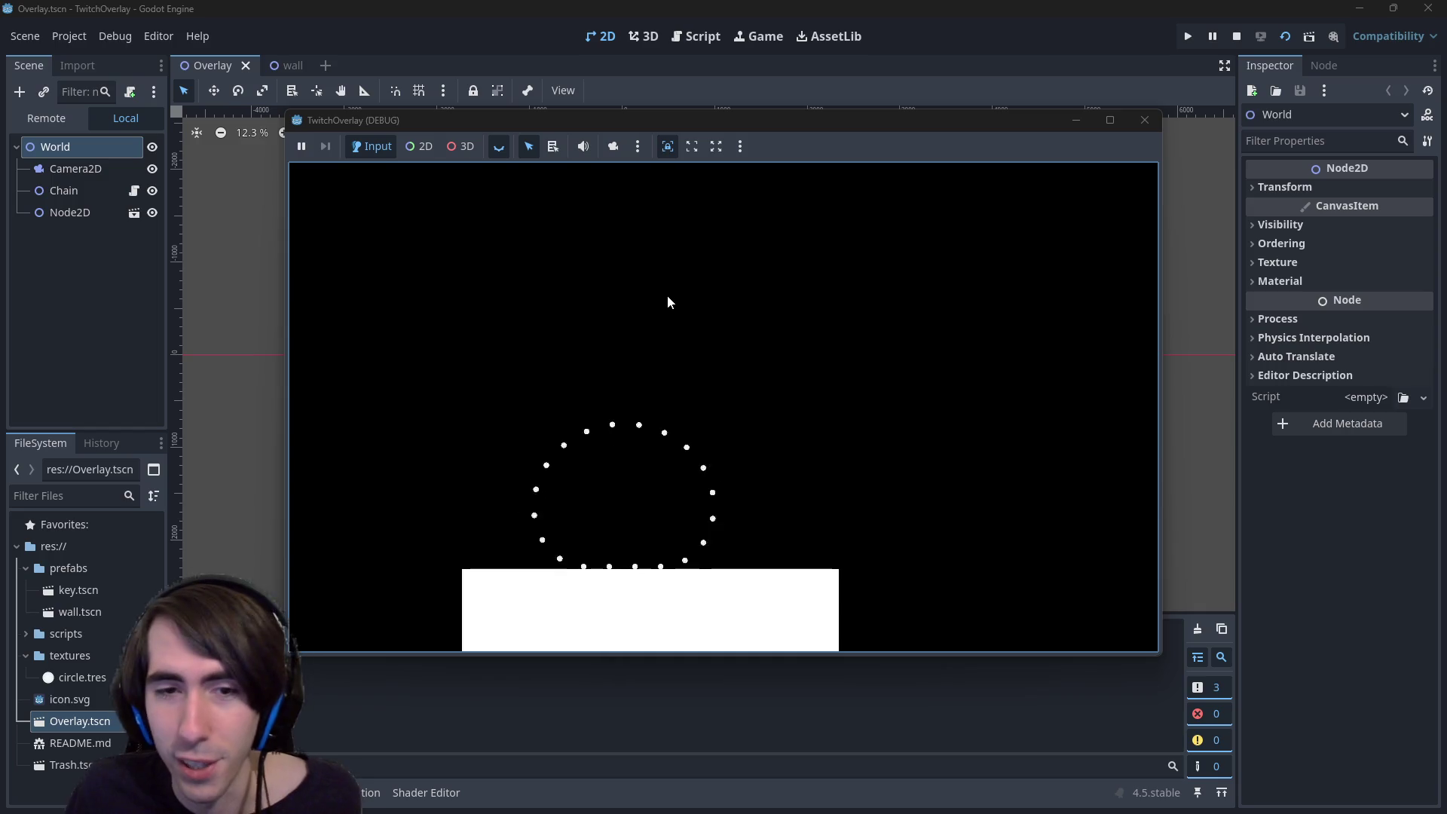
pyautogui.moveTo(617, 327)
pyautogui.mouseDown()
pyautogui.moveTo(624, 284)
pyautogui.moveTo(610, 300)
pyautogui.moveTo(596, 238)
pyautogui.moveTo(674, 165)
pyautogui.mouseUp()
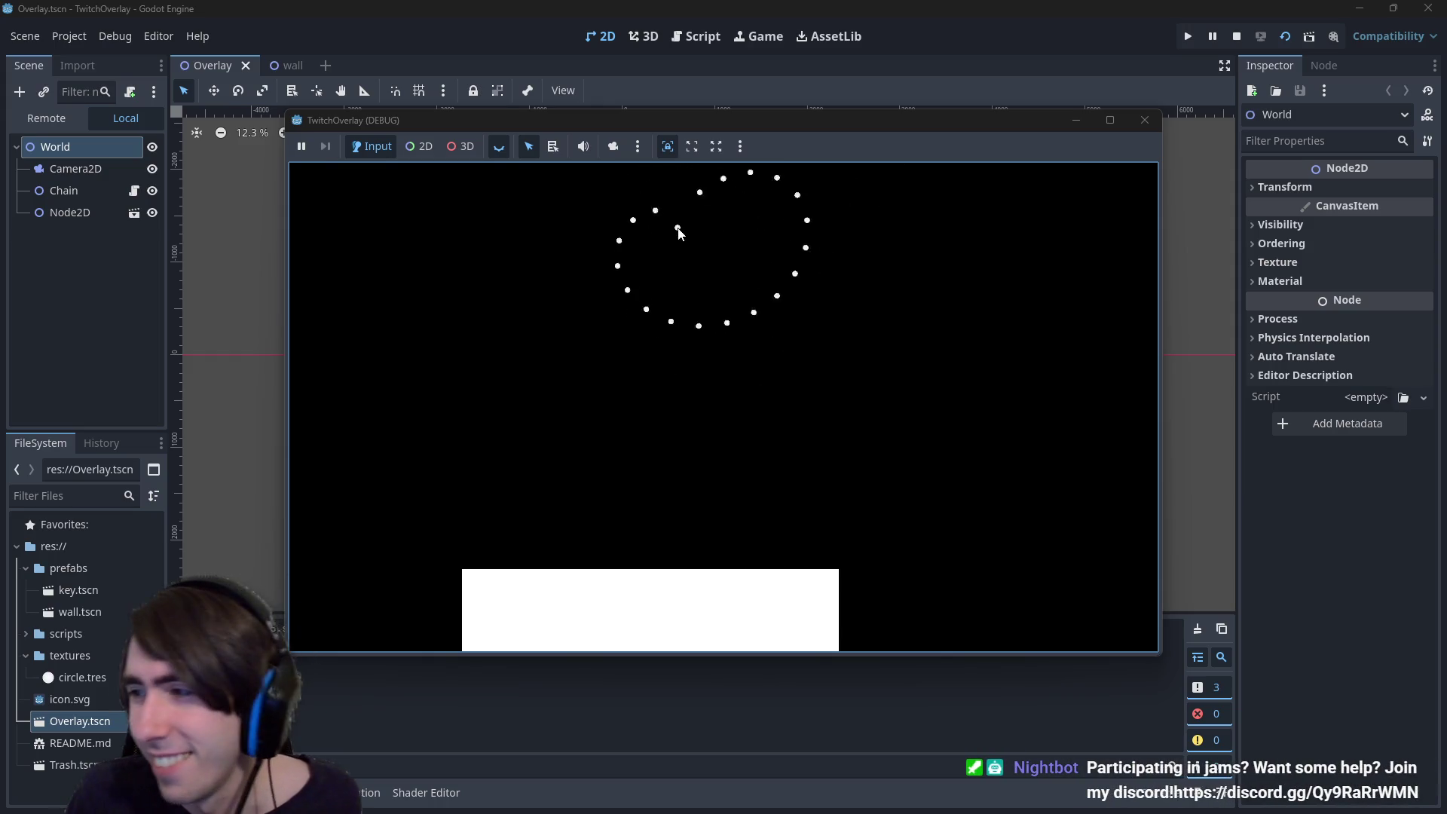
pyautogui.moveTo(672, 233); pyautogui.dragTo(673, 234)
pyautogui.moveTo(635, 310)
pyautogui.mouseDown()
pyautogui.moveTo(644, 330)
pyautogui.moveTo(662, 297)
pyautogui.moveTo(716, 437)
pyautogui.moveTo(824, 501)
pyautogui.moveTo(698, 598)
pyautogui.moveTo(675, 572)
pyautogui.moveTo(781, 613)
pyautogui.moveTo(725, 319)
pyautogui.moveTo(726, 218)
pyautogui.mouseUp()
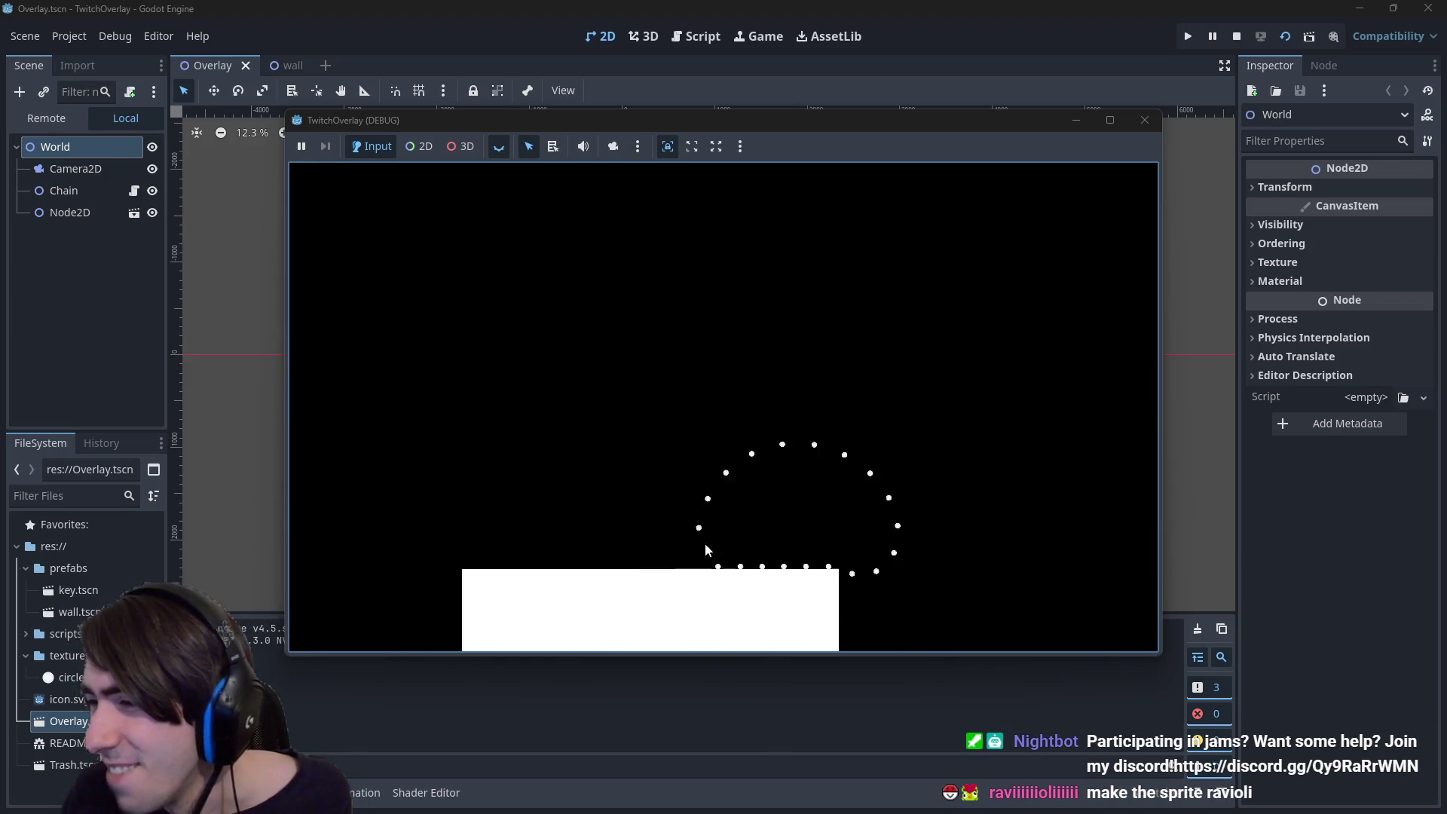
# - Repeatedly hoist the ring by single dots and bounce it back onto the platform
pyautogui.moveTo(712, 496); pyautogui.dragTo(692, 306)
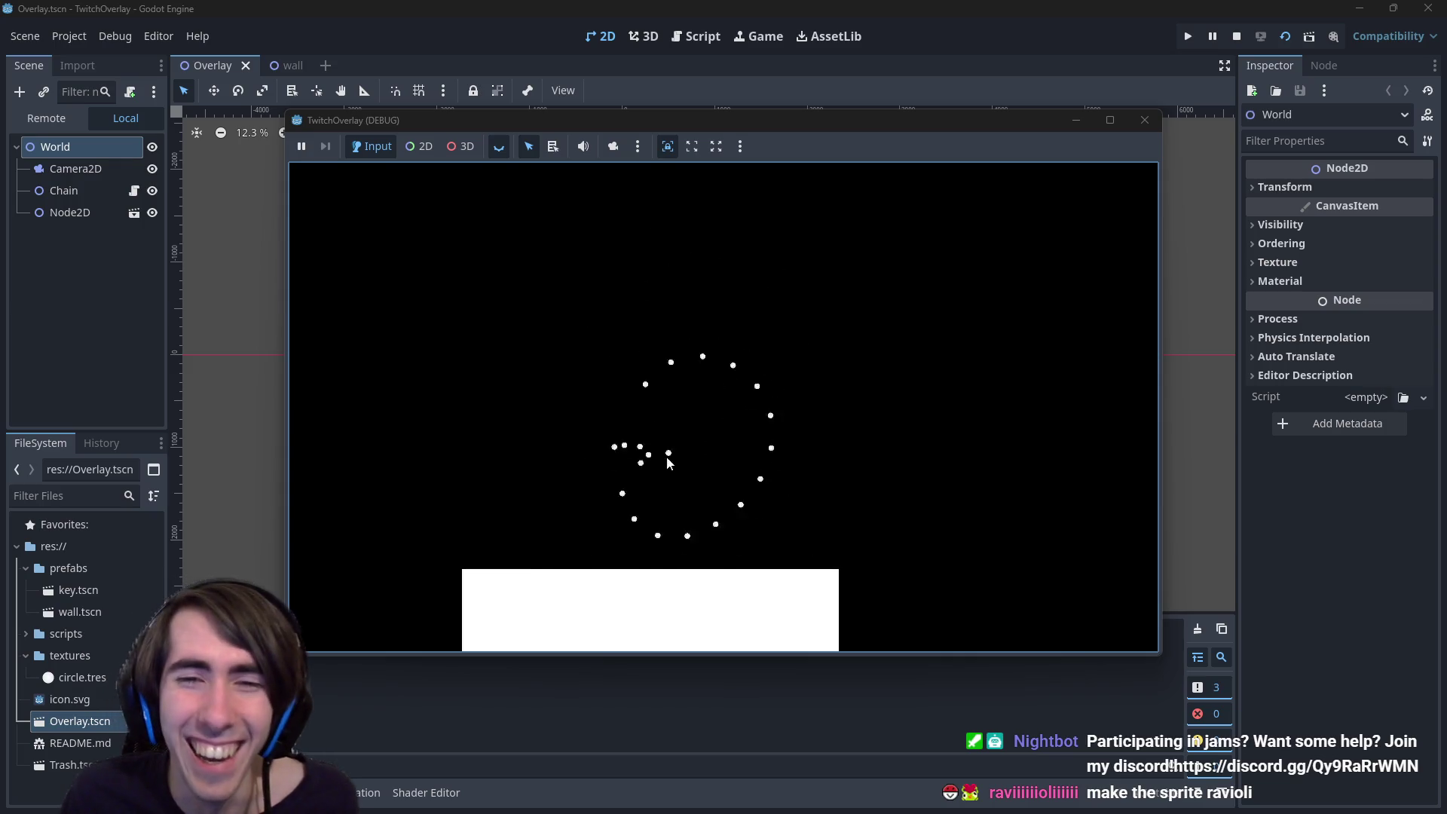
pyautogui.moveTo(639, 394); pyautogui.dragTo(662, 281)
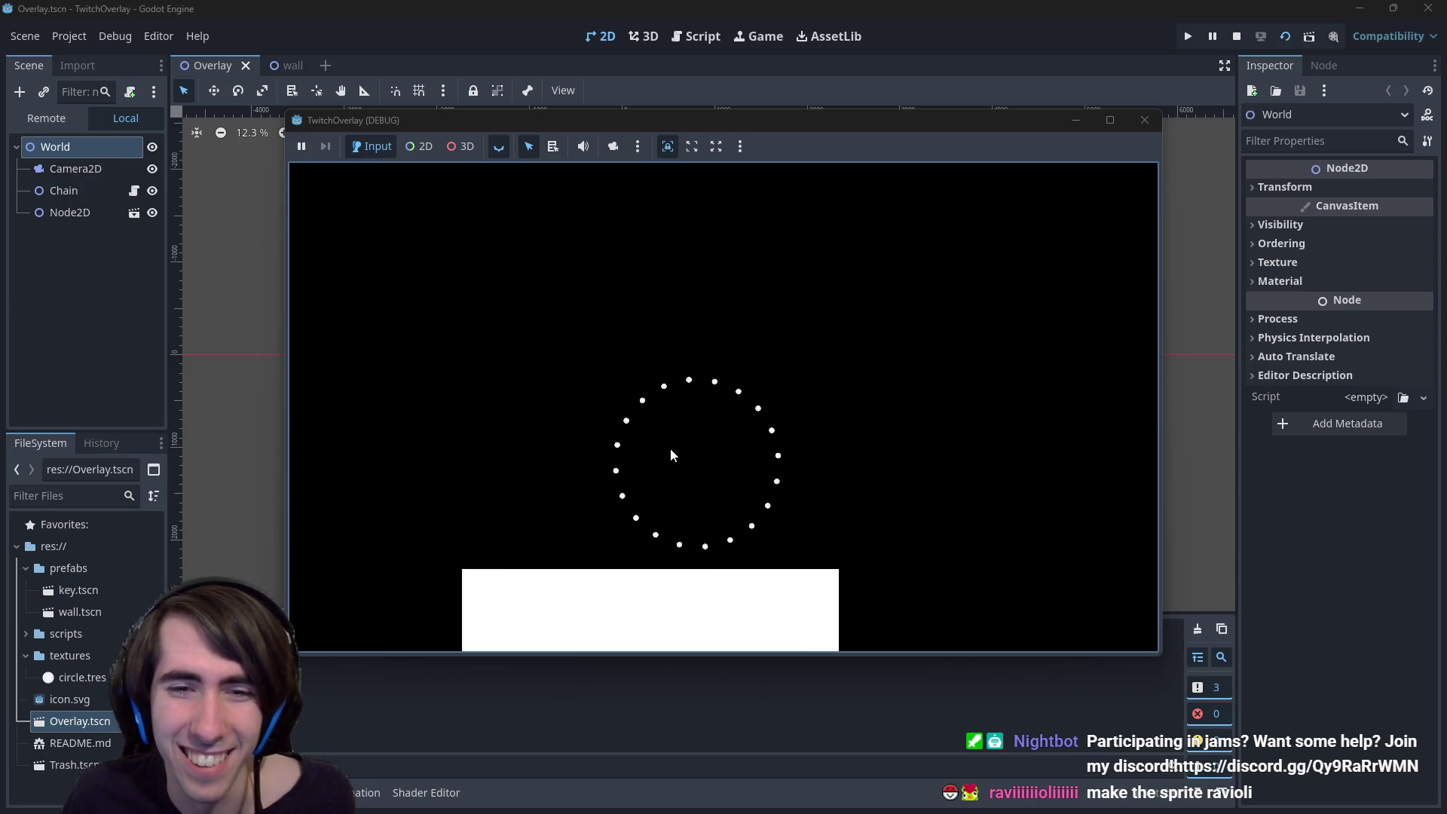
pyautogui.moveTo(670, 454); pyautogui.dragTo(679, 304)
pyautogui.moveTo(687, 550)
pyautogui.mouseDown()
pyautogui.moveTo(694, 284)
pyautogui.moveTo(683, 292)
pyautogui.mouseUp()
pyautogui.moveTo(652, 562)
pyautogui.mouseDown()
pyautogui.moveTo(678, 281)
pyautogui.moveTo(681, 317)
pyautogui.mouseUp()
pyautogui.moveTo(703, 449)
pyautogui.mouseDown()
pyautogui.moveTo(759, 446)
pyautogui.moveTo(707, 468)
pyautogui.moveTo(655, 461)
pyautogui.mouseUp()
pyautogui.moveTo(647, 333)
pyautogui.mouseDown()
pyautogui.moveTo(662, 214)
pyautogui.moveTo(738, 305)
pyautogui.moveTo(714, 312)
pyautogui.moveTo(687, 467)
pyautogui.moveTo(703, 465)
pyautogui.moveTo(653, 431)
pyautogui.moveTo(666, 226)
pyautogui.mouseUp()
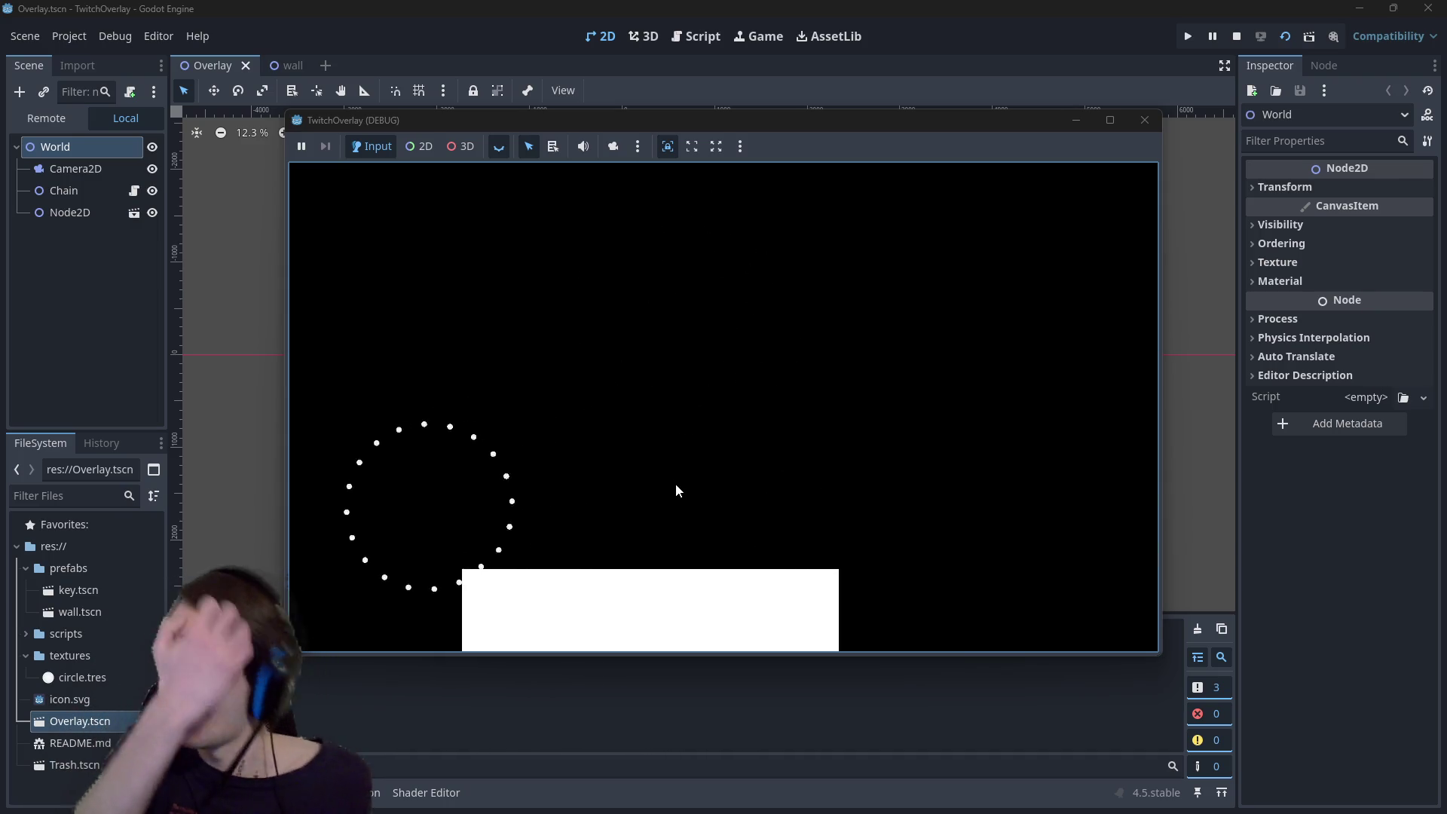
pyautogui.moveTo(473, 520); pyautogui.dragTo(408, 238)
# - Catch the ring falling off the platform's right edge and set it back on the white block
pyautogui.moveTo(460, 347)
pyautogui.mouseDown()
pyautogui.moveTo(504, 332)
pyautogui.moveTo(568, 214)
pyautogui.moveTo(613, 308)
pyautogui.moveTo(662, 240)
pyautogui.mouseUp()
pyautogui.moveTo(527, 564); pyautogui.dragTo(374, 457)
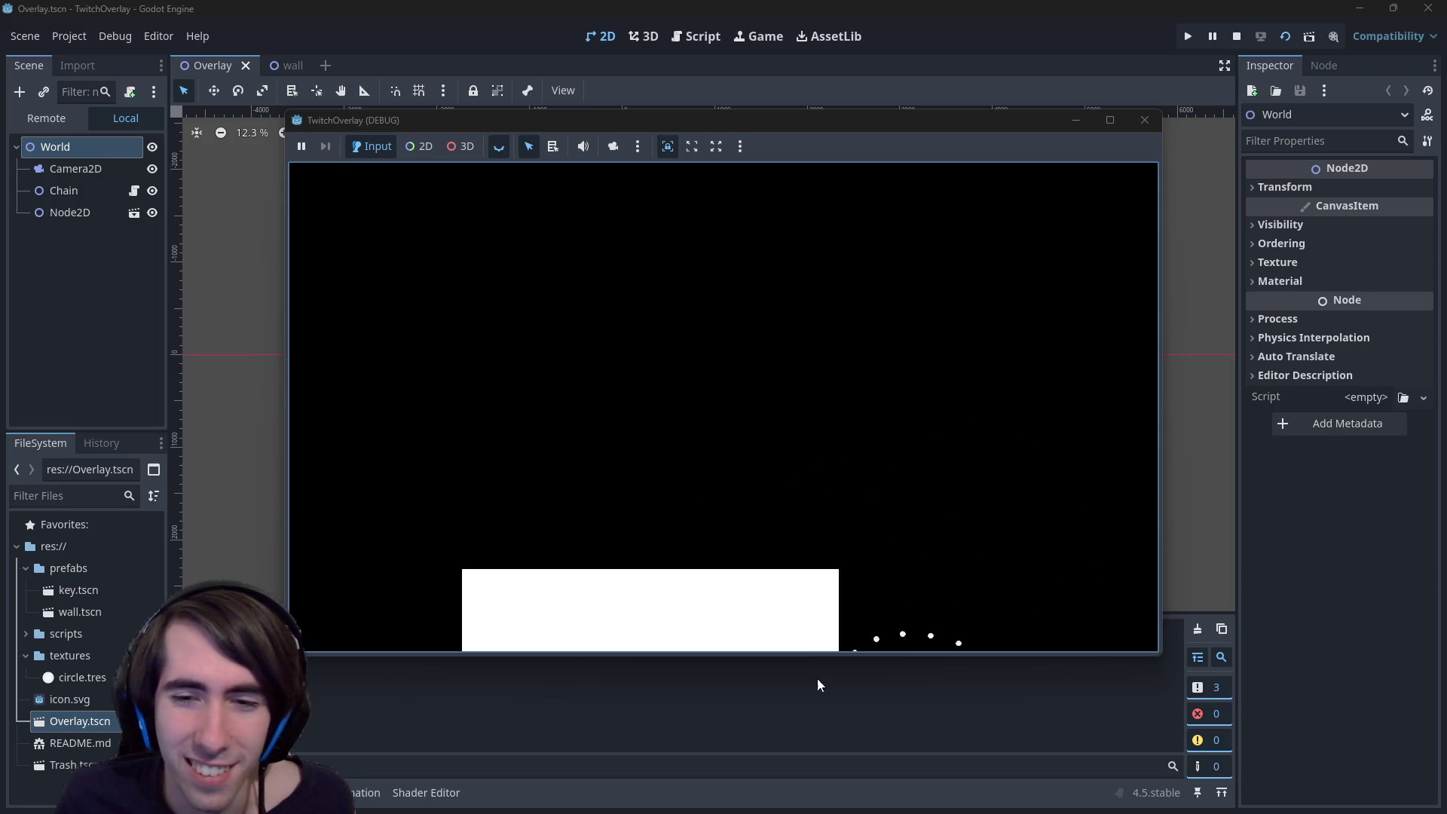
pyautogui.moveTo(844, 625); pyautogui.dragTo(862, 334)
pyautogui.moveTo(841, 238); pyautogui.dragTo(825, 236)
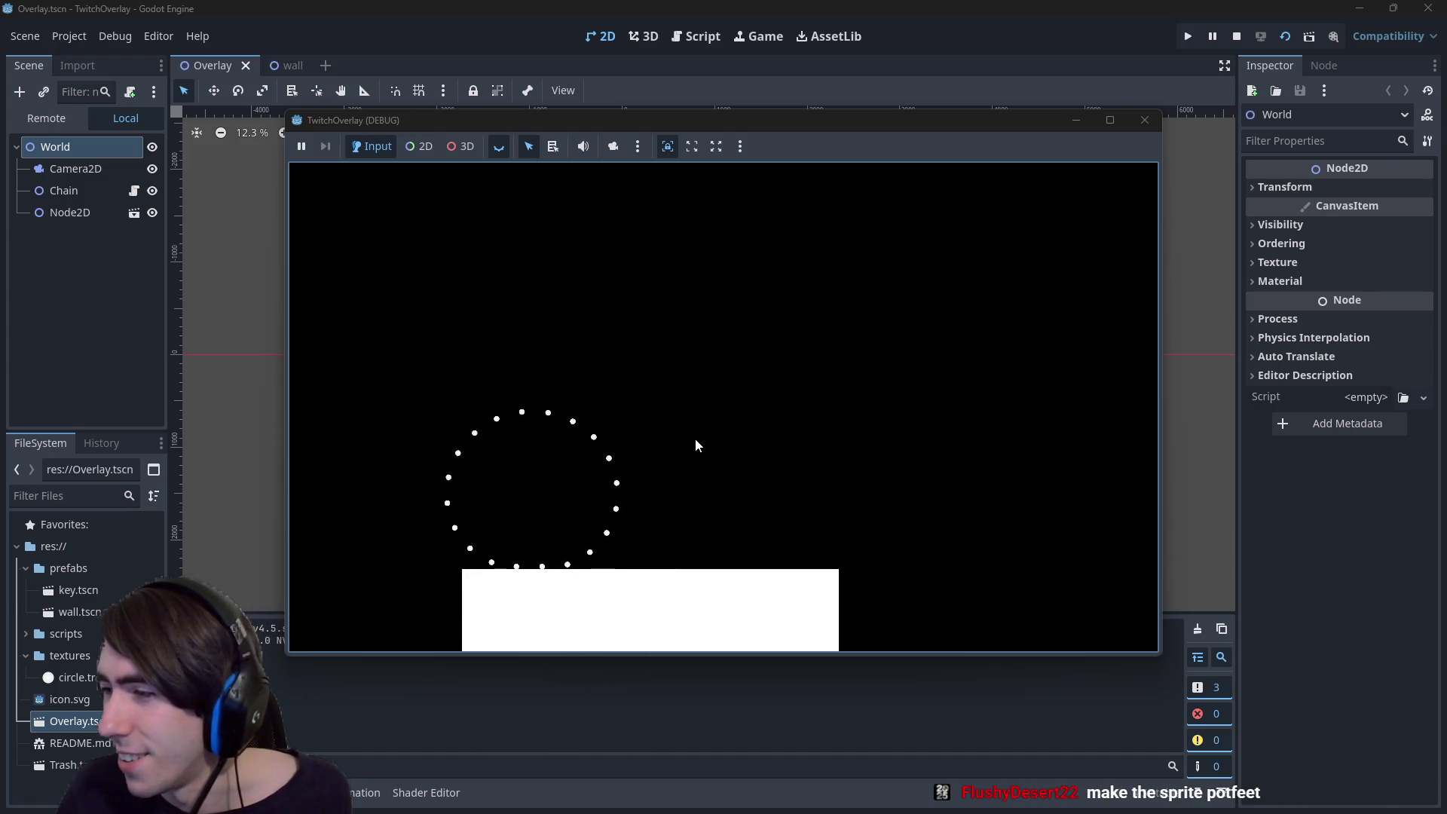
pyautogui.moveTo(686, 813)
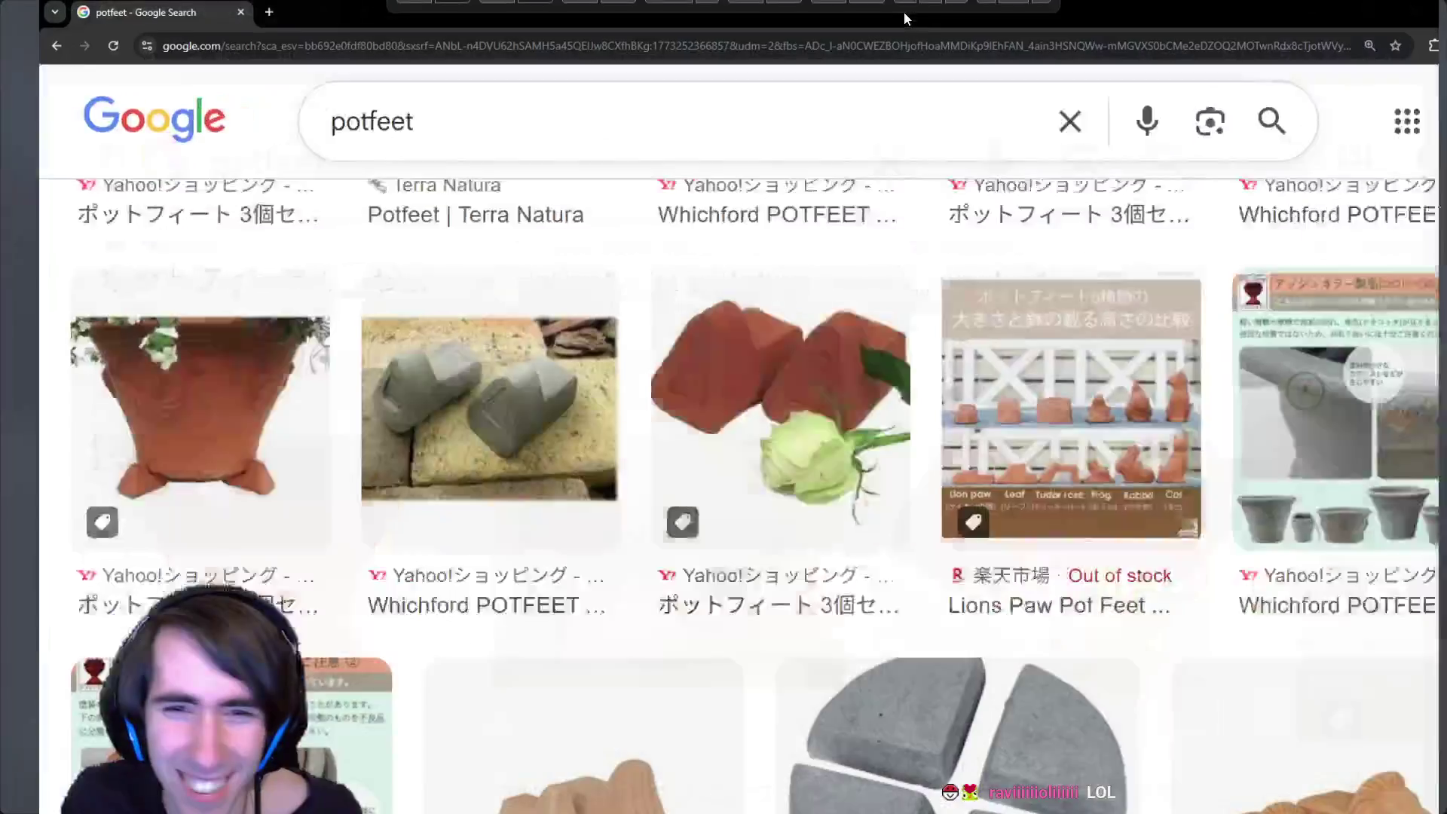
pyautogui.scroll(-5, 959, 316)
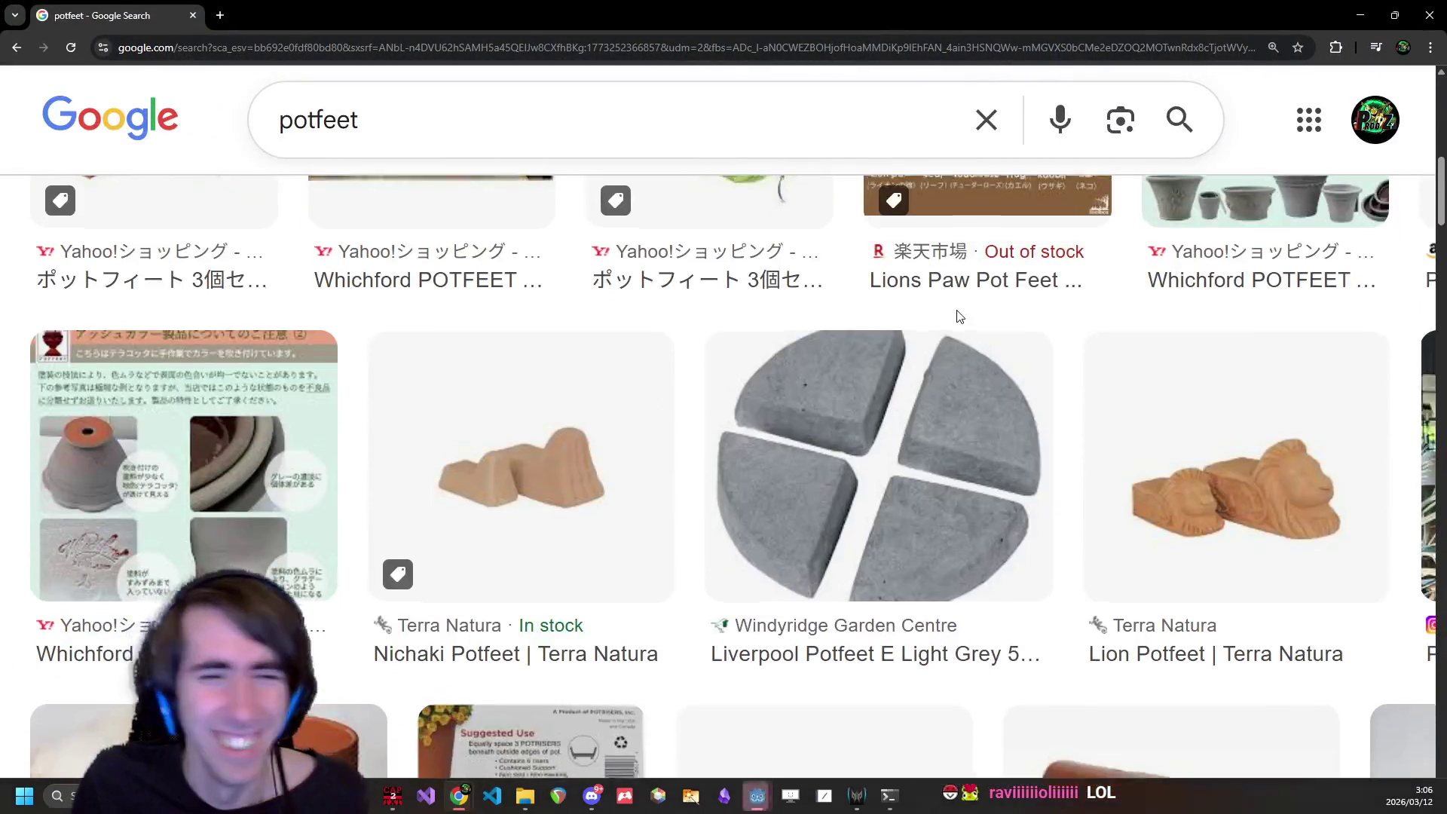
# - Scroll further through the potfeet image results, then minimize Chrome with Super+Down
pyautogui.scroll(-5, 959, 317)
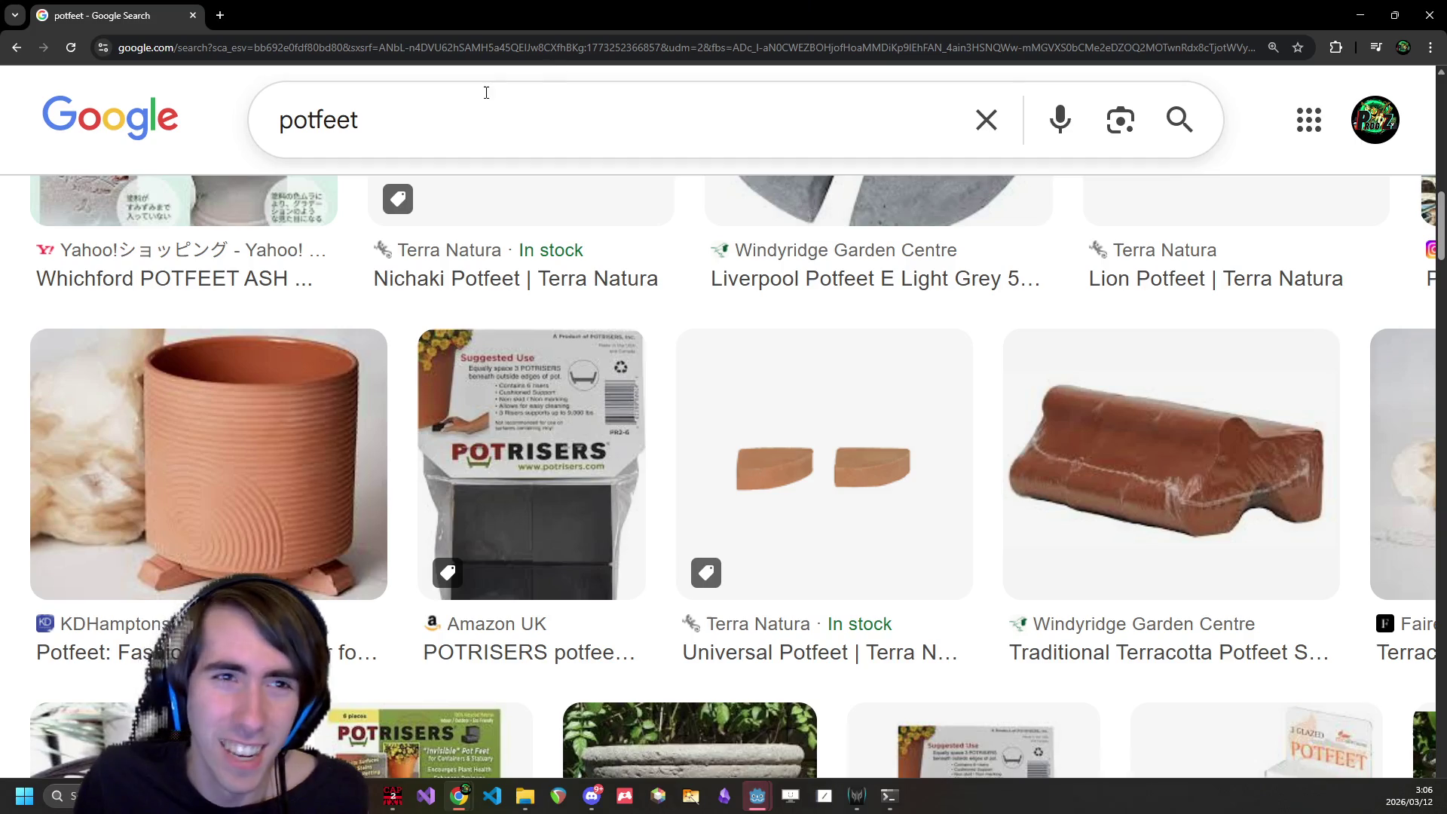
pyautogui.doubleClick(377, 121)
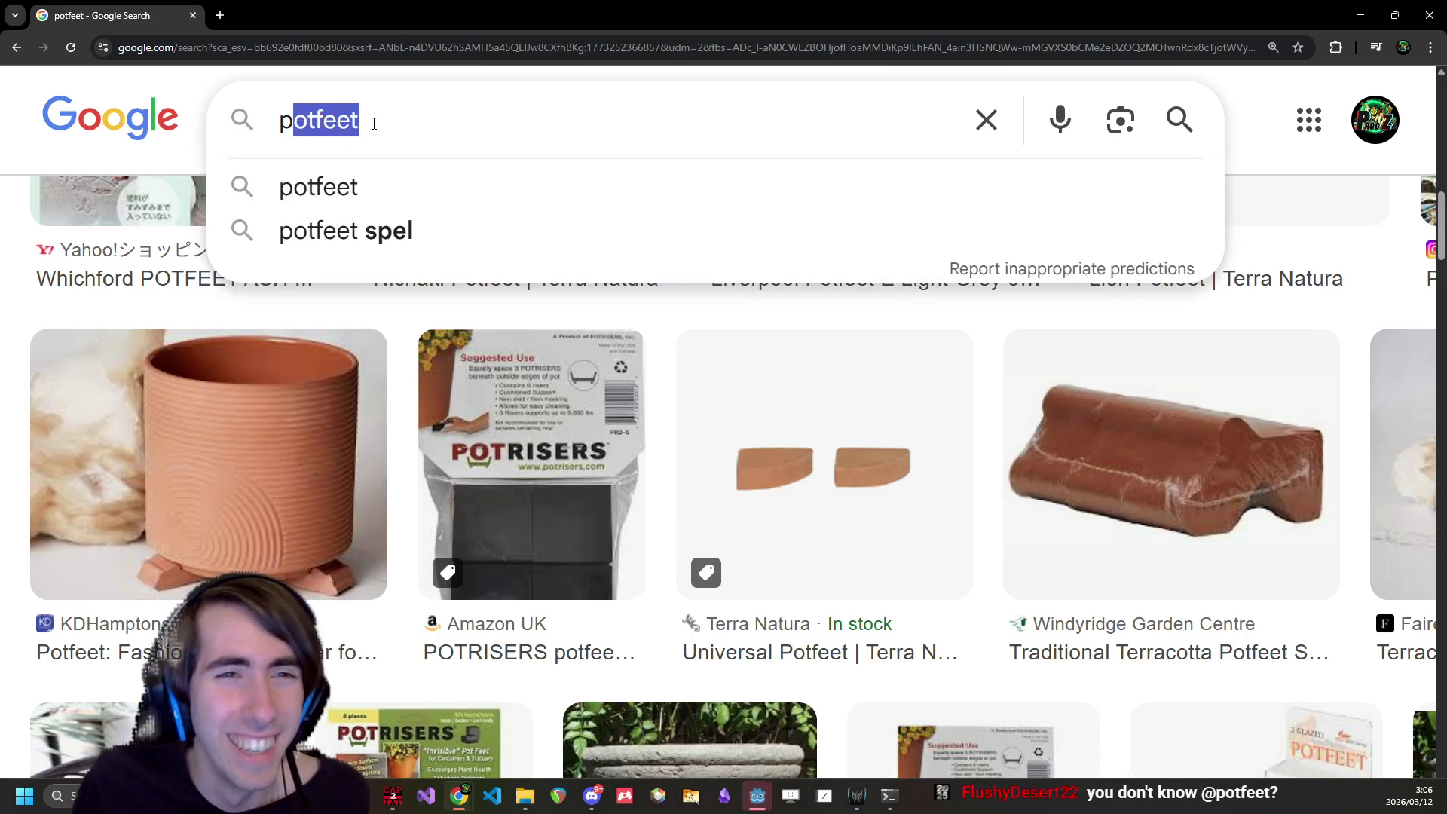
pyautogui.click(379, 122)
pyautogui.click(419, 318)
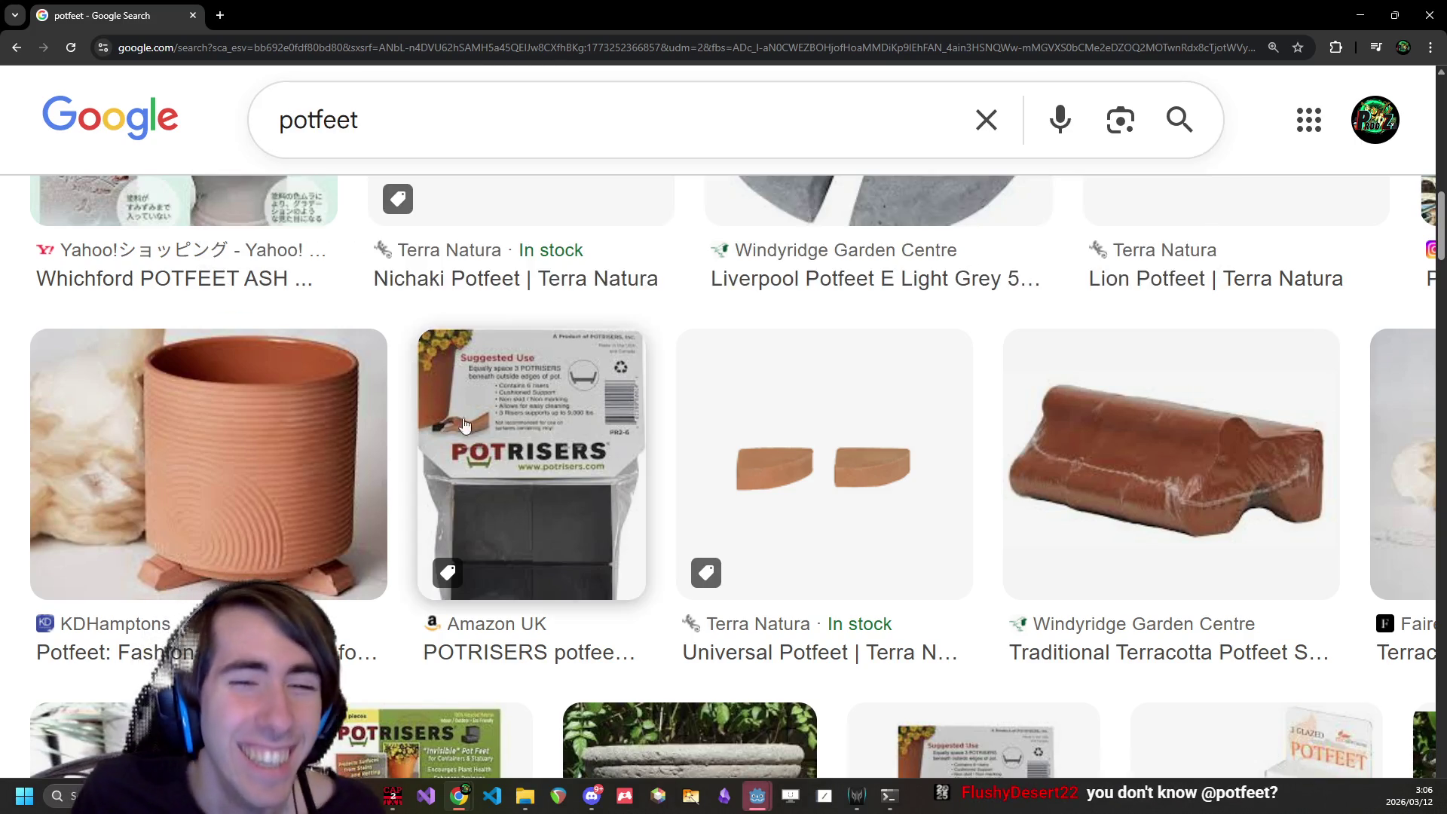
pyautogui.scroll(-8, 783, 382)
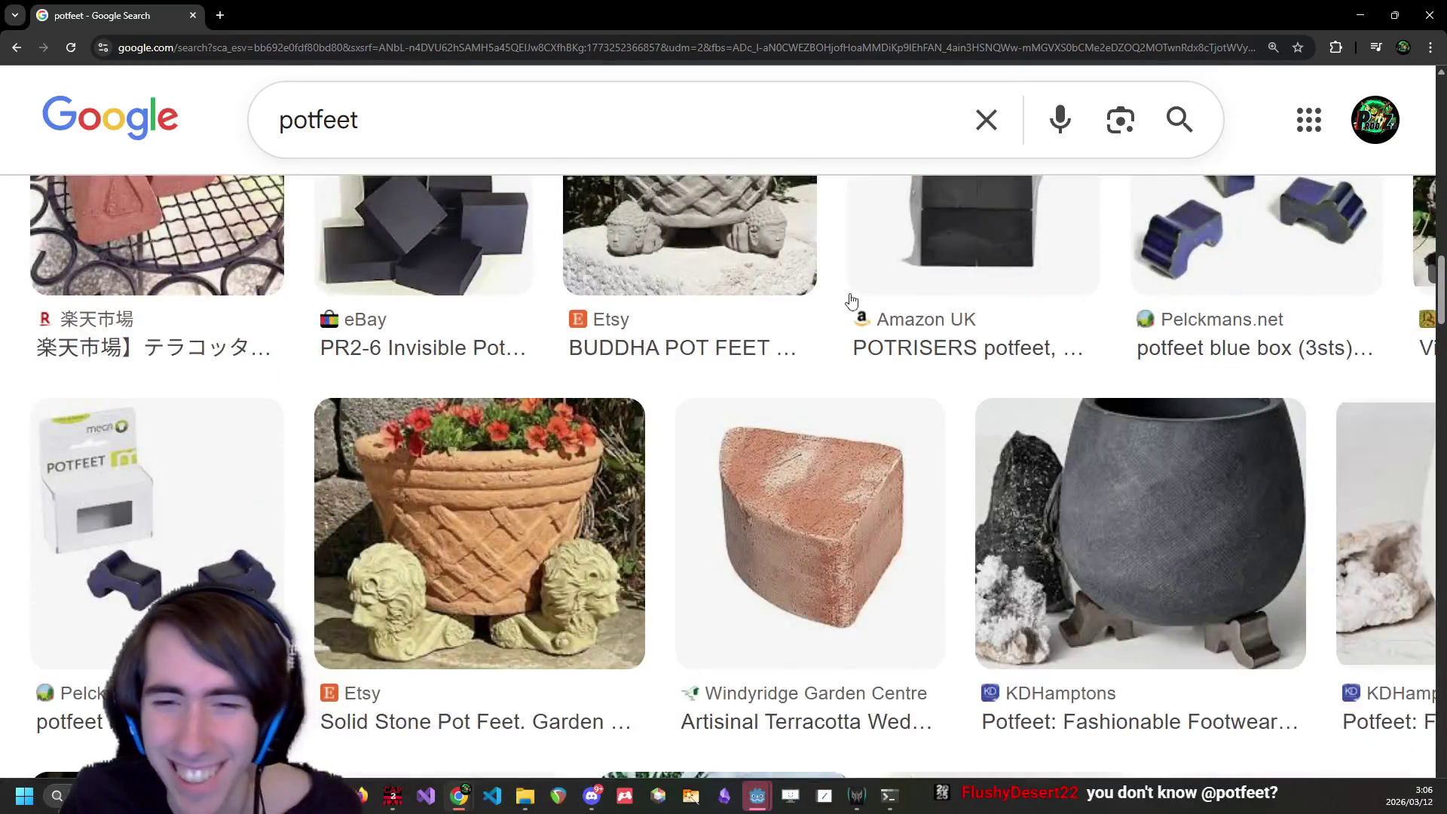
pyautogui.press('super+Down')
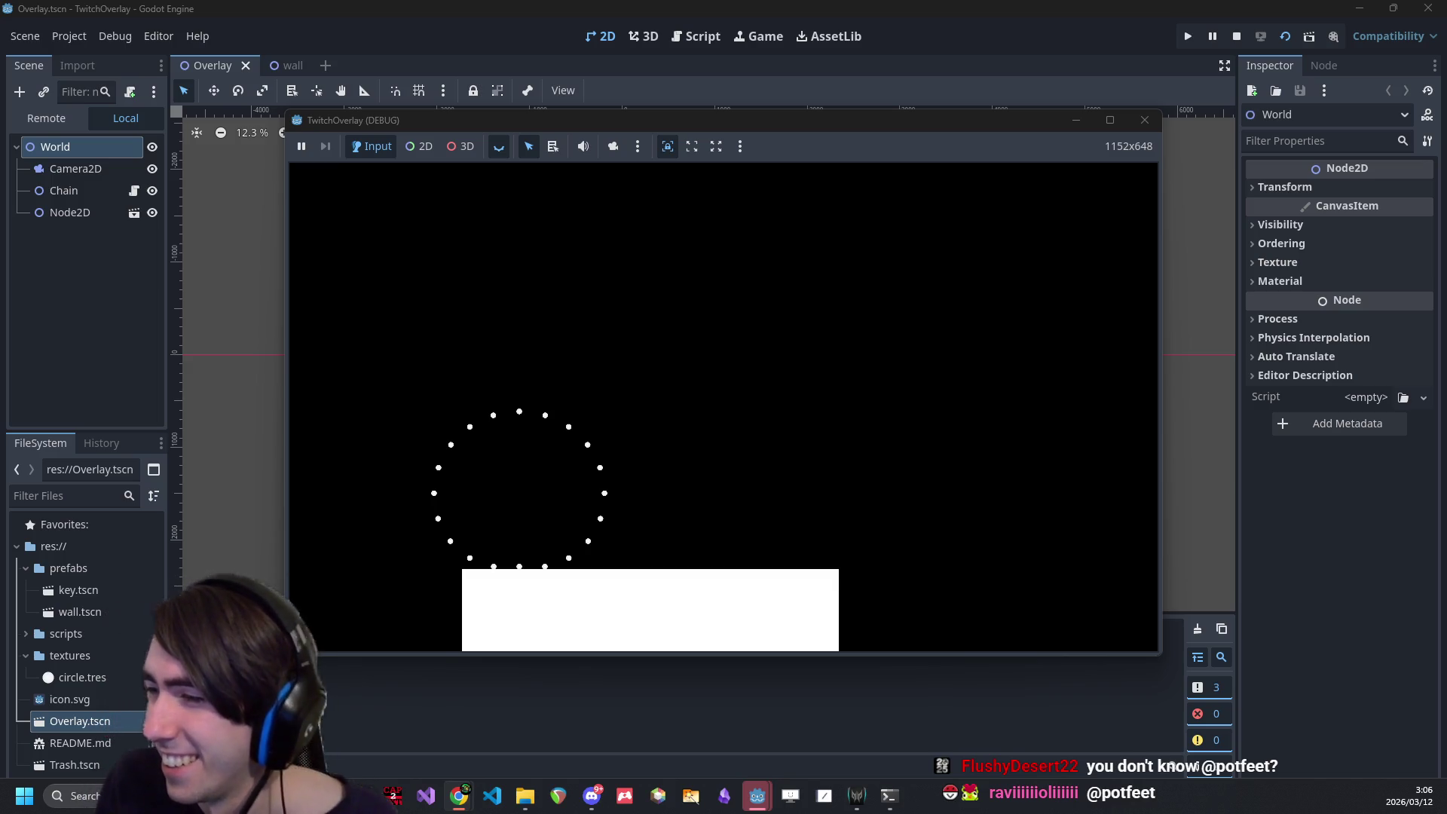
# - Fling the dot ring around the TwitchOverlay (DEBUG) window, then move that window elsewhere
pyautogui.moveTo(842, 291); pyautogui.dragTo(978, 205)
pyautogui.moveTo(713, 396); pyautogui.dragTo(731, 294)
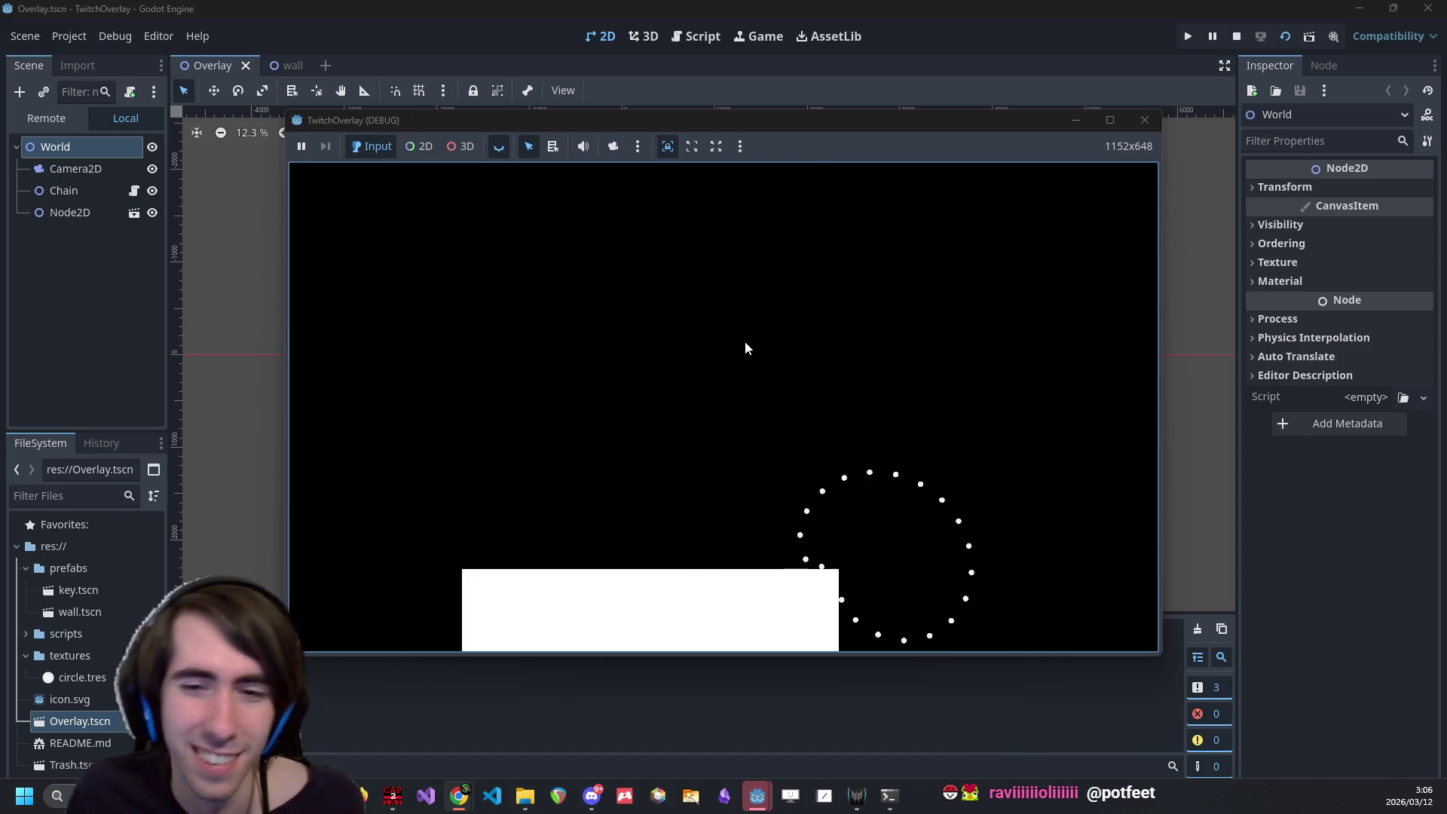
pyautogui.moveTo(883, 434)
pyautogui.mouseDown()
pyautogui.moveTo(883, 328)
pyautogui.moveTo(736, 455)
pyautogui.moveTo(764, 507)
pyautogui.mouseUp()
pyautogui.moveTo(422, 290)
pyautogui.mouseDown()
pyautogui.moveTo(517, 653)
pyautogui.moveTo(603, 339)
pyautogui.mouseUp()
pyautogui.moveTo(644, 120)
pyautogui.mouseDown()
pyautogui.moveTo(653, 73)
pyautogui.moveTo(689, 282)
pyautogui.moveTo(607, 191)
pyautogui.mouseUp()
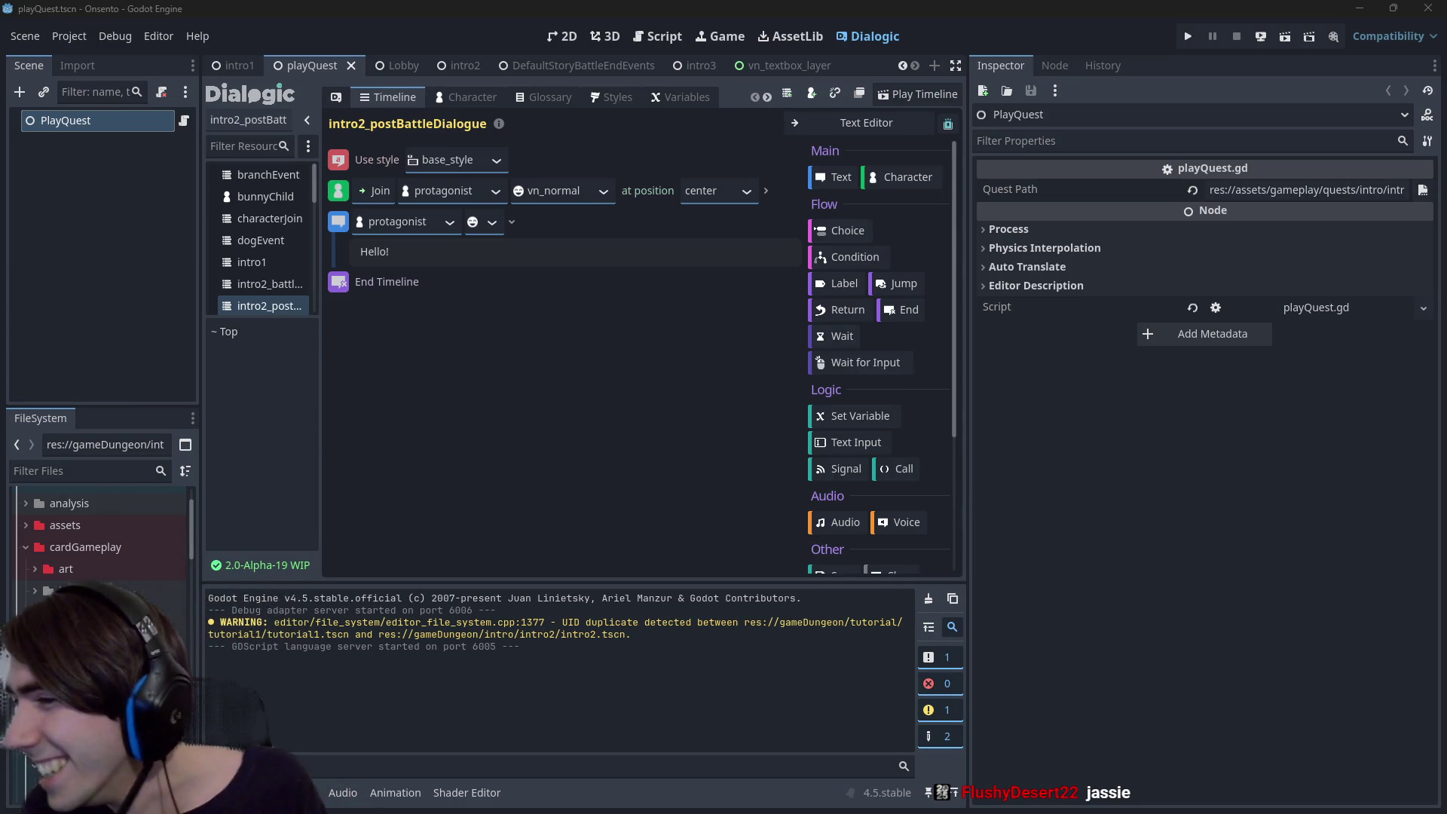
# - Review runDialogue.gd and its timeline_ended docs, then return to the playQuest 2D view
pyautogui.click(578, 39)
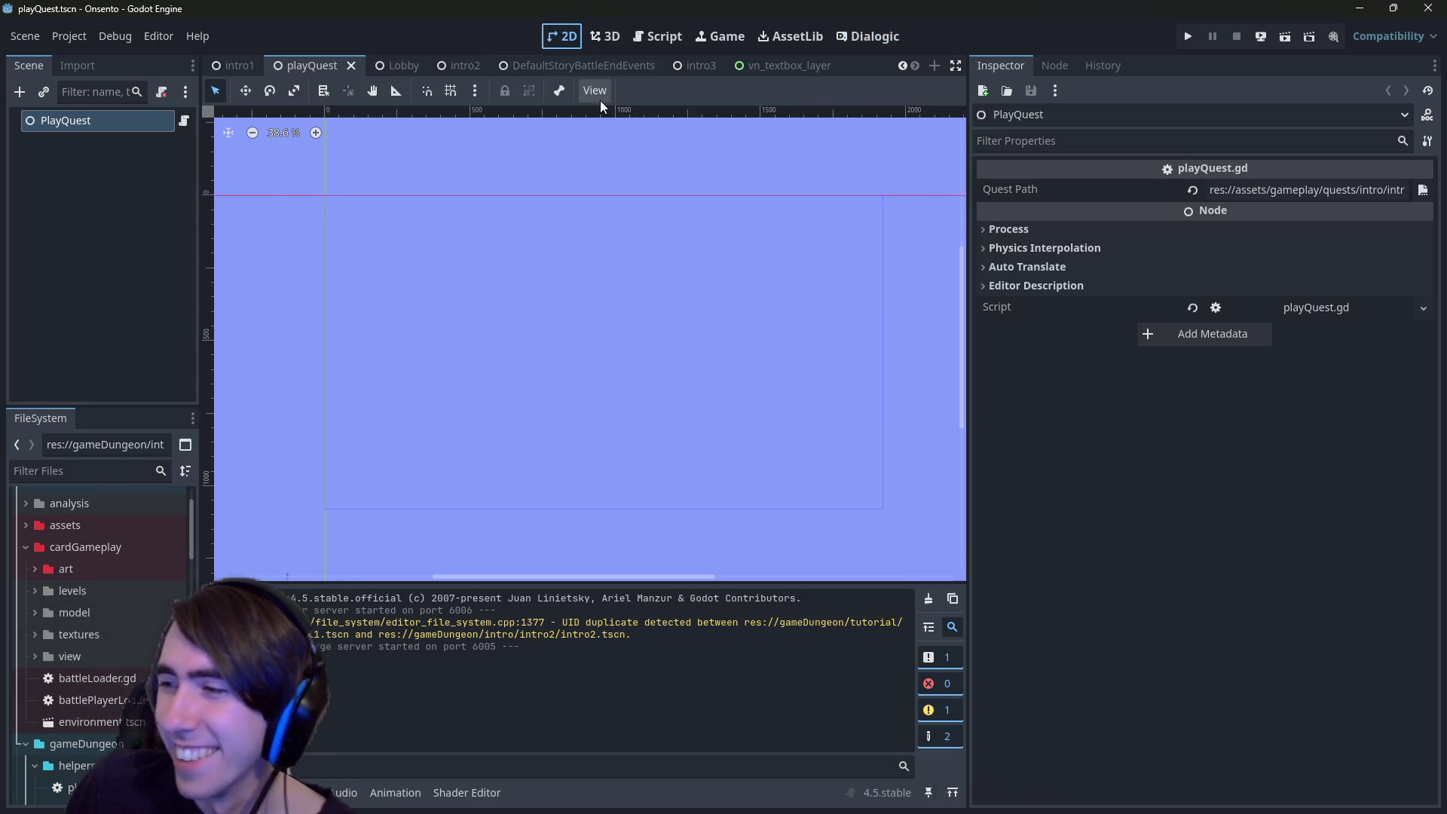
pyautogui.click(637, 36)
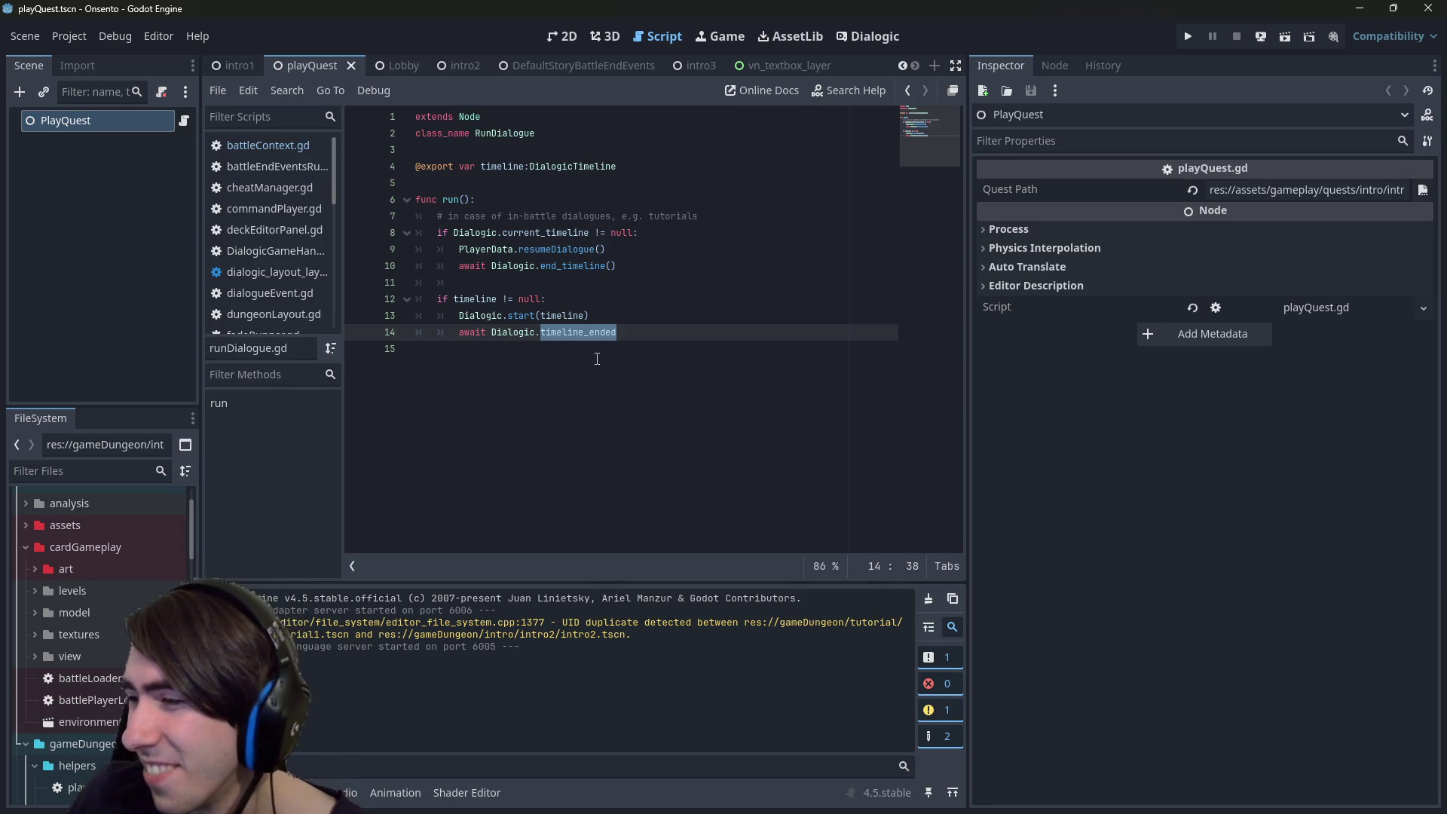
pyautogui.moveTo(584, 332)
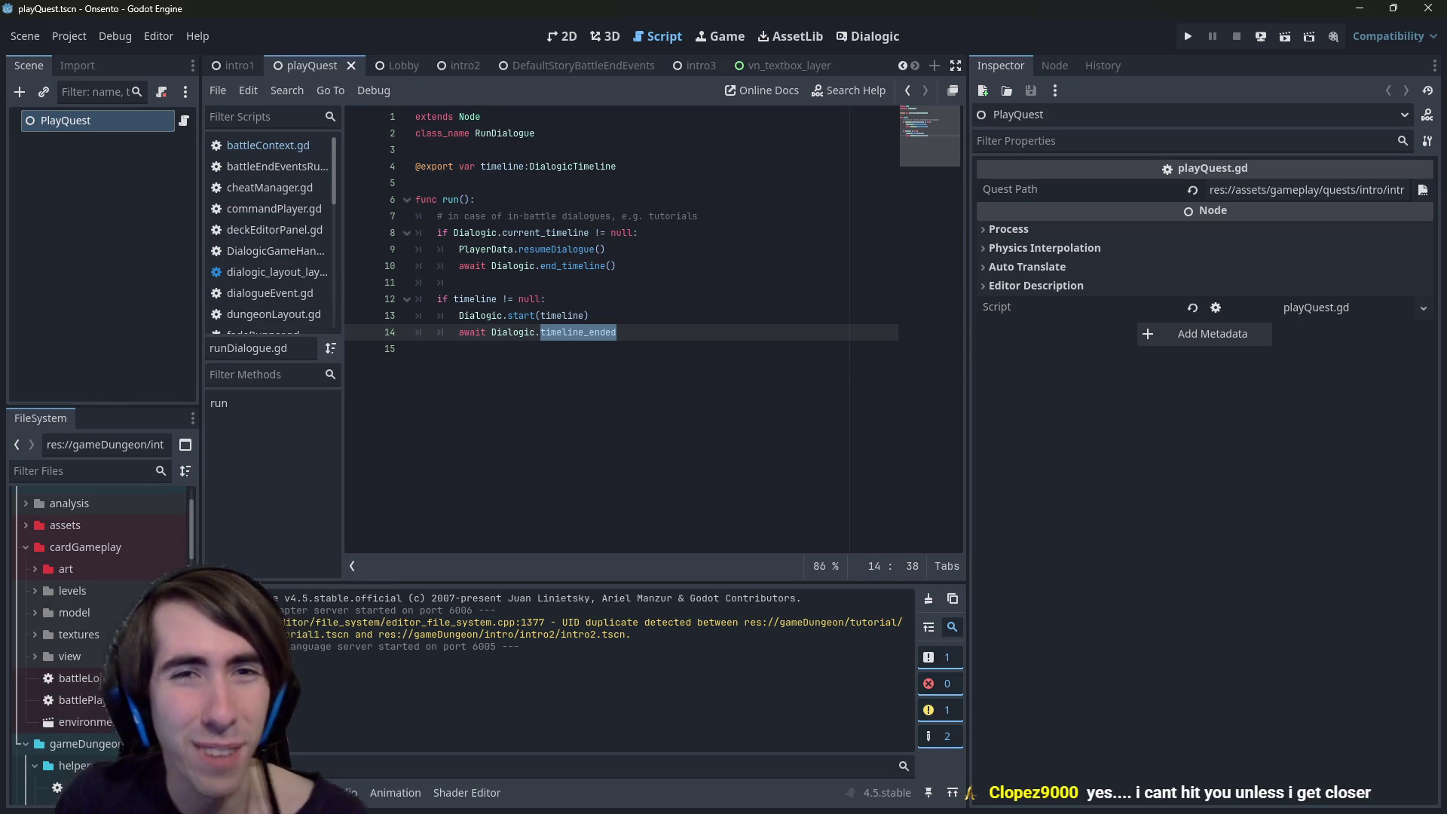
pyautogui.click(563, 37)
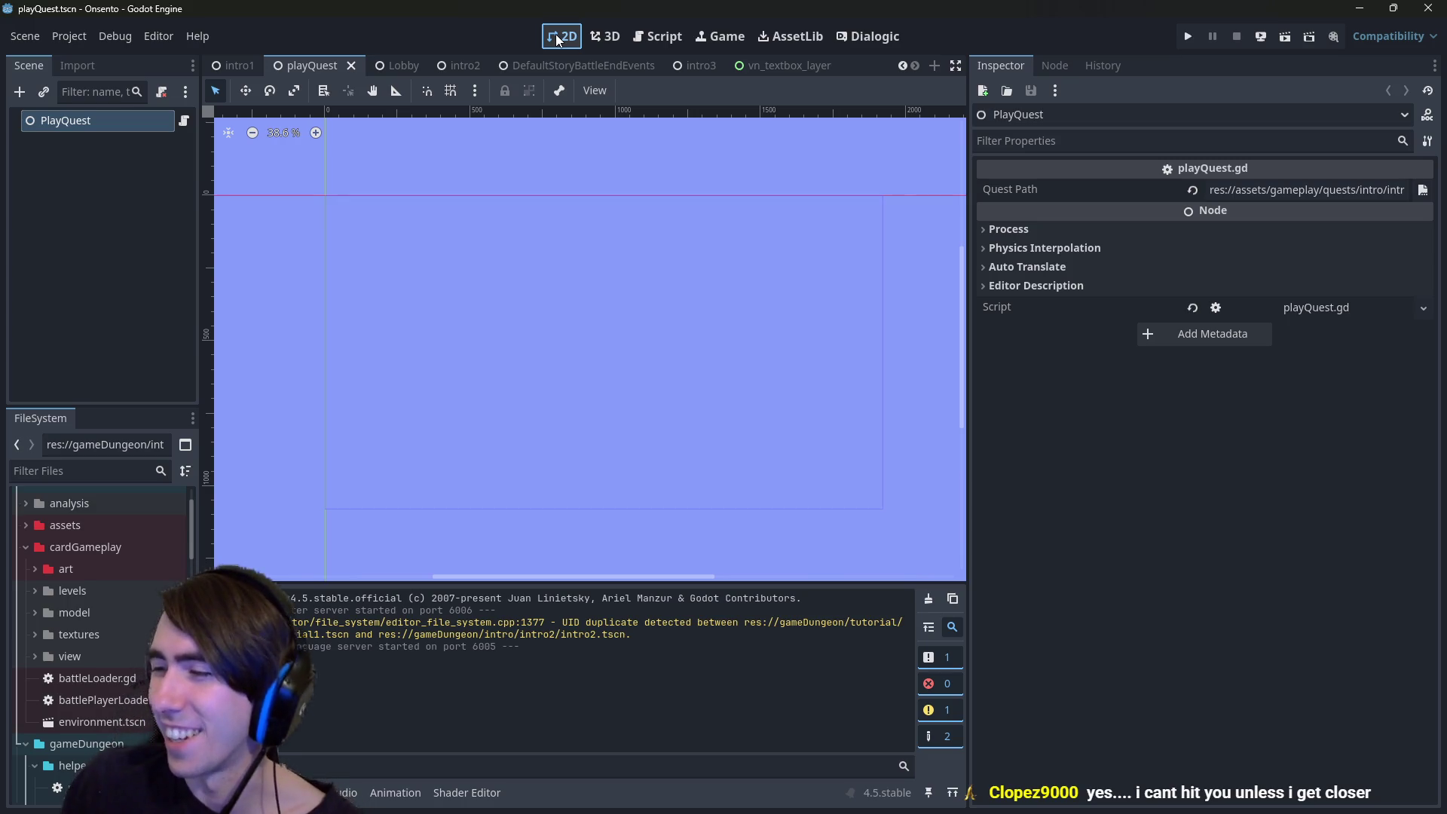
pyautogui.click(654, 37)
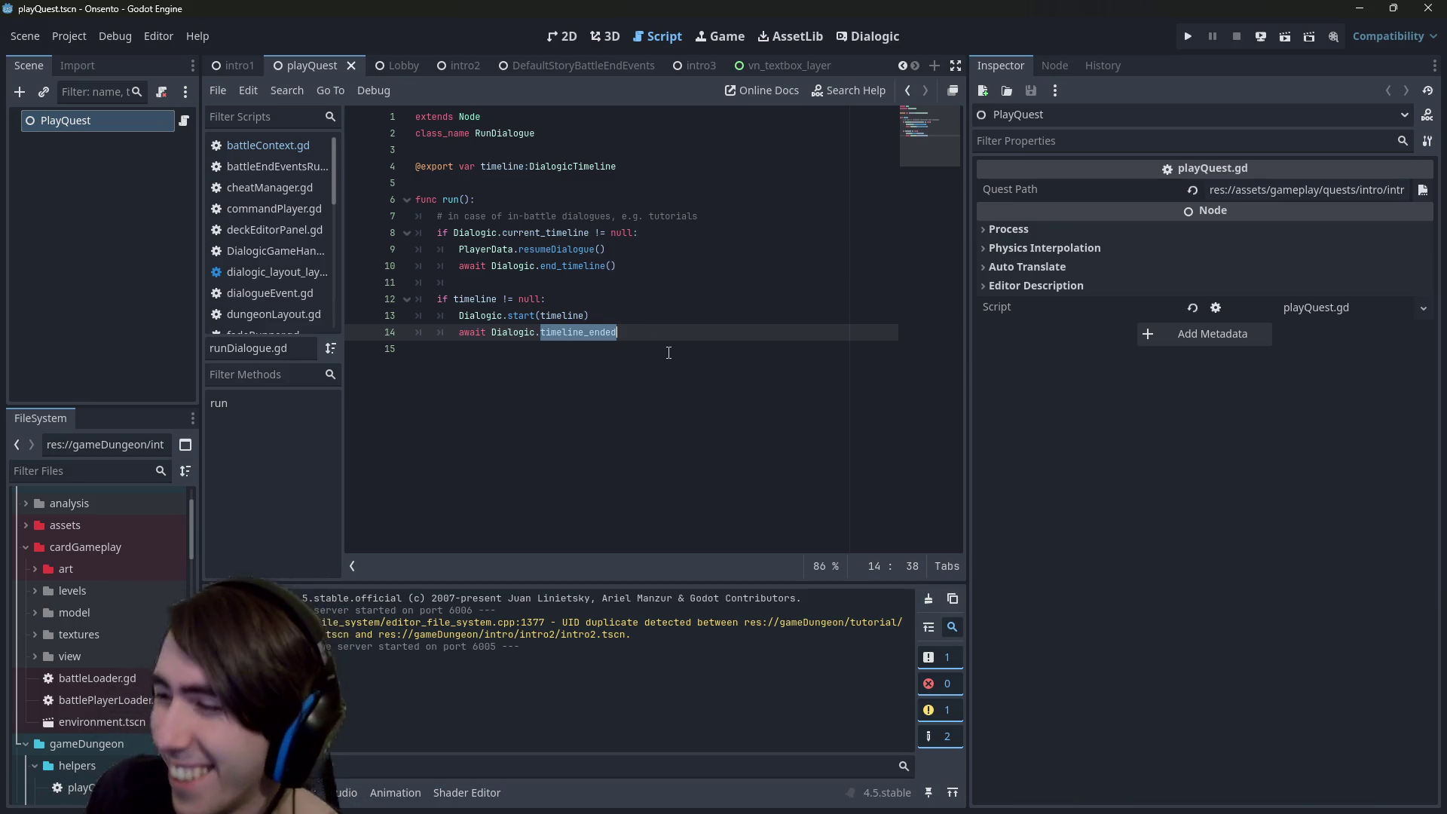
pyautogui.click(561, 36)
pyautogui.click(652, 38)
pyautogui.click(644, 373)
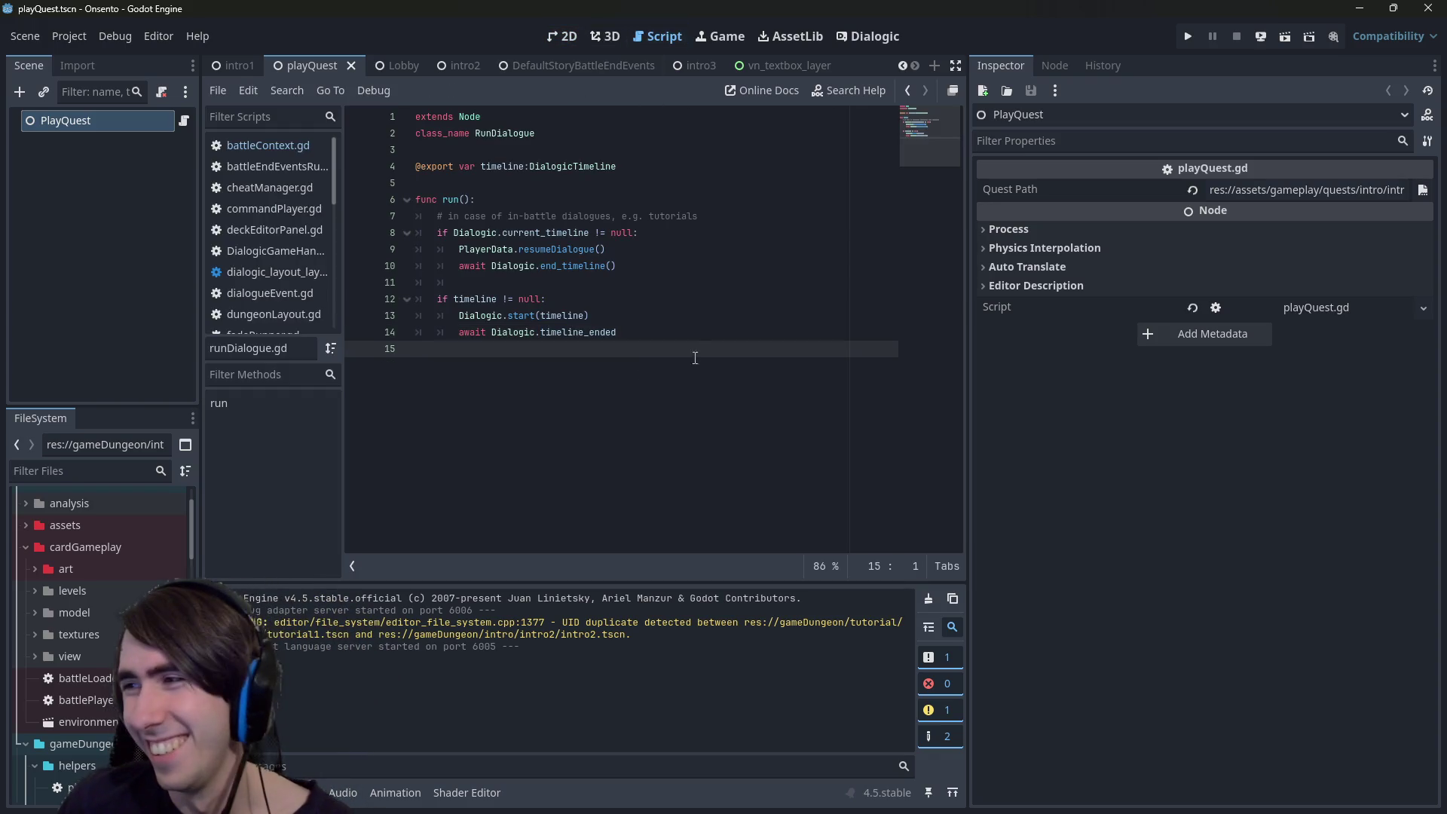
pyautogui.click(557, 36)
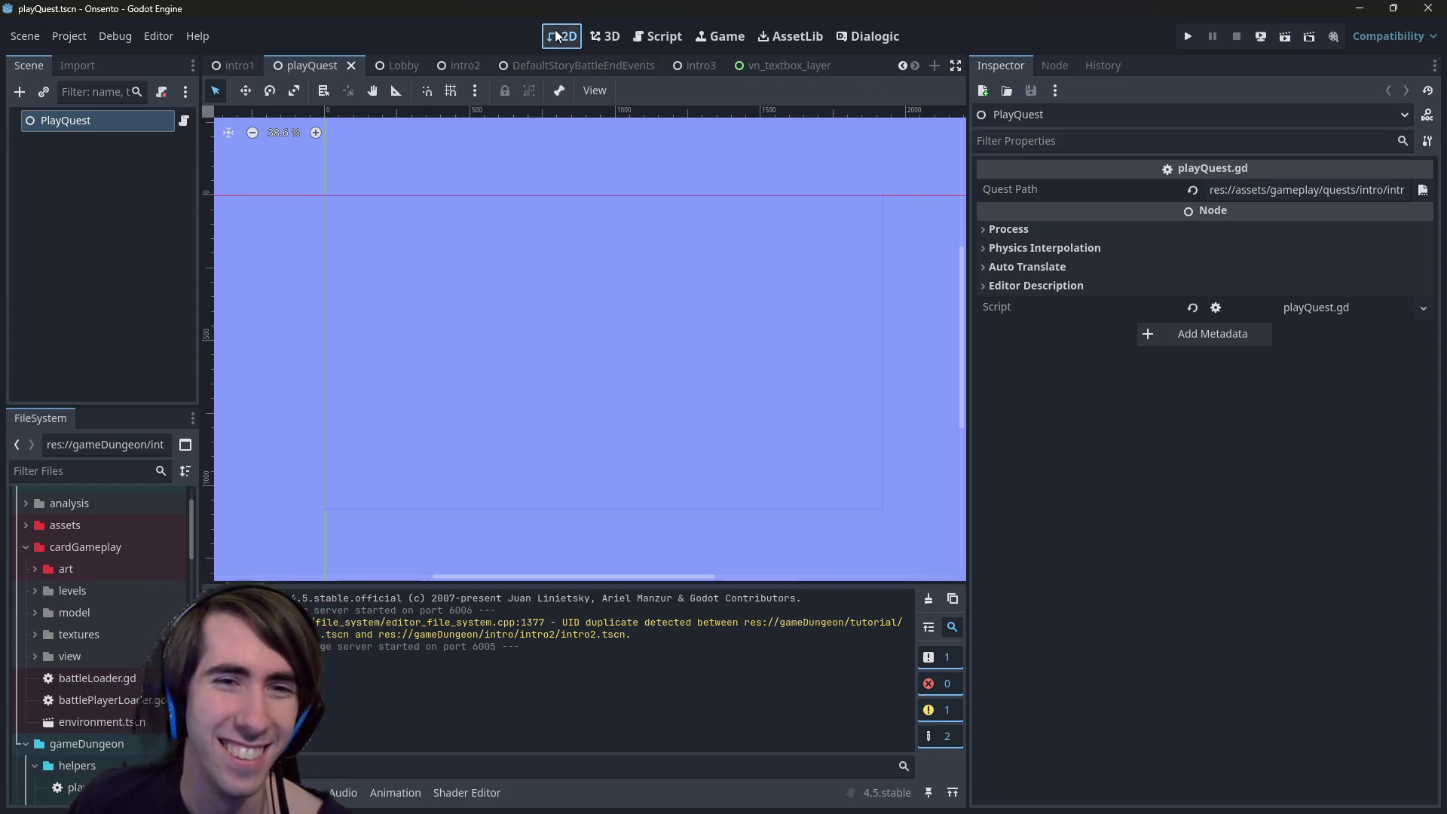
pyautogui.click(663, 36)
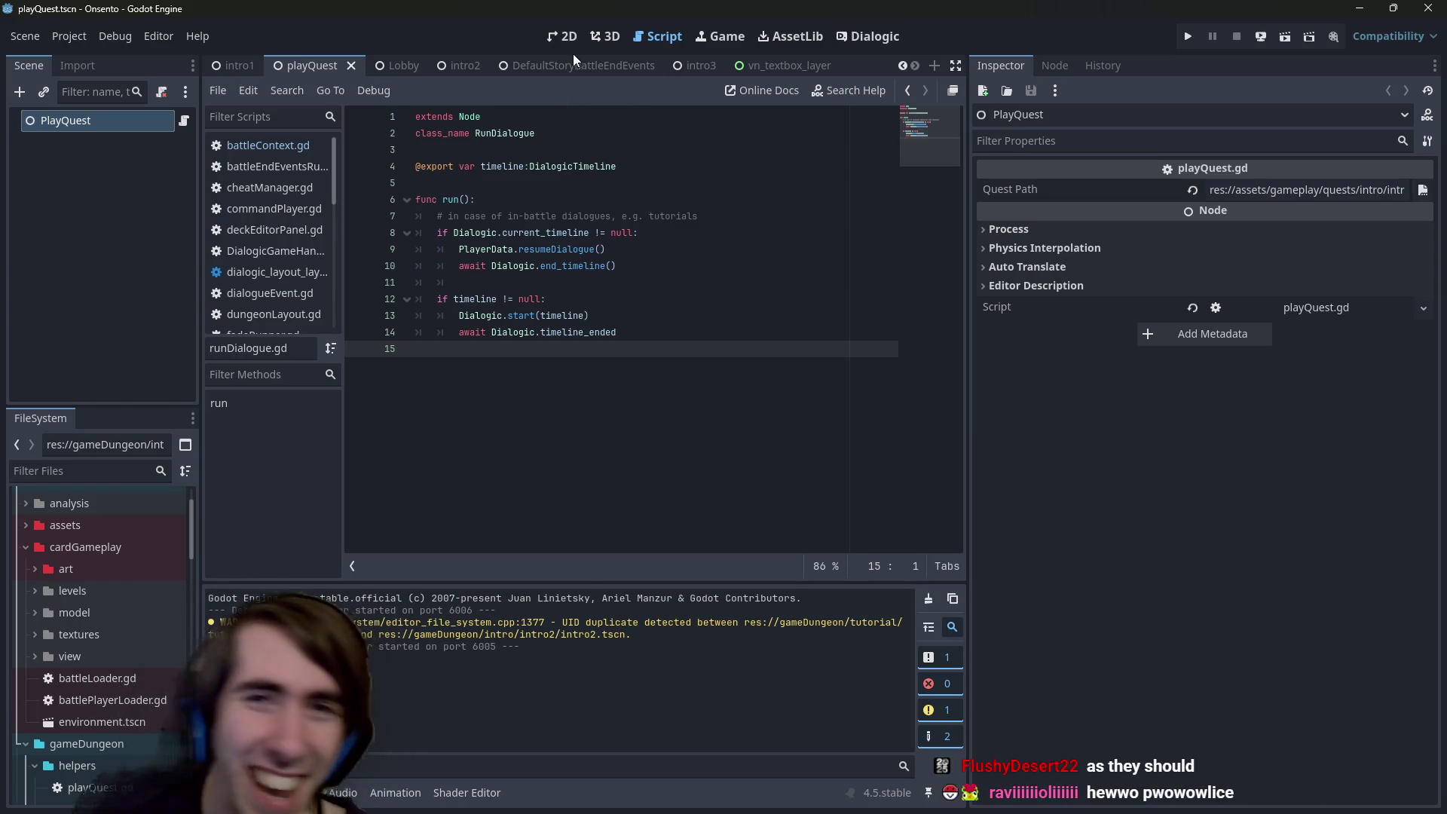
pyautogui.click(562, 38)
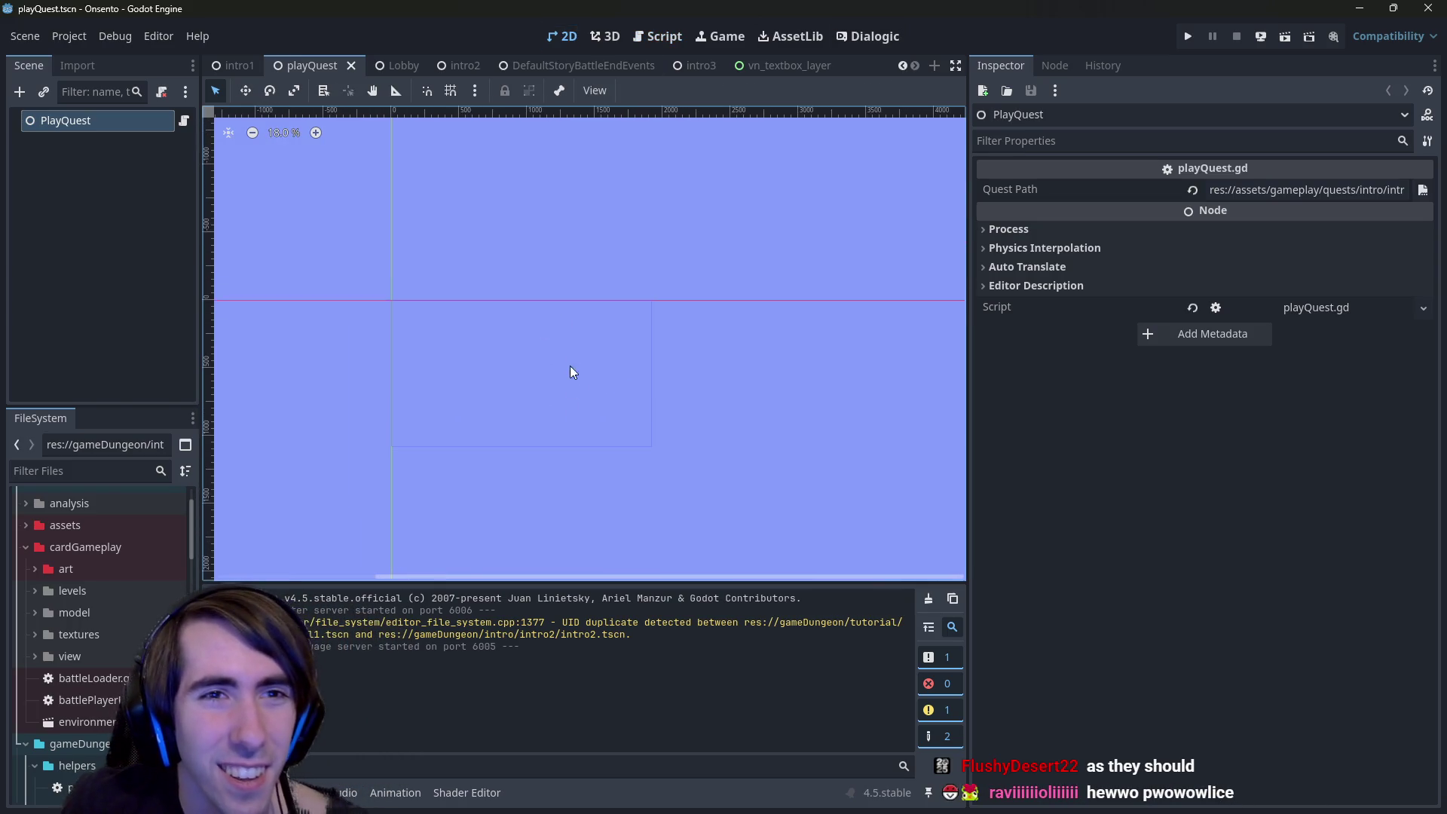
pyautogui.click(397, 66)
pyautogui.click(339, 68)
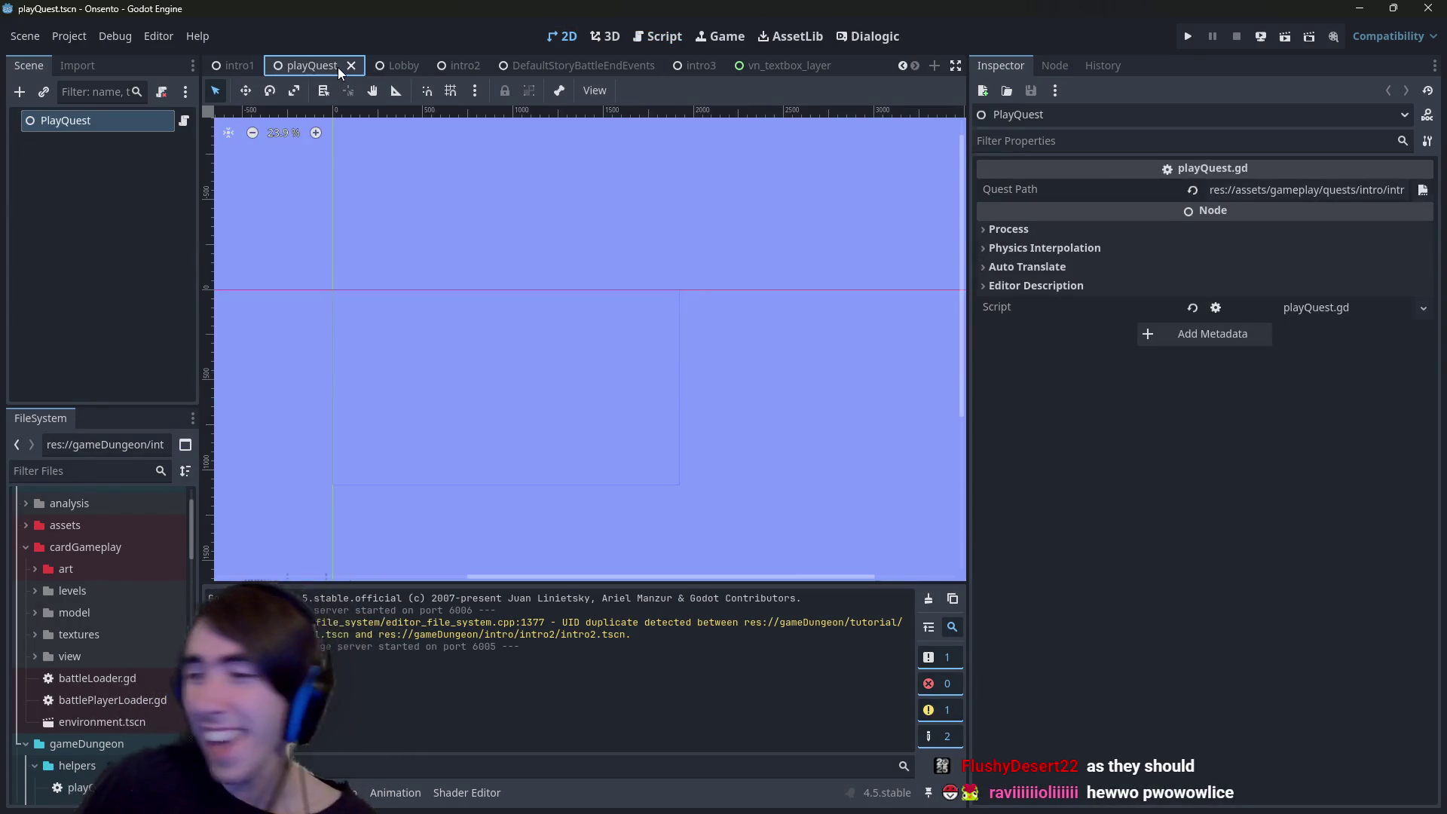